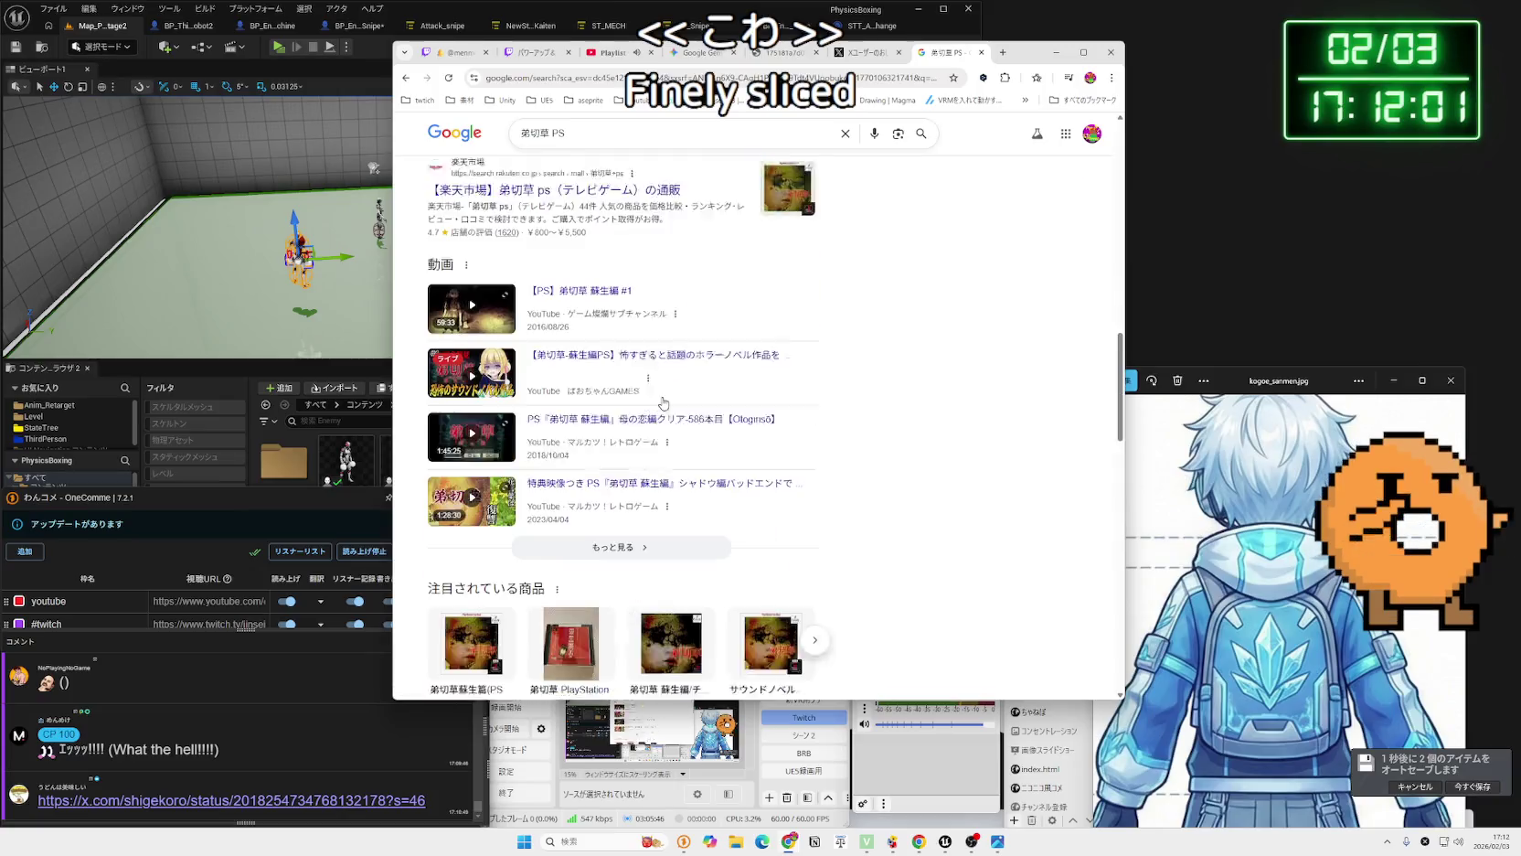
pyautogui.scroll(-10, 664, 402)
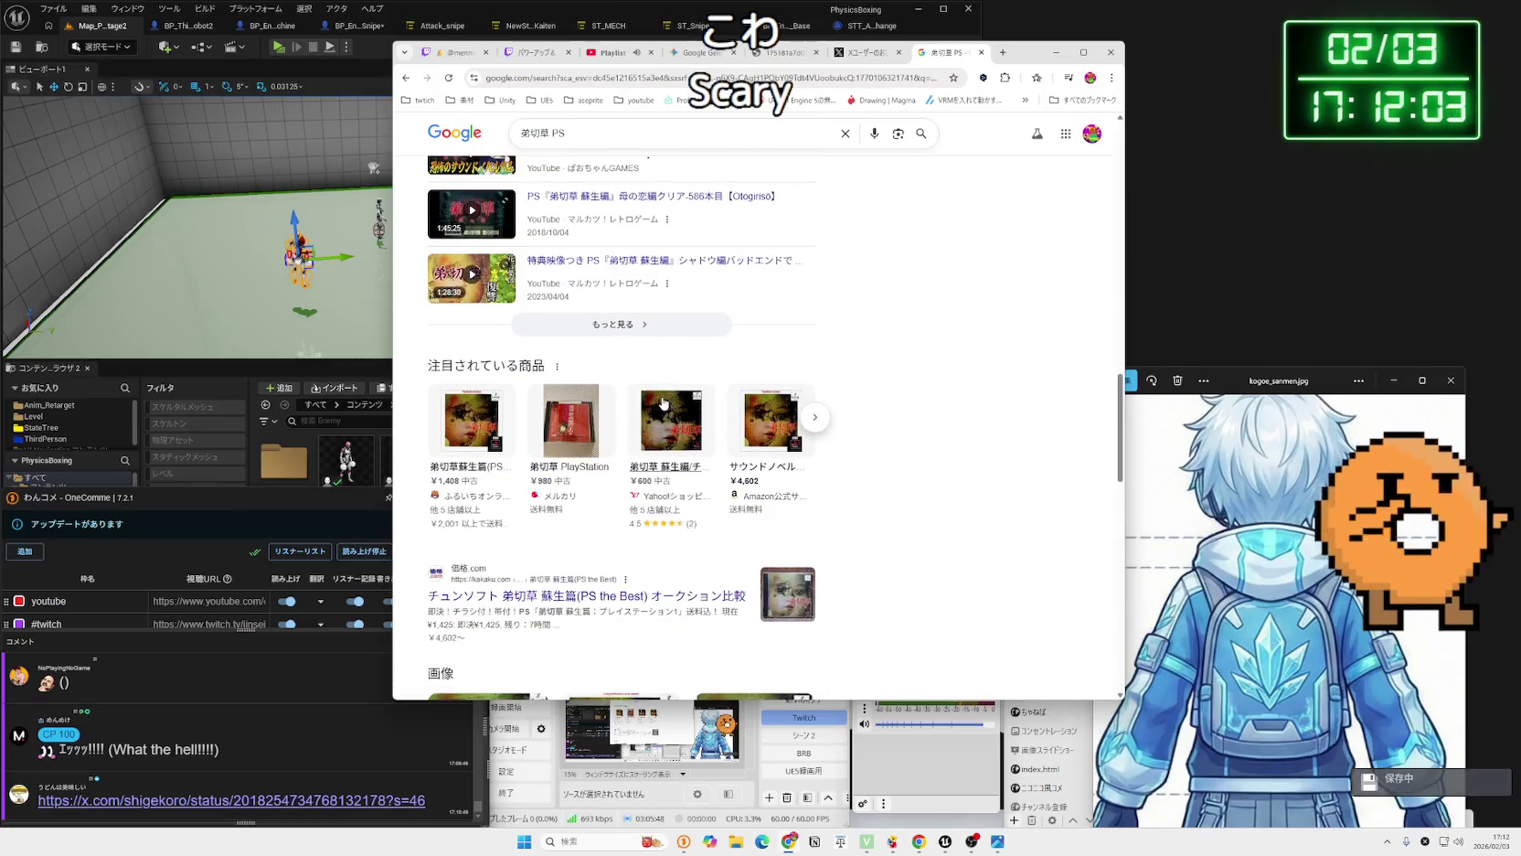
# Return to the earlier 弟切草 results page and scroll through it.
pyautogui.hotkey('alt', 'Left')
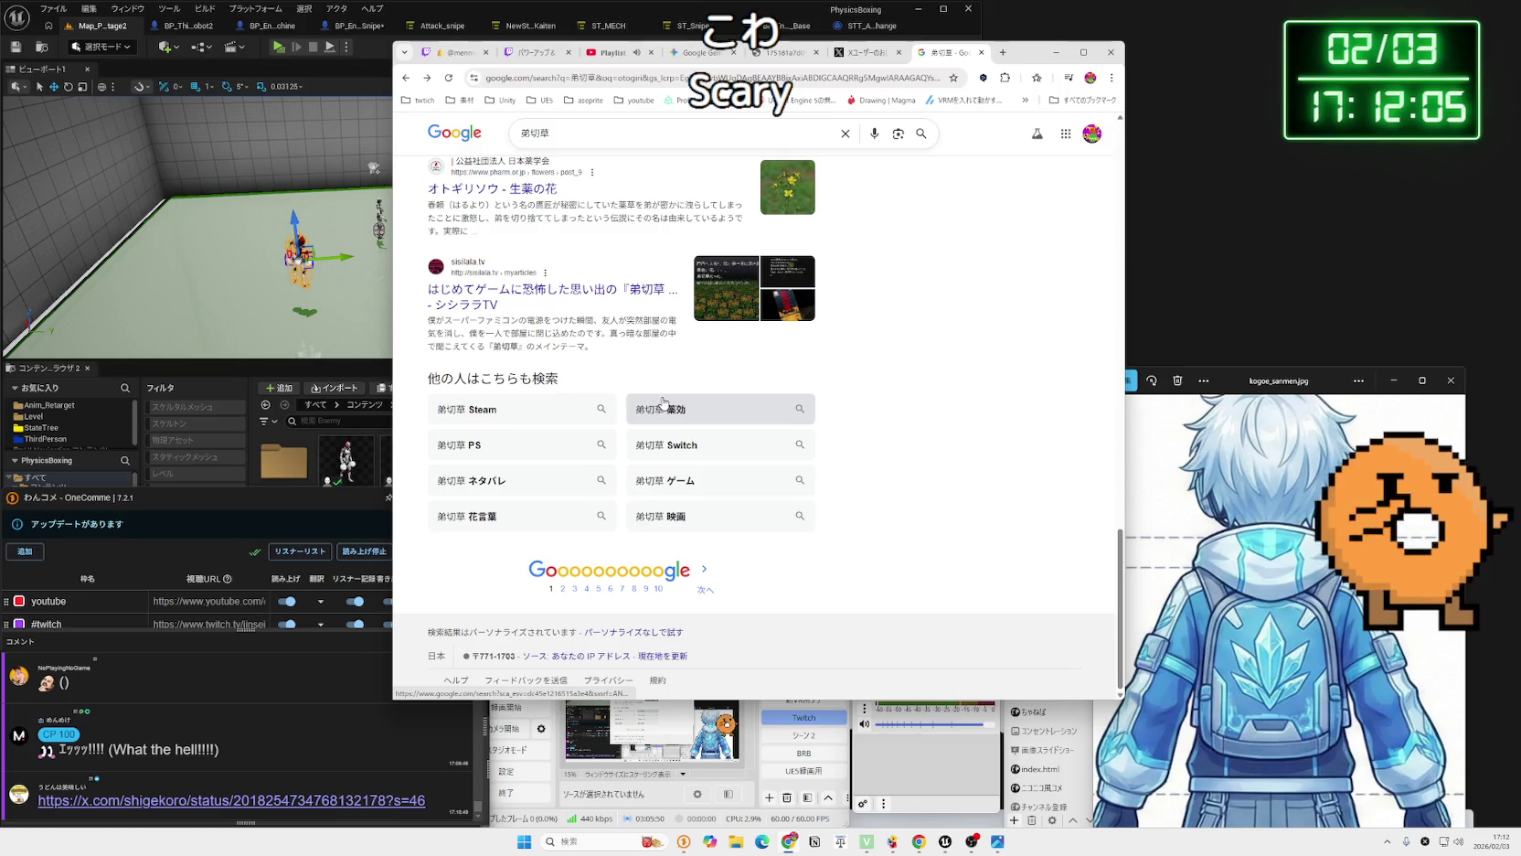
pyautogui.scroll(10, 747, 376)
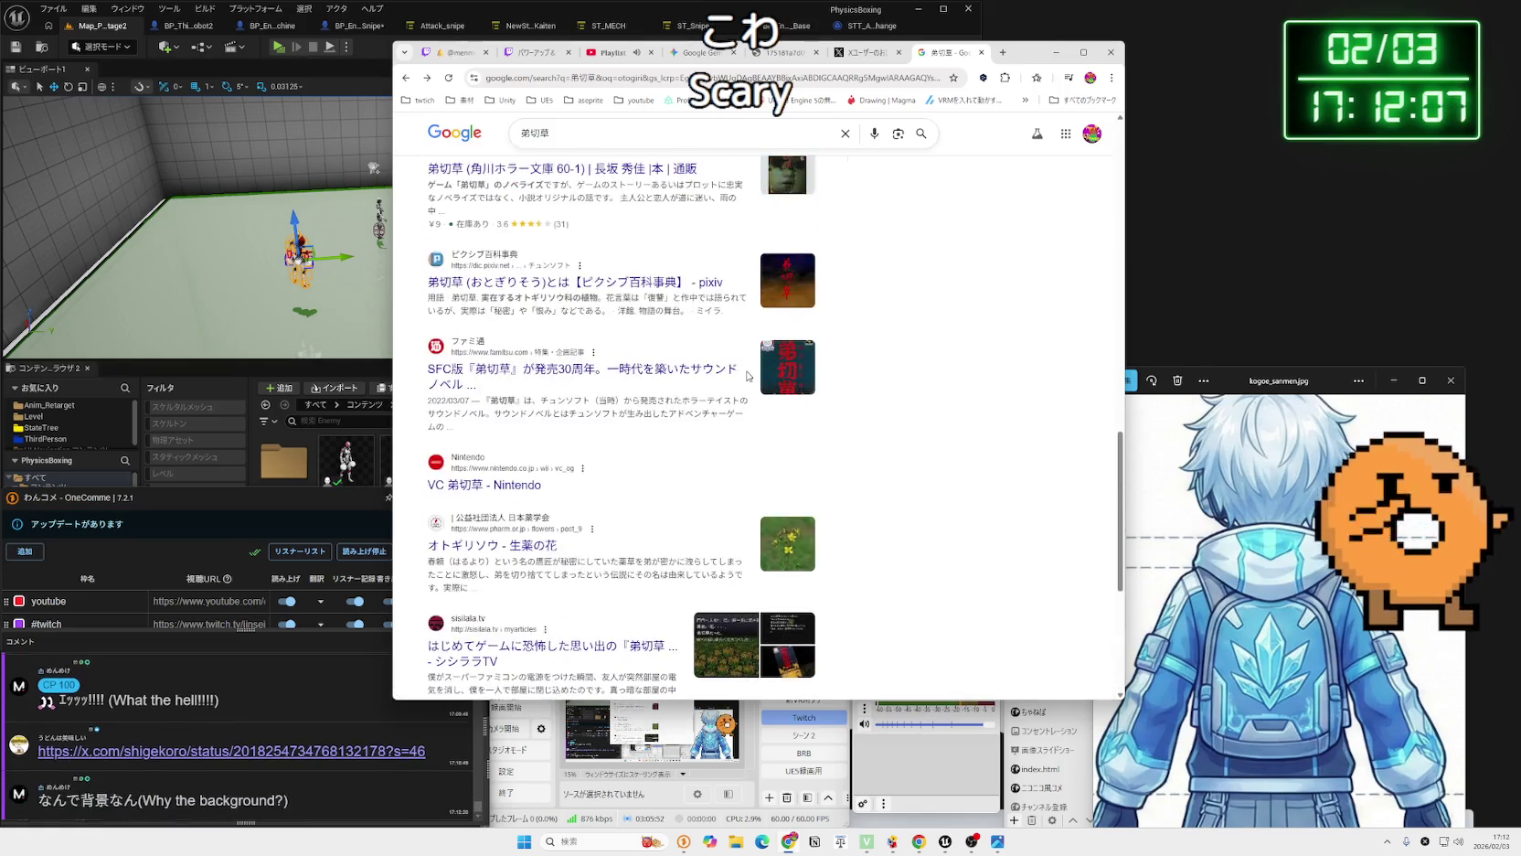
pyautogui.scroll(-3, 748, 376)
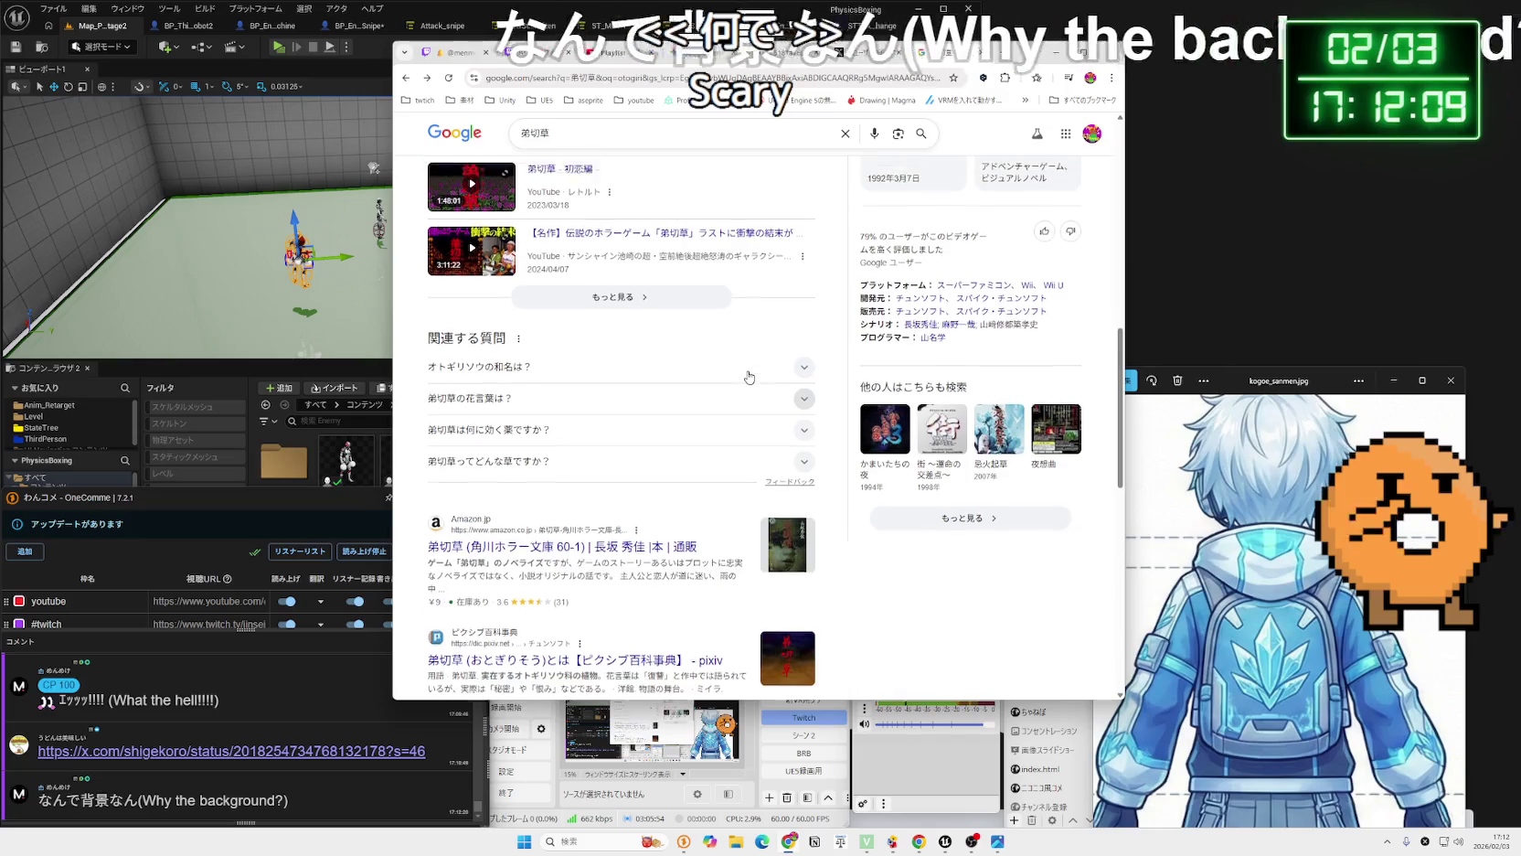
pyautogui.scroll(-3, 749, 376)
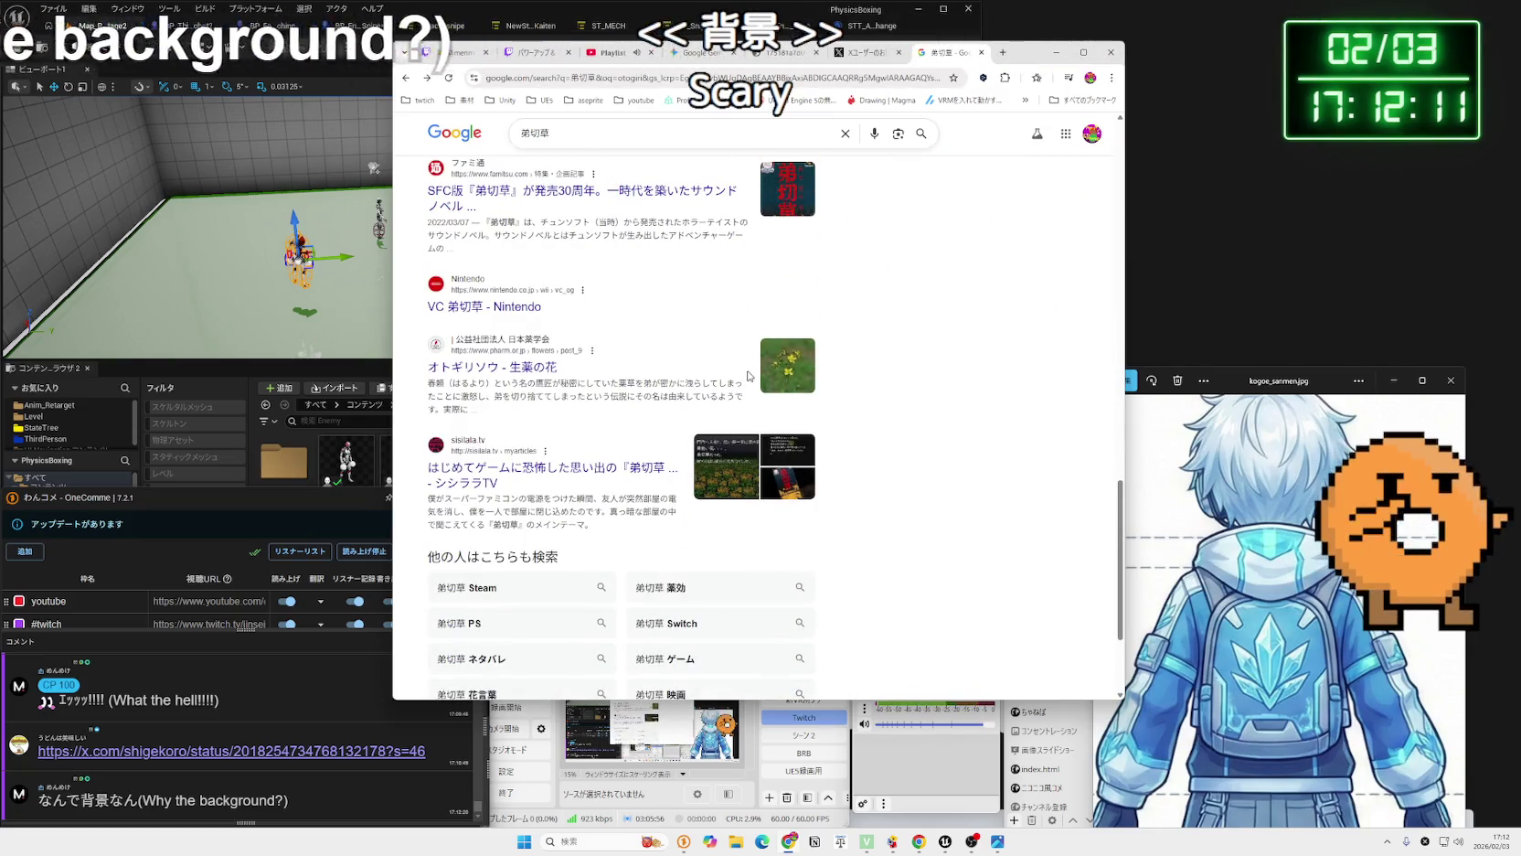
# Pan the reference sheet to the character's front view and head, then close the 弟切草 search tab.
pyautogui.moveTo(1235, 382)
pyautogui.mouseDown()
pyautogui.moveTo(1182, 347)
pyautogui.moveTo(1220, 229)
pyautogui.moveTo(1282, 383)
pyautogui.moveTo(1290, 349)
pyautogui.moveTo(1281, 371)
pyautogui.mouseUp()
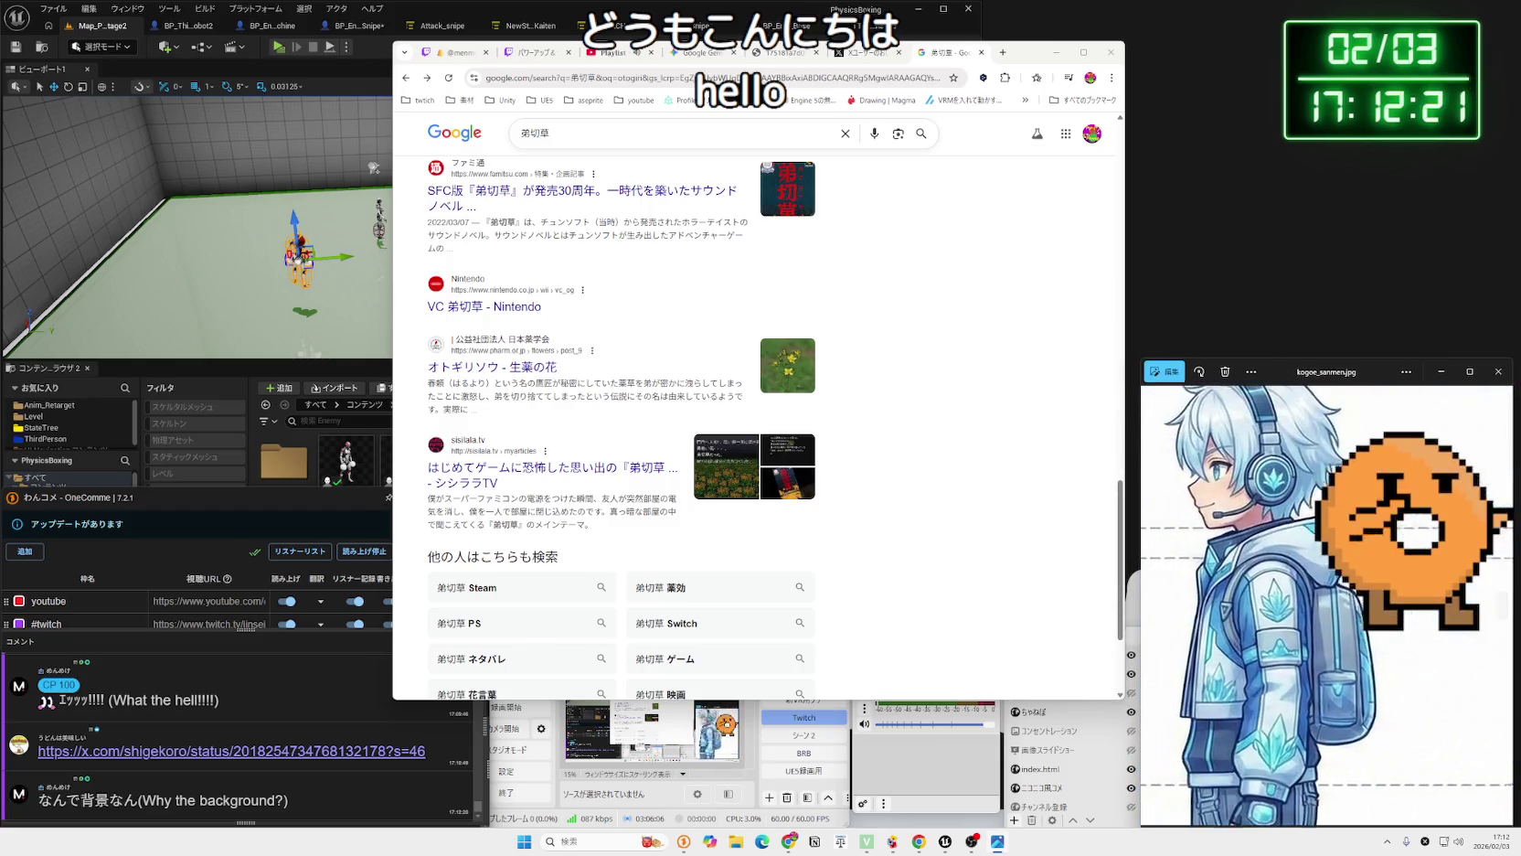
pyautogui.moveTo(1188, 731)
pyautogui.mouseDown()
pyautogui.moveTo(1389, 740)
pyautogui.moveTo(1415, 775)
pyautogui.moveTo(1455, 490)
pyautogui.mouseUp()
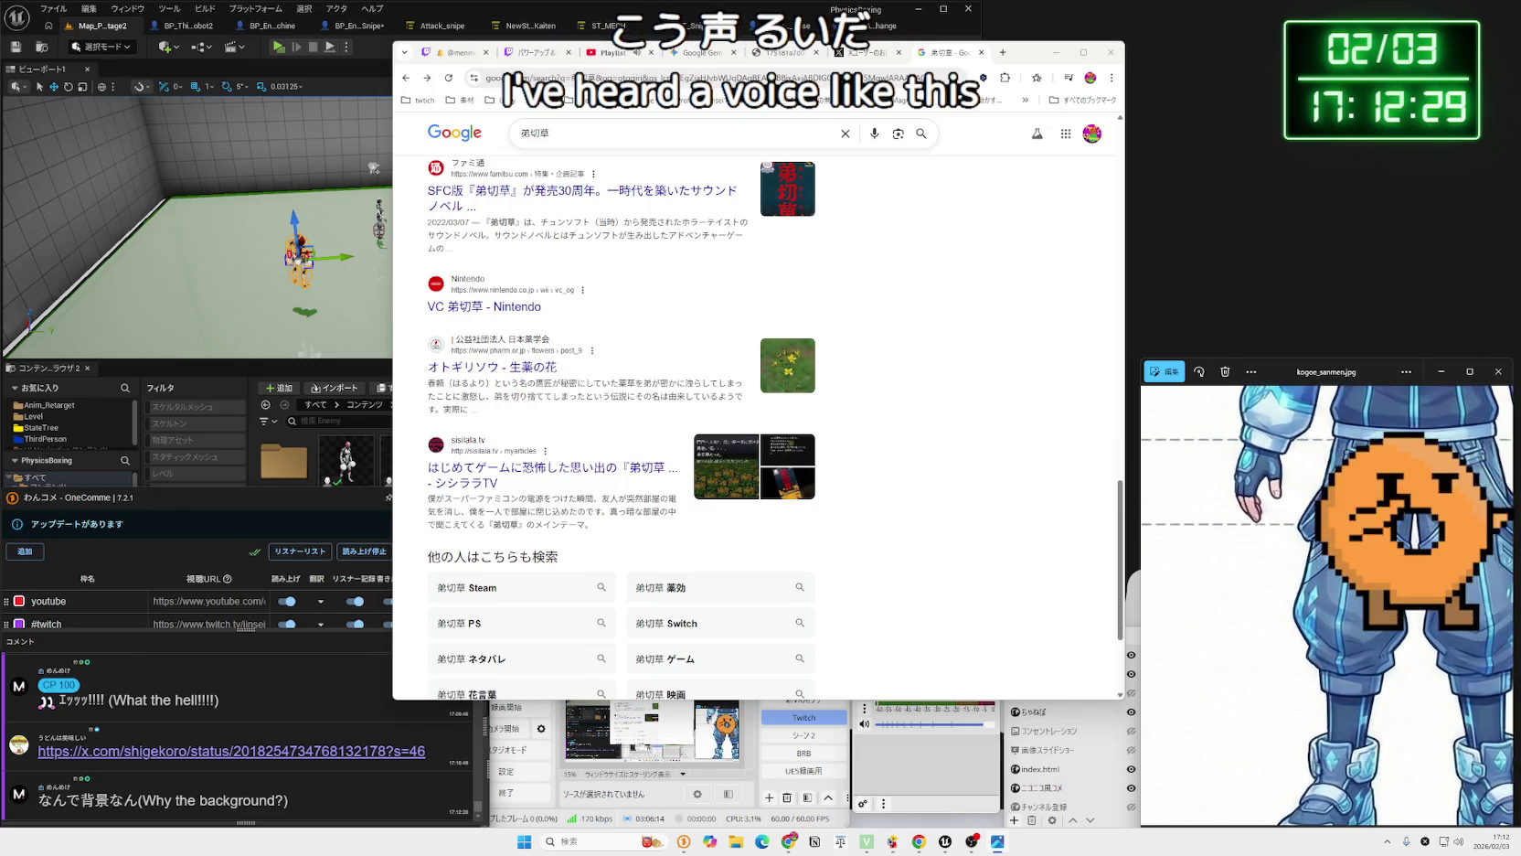
pyautogui.moveTo(1396, 767); pyautogui.dragTo(1431, 823)
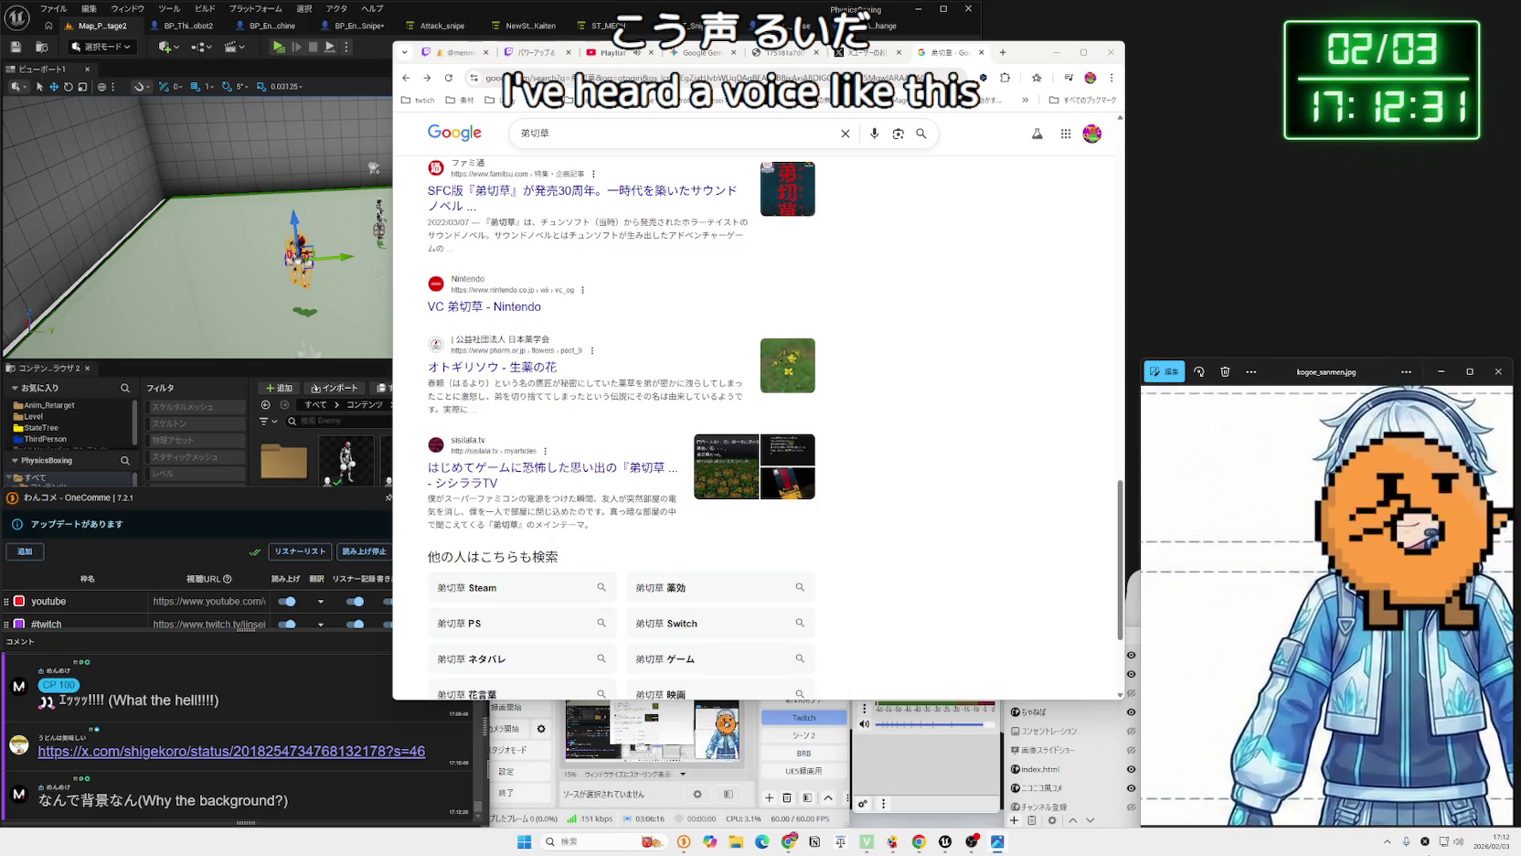
pyautogui.scroll(2, 1390, 704)
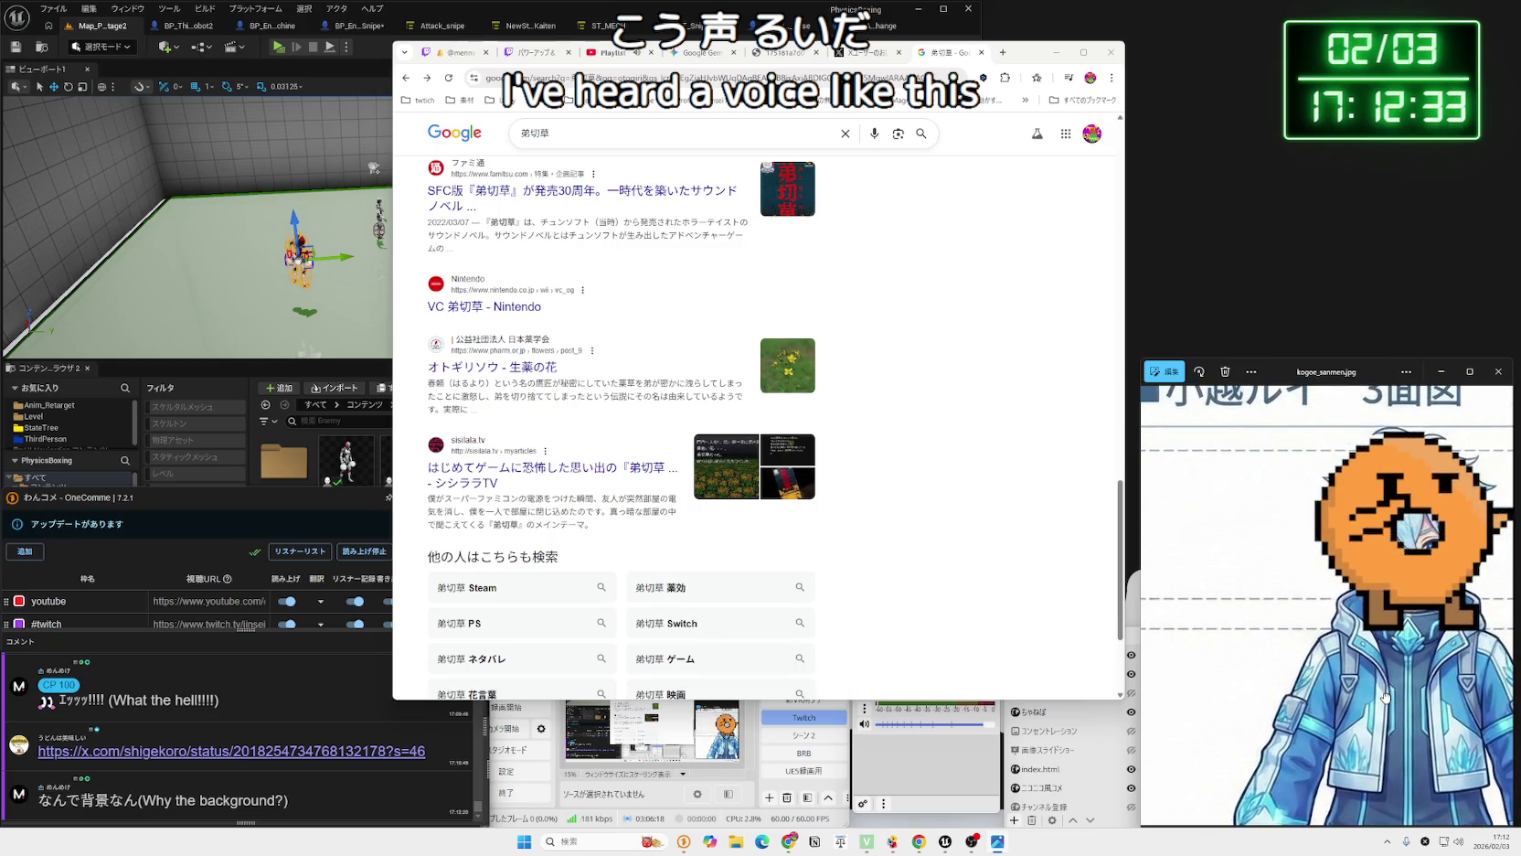
pyautogui.moveTo(1381, 697); pyautogui.dragTo(1385, 701)
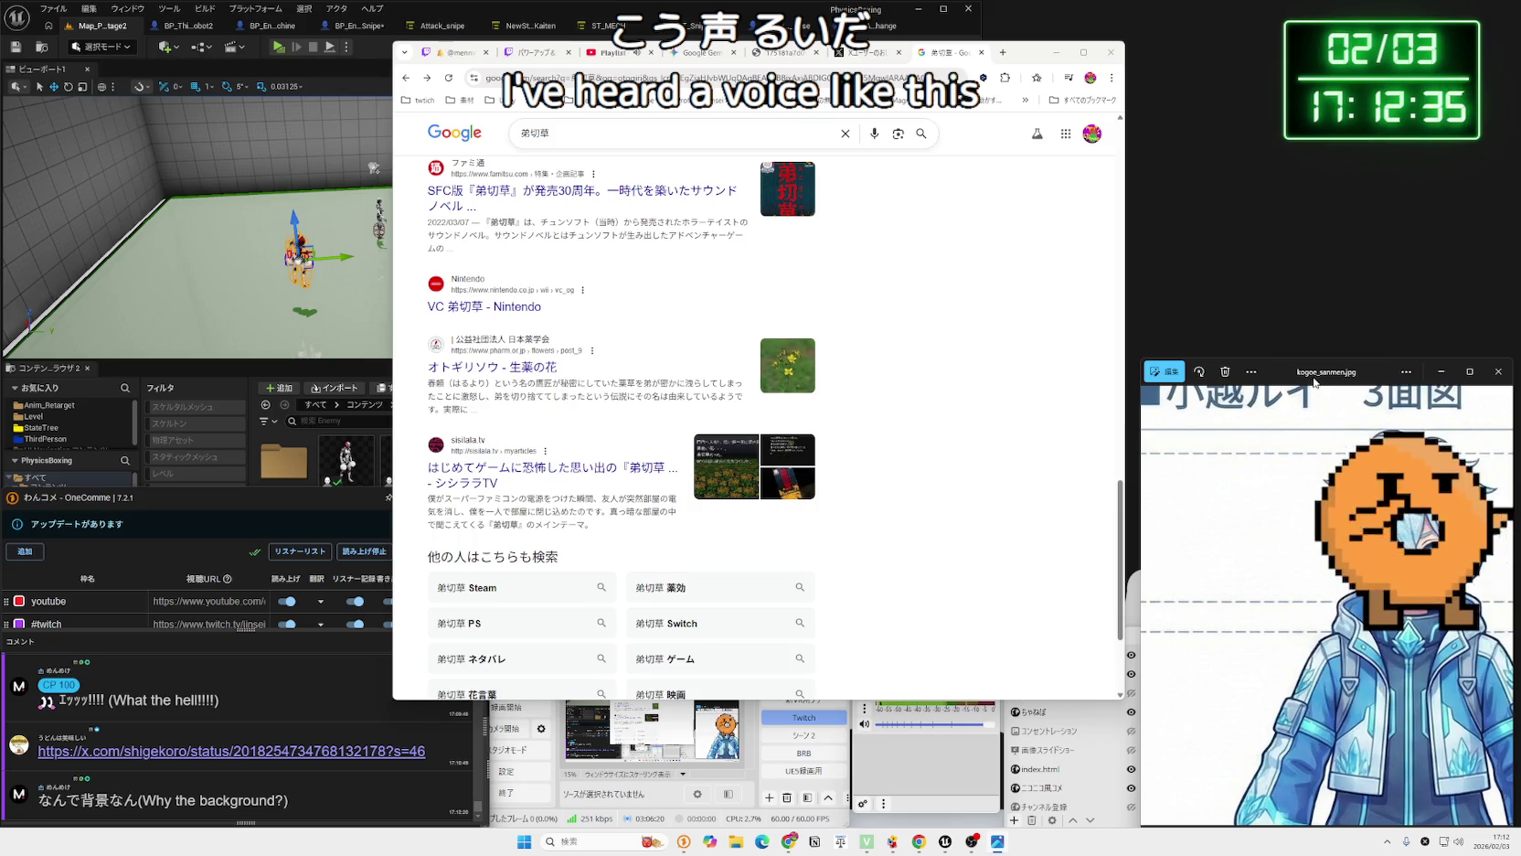
pyautogui.moveTo(1037, 69); pyautogui.dragTo(1282, 54)
pyautogui.click(1228, 37)
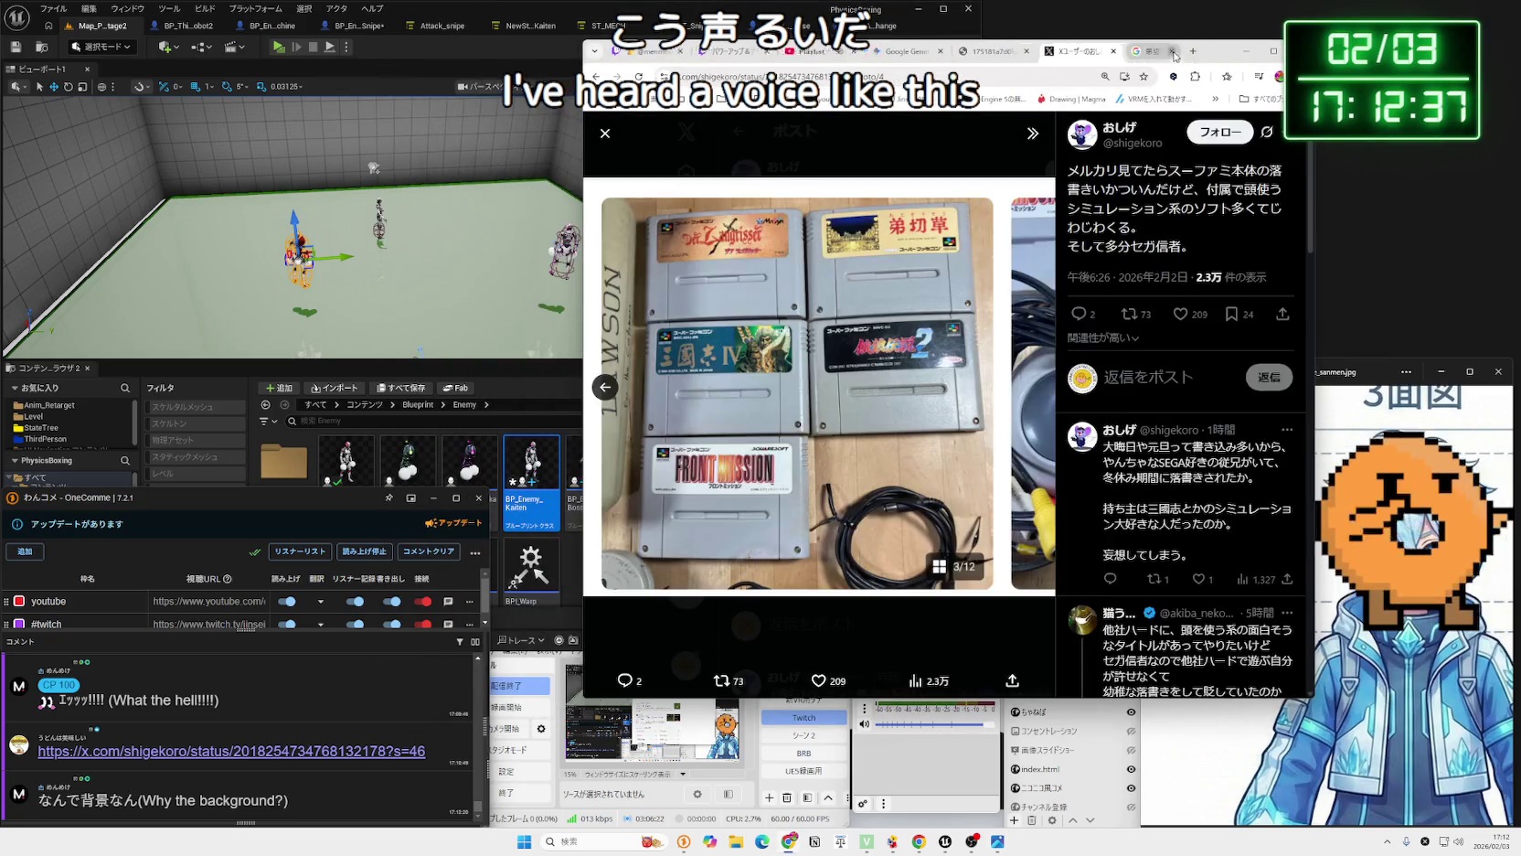
# Close the X post tab, shift Chrome left, and bring the KTWars.mp4 player forward up-left.
pyautogui.click(1230, 40)
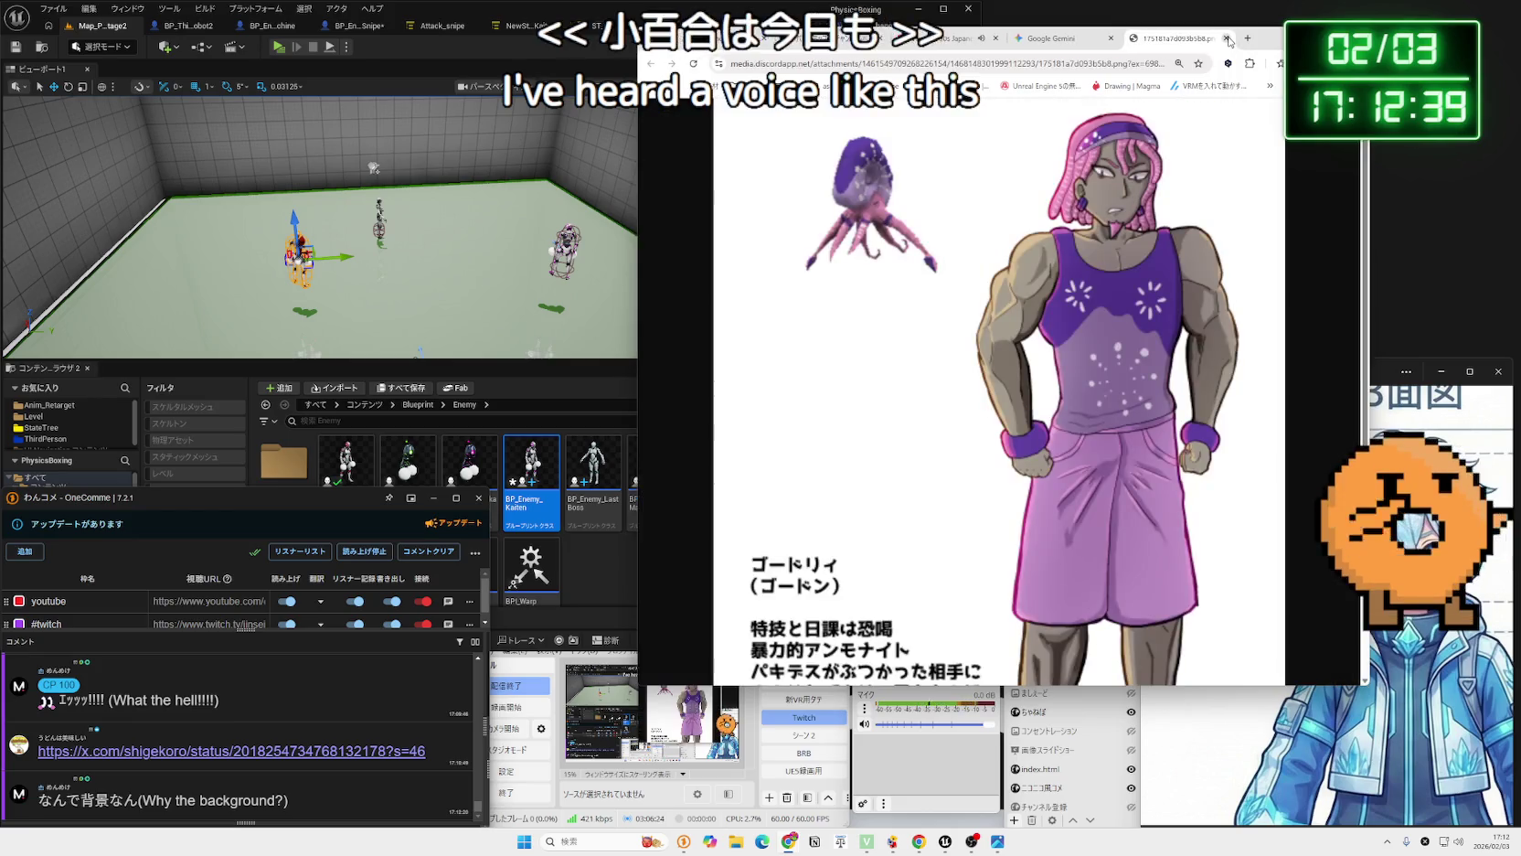
pyautogui.moveTo(1264, 41)
pyautogui.mouseDown()
pyautogui.moveTo(1028, 29)
pyautogui.moveTo(1388, 15)
pyautogui.mouseUp()
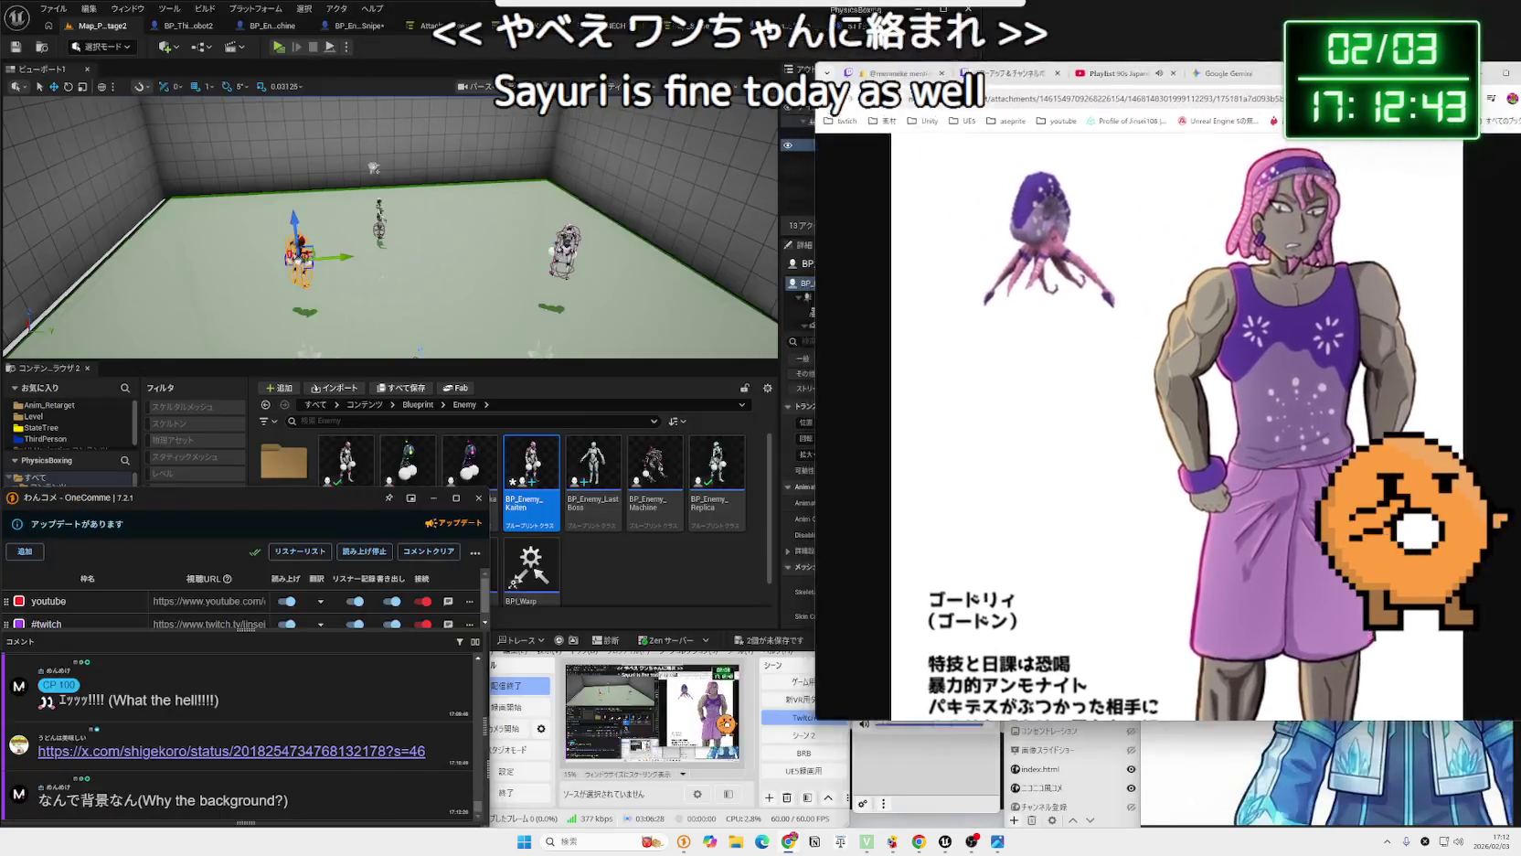
pyautogui.click(1504, 403)
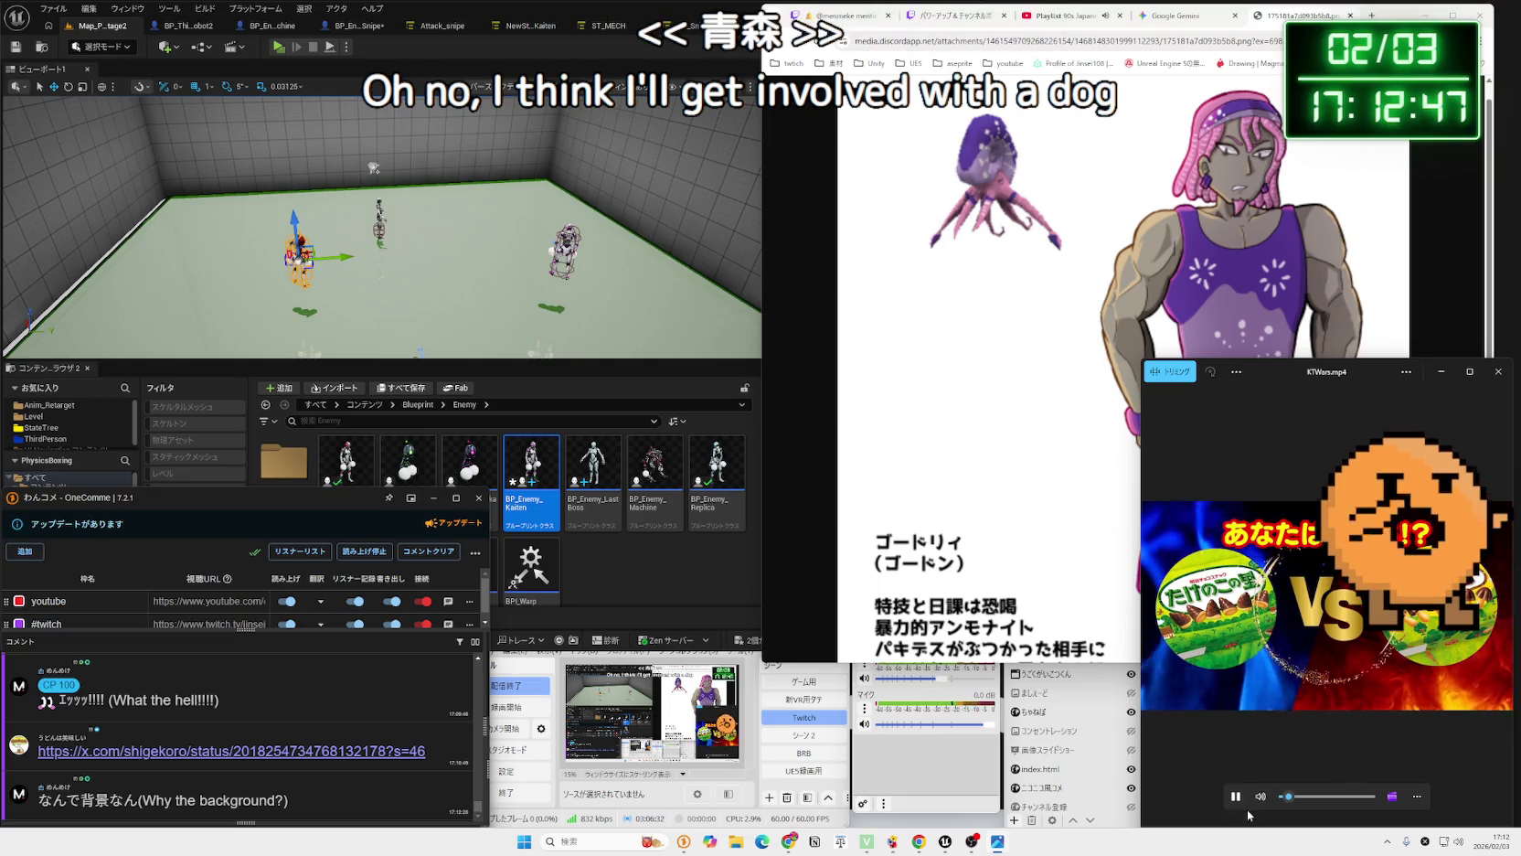
pyautogui.moveTo(1273, 373); pyautogui.dragTo(1137, 279)
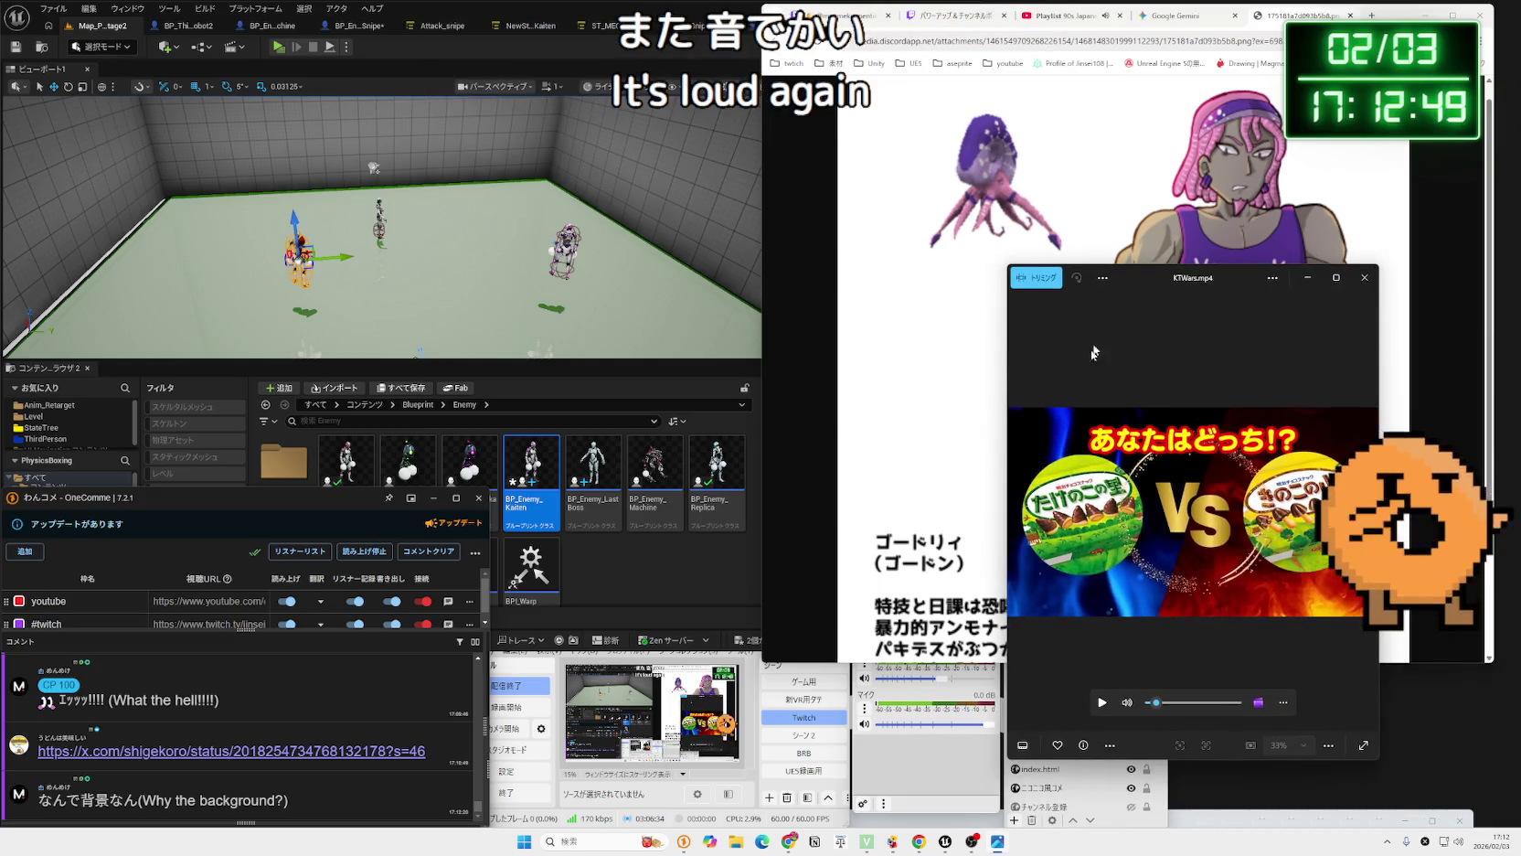
# Step back in Photos to kogoe.jpg and pan it to show the 小越ルイ text.
pyautogui.click(1018, 514)
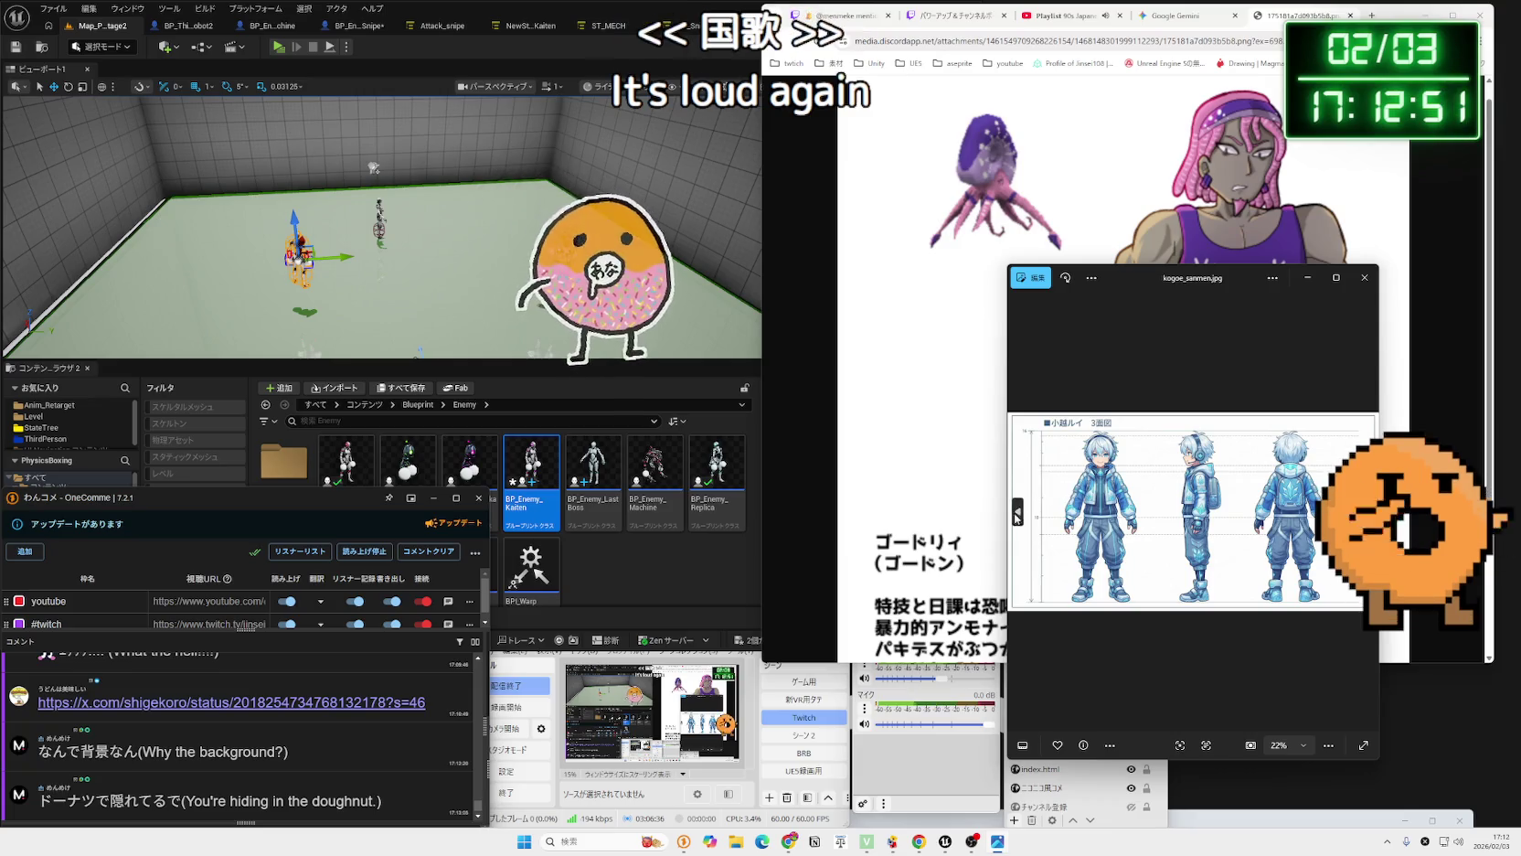
pyautogui.click(1018, 514)
pyautogui.scroll(4, 1100, 480)
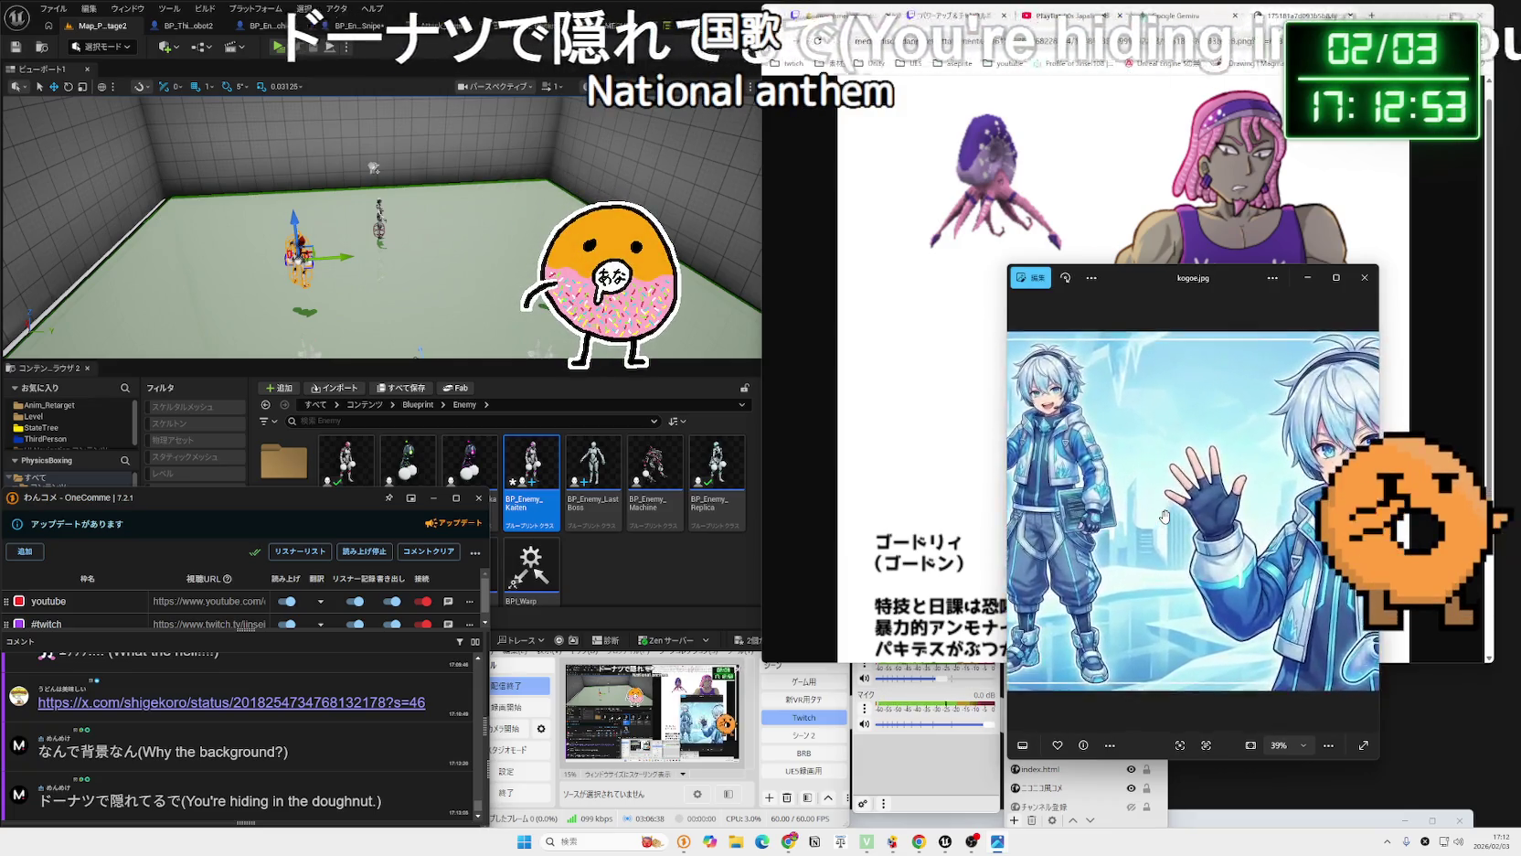
pyautogui.scroll(-3, 1100, 480)
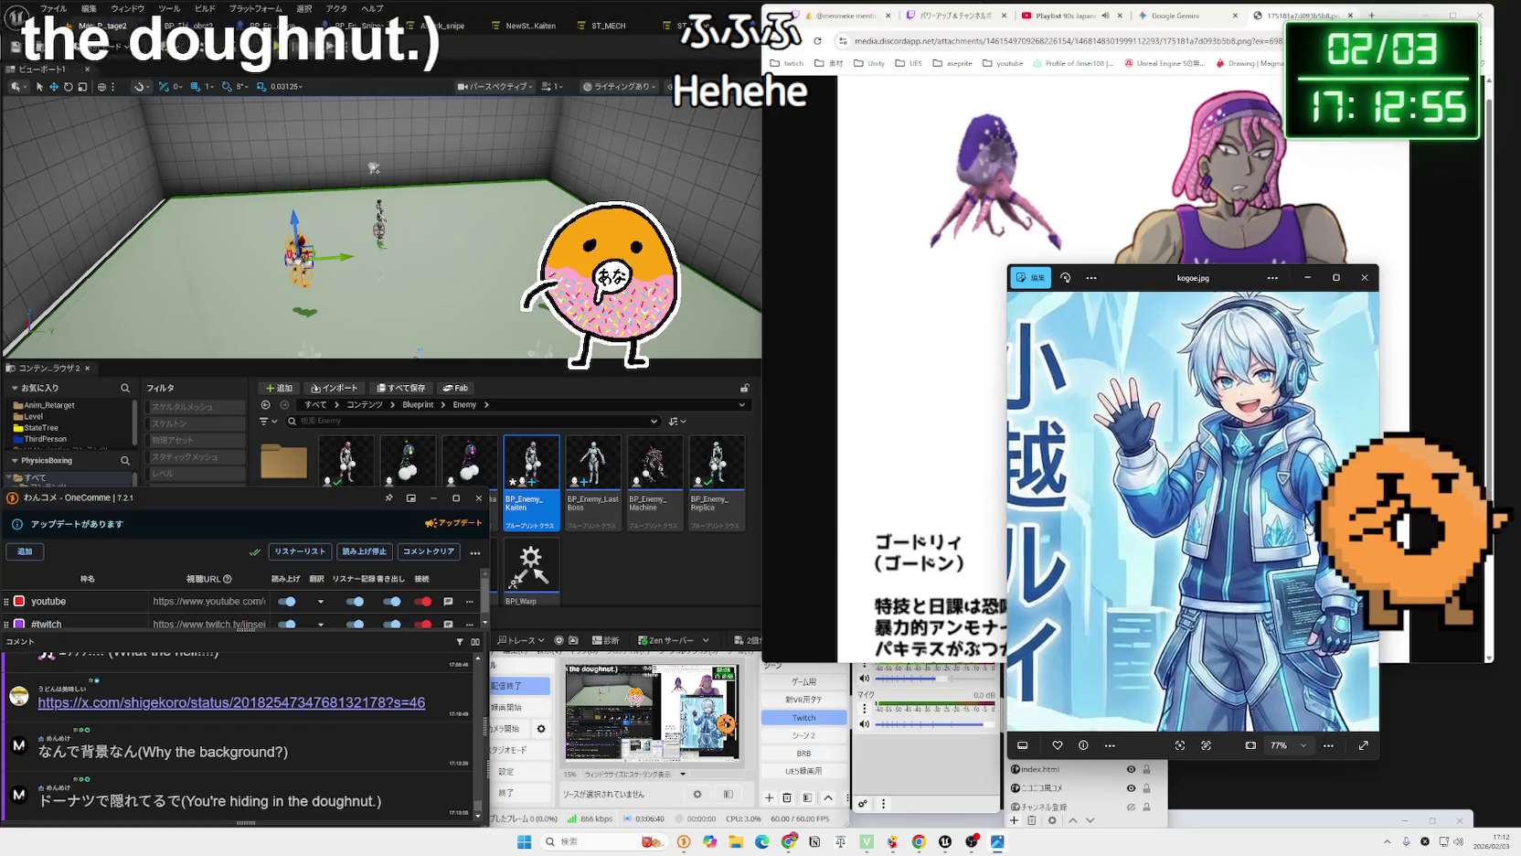
pyautogui.moveTo(1176, 467); pyautogui.dragTo(1240, 535)
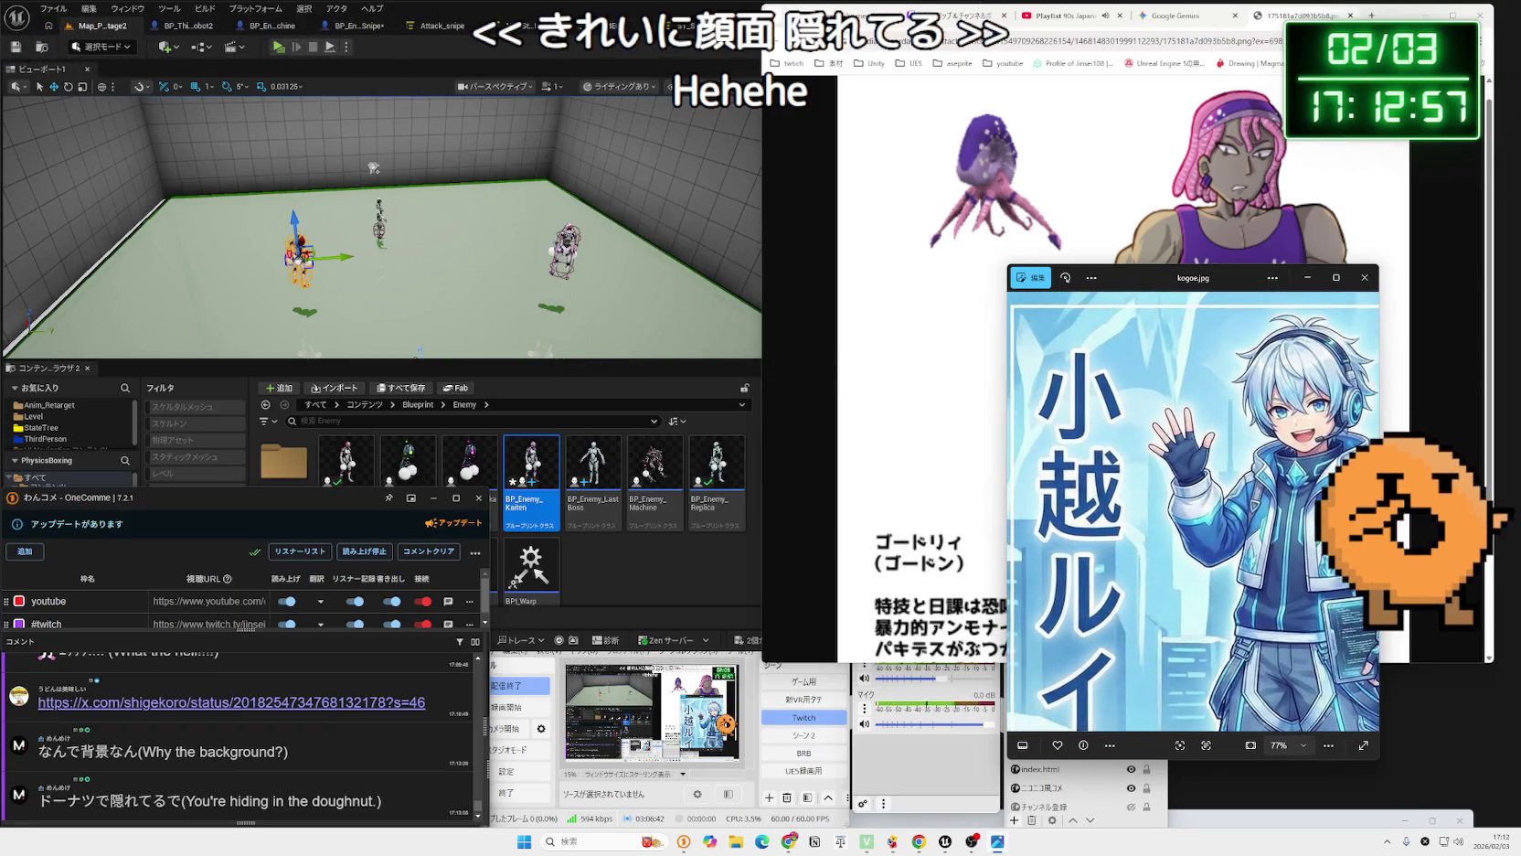
pyautogui.scroll(1, 1240, 535)
pyautogui.scroll(1, 1240, 722)
# Stretch the kogoe.jpg viewer to full screen height and move it right.
pyautogui.moveTo(1241, 760); pyautogui.dragTo(1240, 850)
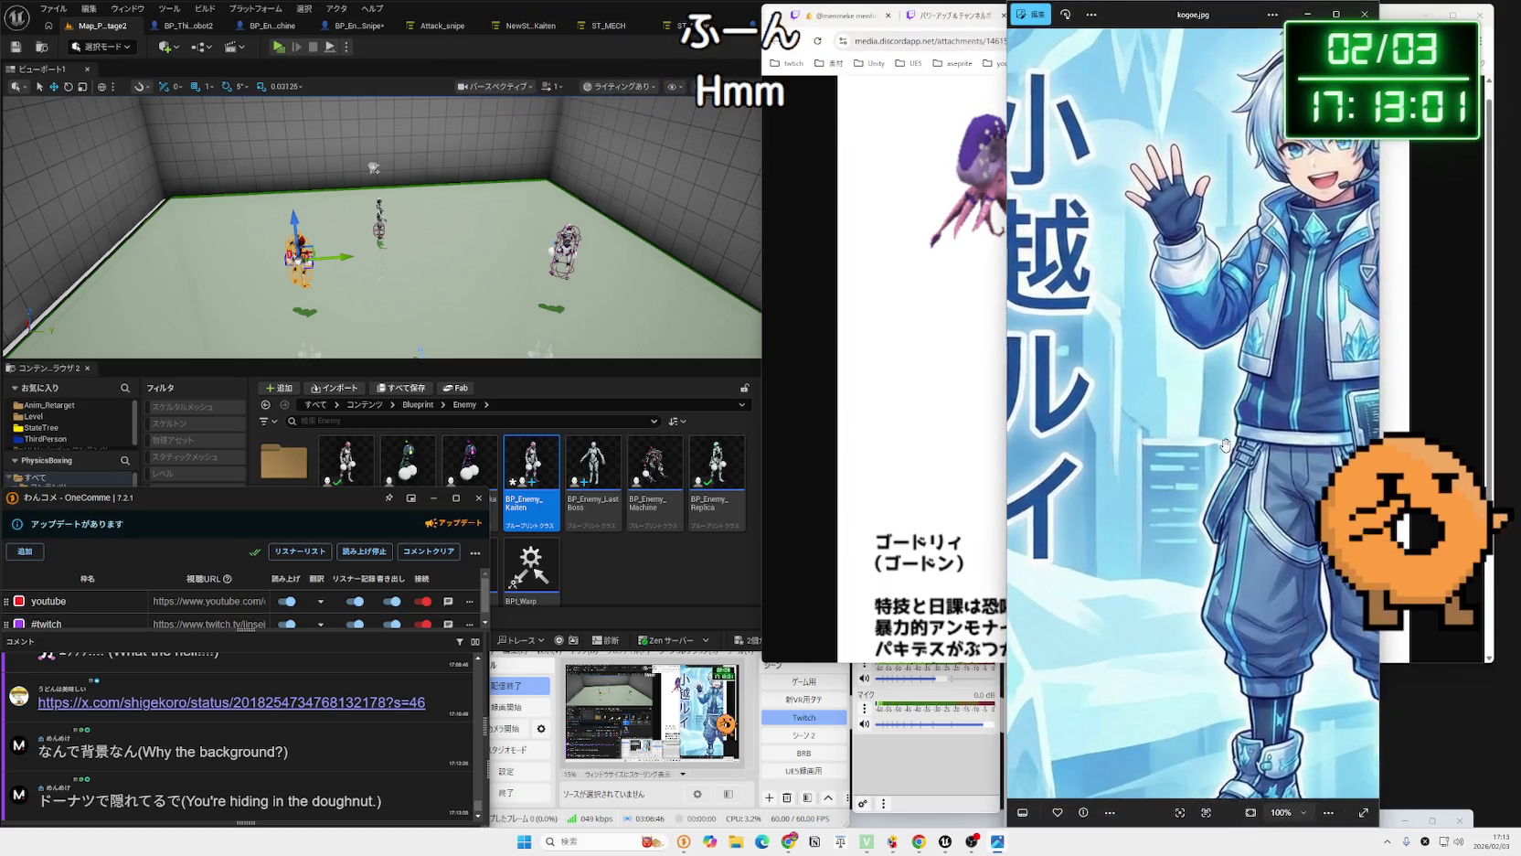
pyautogui.scroll(-2, 1226, 445)
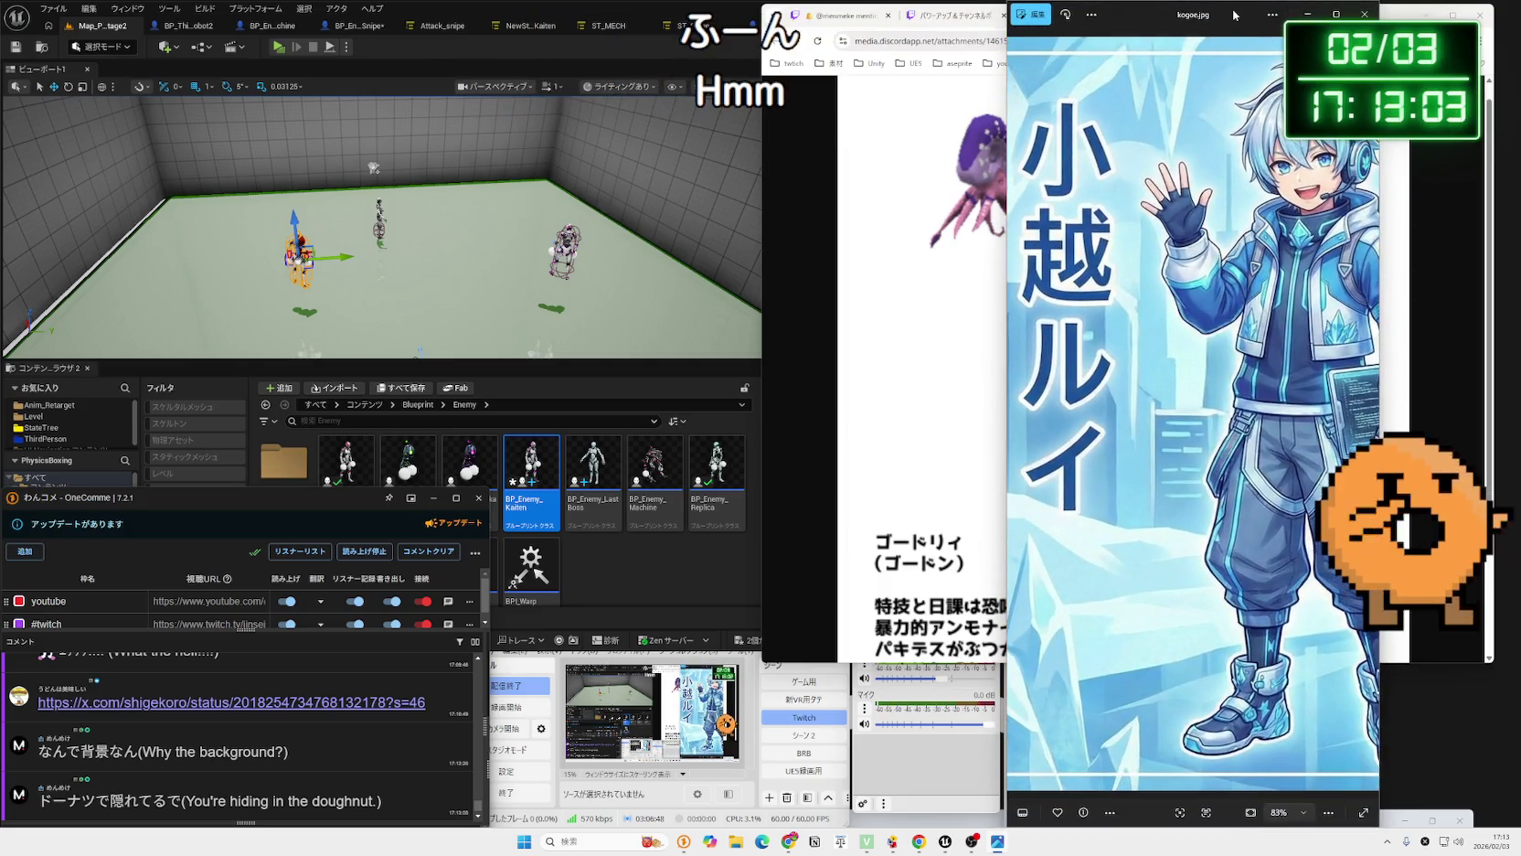
pyautogui.moveTo(1228, 18); pyautogui.dragTo(1315, 17)
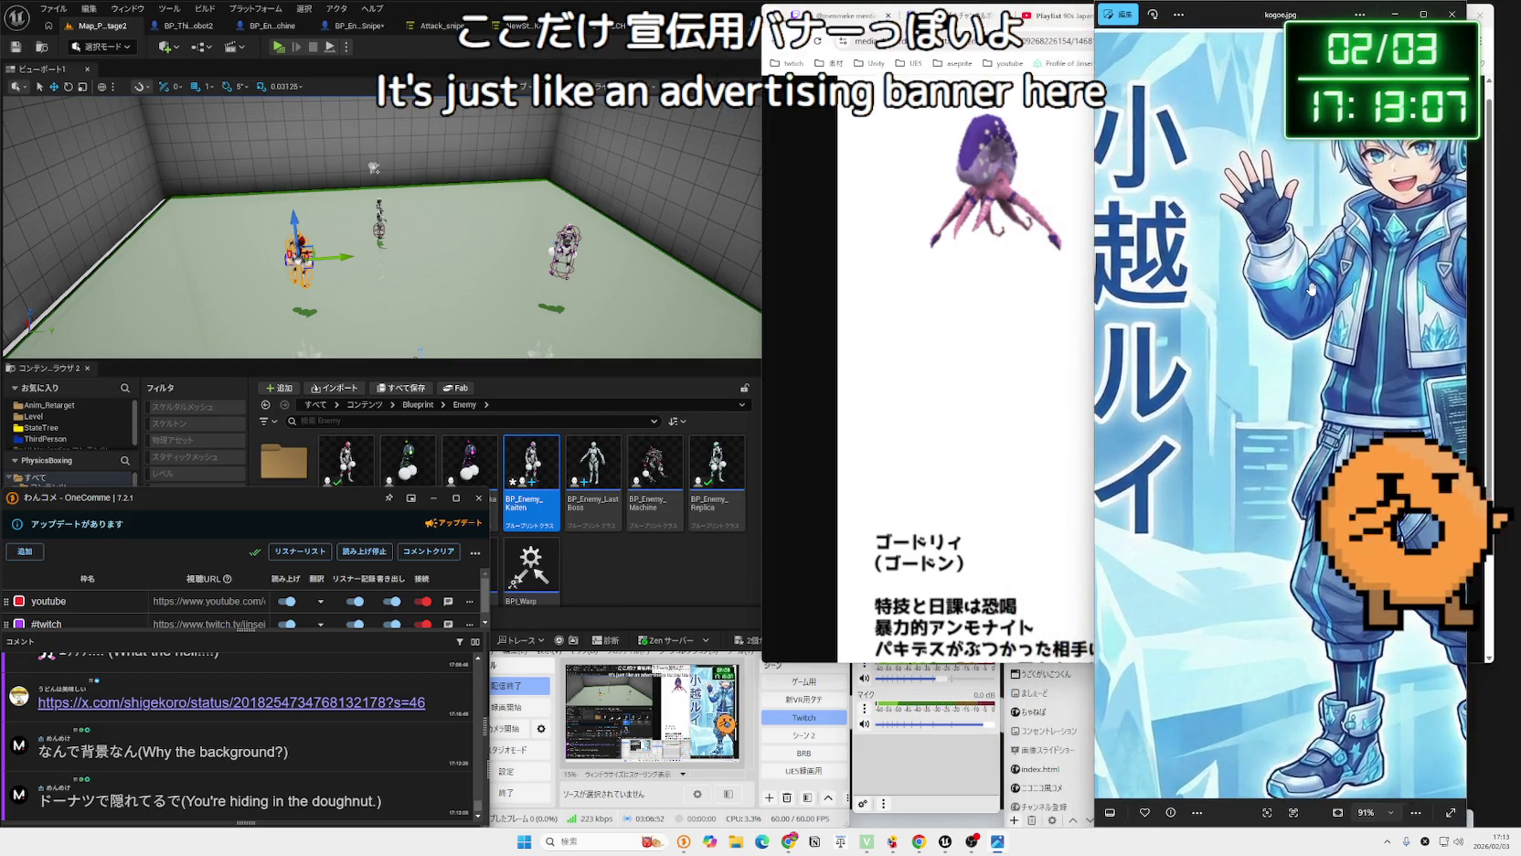
# Move the doughnut overlay and select the clock source in the stream preview, then bring Unreal Editor forward.
pyautogui.click(681, 800)
pyautogui.moveTo(736, 730); pyautogui.dragTo(709, 744)
pyautogui.click(740, 686)
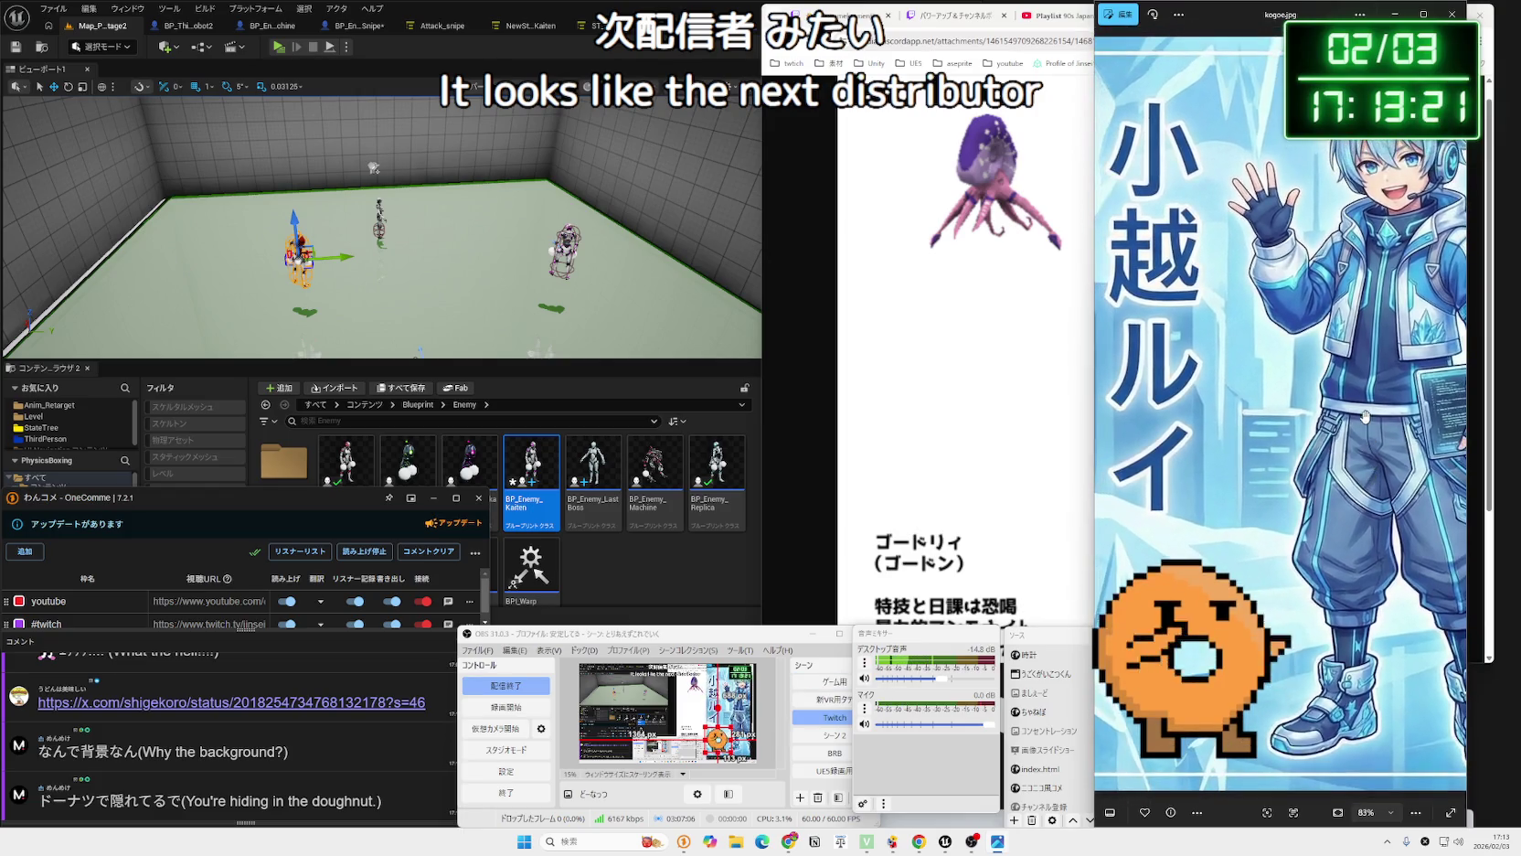
pyautogui.scroll(2, 1350, 431)
pyautogui.scroll(-3, 1350, 431)
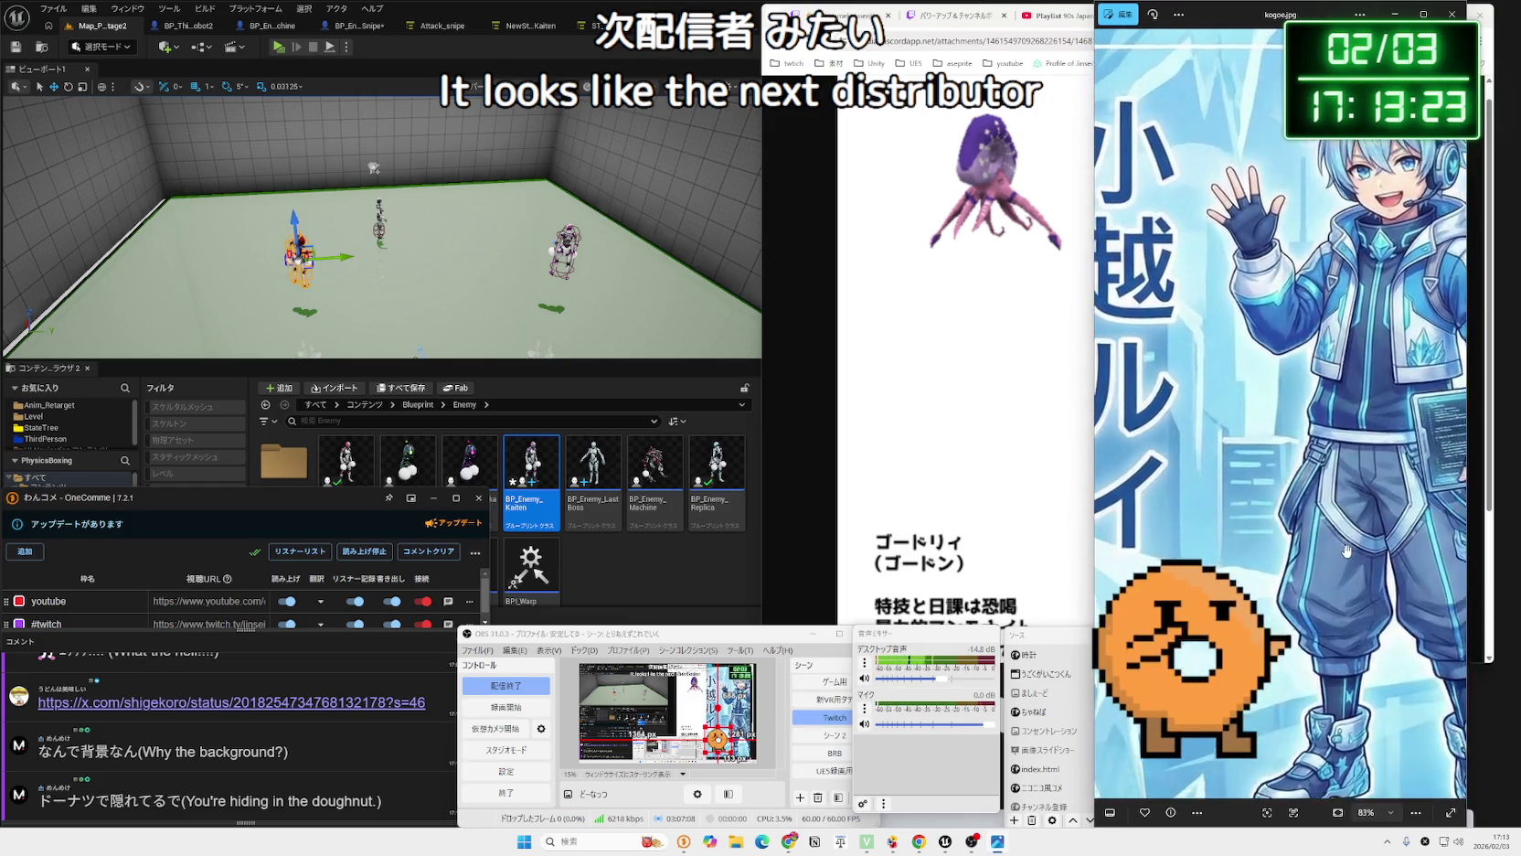
pyautogui.moveTo(1328, 16)
pyautogui.mouseDown()
pyautogui.moveTo(1336, 346)
pyautogui.moveTo(1350, 366)
pyautogui.moveTo(1353, 54)
pyautogui.mouseUp()
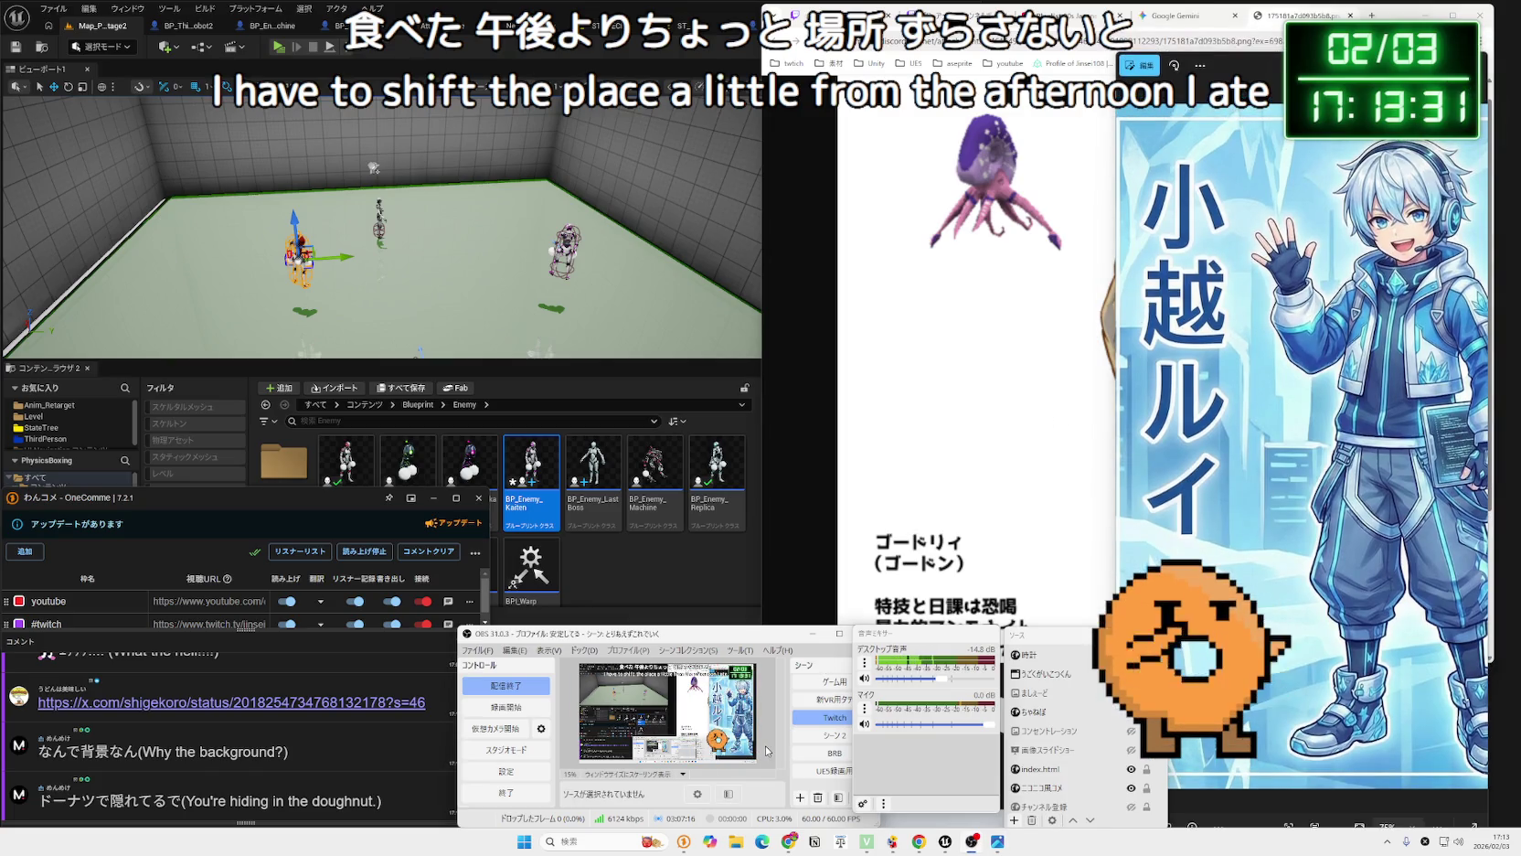
pyautogui.click(734, 595)
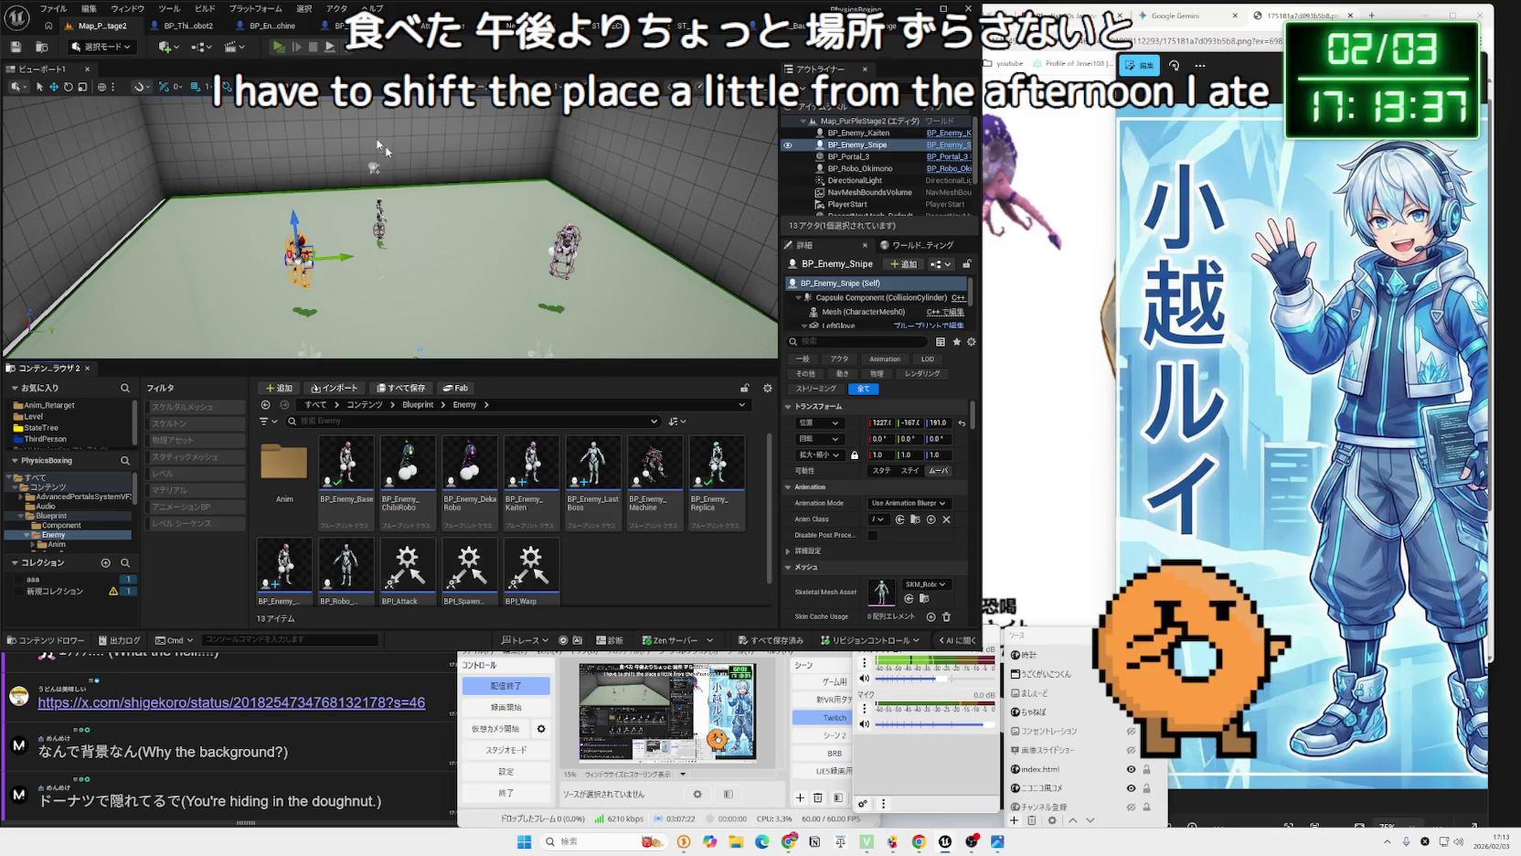
# After a quick play test, set BP_Enemy_Snipe's impulse vector to 20000 on X, Y and Z.
pyautogui.hotkey('alt', 'p')
pyautogui.press('Escape')
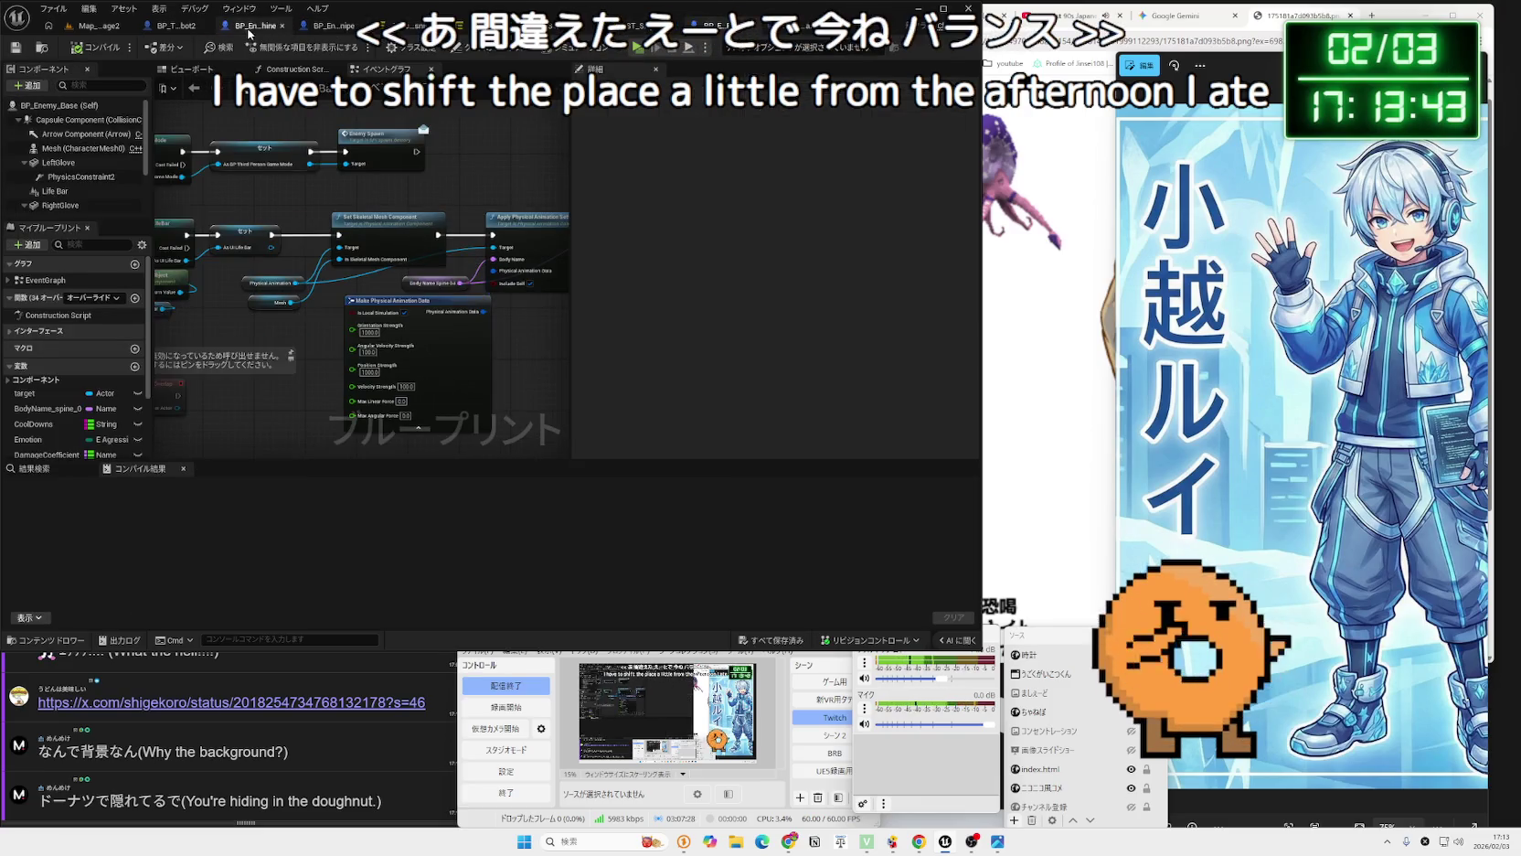
pyautogui.click(334, 26)
pyautogui.click(363, 276)
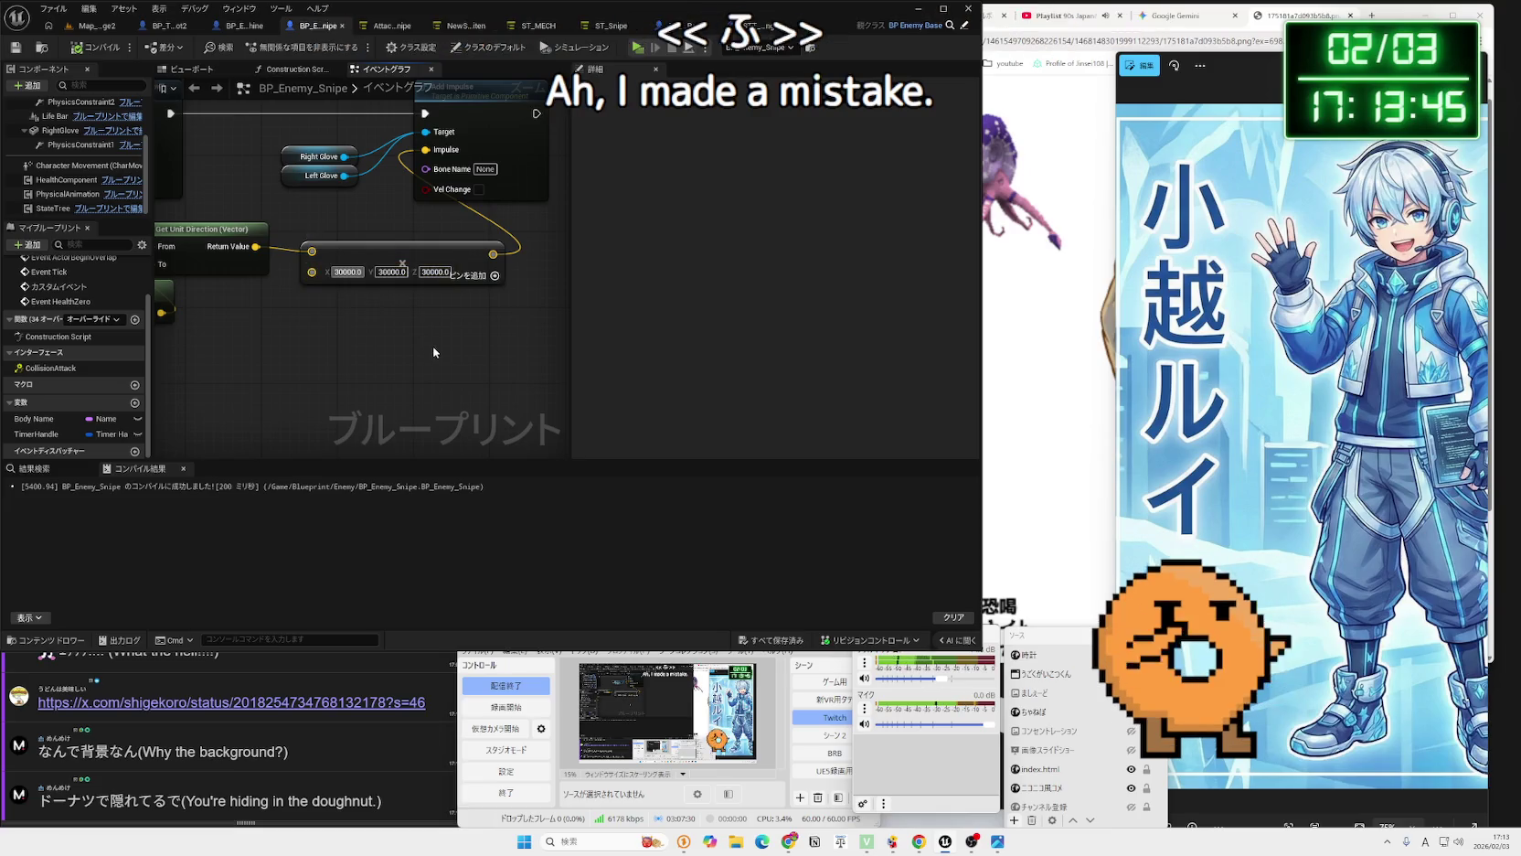
pyautogui.click(384, 277)
pyautogui.write('20000')
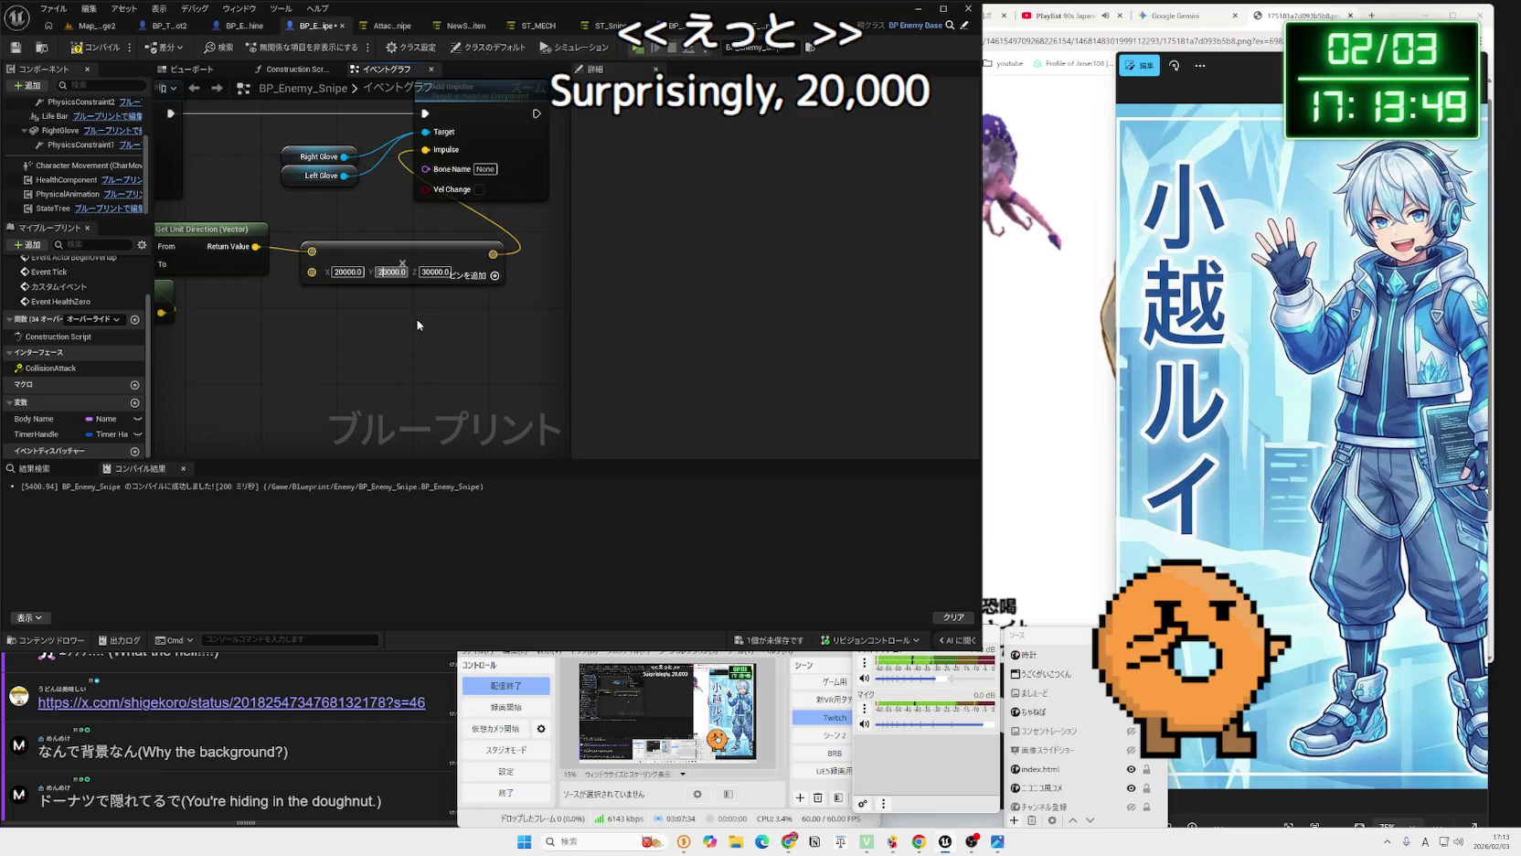
pyautogui.press('Tab')
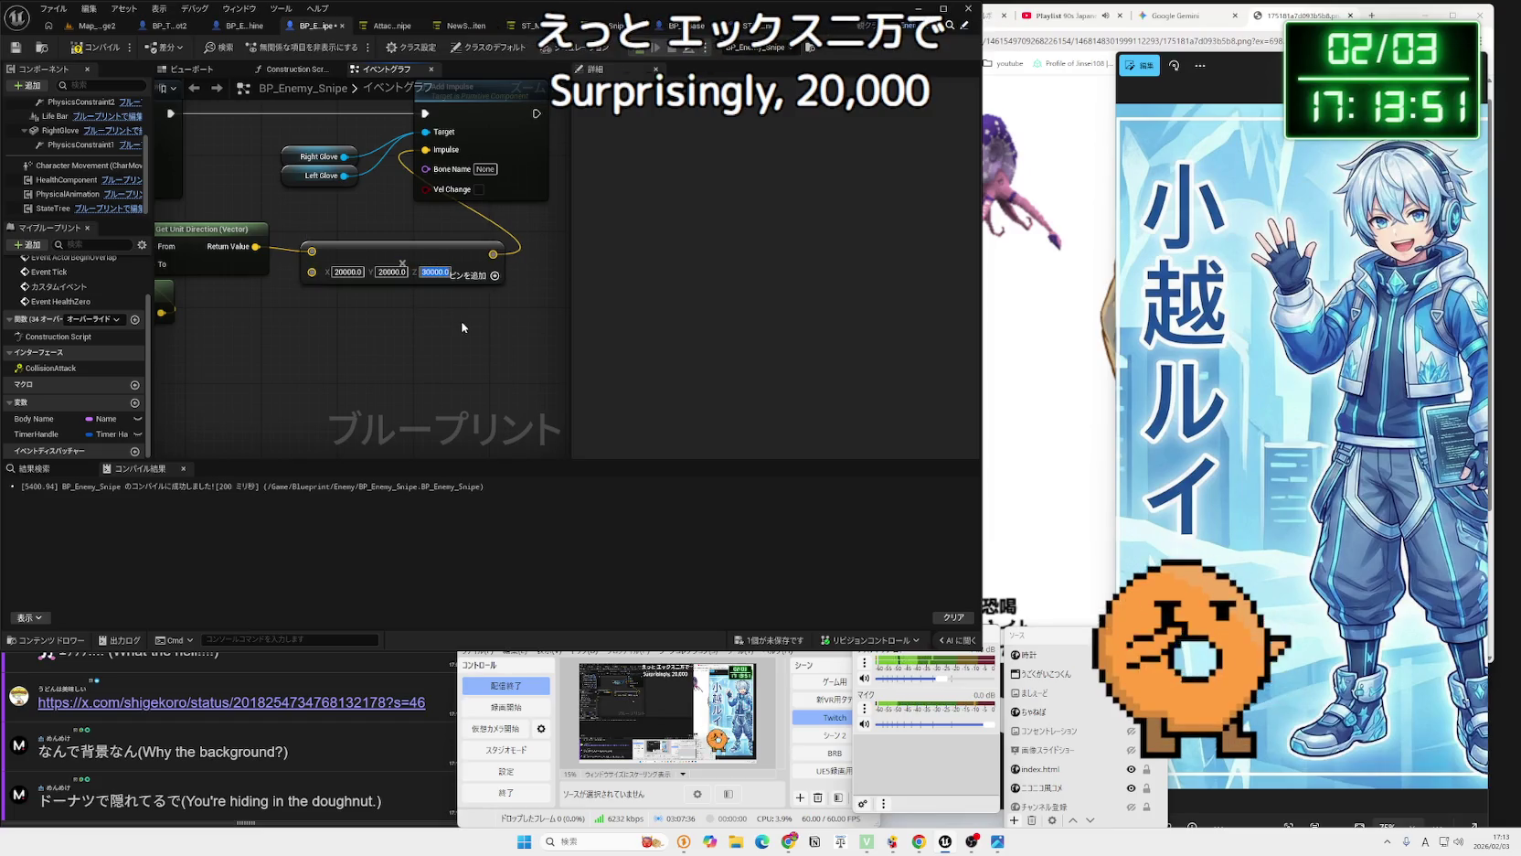
pyautogui.write('20000')
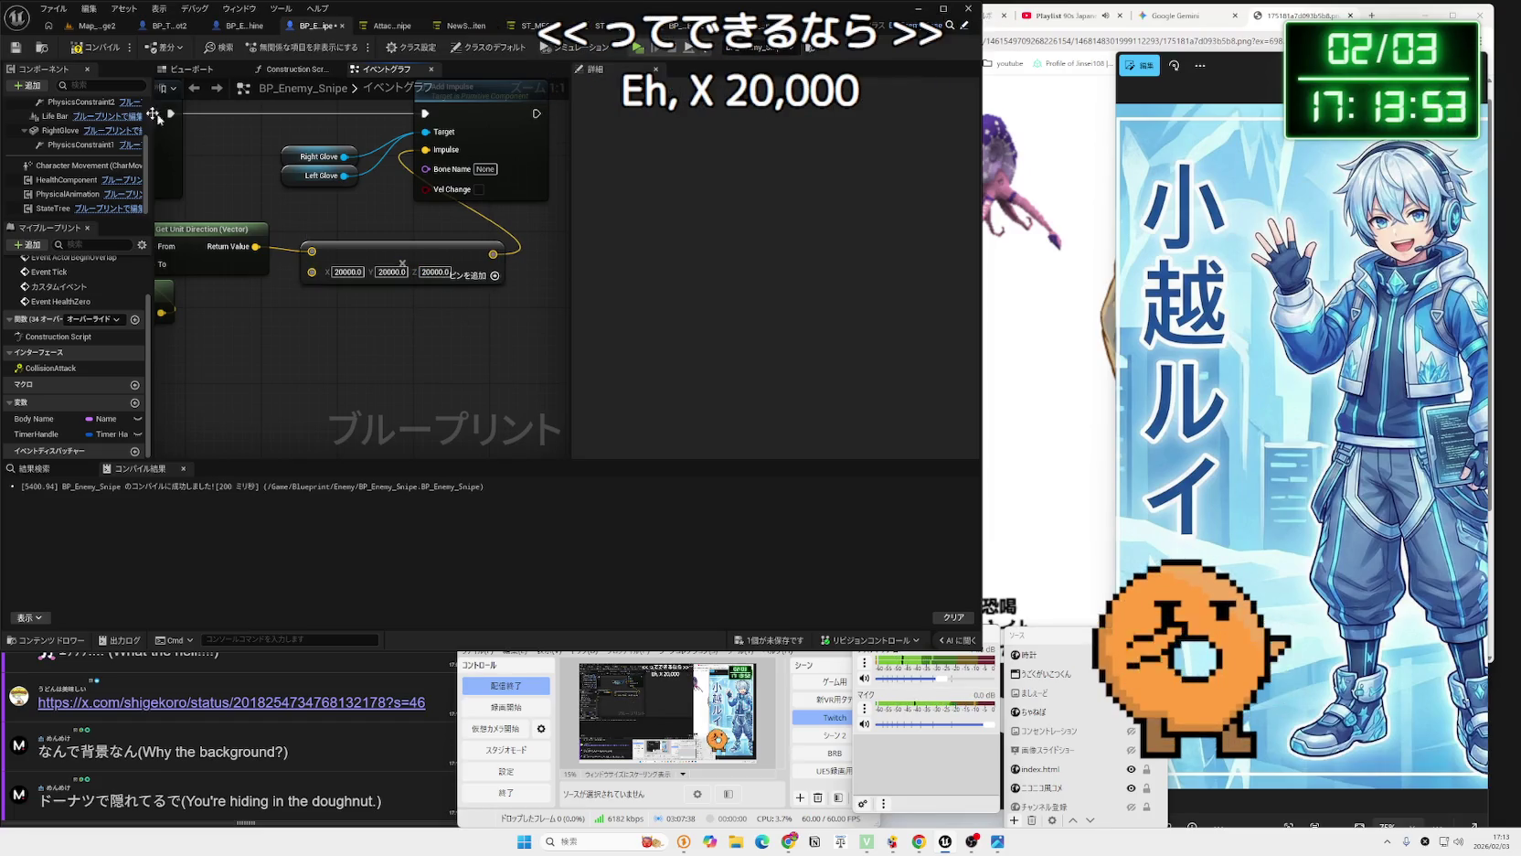
pyautogui.click(401, 314)
# Save the BP_Enemy_Snipe asset and bring the physical animation Branch nodes into view.
pyautogui.scroll(-2, 362, 315)
pyautogui.click(779, 644)
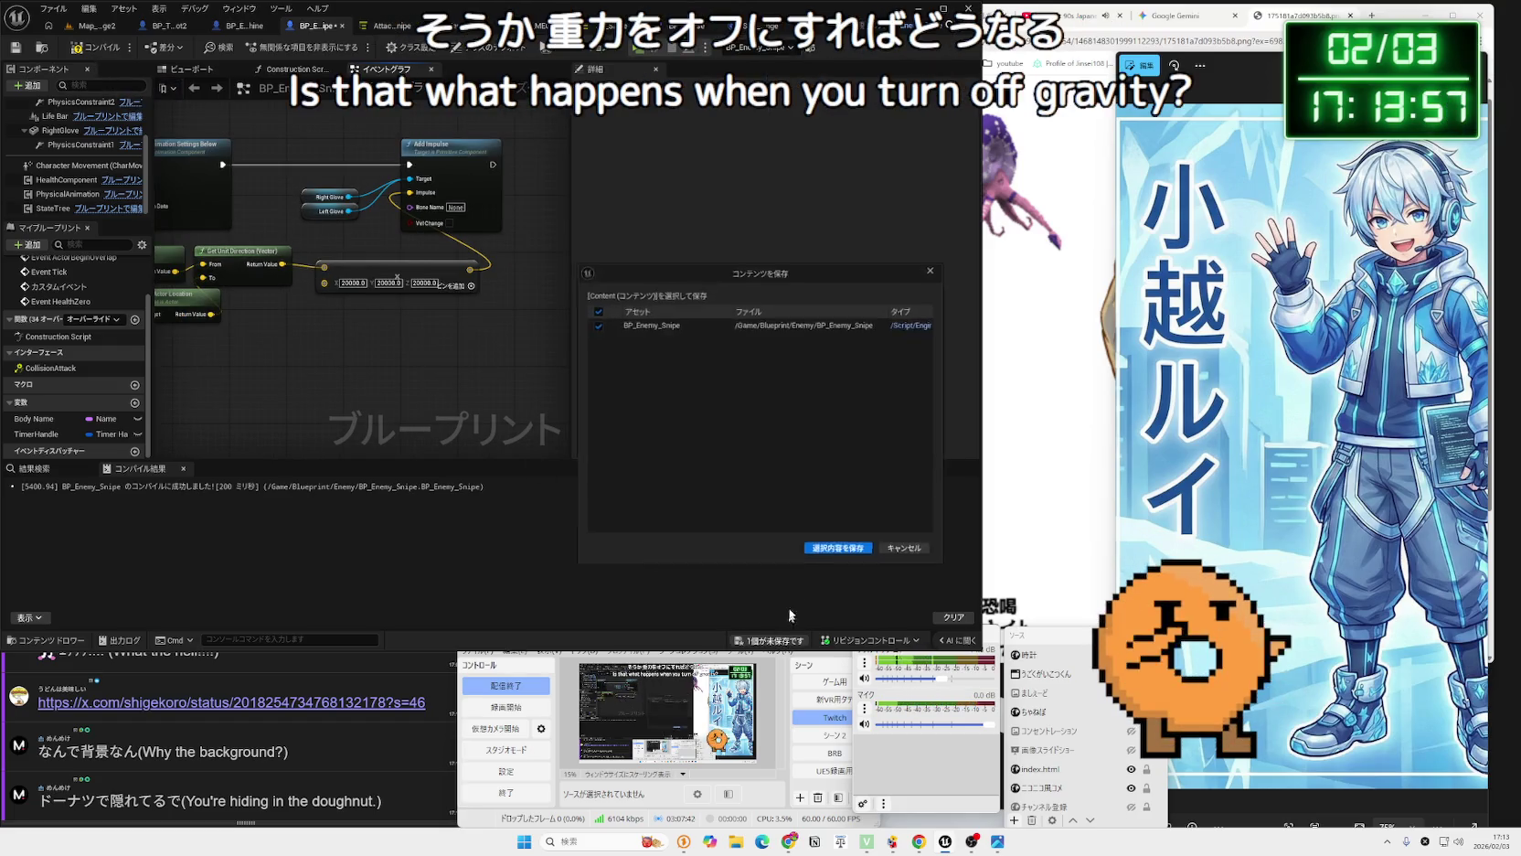
pyautogui.click(827, 554)
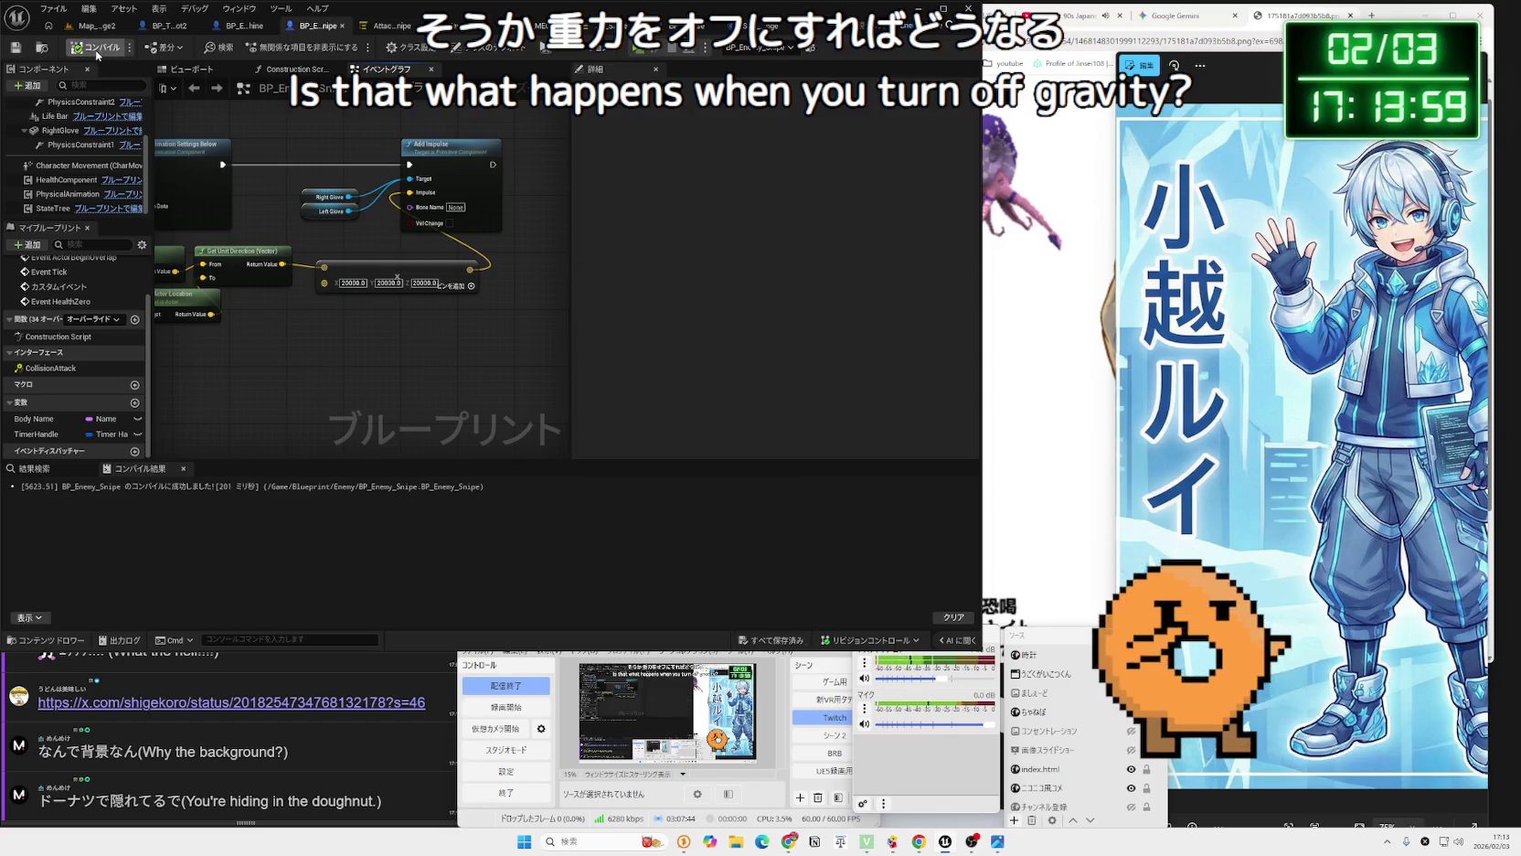
pyautogui.doubleClick(59, 286)
pyautogui.moveTo(510, 251); pyautogui.dragTo(314, 242)
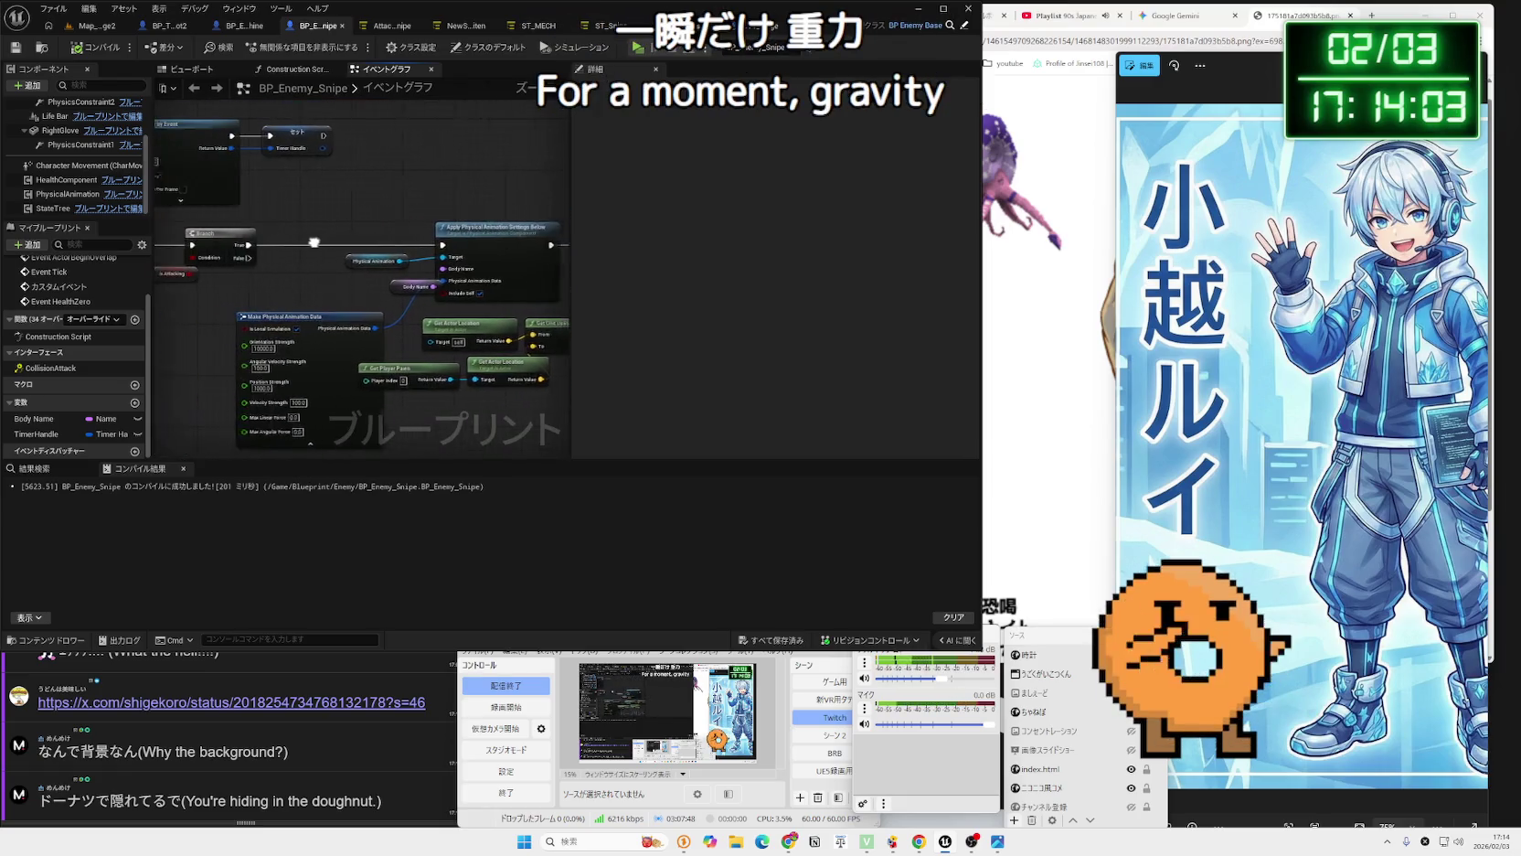
# Select the RightGlove component and make room in the event graph.
pyautogui.scroll(3, 384, 272)
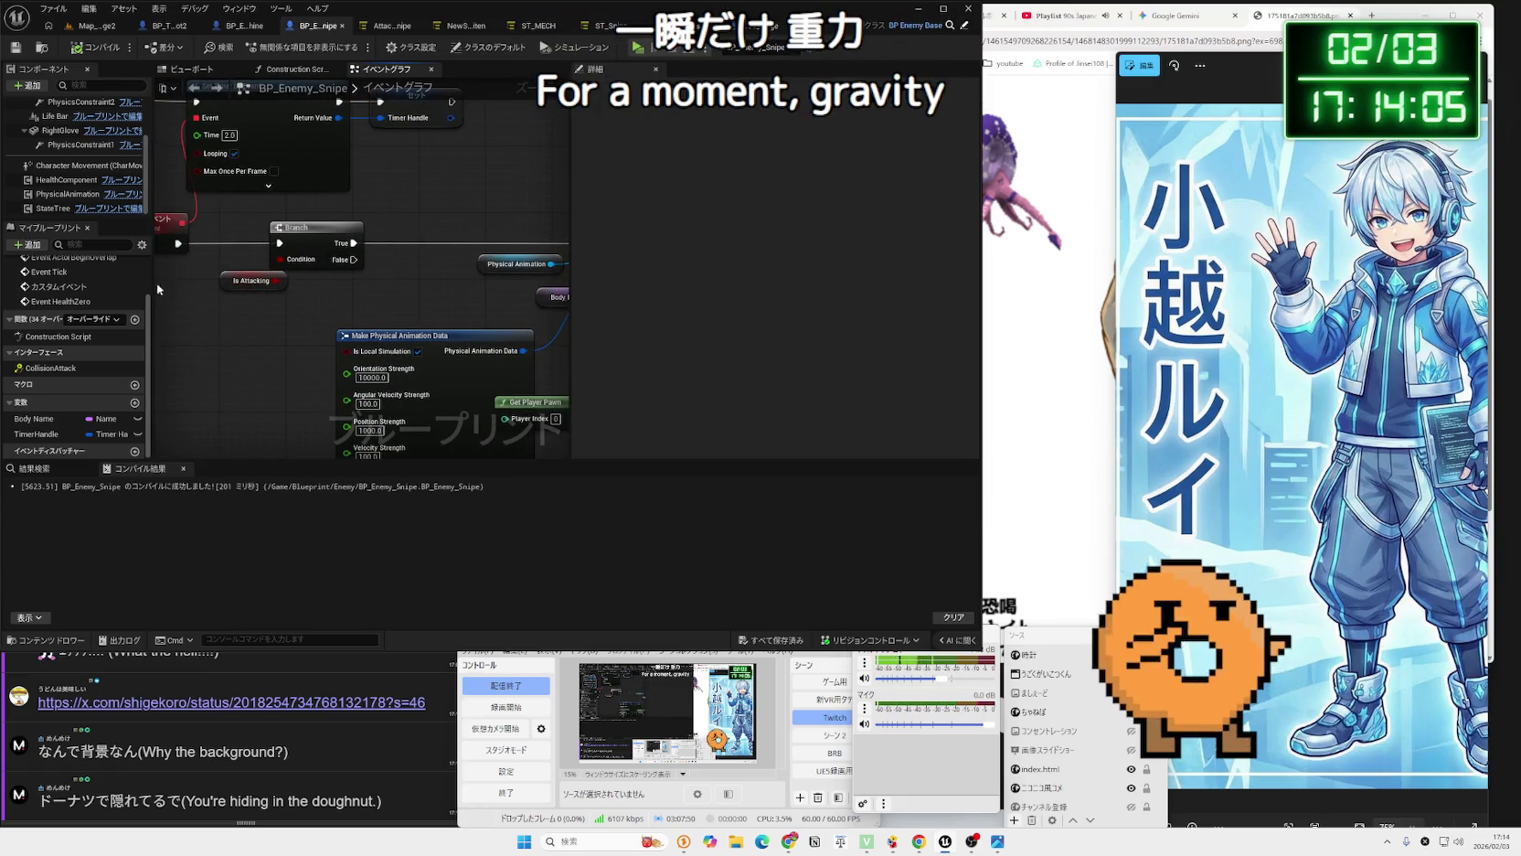
pyautogui.scroll(3, 110, 292)
pyautogui.click(63, 143)
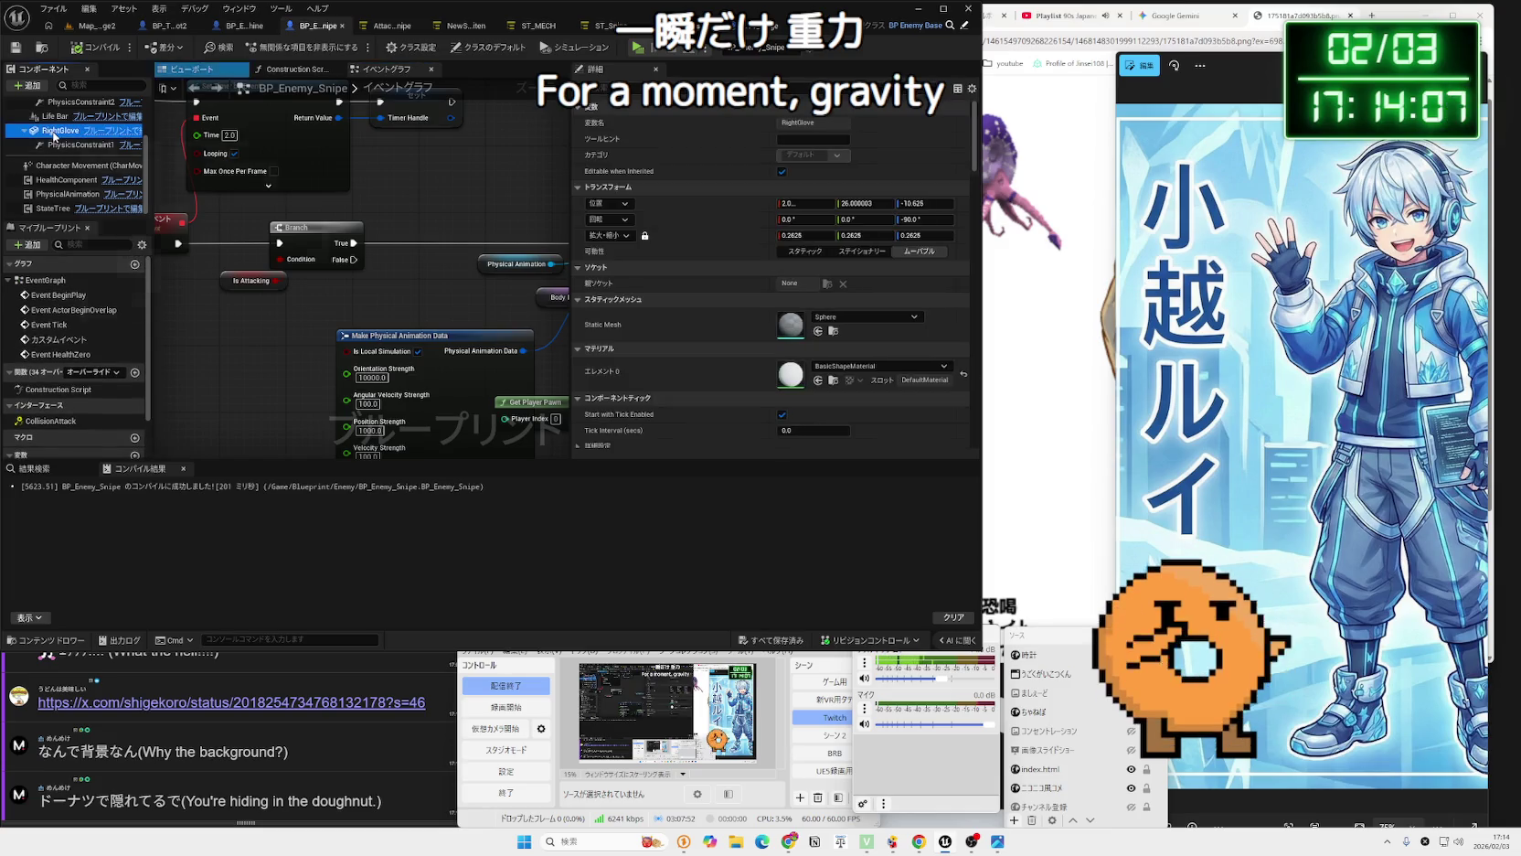
pyautogui.press('Up')
pyautogui.click(57, 137)
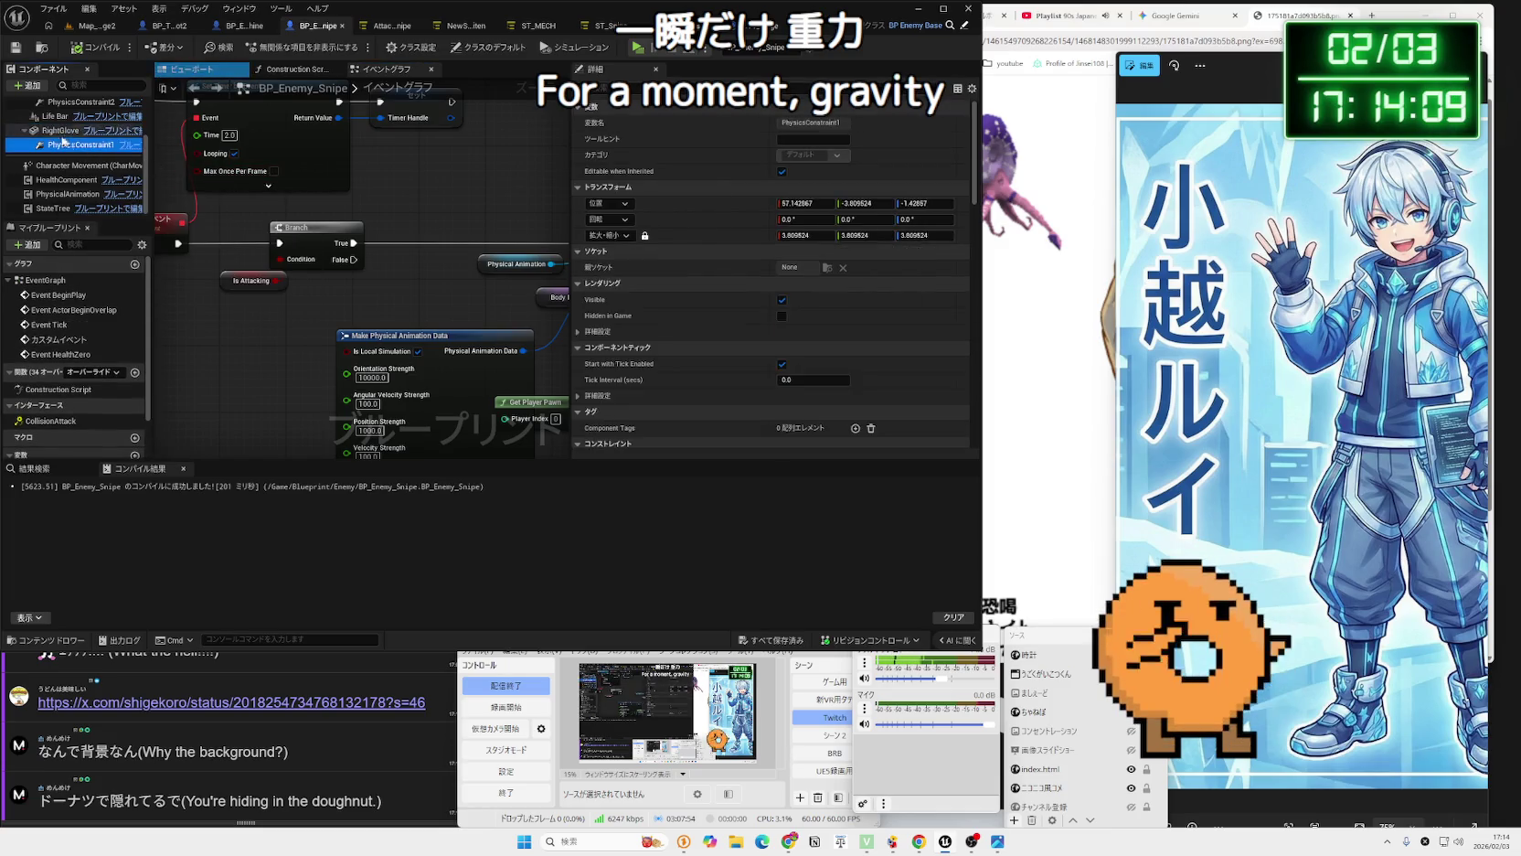
pyautogui.moveTo(203, 160); pyautogui.dragTo(121, 192)
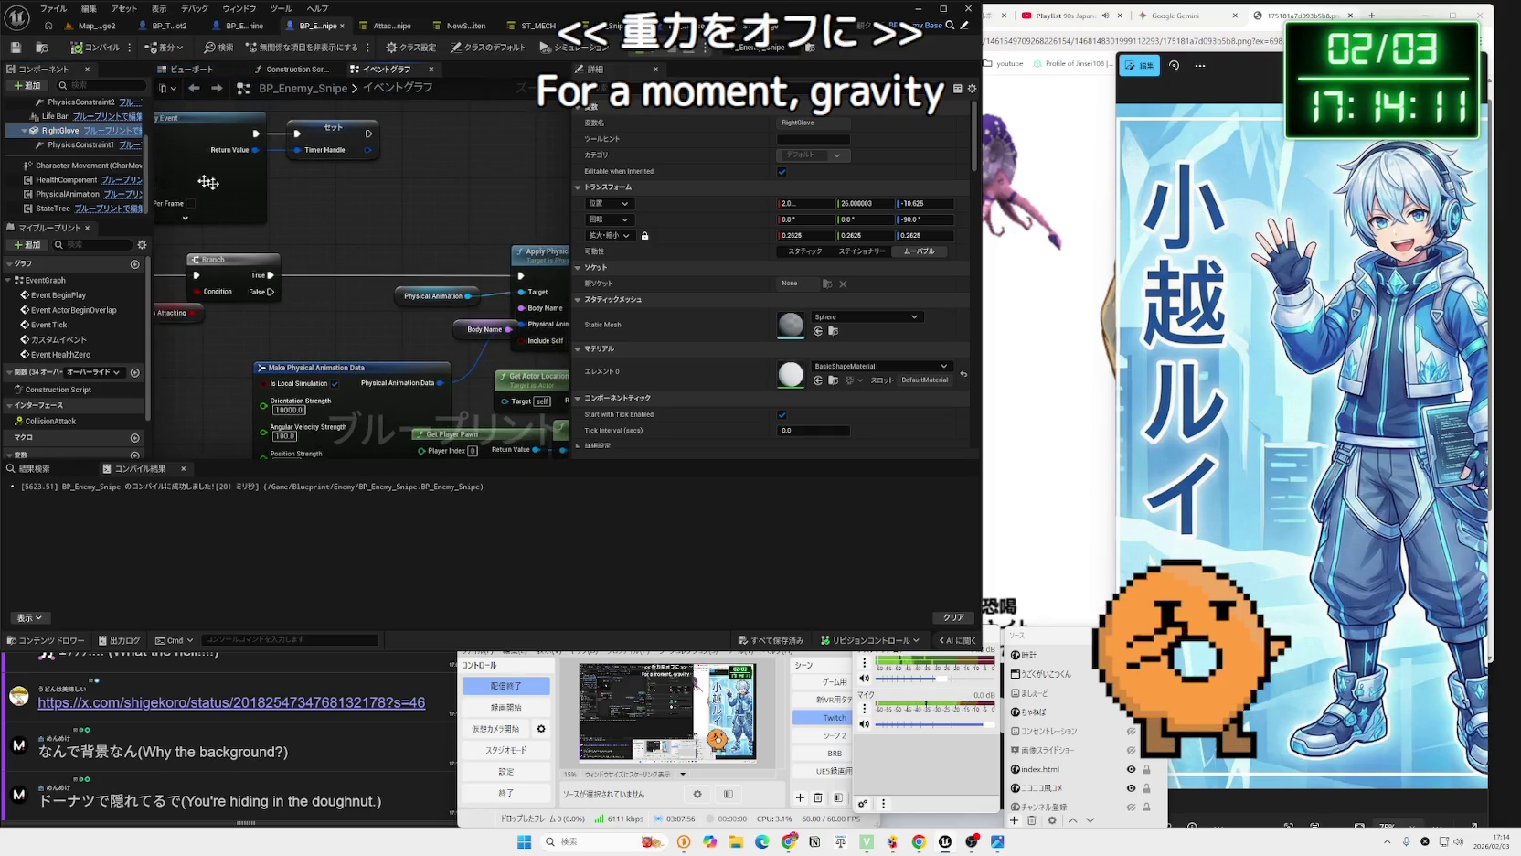
pyautogui.click(40, 134)
# Add a Set Enable Gravity node targeting Right Glove and Left Glove references.
pyautogui.moveTo(247, 318); pyautogui.dragTo(337, 316)
pyautogui.write('gravity')
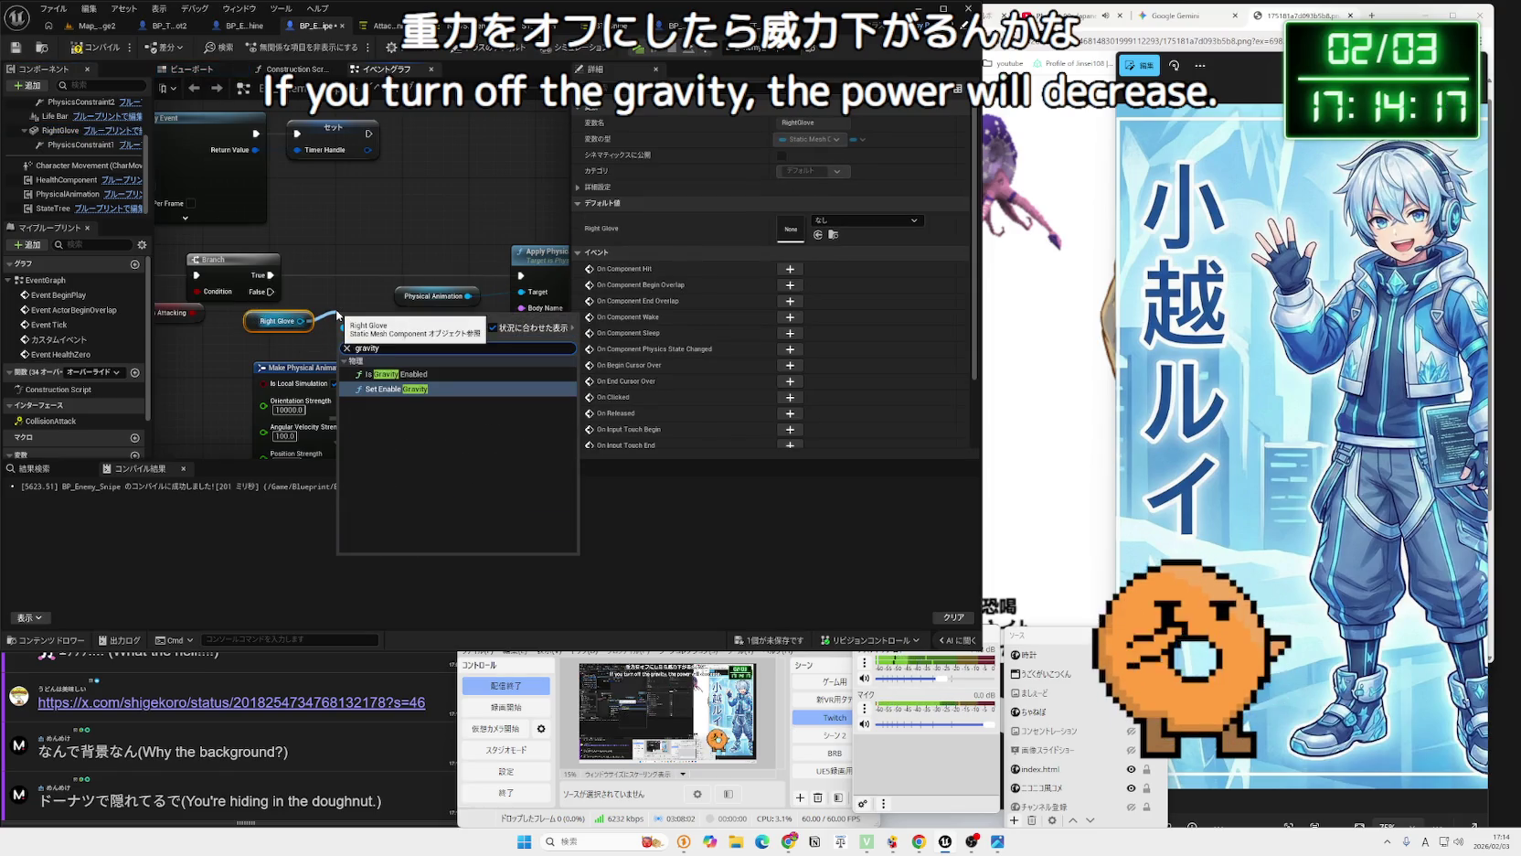
pyautogui.click(388, 397)
pyautogui.moveTo(391, 328); pyautogui.dragTo(349, 266)
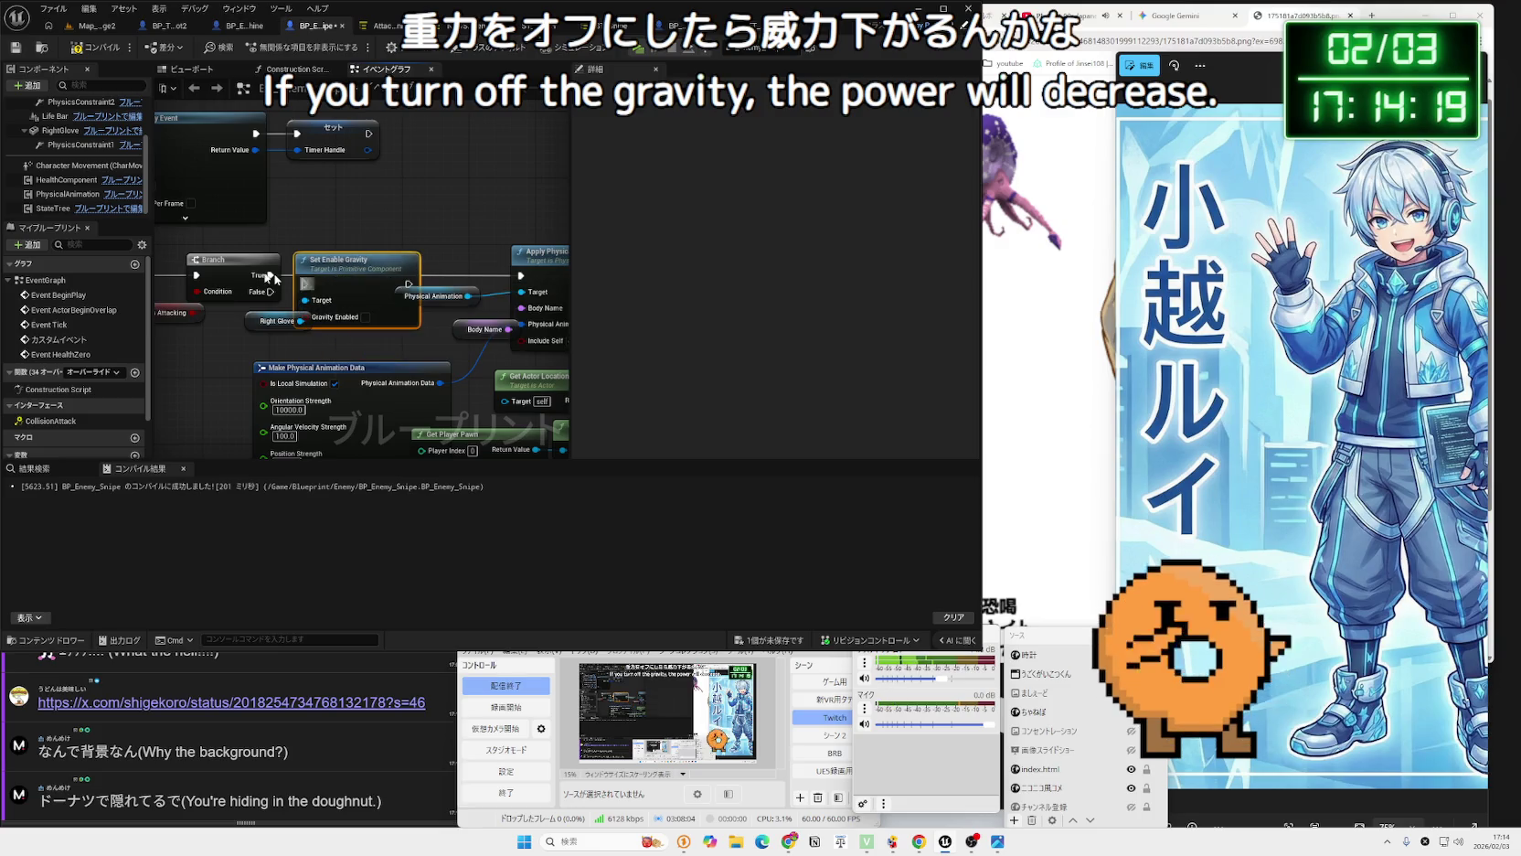
pyautogui.moveTo(51, 149)
pyautogui.mouseDown()
pyautogui.moveTo(165, 274)
pyautogui.moveTo(275, 346)
pyautogui.mouseUp()
pyautogui.moveTo(355, 269)
pyautogui.mouseDown()
pyautogui.moveTo(388, 235)
pyautogui.moveTo(364, 208)
pyautogui.mouseUp()
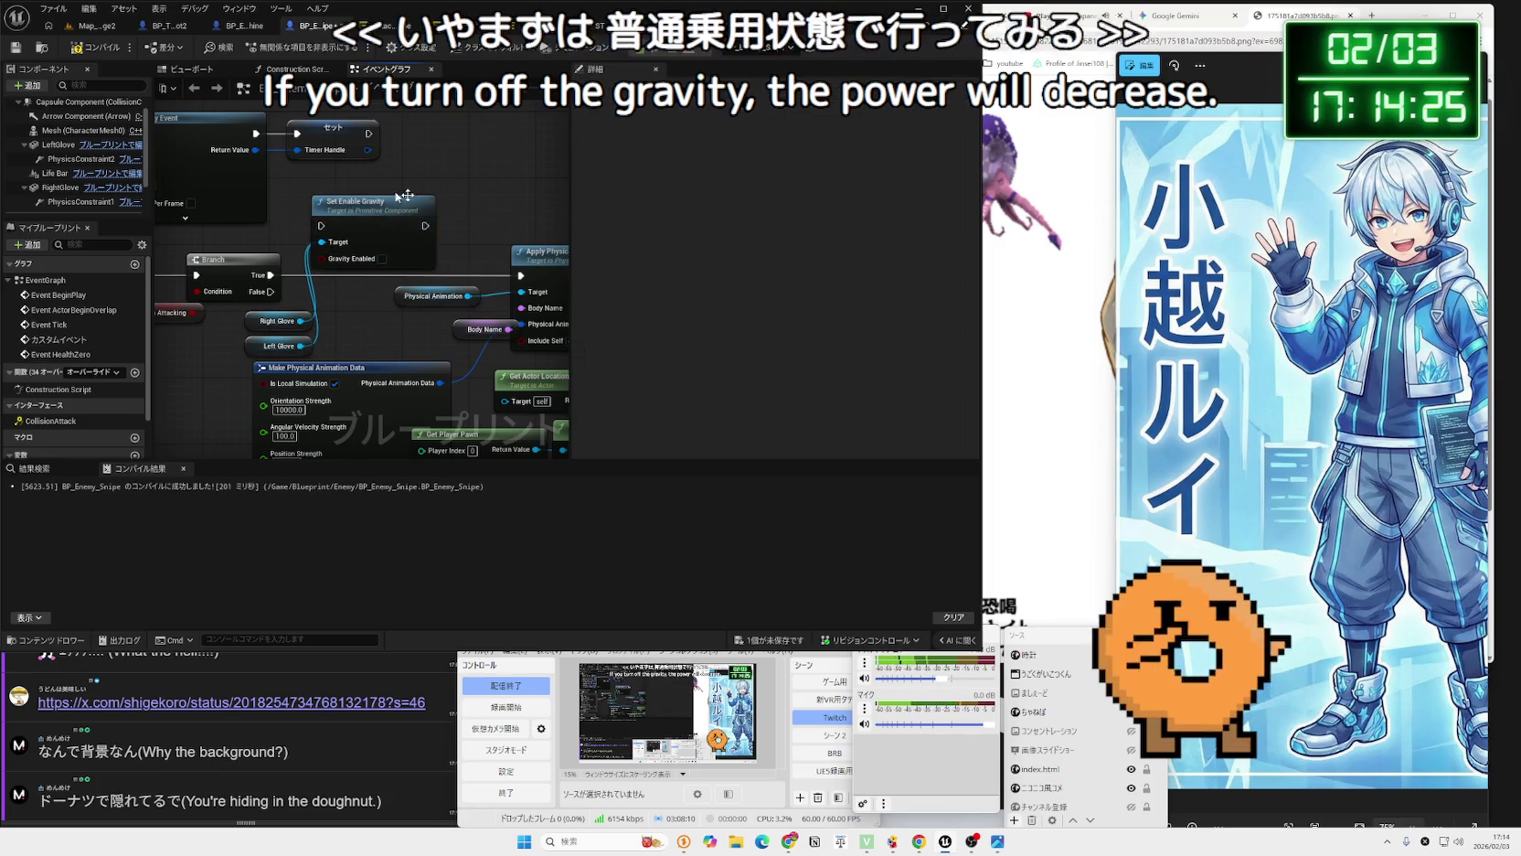
# Compile BP_Enemy_Snipe and start a play test of the level.
pyautogui.moveTo(336, 325); pyautogui.dragTo(377, 235)
pyautogui.click(434, 259)
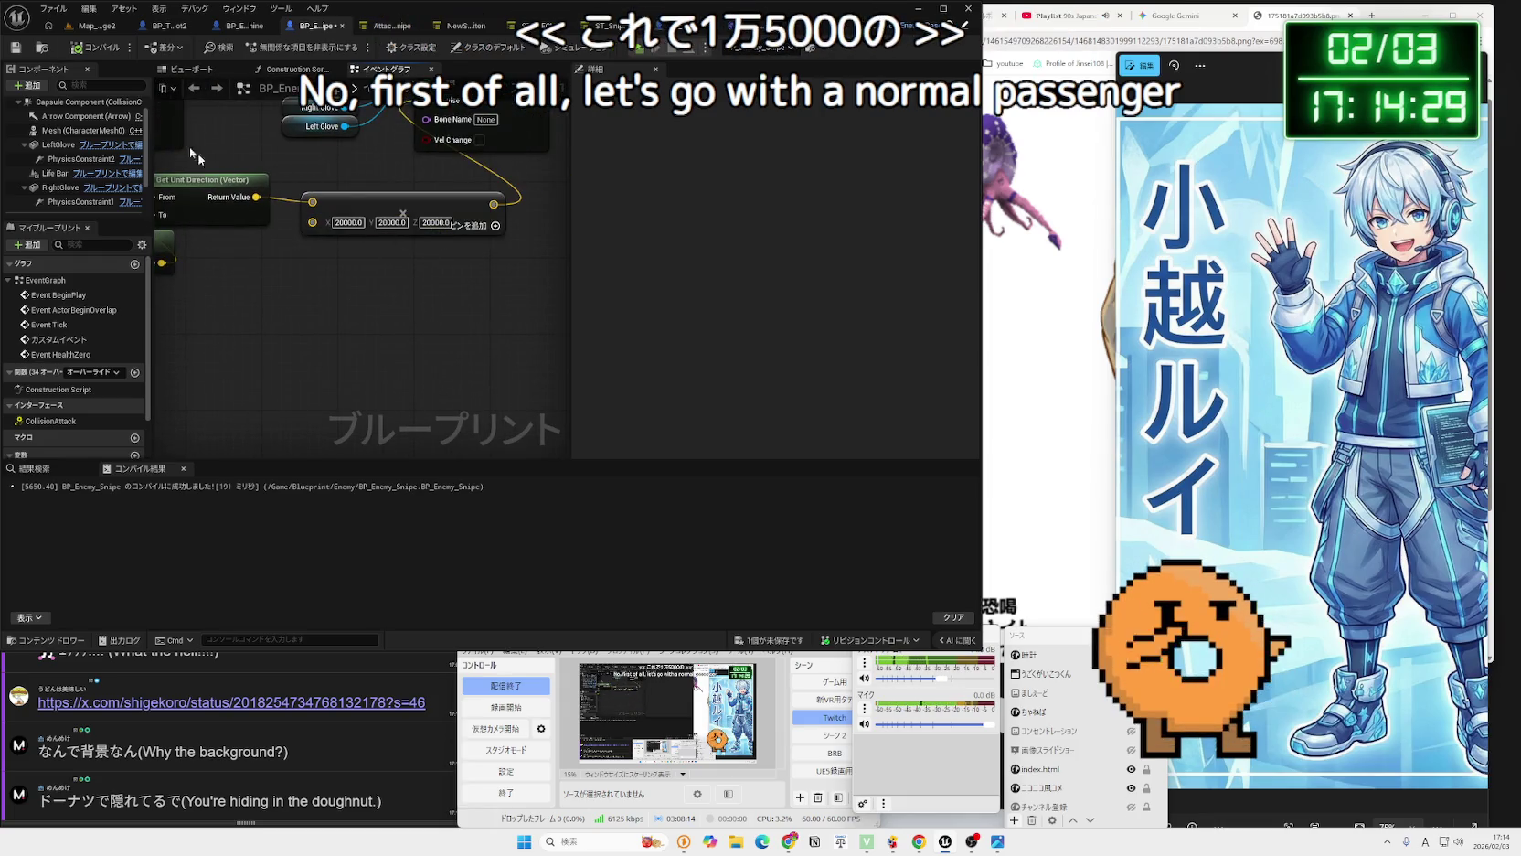
pyautogui.click(92, 47)
pyautogui.click(83, 30)
pyautogui.hotkey('alt', 'p')
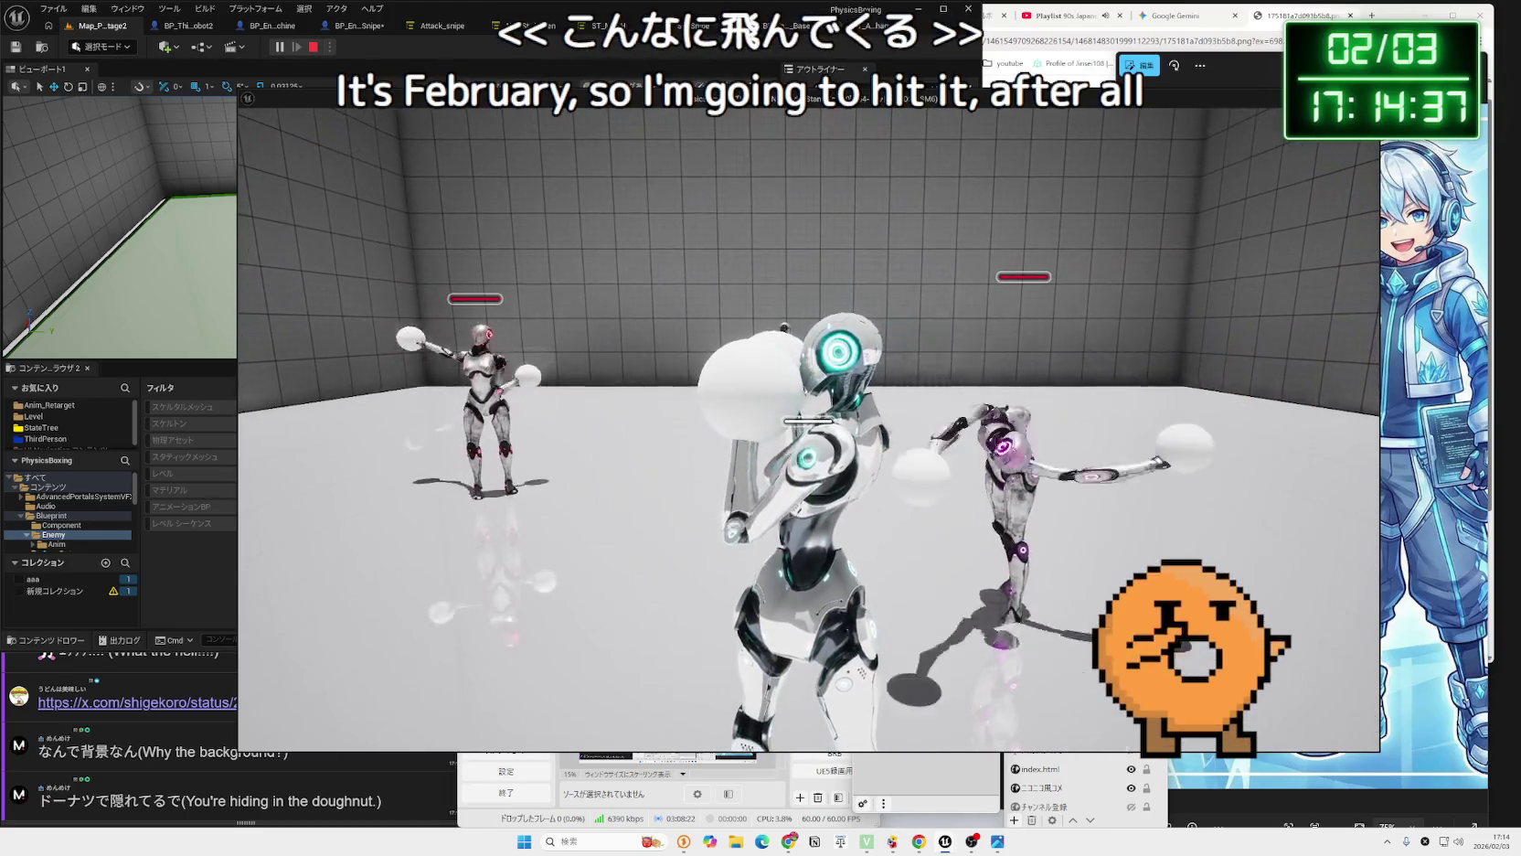
# Stop the play test and open the STT_AnimChange task graph.
pyautogui.press('Escape')
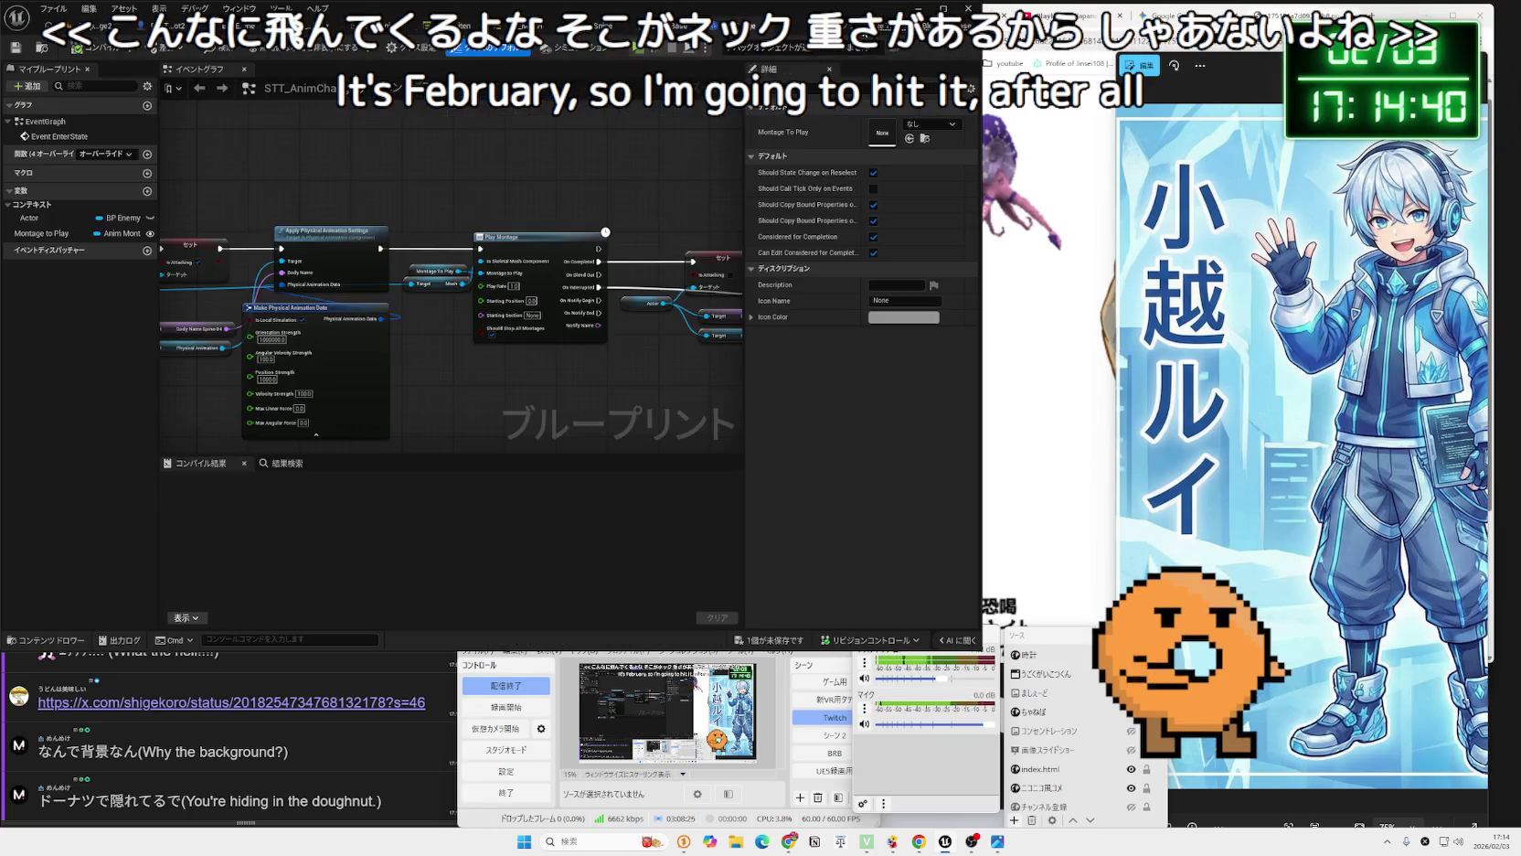
pyautogui.click(699, 27)
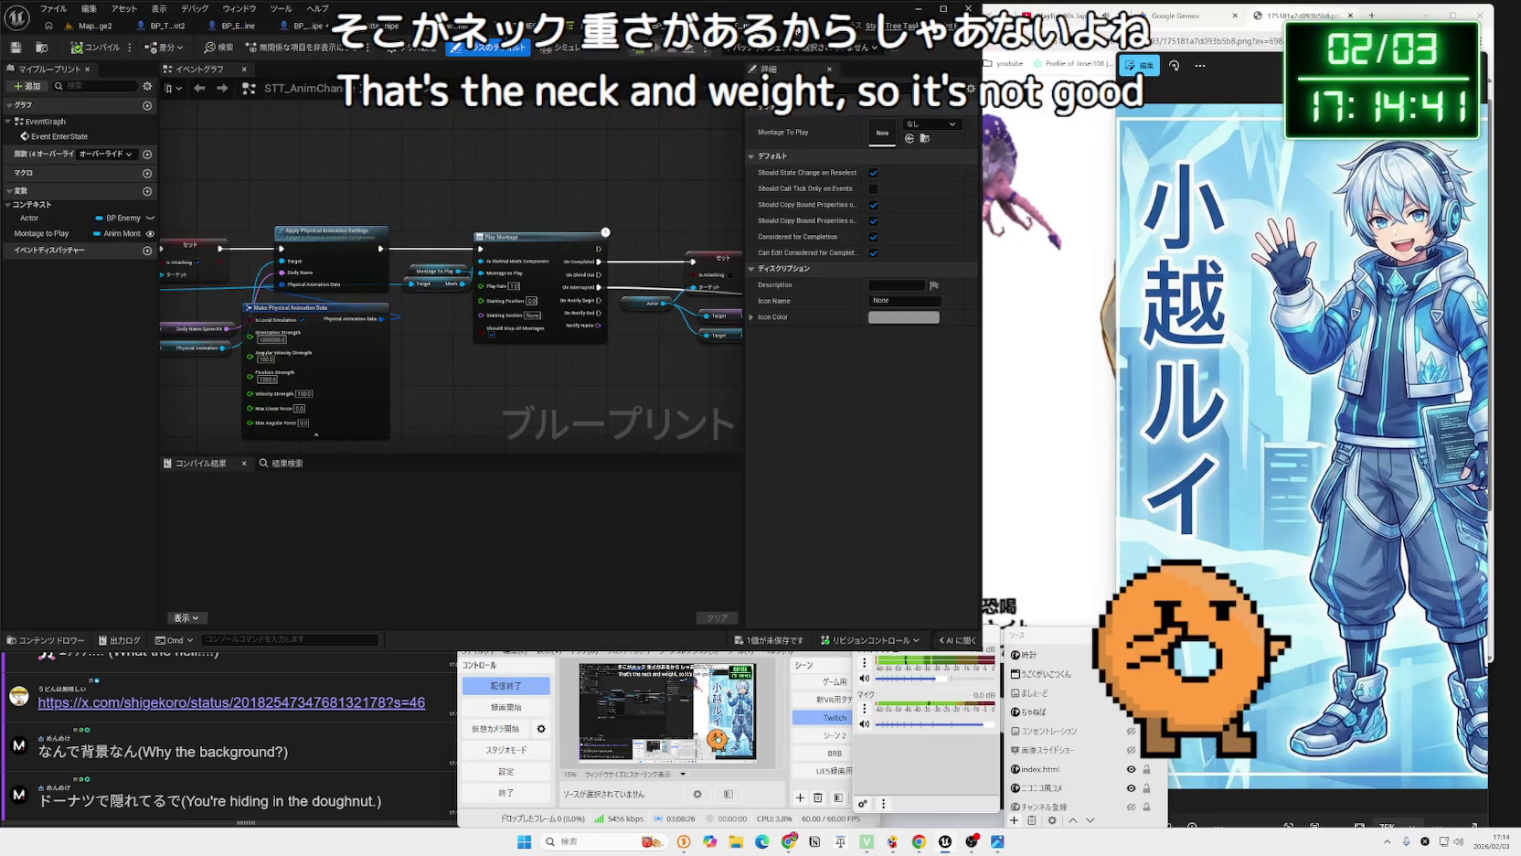
# In BP_Enemy_Snipe, run Set Enable Gravity after Parent BeginPlay, chain Set Timer by Event, then play-test.
pyautogui.click(320, 26)
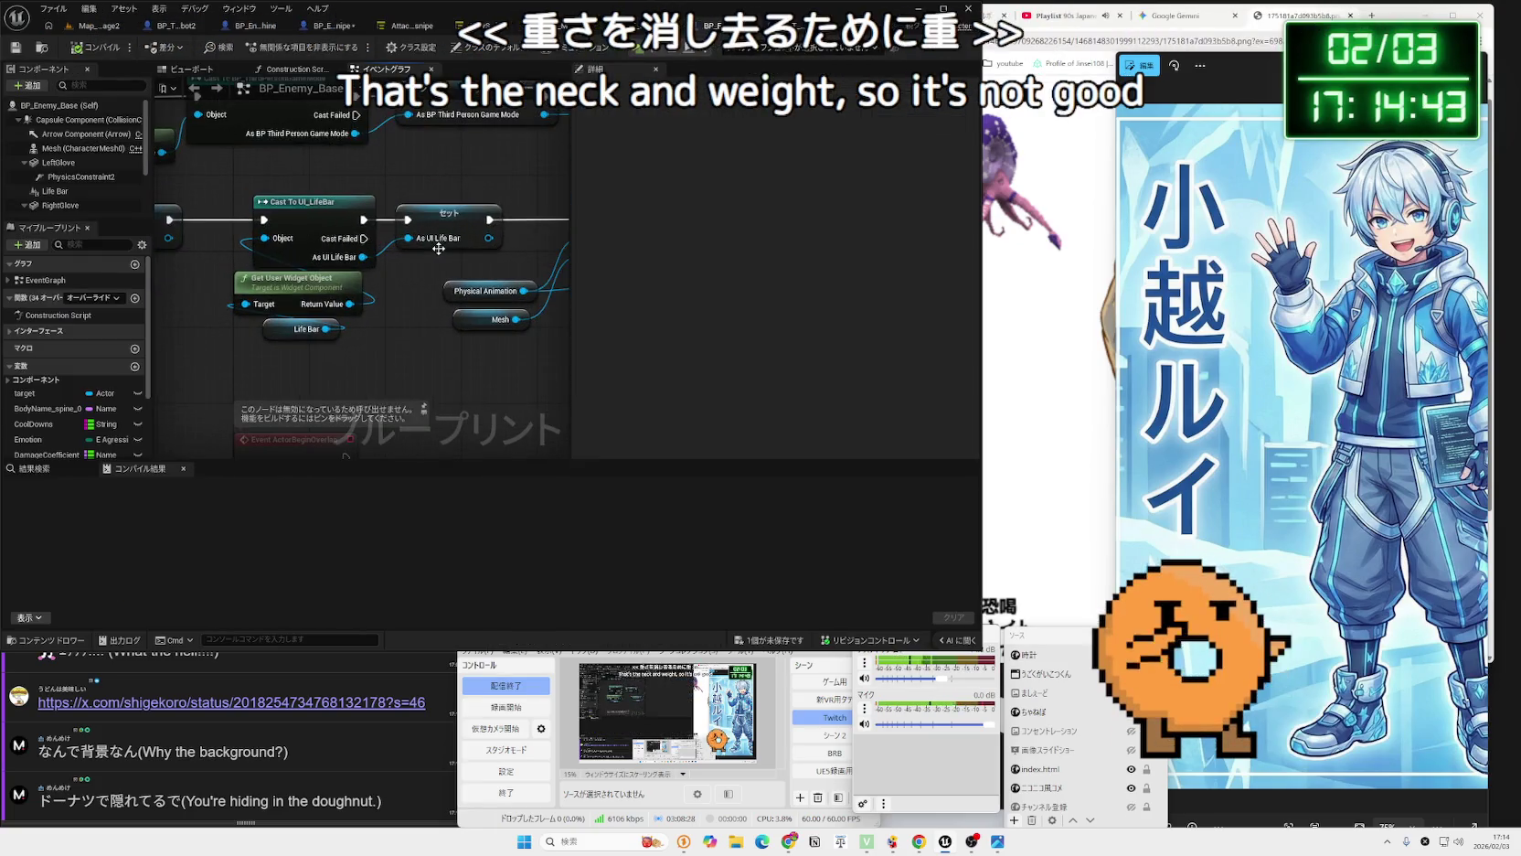
pyautogui.click(439, 25)
pyautogui.click(404, 28)
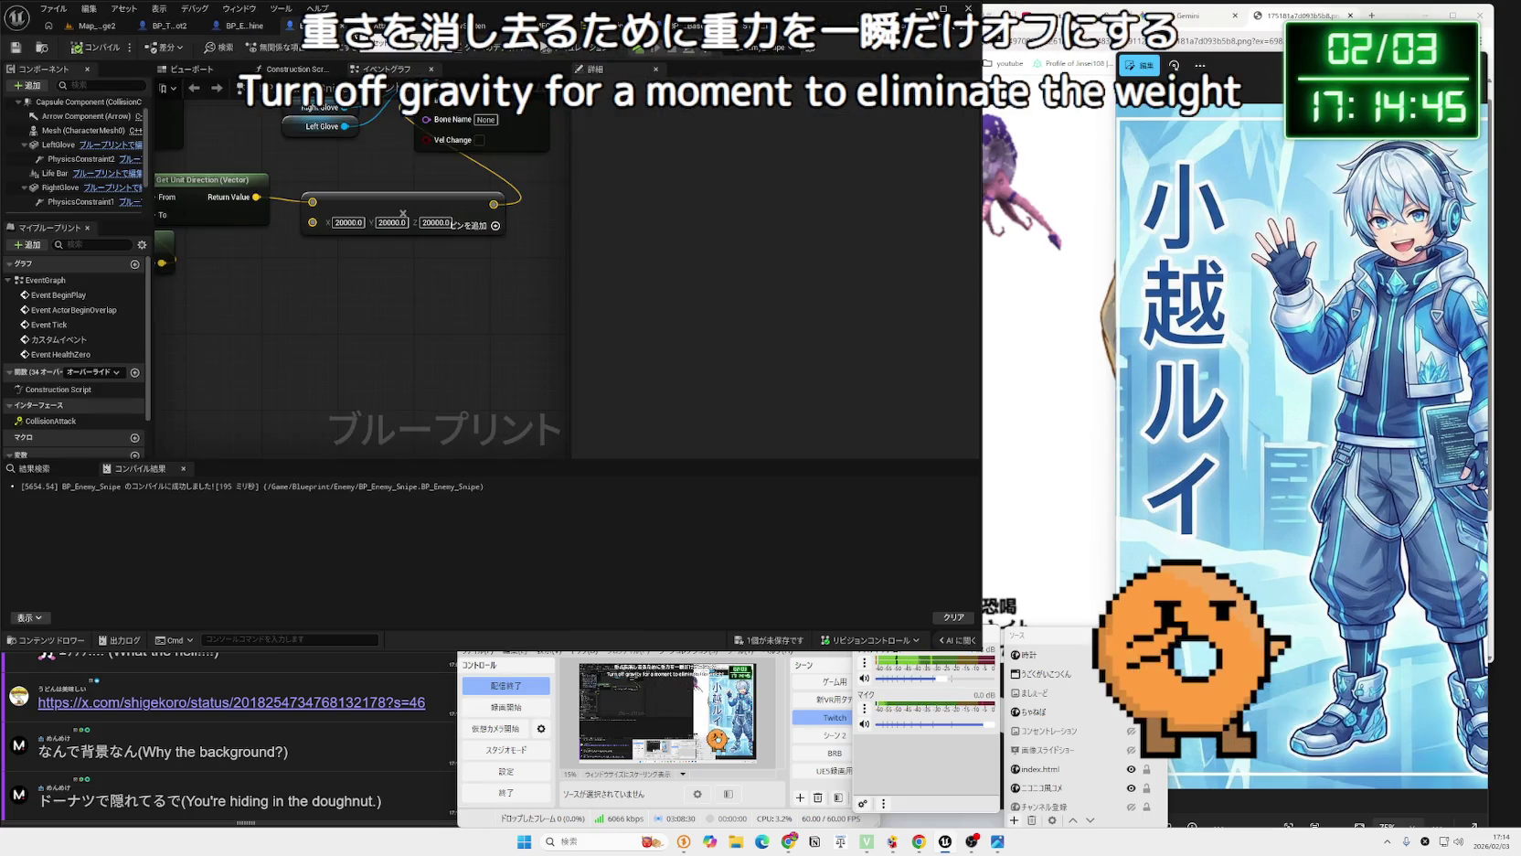
pyautogui.moveTo(285, 147); pyautogui.dragTo(202, 324)
pyautogui.moveTo(326, 205); pyautogui.dragTo(402, 187)
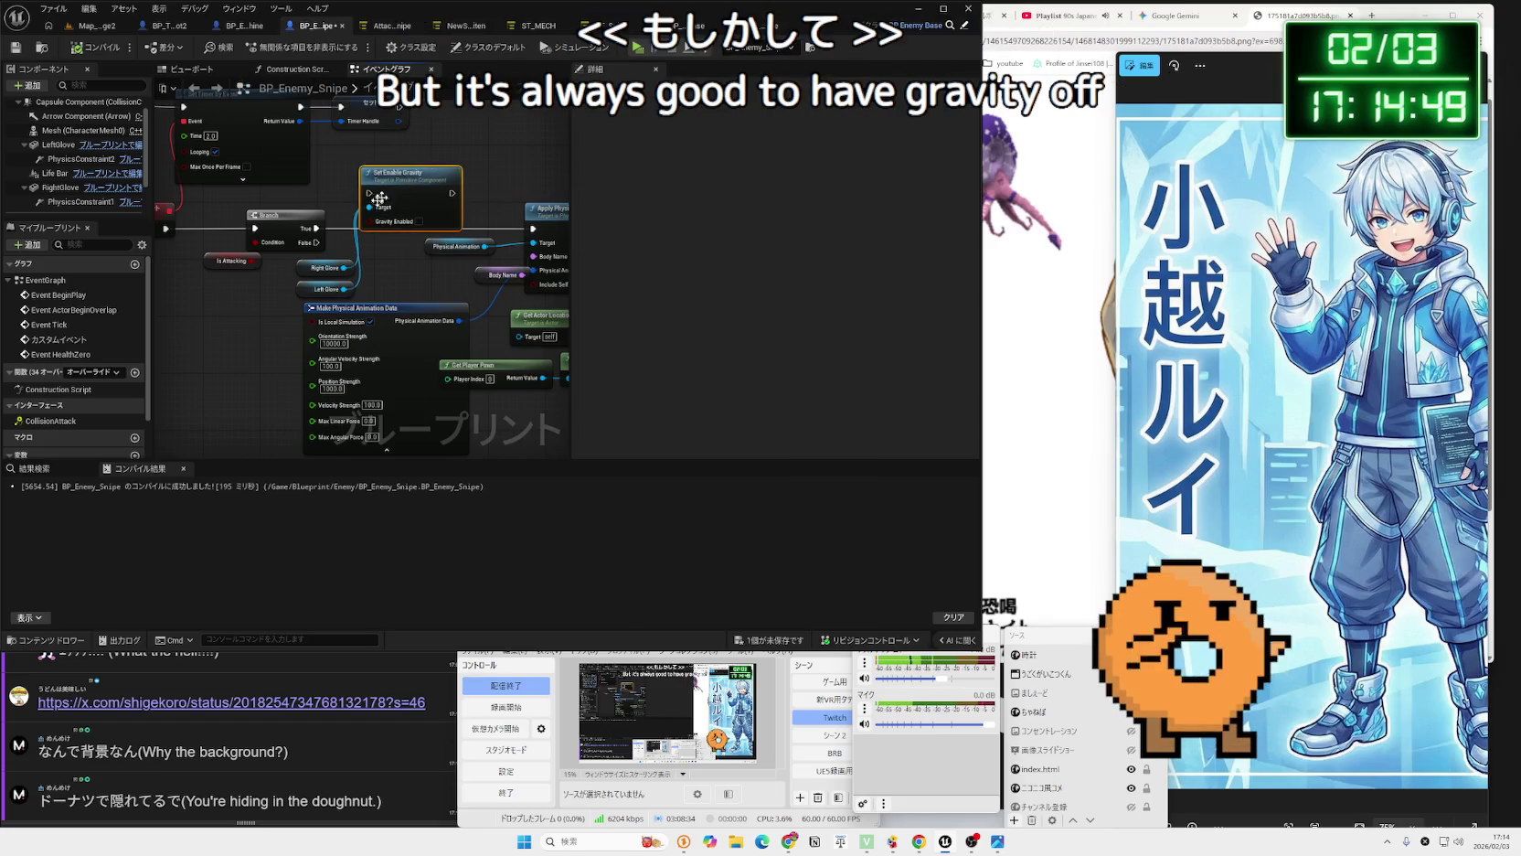
pyautogui.moveTo(344, 225); pyautogui.dragTo(419, 273)
pyautogui.moveTo(446, 142); pyautogui.dragTo(459, 113)
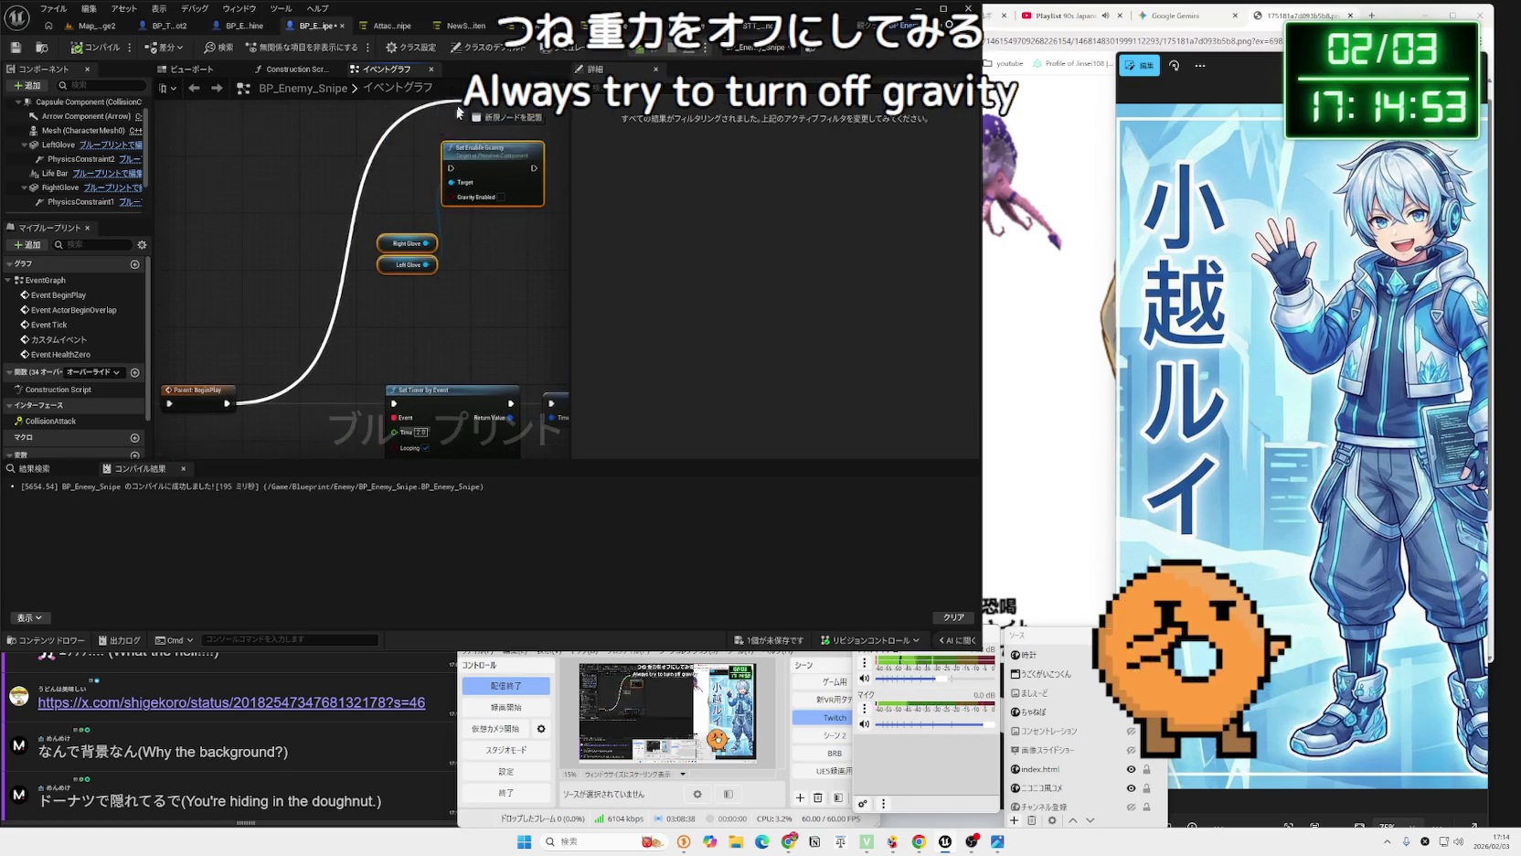
pyautogui.moveTo(456, 177)
pyautogui.mouseDown()
pyautogui.moveTo(444, 166)
pyautogui.moveTo(420, 190)
pyautogui.moveTo(366, 267)
pyautogui.mouseUp()
pyautogui.moveTo(396, 406); pyautogui.dragTo(395, 406)
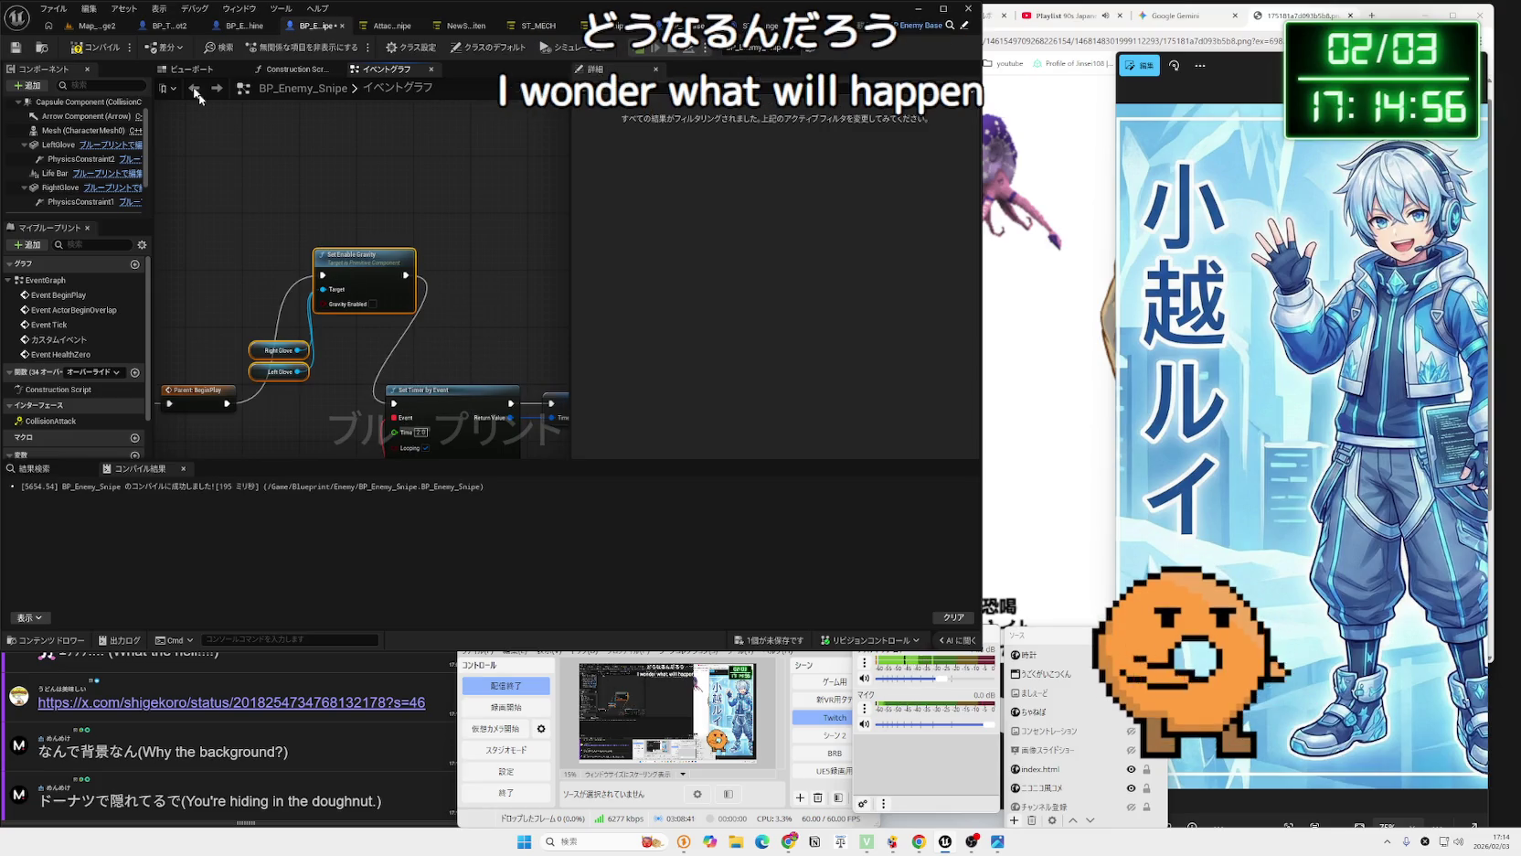
pyautogui.click(95, 31)
pyautogui.click(274, 46)
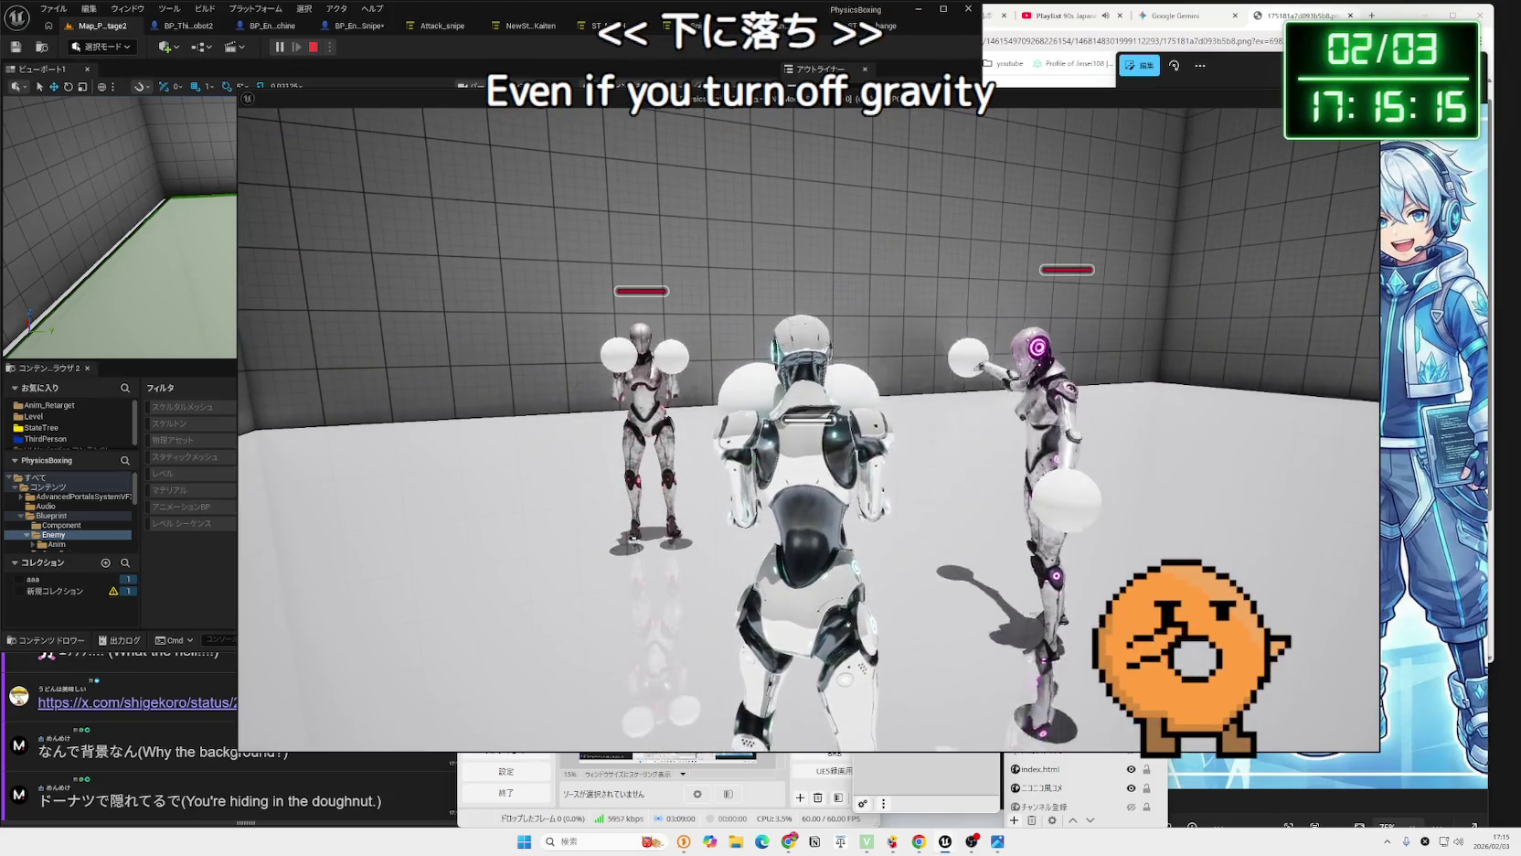
# Stop the play test and open the Attack_Snipe enemy State Tree.
pyautogui.press('Escape')
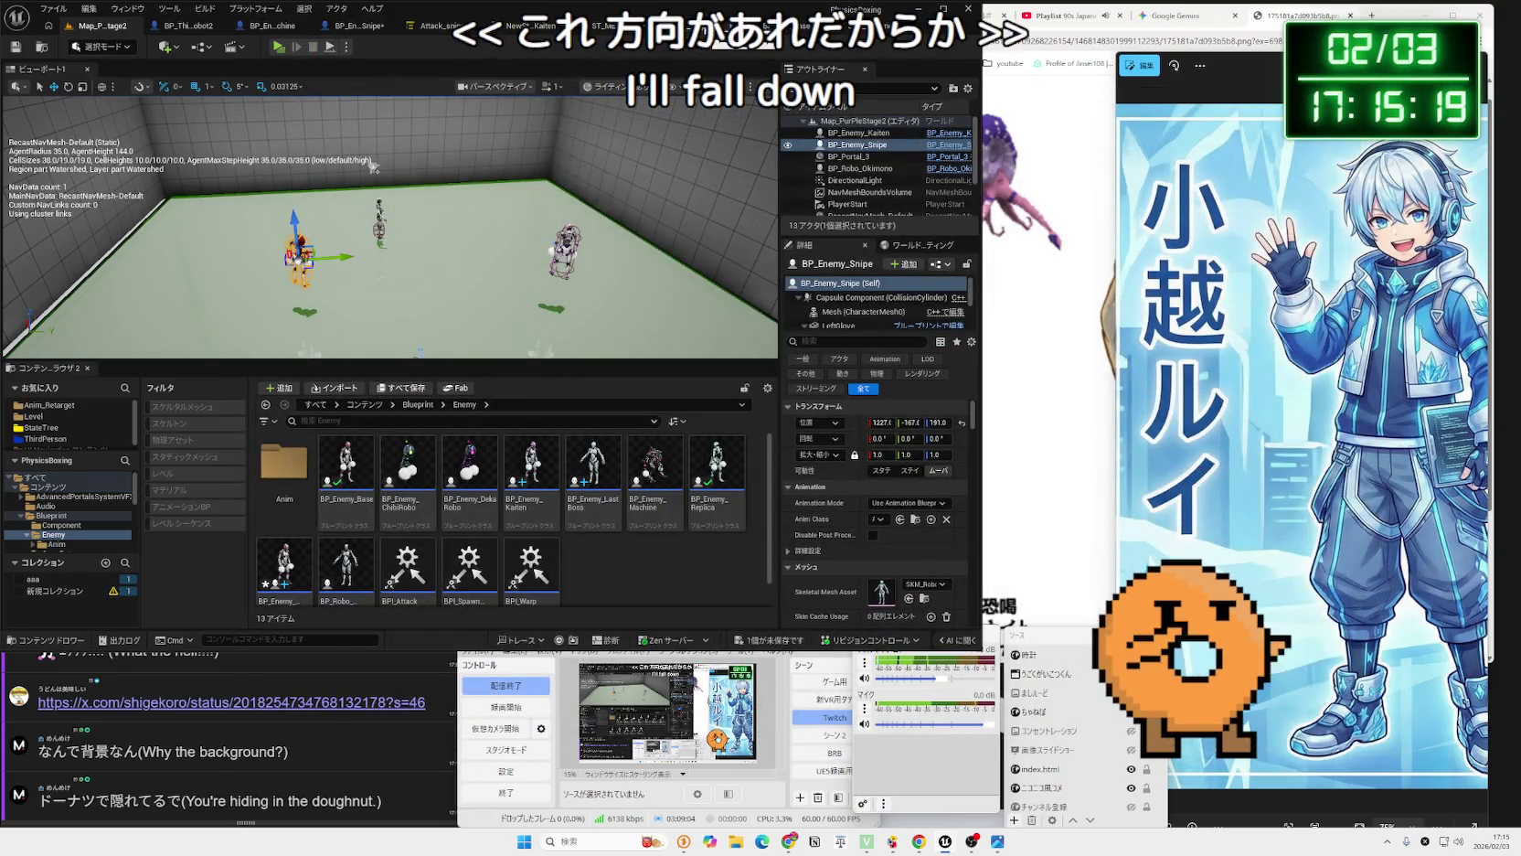
pyautogui.click(766, 28)
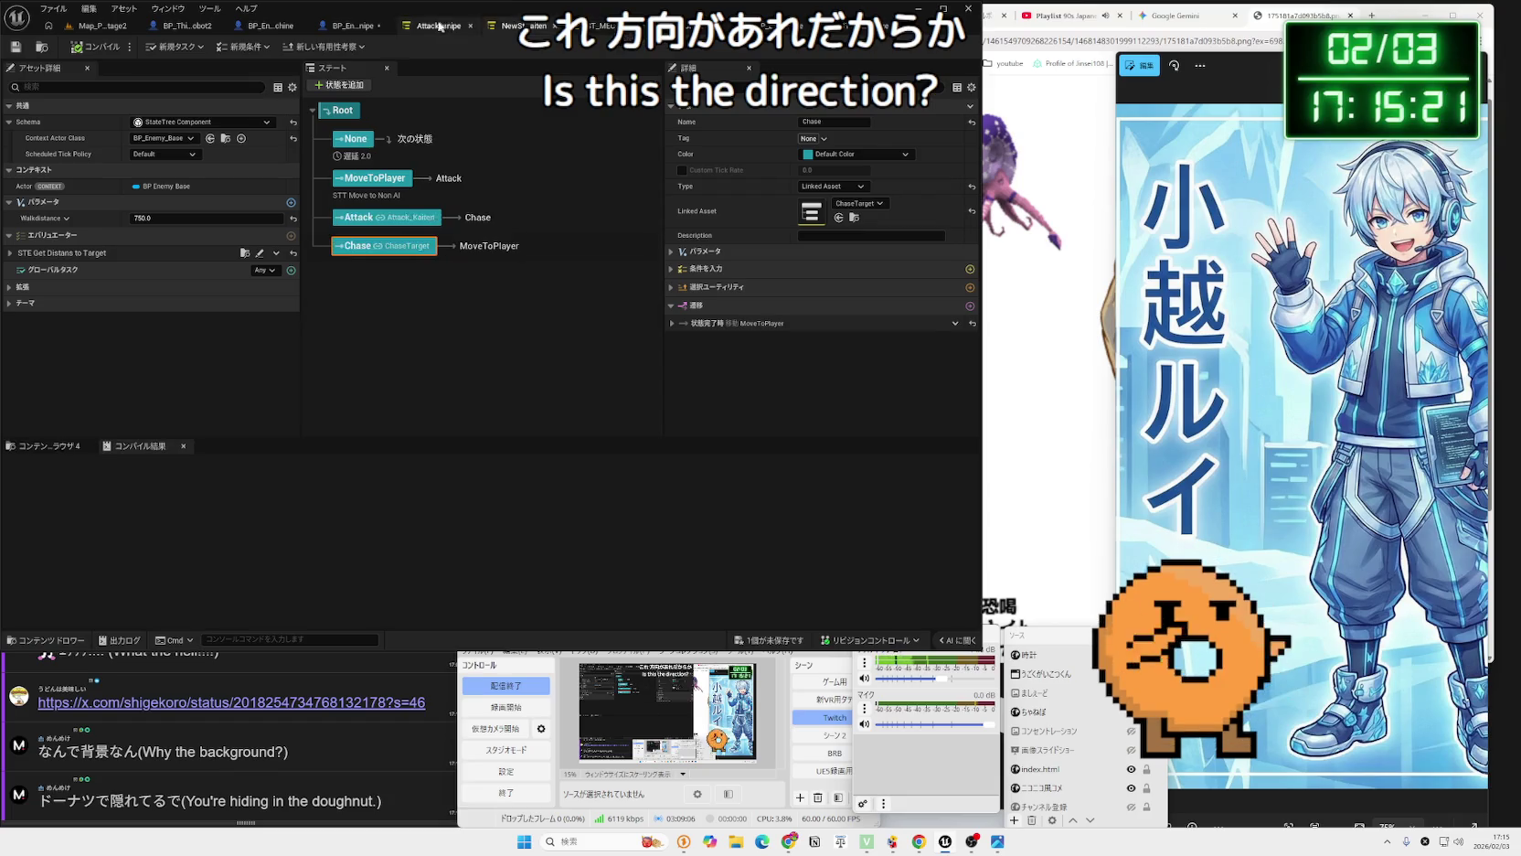
# Delete the Set Enable Gravity node and both glove references from BP_Enemy_Snipe.
pyautogui.click(353, 26)
pyautogui.moveTo(459, 461); pyautogui.dragTo(425, 311)
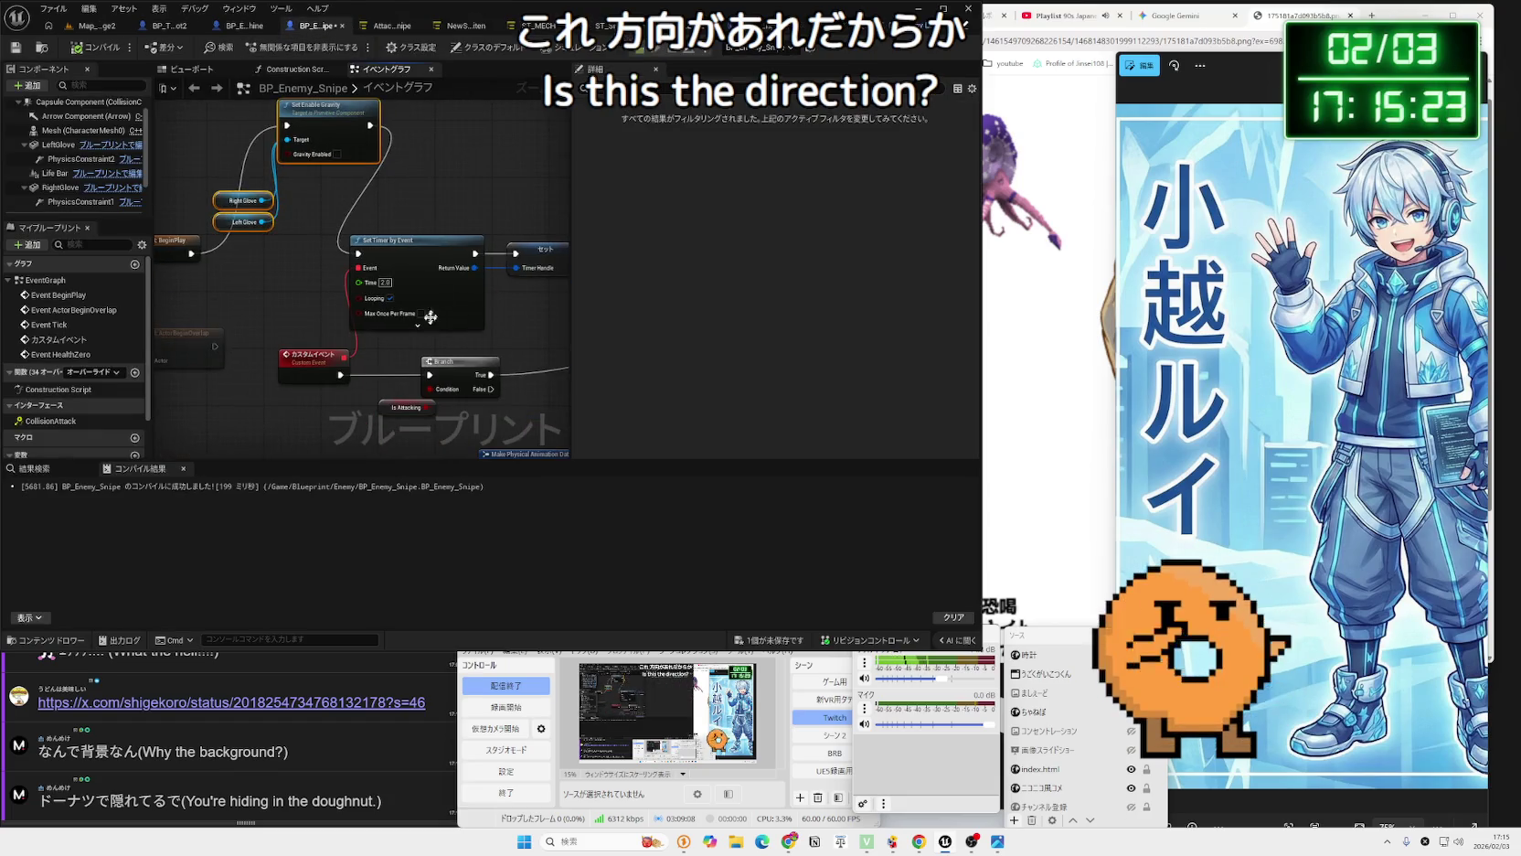
pyautogui.moveTo(220, 193); pyautogui.dragTo(261, 279)
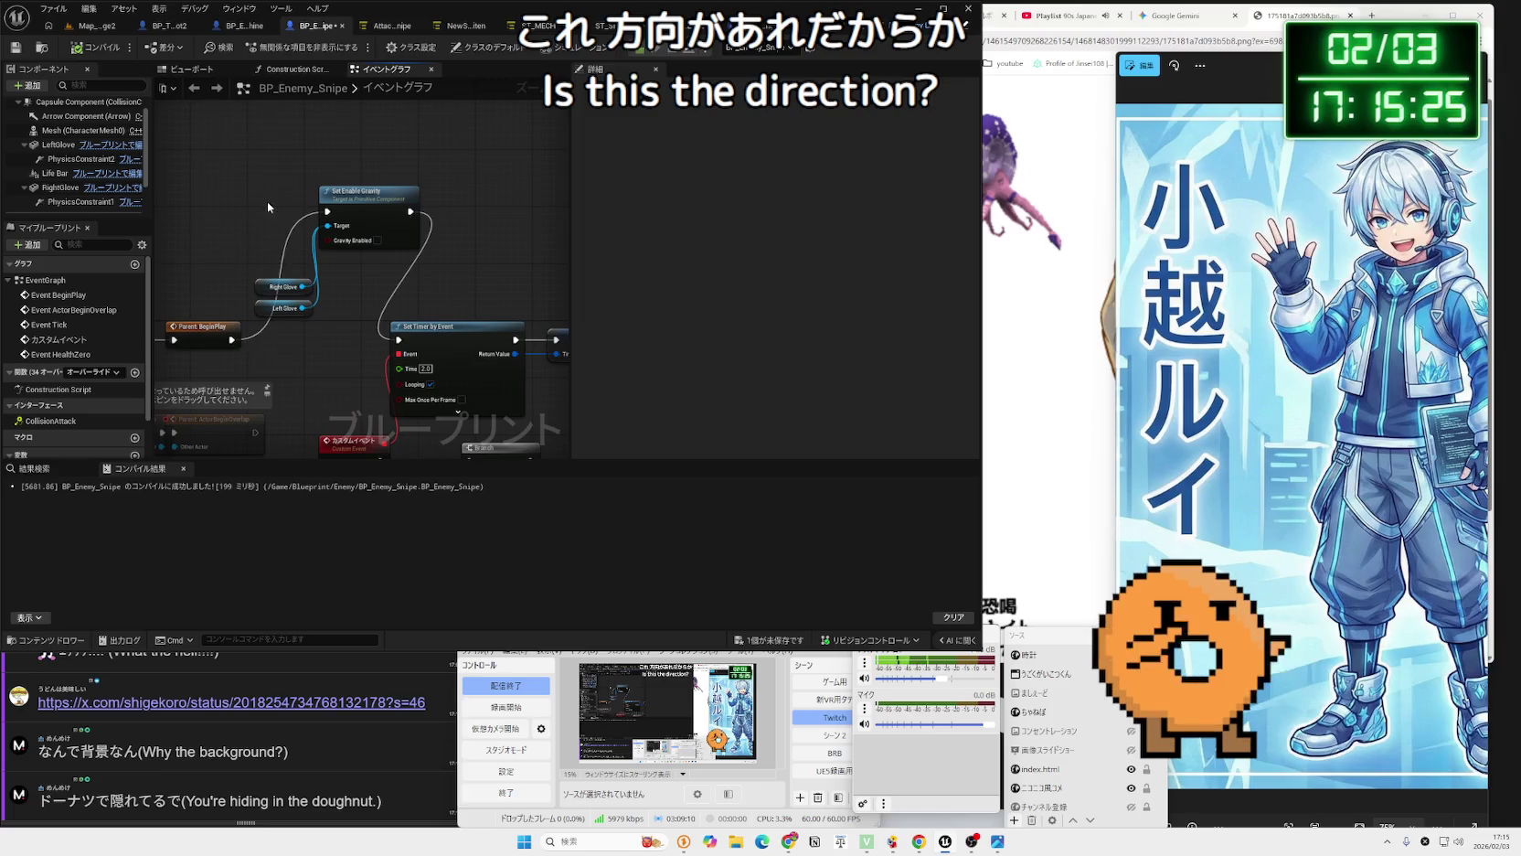
pyautogui.scroll(2, 349, 330)
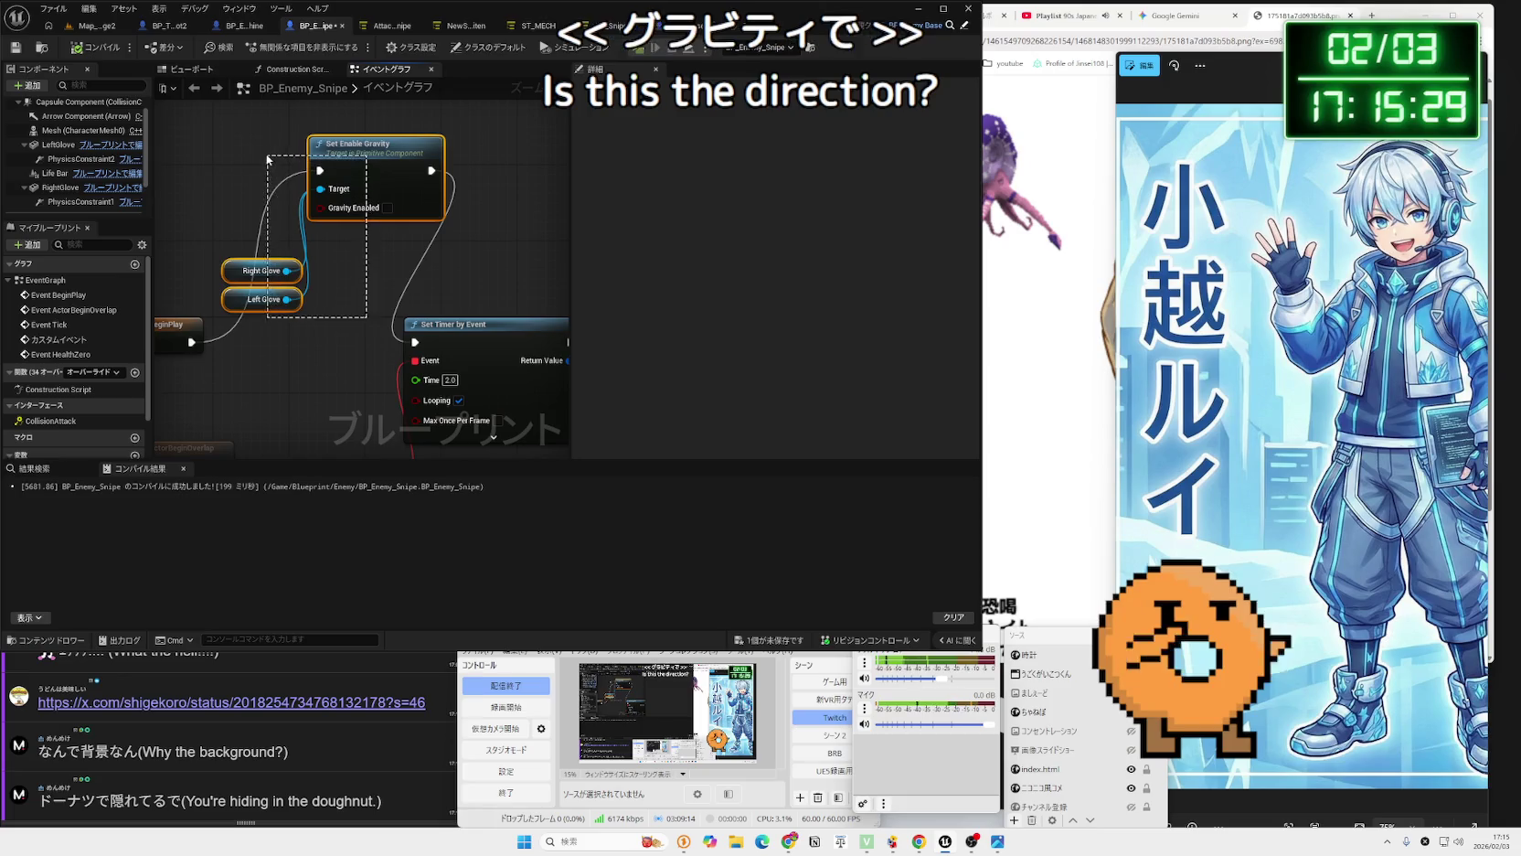
pyautogui.moveTo(266, 150); pyautogui.dragTo(338, 305)
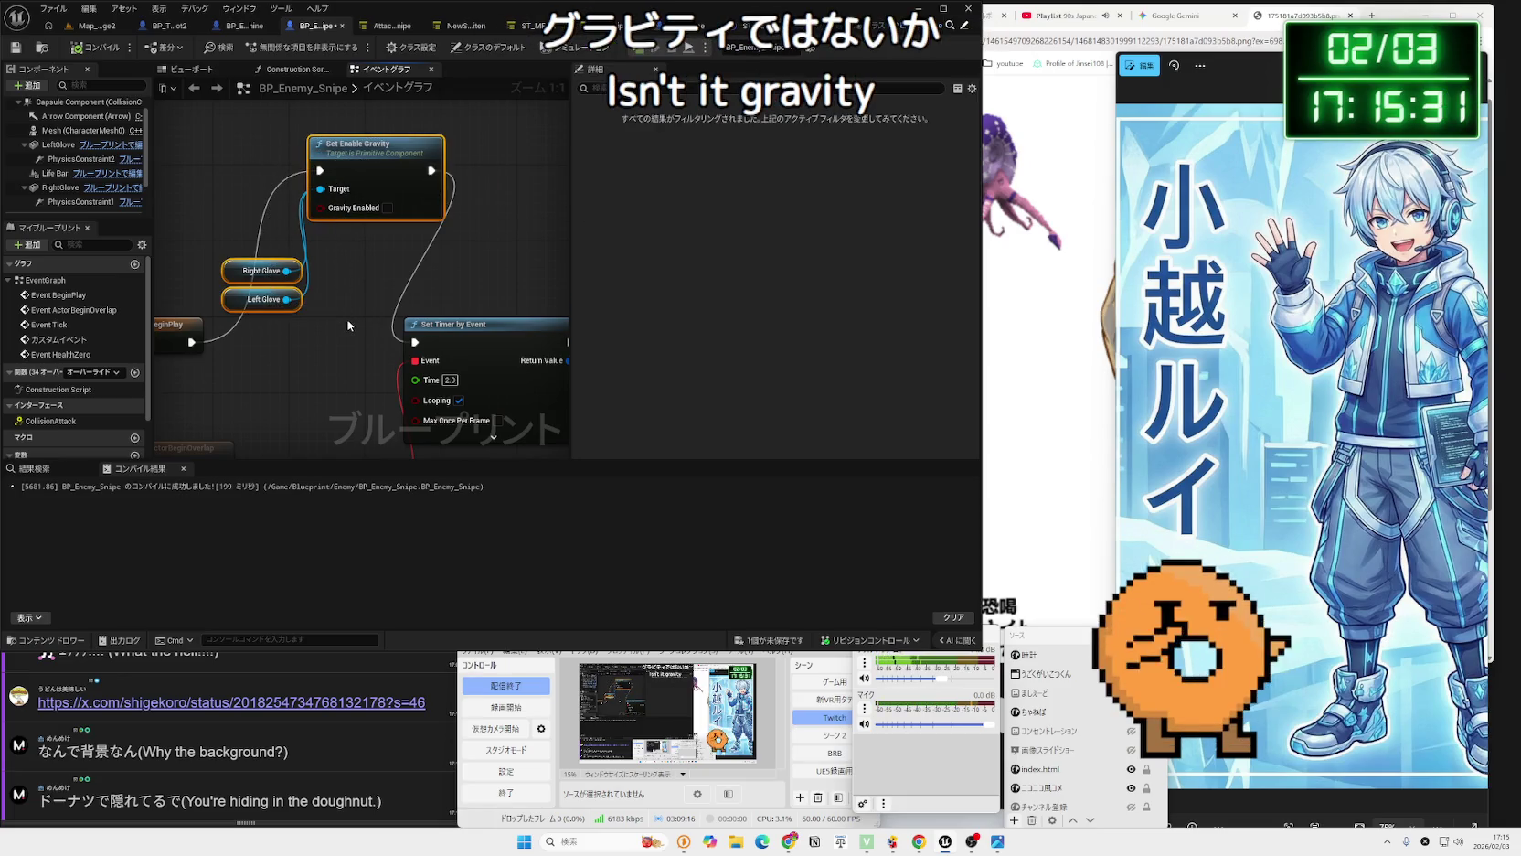
pyautogui.press('Delete')
# Keep BeginPlay flowing through Parent BeginPlay into Set Timer by Event, then inspect LeftGlove.
pyautogui.moveTo(358, 356); pyautogui.dragTo(415, 342)
pyautogui.scroll(-1, 240, 263)
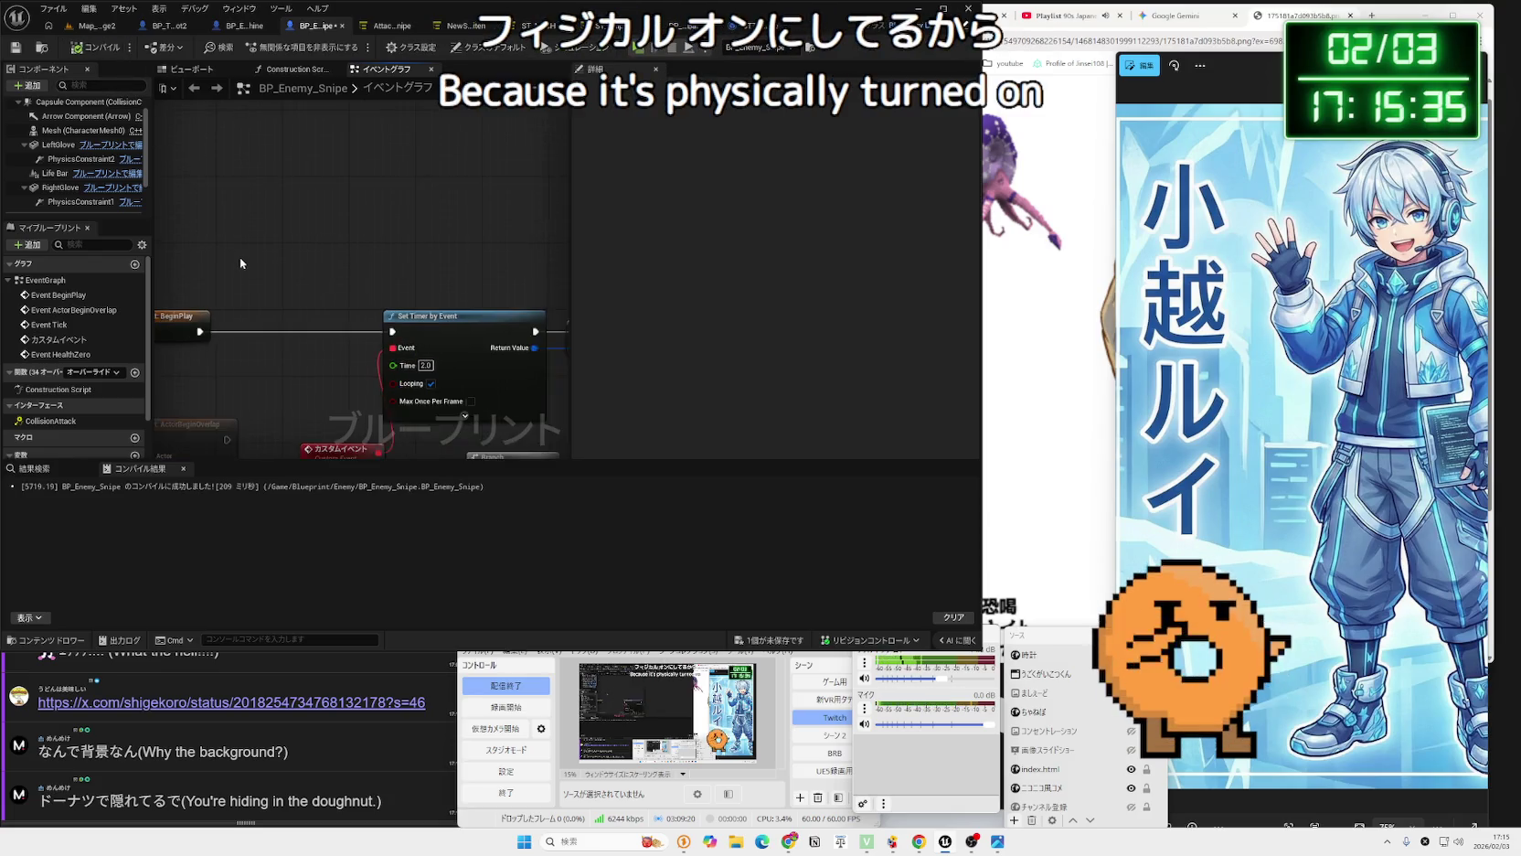
pyautogui.hotkey('ctrl', 'z')
pyautogui.hotkey('ctrl', 'z')
pyautogui.hotkey('ctrl', 'z')
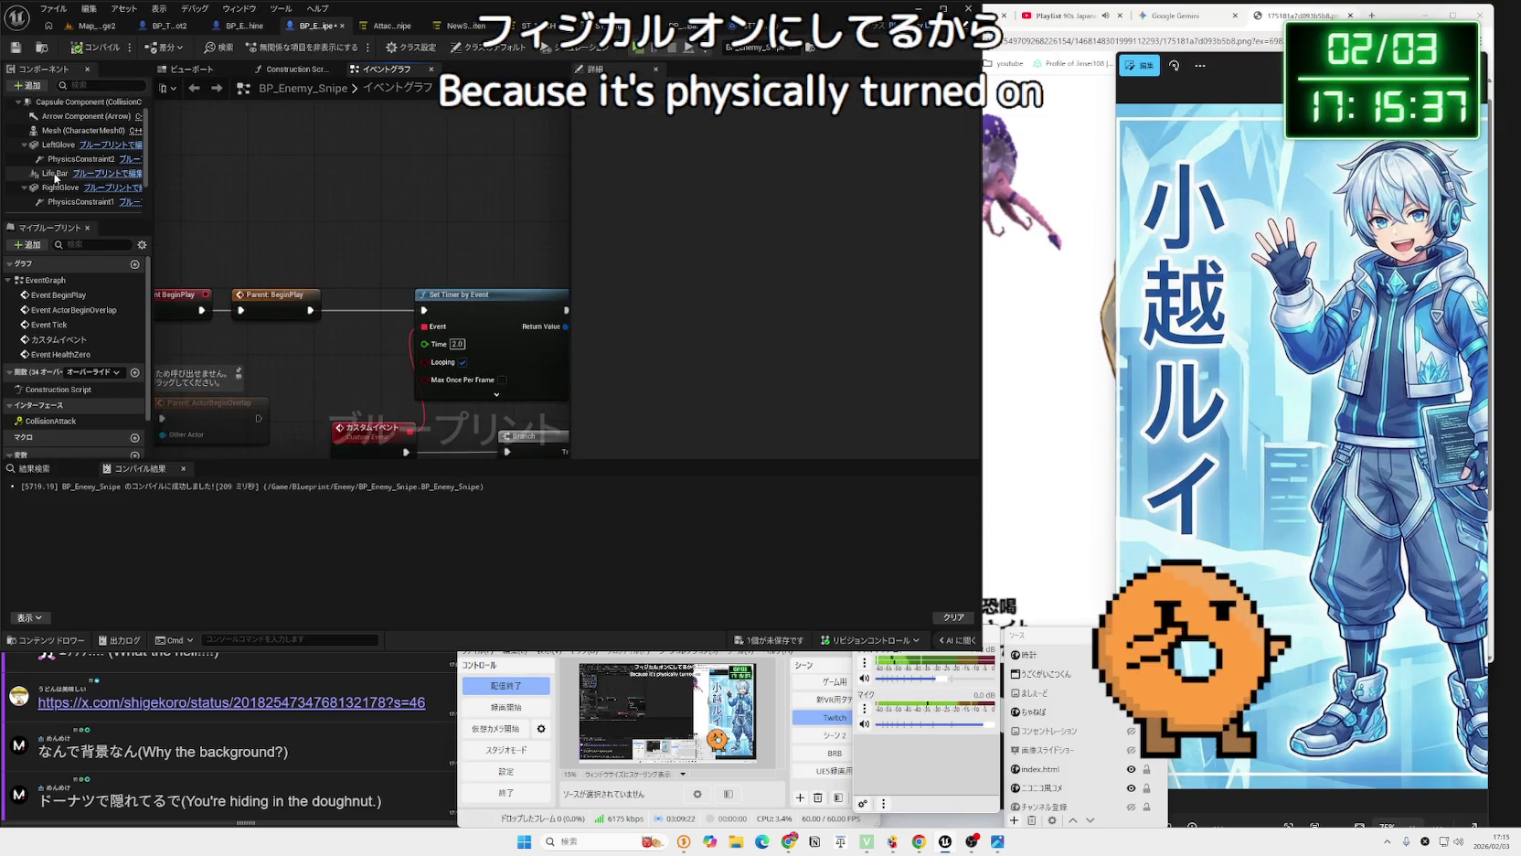
pyautogui.click(57, 144)
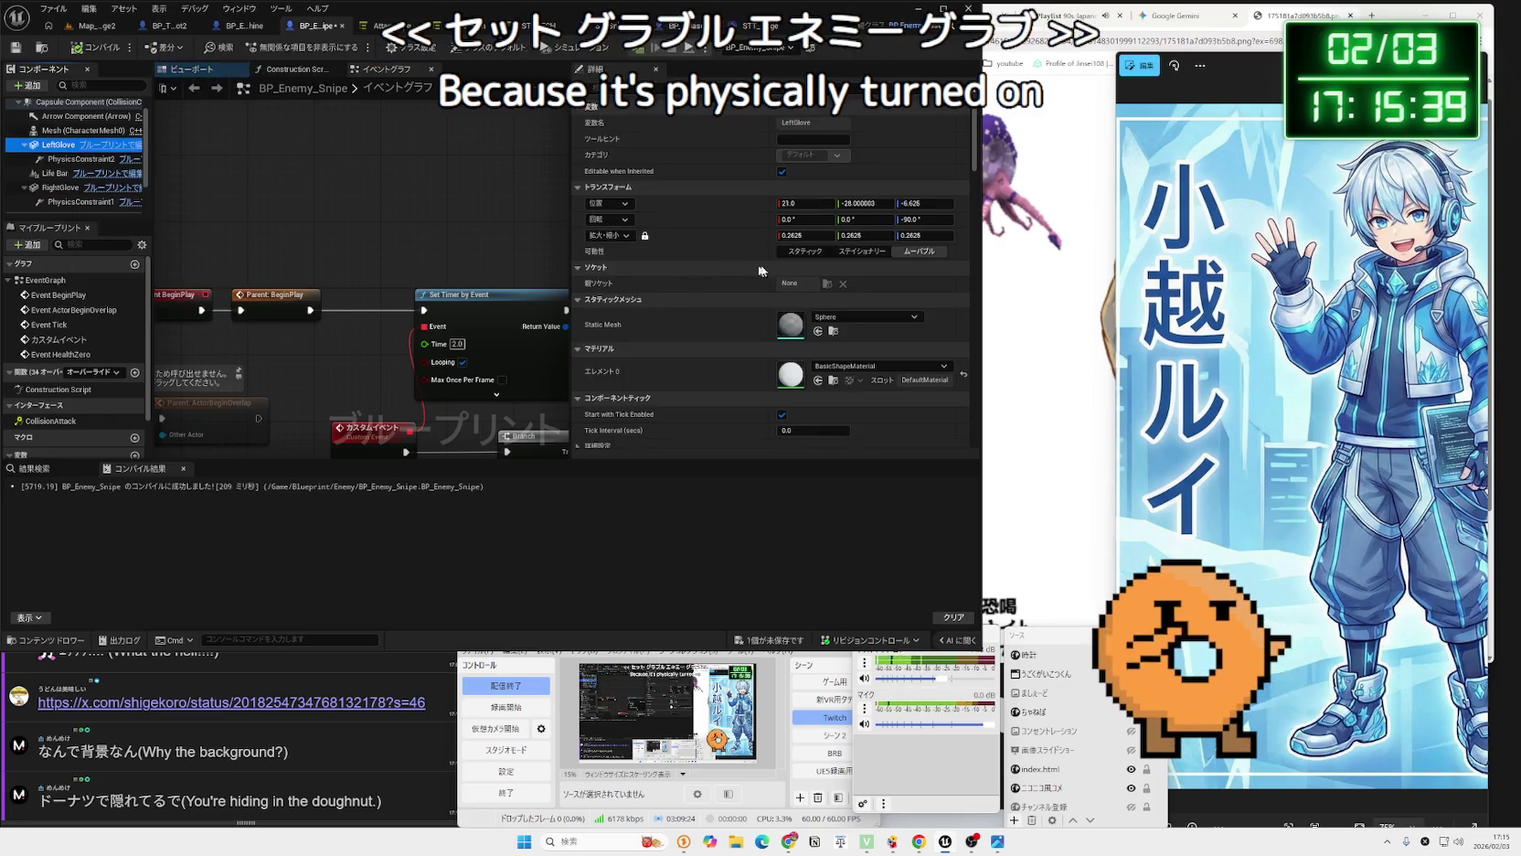
pyautogui.scroll(-3, 759, 271)
pyautogui.scroll(-1, 840, 315)
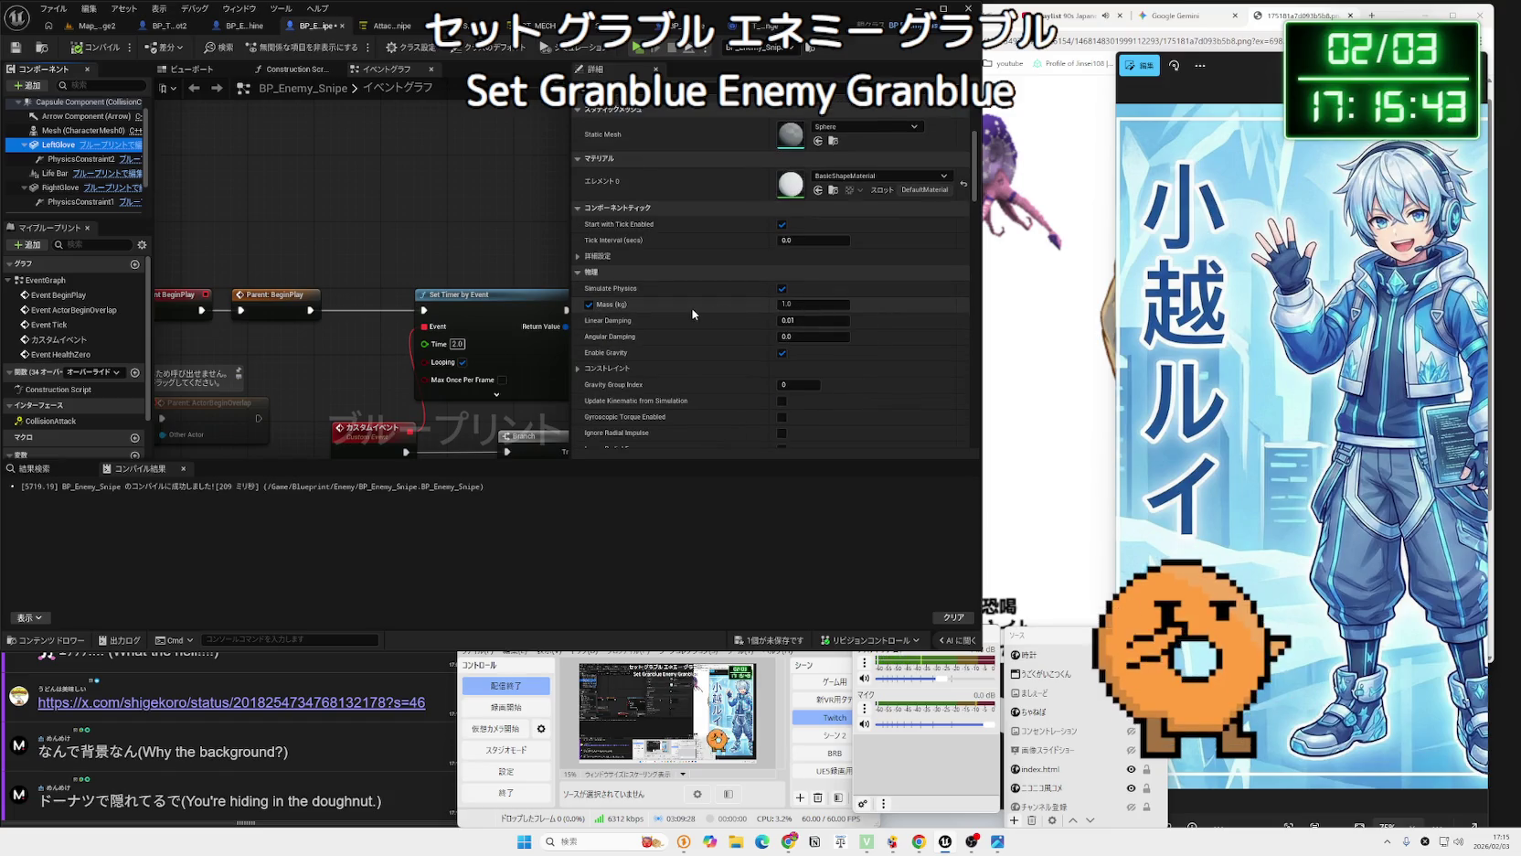
pyautogui.scroll(-1, 692, 308)
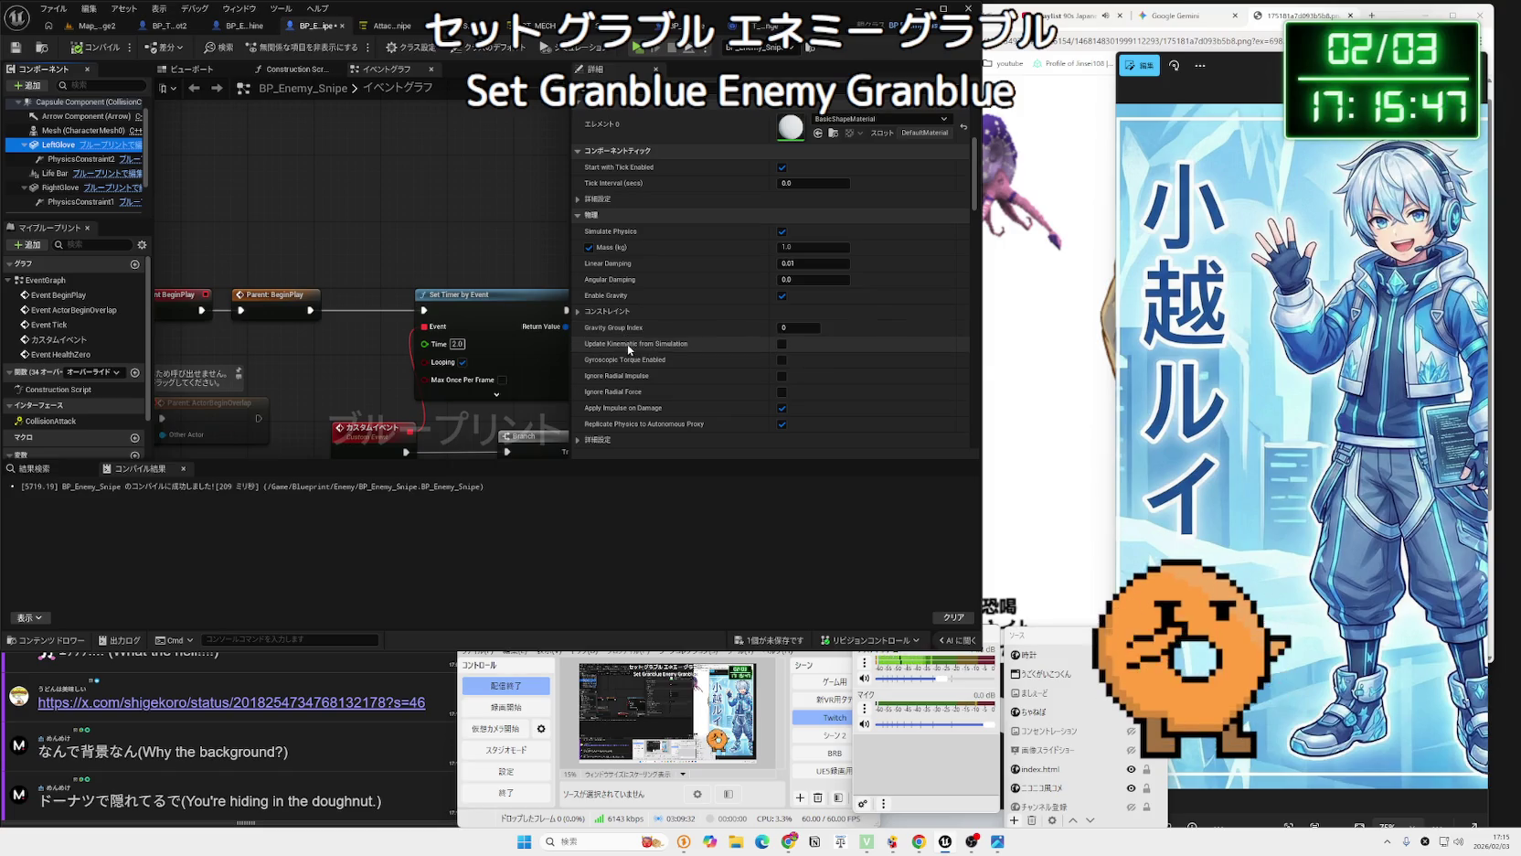
pyautogui.scroll(-4, 627, 347)
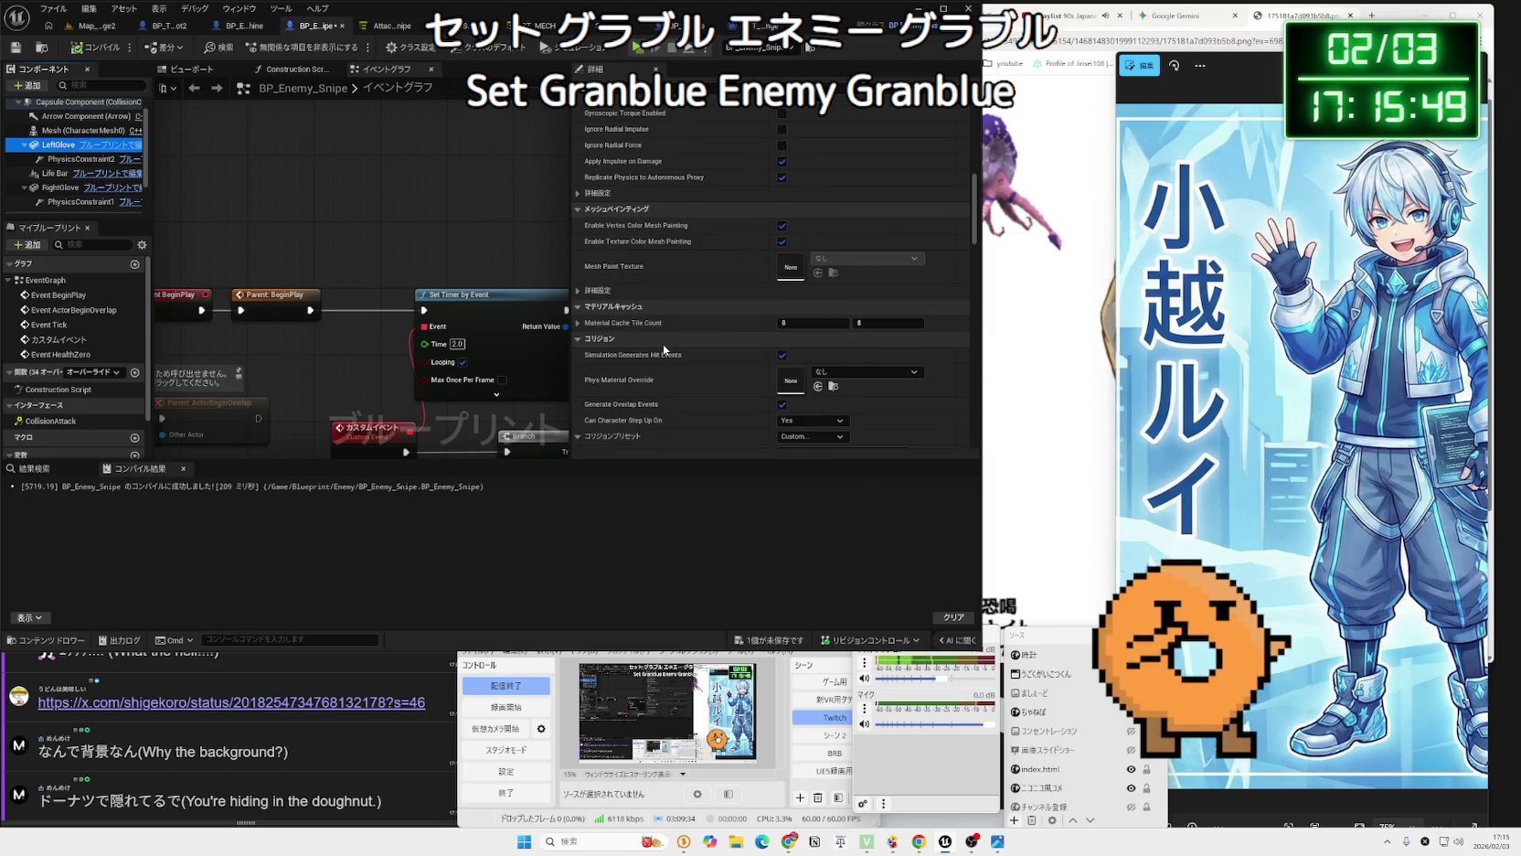
pyautogui.scroll(-3, 663, 344)
pyautogui.scroll(-3, 663, 344)
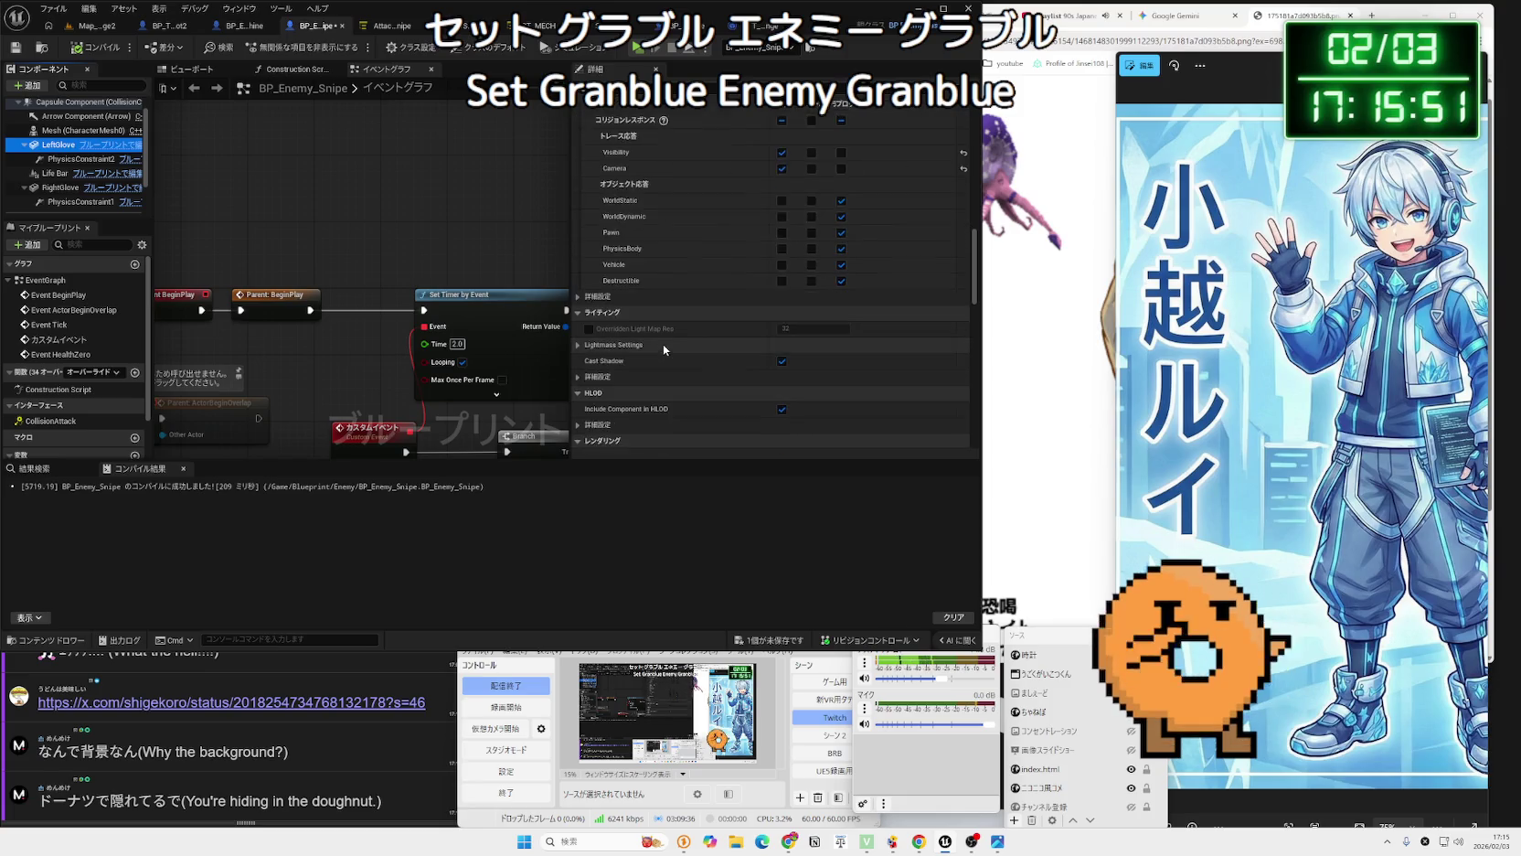
pyautogui.scroll(-5, 663, 344)
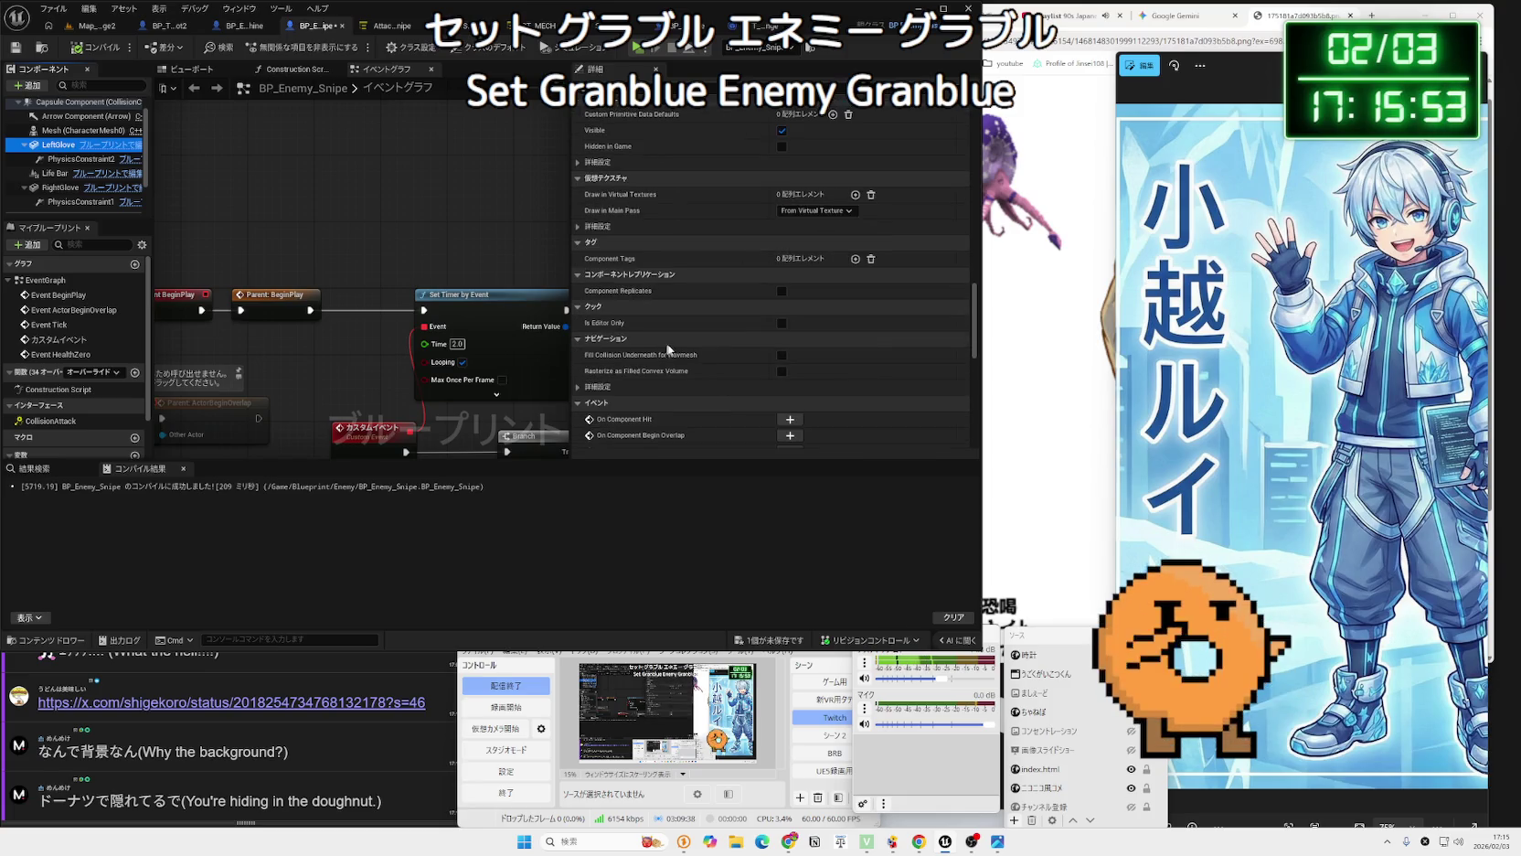
pyautogui.moveTo(976, 338); pyautogui.dragTo(986, 137)
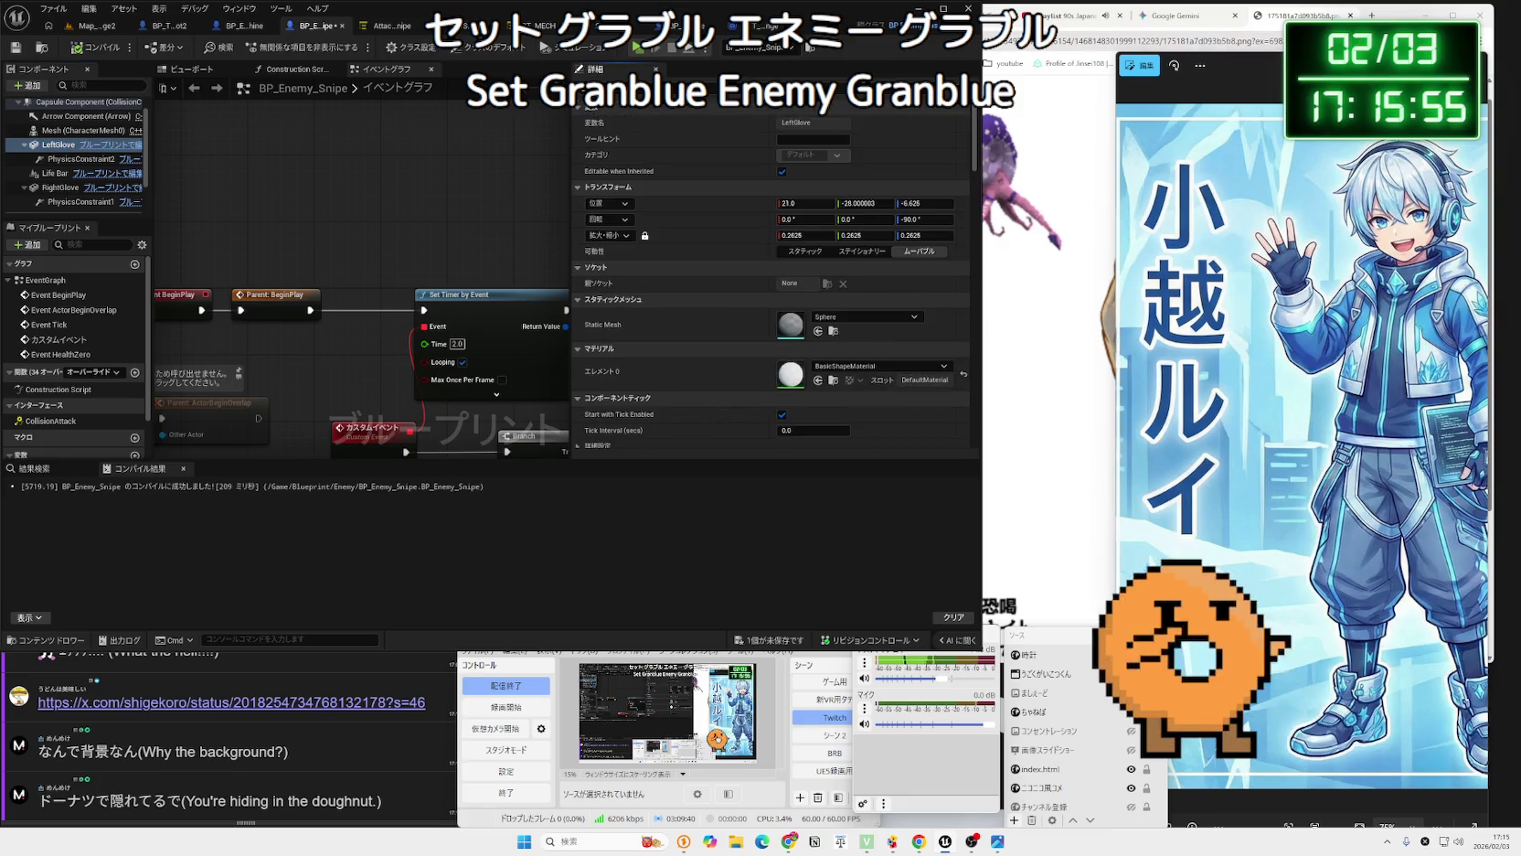
pyautogui.scroll(-4, 436, 203)
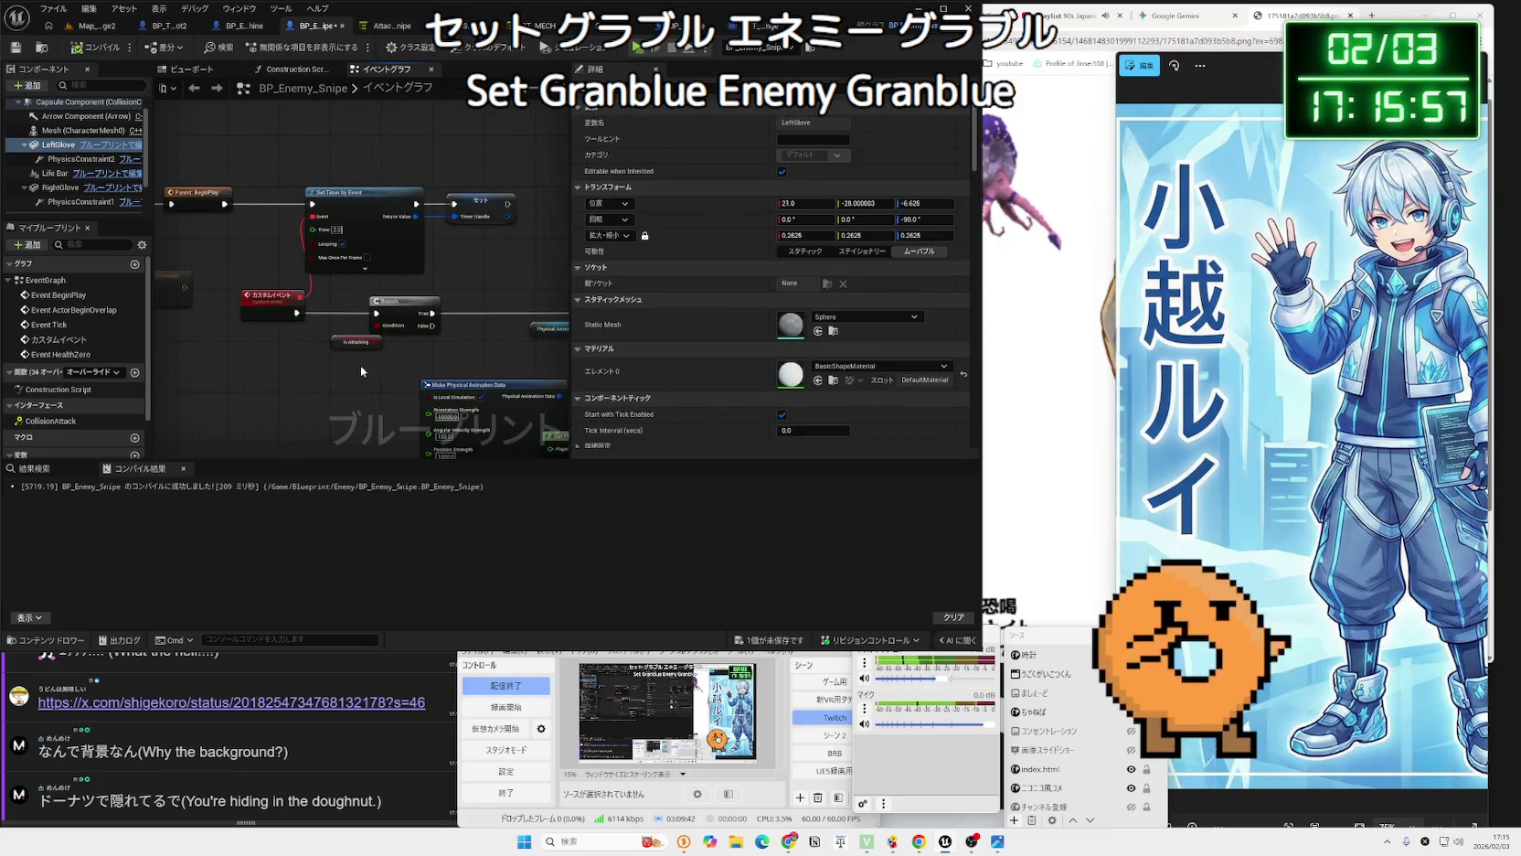
pyautogui.click(87, 26)
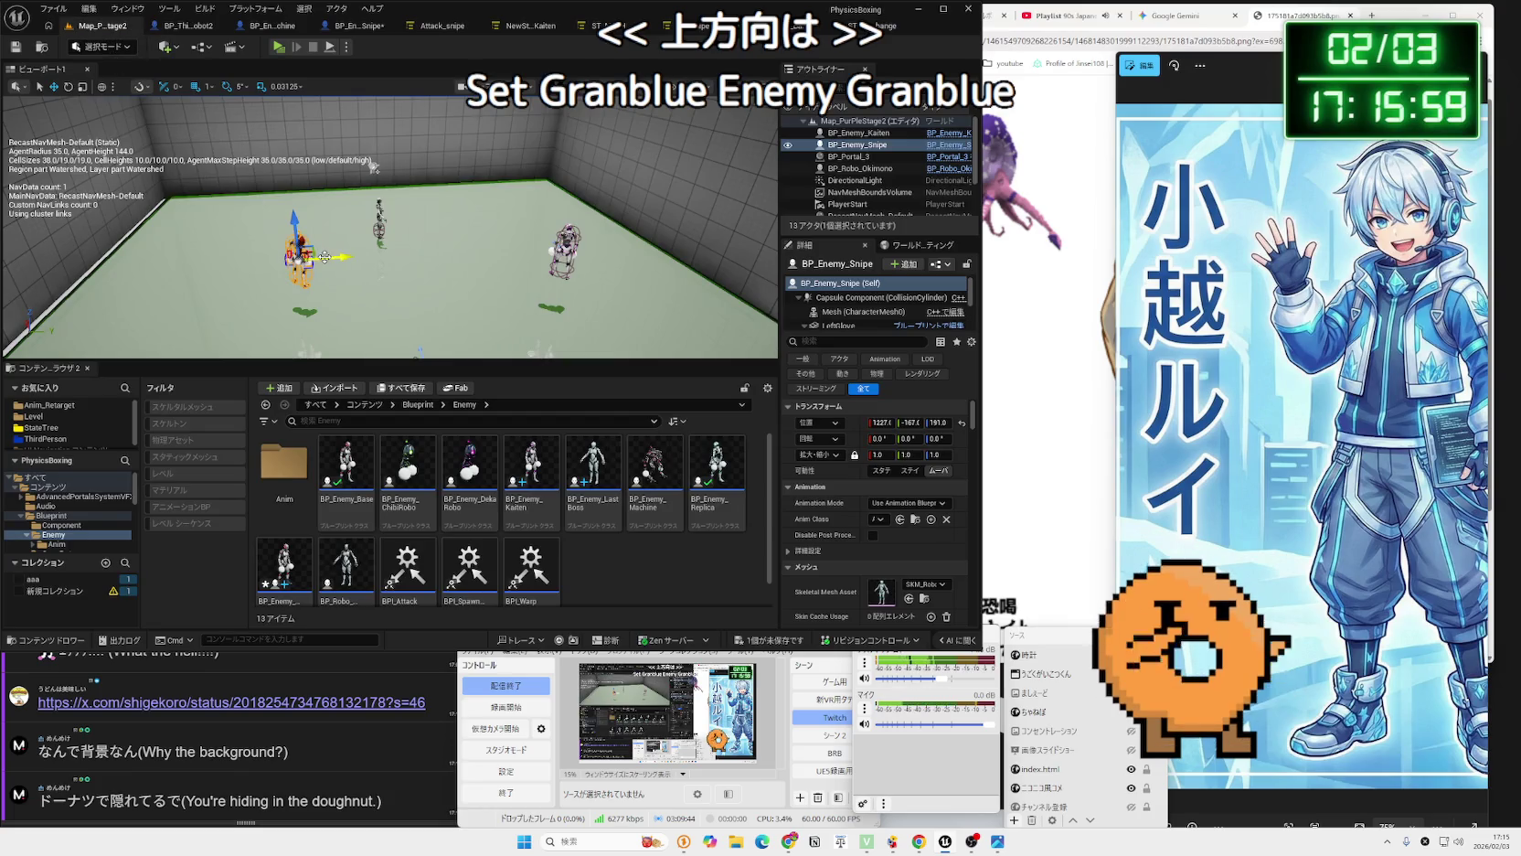
# Look over the STT_AnimChange task graph and the attack and movement State Trees.
pyautogui.click(851, 26)
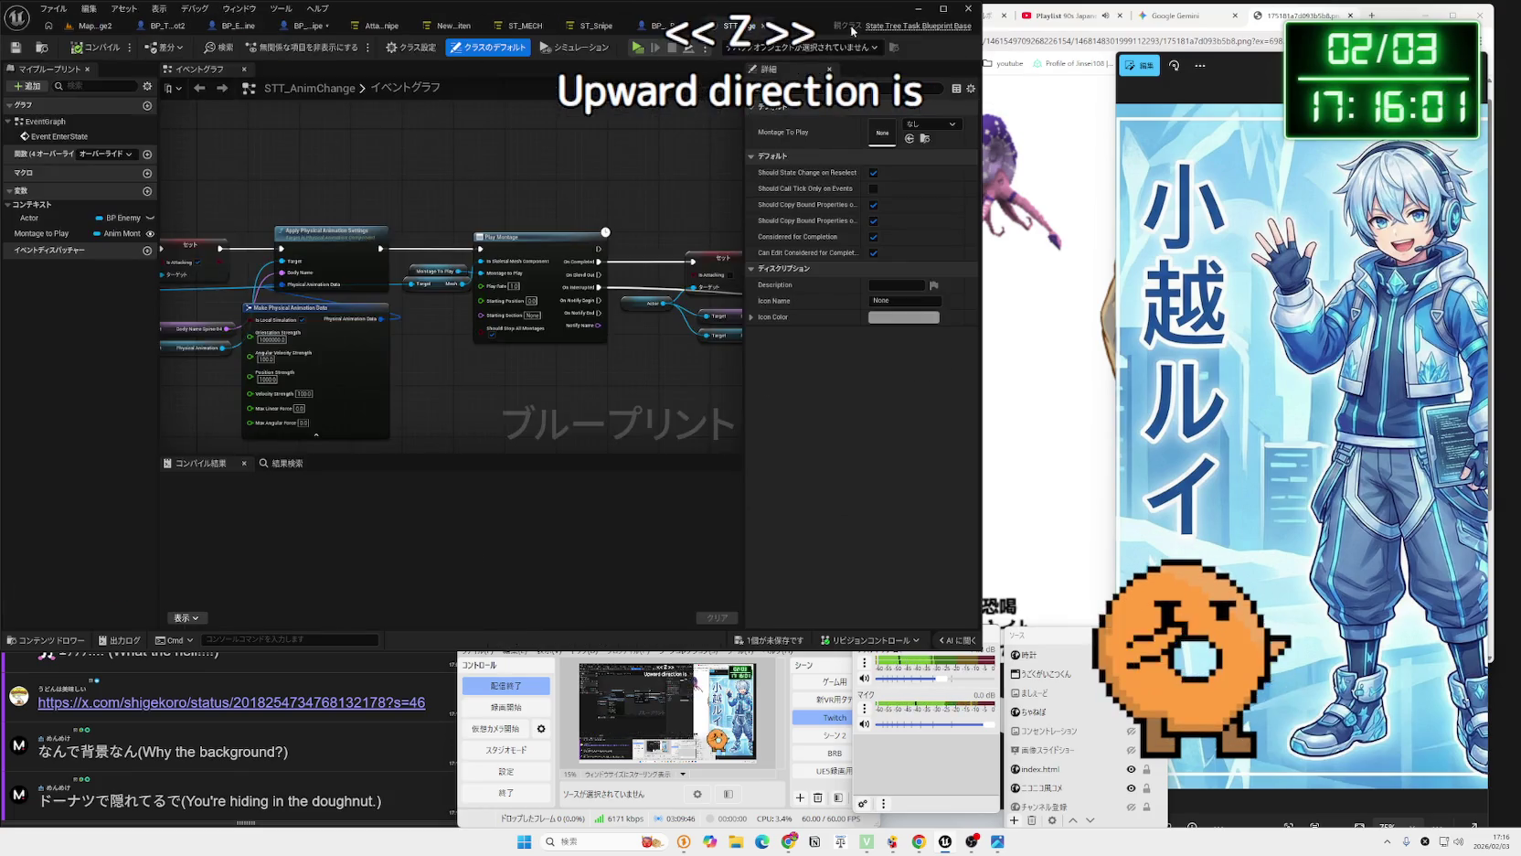
pyautogui.scroll(-3, 533, 247)
pyautogui.scroll(-4, 544, 268)
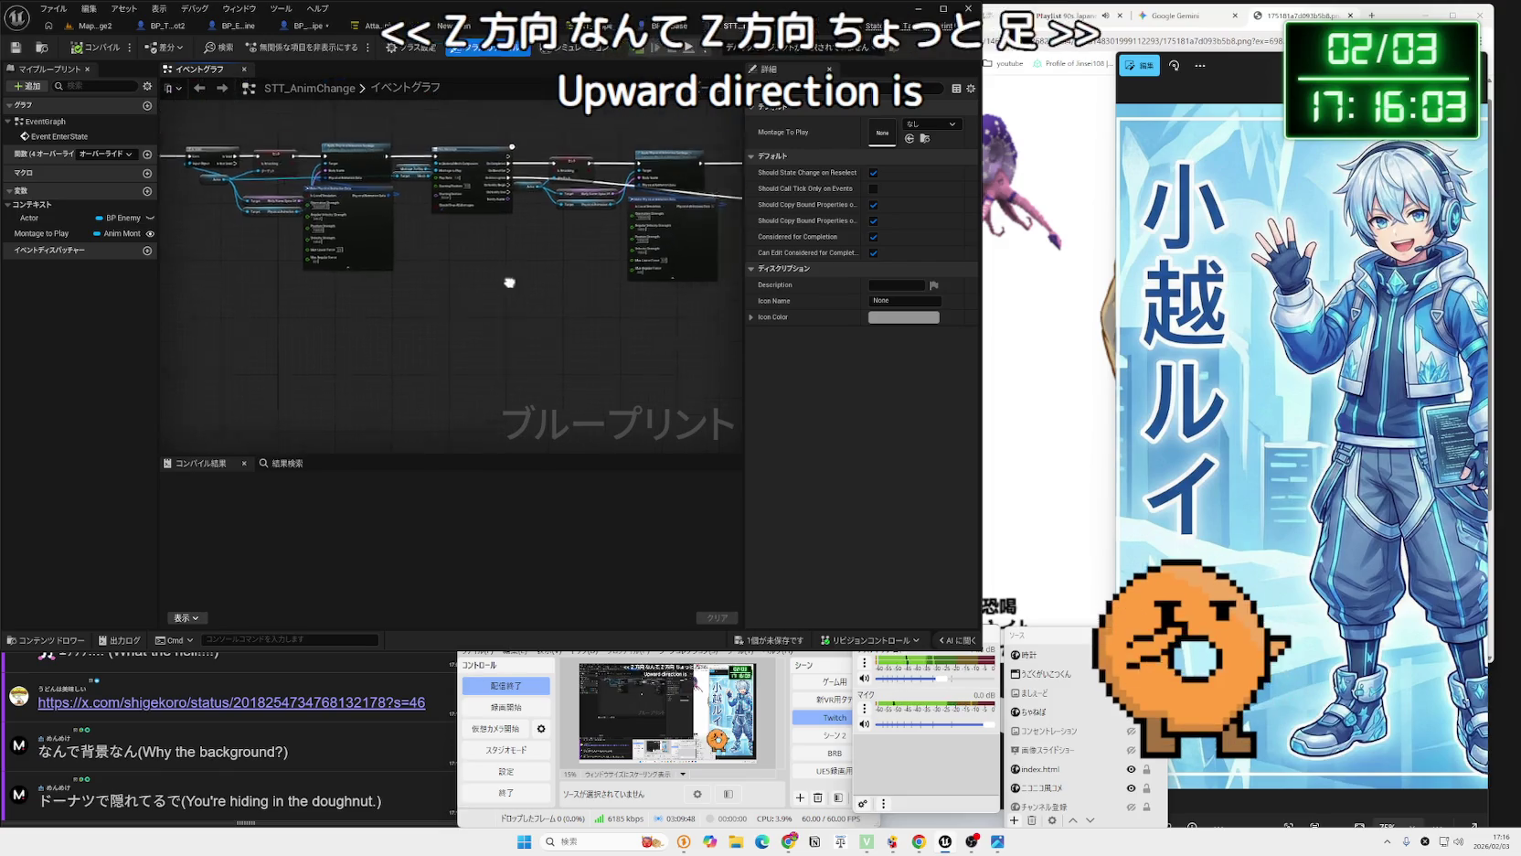
pyautogui.click(619, 28)
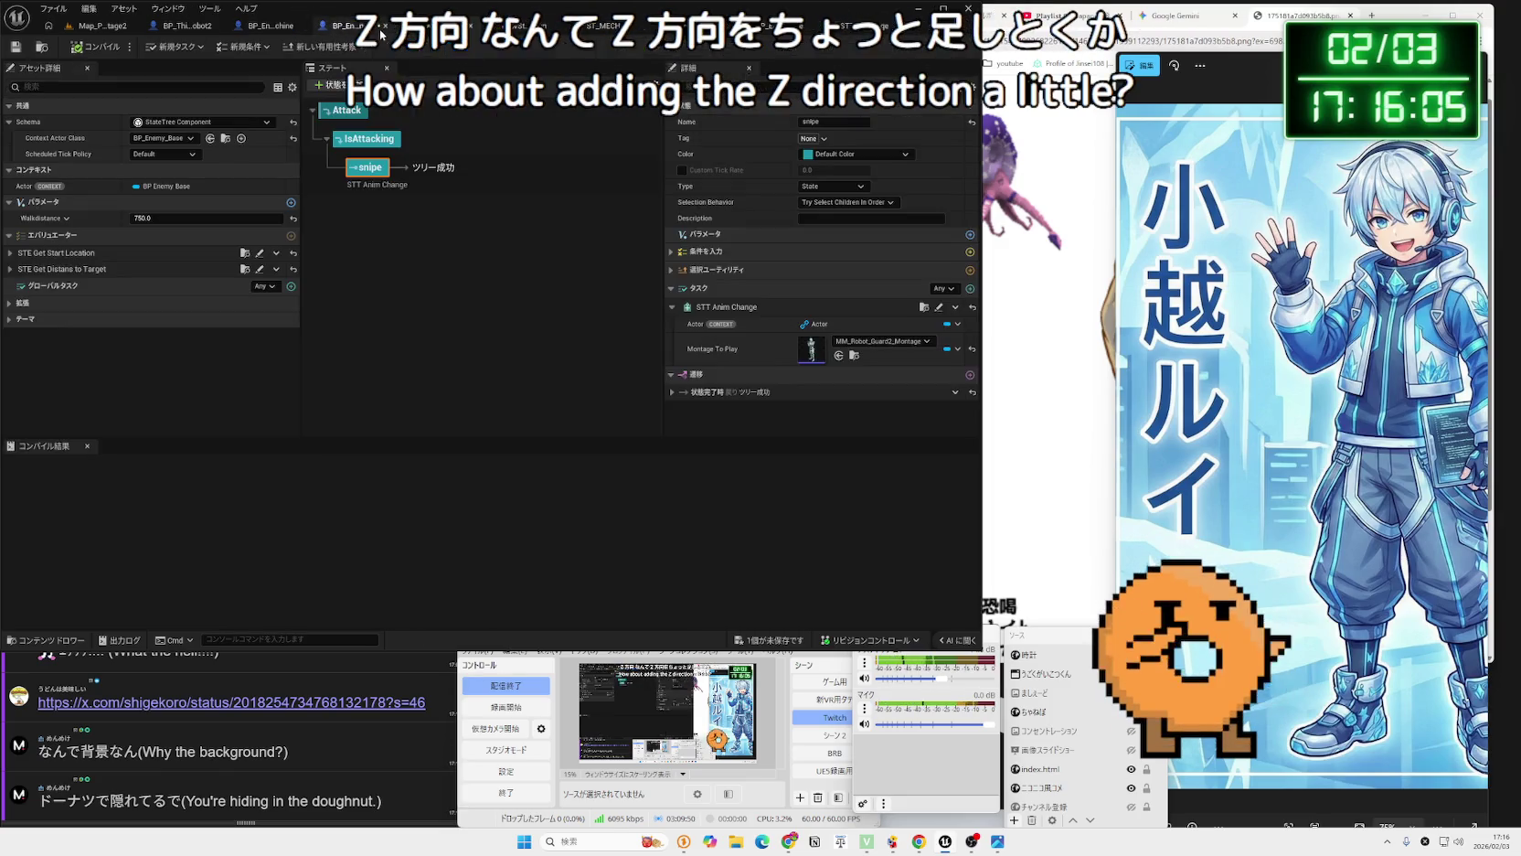
pyautogui.click(696, 27)
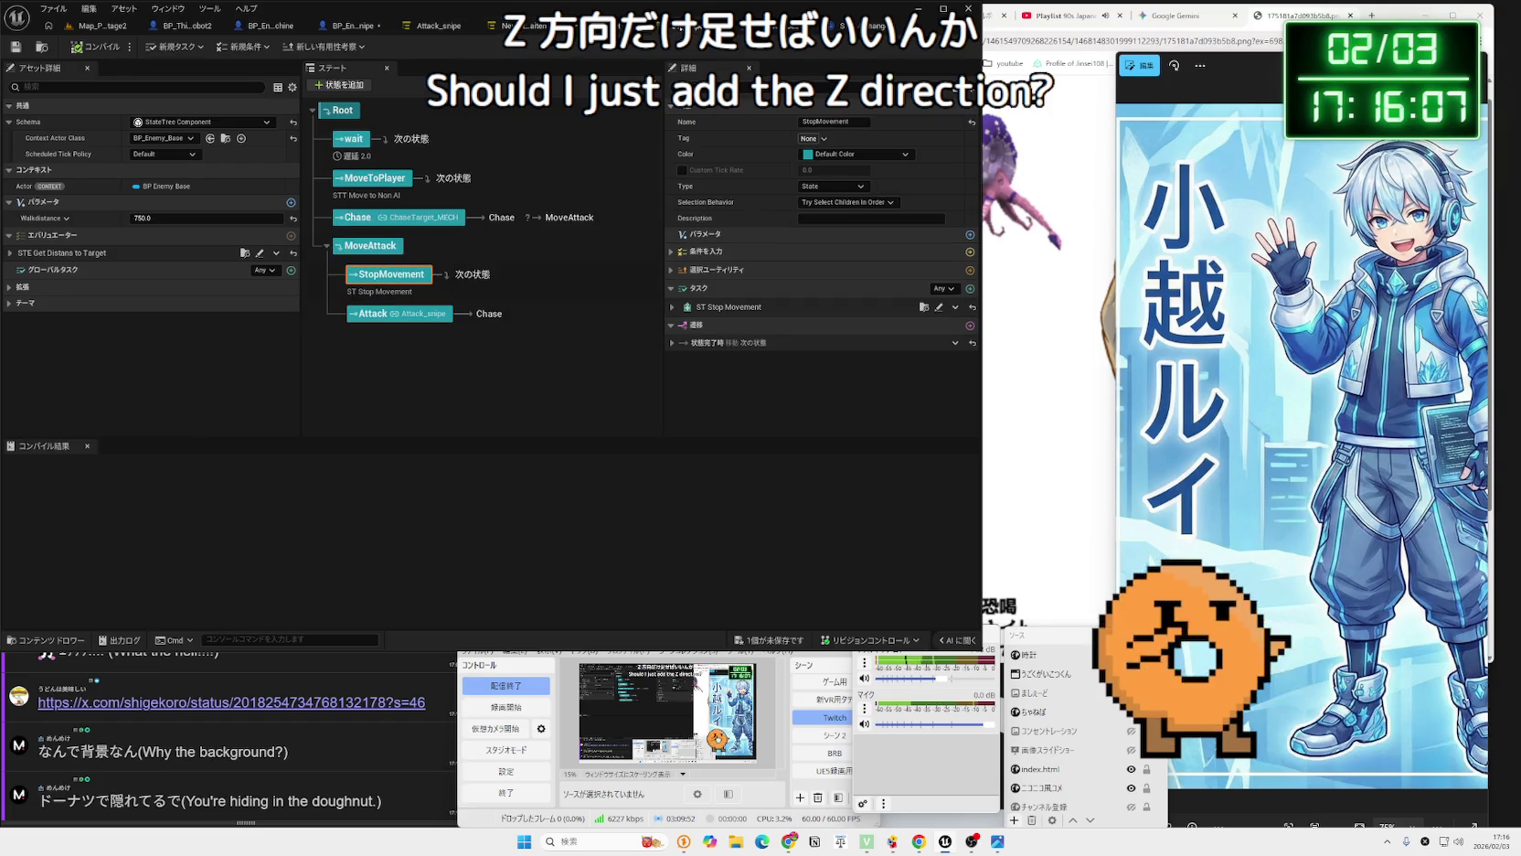
# Set BP_Enemy_Snipe's impulse vector Z to 30000 and start a play test of the level.
pyautogui.click(338, 31)
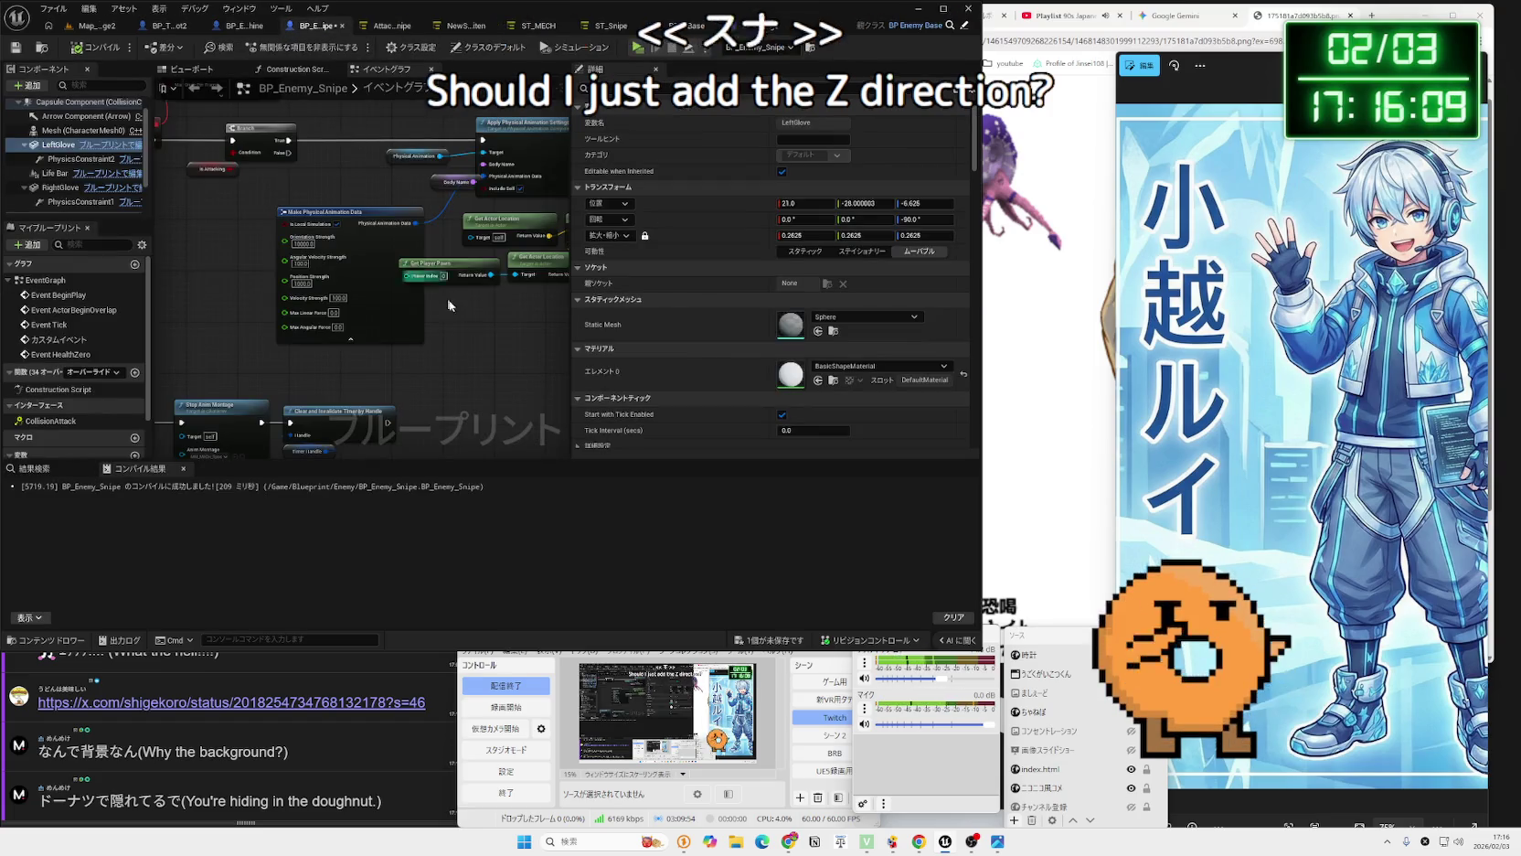
pyautogui.scroll(4, 335, 362)
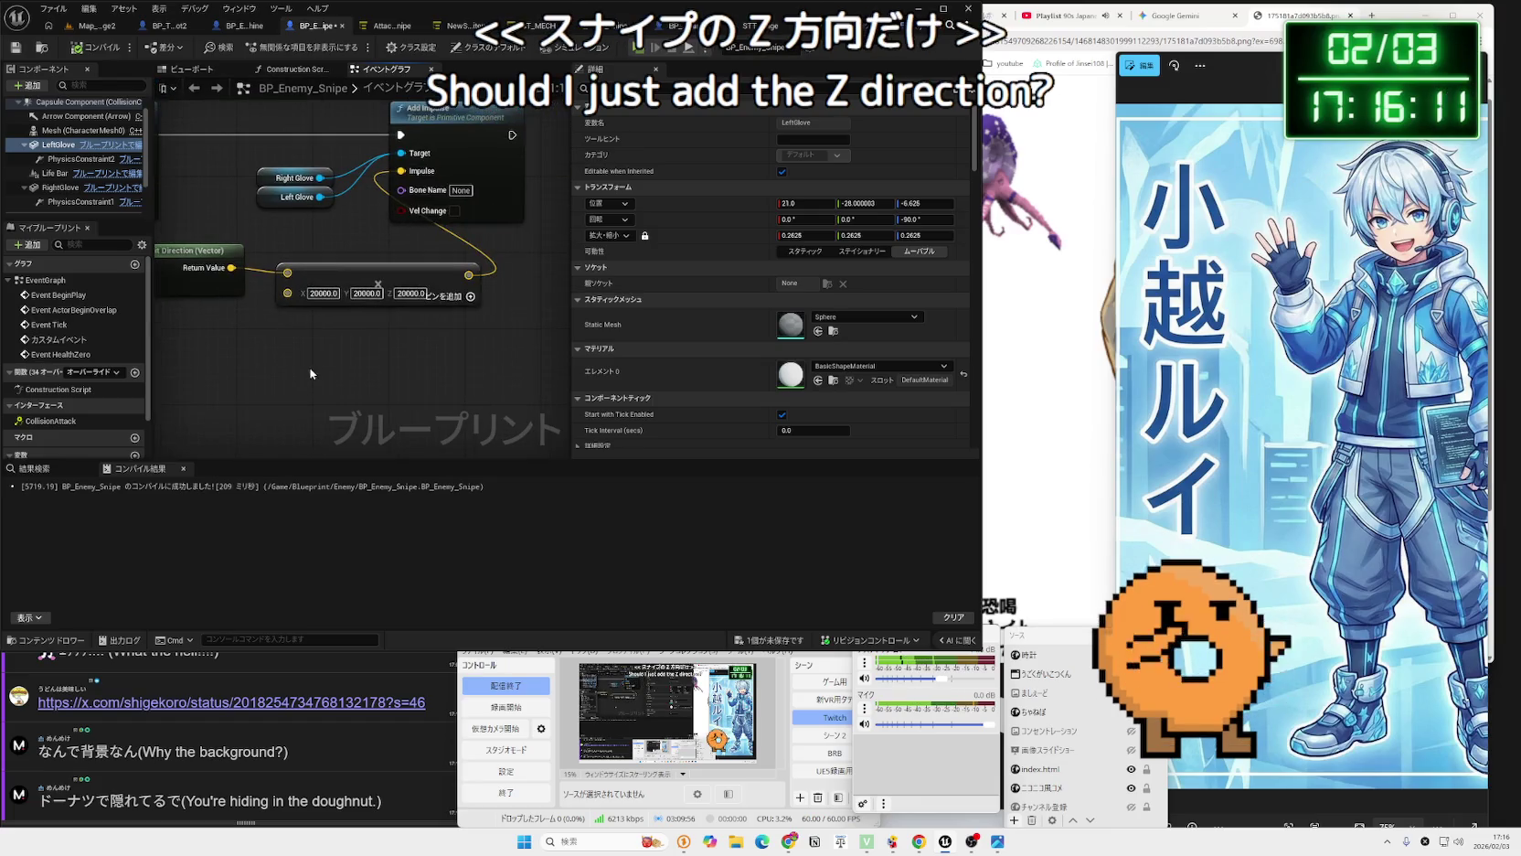
pyautogui.click(402, 294)
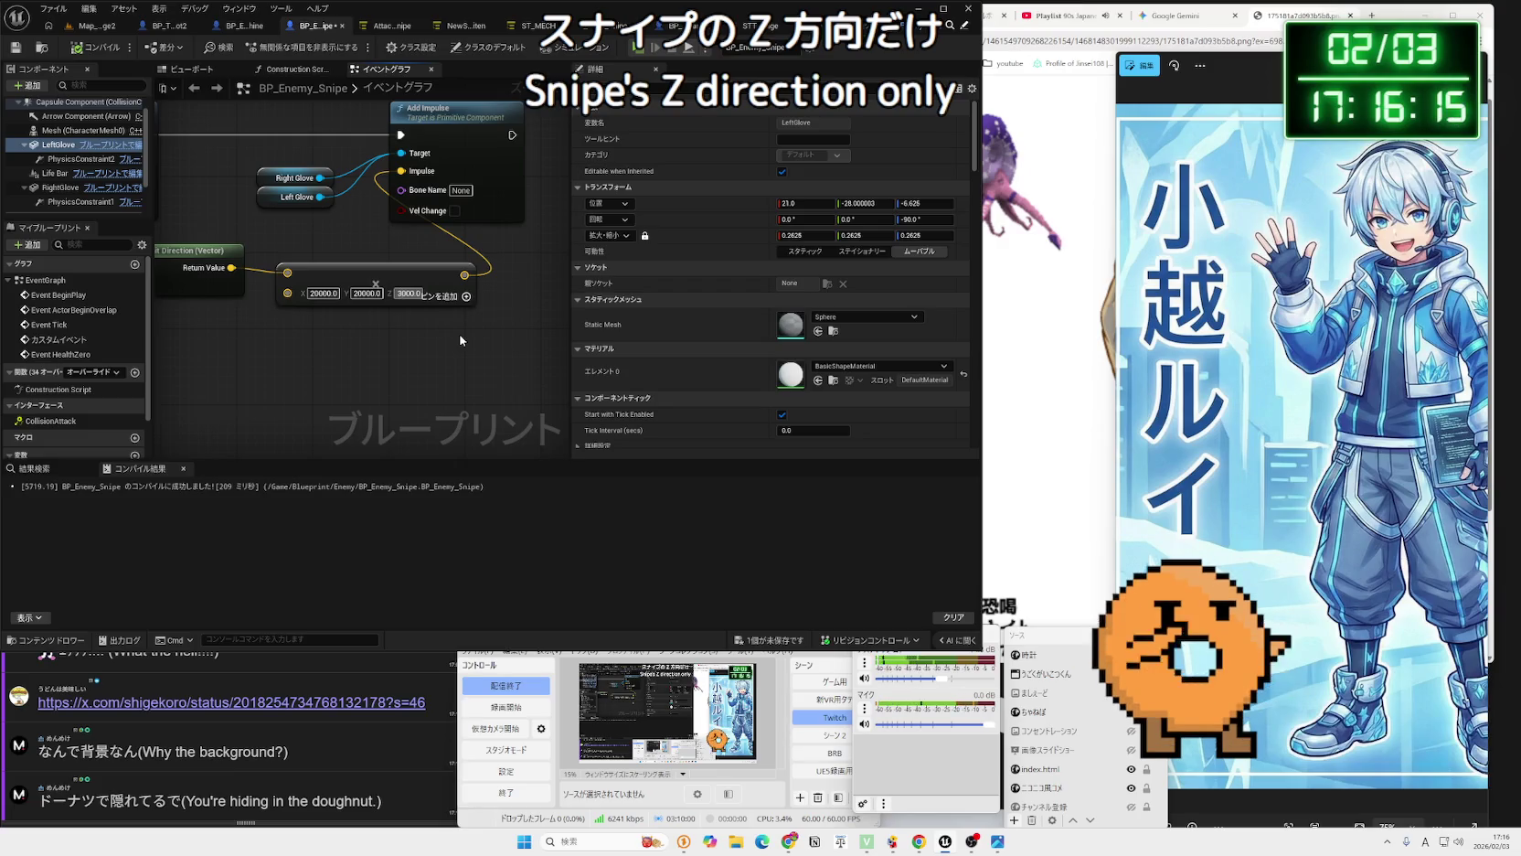
pyautogui.click(91, 25)
pyautogui.click(278, 47)
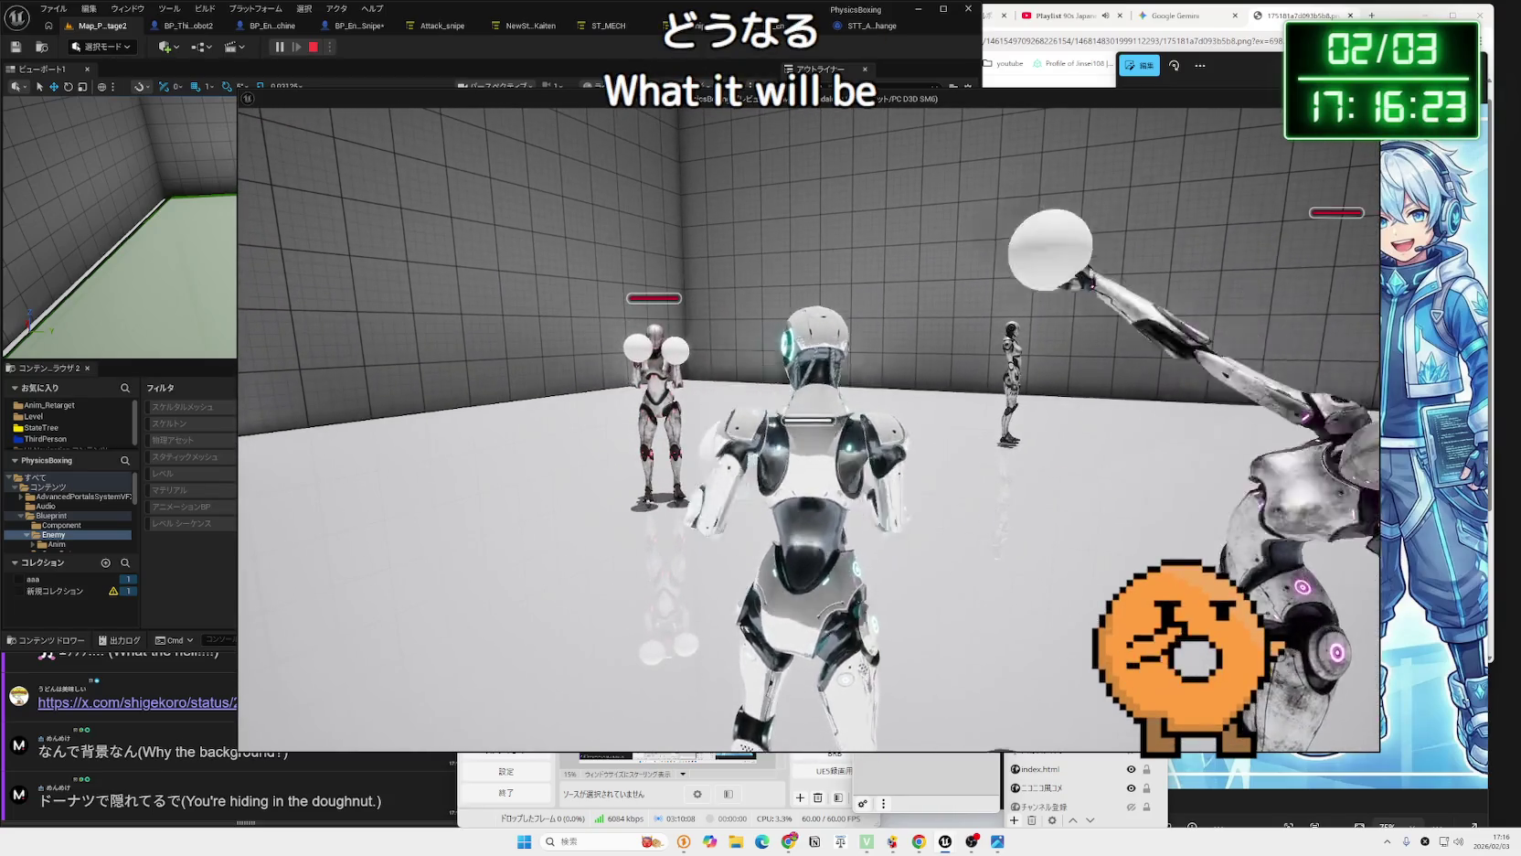
# Stop the play test and set the impulse vector's Z back to 20000 in BP_Enemy_Snipe.
pyautogui.press('Escape')
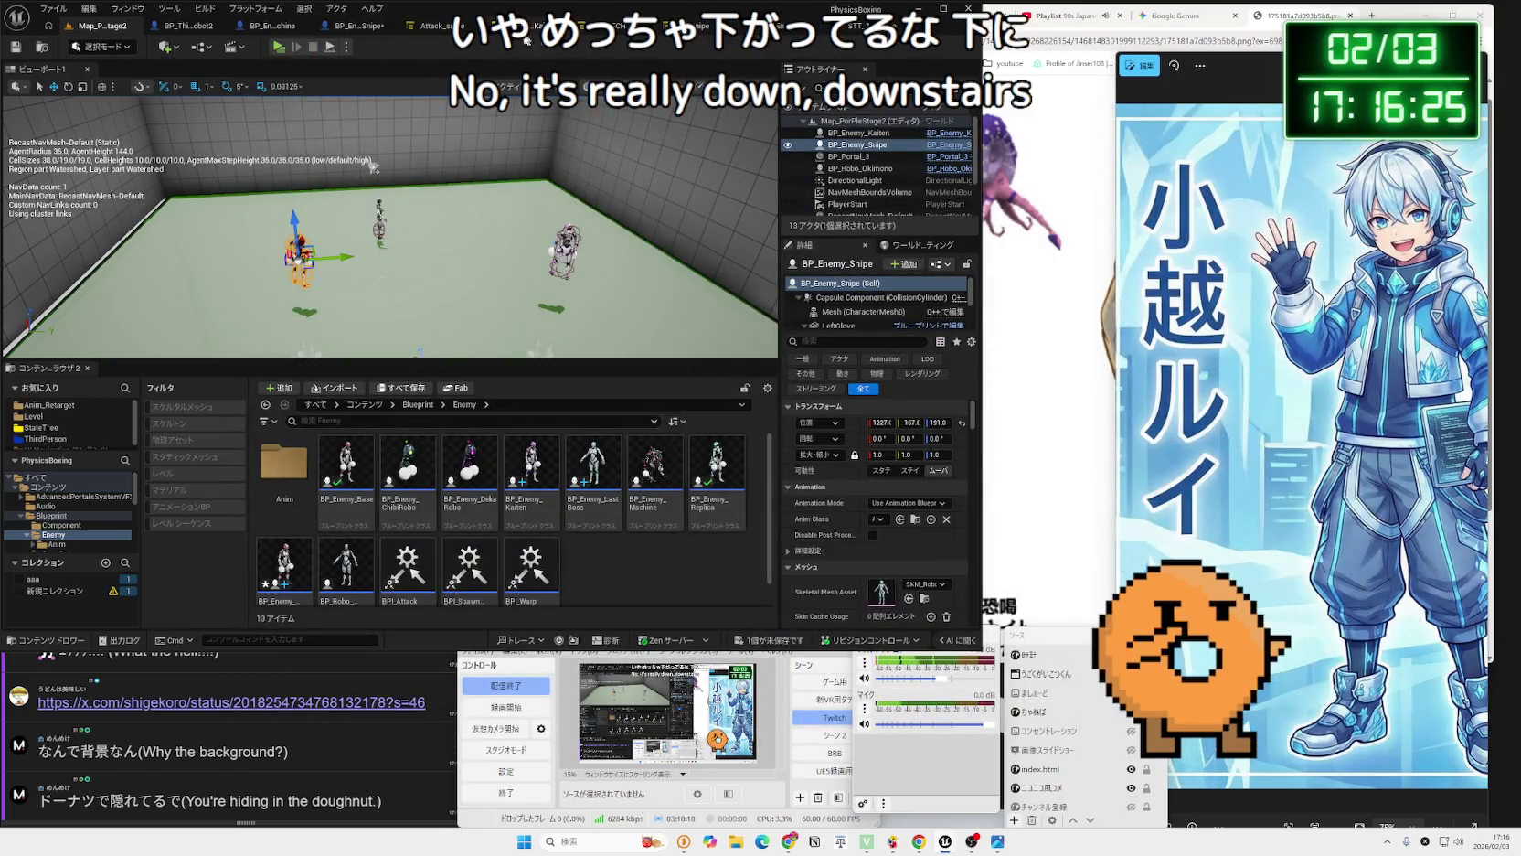
pyautogui.click(439, 26)
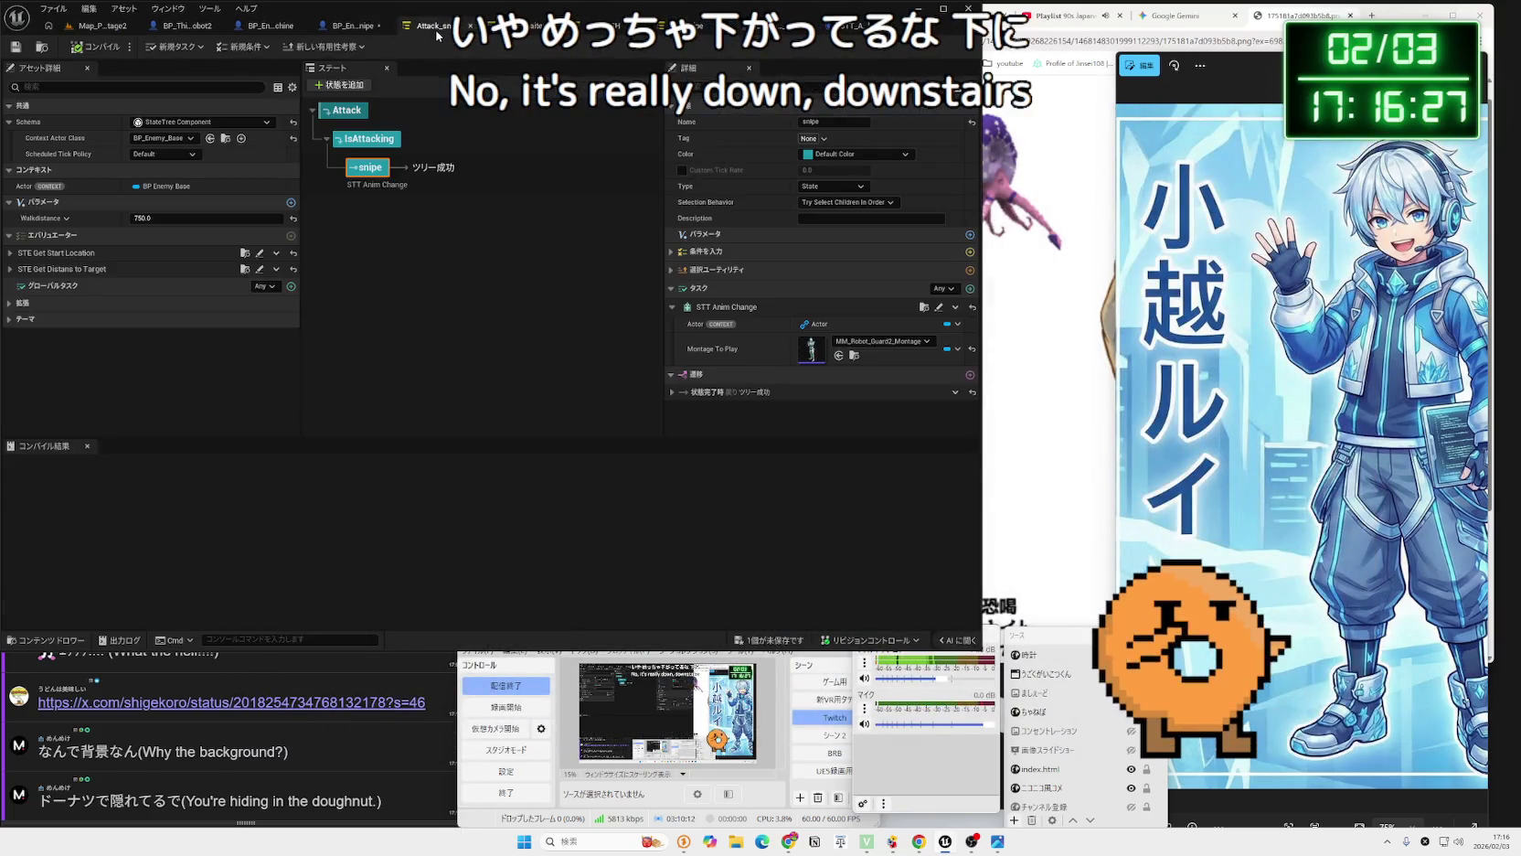
pyautogui.click(535, 25)
pyautogui.click(704, 26)
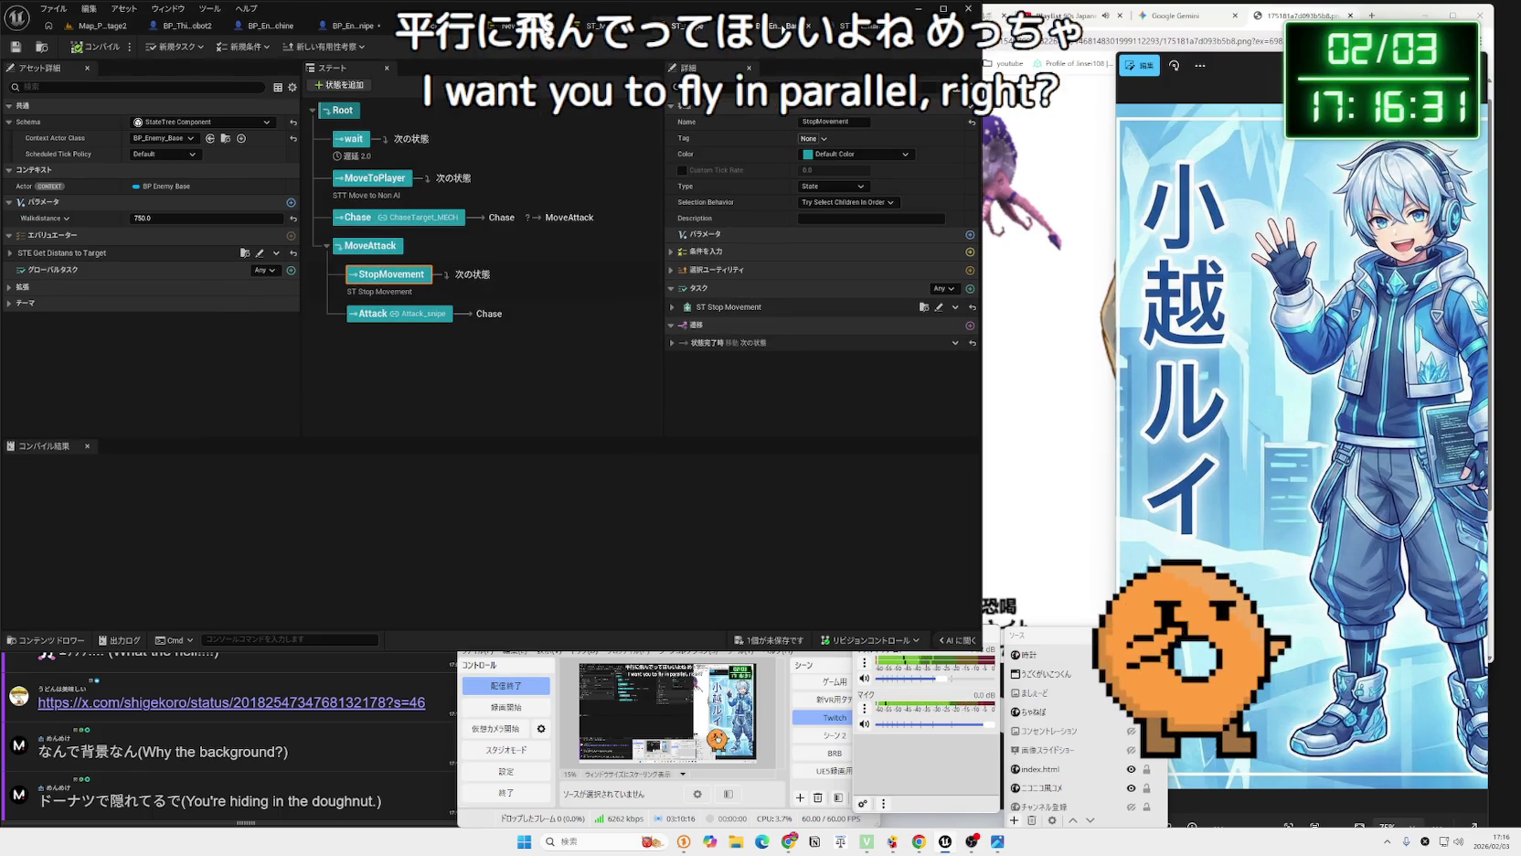
pyautogui.click(352, 25)
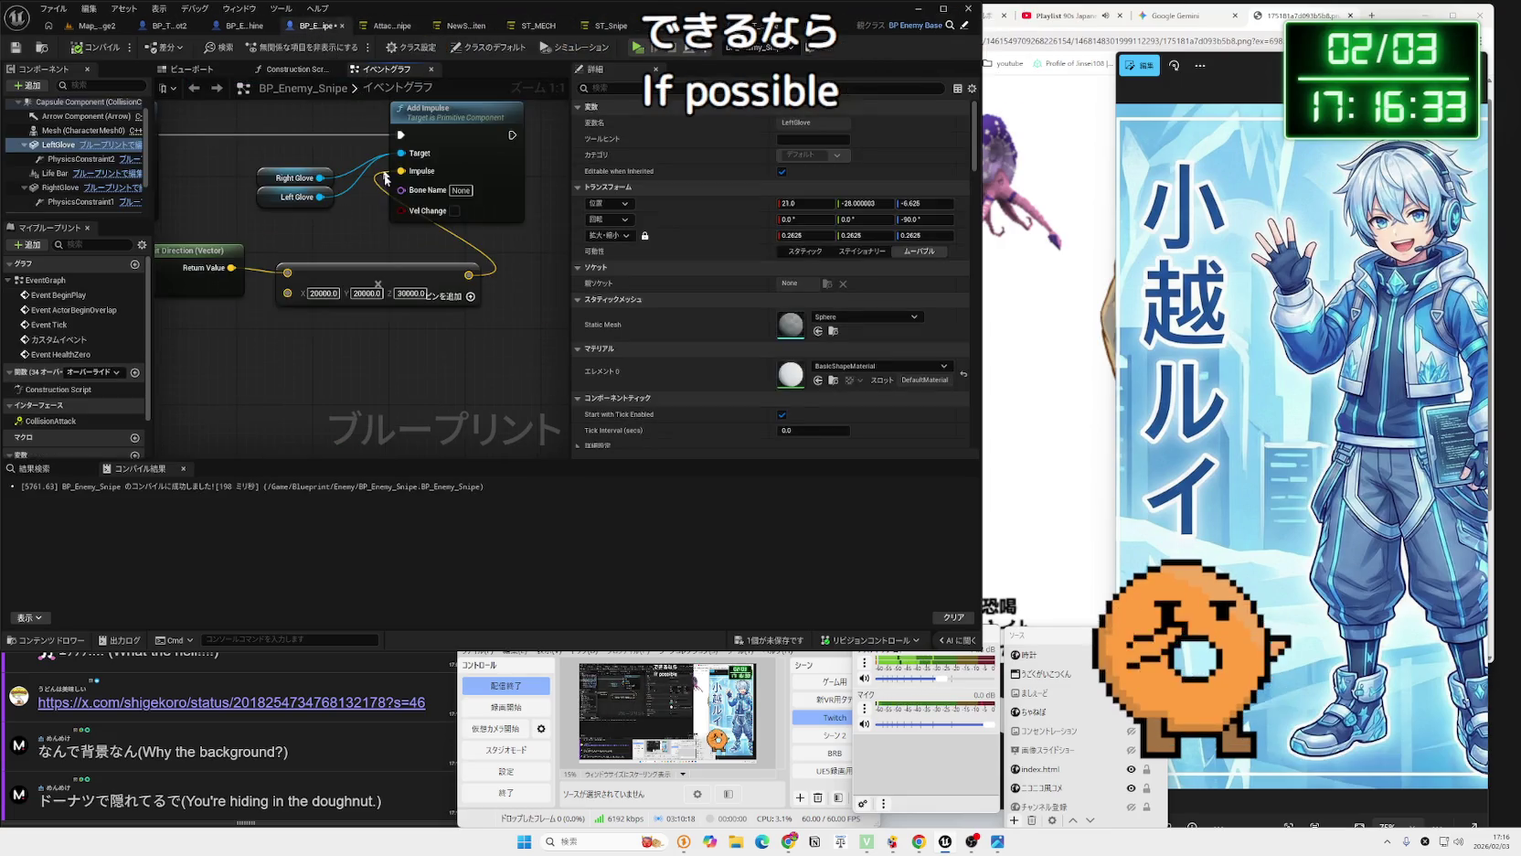
pyautogui.write('20000')
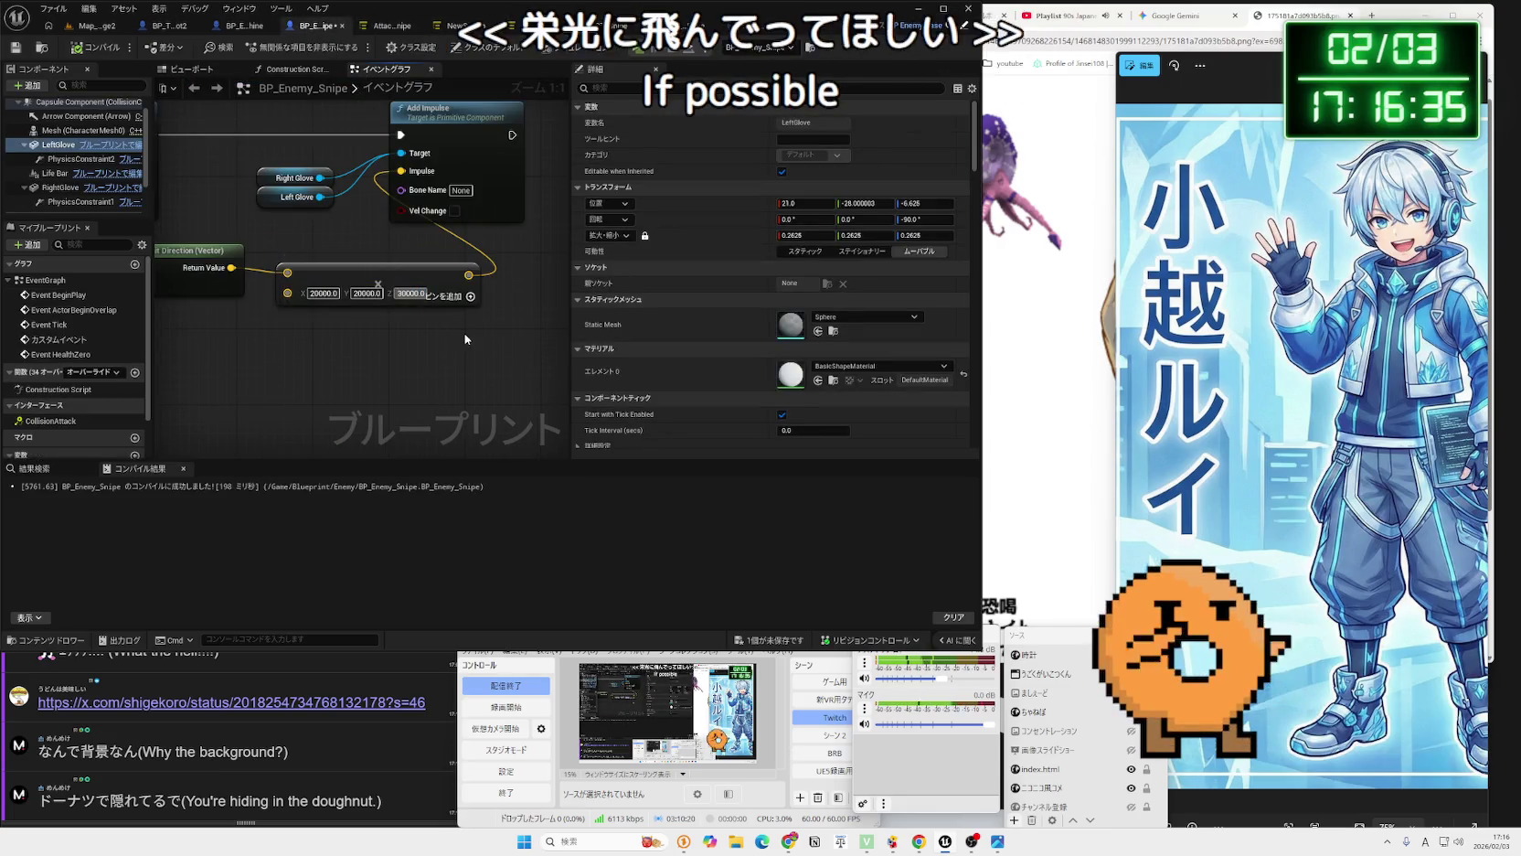
pyautogui.press('Return')
# Save all modified assets, recompile BP_Enemy_Snipe, and open the X post linked in chat.
pyautogui.hotkey('ctrl', 'shift', 's')
pyautogui.press('Return')
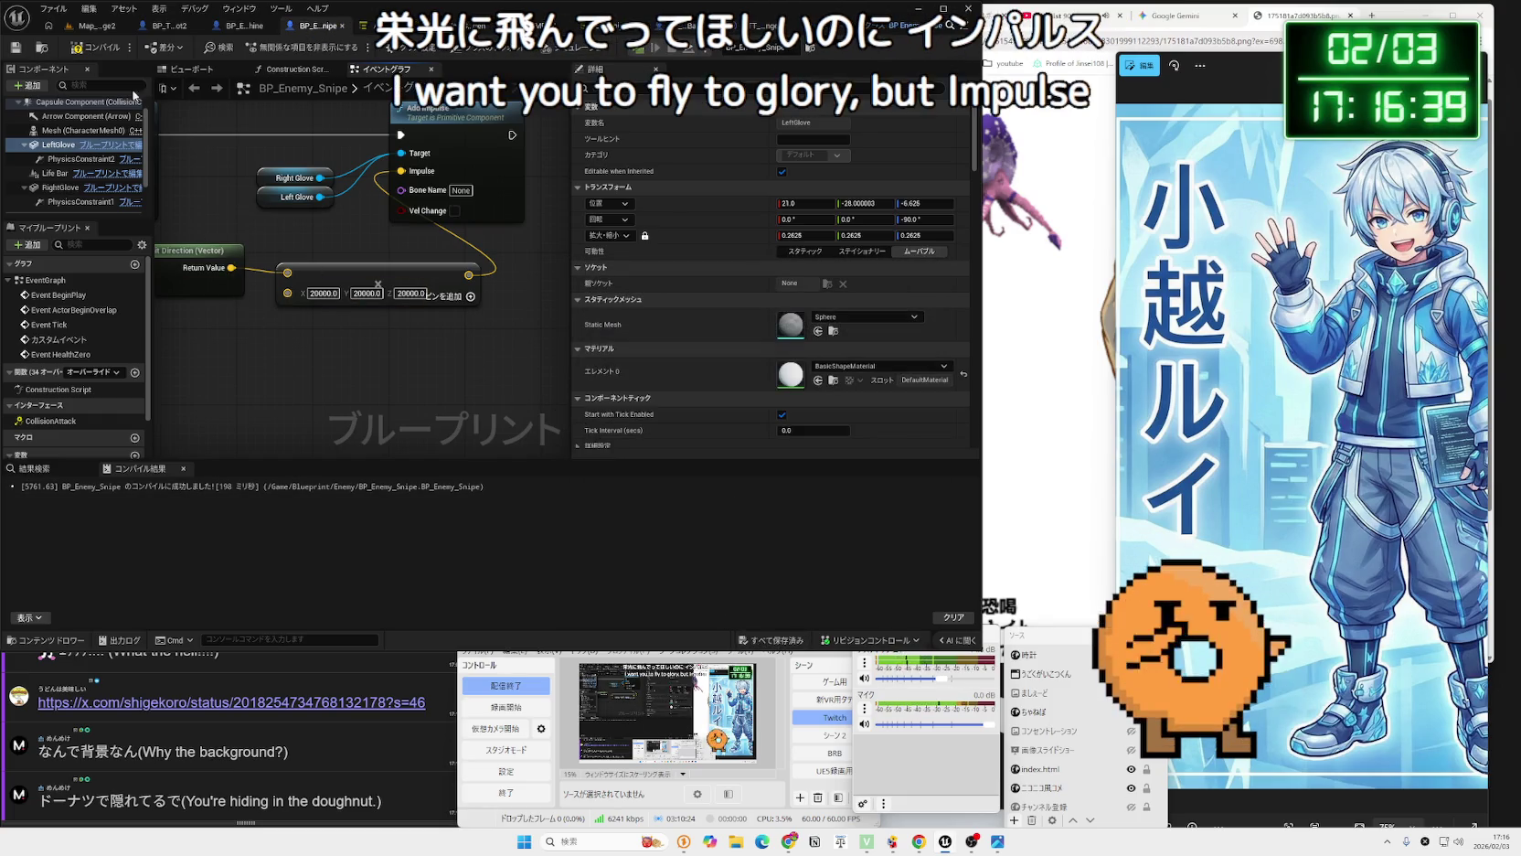
pyautogui.click(94, 50)
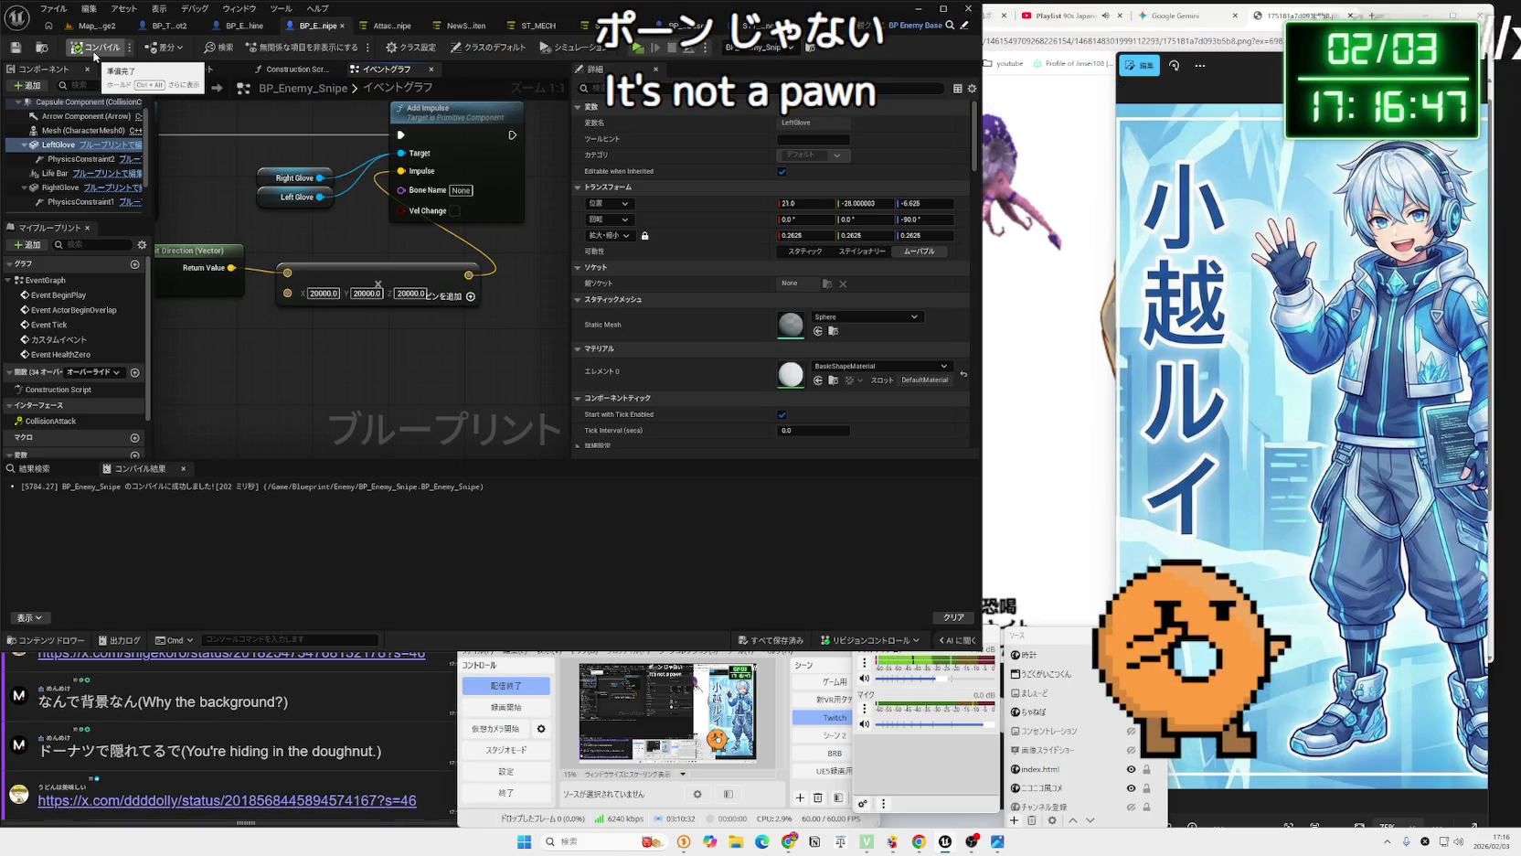
pyautogui.click(229, 751)
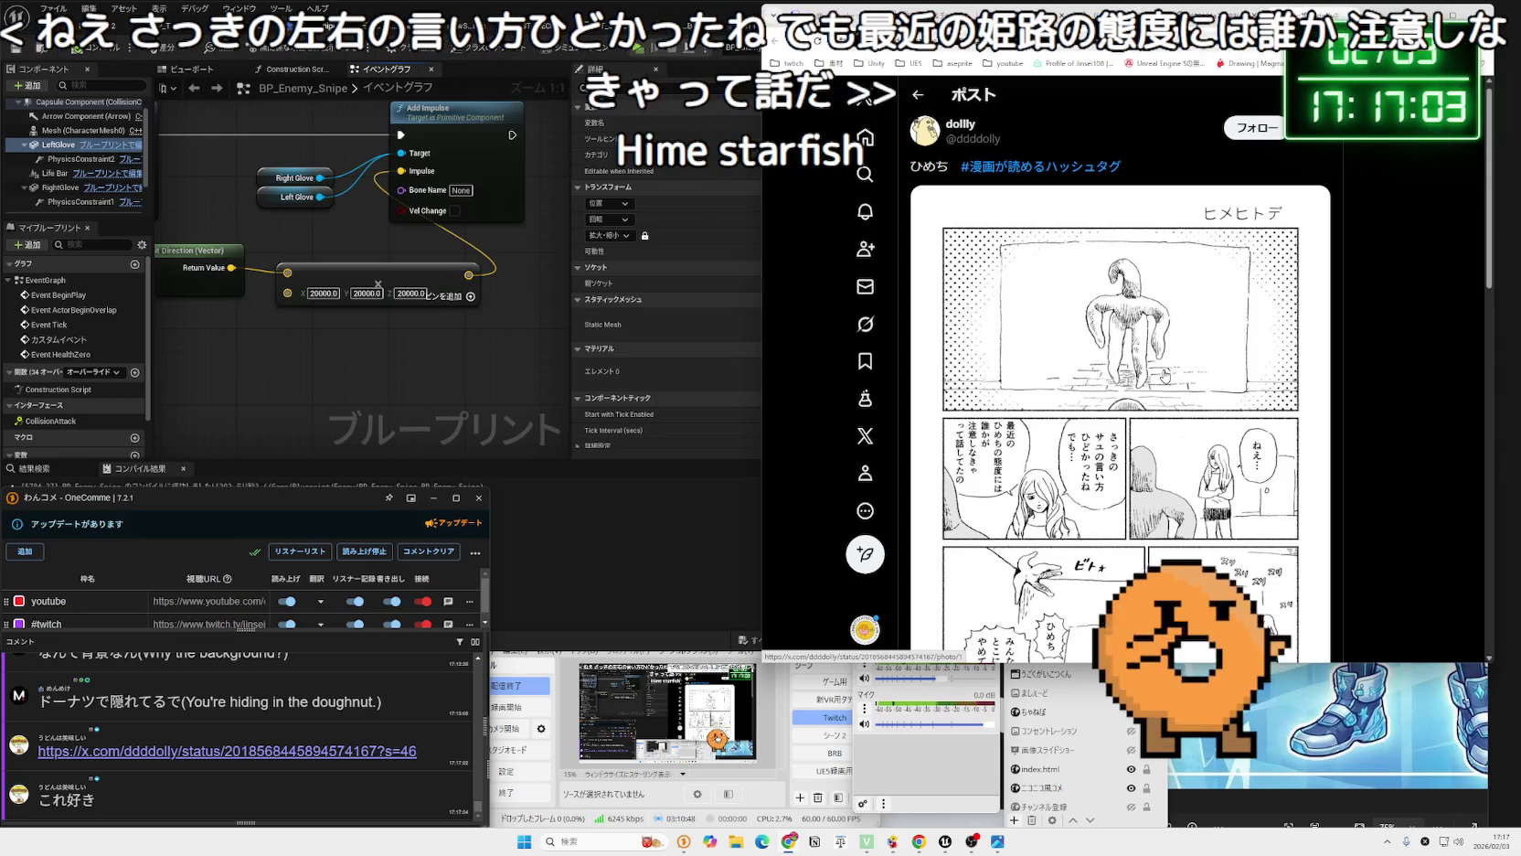
# Scroll through the X manga post.
pyautogui.scroll(-1, 1167, 377)
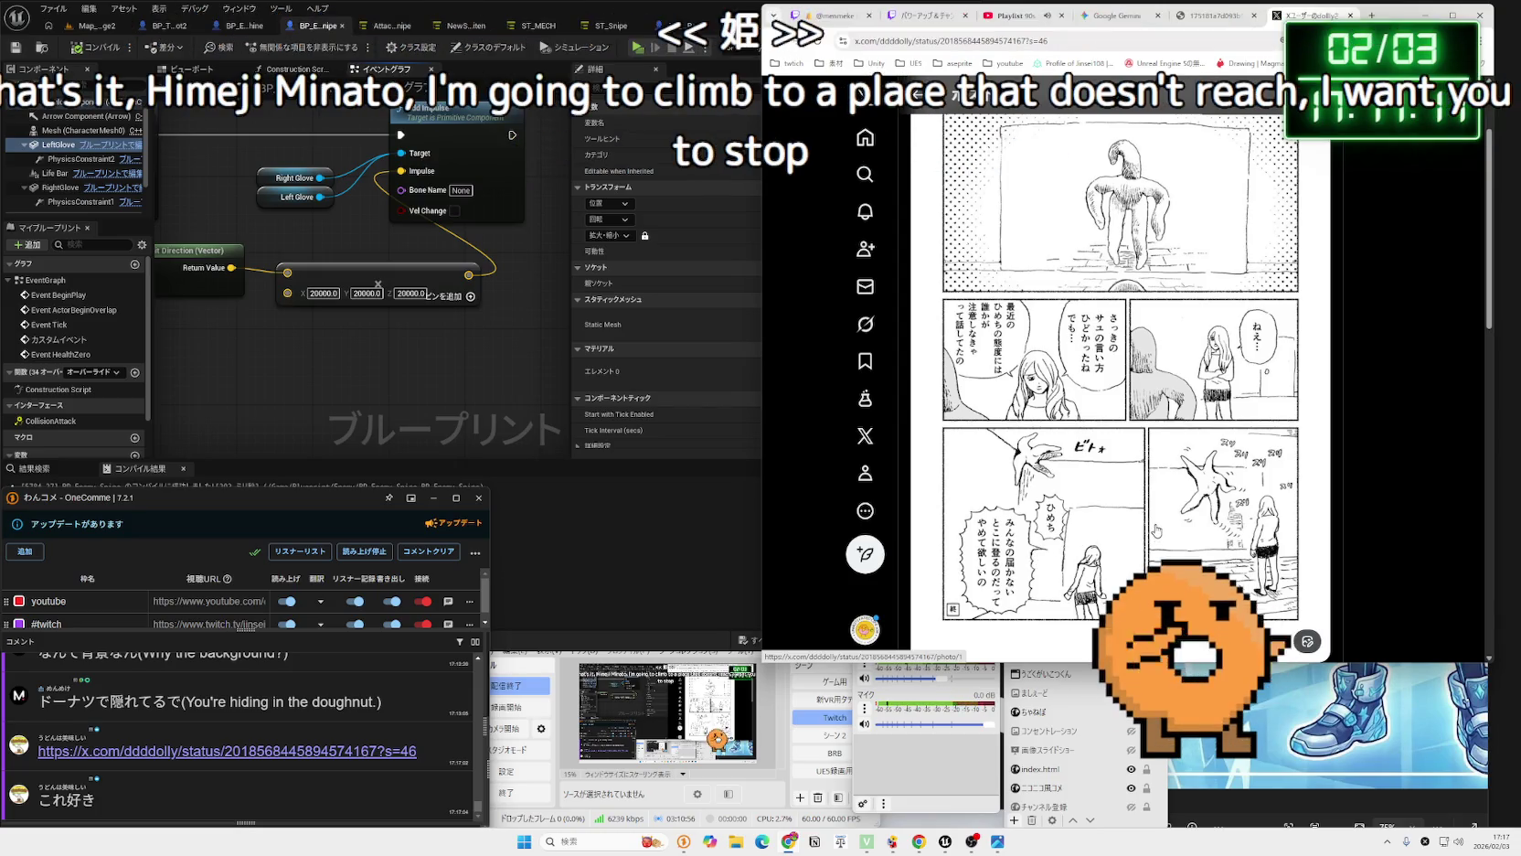
pyautogui.scroll(-1, 1152, 533)
pyautogui.scroll(-1, 1160, 530)
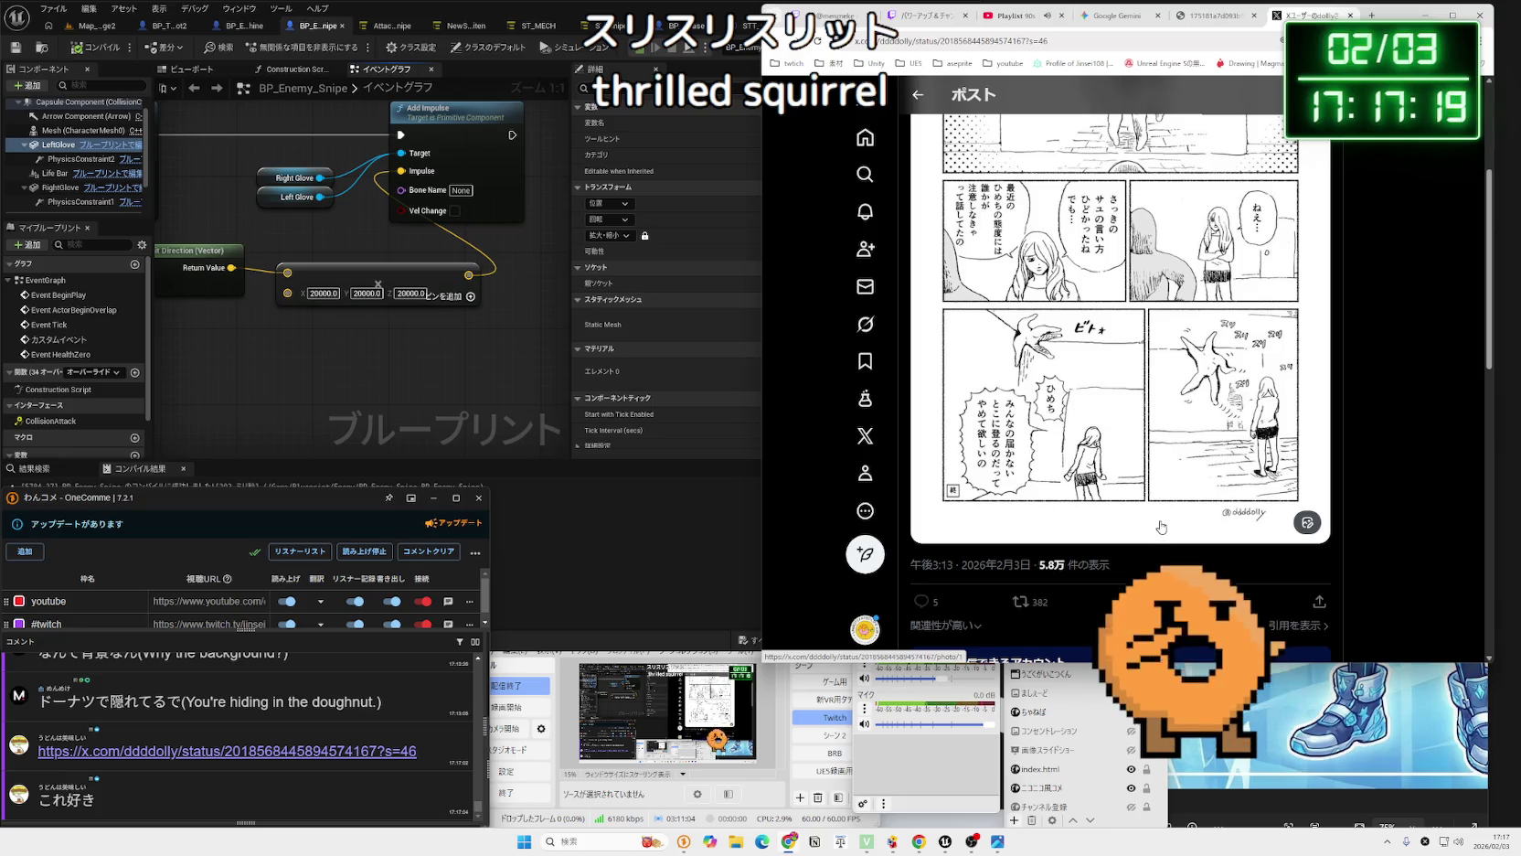
pyautogui.scroll(2, 1161, 527)
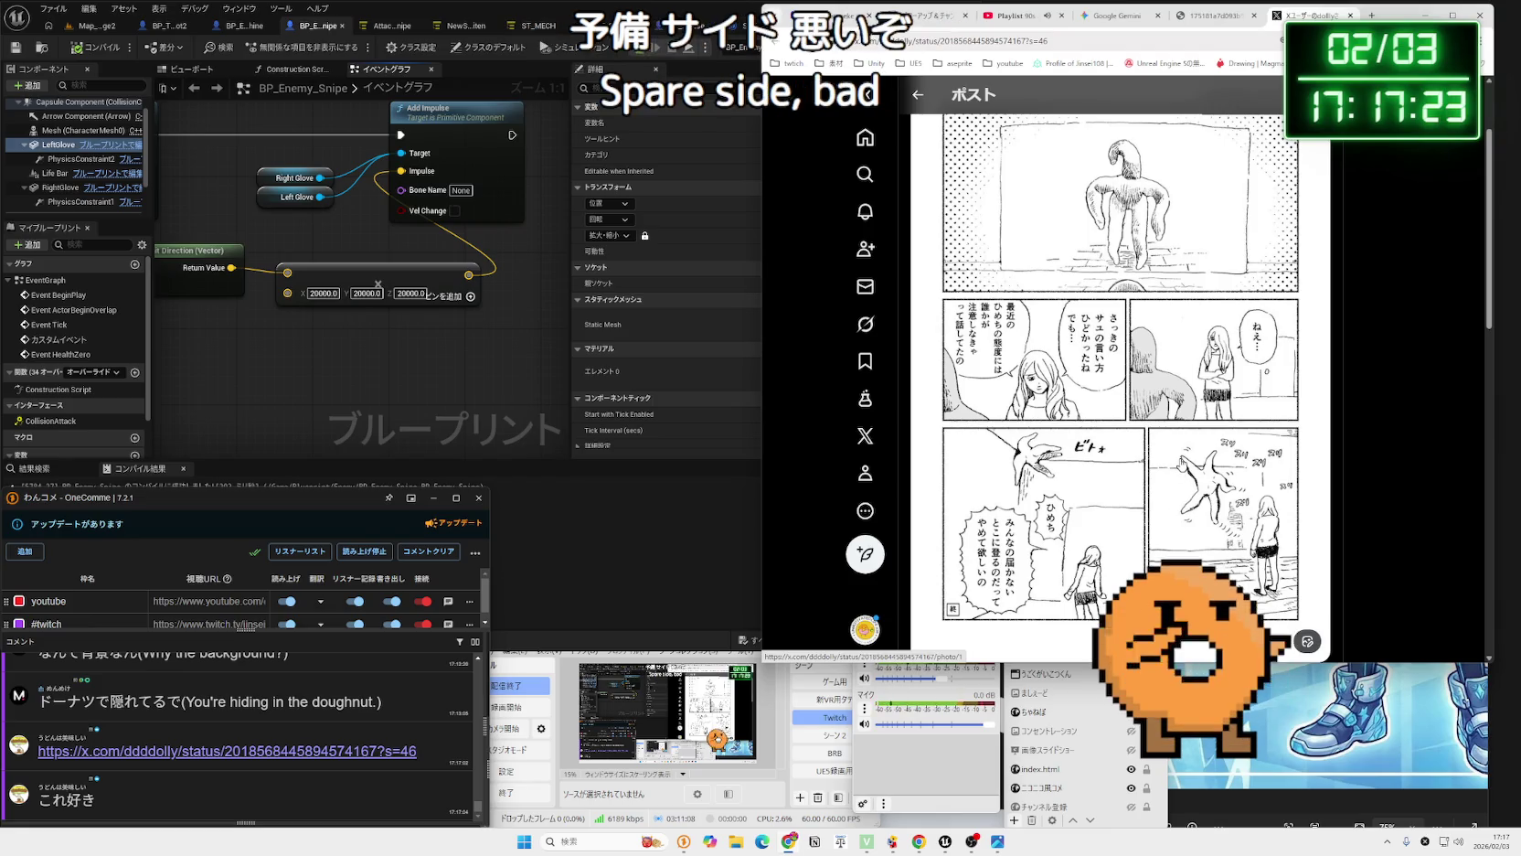
pyautogui.scroll(1, 1180, 462)
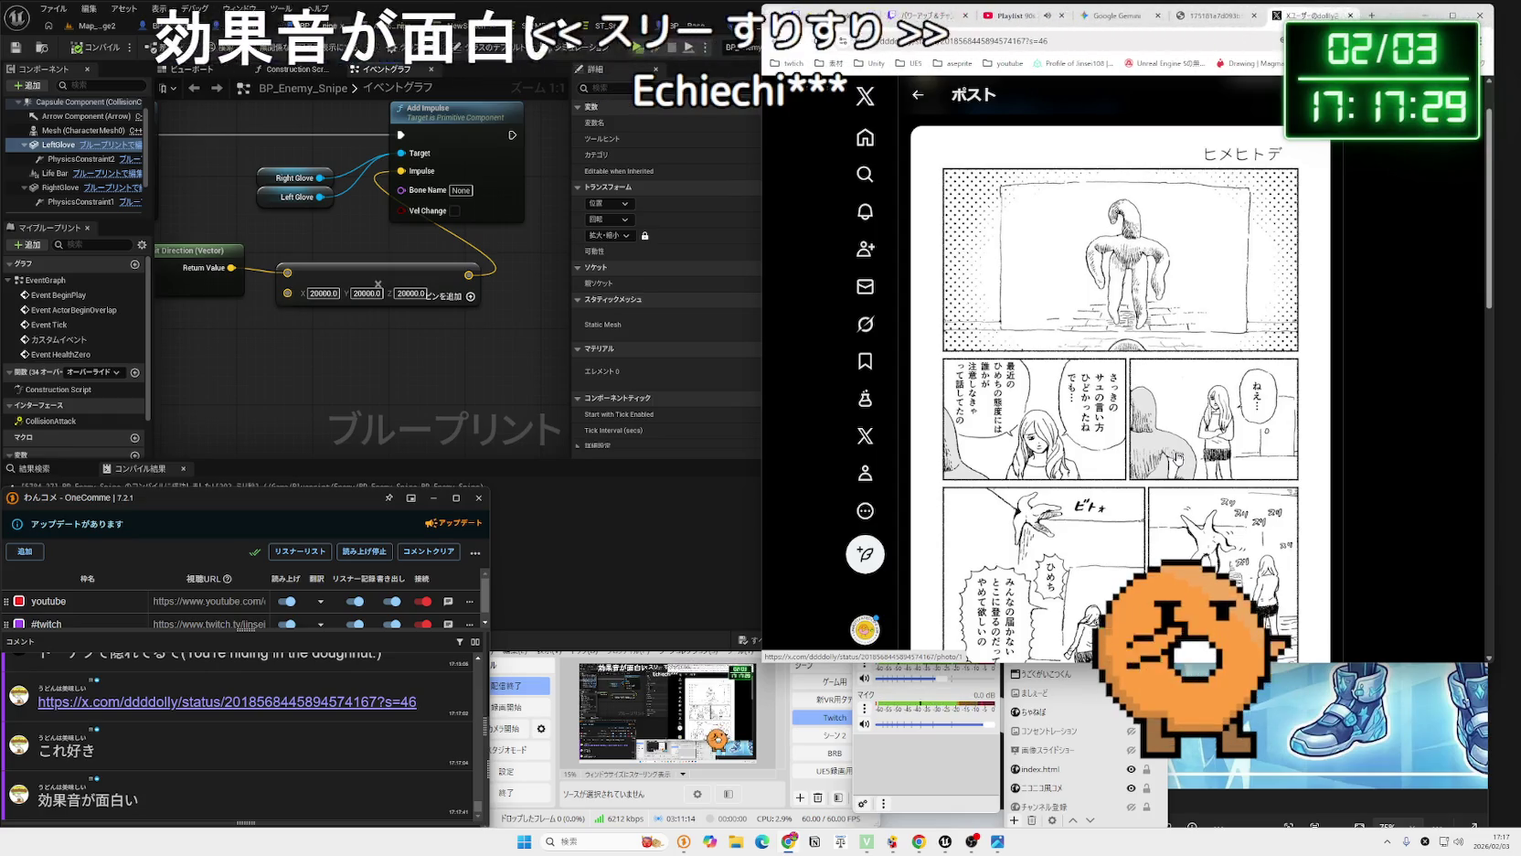
pyautogui.scroll(1, 1177, 456)
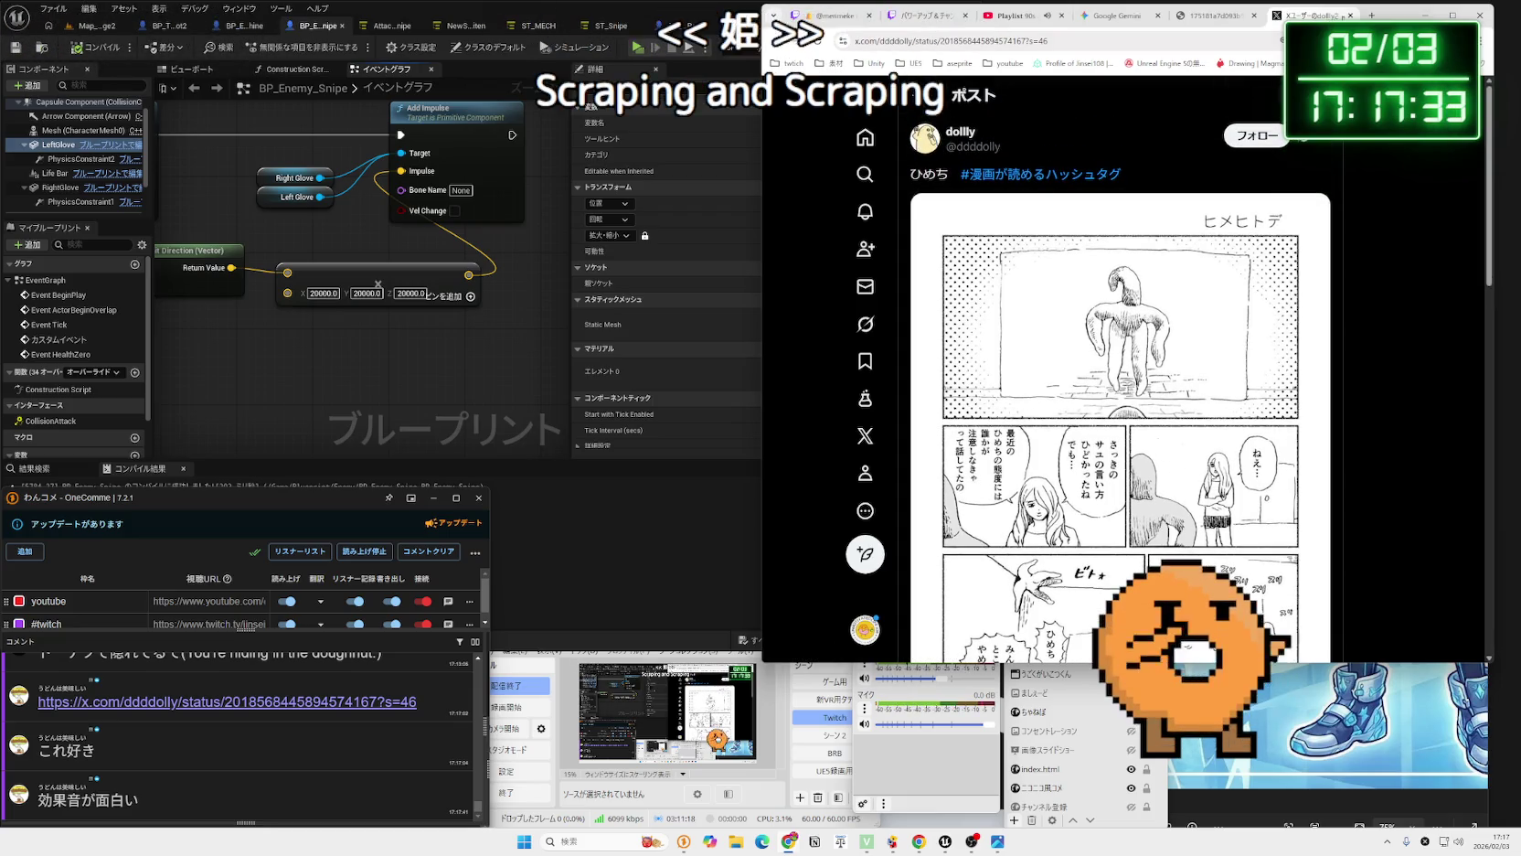
# Search Google for ヒメヒトデ in a new tab, browse the results, then close them.
pyautogui.click(1345, 16)
pyautogui.write('himehitode')
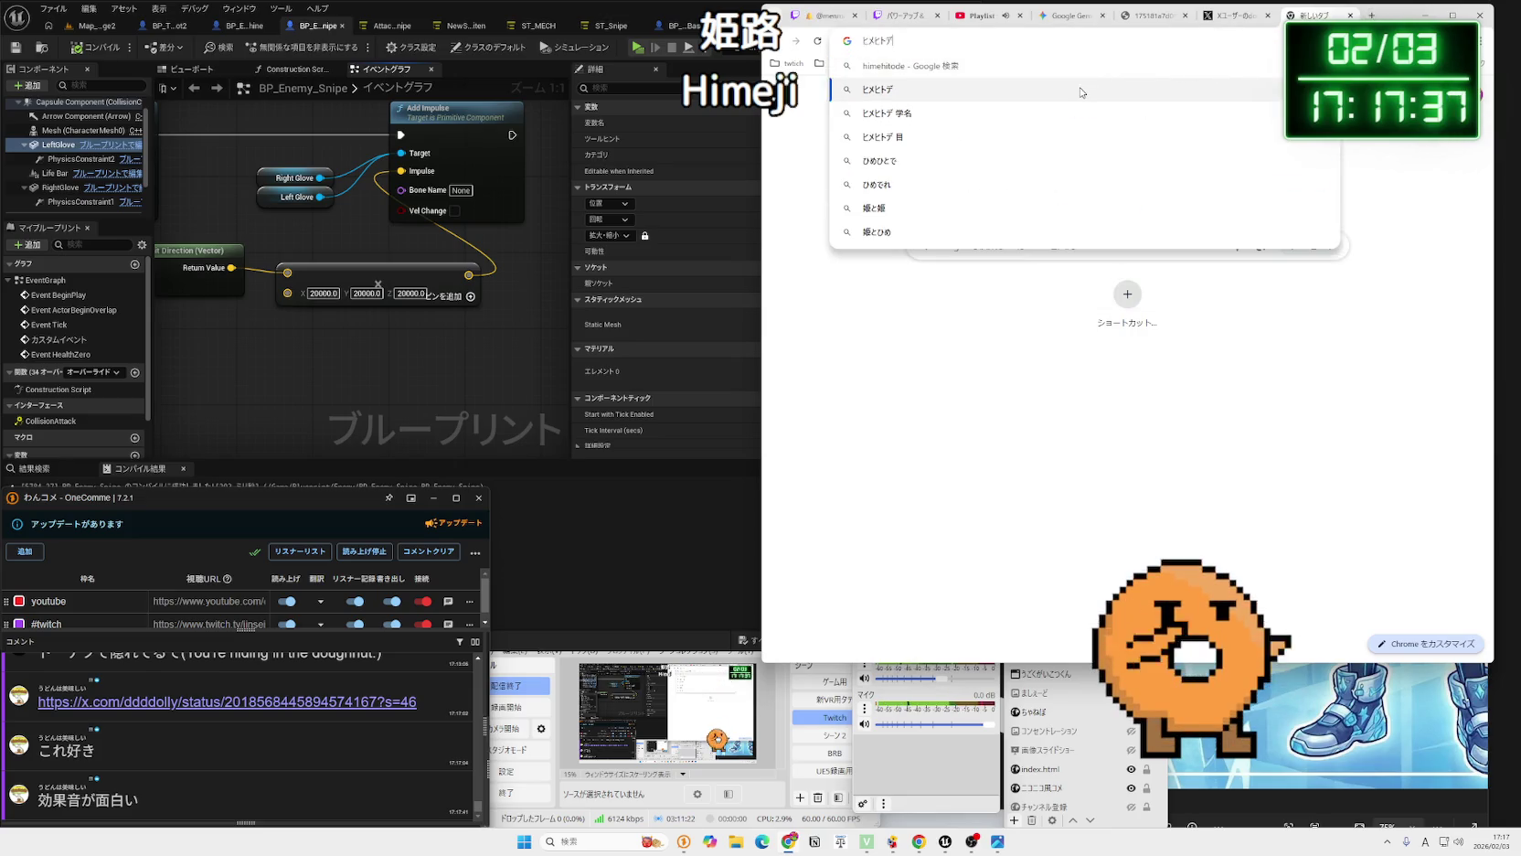
pyautogui.click(1081, 90)
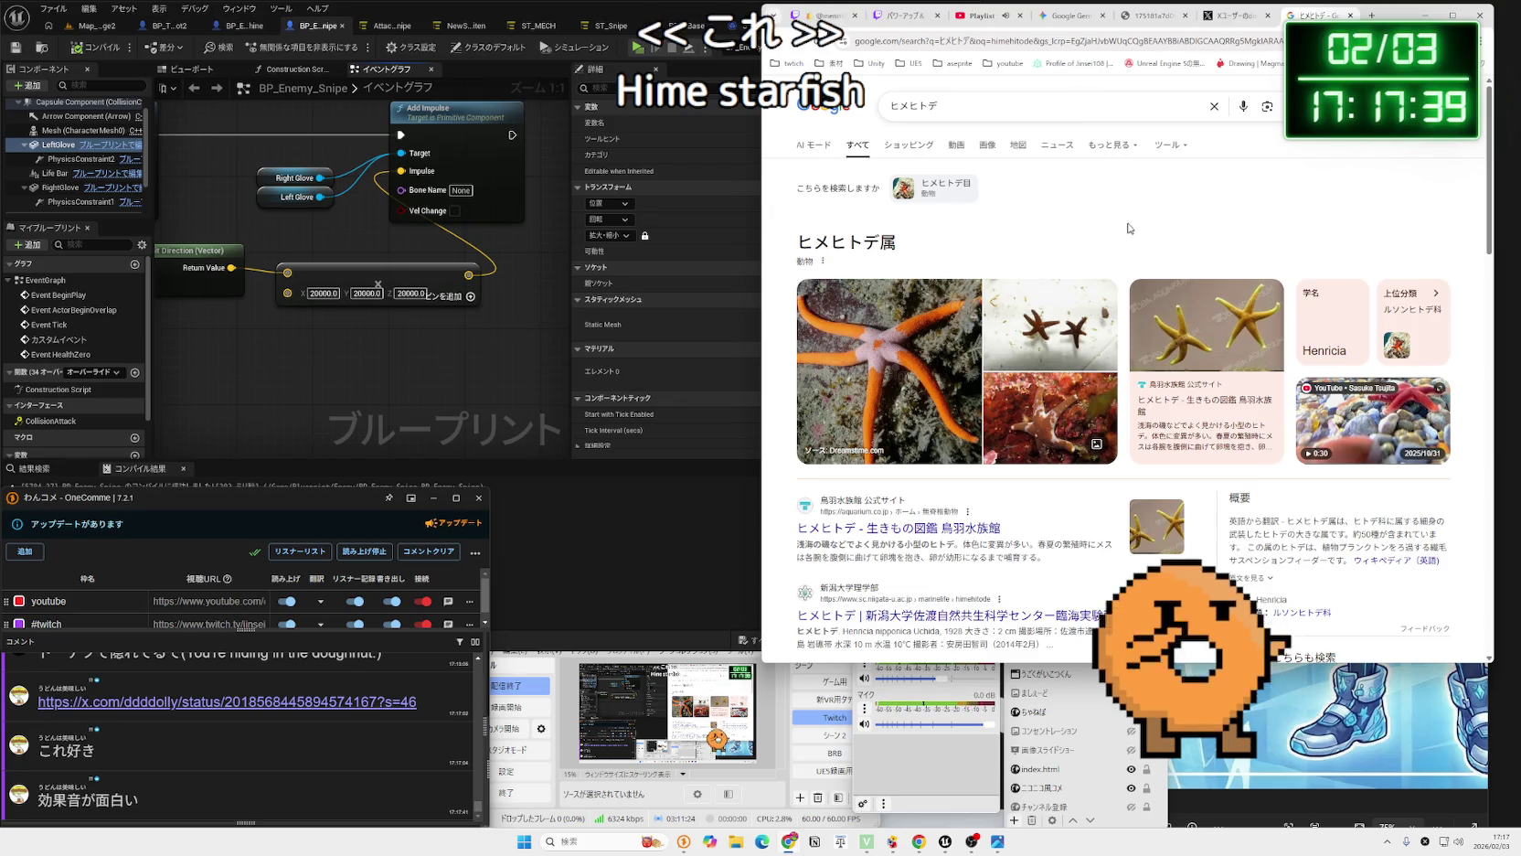
pyautogui.scroll(-2, 969, 297)
pyautogui.scroll(-2, 969, 298)
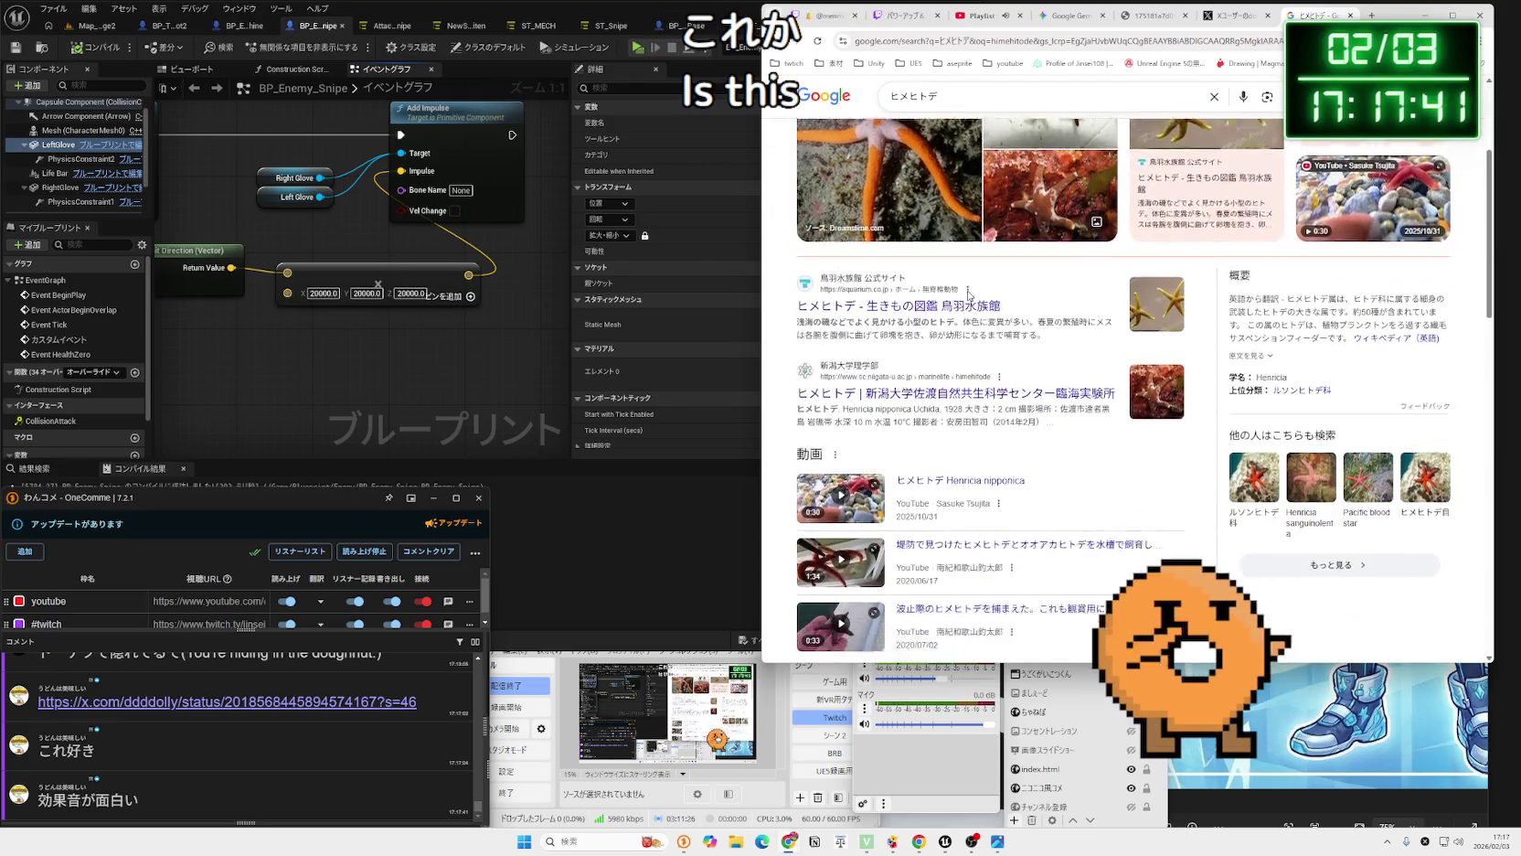
pyautogui.scroll(4, 969, 297)
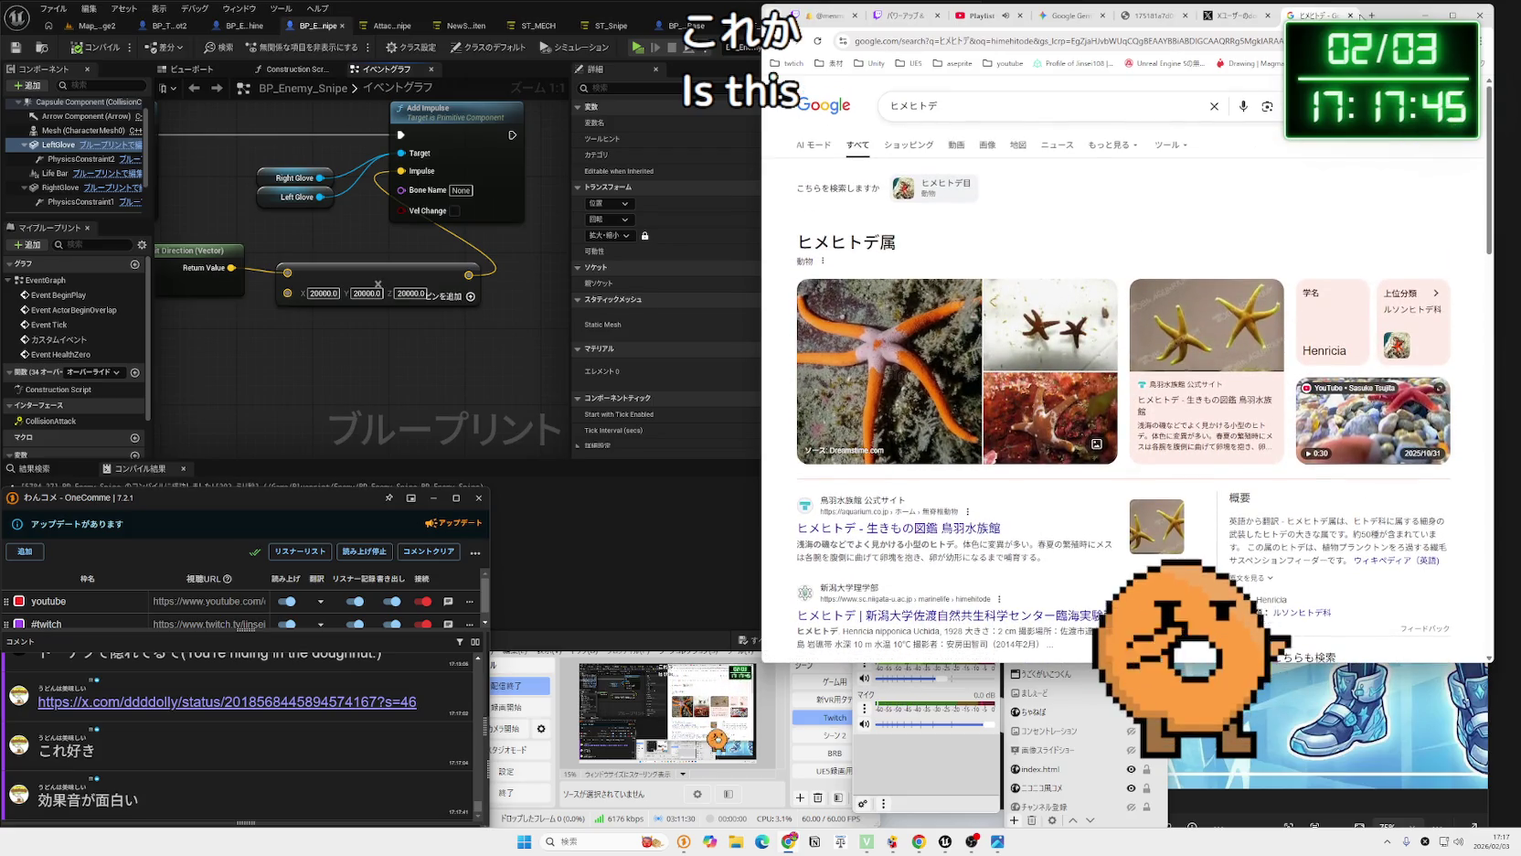
pyautogui.click(1350, 15)
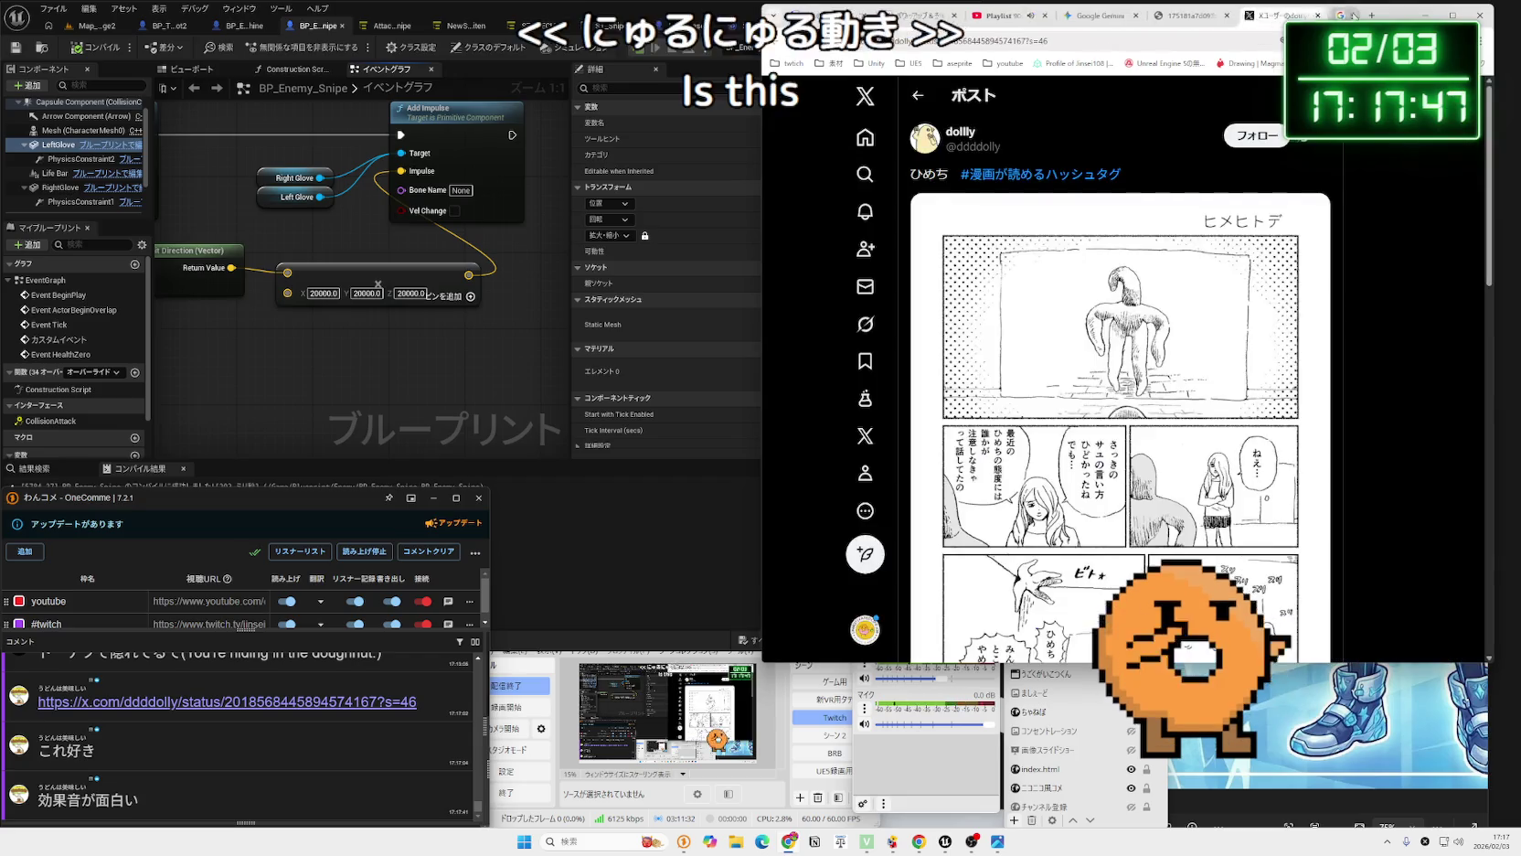
# Finish reading the manga post, close it, and bring the Unreal editor forward.
pyautogui.scroll(-1, 1224, 262)
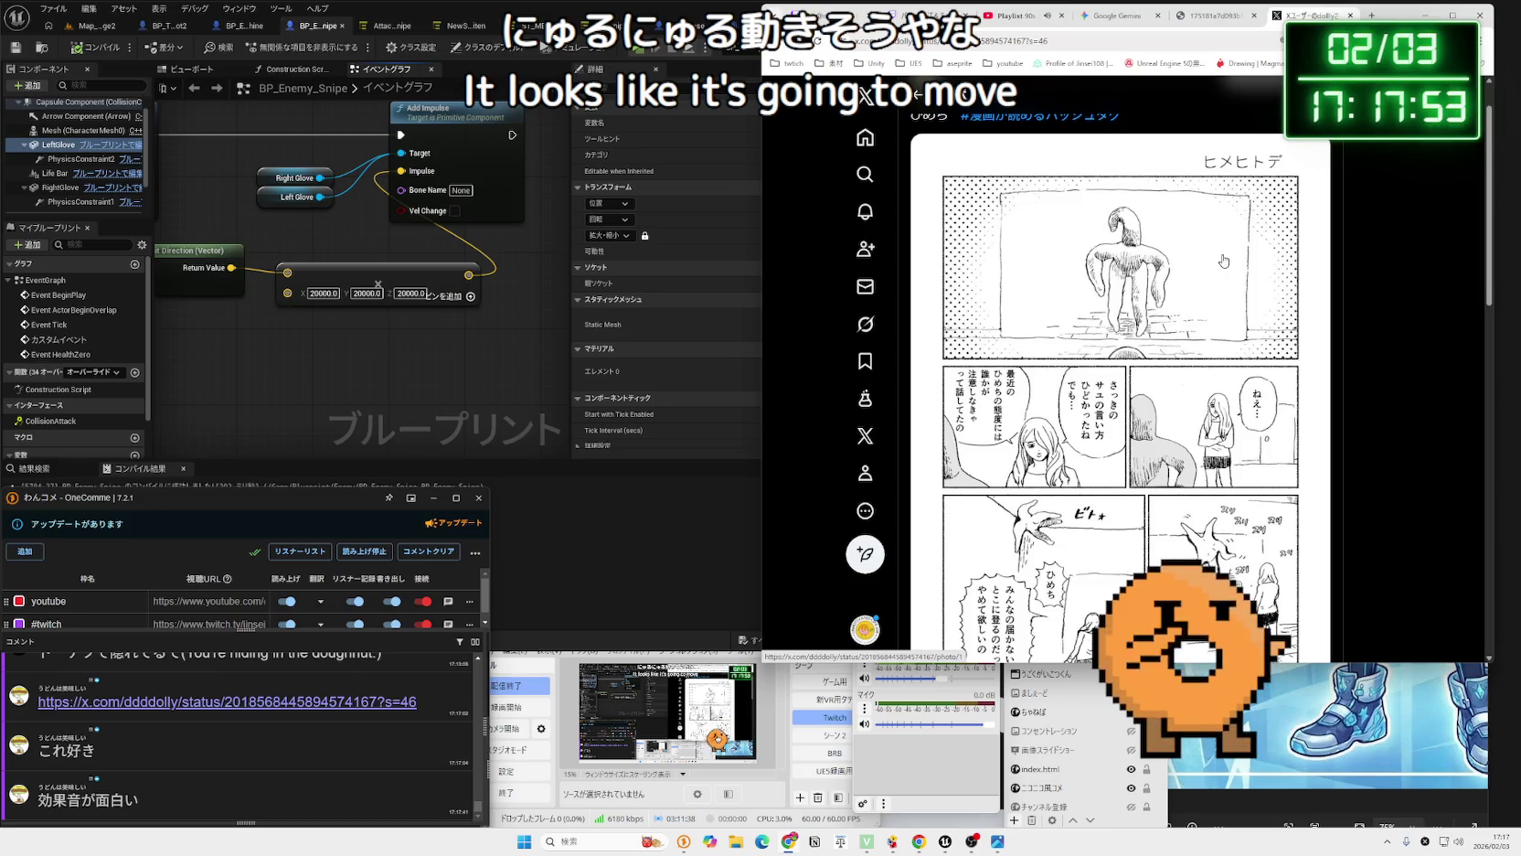
pyautogui.scroll(-2, 1224, 262)
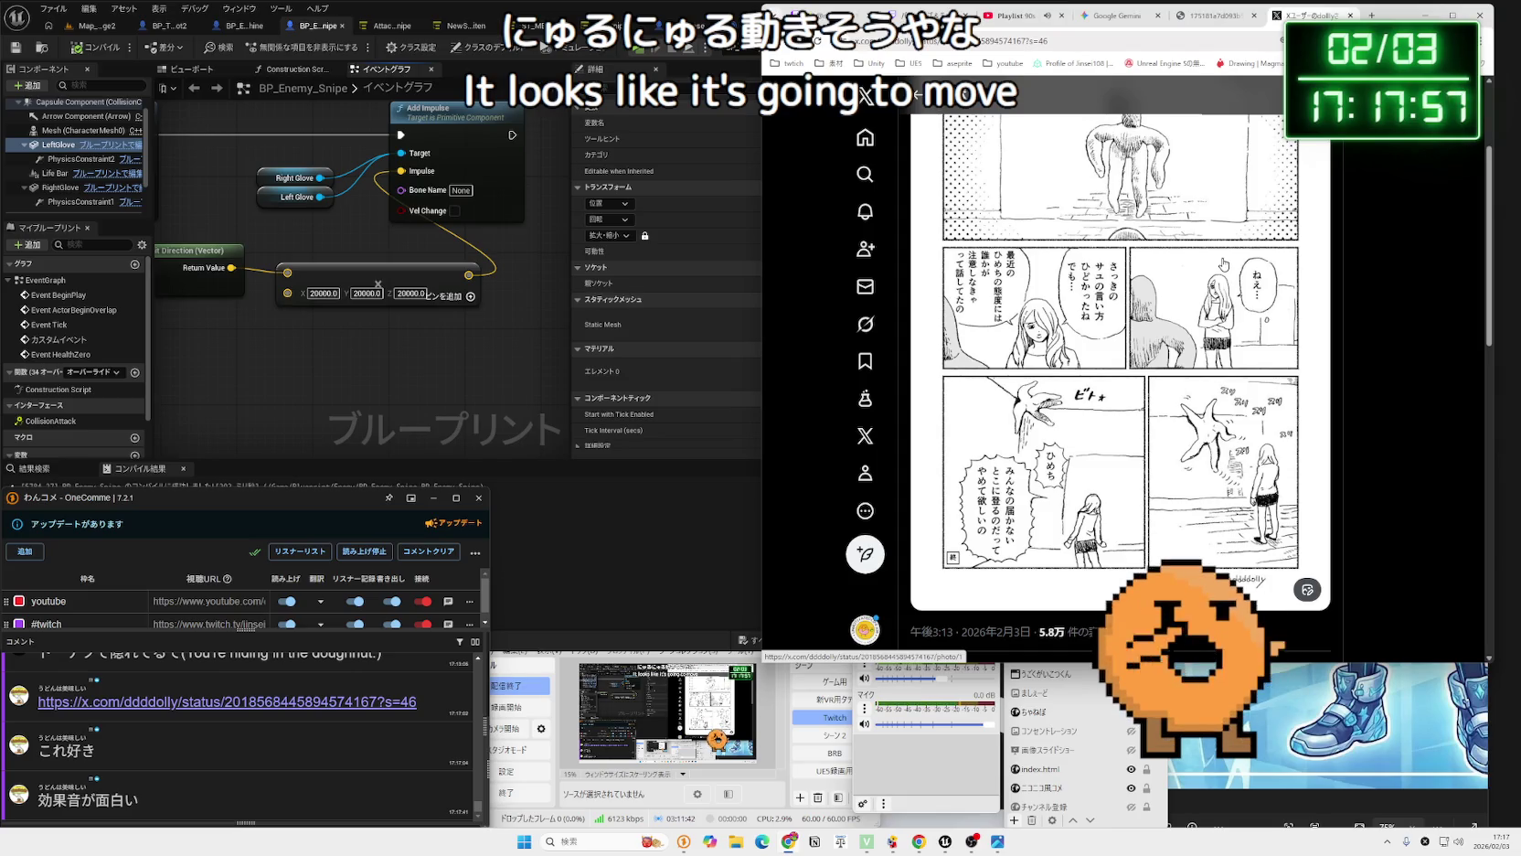
pyautogui.scroll(2, 1215, 266)
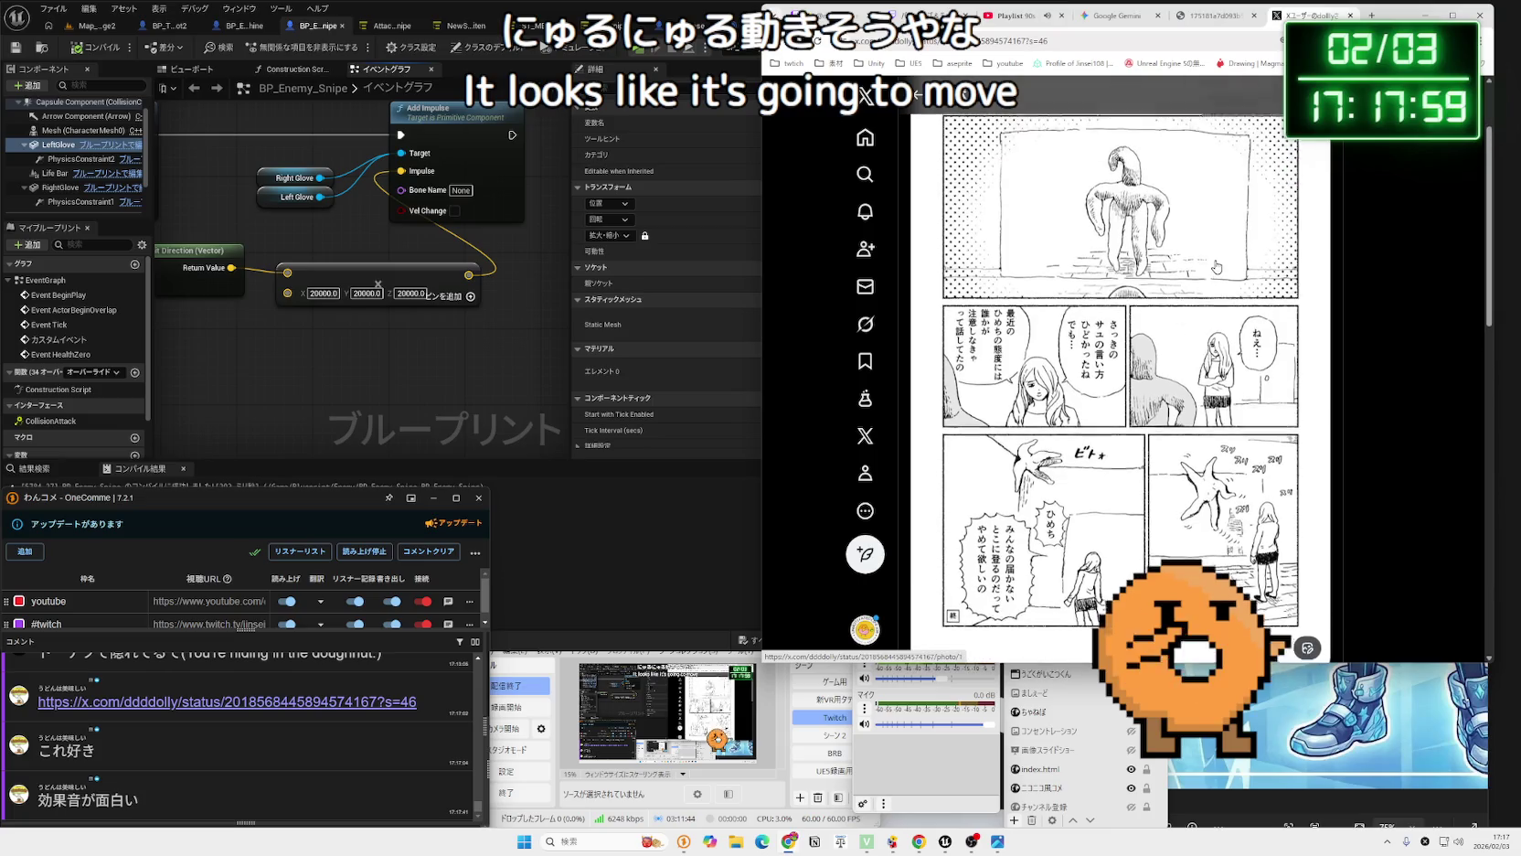
pyautogui.scroll(1, 1292, 196)
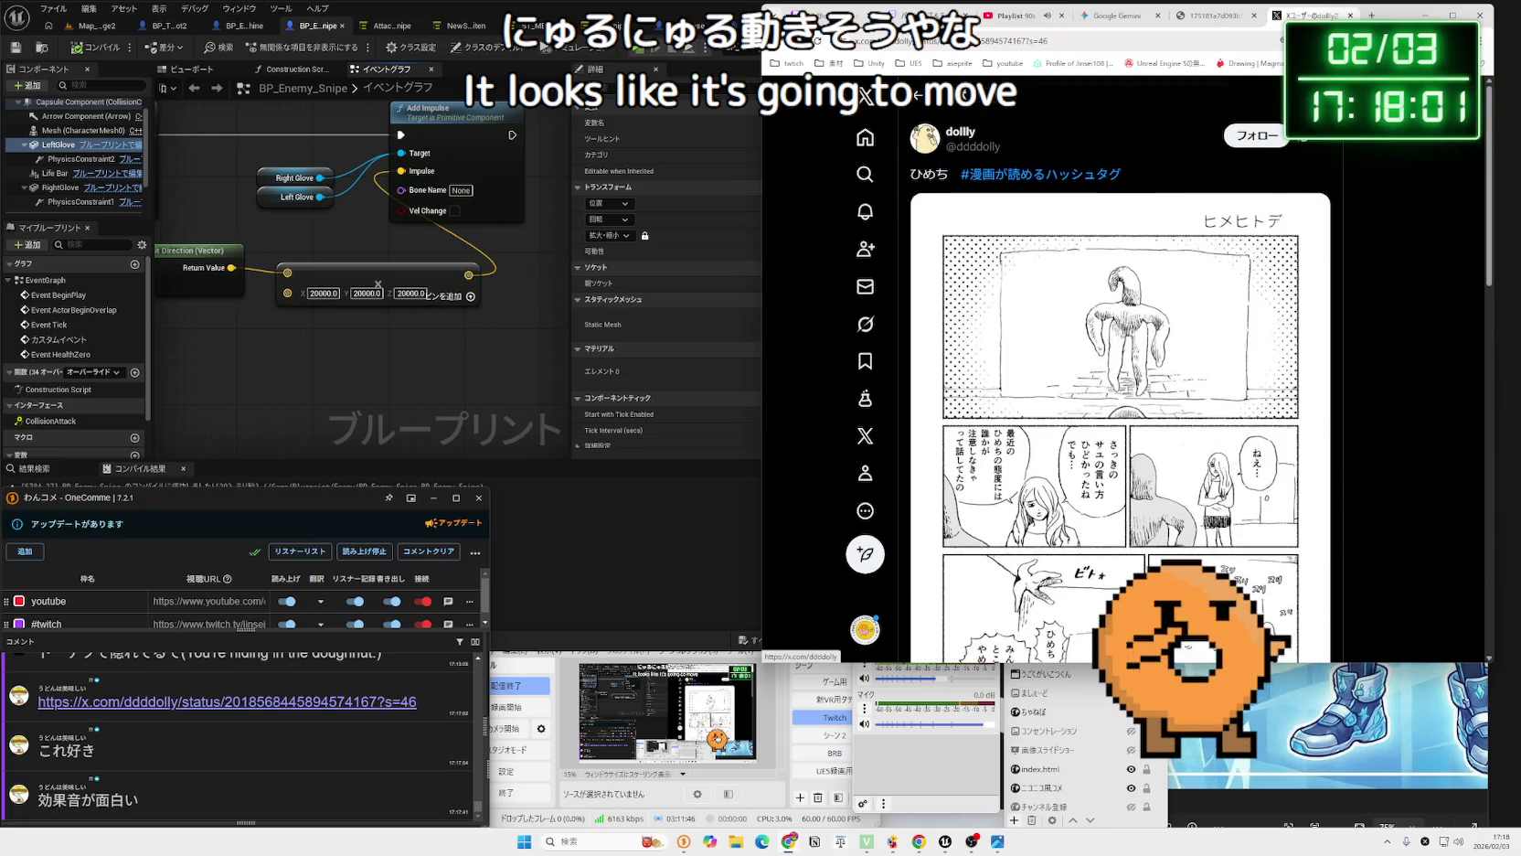
pyautogui.click(1351, 16)
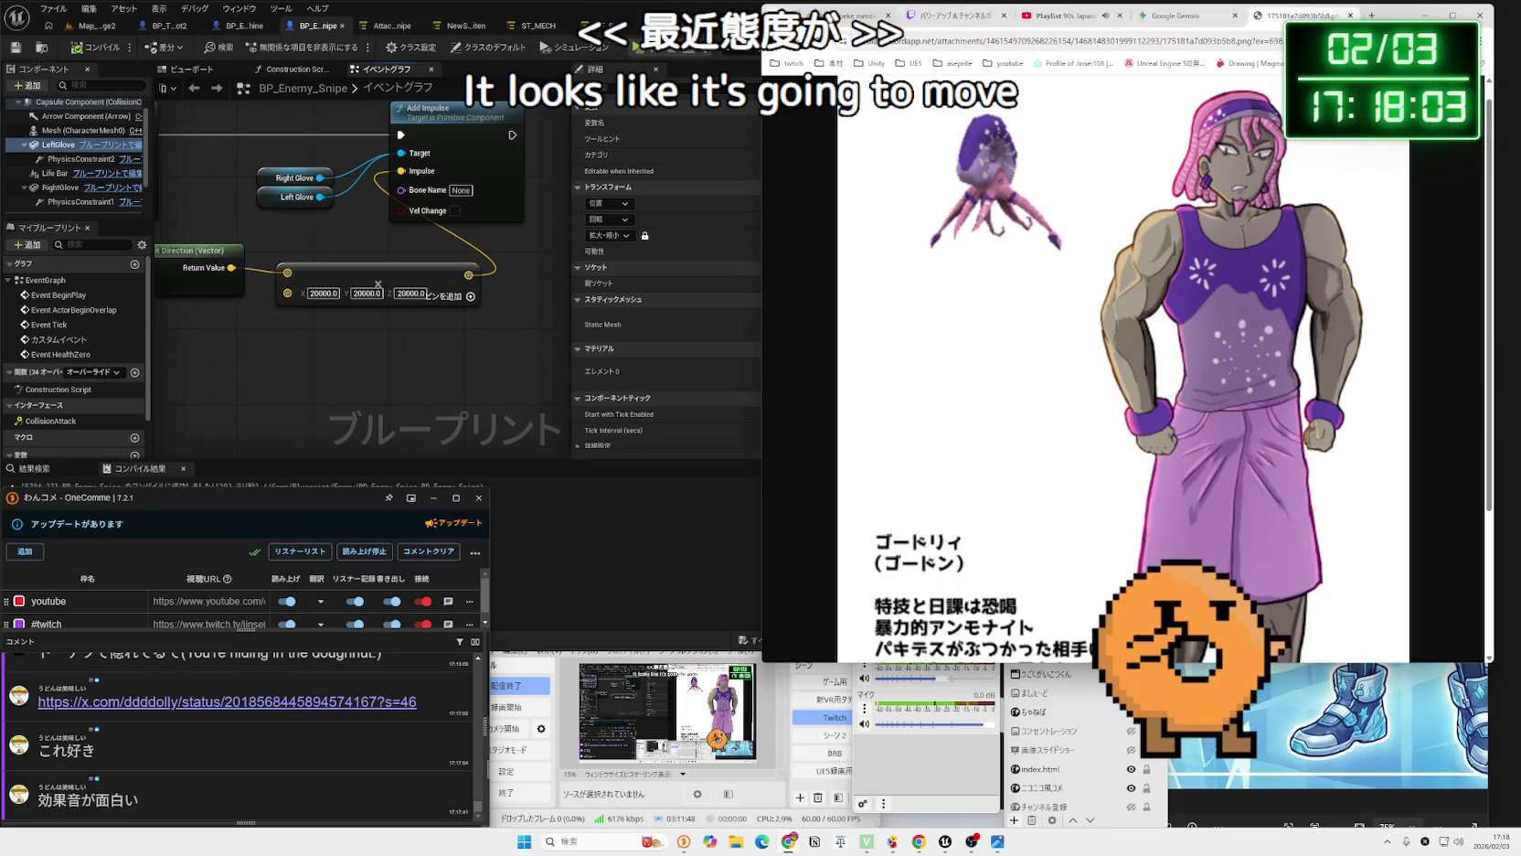
pyautogui.click(475, 156)
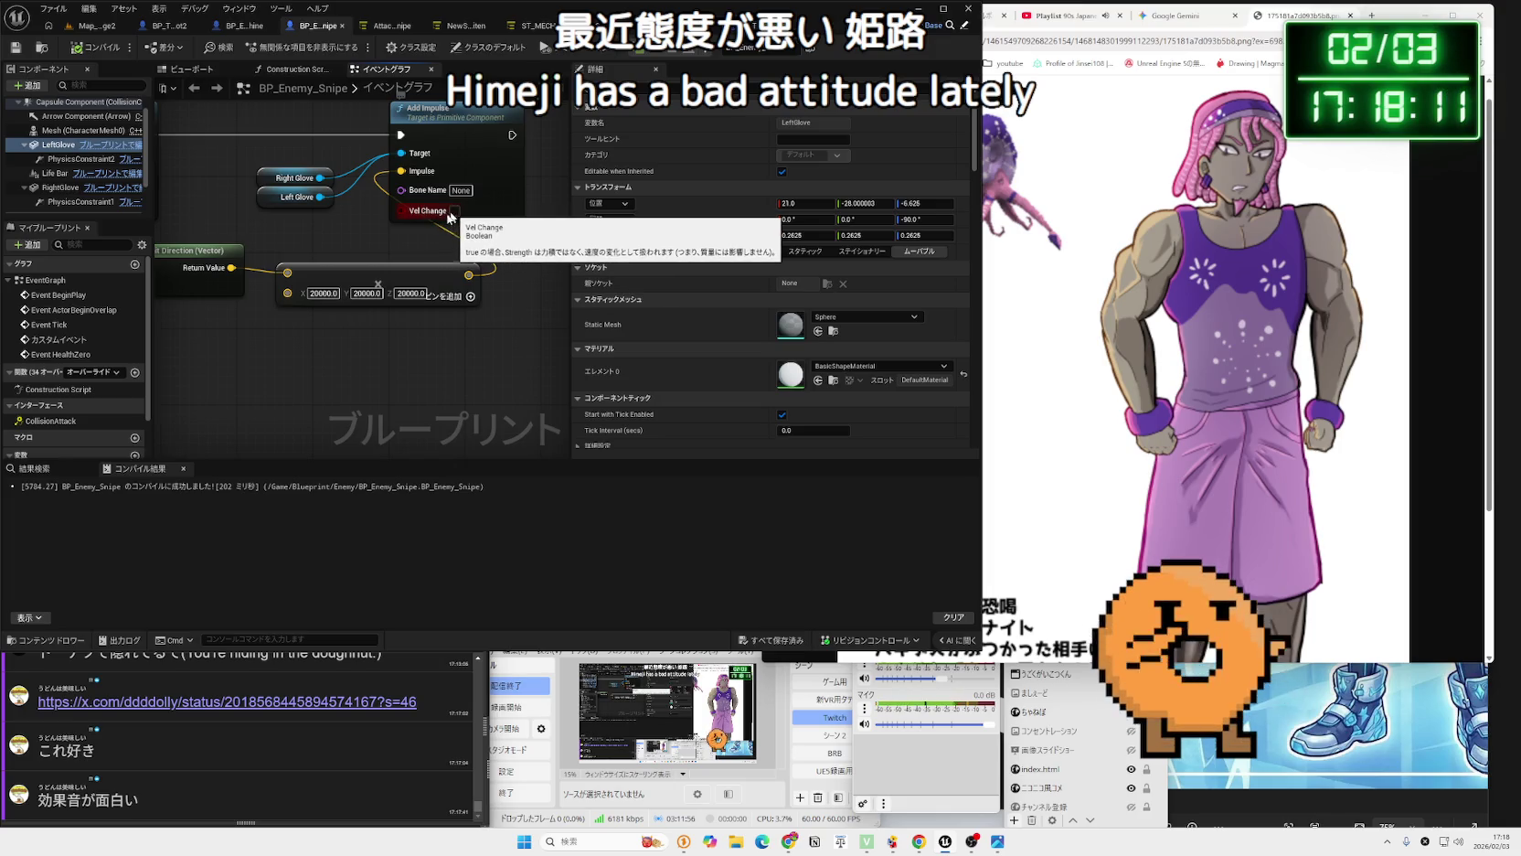
# Tick Vel Change on the Add Impulse node and run a brief play test of the level.
pyautogui.moveTo(449, 218); pyautogui.dragTo(504, 232)
pyautogui.click(509, 224)
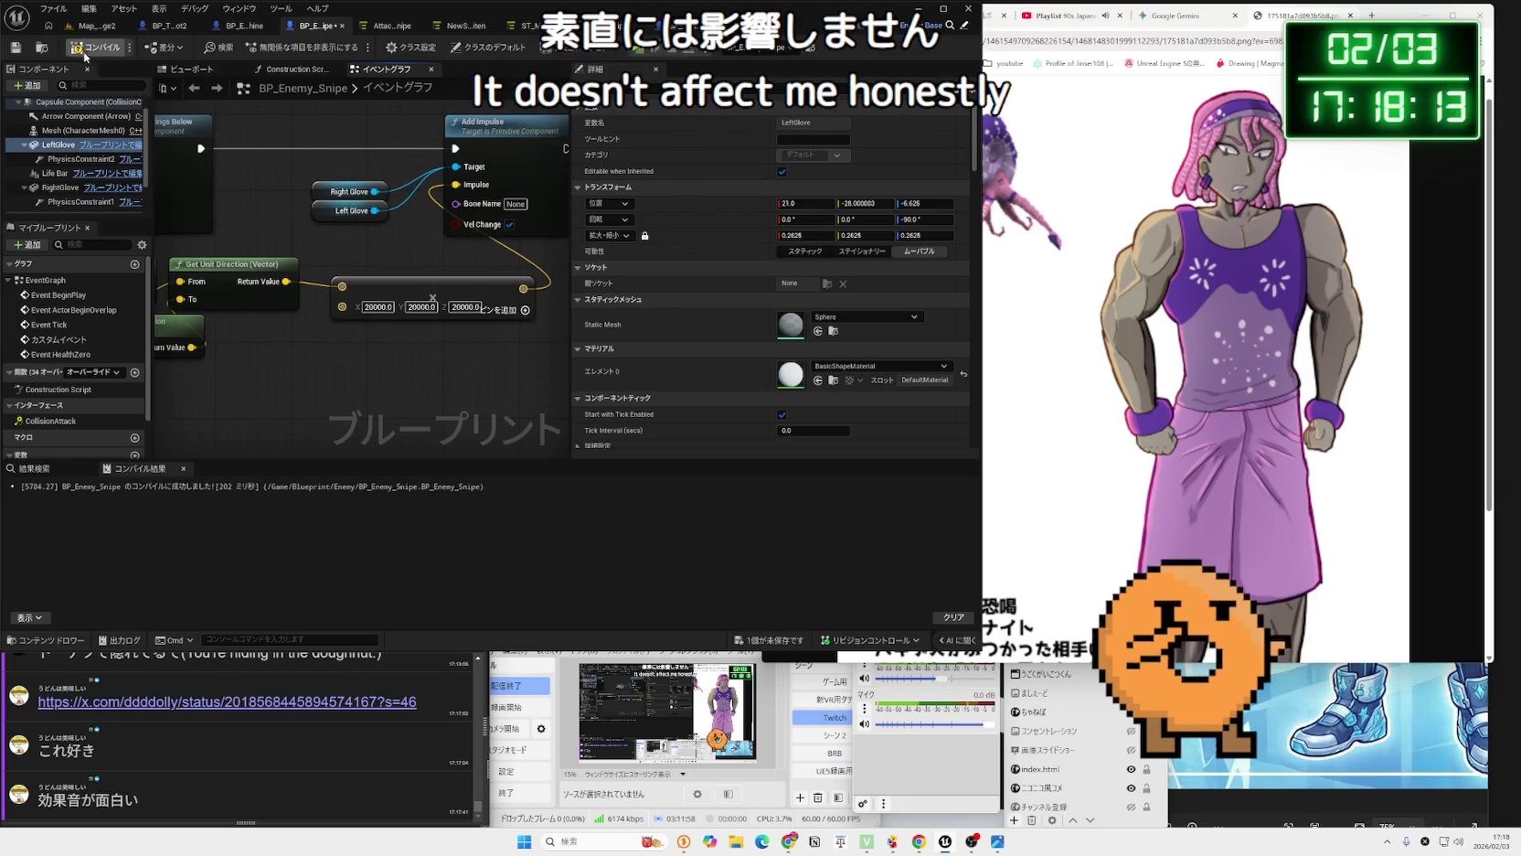
pyautogui.click(83, 28)
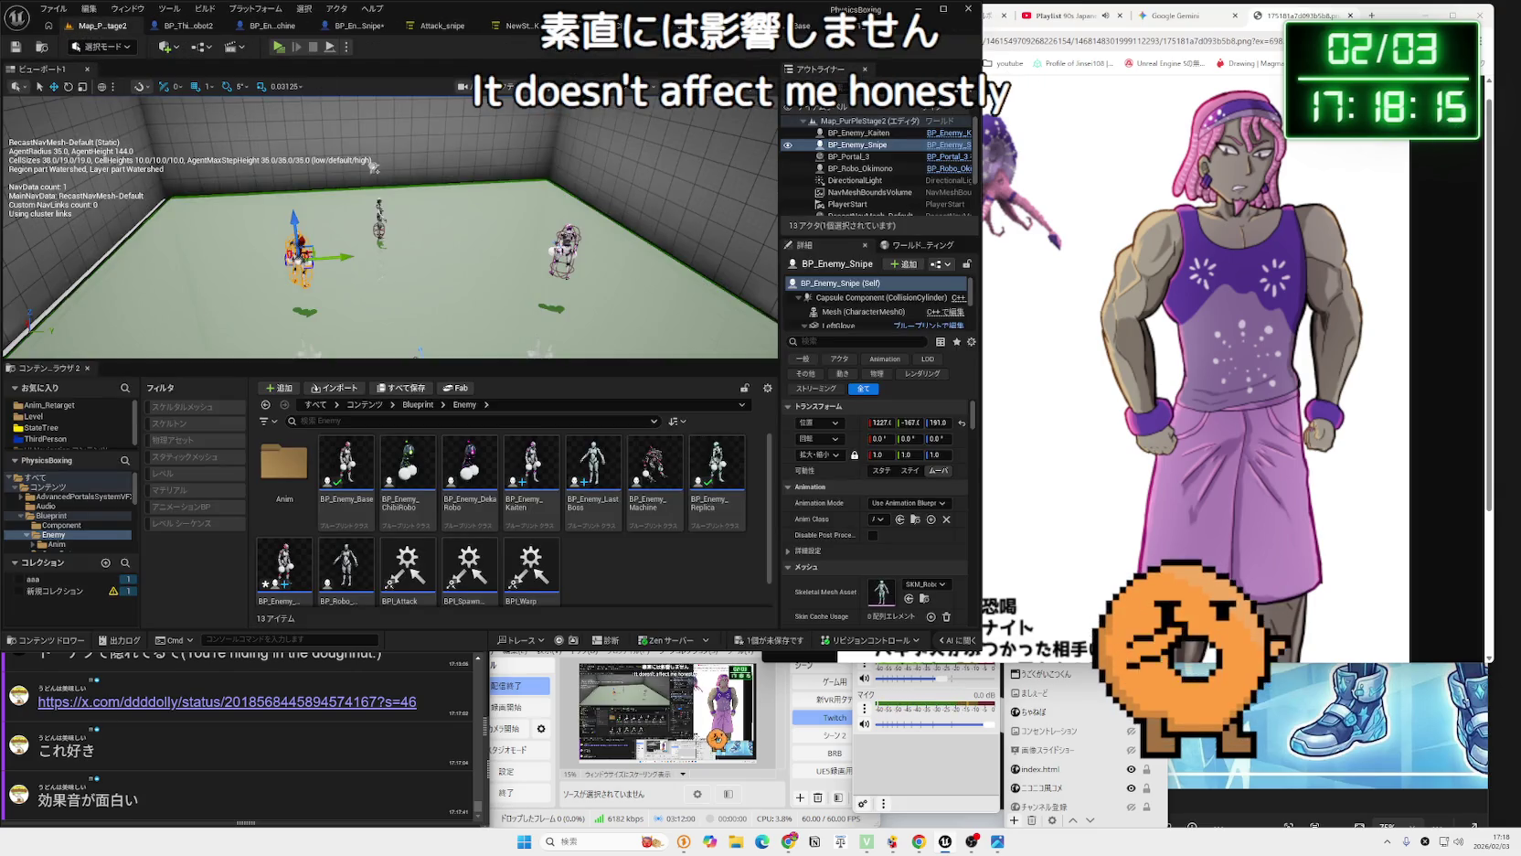
pyautogui.click(277, 48)
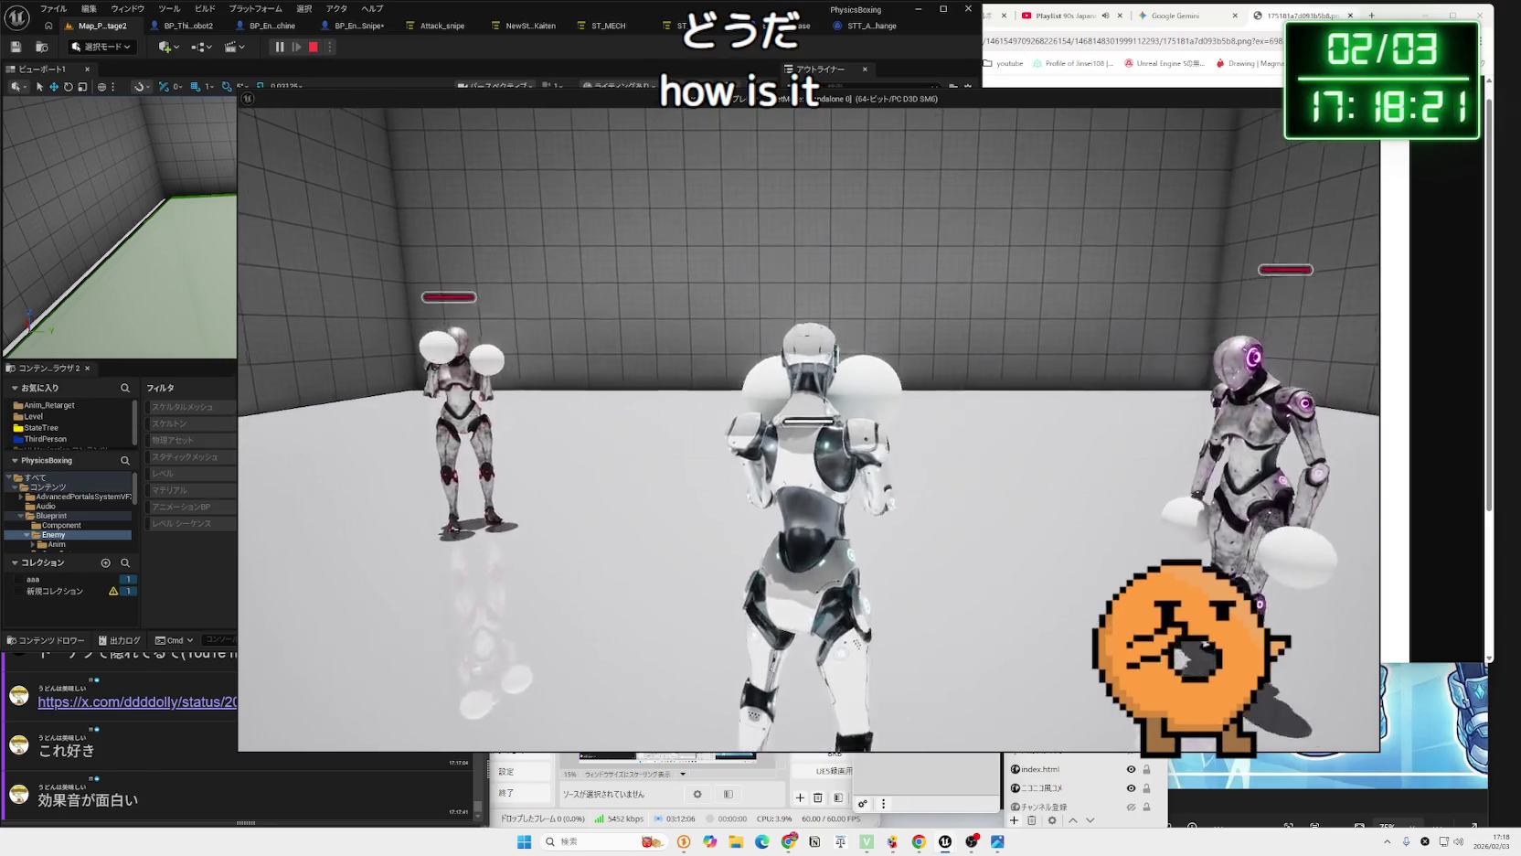
pyautogui.press('Escape')
# Return to the BP_Enemy_Snipe blueprint and recompile it.
pyautogui.click(873, 25)
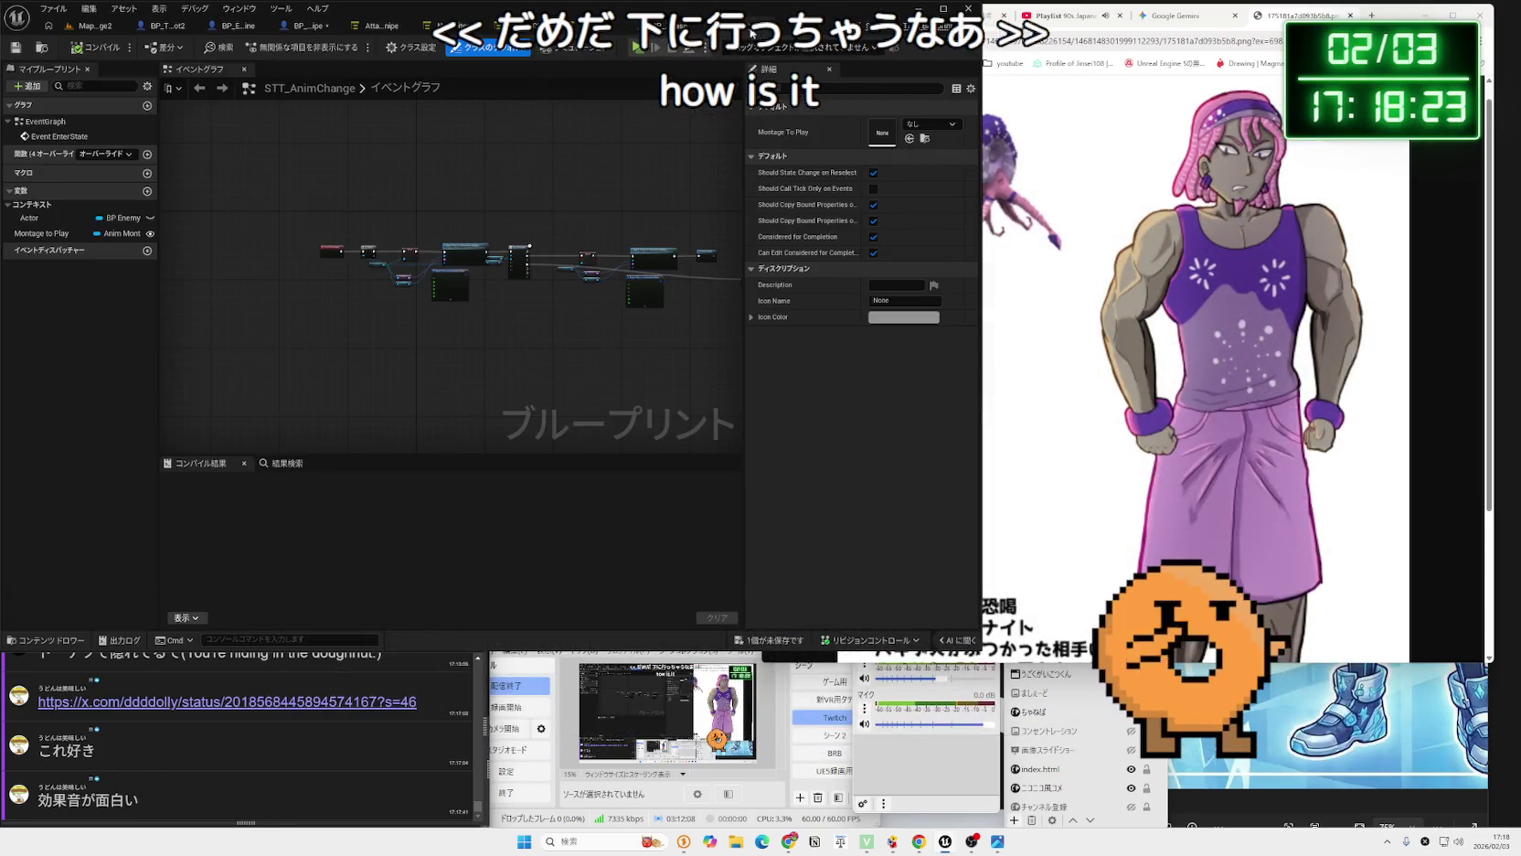
pyautogui.click(327, 28)
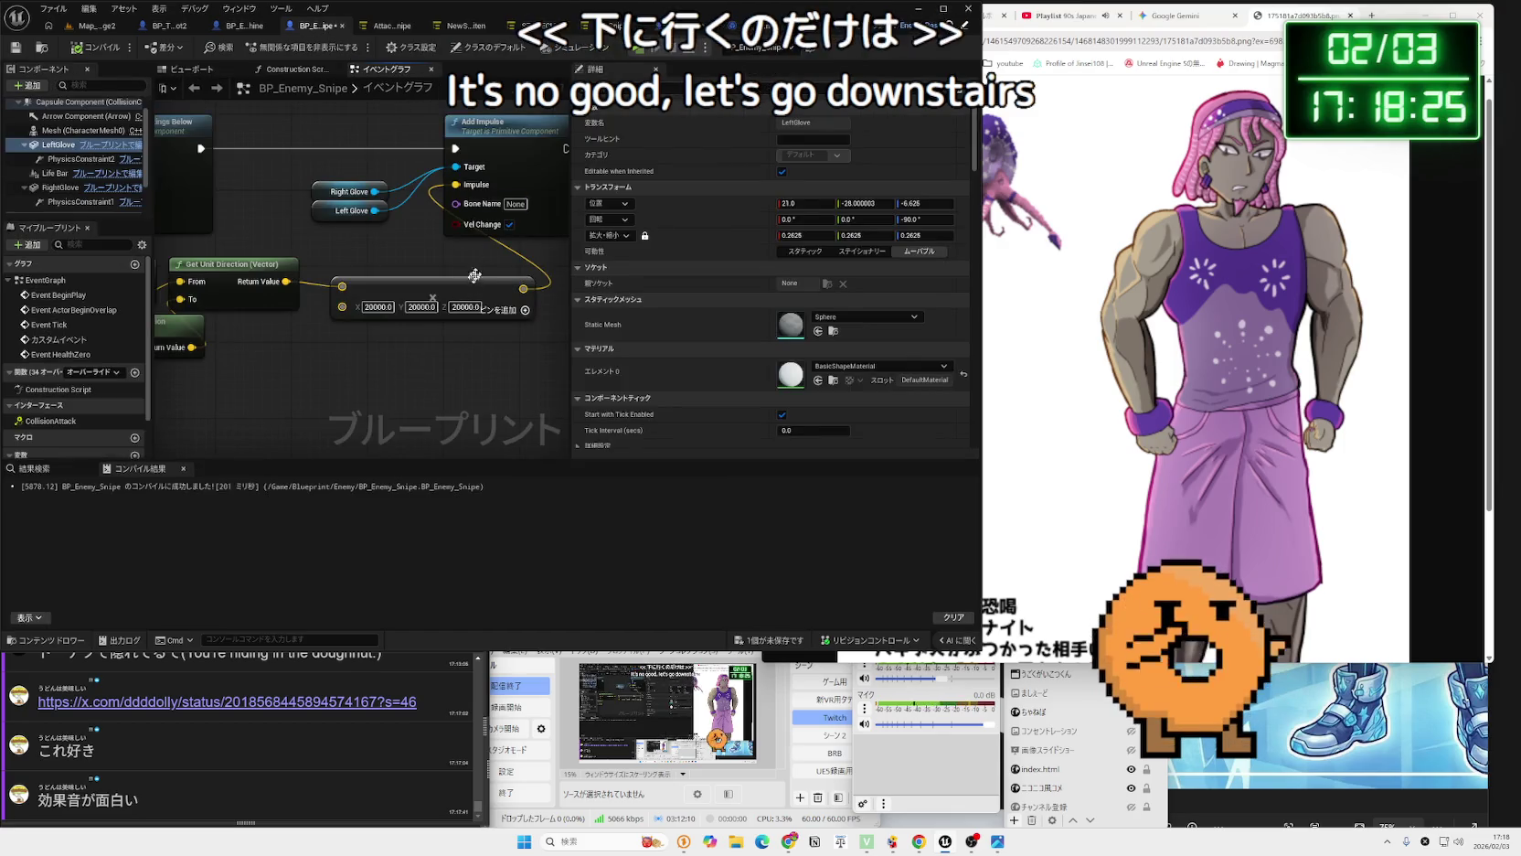
pyautogui.click(75, 50)
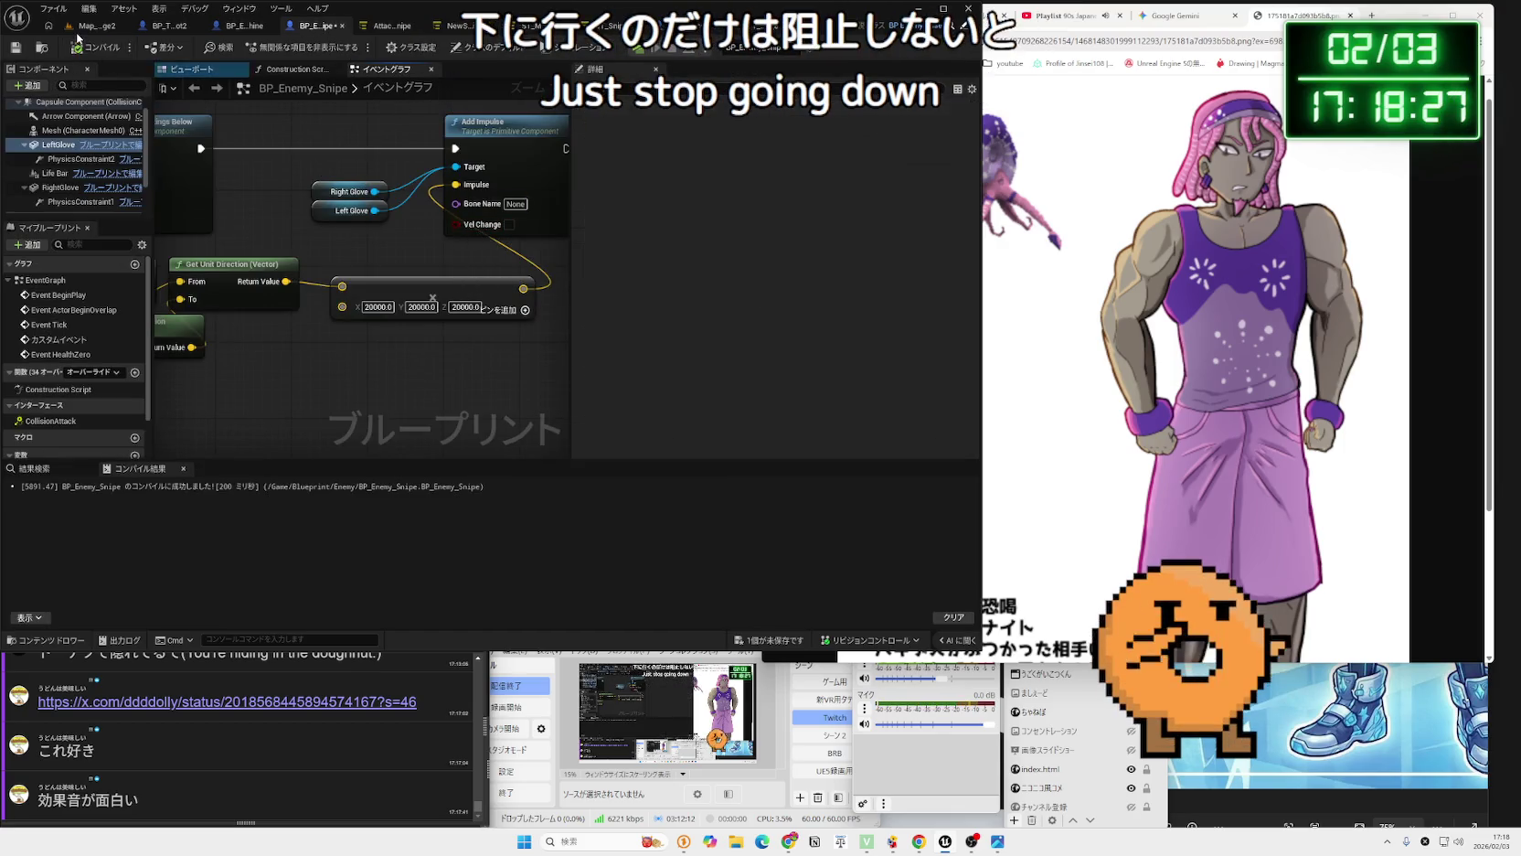
pyautogui.moveTo(261, 202)
pyautogui.mouseDown()
pyautogui.moveTo(512, 282)
pyautogui.moveTo(298, 264)
pyautogui.moveTo(446, 209)
pyautogui.mouseUp()
pyautogui.scroll(-2, 301, 267)
pyautogui.moveTo(430, 309)
pyautogui.mouseDown()
pyautogui.moveTo(274, 302)
pyautogui.moveTo(286, 304)
pyautogui.mouseUp()
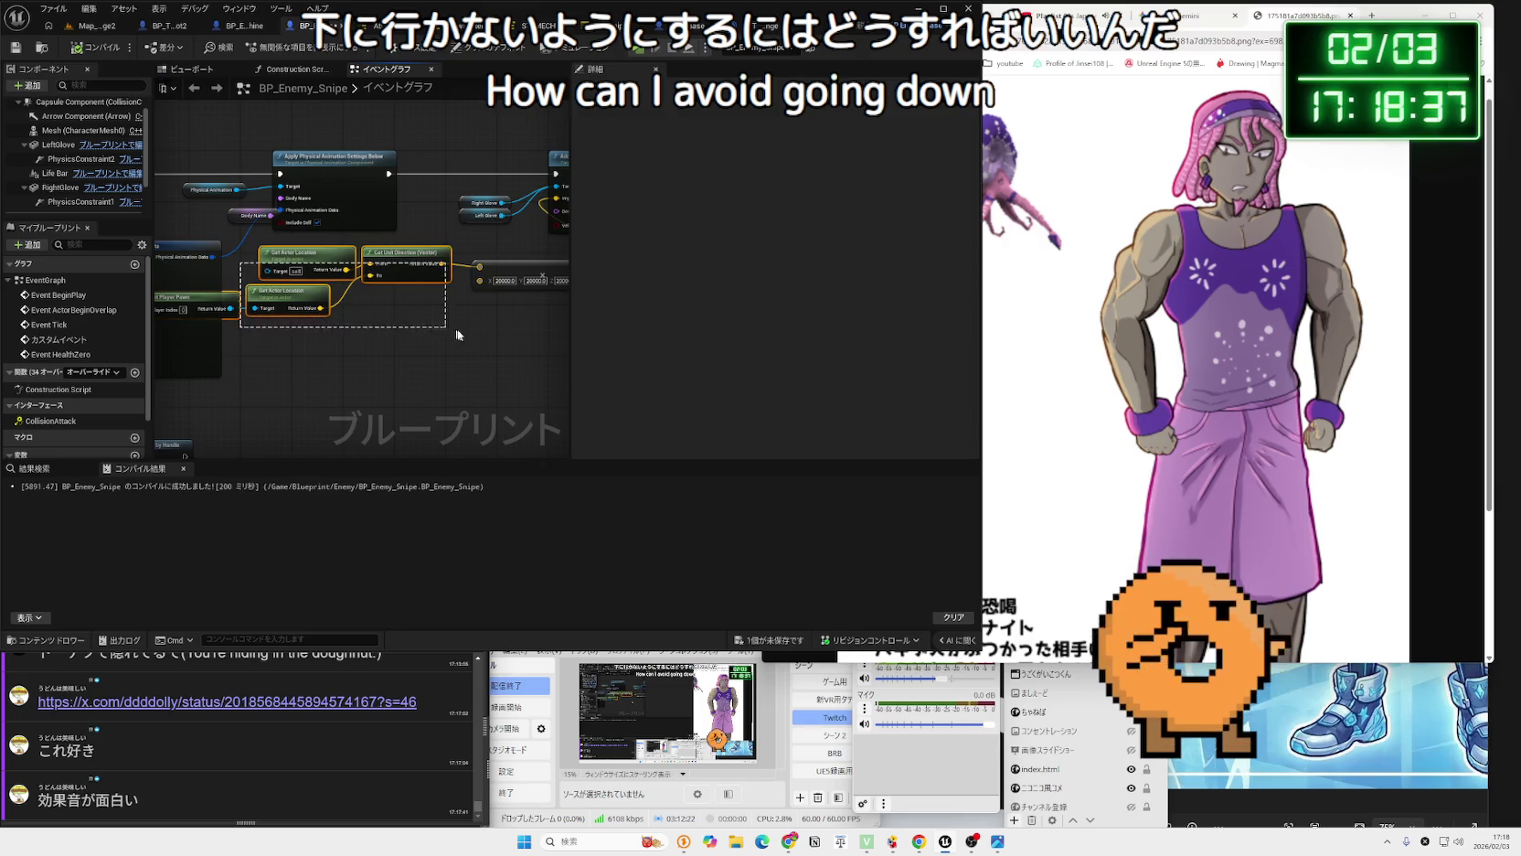
pyautogui.moveTo(193, 273)
pyautogui.mouseDown()
pyautogui.moveTo(476, 295)
pyautogui.moveTo(451, 314)
pyautogui.mouseUp()
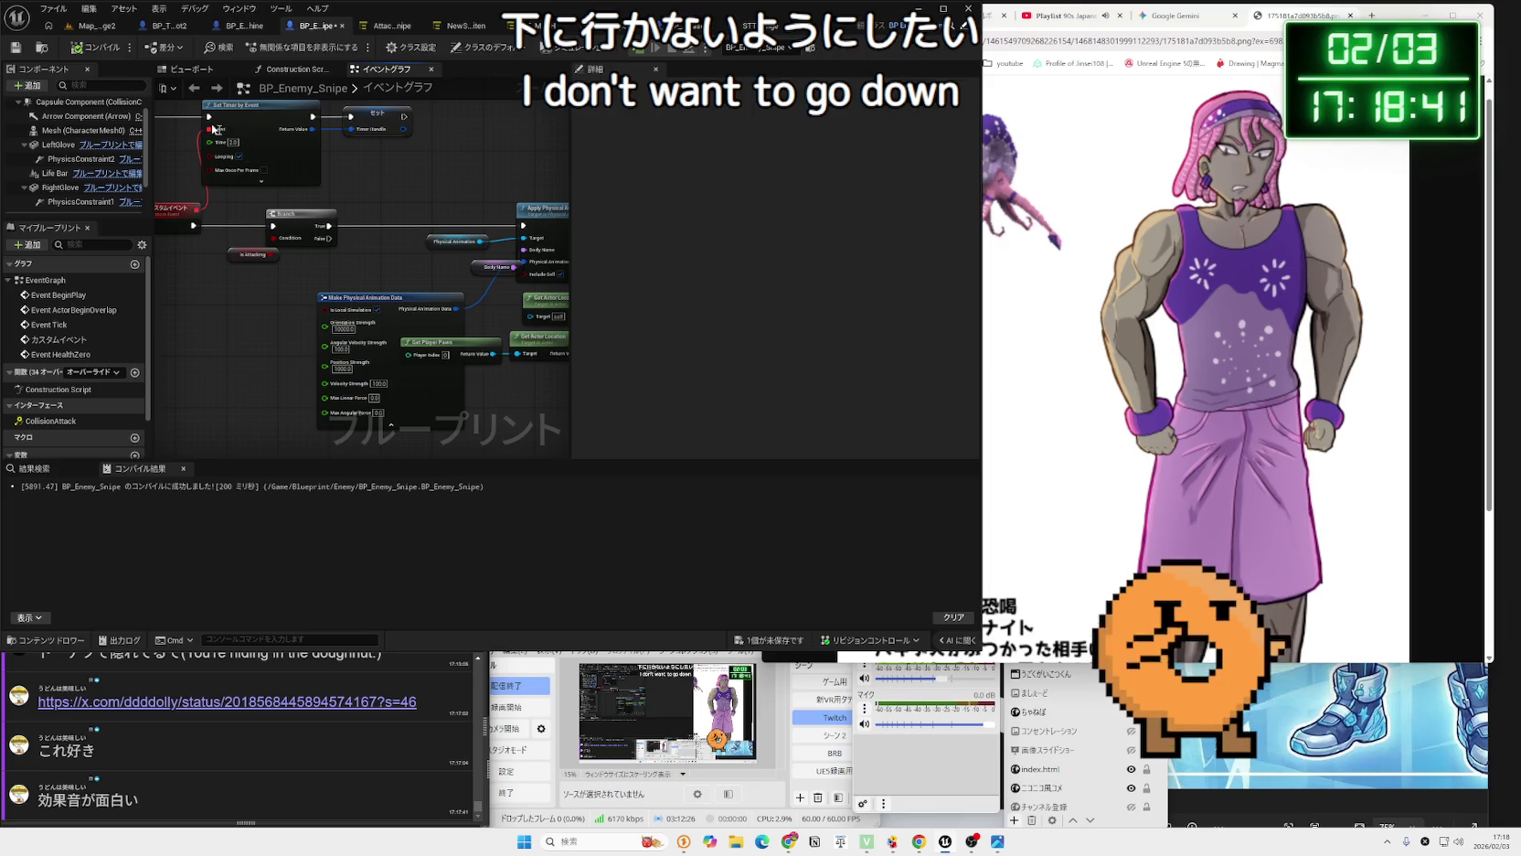
pyautogui.scroll(2, 425, 280)
pyautogui.moveTo(425, 280); pyautogui.dragTo(307, 269)
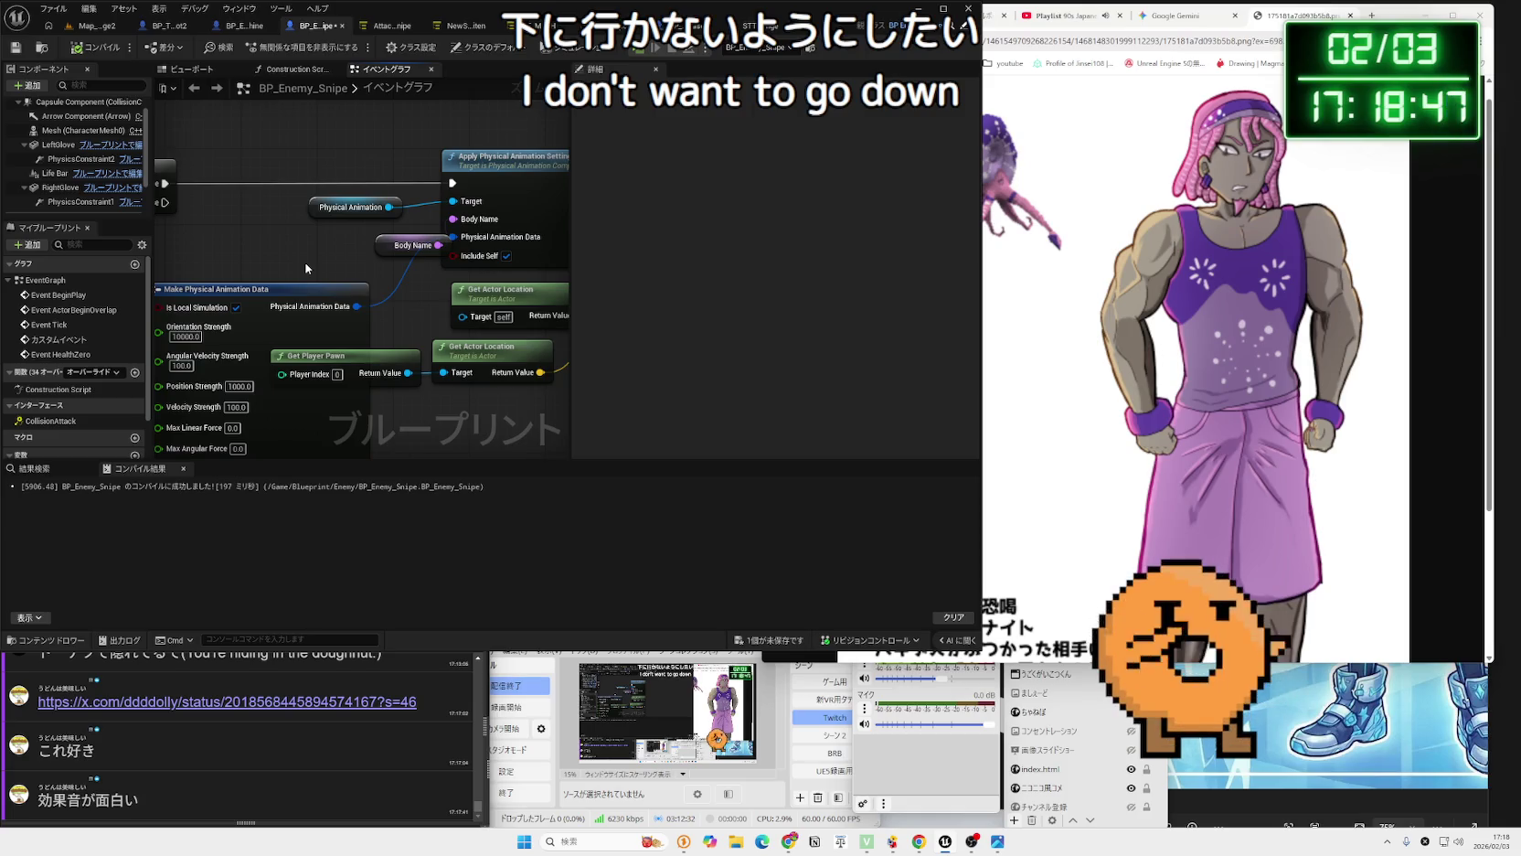
pyautogui.moveTo(306, 269)
pyautogui.mouseDown()
pyautogui.moveTo(487, 269)
pyautogui.moveTo(389, 260)
pyautogui.mouseUp()
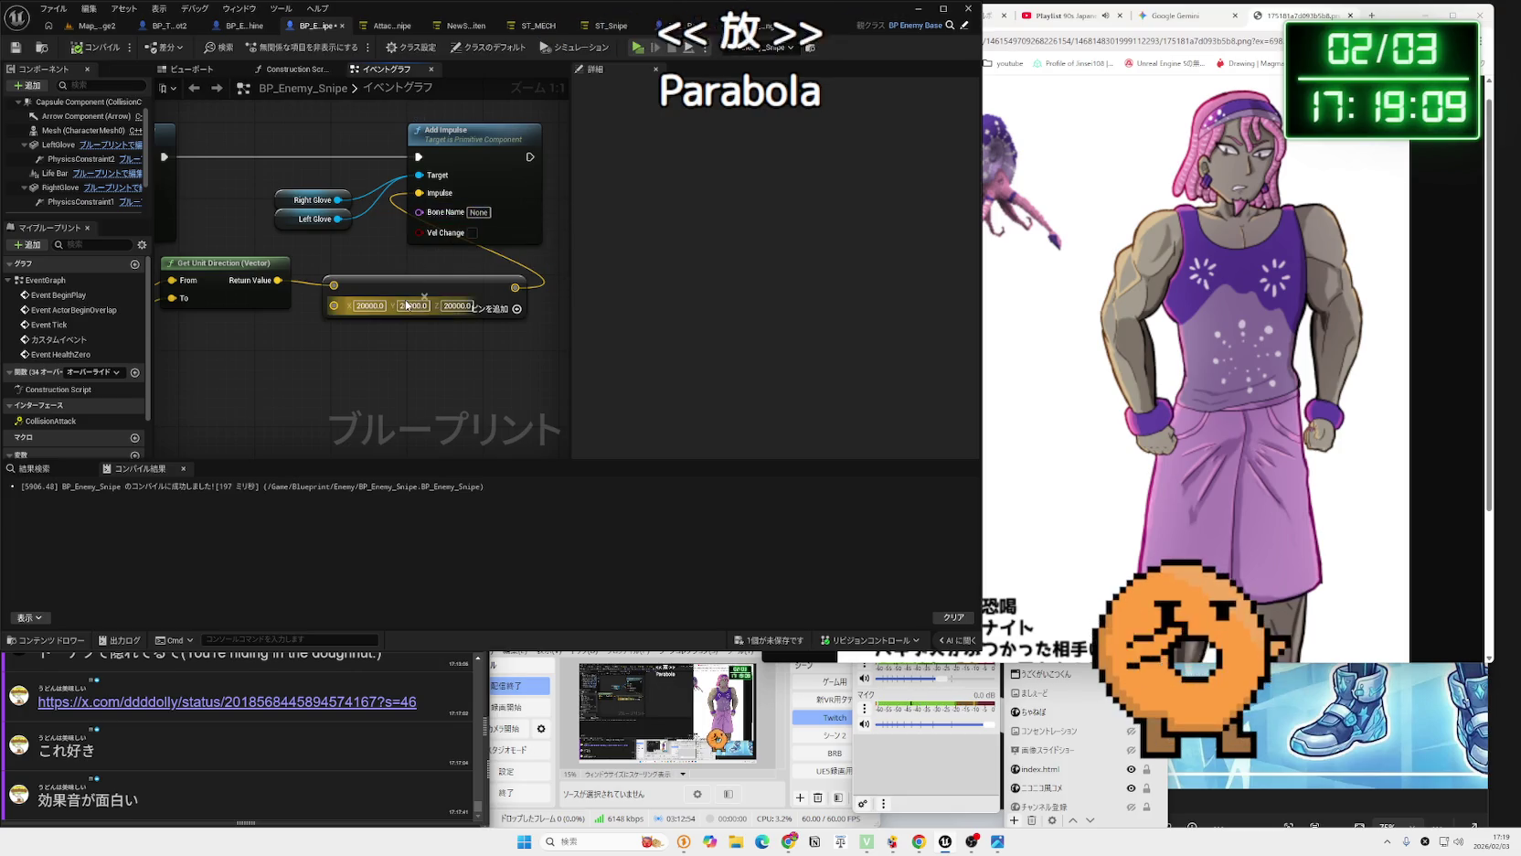
# Set the Add Impulse node's Impulse Z to 10000 for a straight-up push.
pyautogui.moveTo(388, 315); pyautogui.dragTo(501, 337)
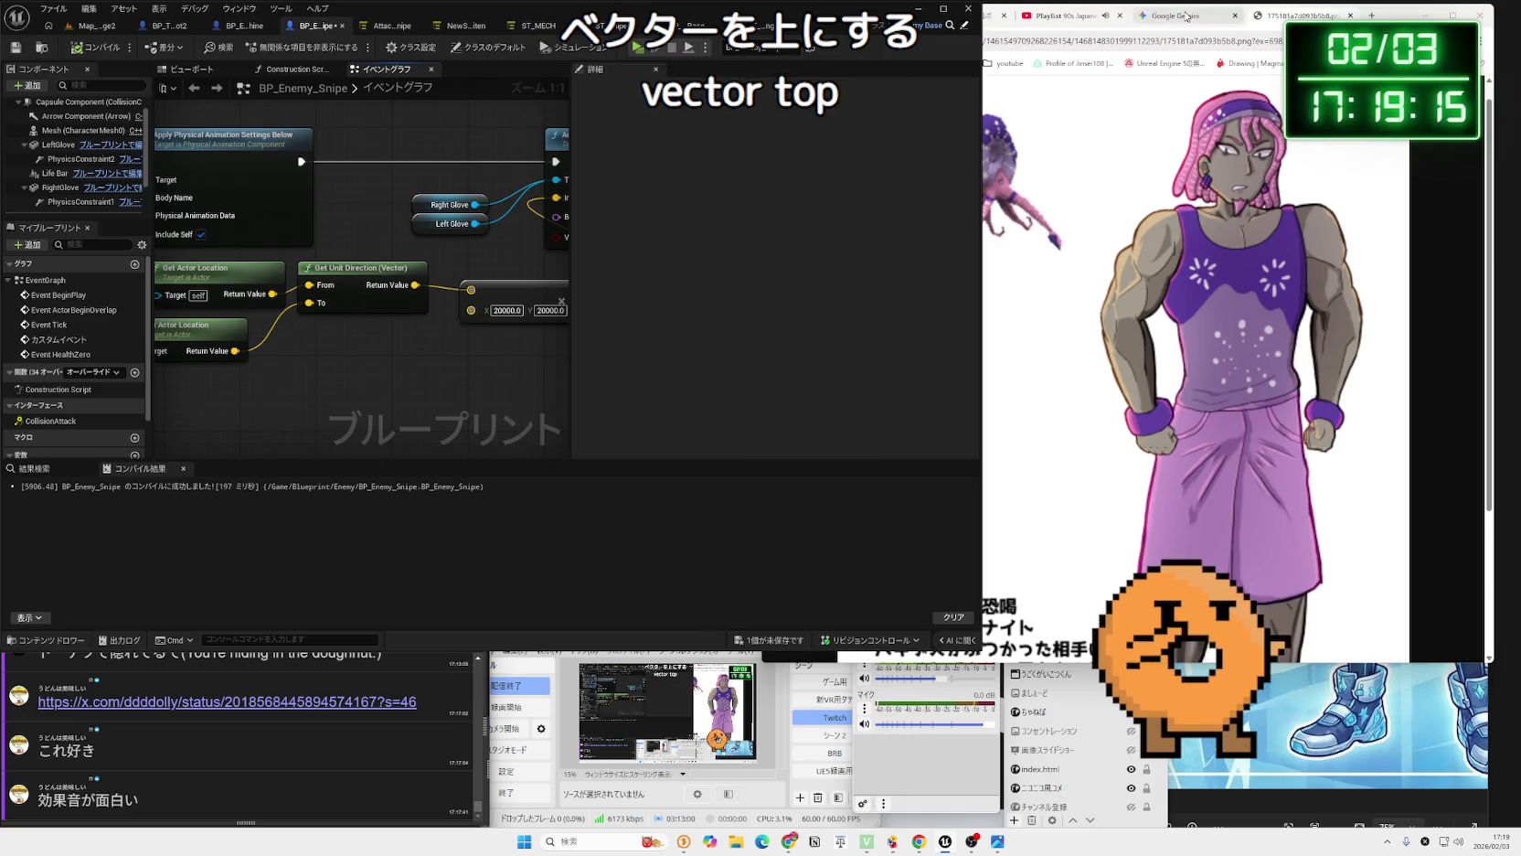
pyautogui.moveTo(476, 352); pyautogui.dragTo(433, 336)
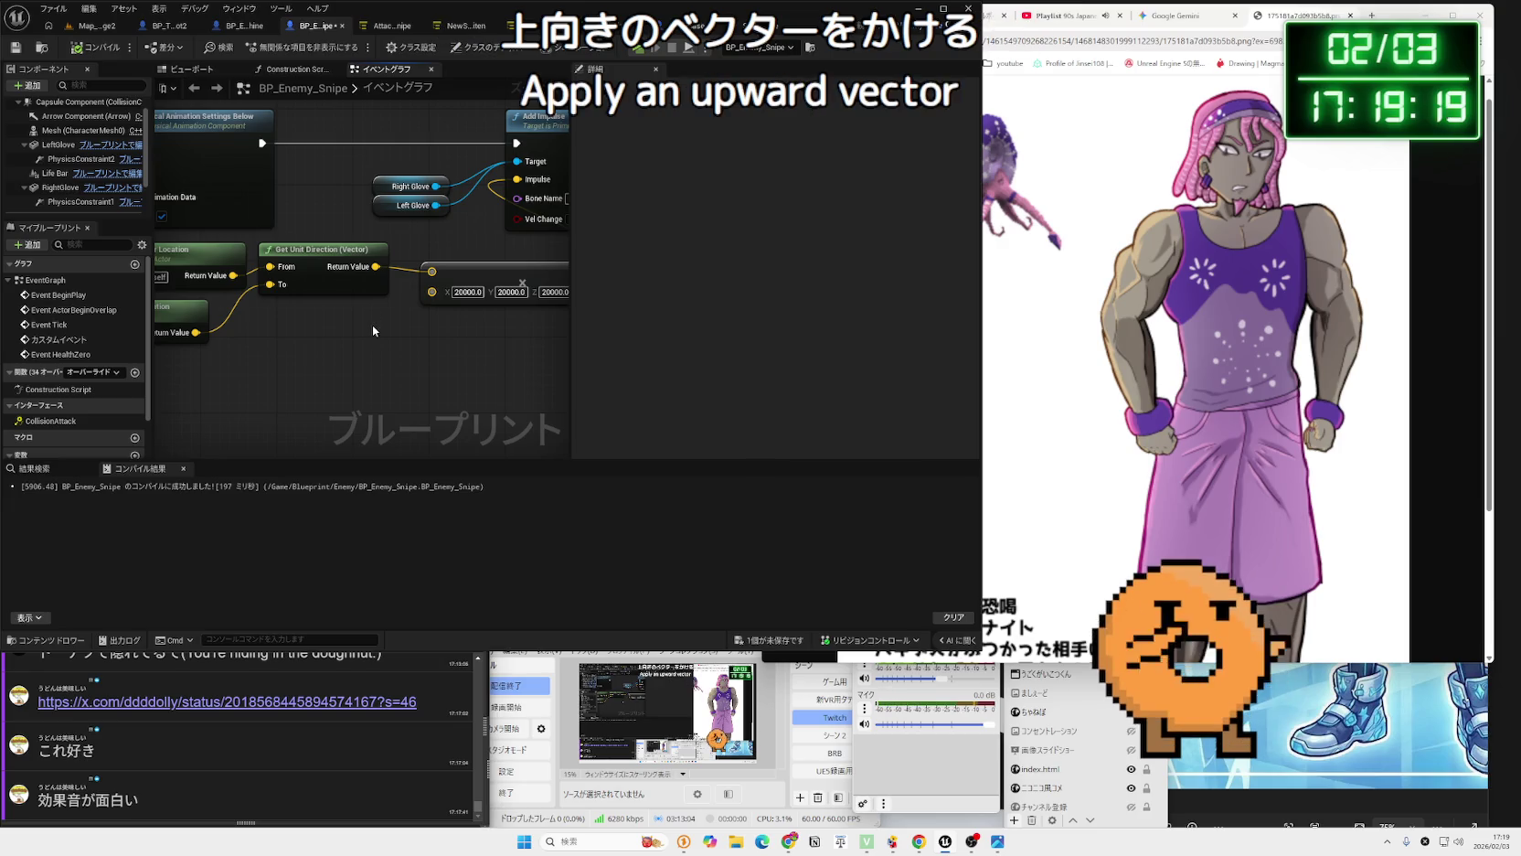
pyautogui.moveTo(373, 331)
pyautogui.mouseDown()
pyautogui.moveTo(348, 334)
pyautogui.moveTo(399, 306)
pyautogui.moveTo(396, 285)
pyautogui.mouseUp()
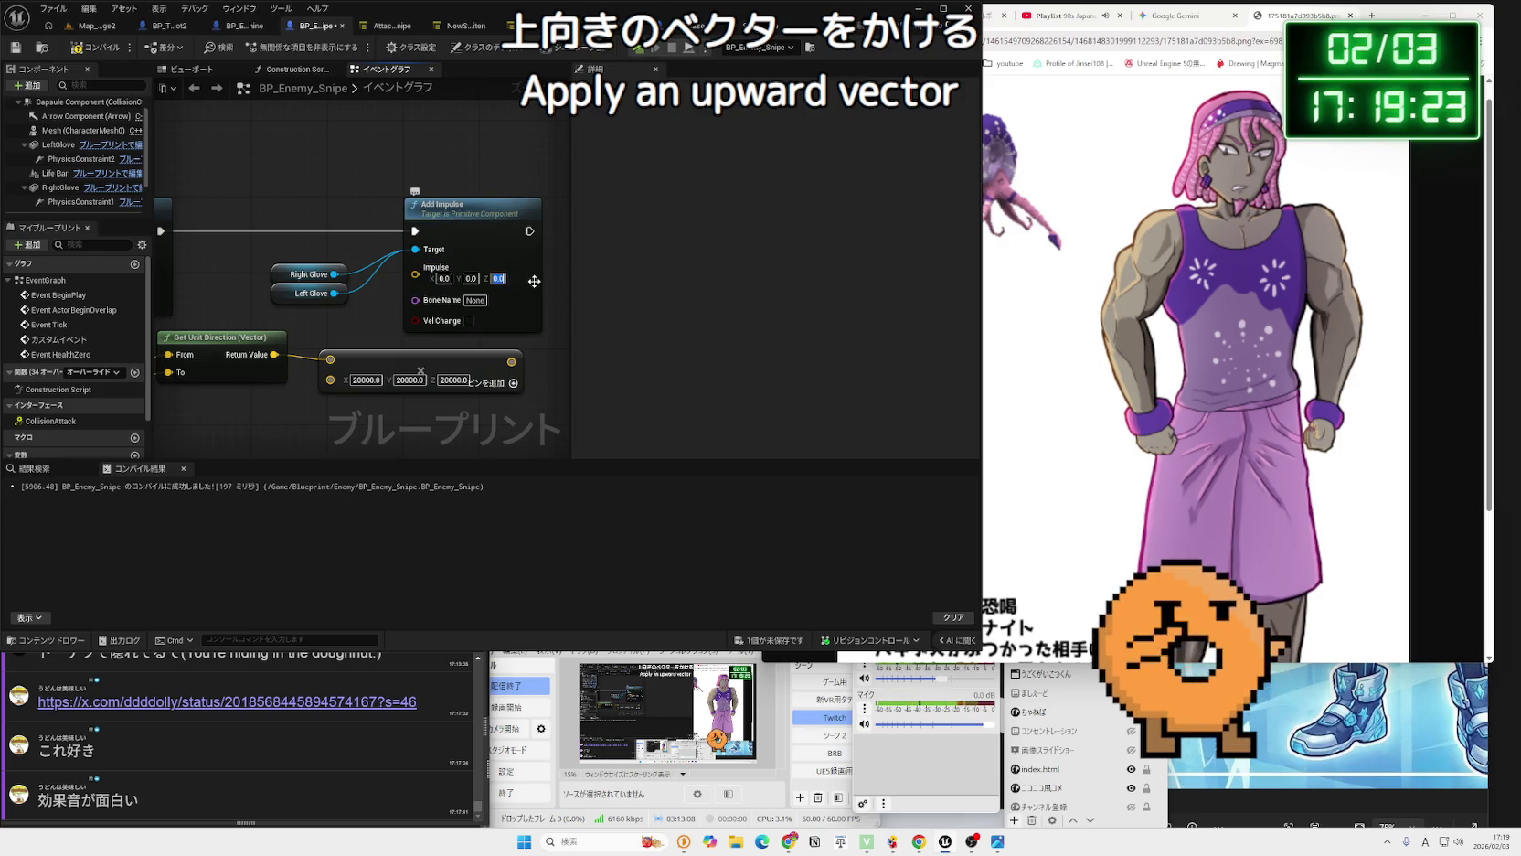
pyautogui.write('10000')
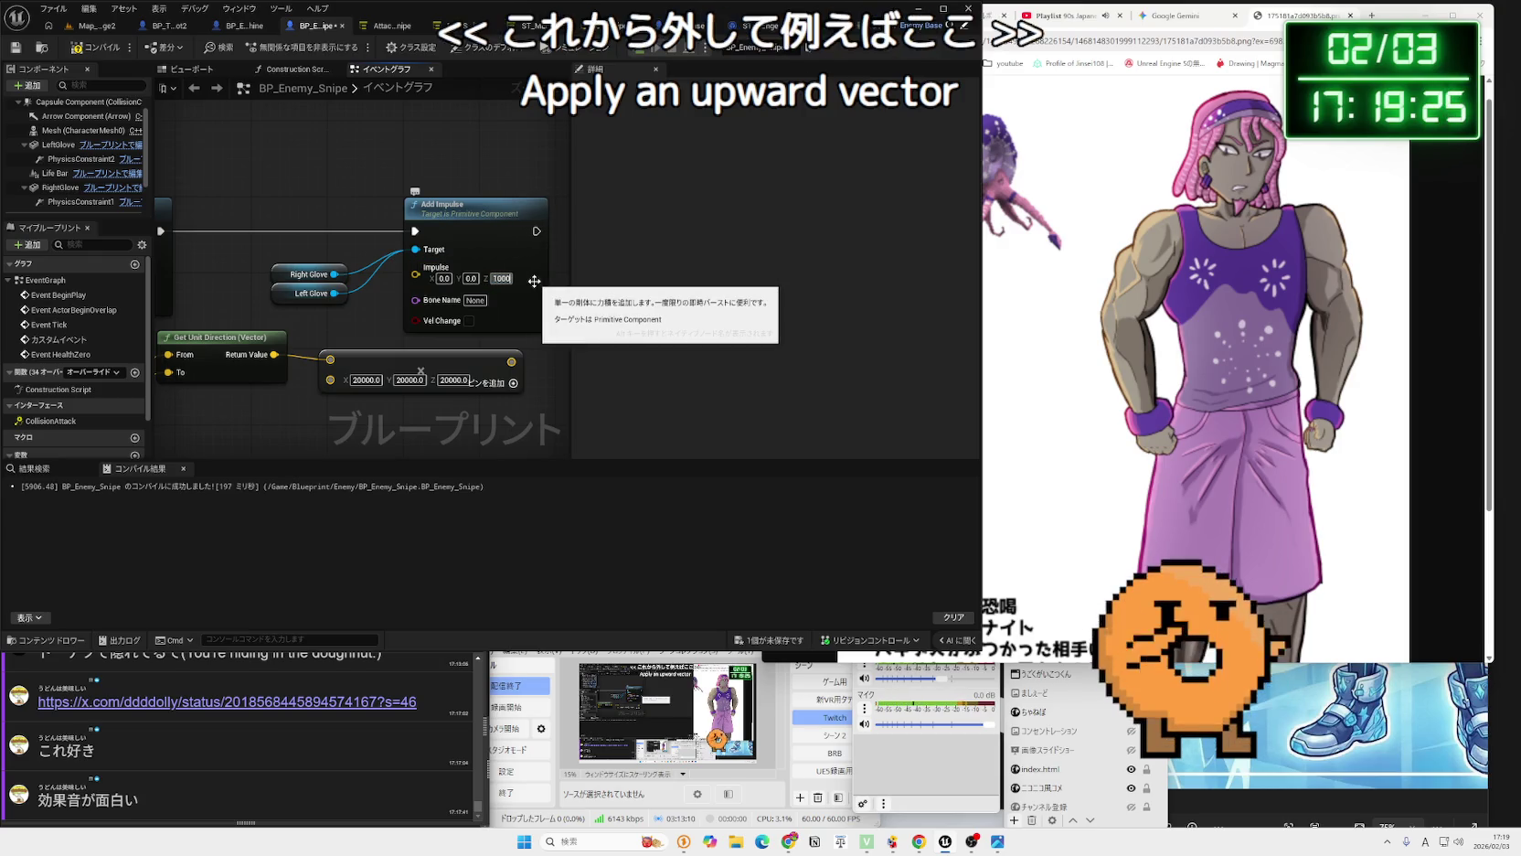
pyautogui.press('Return')
# Compile BP_Enemy_Snipe, play-test the level, then return to the enemy's event graph.
pyautogui.click(117, 48)
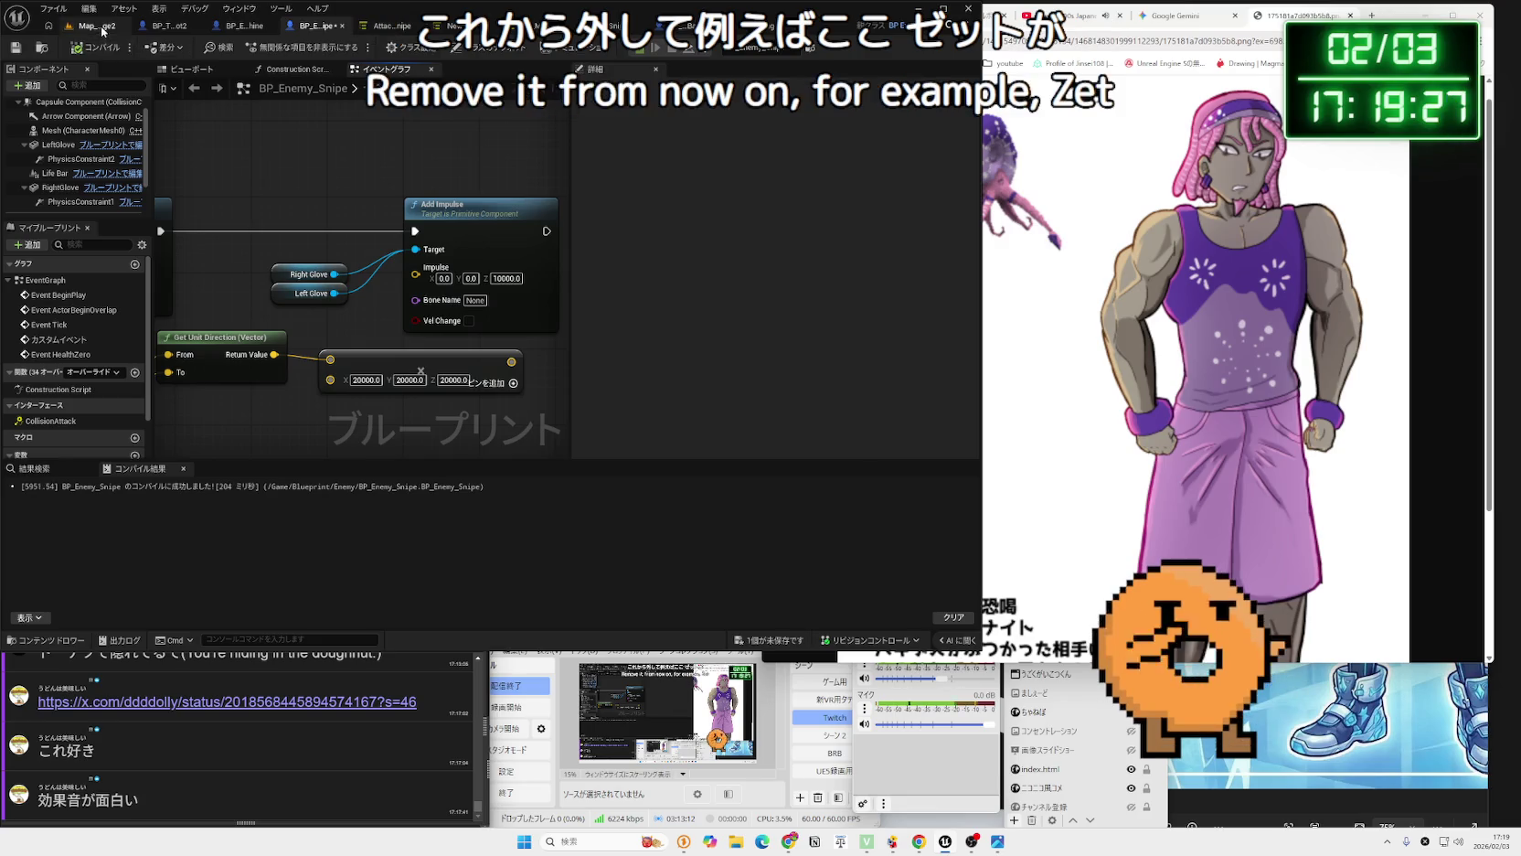
pyautogui.click(101, 26)
pyautogui.hotkey('alt', 'p')
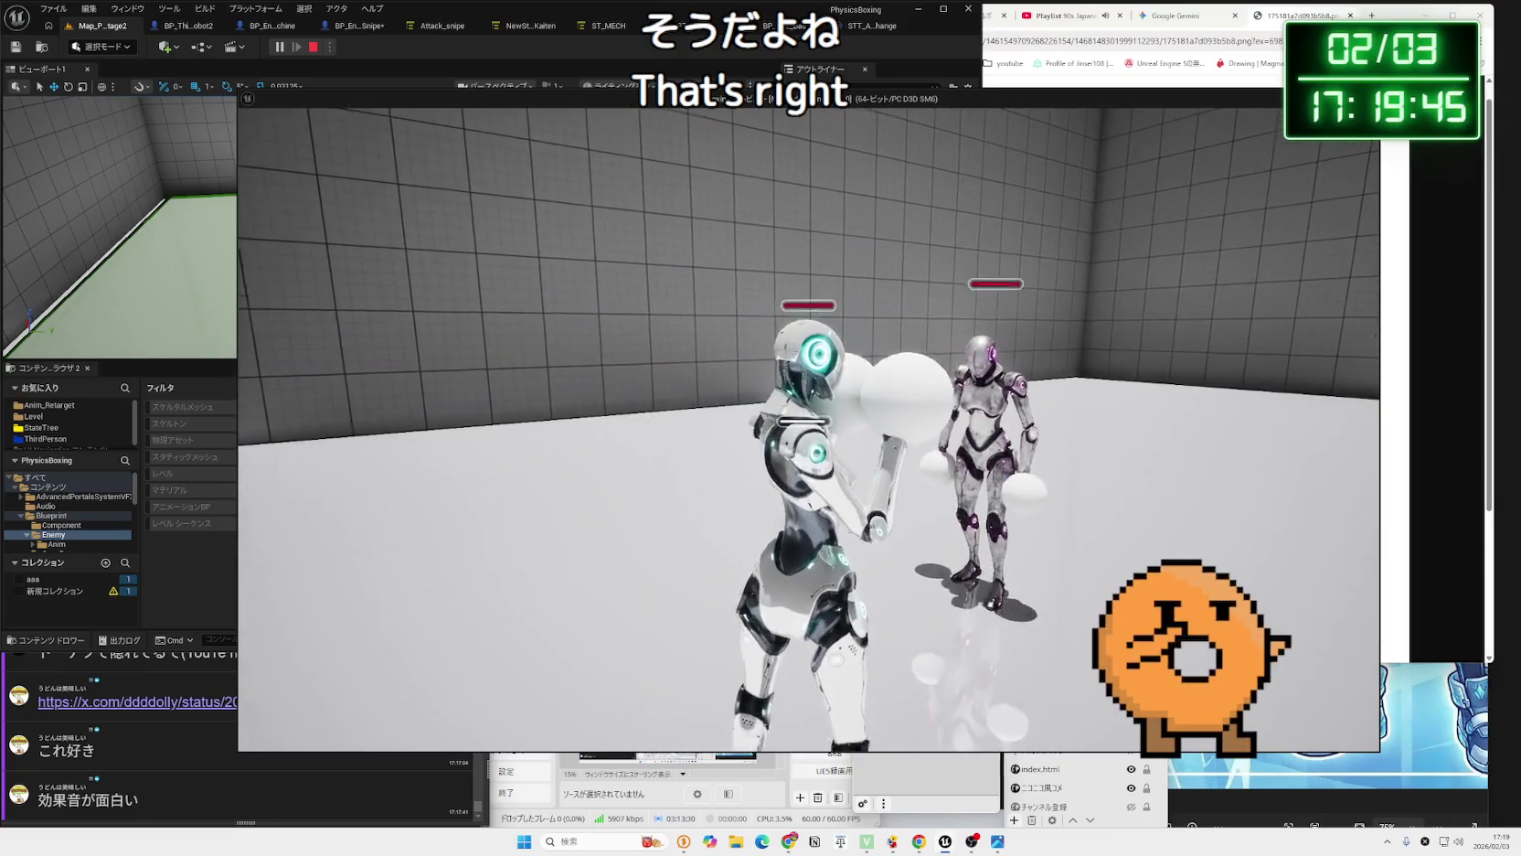
pyautogui.press('Escape')
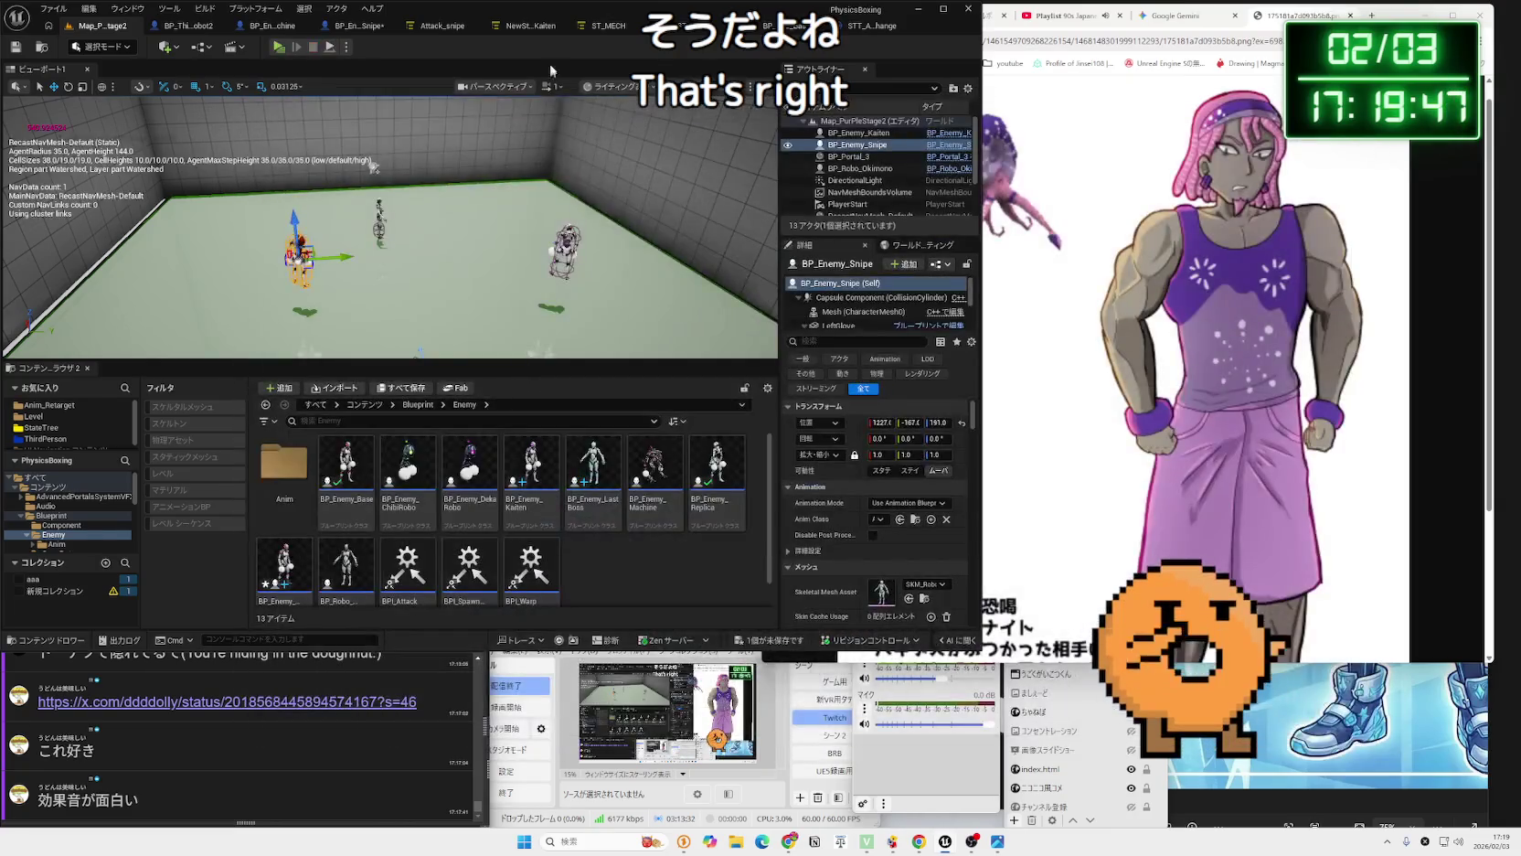
pyautogui.click(432, 25)
pyautogui.click(604, 25)
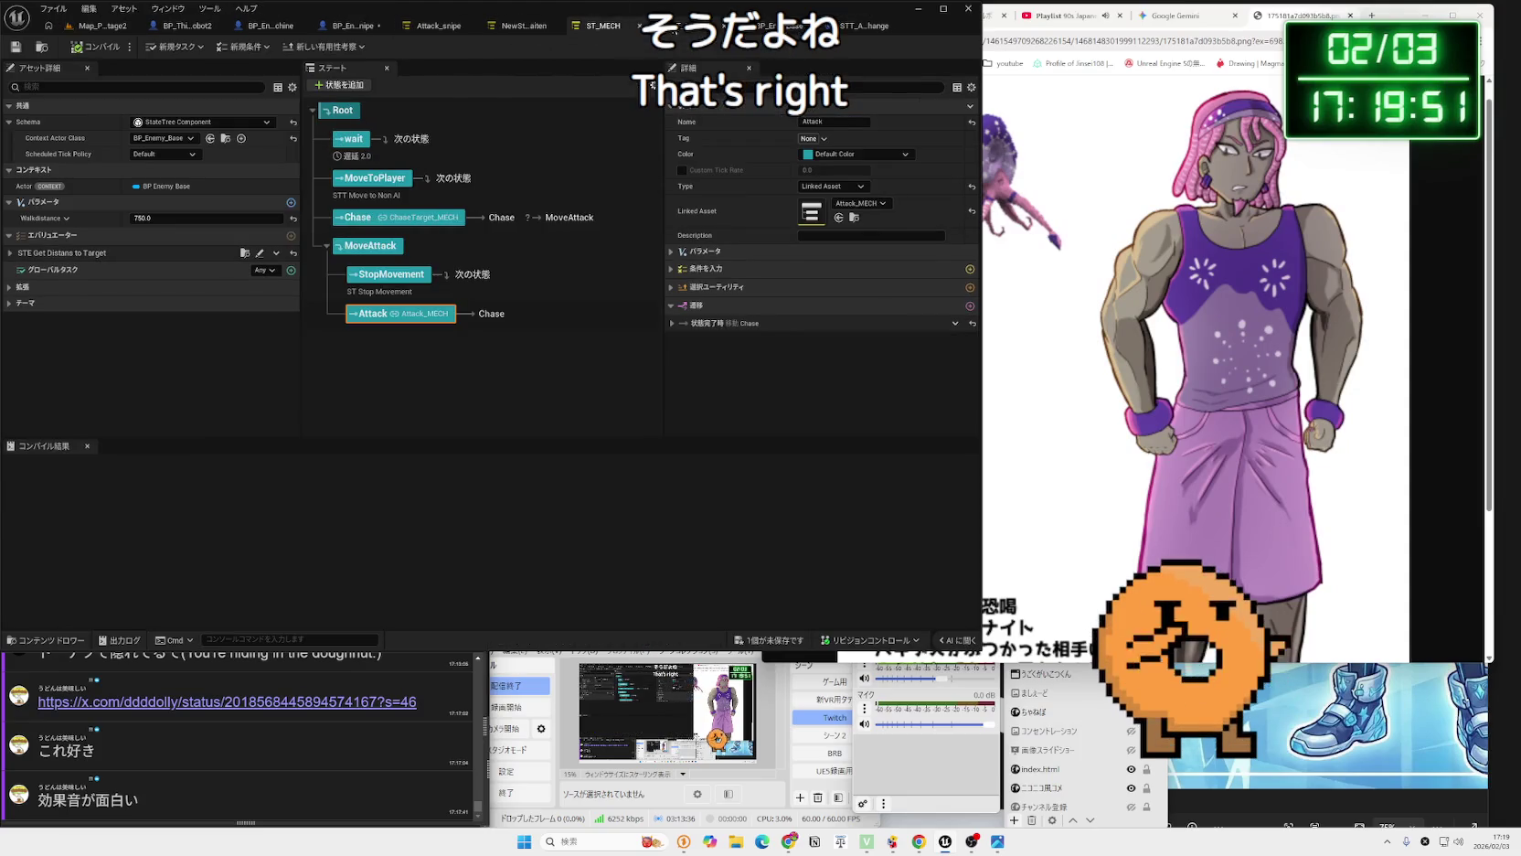
pyautogui.click(690, 26)
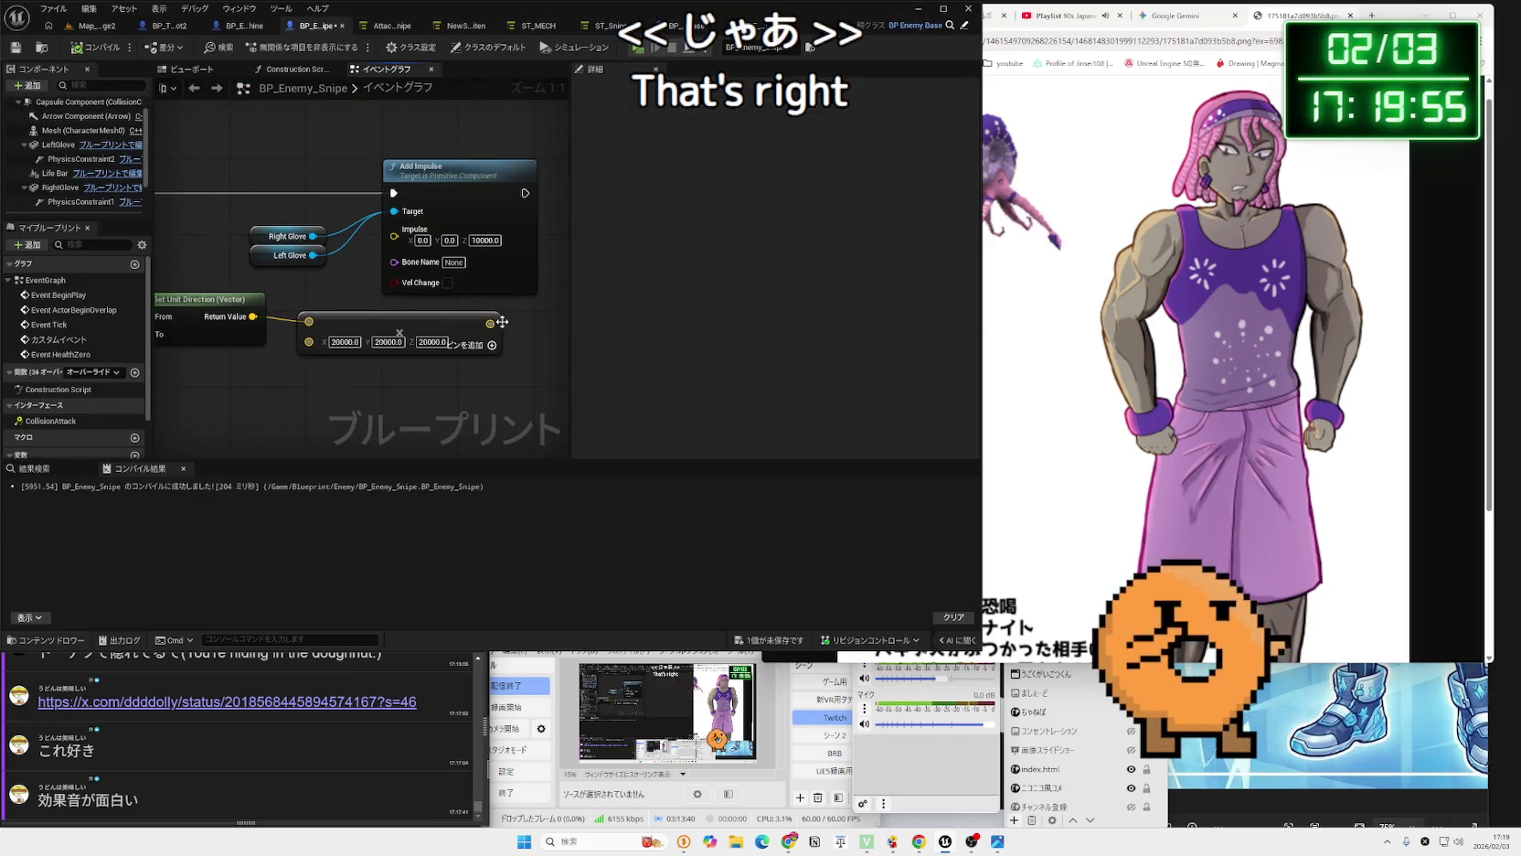
# Wire the Make Vector output into Add Impulse's Impulse input and compile.
pyautogui.moveTo(502, 322); pyautogui.dragTo(506, 319)
pyautogui.moveTo(403, 242); pyautogui.dragTo(402, 243)
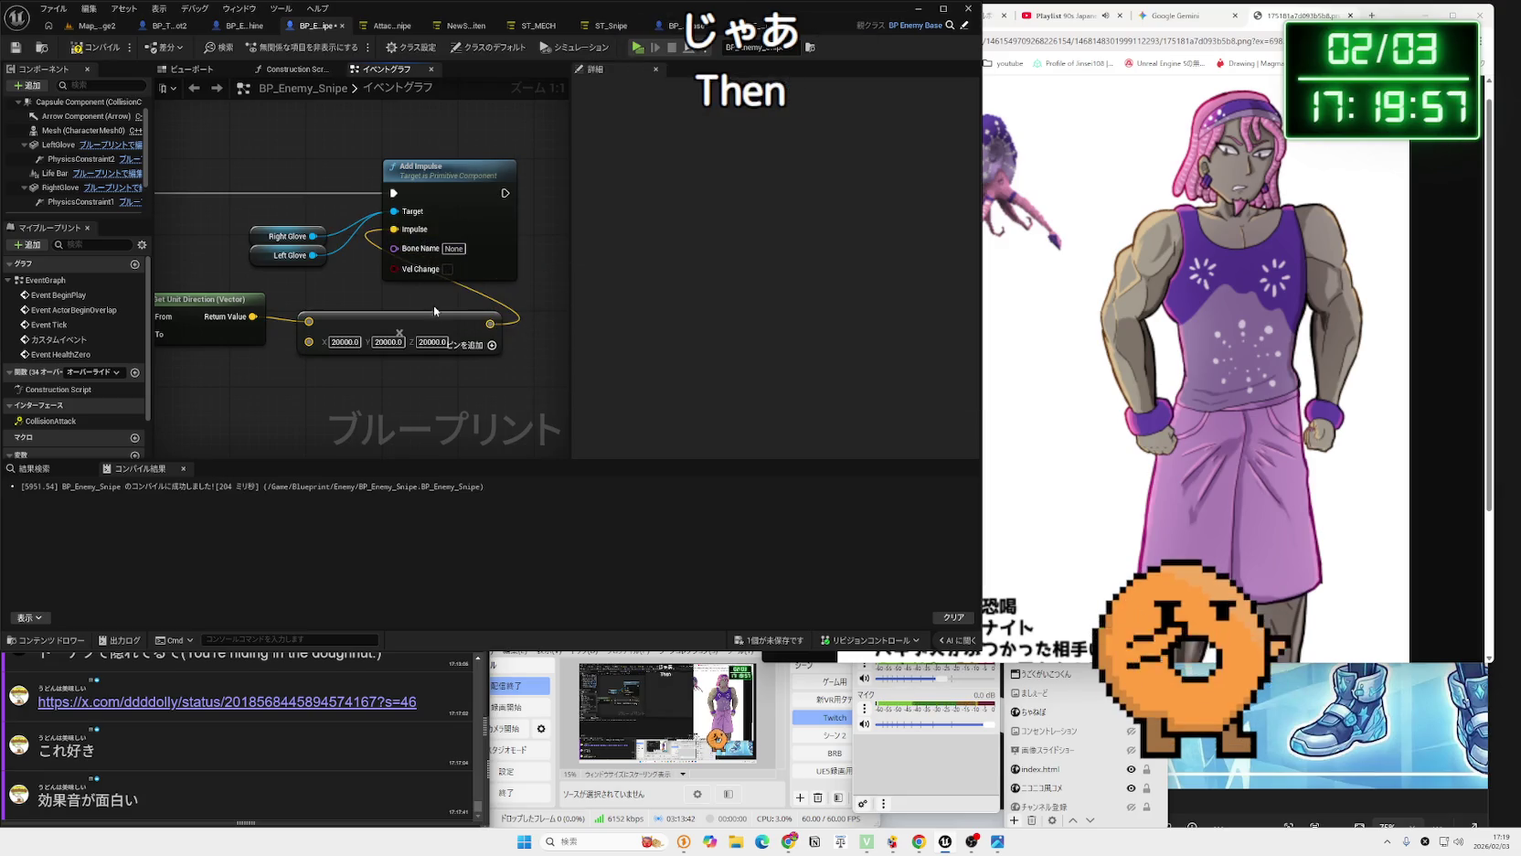
pyautogui.click(423, 360)
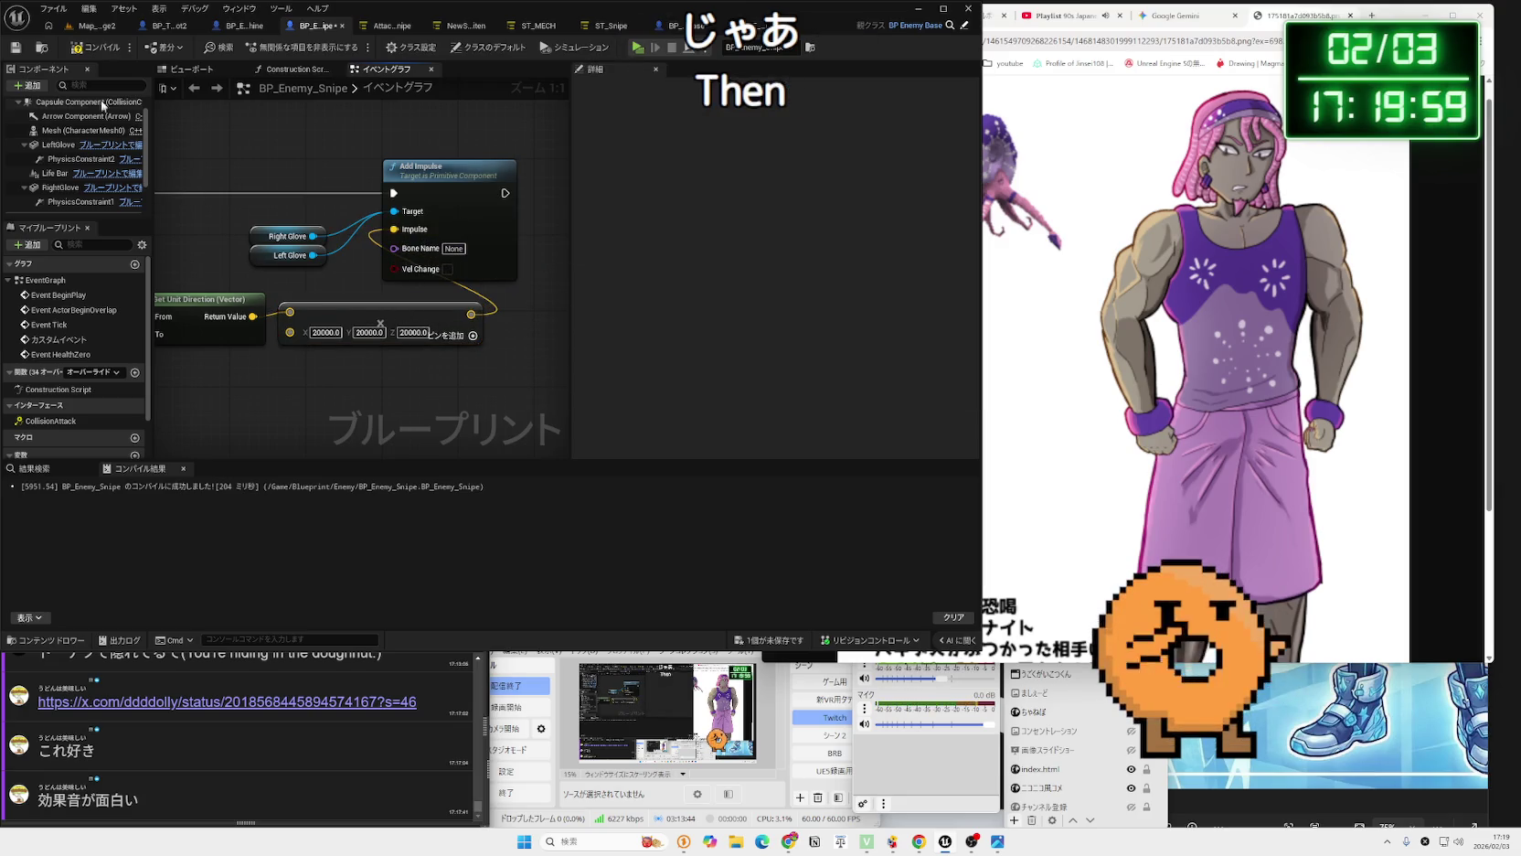
pyautogui.click(104, 53)
# Add a vector Add node with Z offset 10000 and wire its result into Impulse.
pyautogui.moveTo(355, 287); pyautogui.dragTo(432, 345)
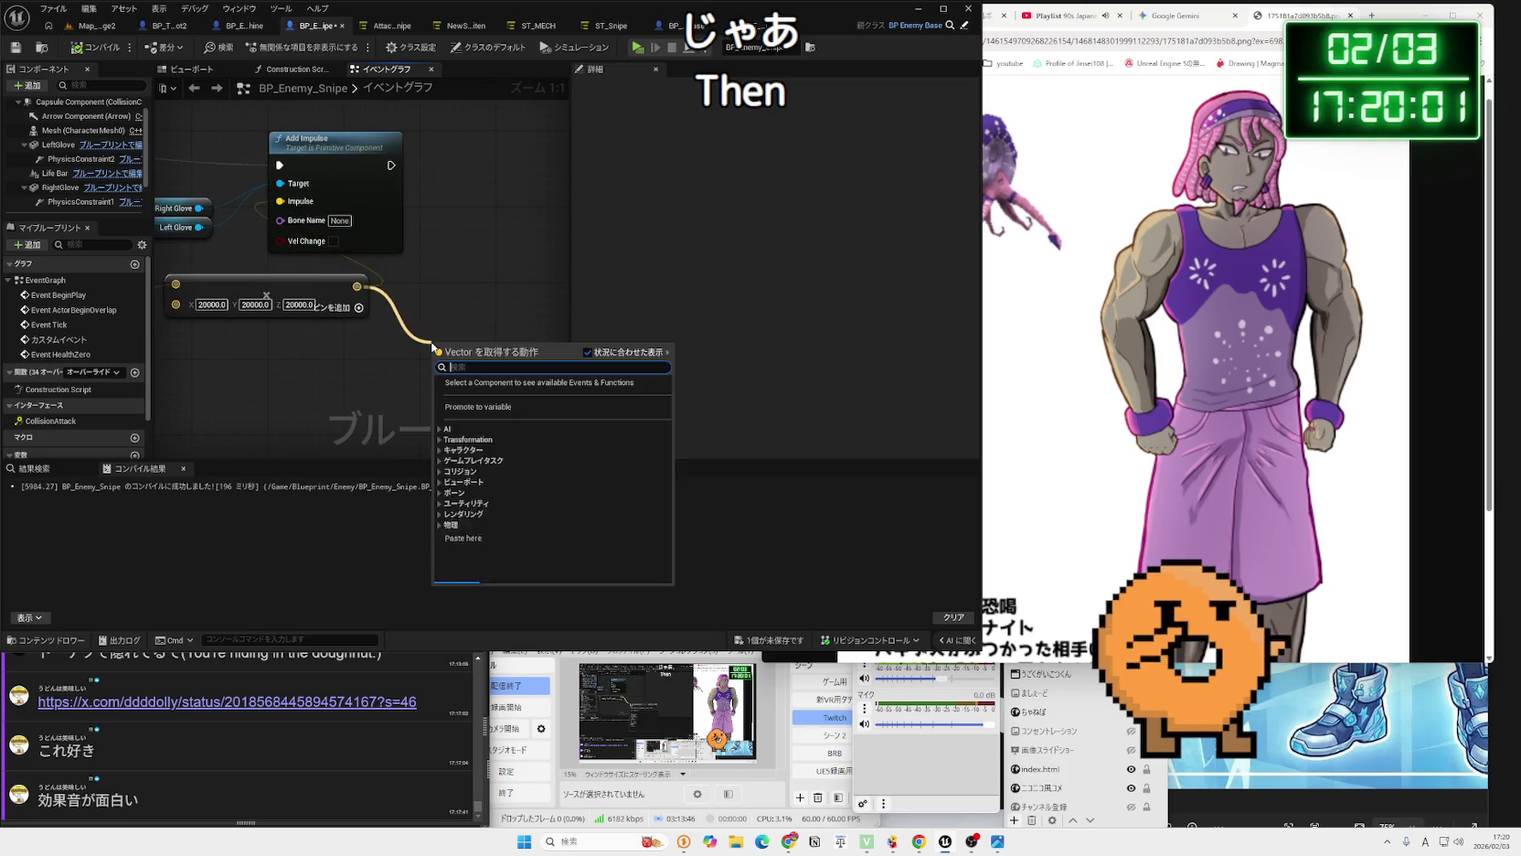
pyautogui.write('+')
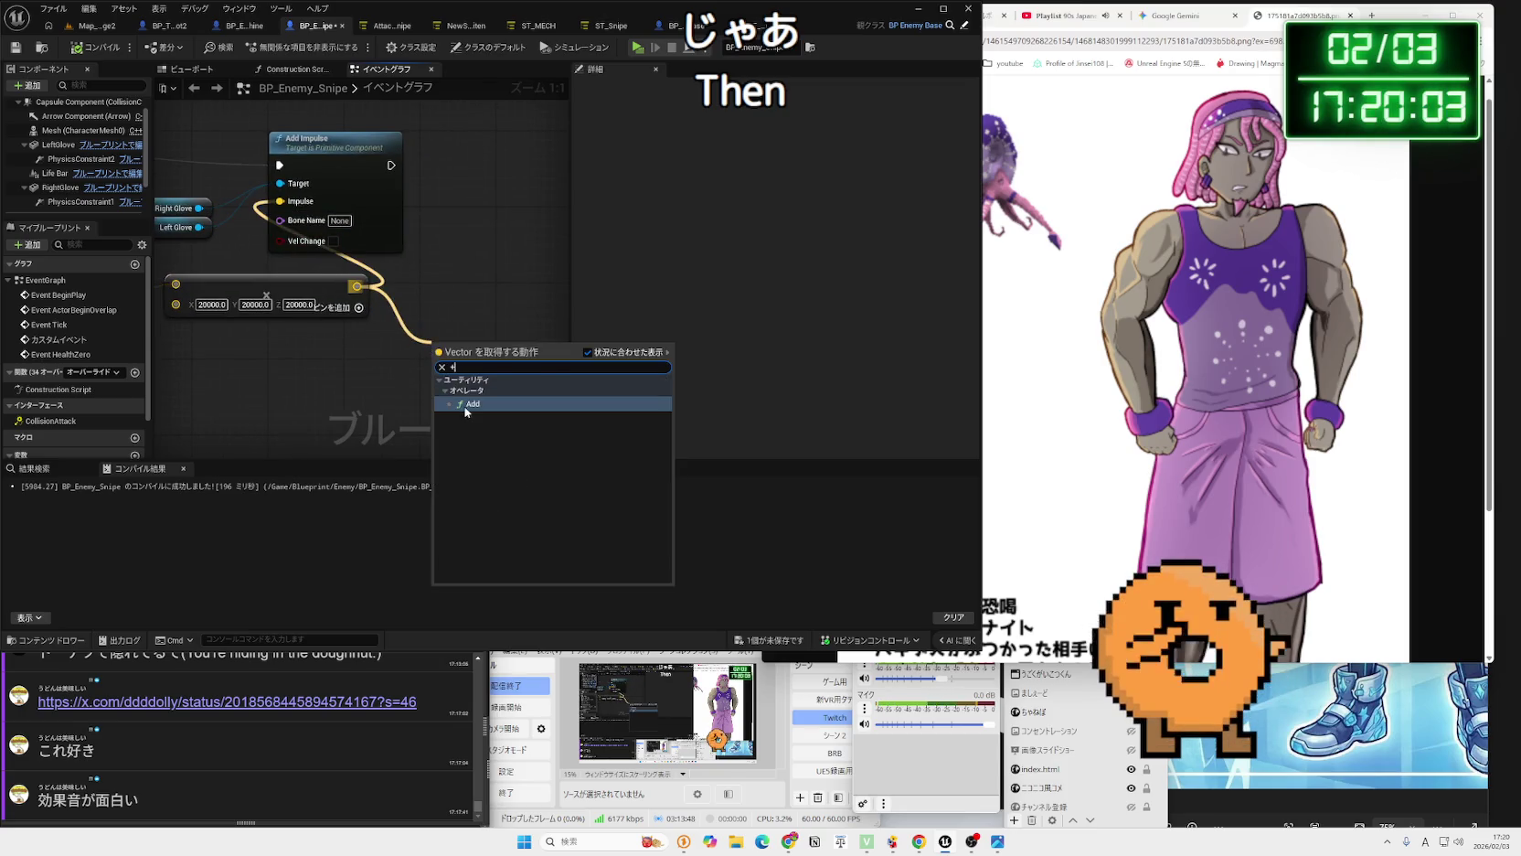
pyautogui.click(468, 404)
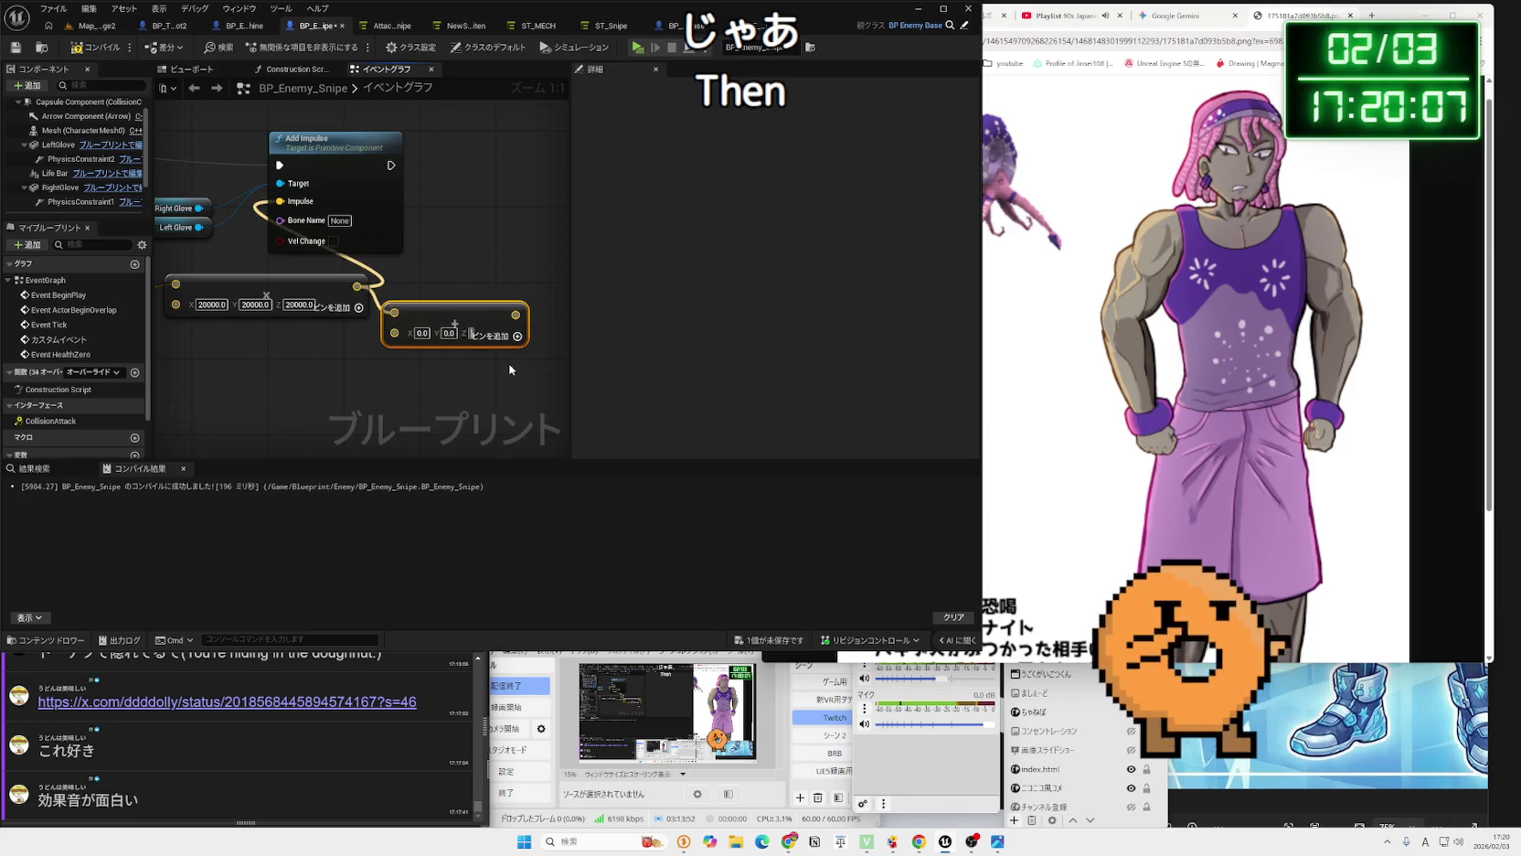
pyautogui.write('10000')
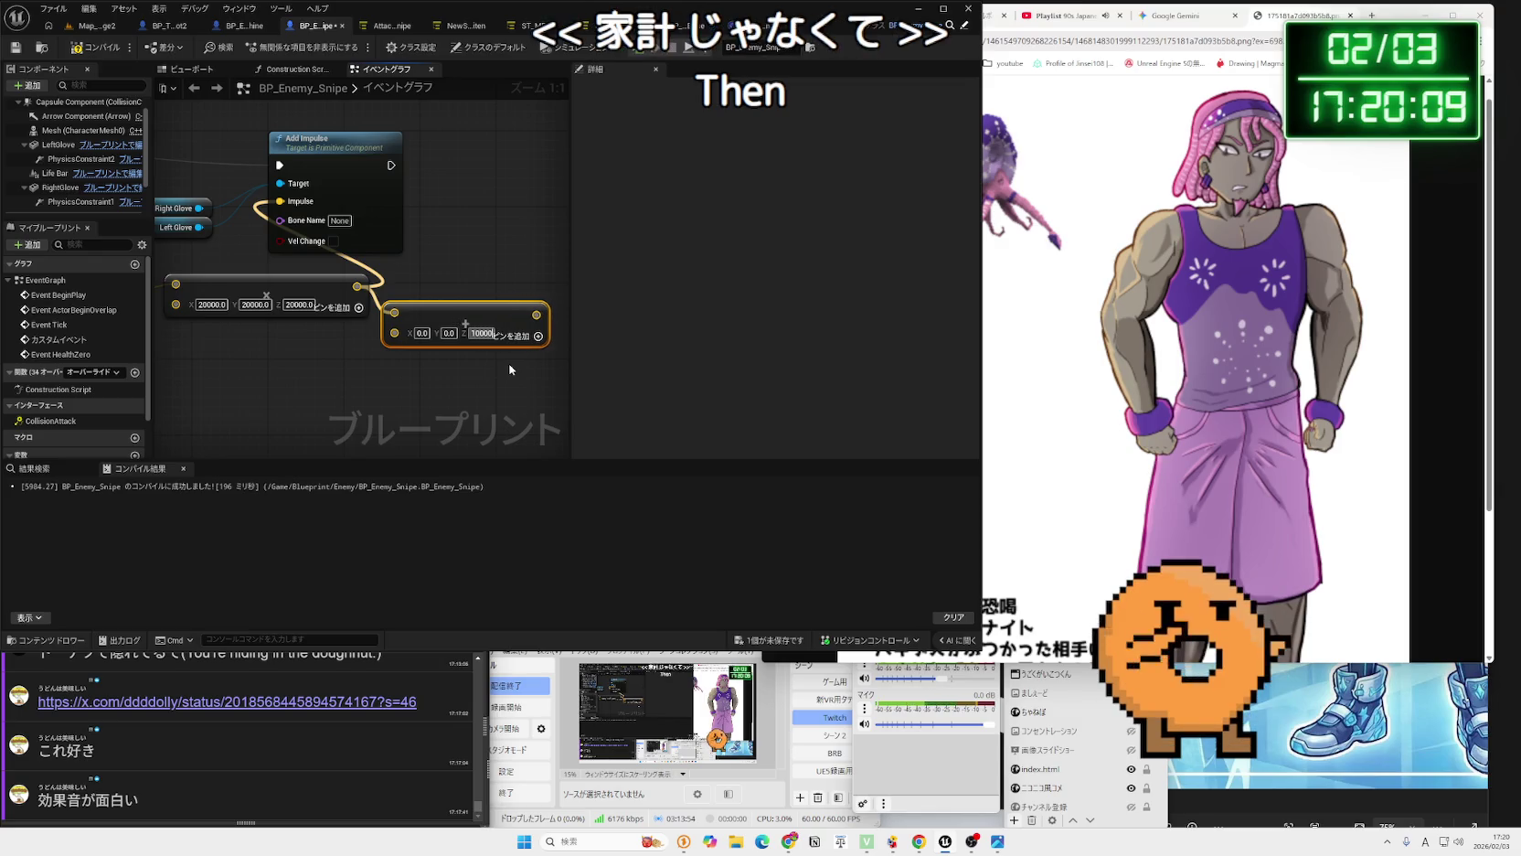
pyautogui.press('Return')
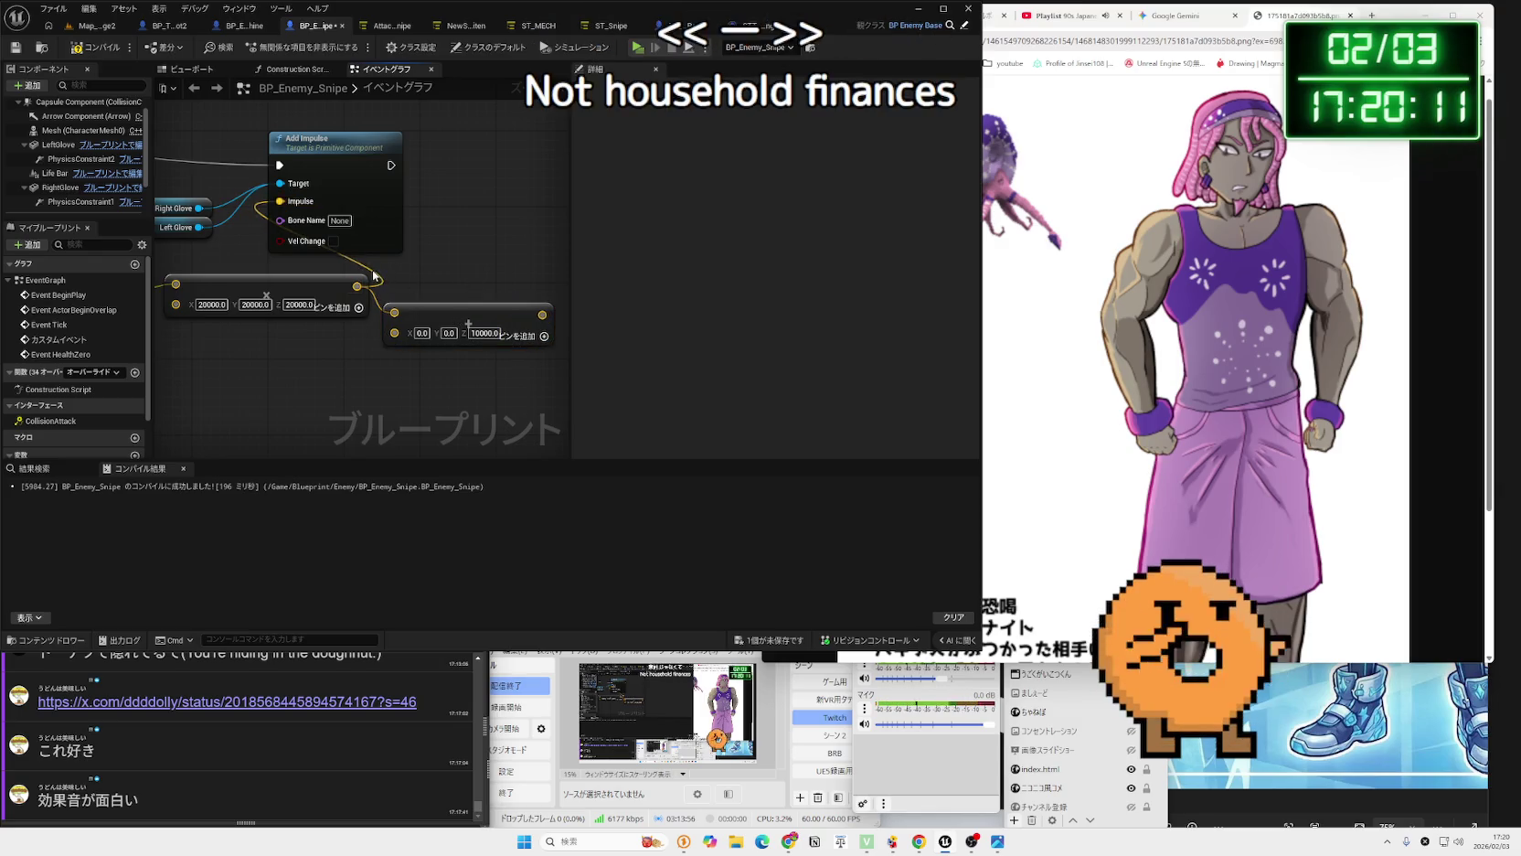
pyautogui.moveTo(542, 315); pyautogui.dragTo(266, 209)
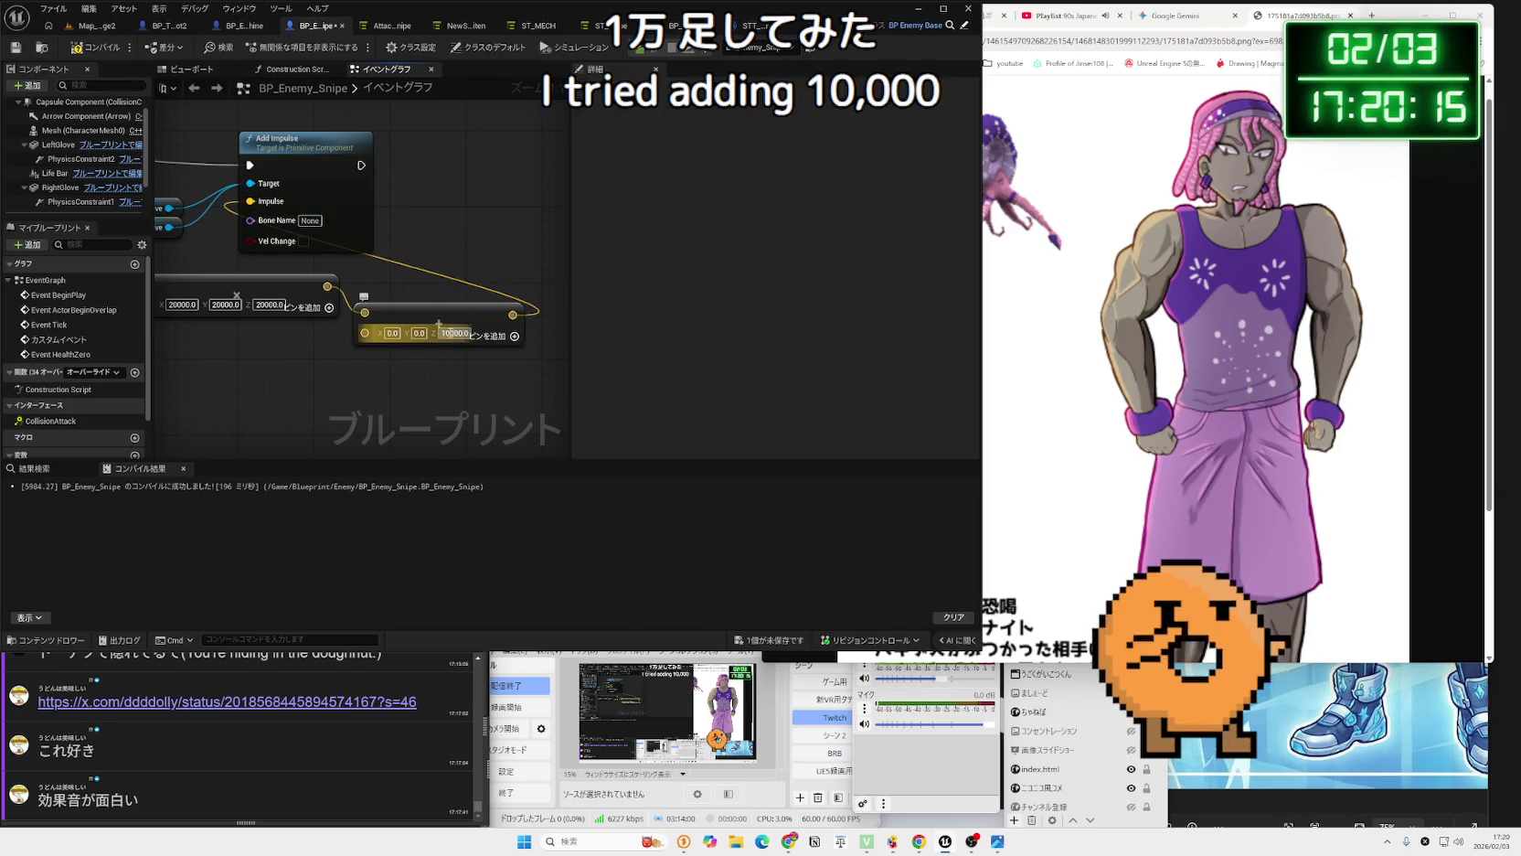
# Reduce the Add node's Z offset to 1000, compile, and start a play test.
pyautogui.press('BackSpace')
pyautogui.press('Return')
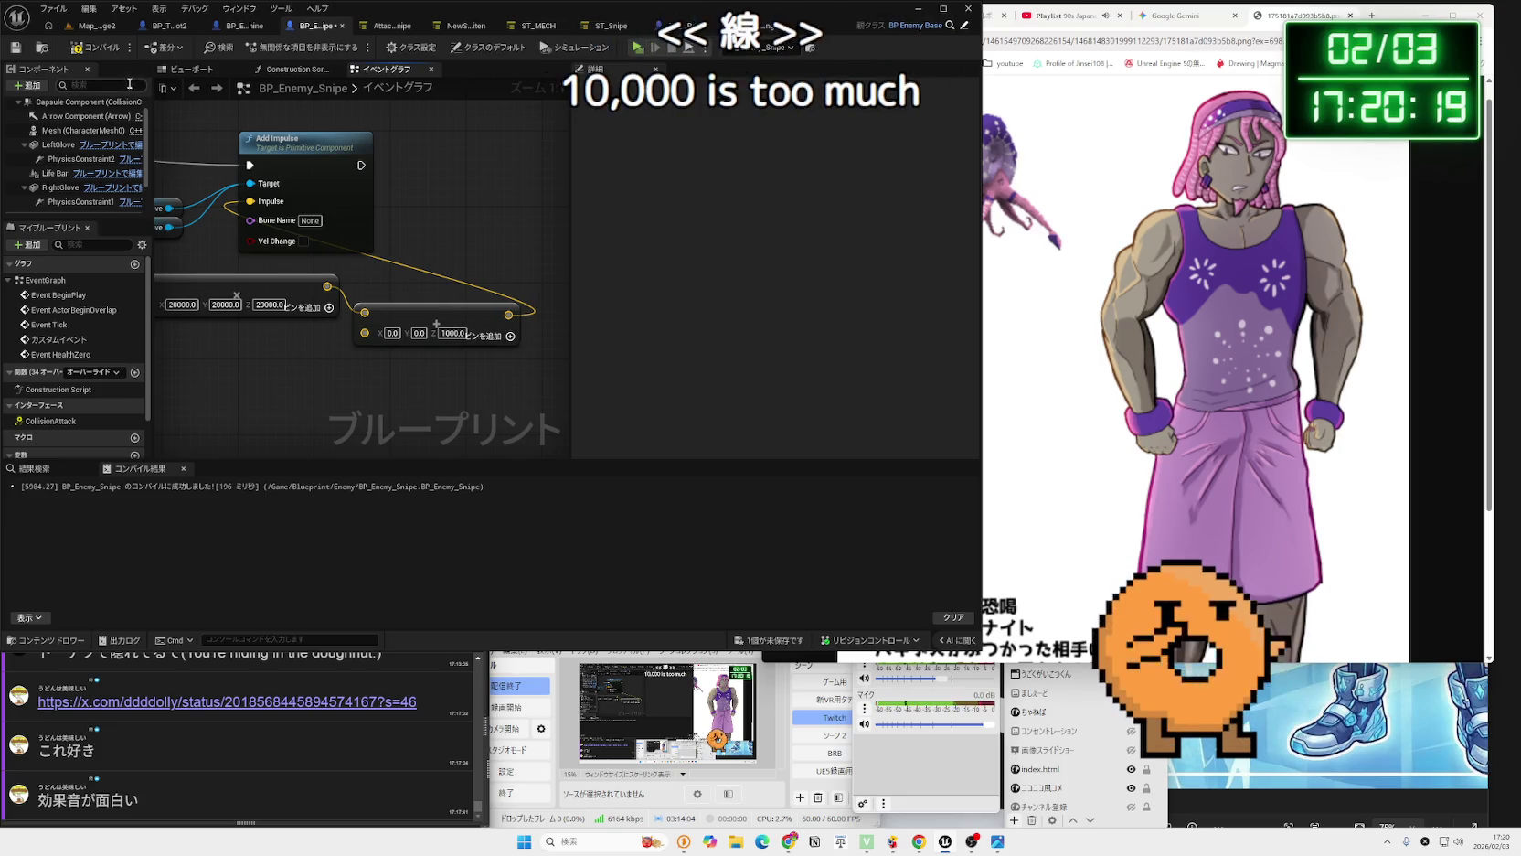
pyautogui.click(94, 46)
pyautogui.click(94, 30)
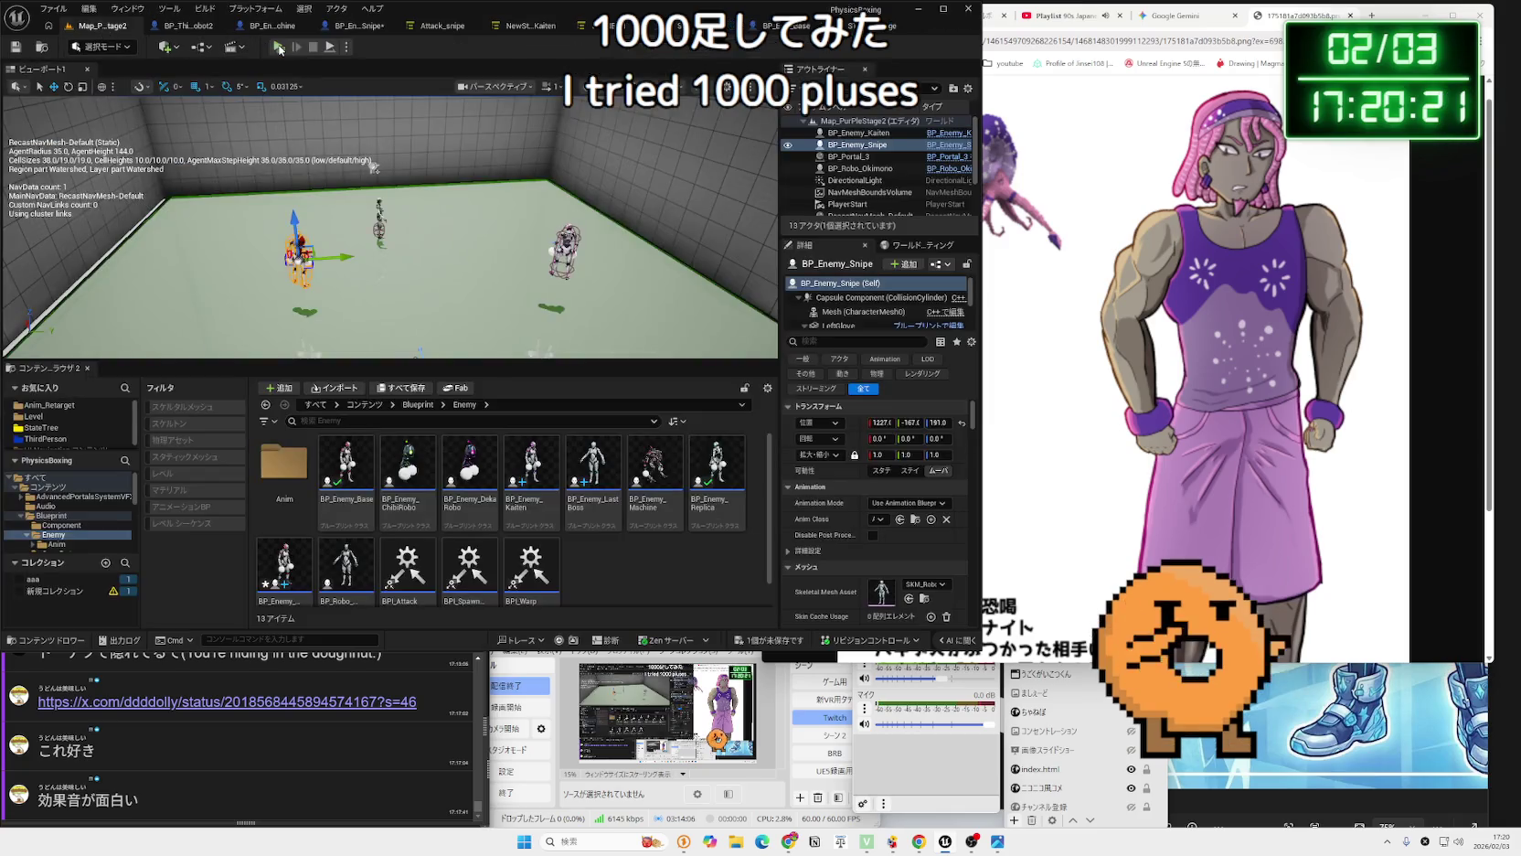
# Play-test the level, then raise the Add node's Z offset to 1000000.
pyautogui.click(240, 47)
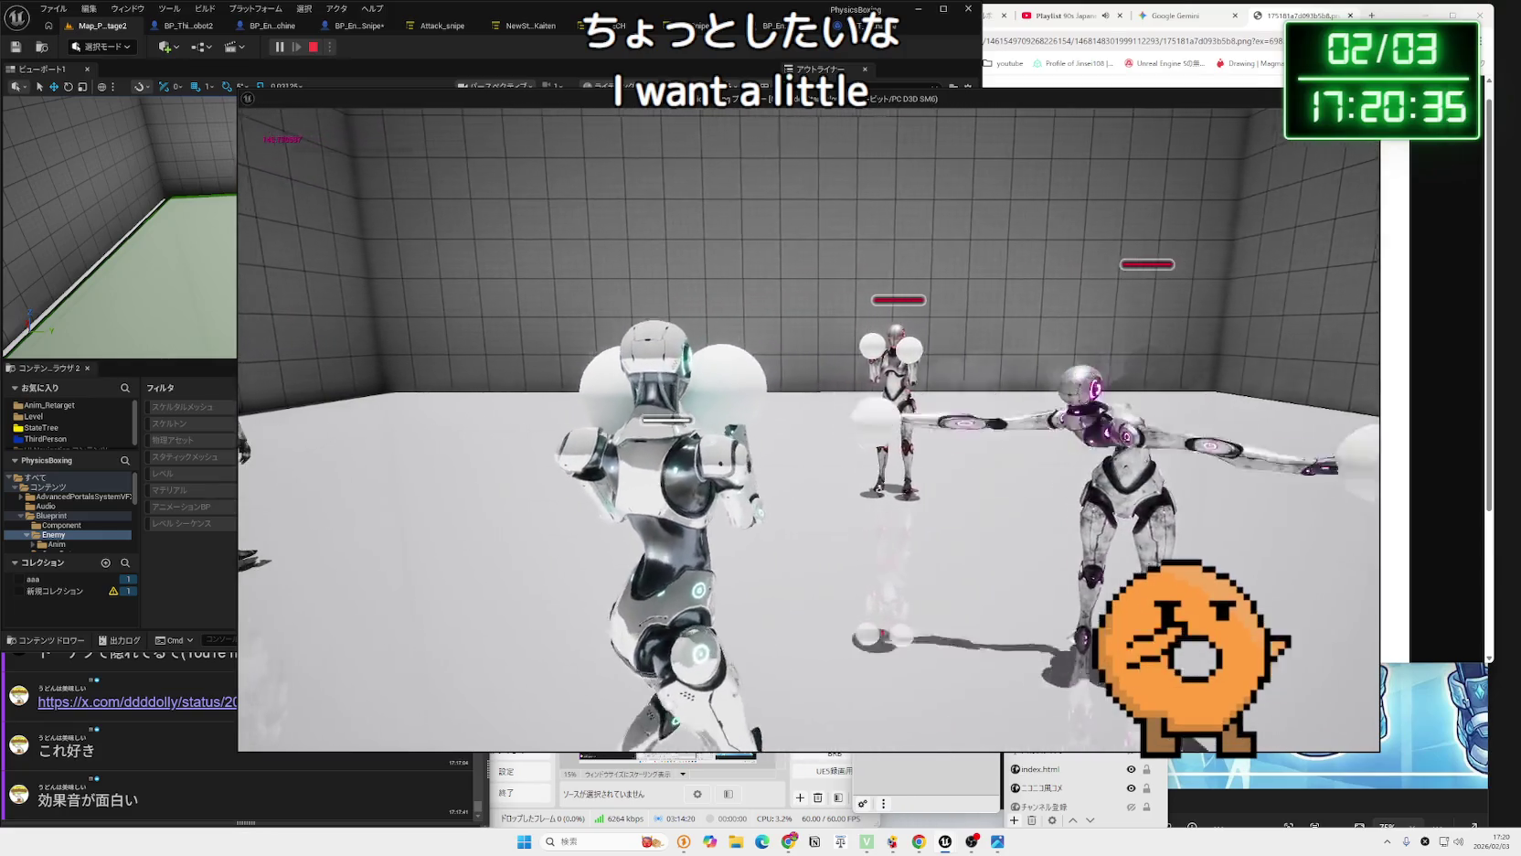
pyautogui.press('Escape')
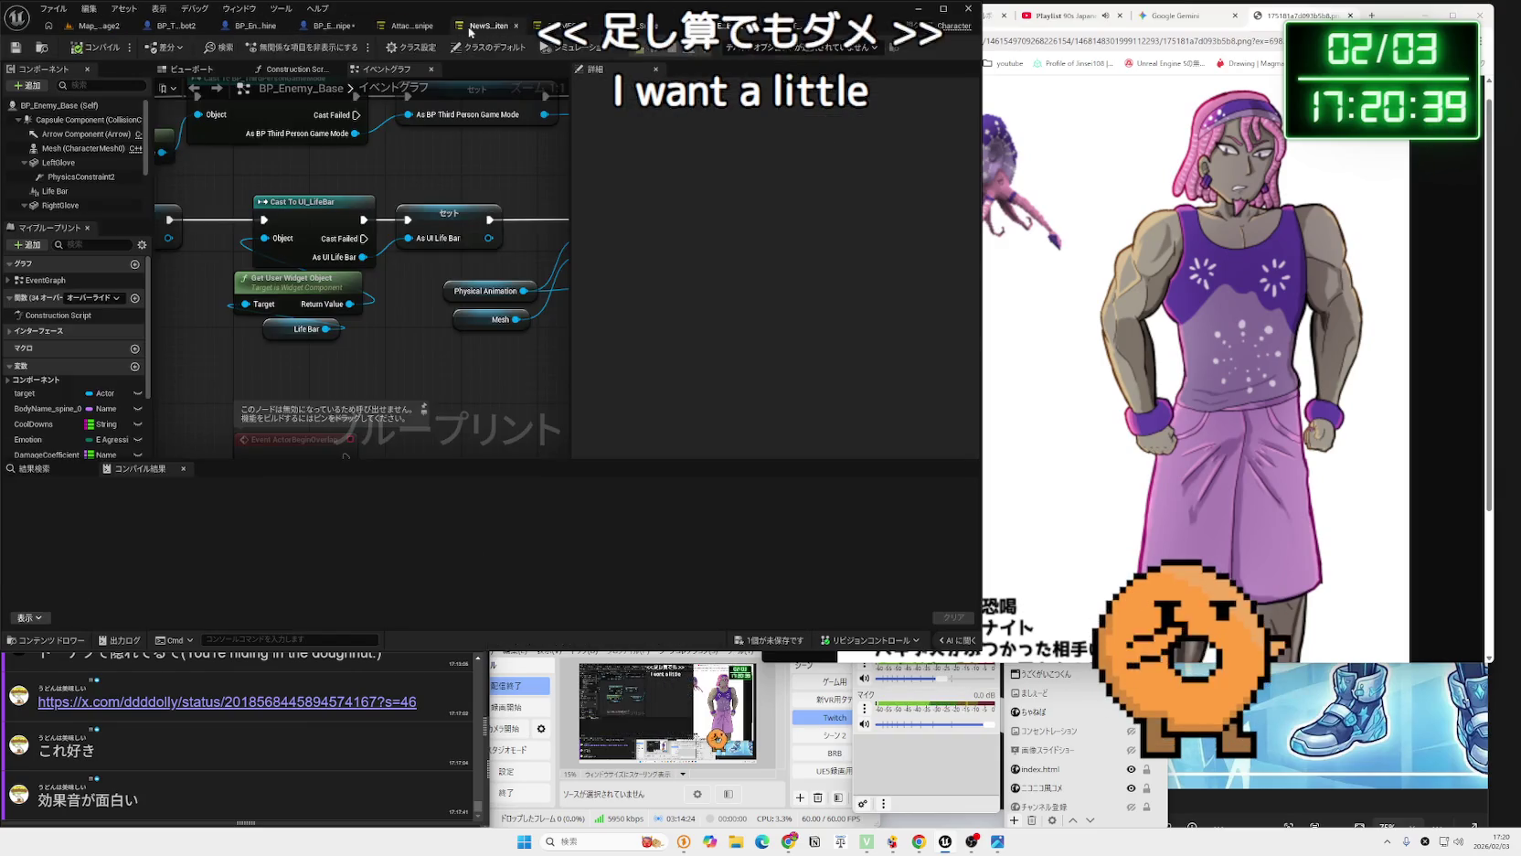
pyautogui.click(338, 28)
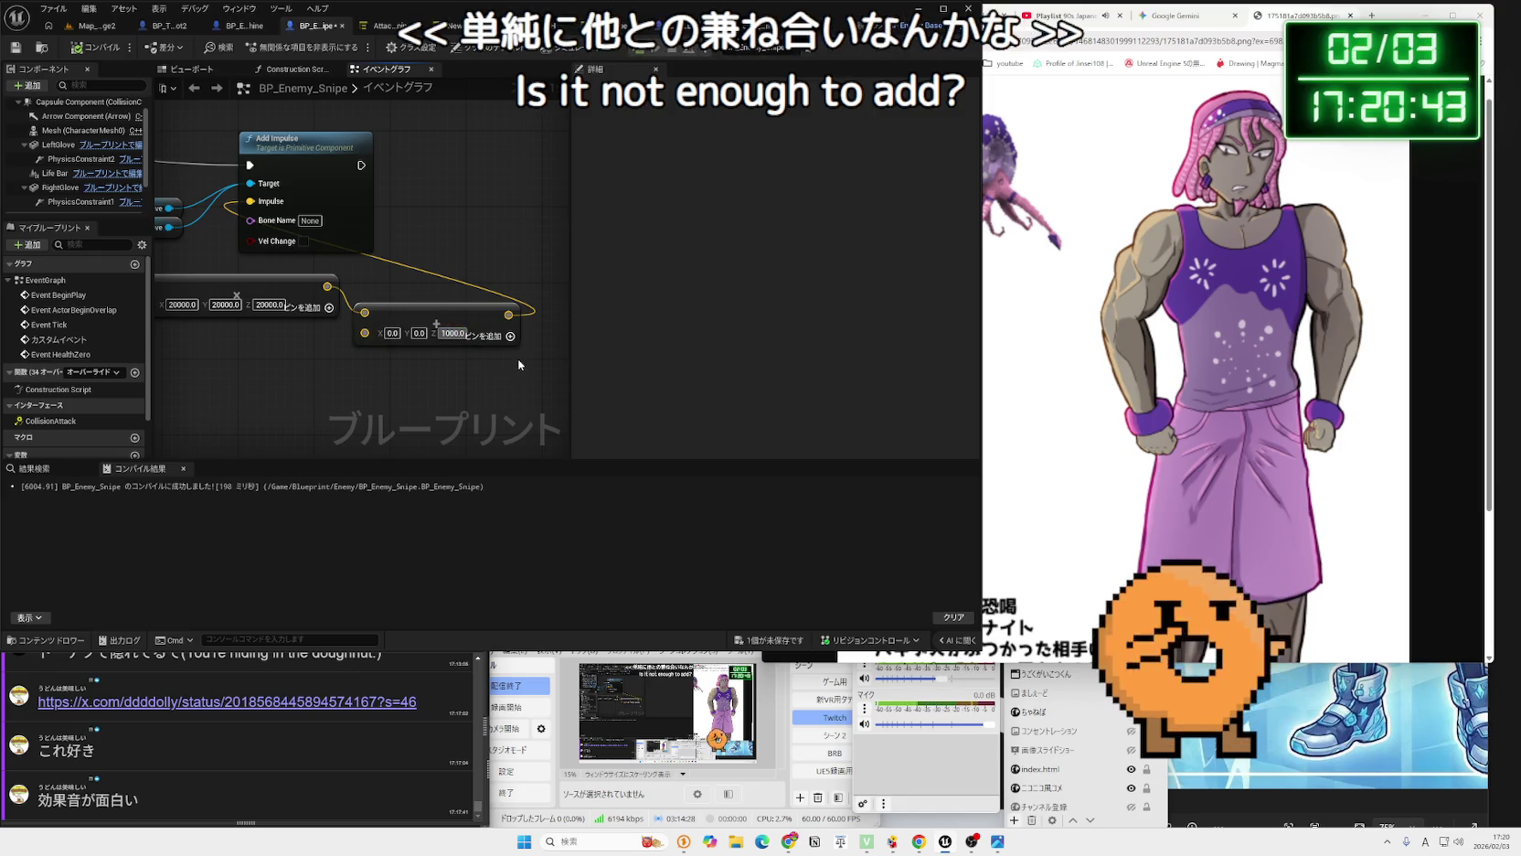
pyautogui.write('000')
pyautogui.press('Return')
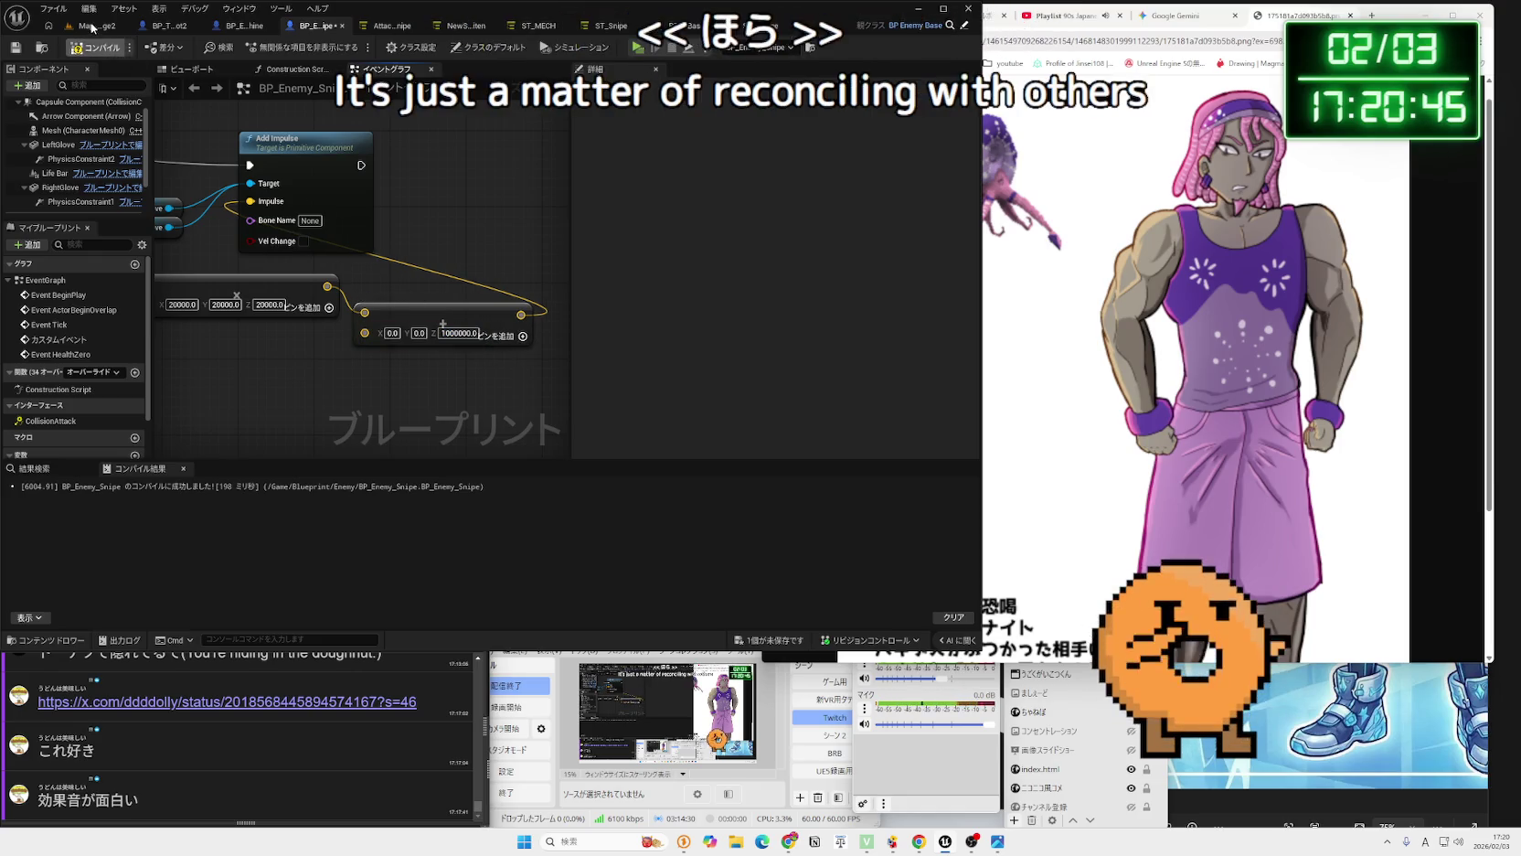
# Play-test with the Z offset at 1000000, then change it to 10000.
pyautogui.click(97, 25)
pyautogui.click(279, 46)
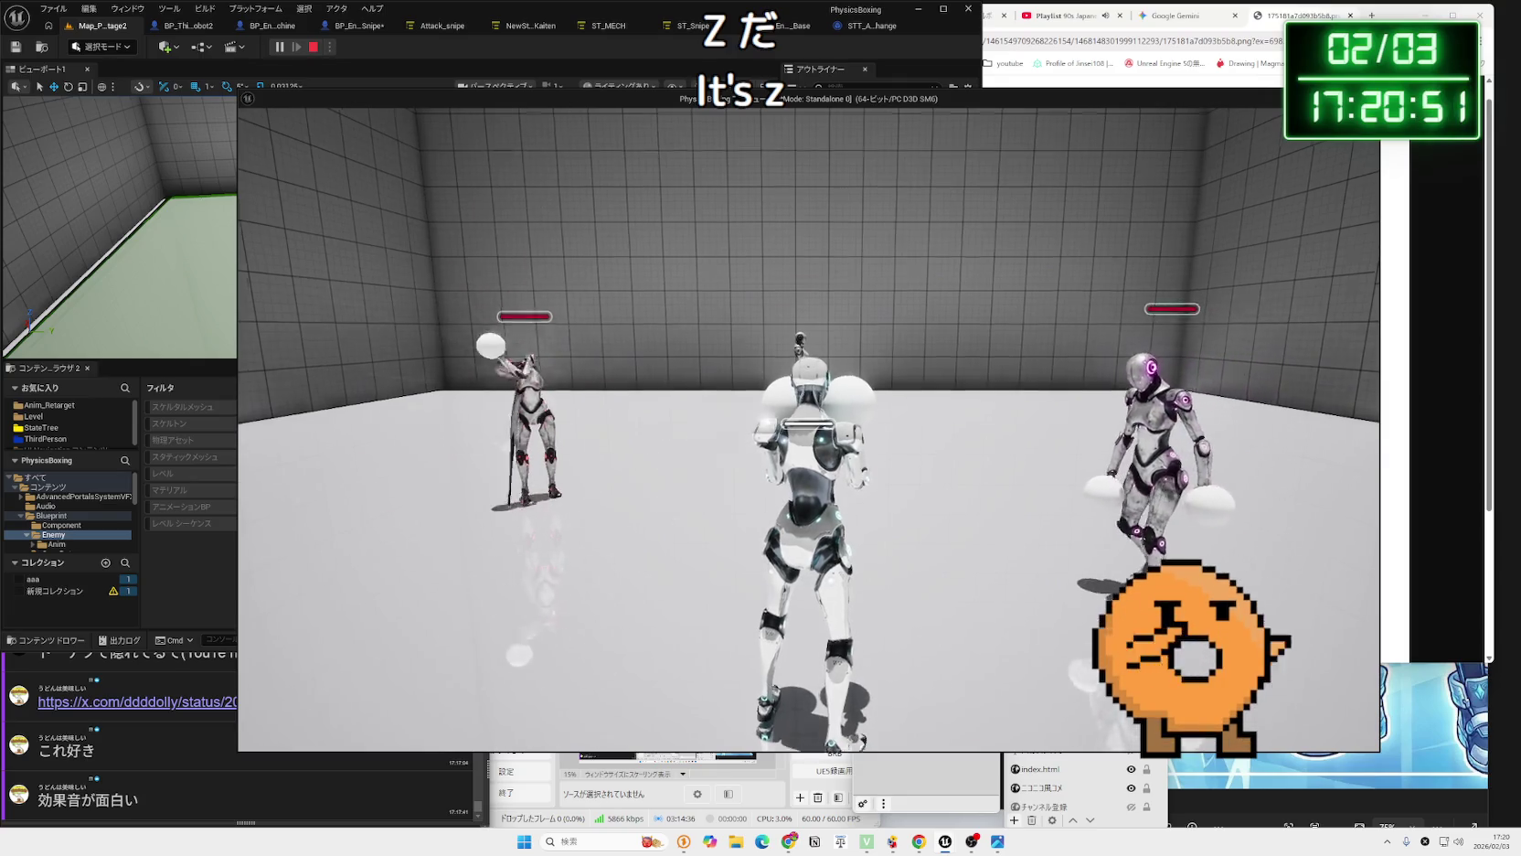
pyautogui.press('w')
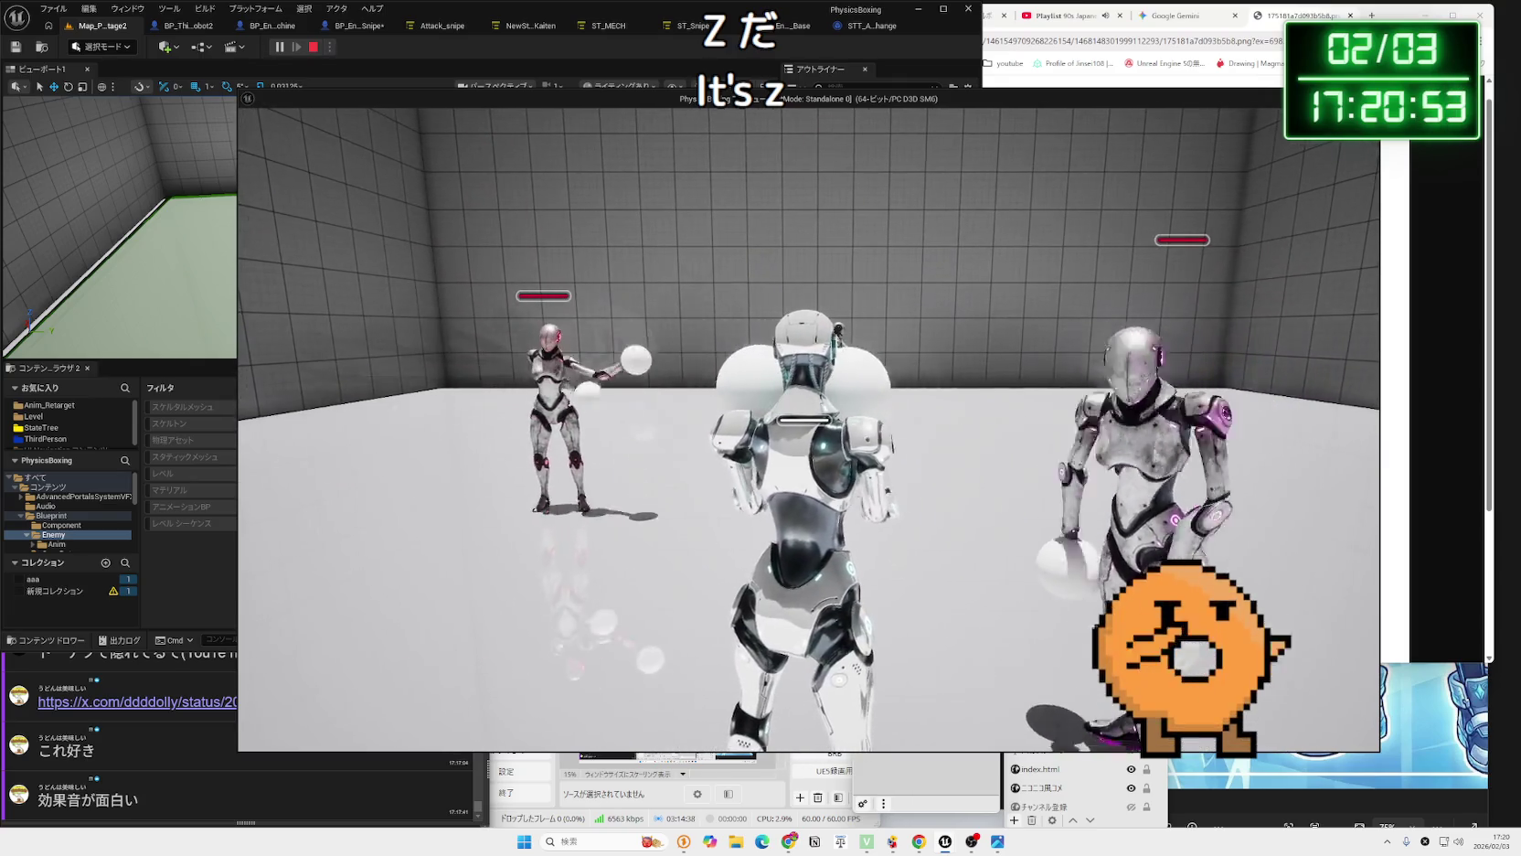
pyautogui.press('Escape')
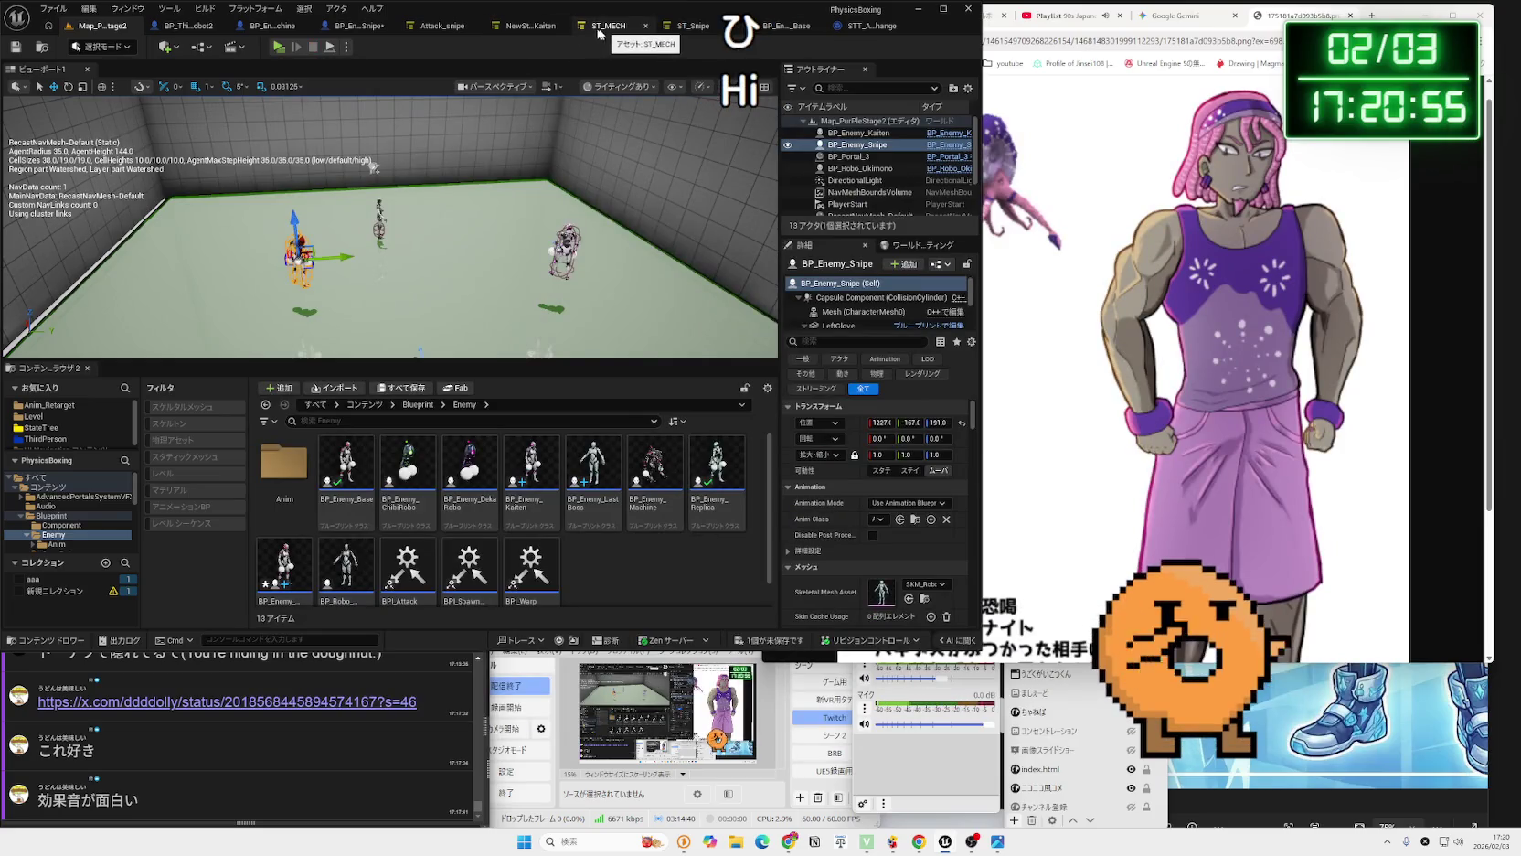
pyautogui.click(353, 28)
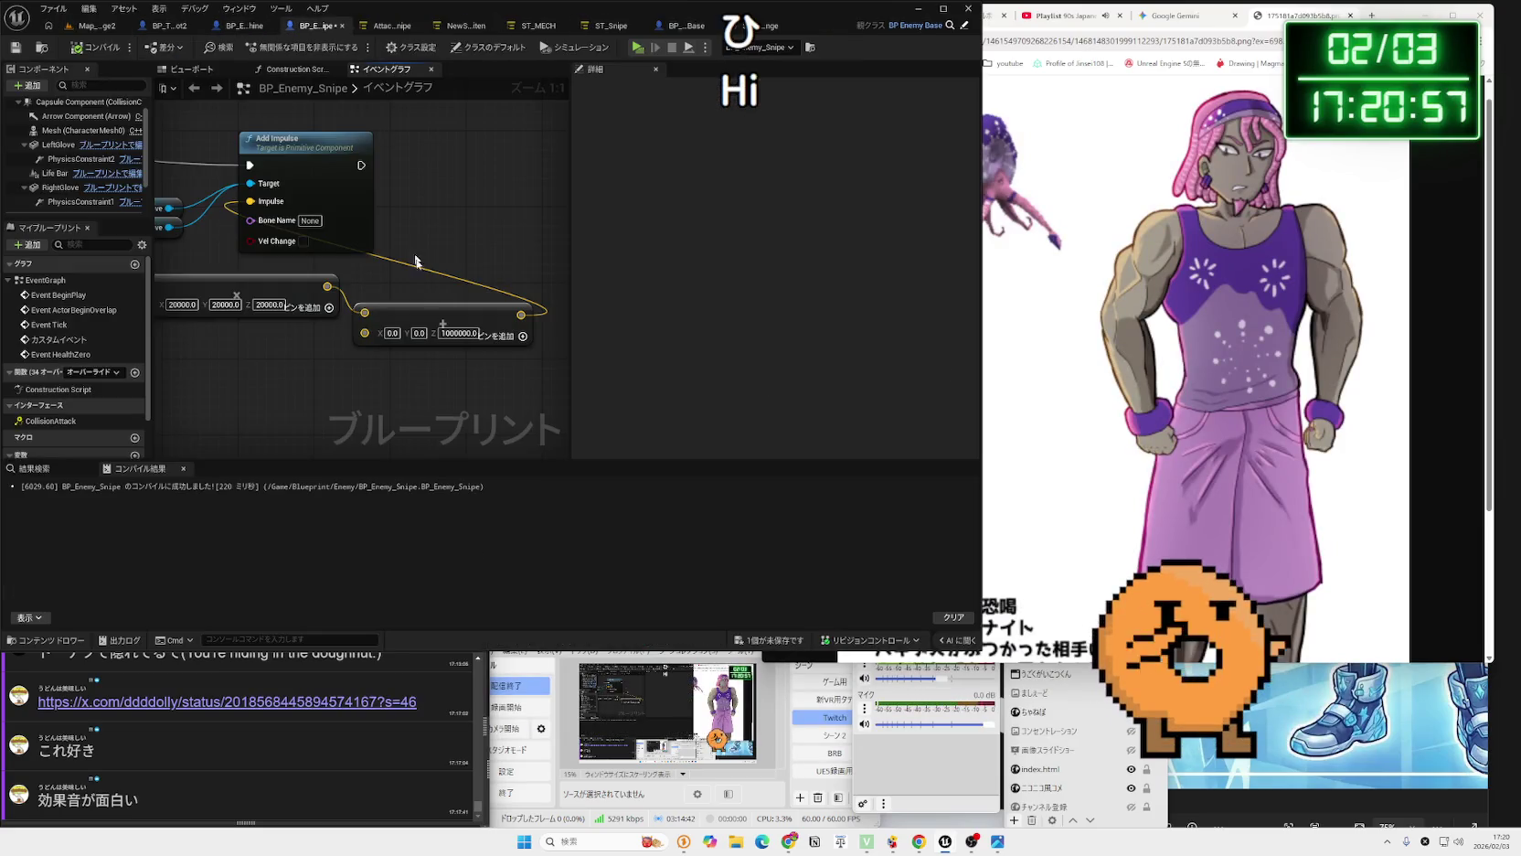
pyautogui.click(518, 373)
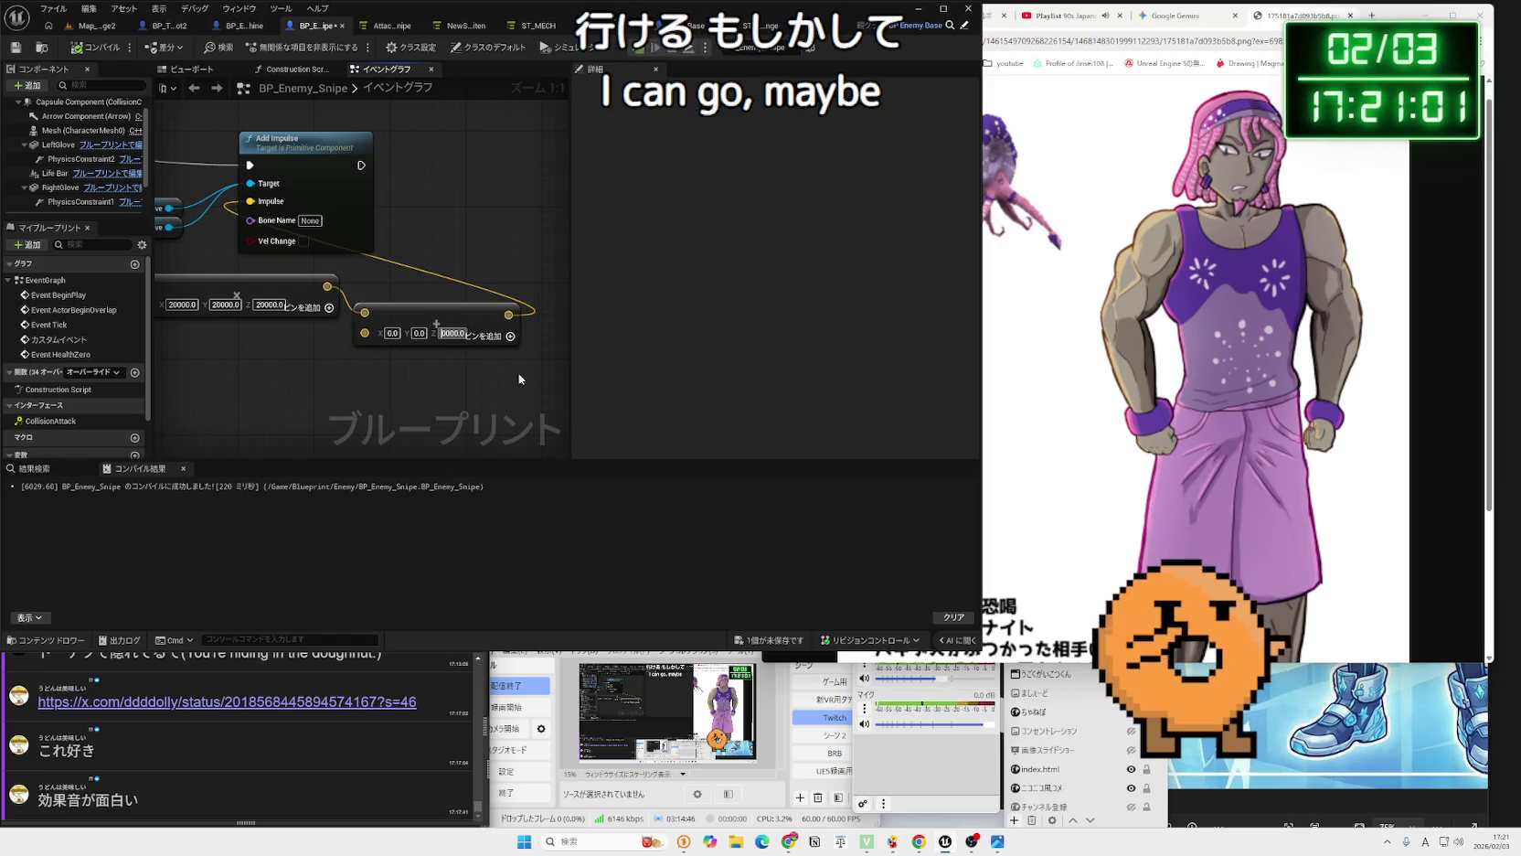
# Set the Z offset to 50000 and play-test the level.
pyautogui.write('50000')
pyautogui.press('Return')
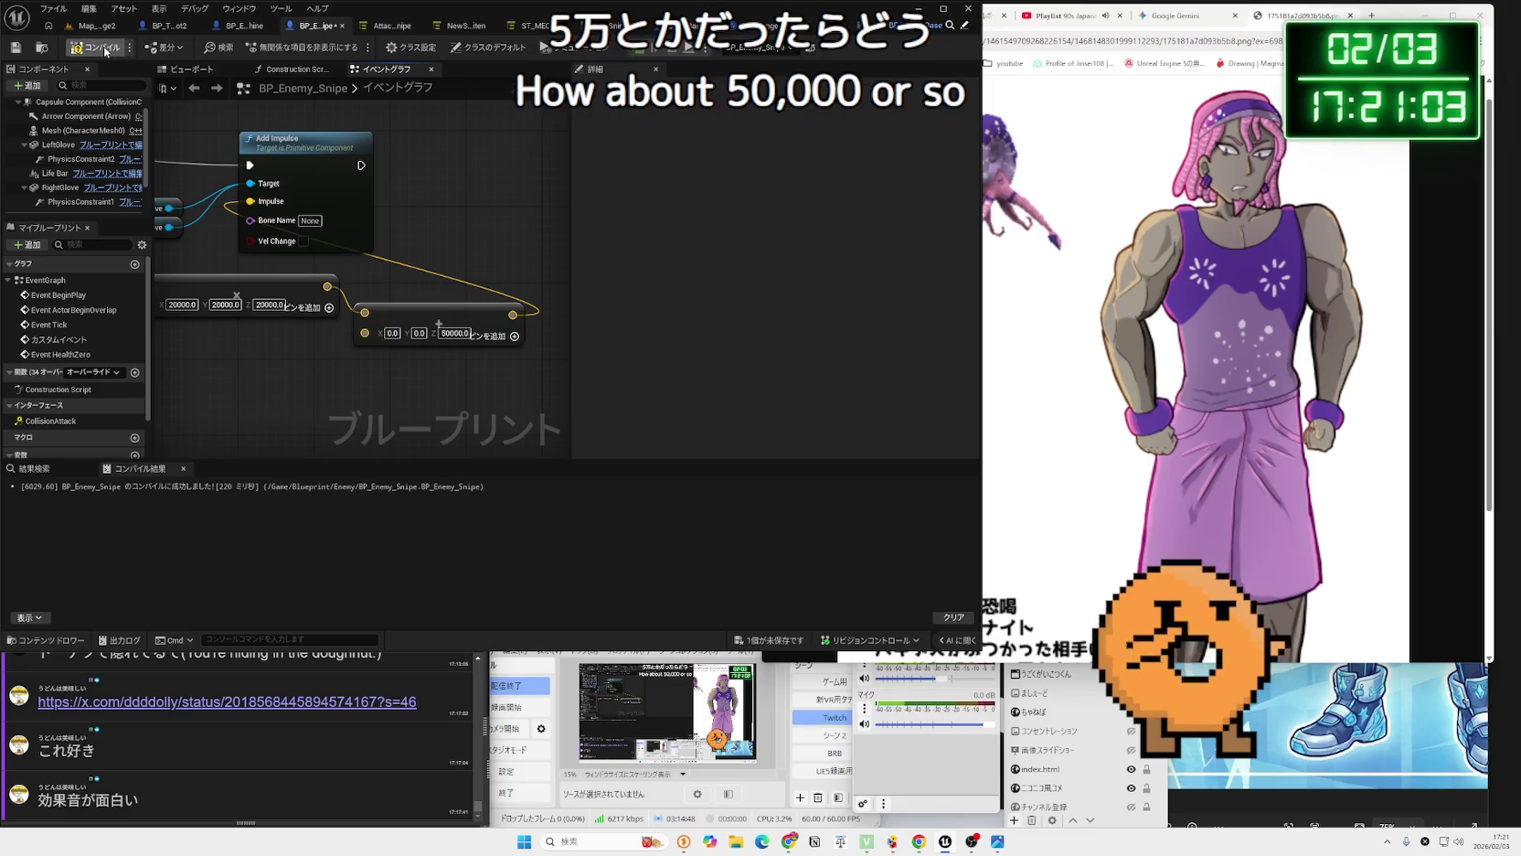
pyautogui.click(91, 29)
pyautogui.hotkey('alt', 'p')
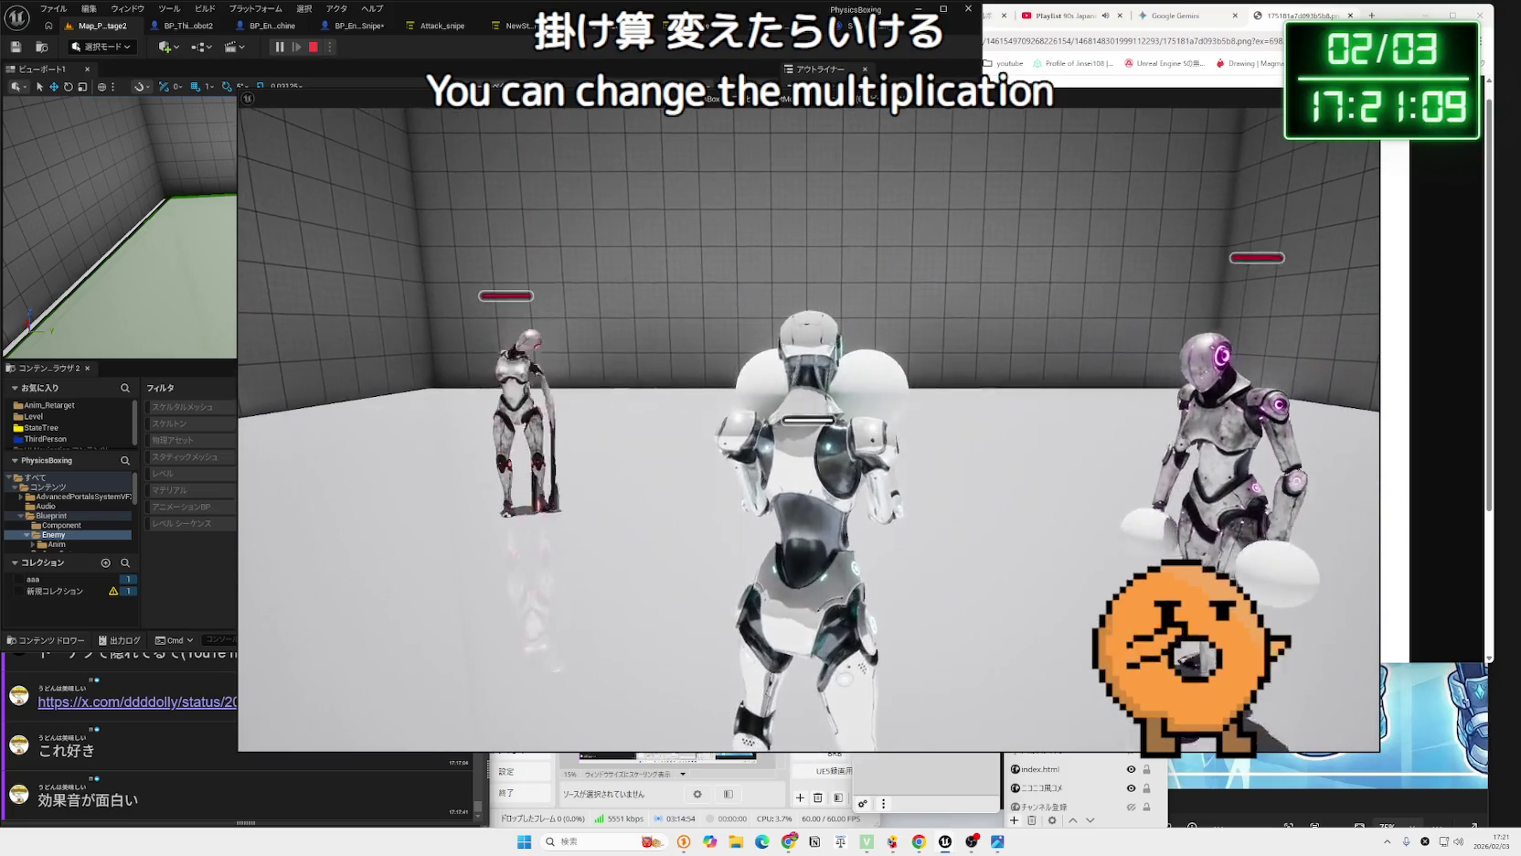
pyautogui.press('Escape')
# Set the Z offset to 20000 and start another play test.
pyautogui.click(512, 25)
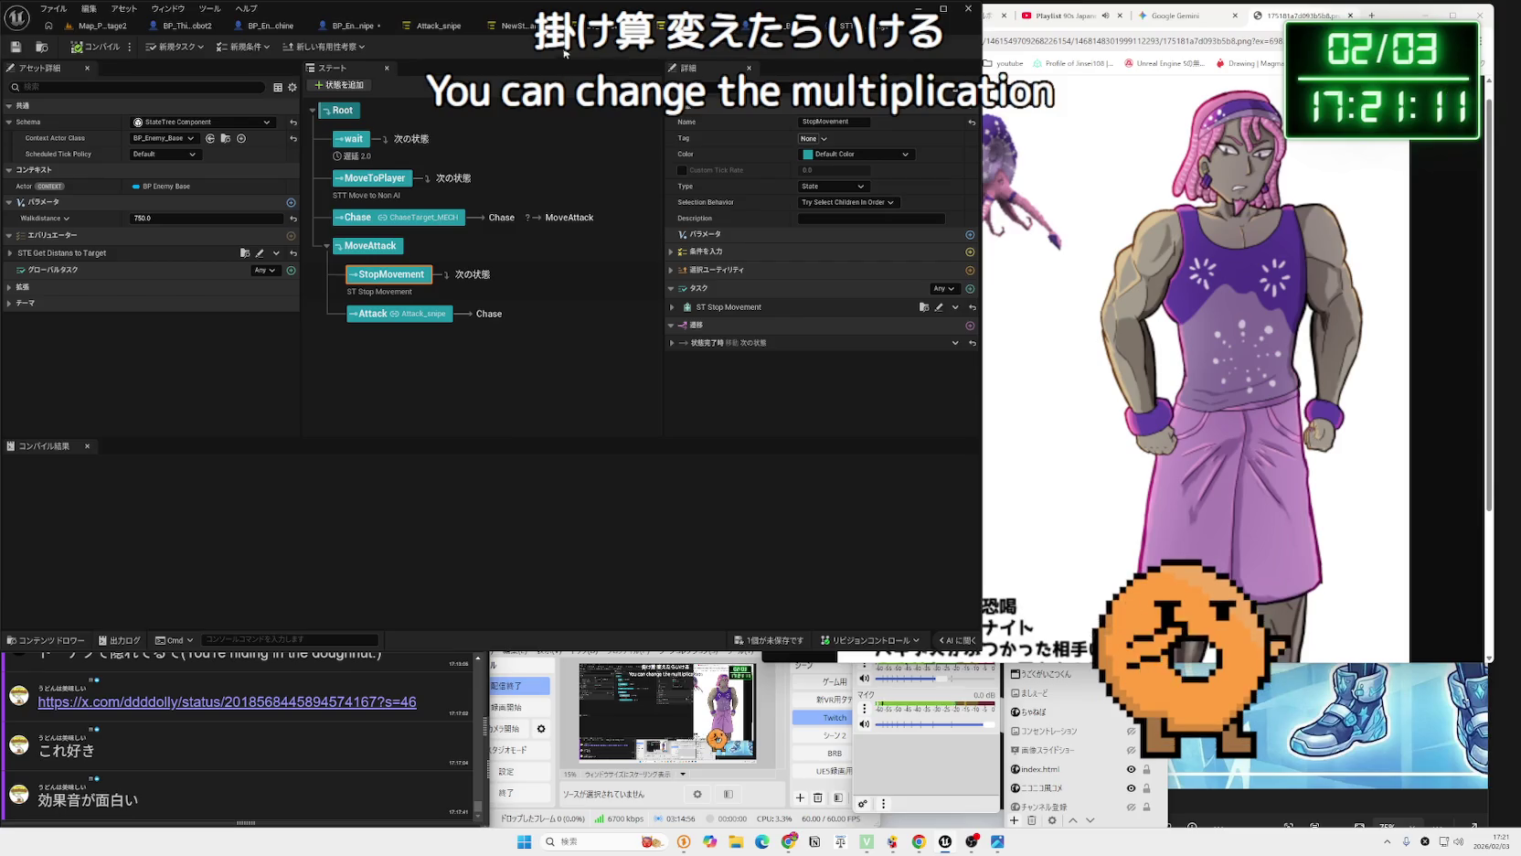
pyautogui.click(352, 27)
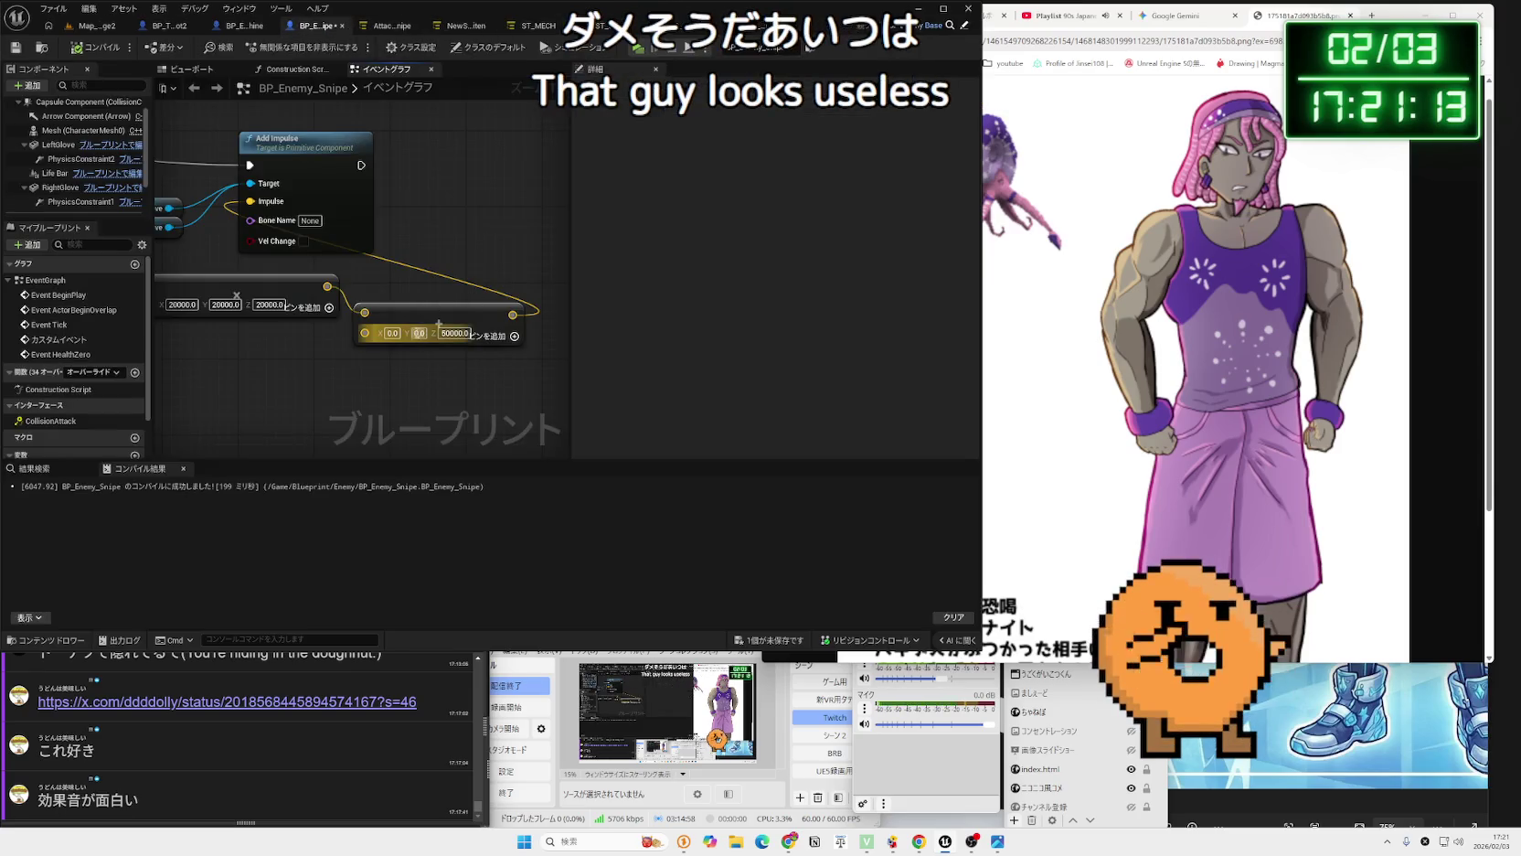
pyautogui.write('20000')
pyautogui.press('Return')
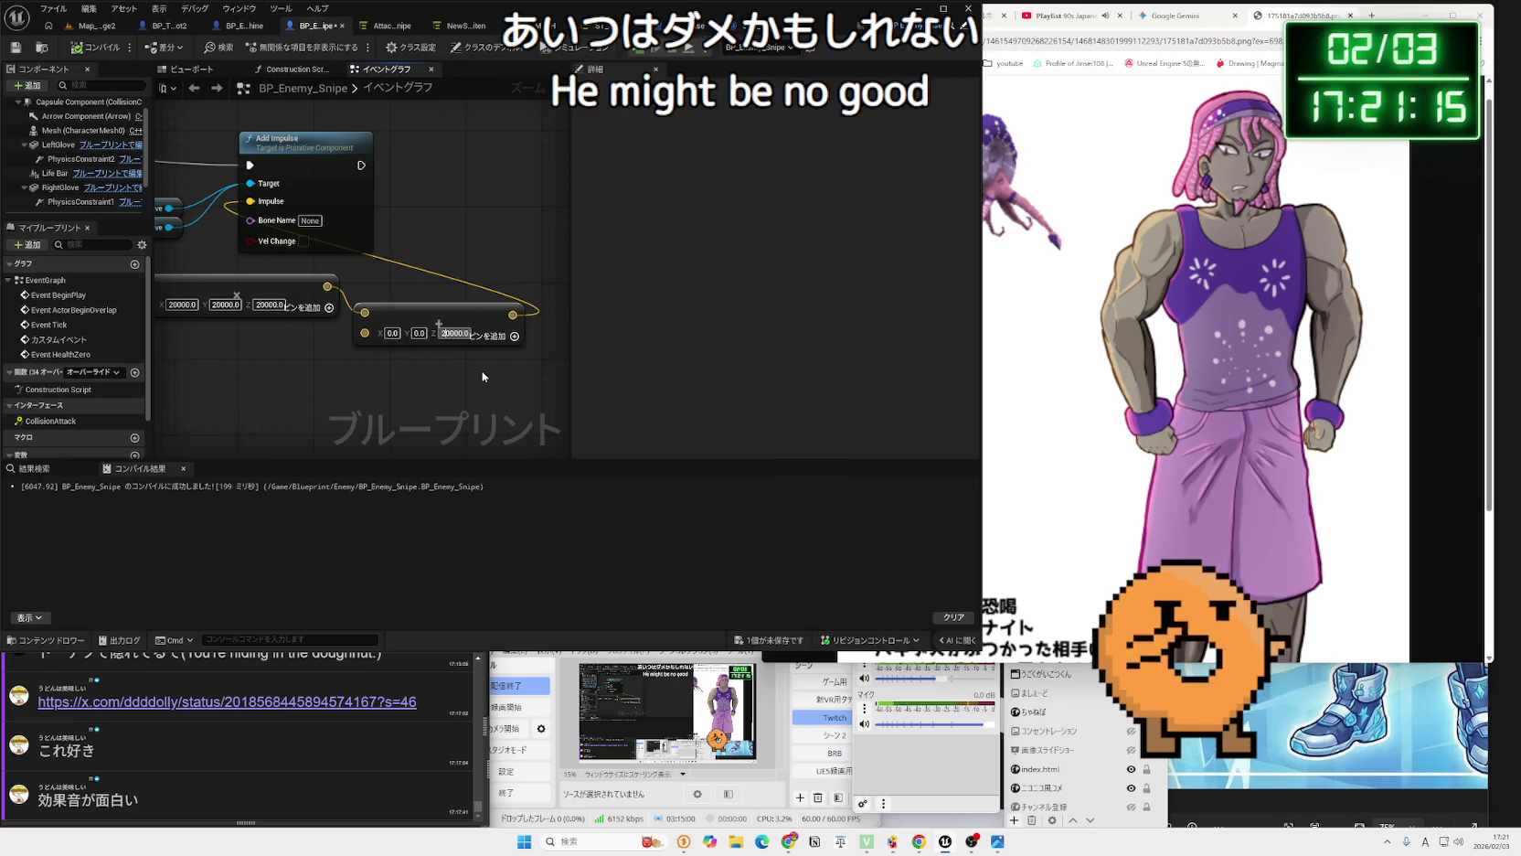
pyautogui.click(90, 30)
# Play-test with Z at 20000, then change the Add node's Z offset to 15000.
pyautogui.click(279, 47)
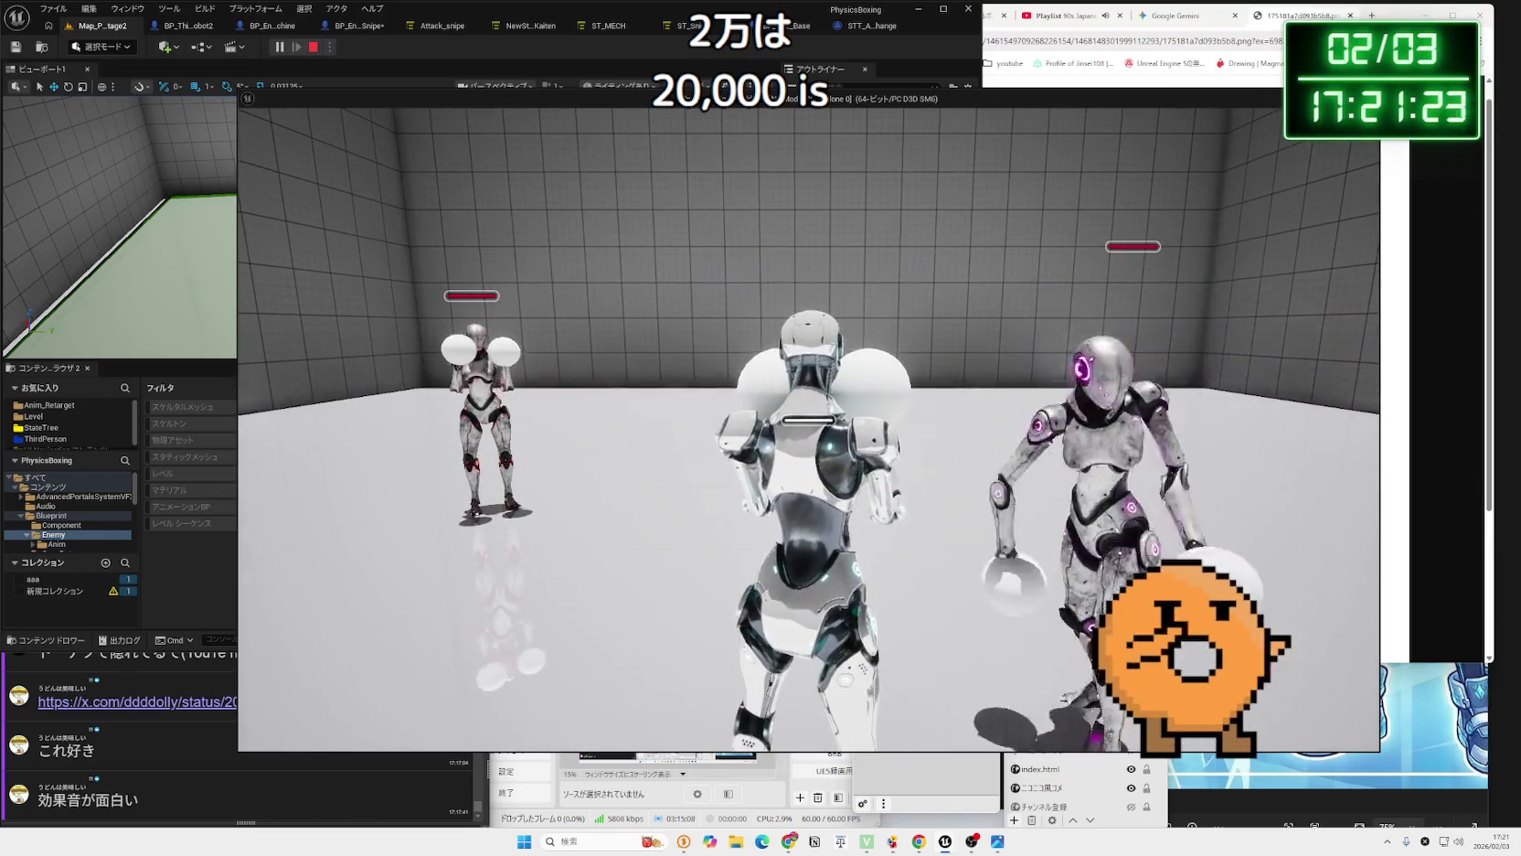
pyautogui.press('Escape')
pyautogui.click(617, 30)
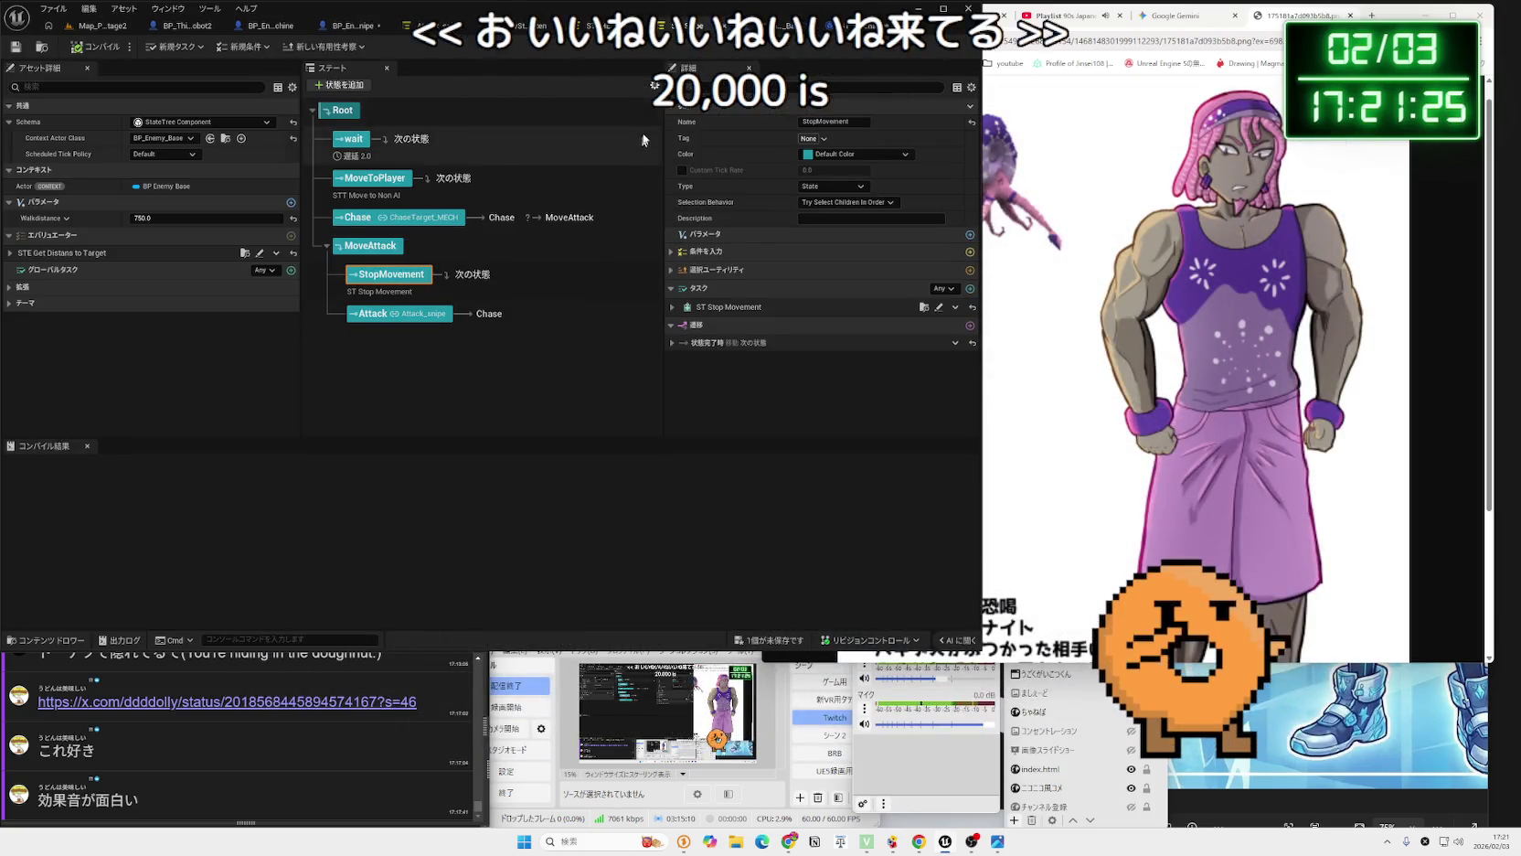
pyautogui.click(338, 25)
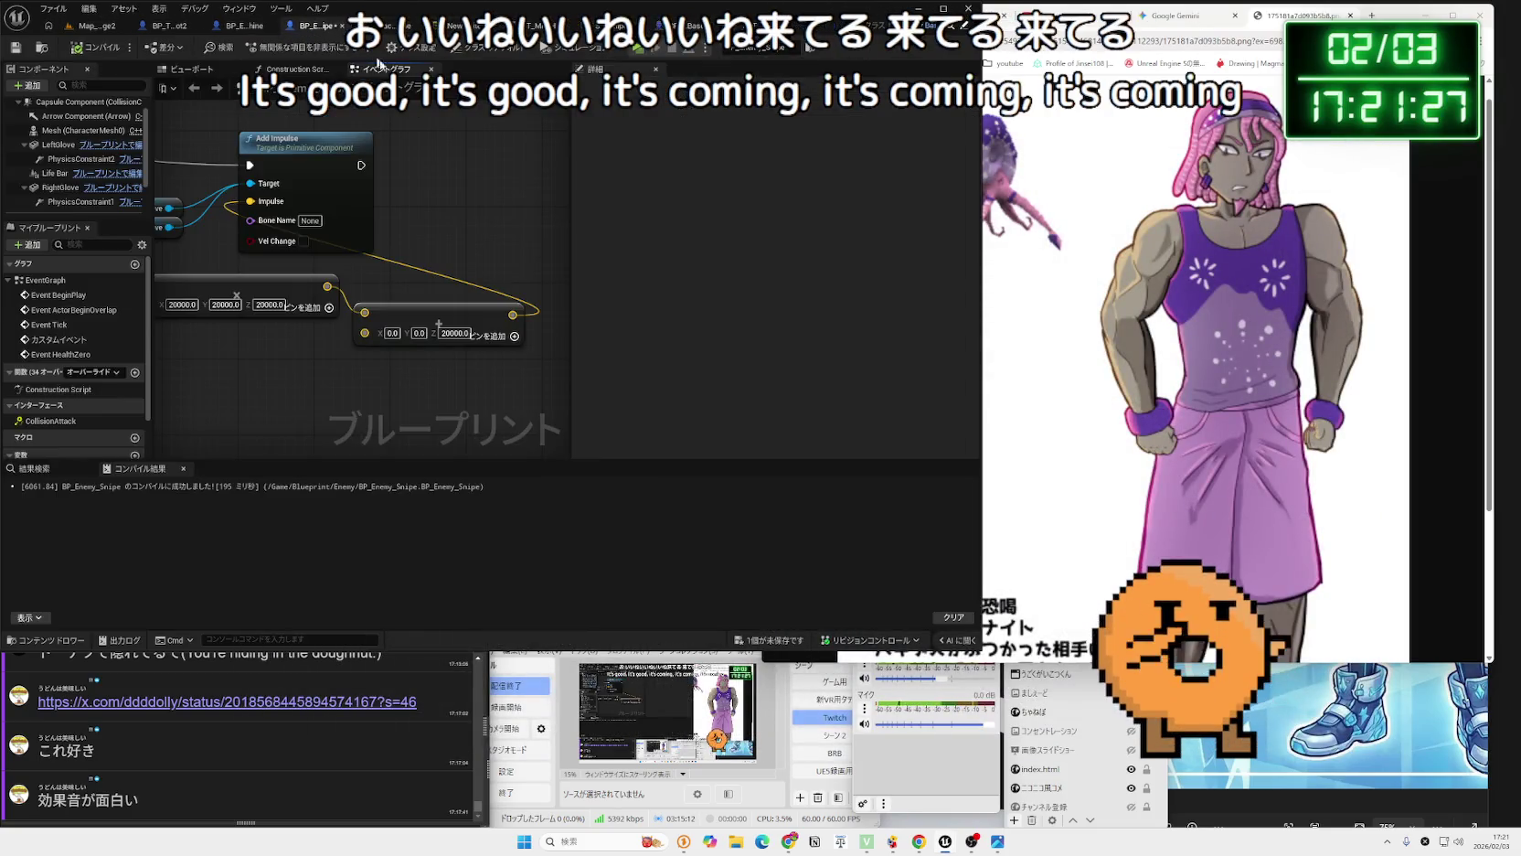
pyautogui.write('10000')
pyautogui.press('Return')
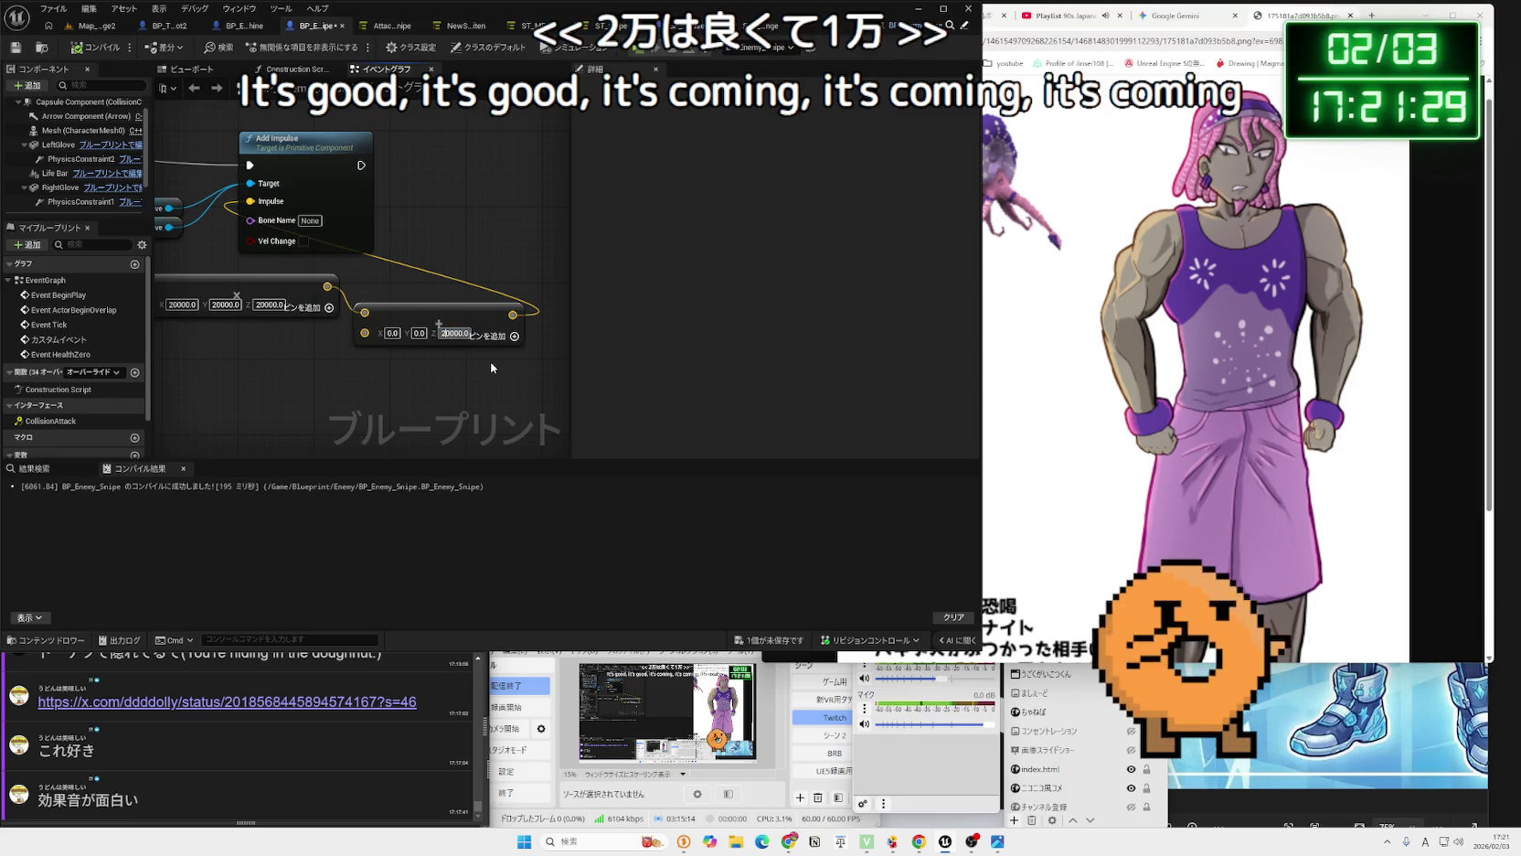
pyautogui.write('15000')
pyautogui.press('Return')
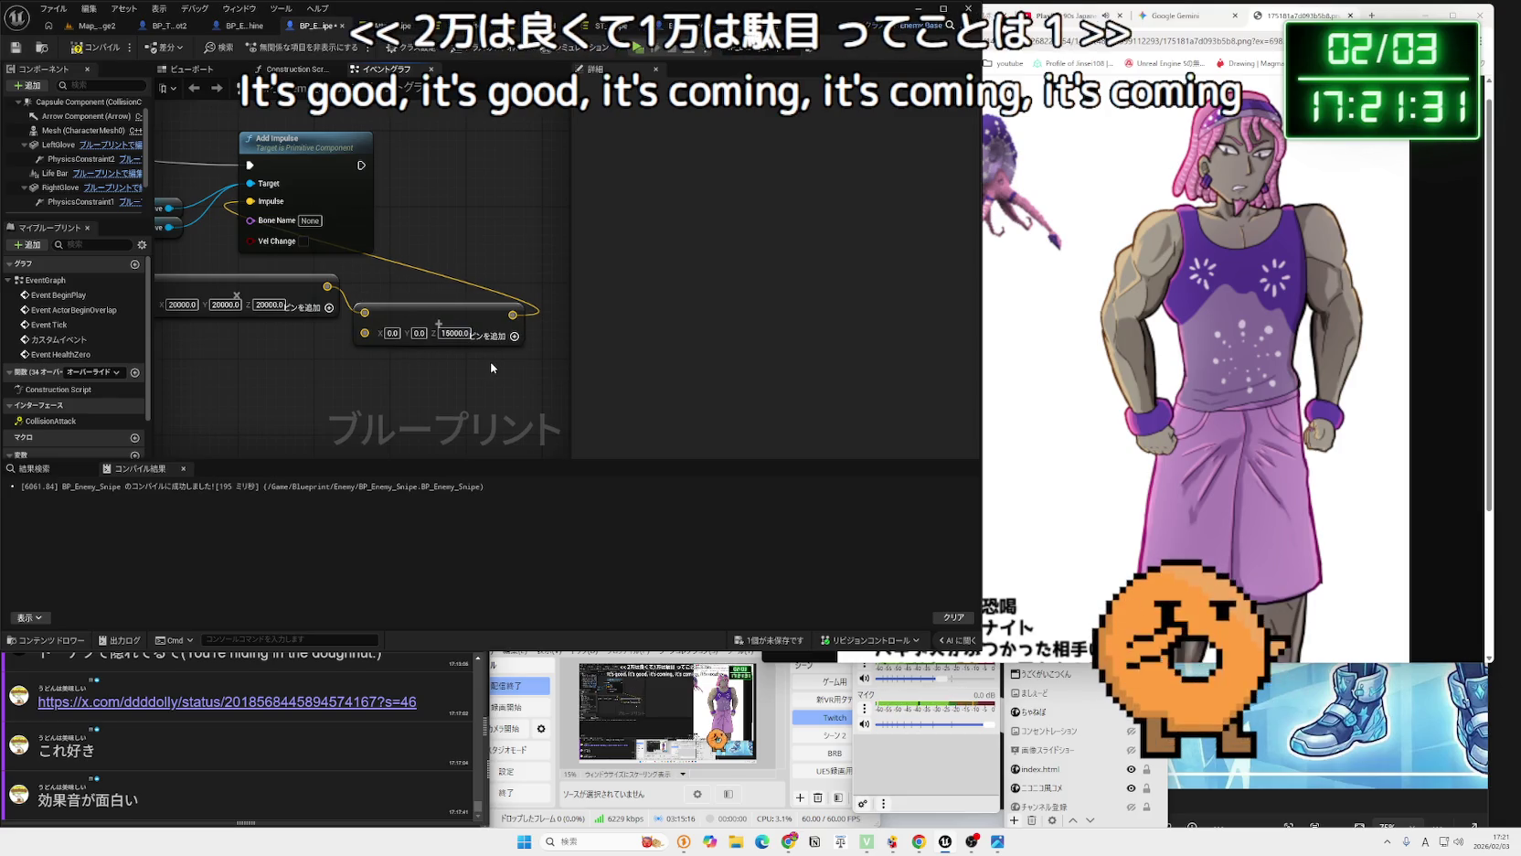
# Play-test the level with the Z offset at 15000.
pyautogui.click(99, 28)
pyautogui.click(279, 47)
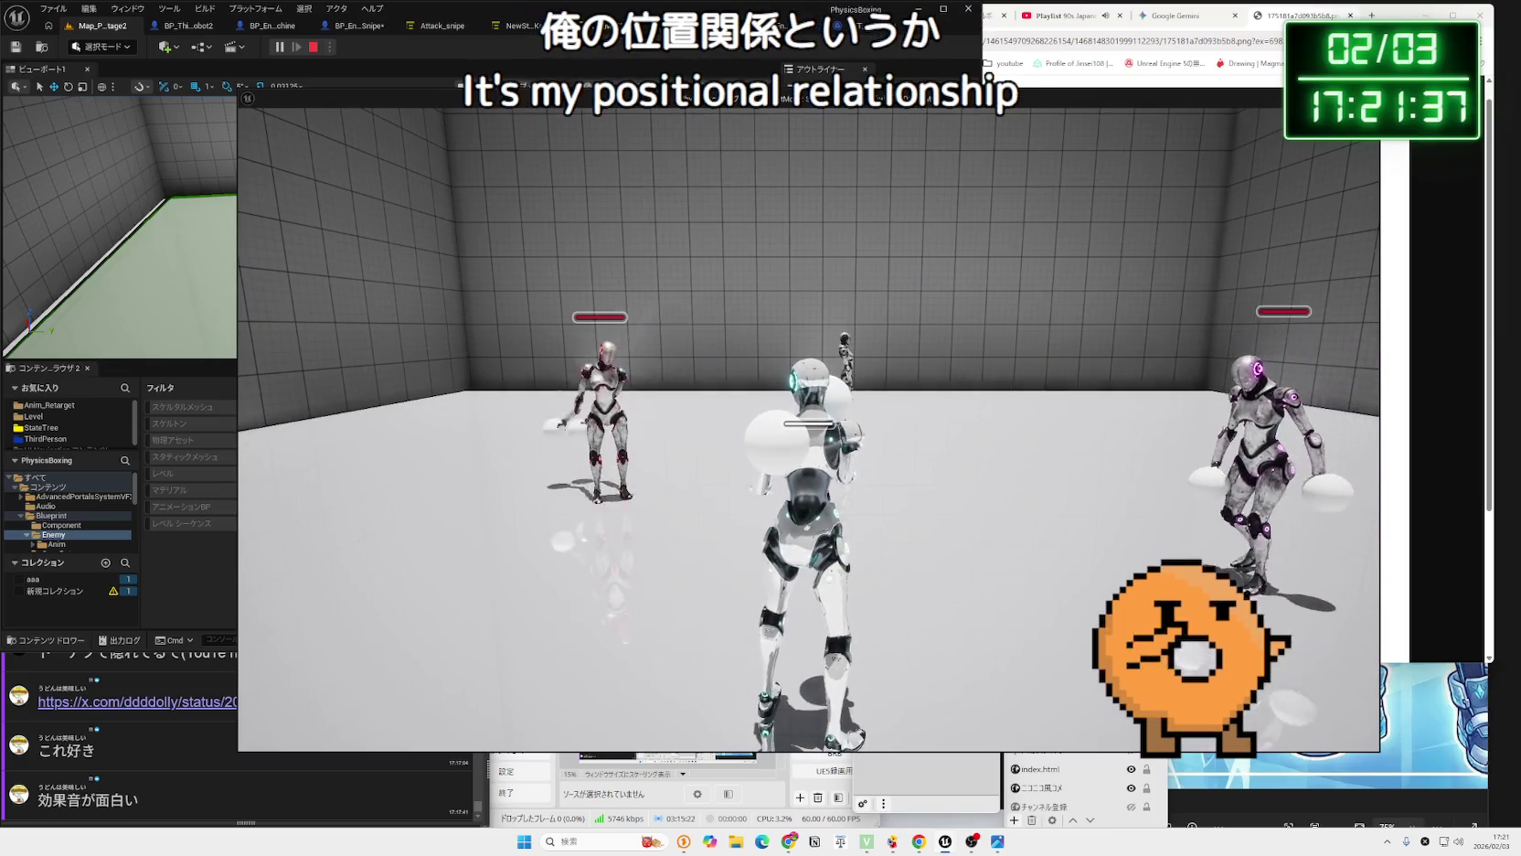
pyautogui.press('a')
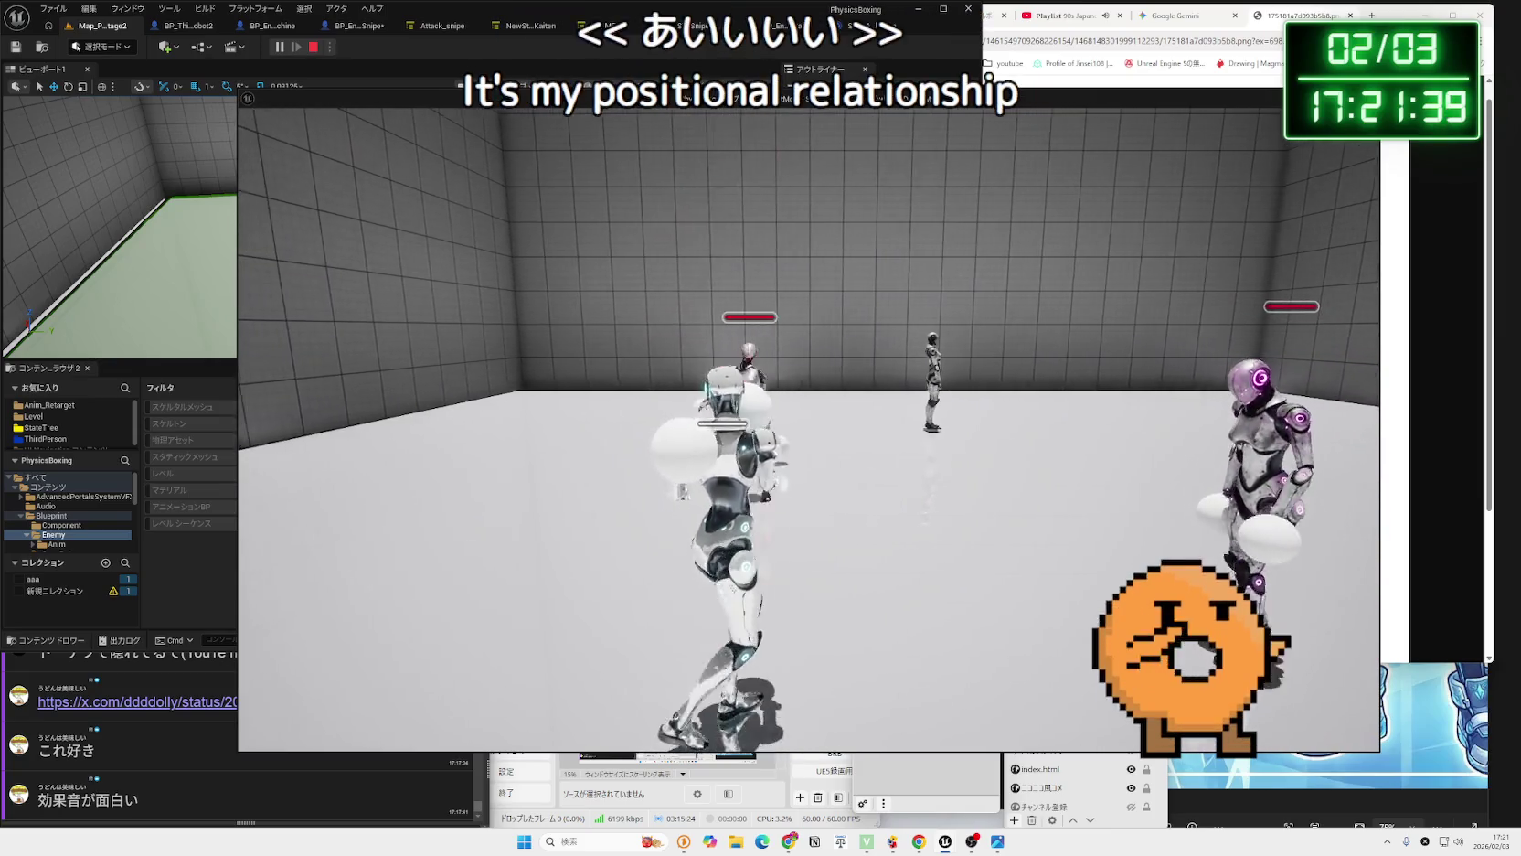
pyautogui.press('Escape')
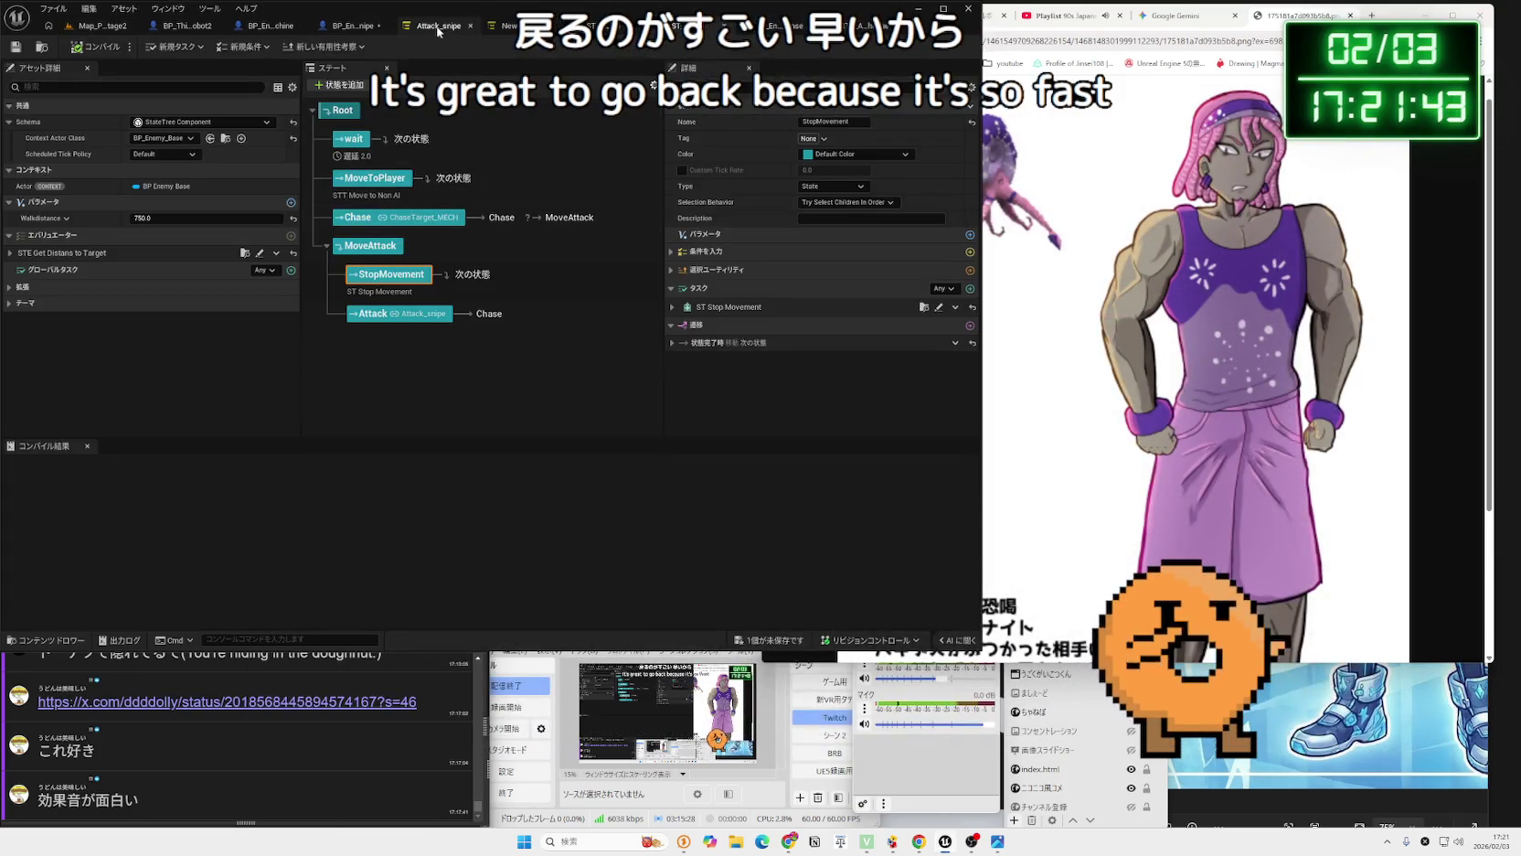
# Set the Z offset to 12000, then select the name from chat and edit the Google query.
pyautogui.click(365, 31)
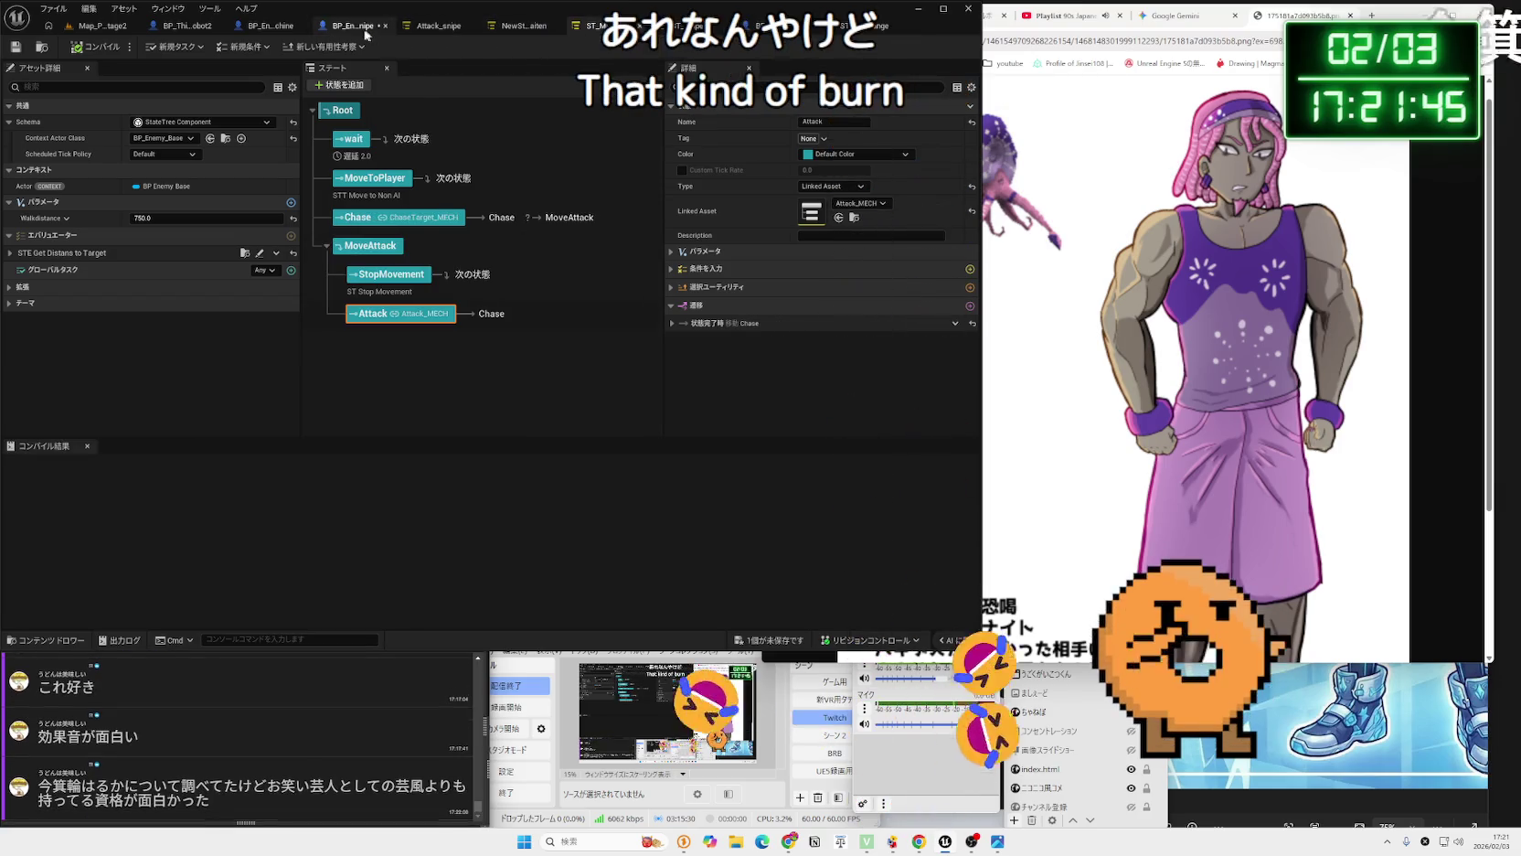
pyautogui.click(365, 31)
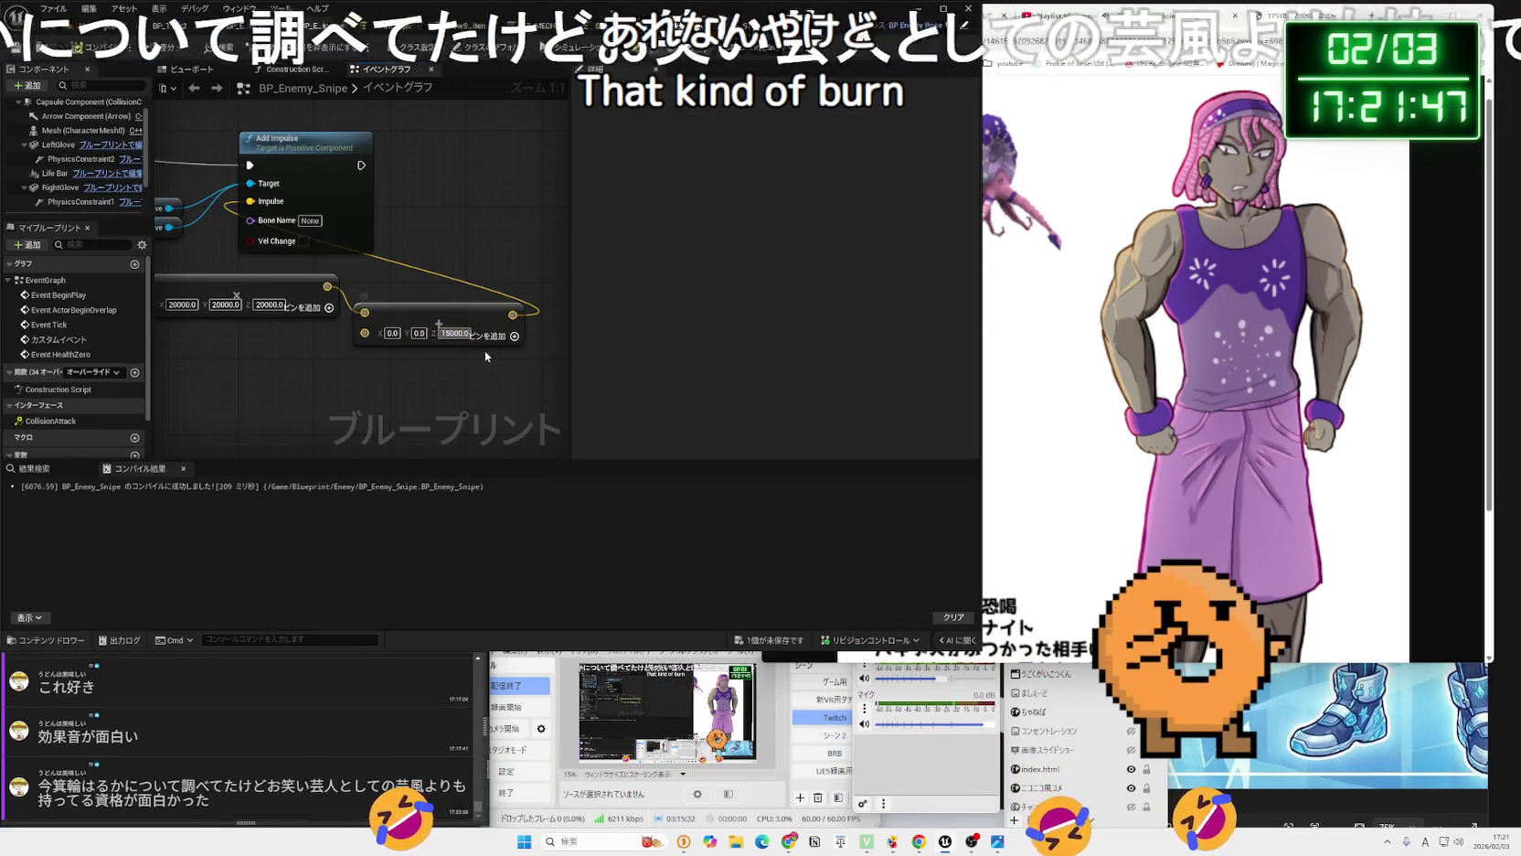
pyautogui.write('12000')
pyautogui.press('Return')
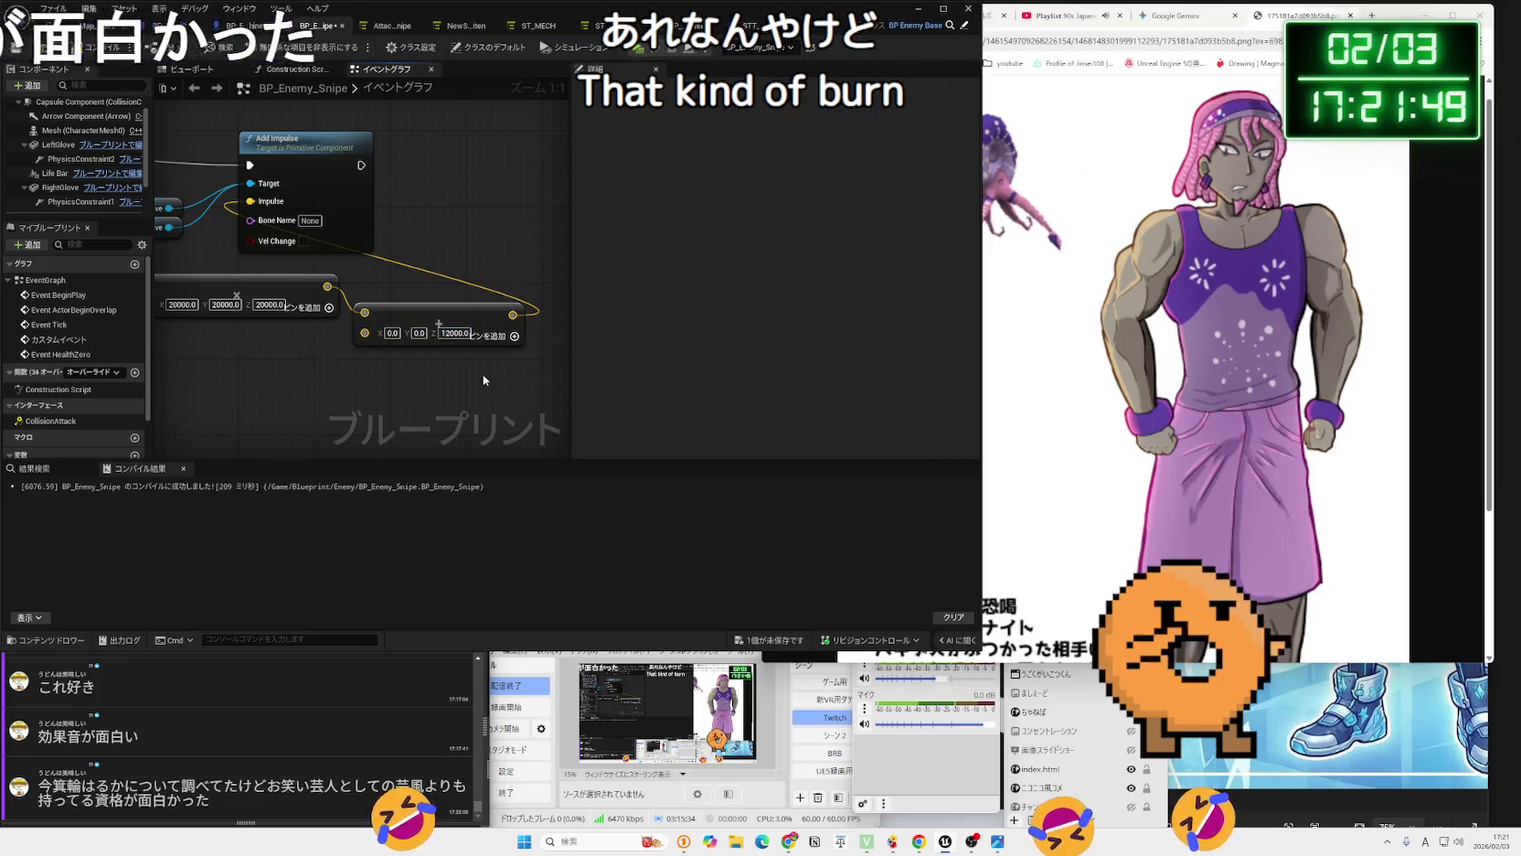
pyautogui.moveTo(132, 778)
pyautogui.mouseDown()
pyautogui.moveTo(52, 786)
pyautogui.moveTo(1084, 166)
pyautogui.mouseUp()
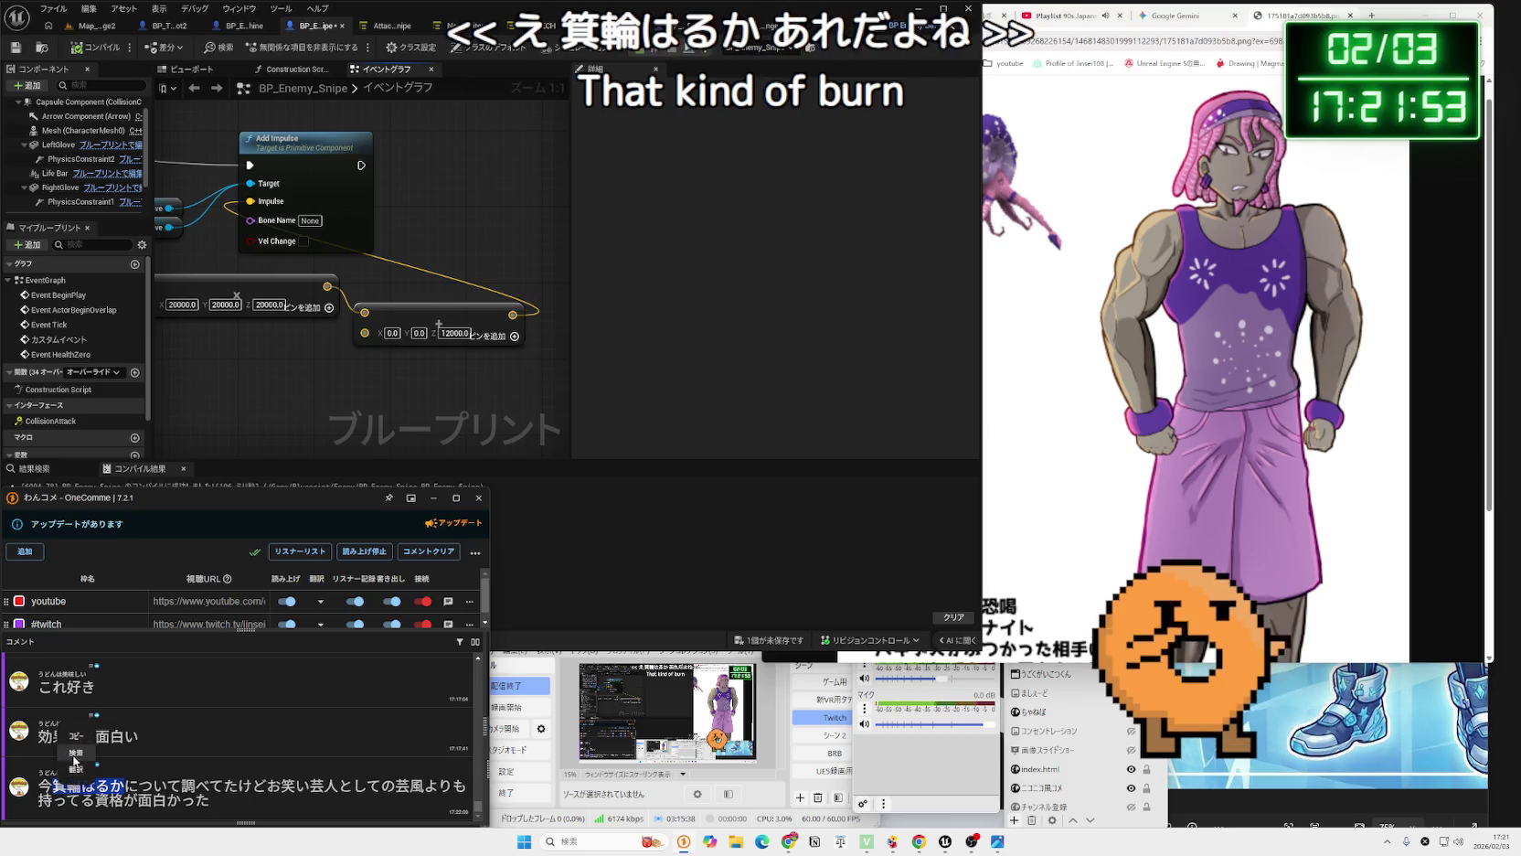
pyautogui.click(1045, 110)
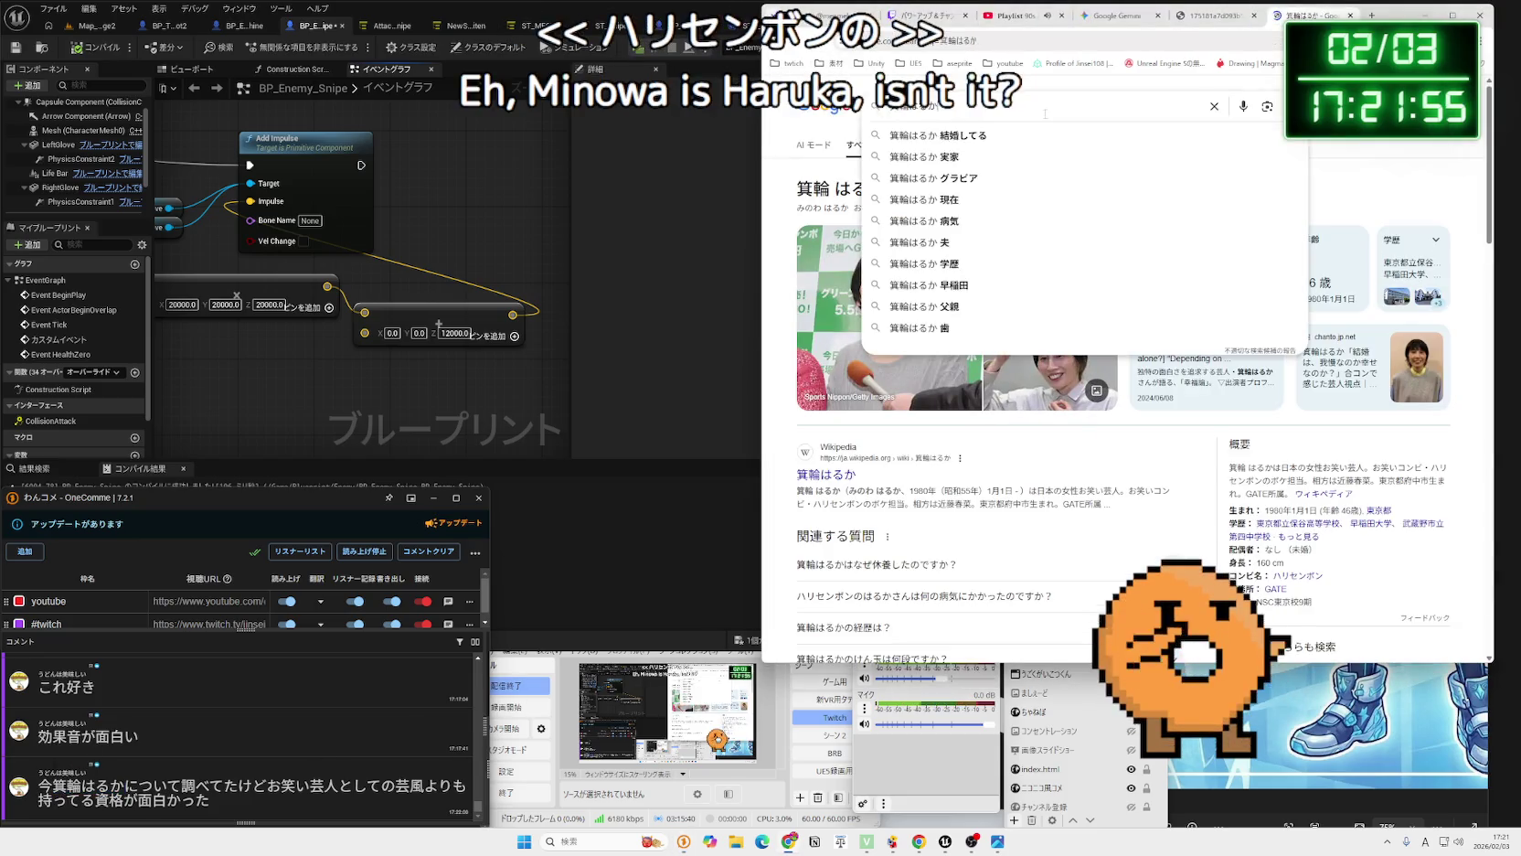
# Search Google in Japanese for the comedian's qualifications (資格).
pyautogui.write('sika')
pyautogui.press('BackSpace')
pyautogui.press('BackSpace')
pyautogui.press('BackSpace')
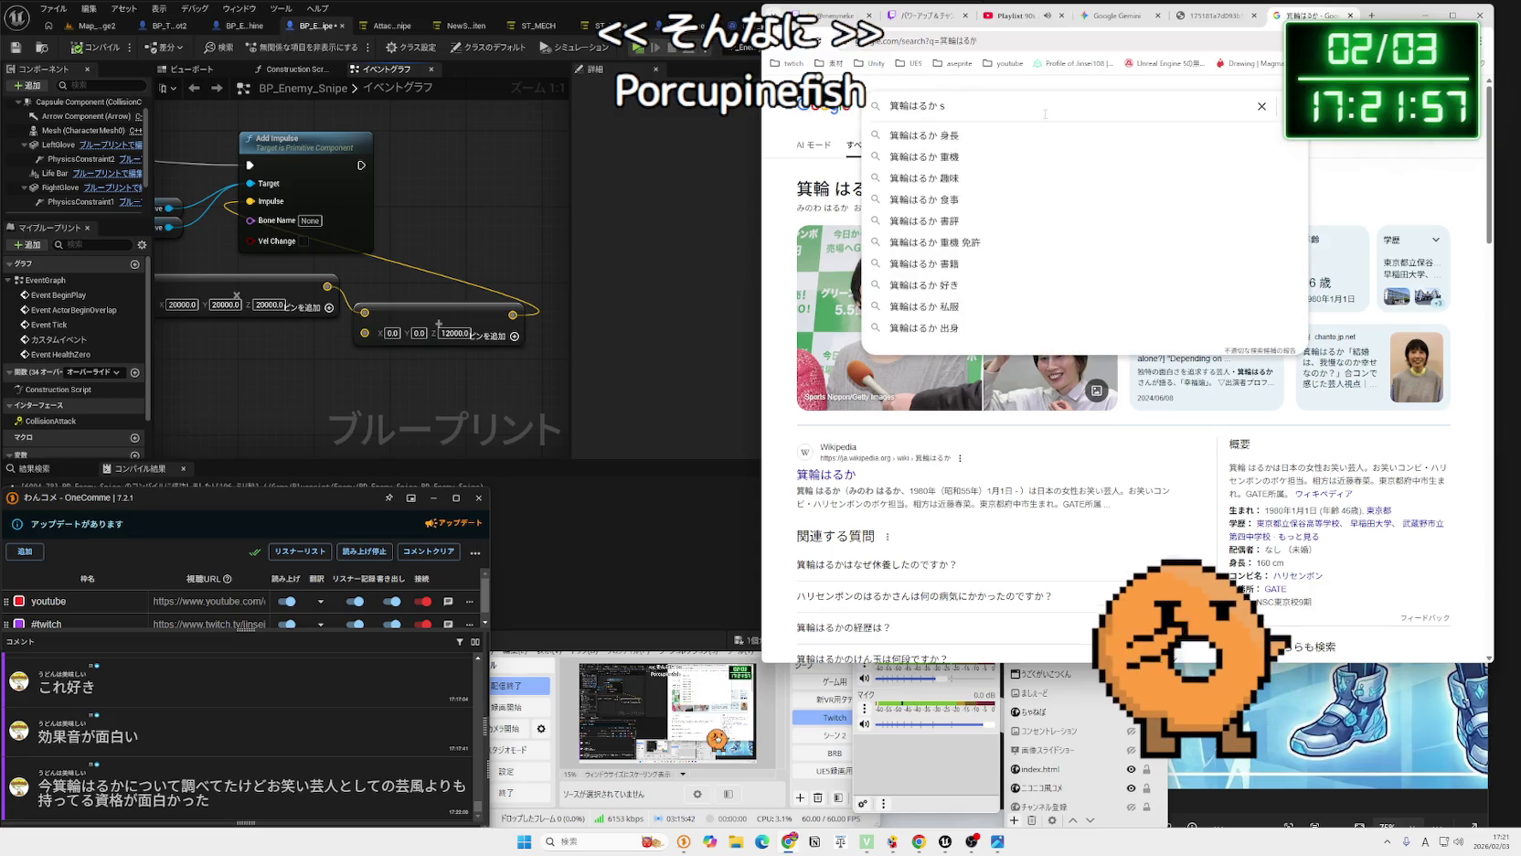
pyautogui.write('しかk')
pyautogui.press('Return')
pyautogui.press('Return')
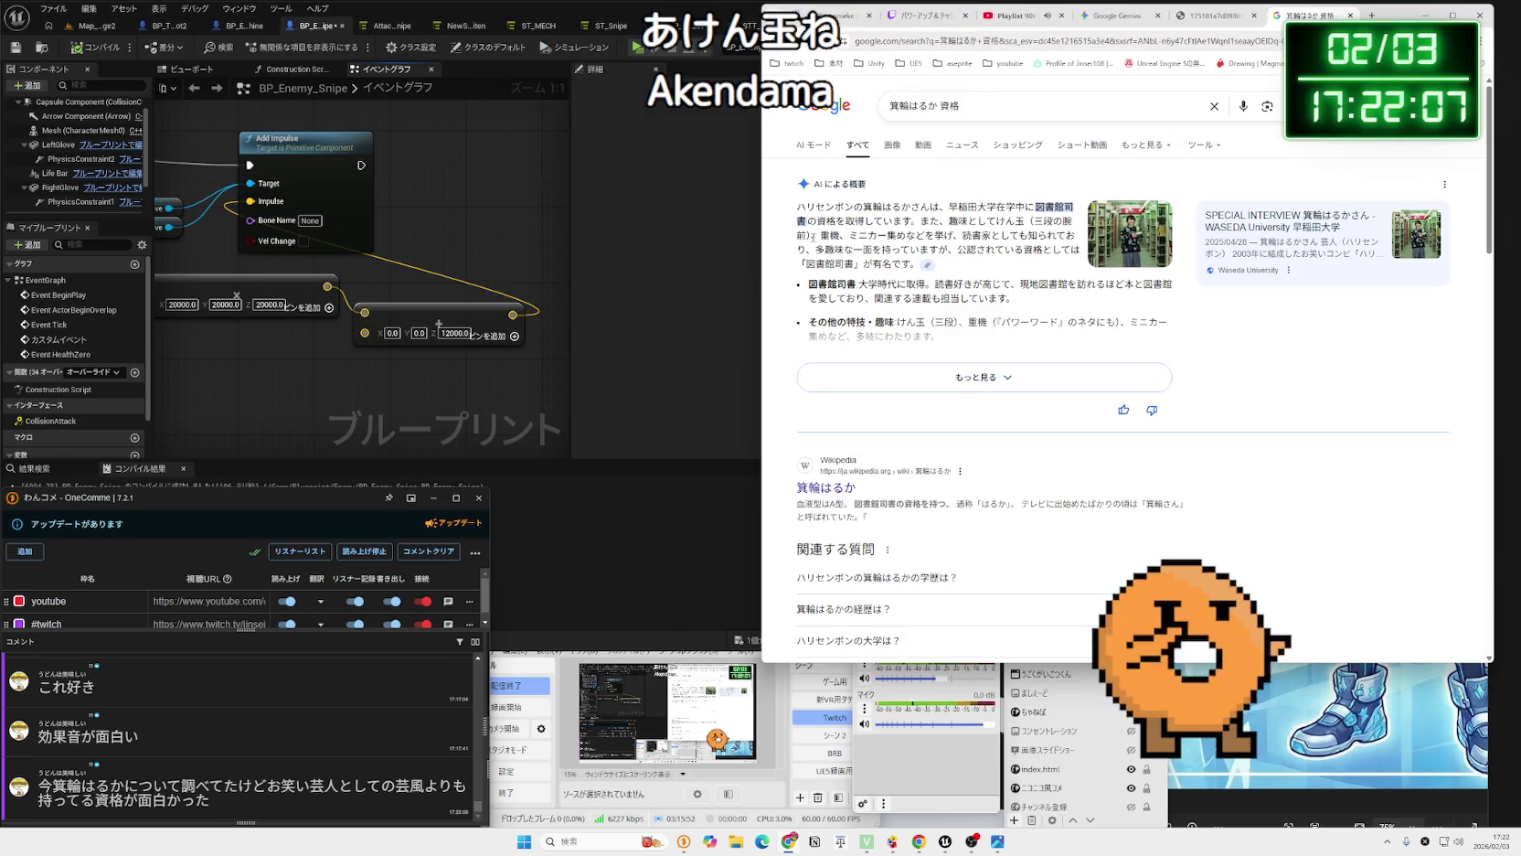
# Expand and read the full AI overview of the comedian's qualifications.
pyautogui.moveTo(813, 235)
pyautogui.mouseDown()
pyautogui.moveTo(974, 237)
pyautogui.moveTo(855, 206)
pyautogui.mouseUp()
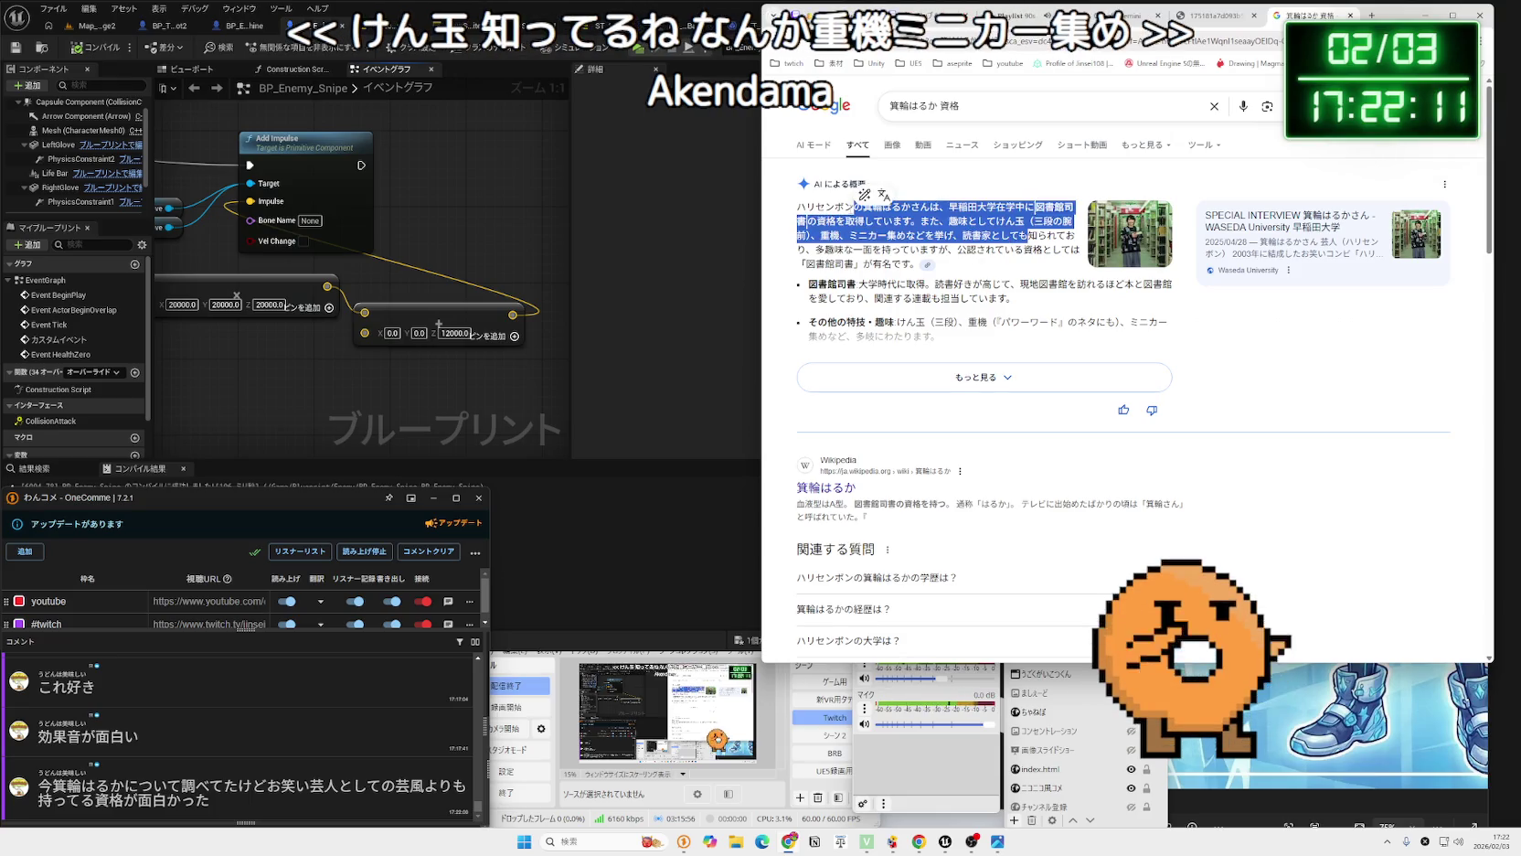
pyautogui.click(855, 211)
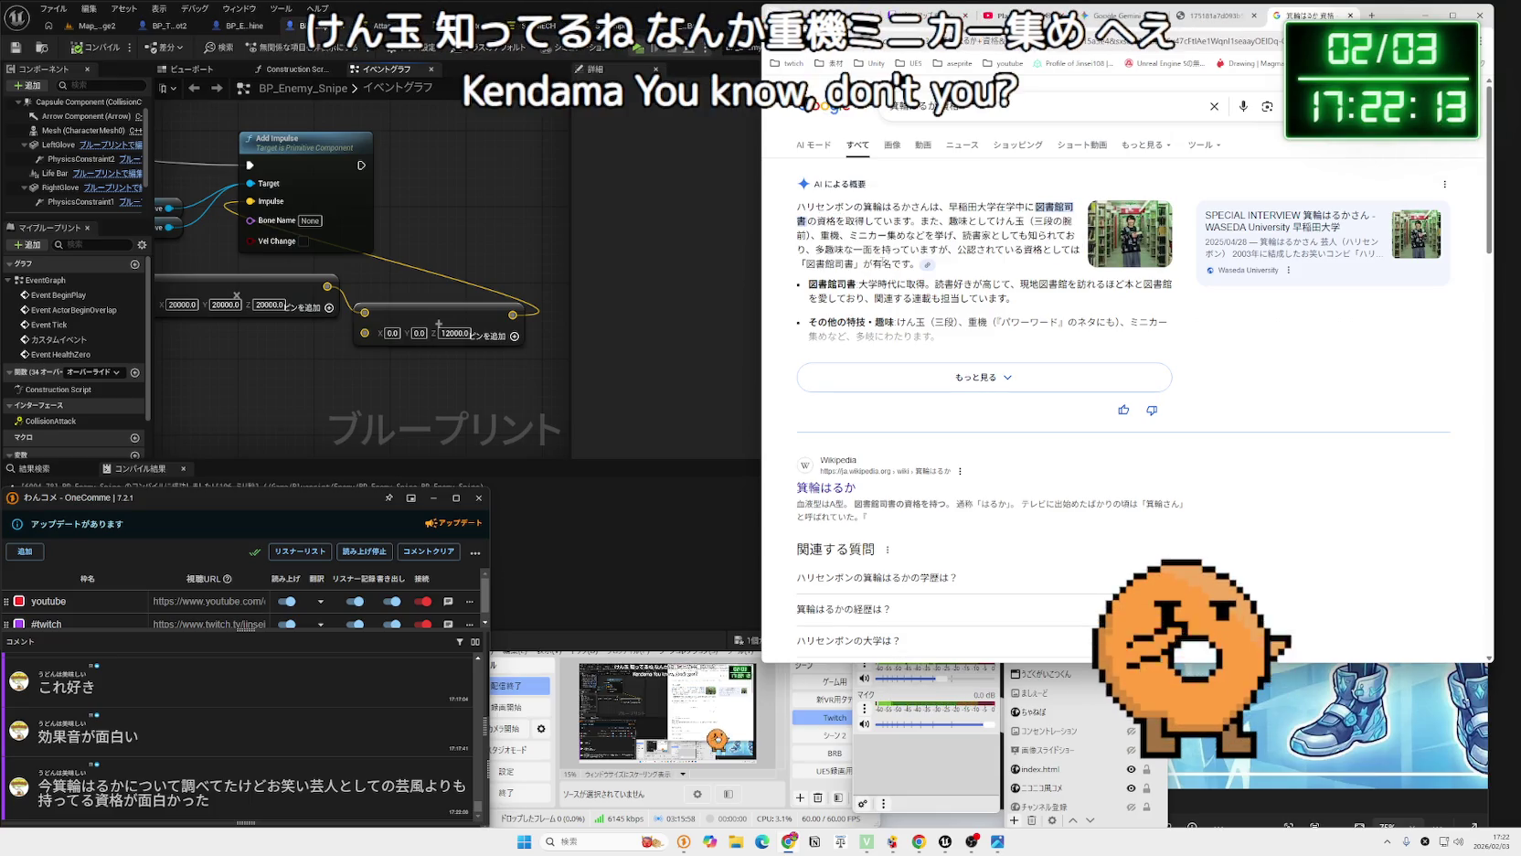
pyautogui.click(901, 377)
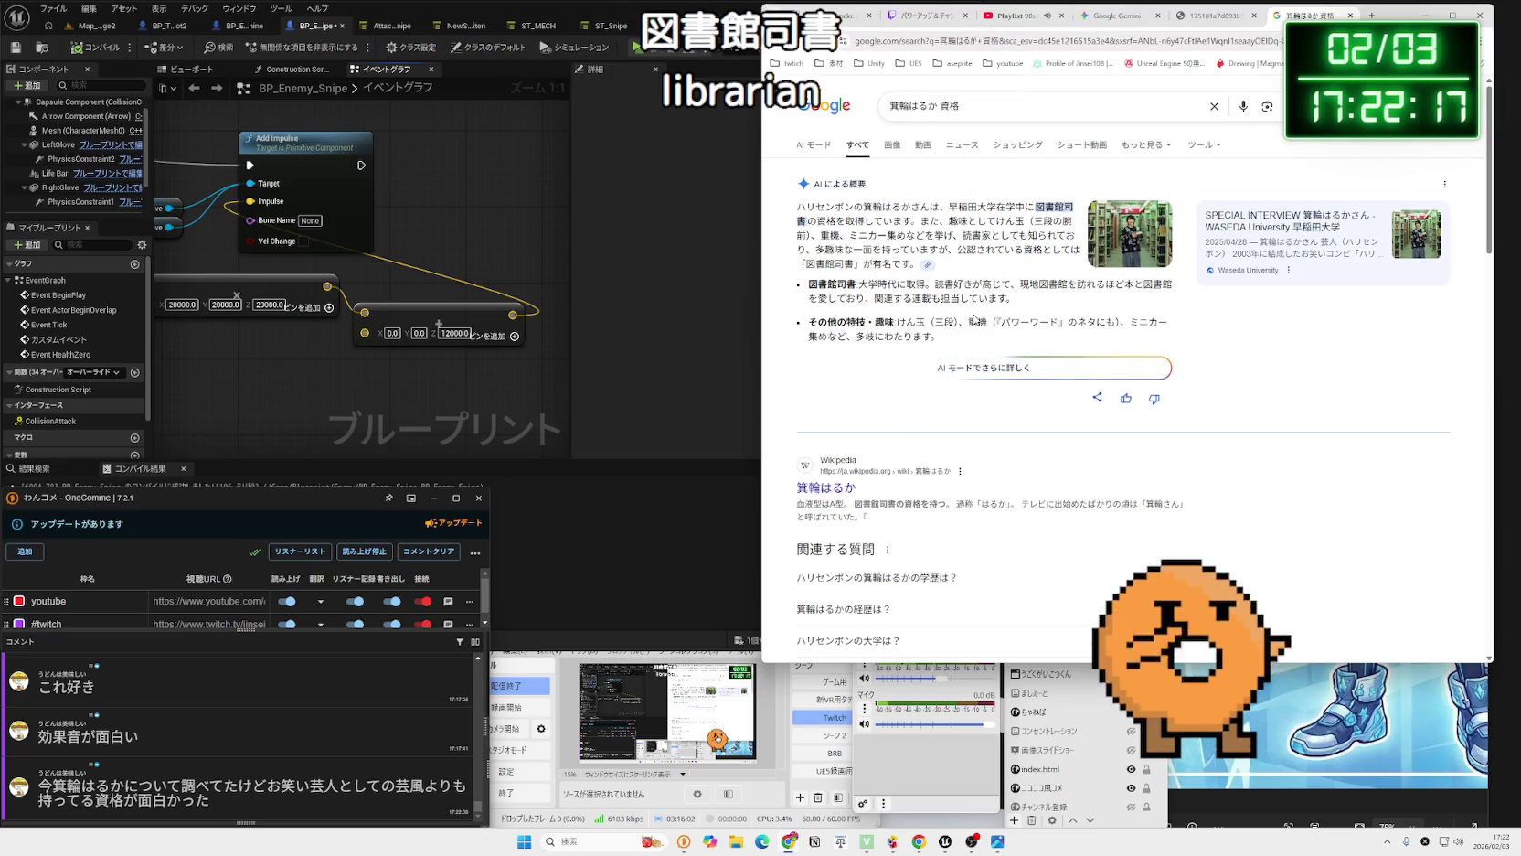
pyautogui.scroll(-1, 972, 317)
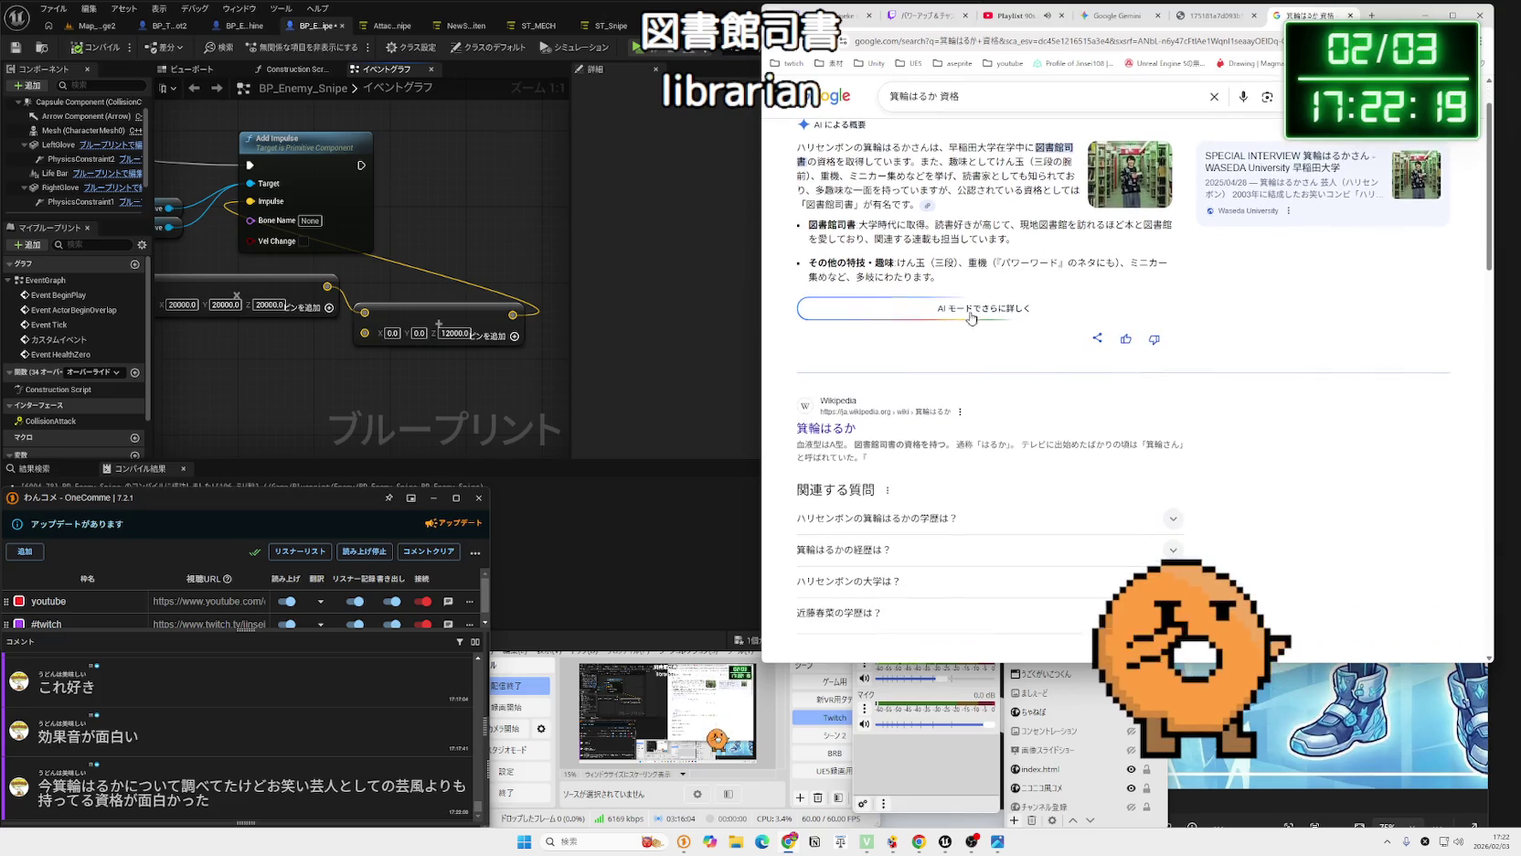
pyautogui.scroll(-3, 971, 317)
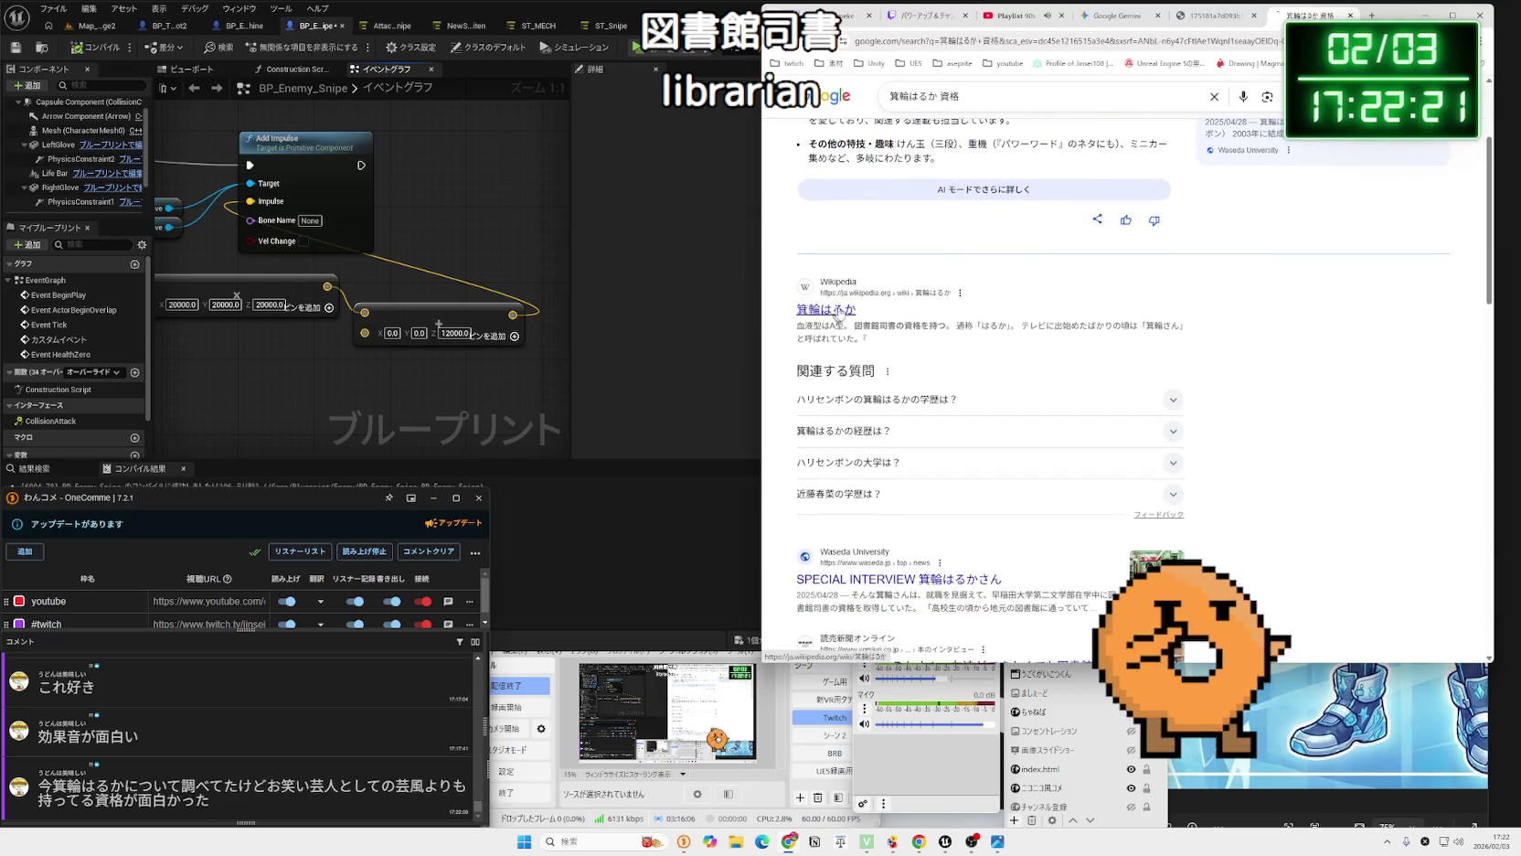
# Skim the comedian's Wikipedia article and return to the search results.
pyautogui.click(827, 316)
pyautogui.scroll(-10, 1033, 314)
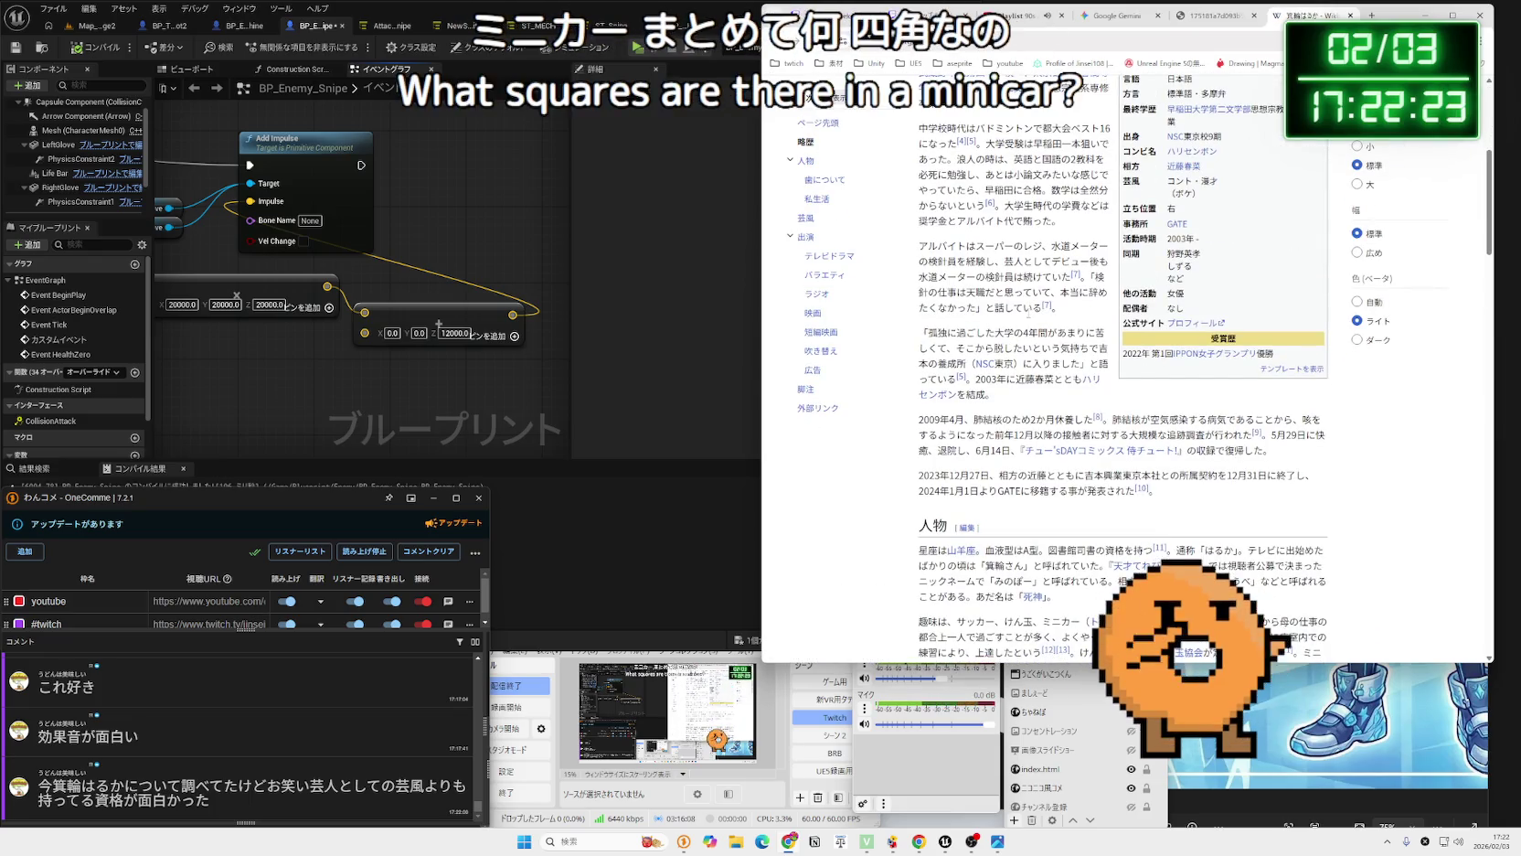
pyautogui.scroll(-5, 1033, 315)
pyautogui.scroll(-5, 1024, 318)
pyautogui.hotkey('alt', 'Left')
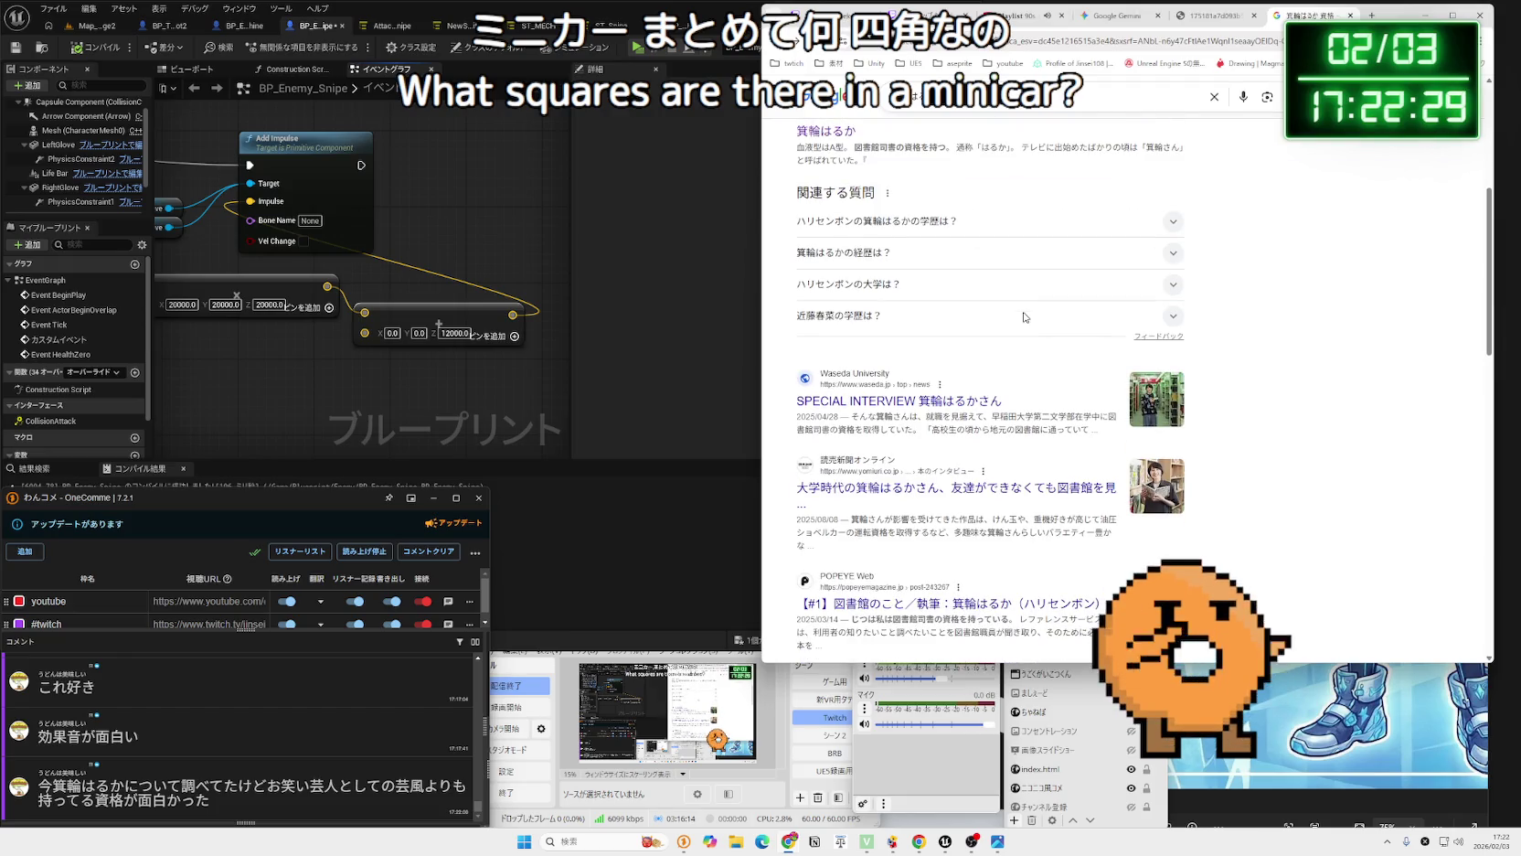
# Search Google for 図書館司書 in a new tab from the results page.
pyautogui.scroll(-1, 1024, 317)
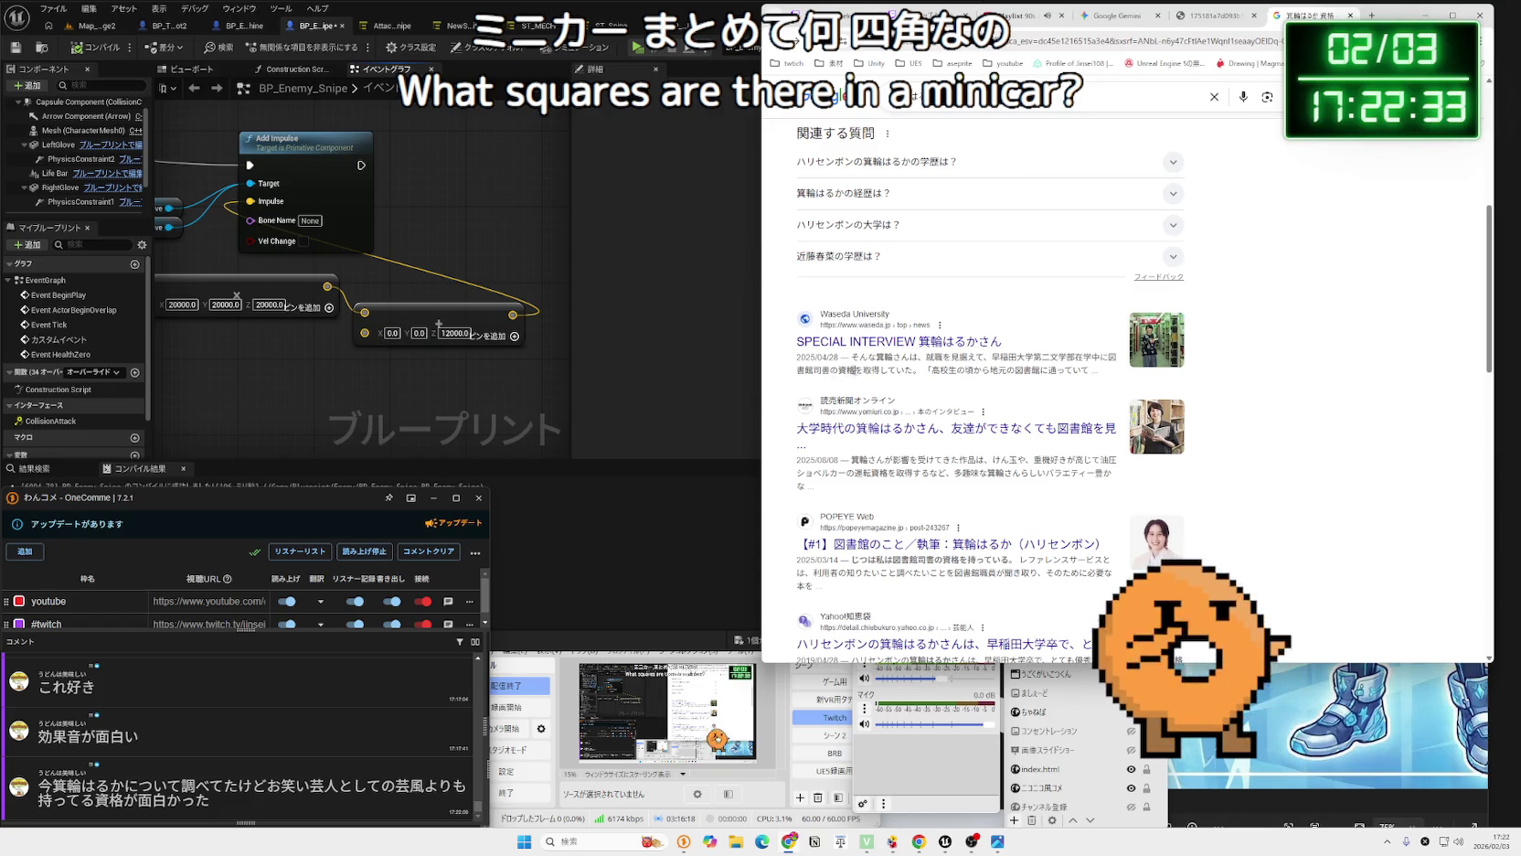
pyautogui.scroll(-1, 1025, 365)
pyautogui.scroll(-5, 1007, 371)
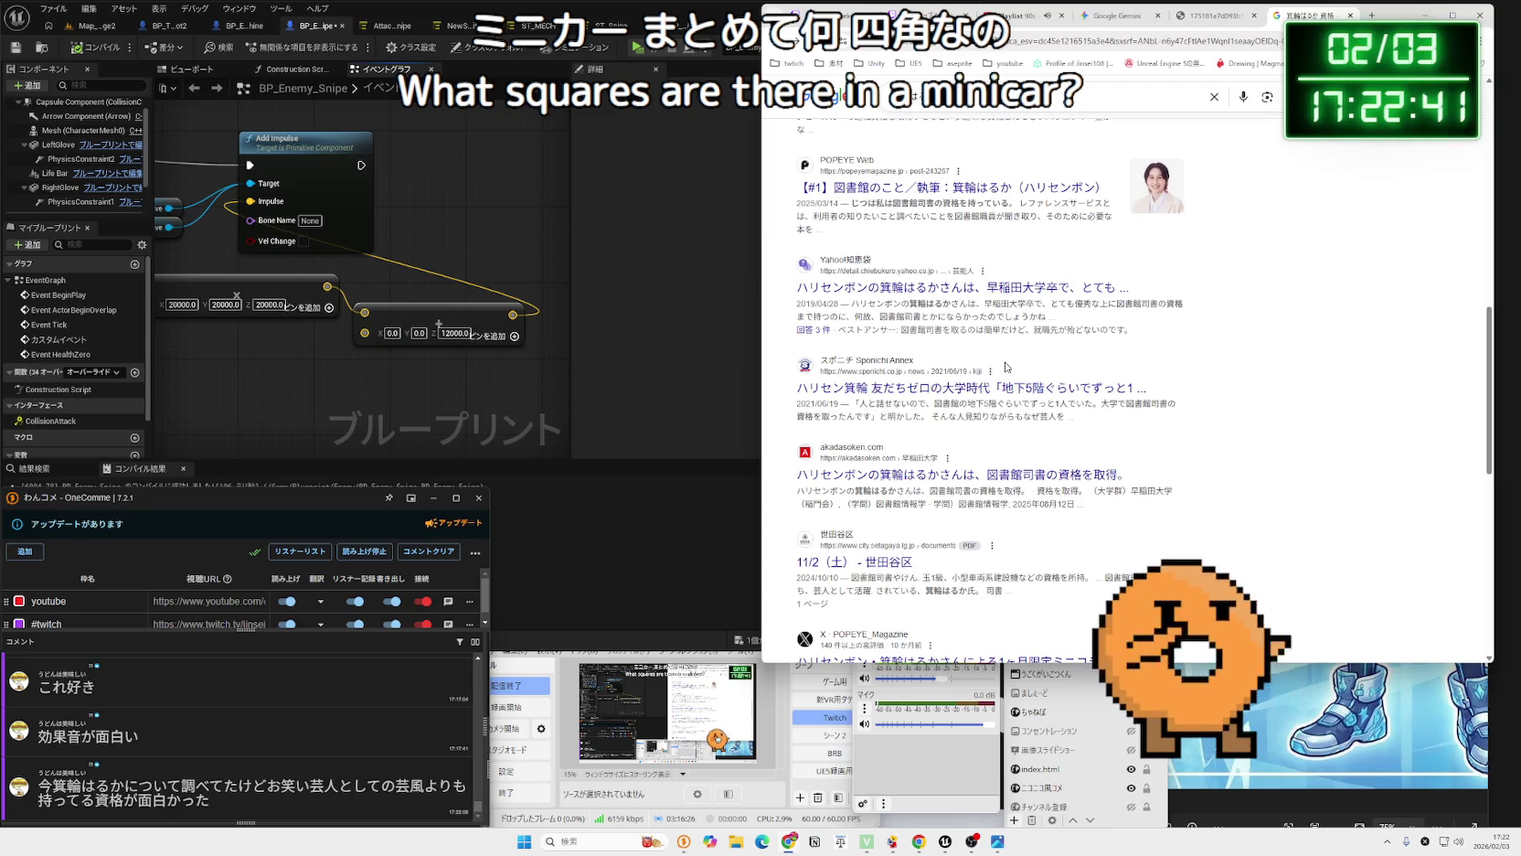
pyautogui.rightClick(1148, 301)
pyautogui.click(1172, 357)
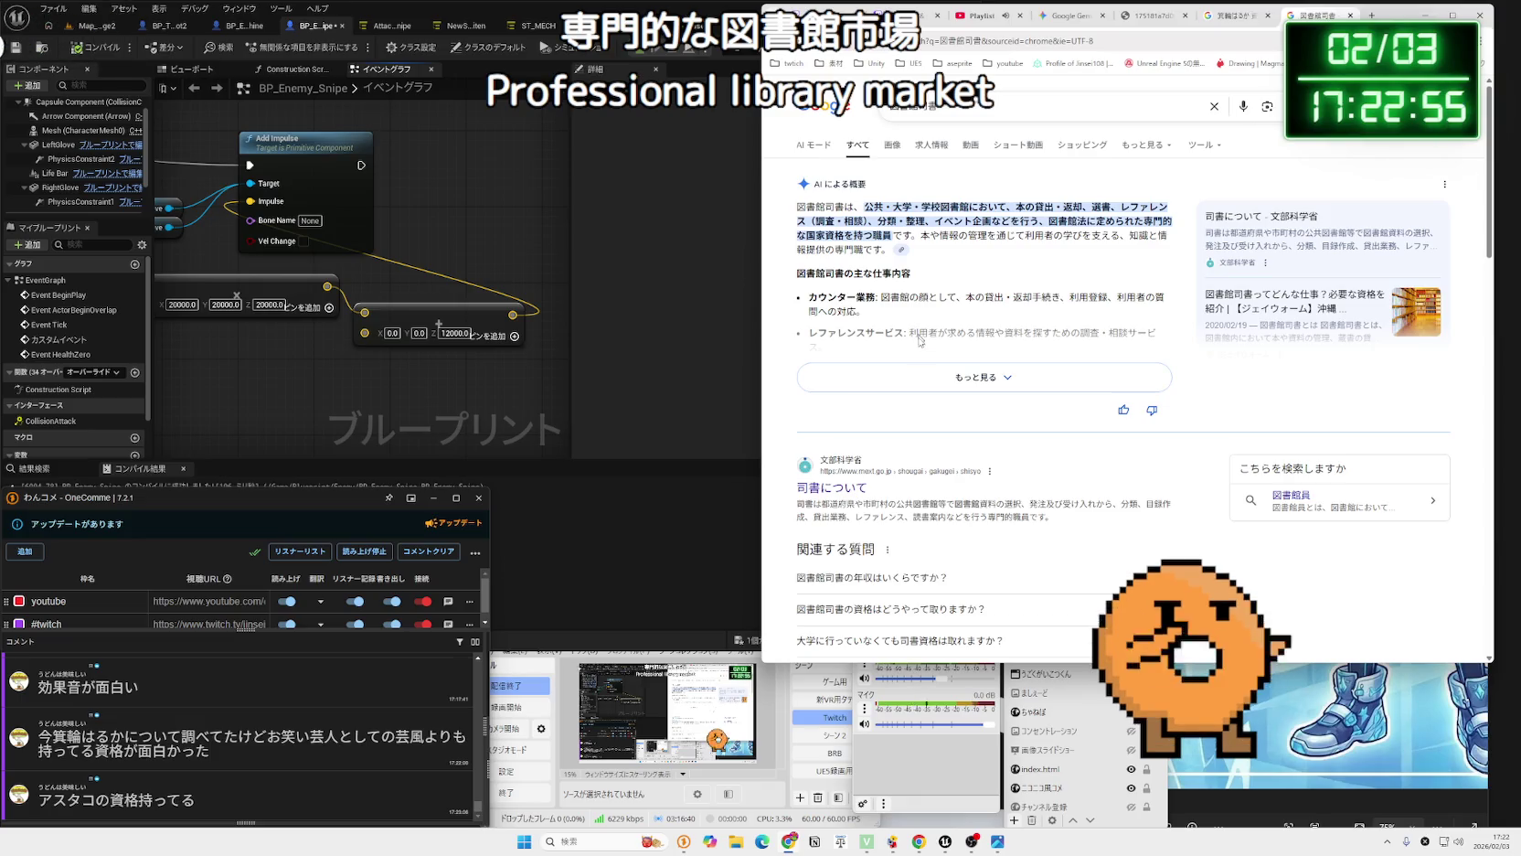
# Copy アスタコ from the chat comment and view its AI overview and excavator image.
pyautogui.doubleClick(67, 800)
pyautogui.press('a')
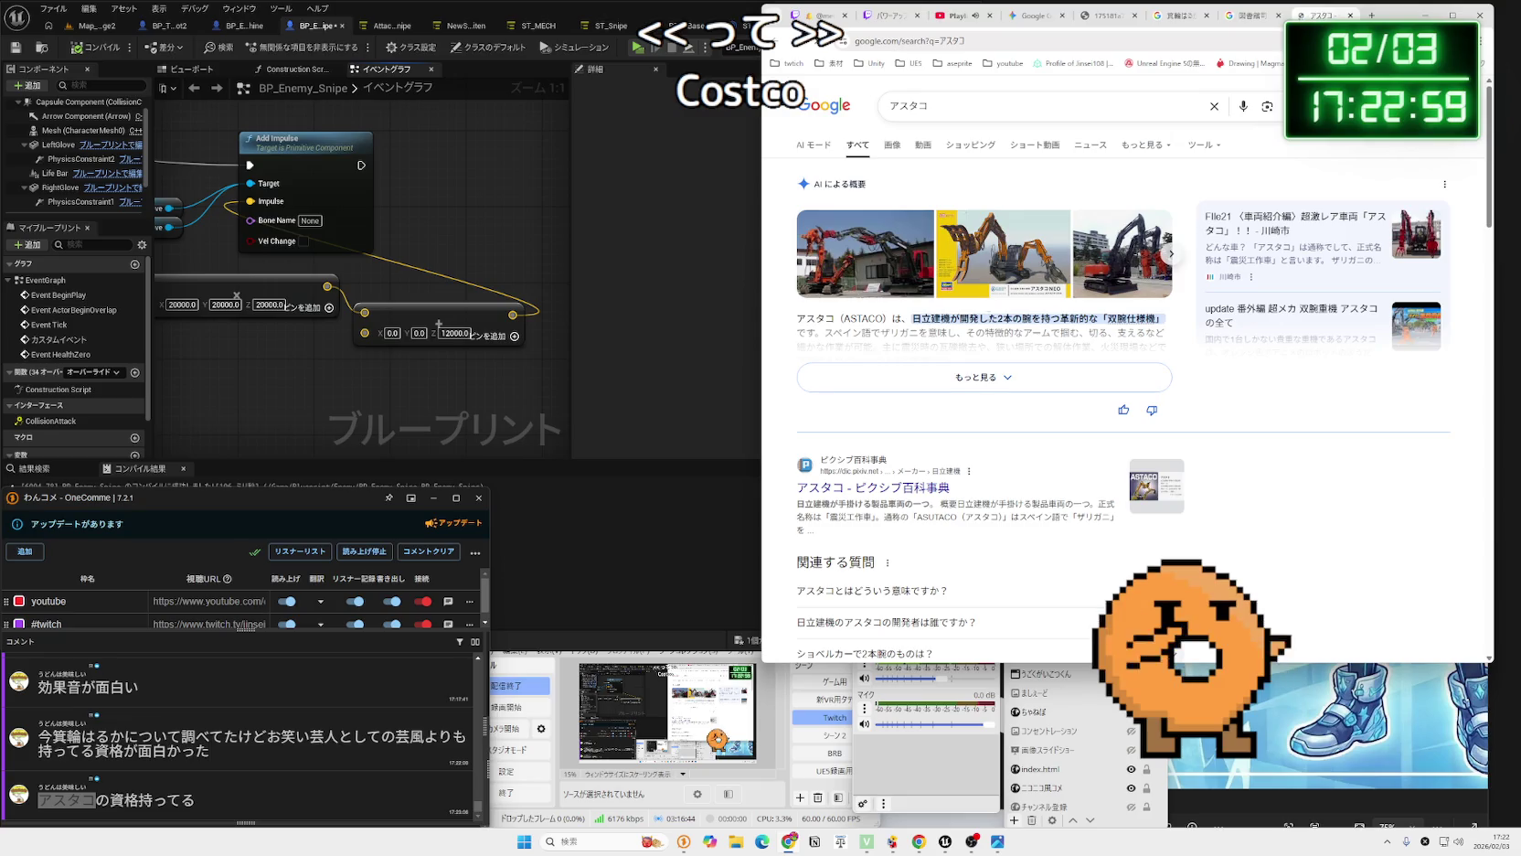
pyautogui.click(969, 377)
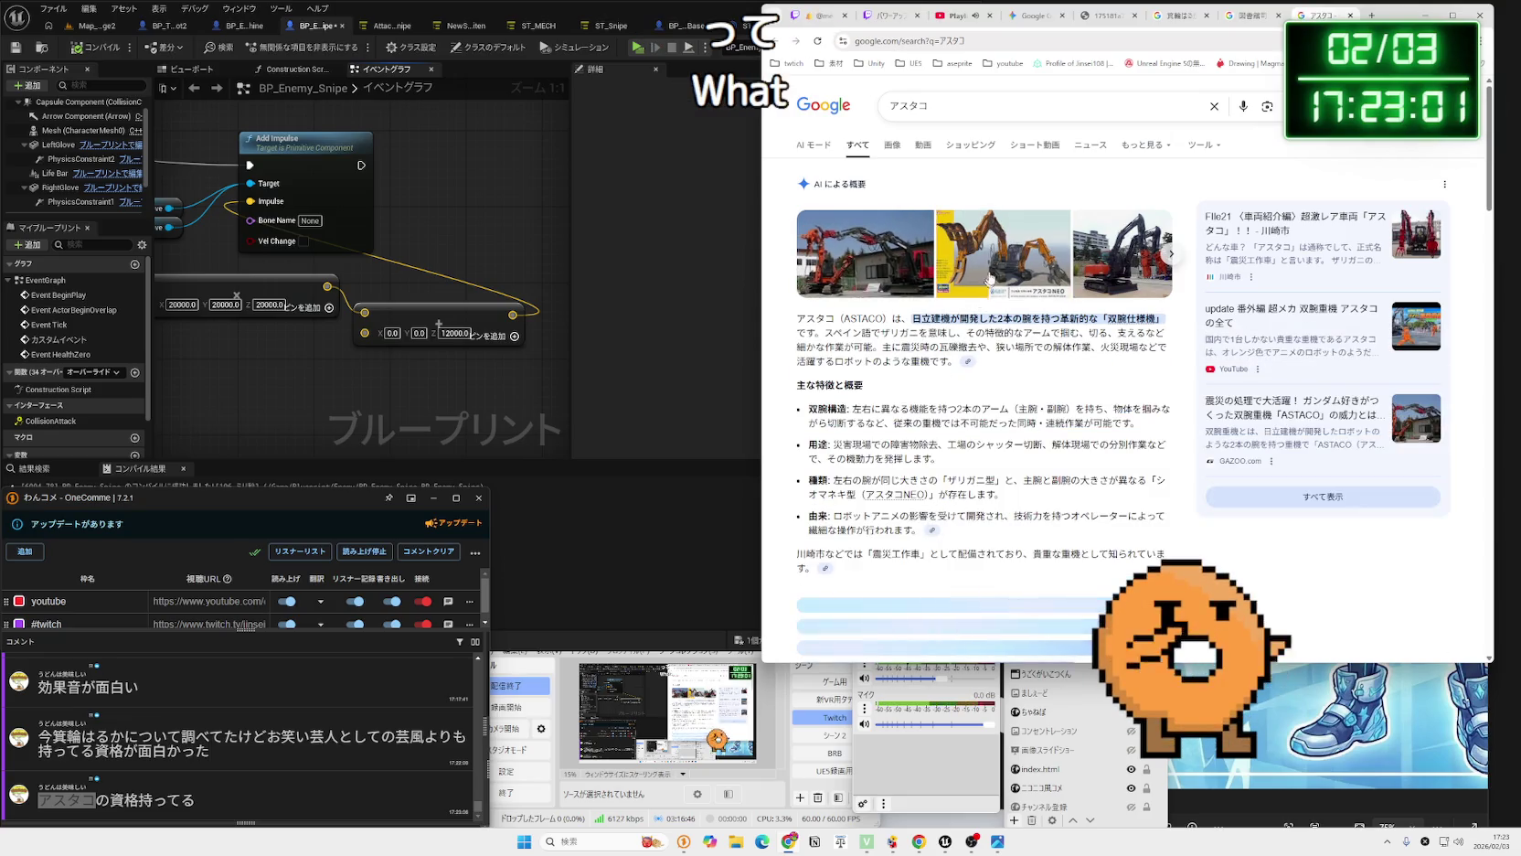
pyautogui.click(998, 262)
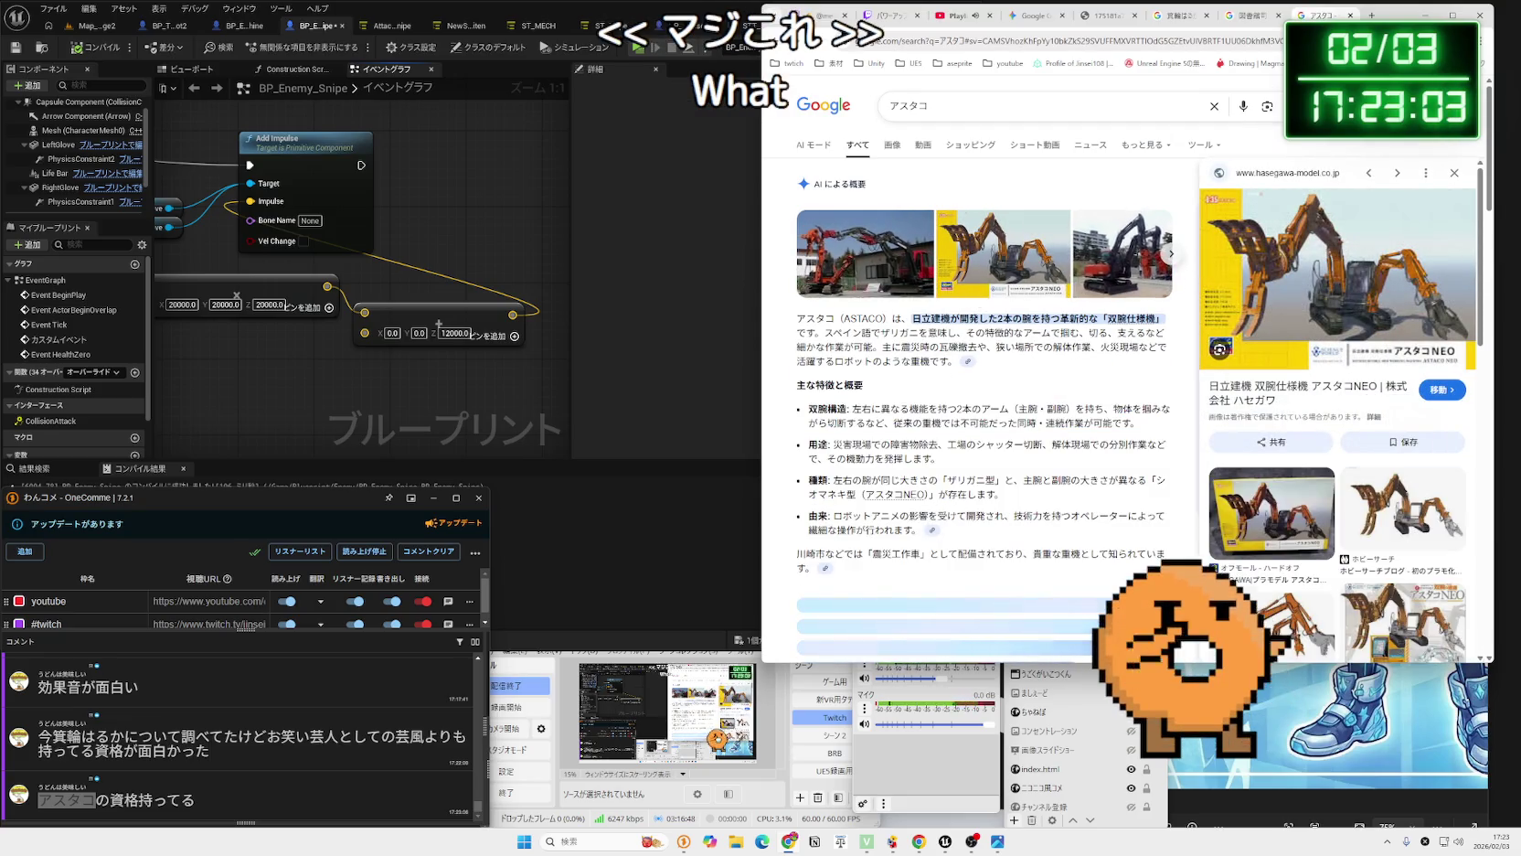
# Search for the comedian with the keyword 重機 (heavy machinery) instead.
pyautogui.click(1175, 18)
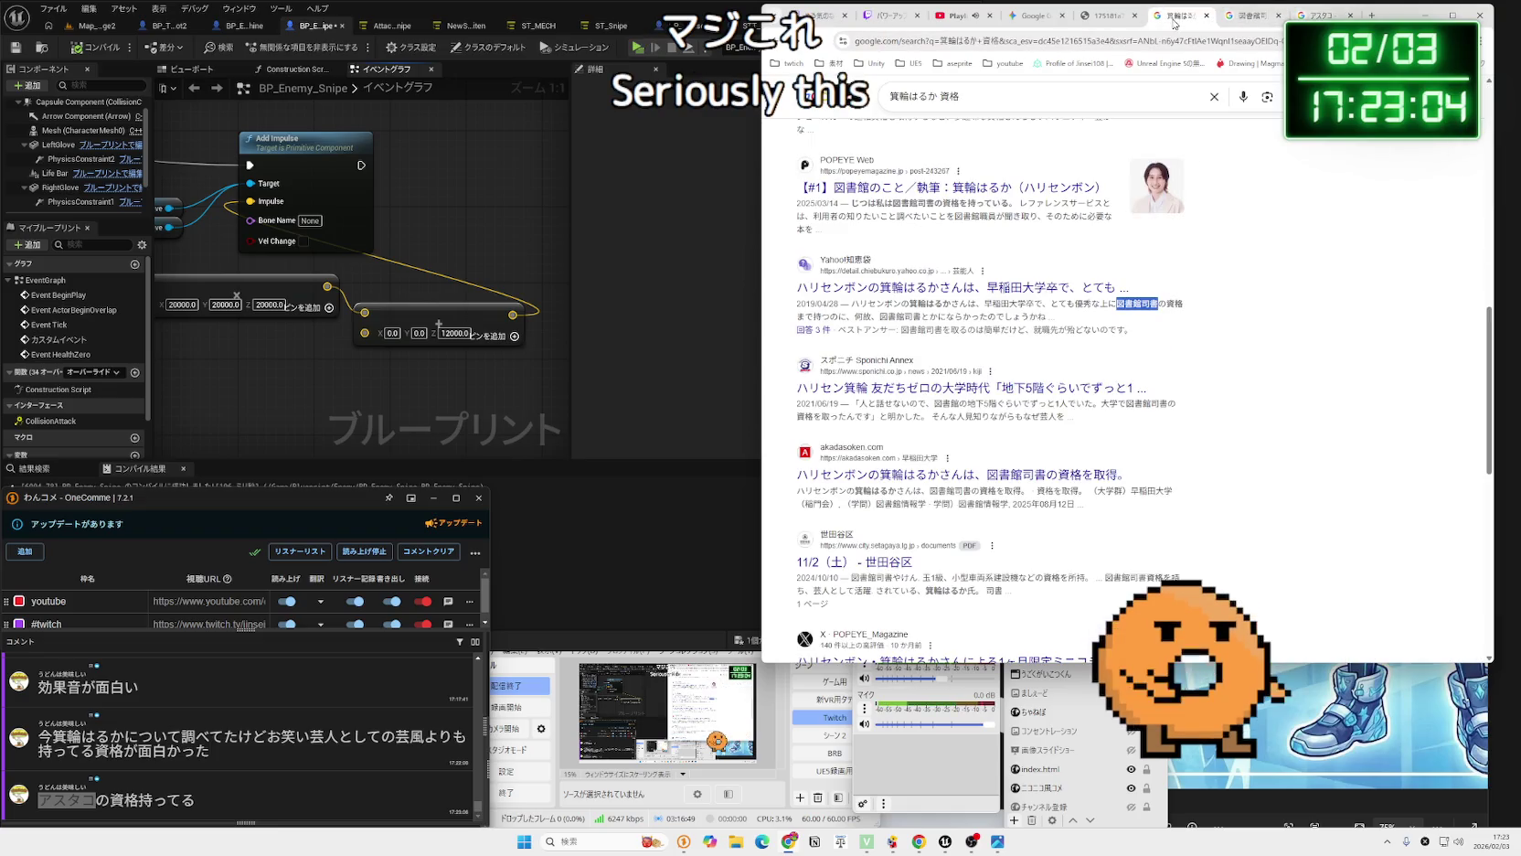
pyautogui.click(982, 97)
pyautogui.press('BackSpace')
pyautogui.press('BackSpace')
pyautogui.write('じゅ')
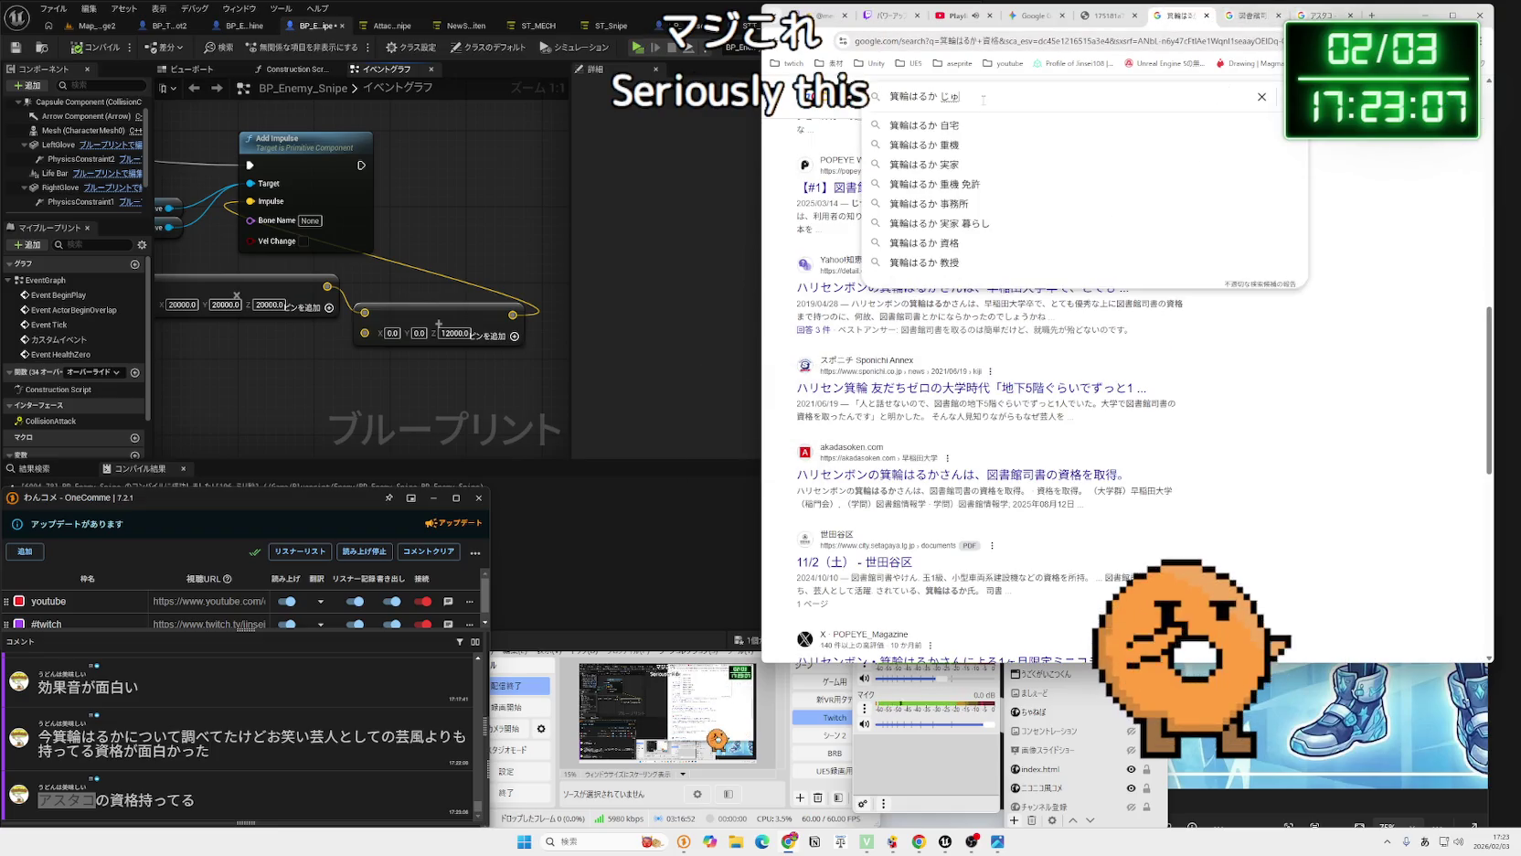
pyautogui.write('うき')
pyautogui.press('space')
pyautogui.press('Return')
pyautogui.press('Return')
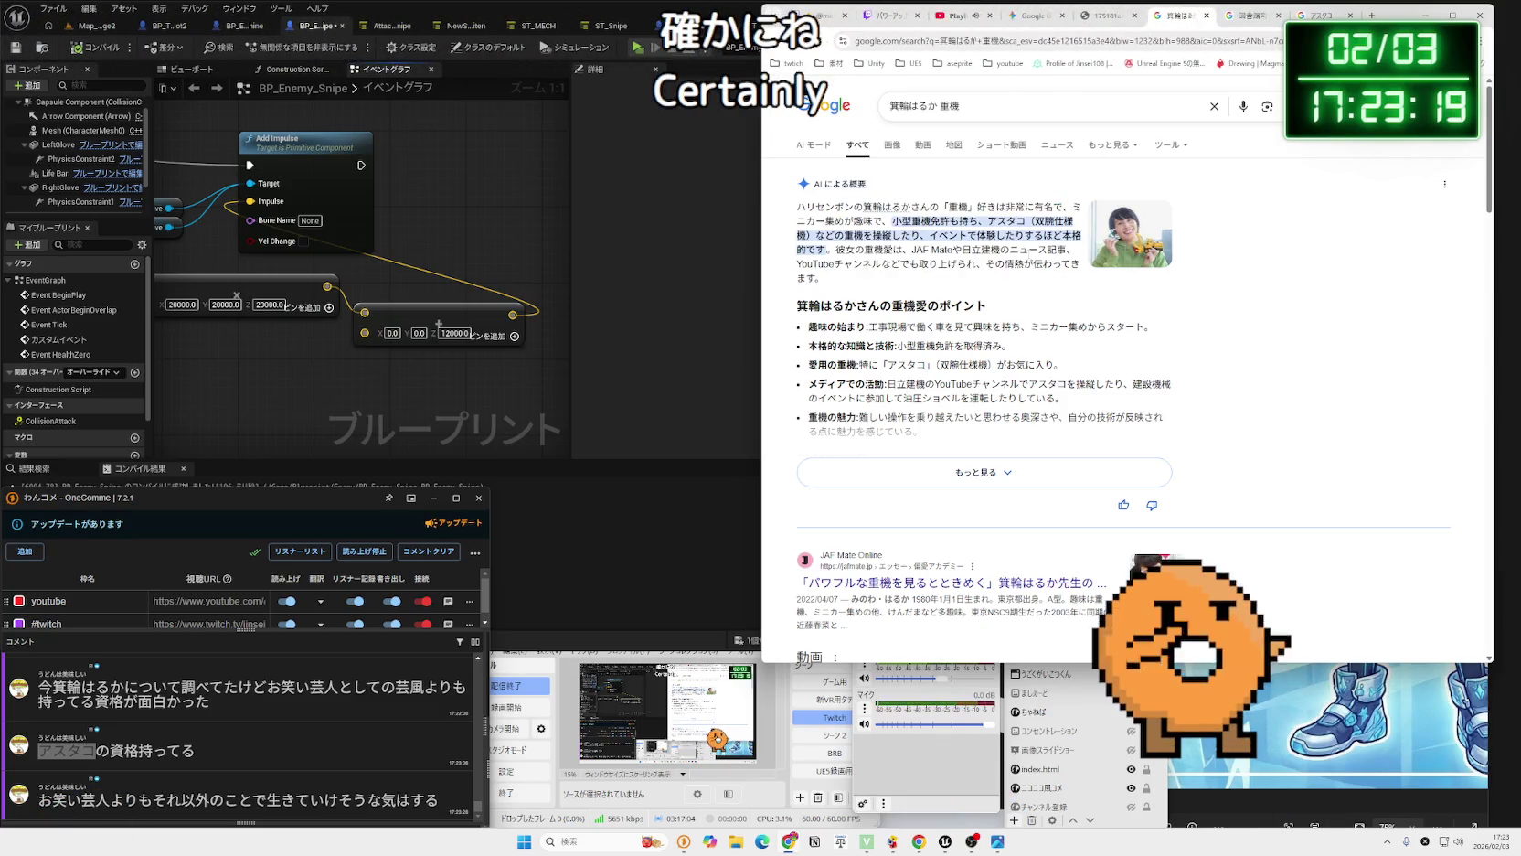
# Skim the JAF Mate heavy-machinery article, then return to the search results.
pyautogui.scroll(-1, 1028, 257)
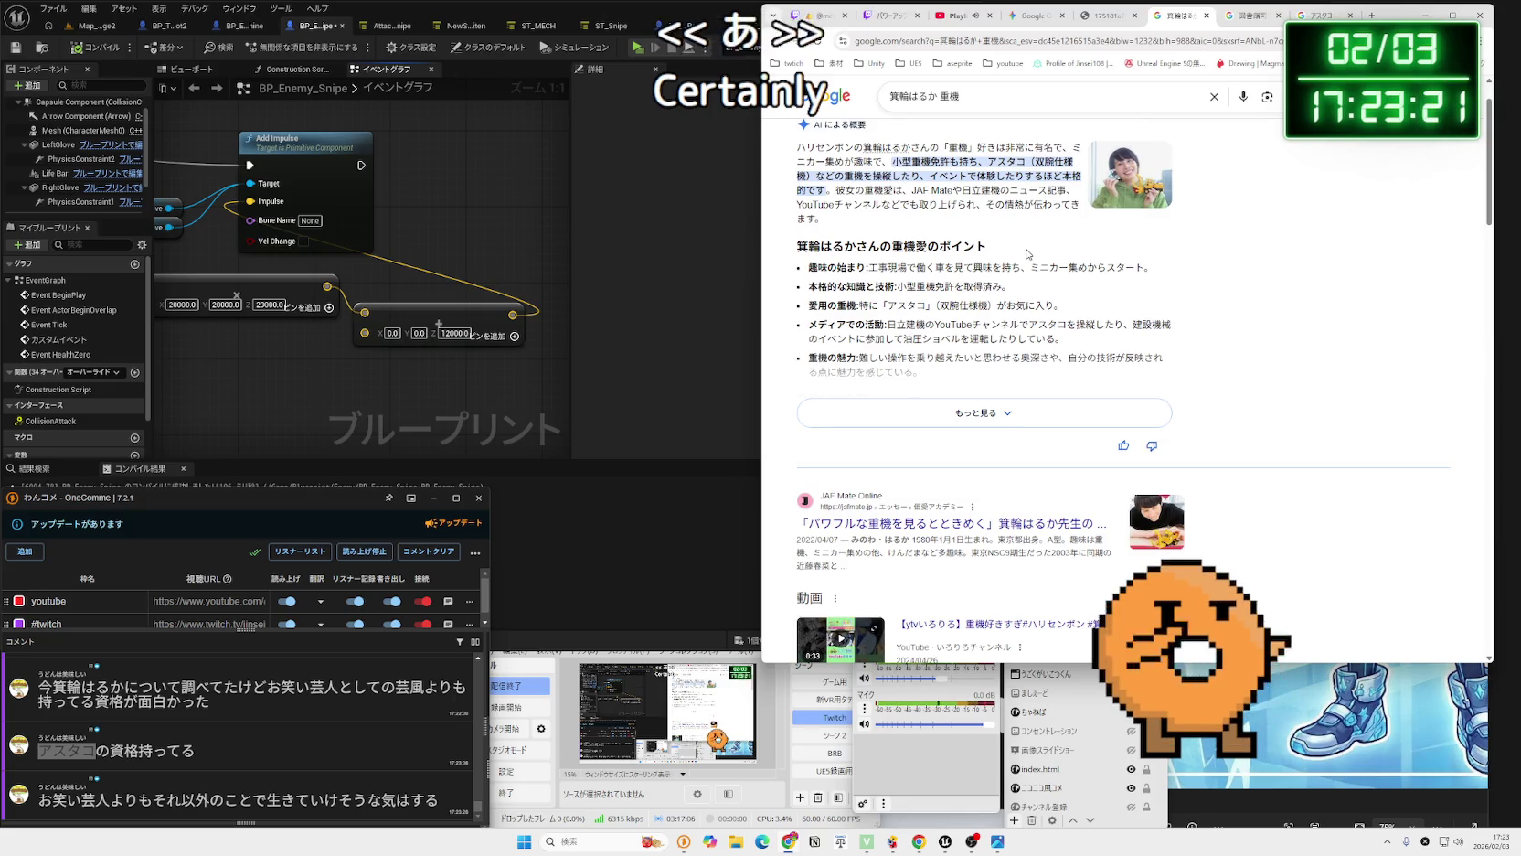
pyautogui.scroll(-3, 1029, 254)
pyautogui.click(1031, 282)
pyautogui.scroll(-15, 1030, 280)
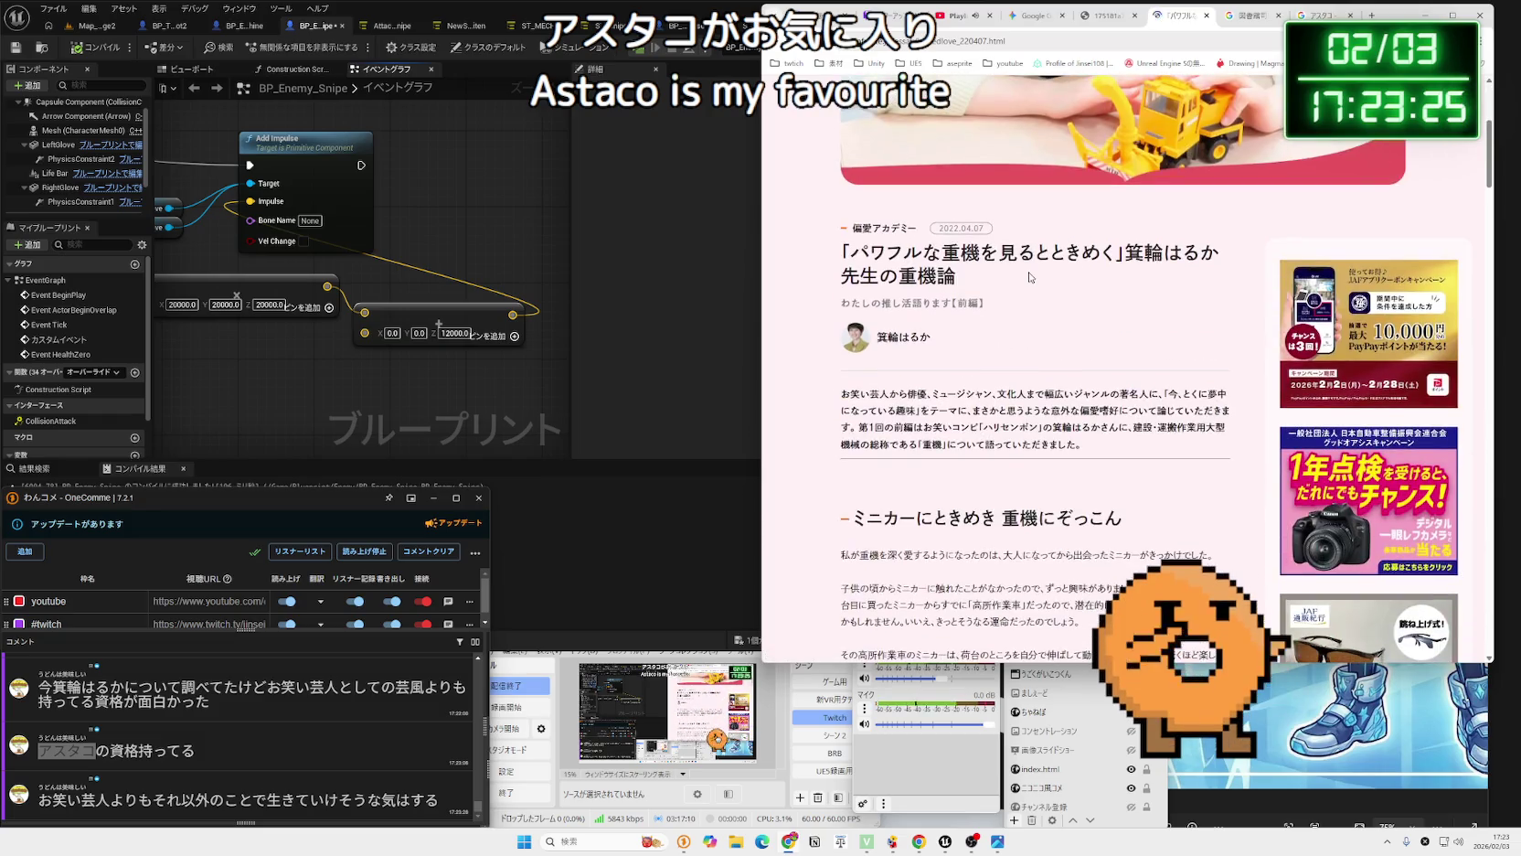
pyautogui.scroll(-10, 1030, 272)
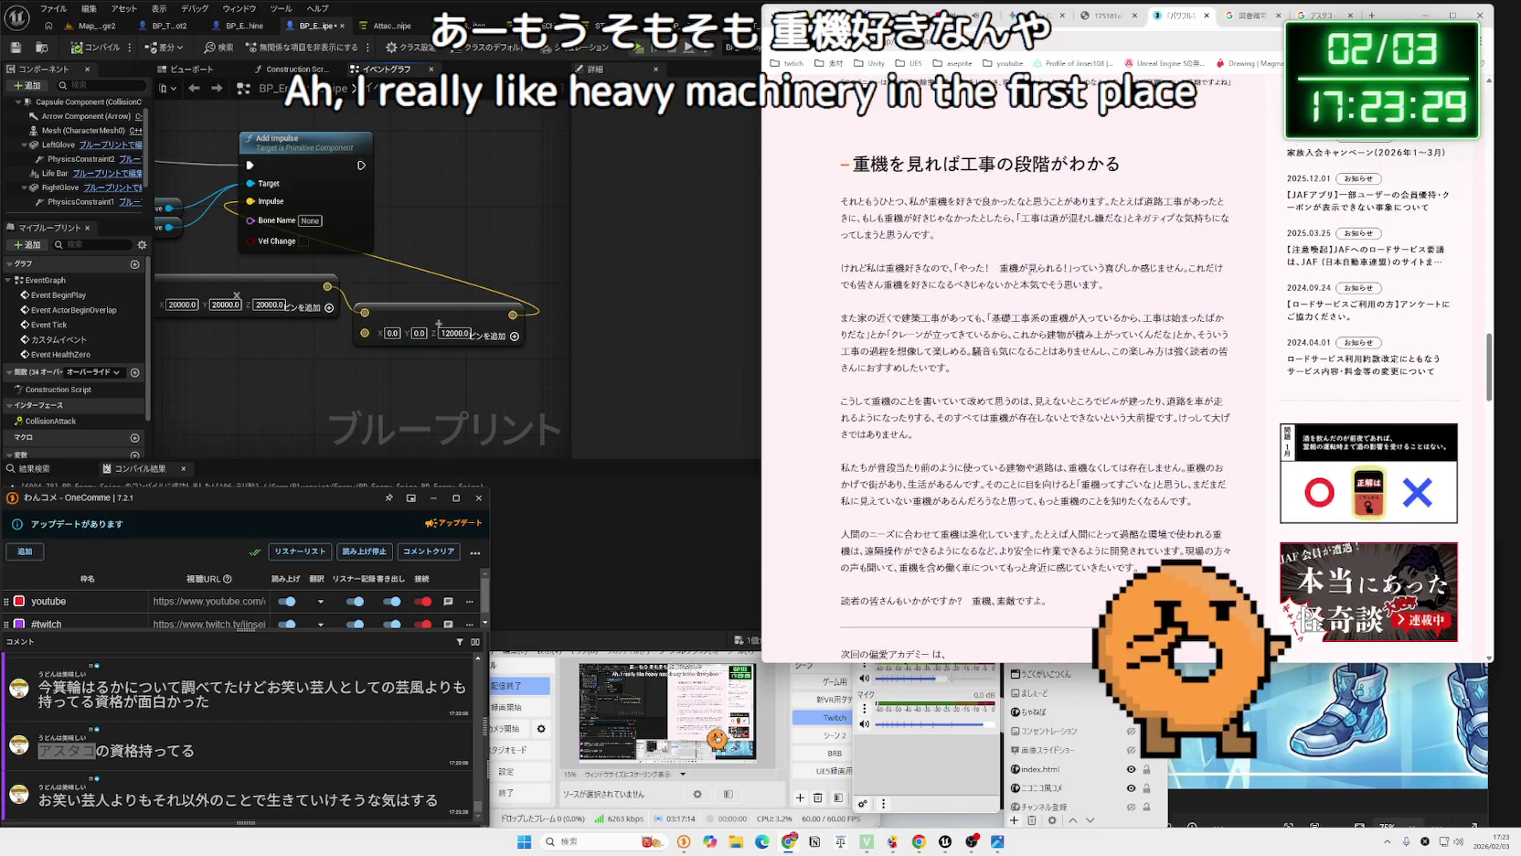
pyautogui.hotkey('alt', 'Left')
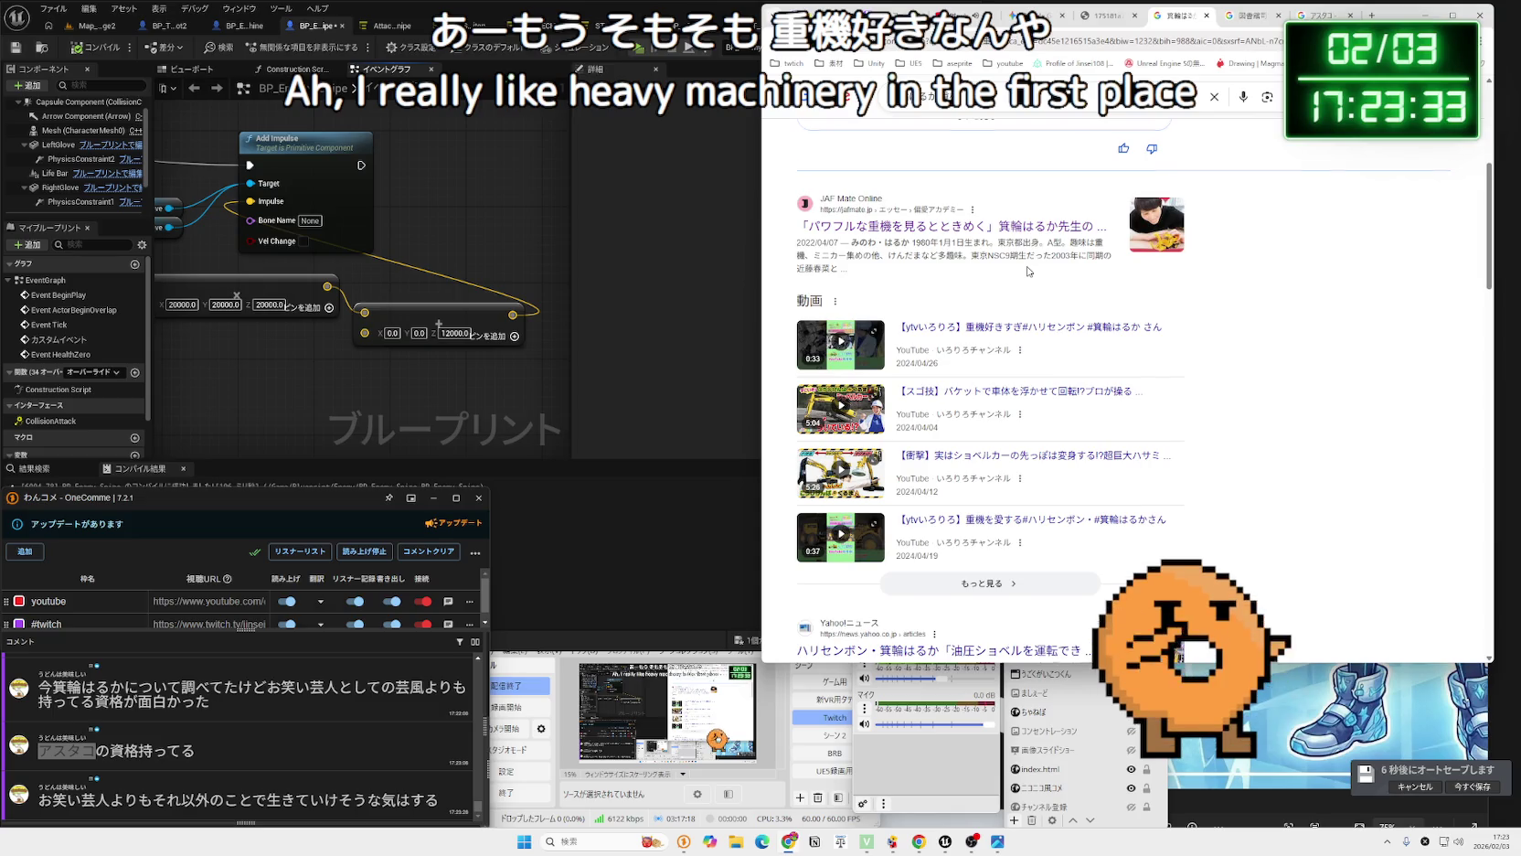
# Open the Yahoo News excavator article and turn on its video's sound.
pyautogui.scroll(-2, 1030, 271)
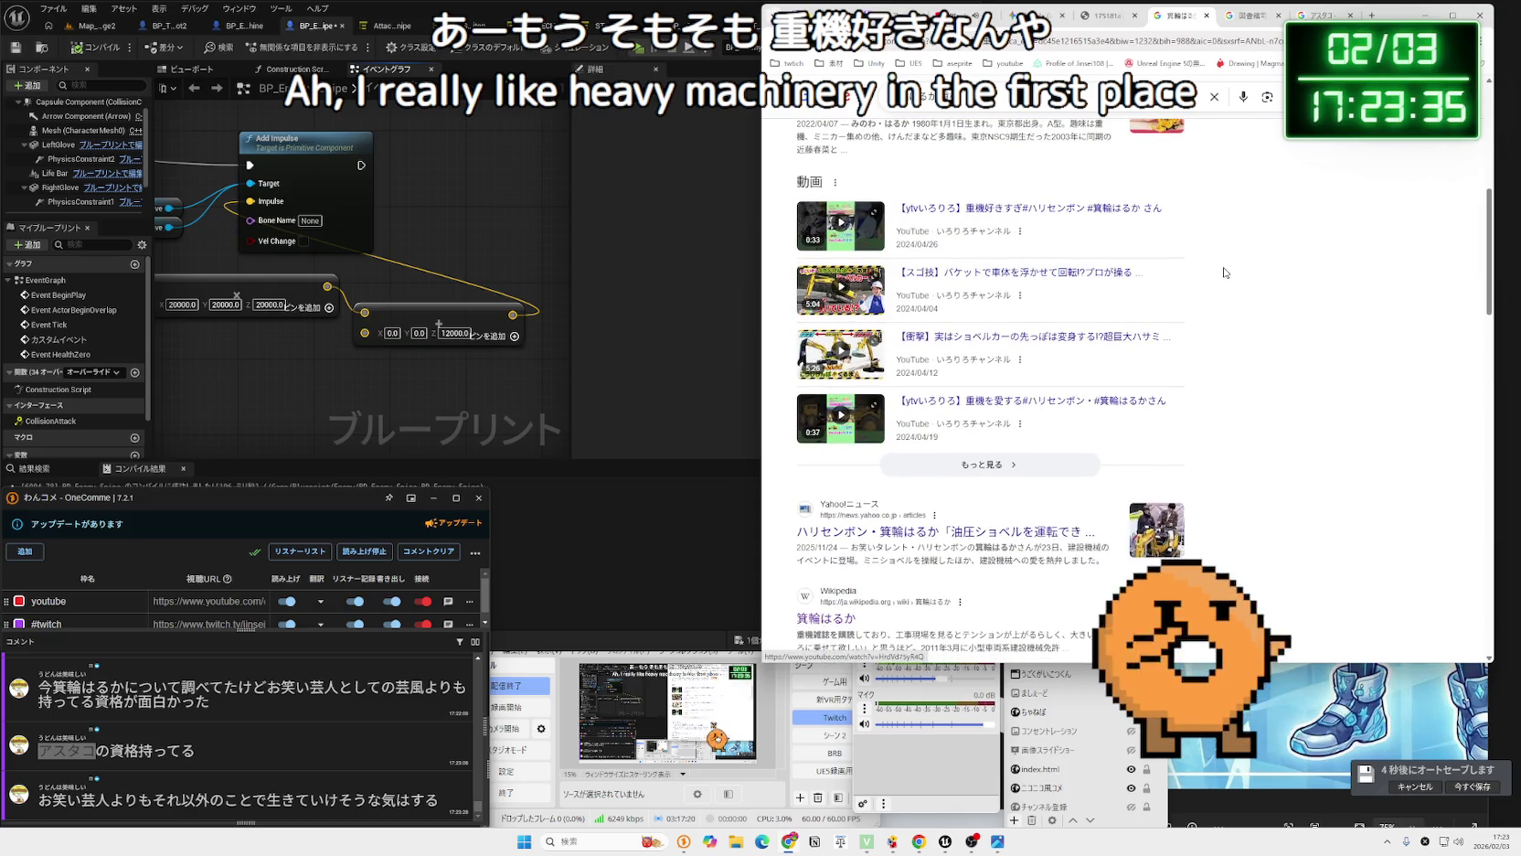
pyautogui.scroll(-2, 1225, 272)
pyautogui.scroll(-2, 1225, 273)
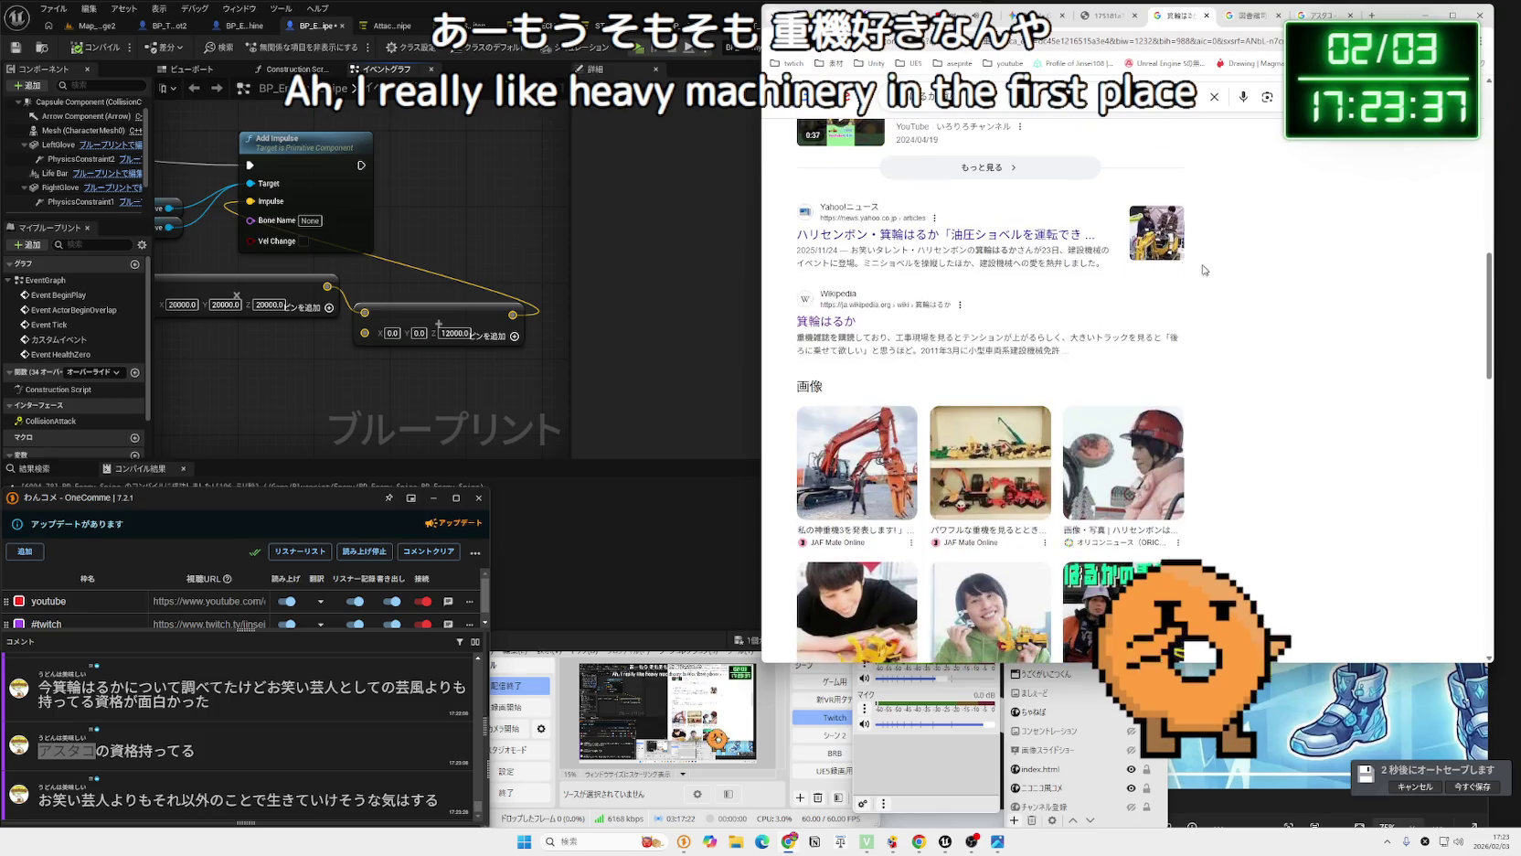
pyautogui.click(1028, 237)
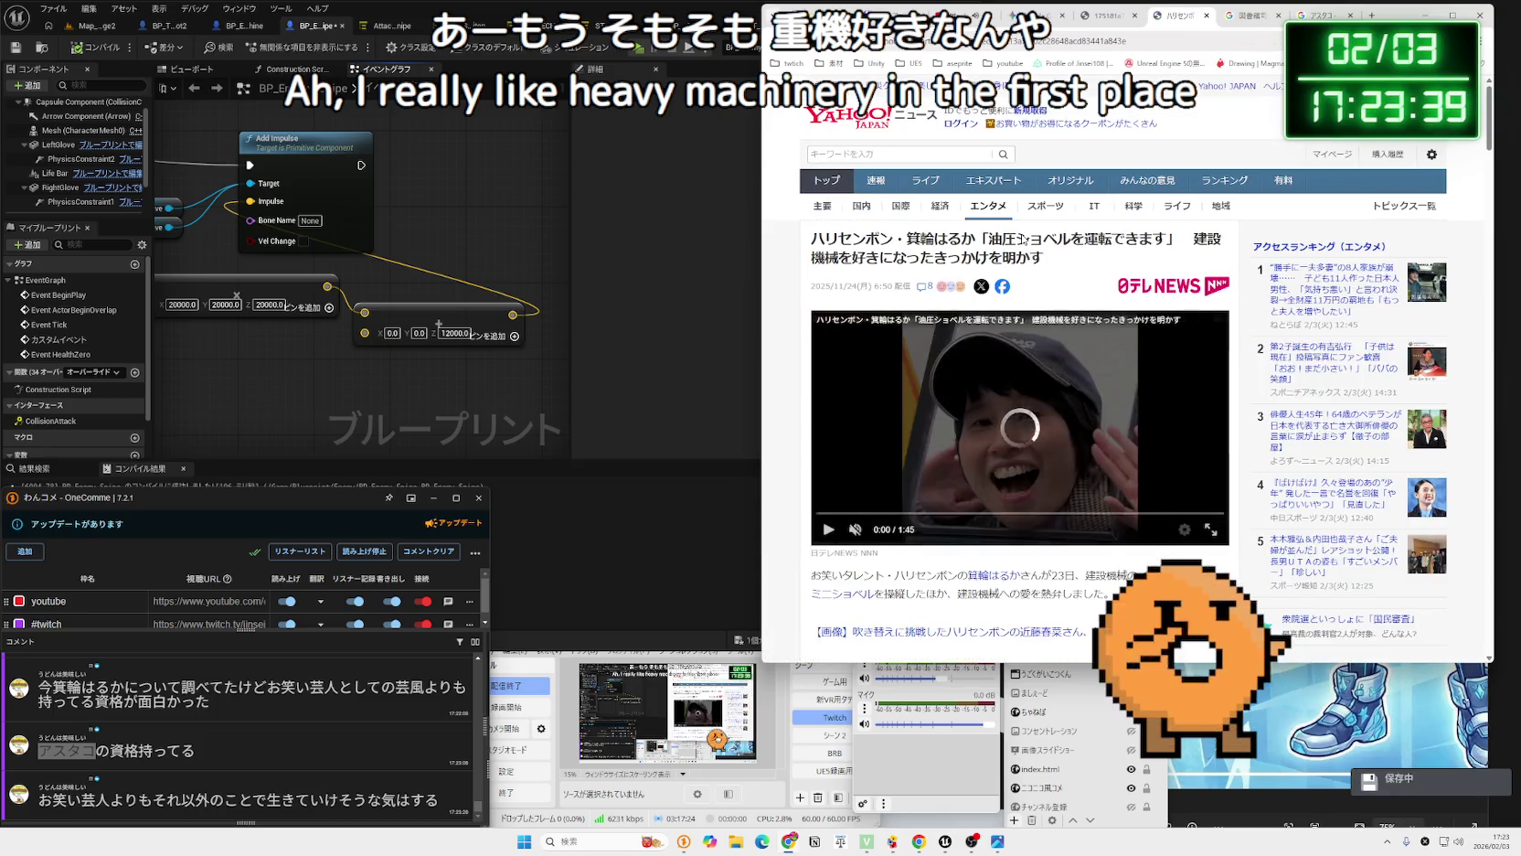
pyautogui.scroll(-1, 1025, 238)
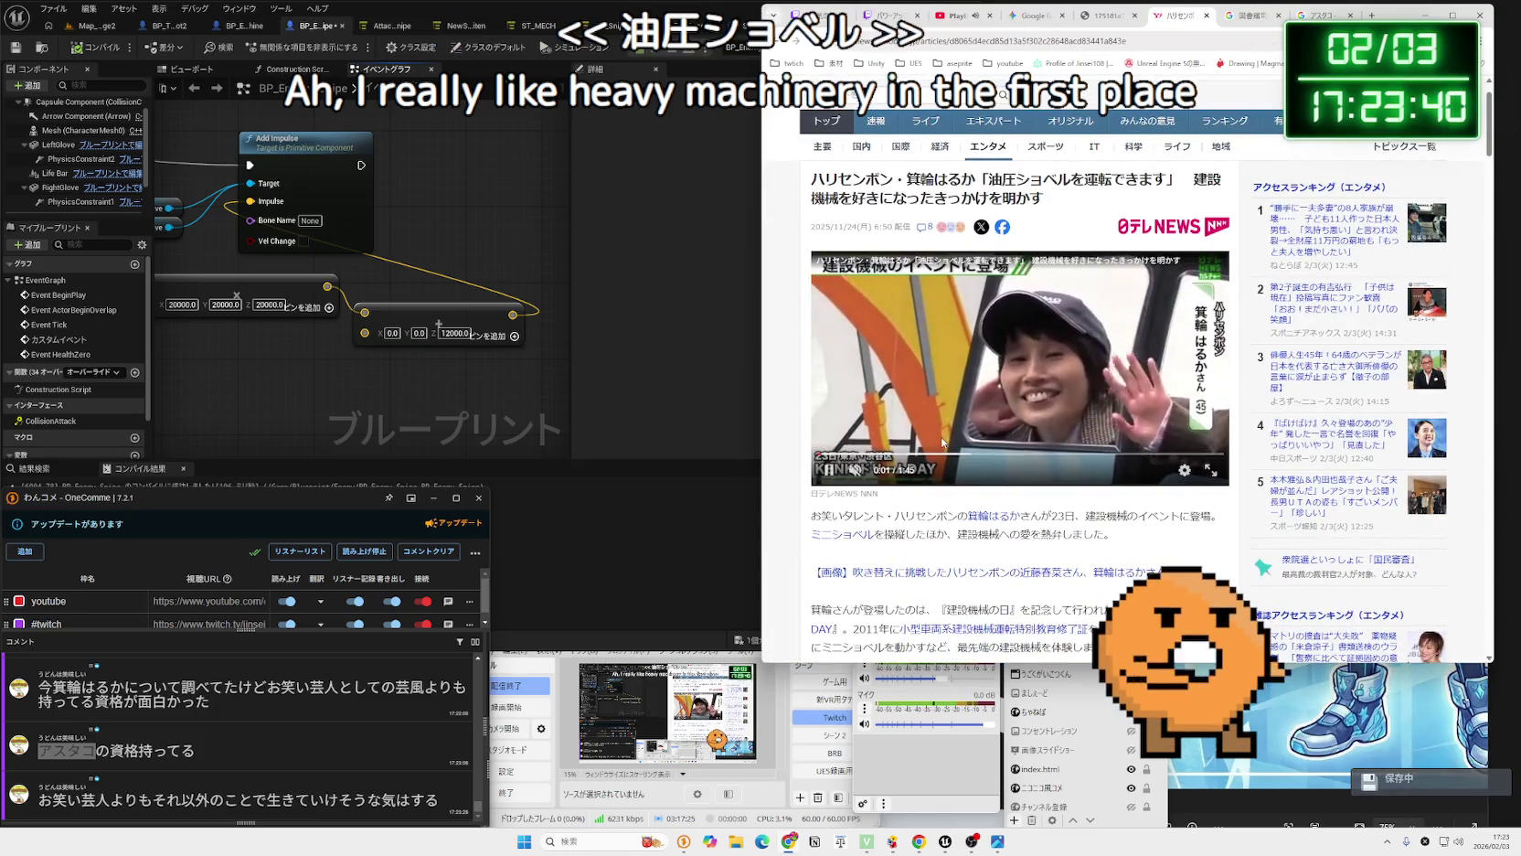
pyautogui.click(857, 470)
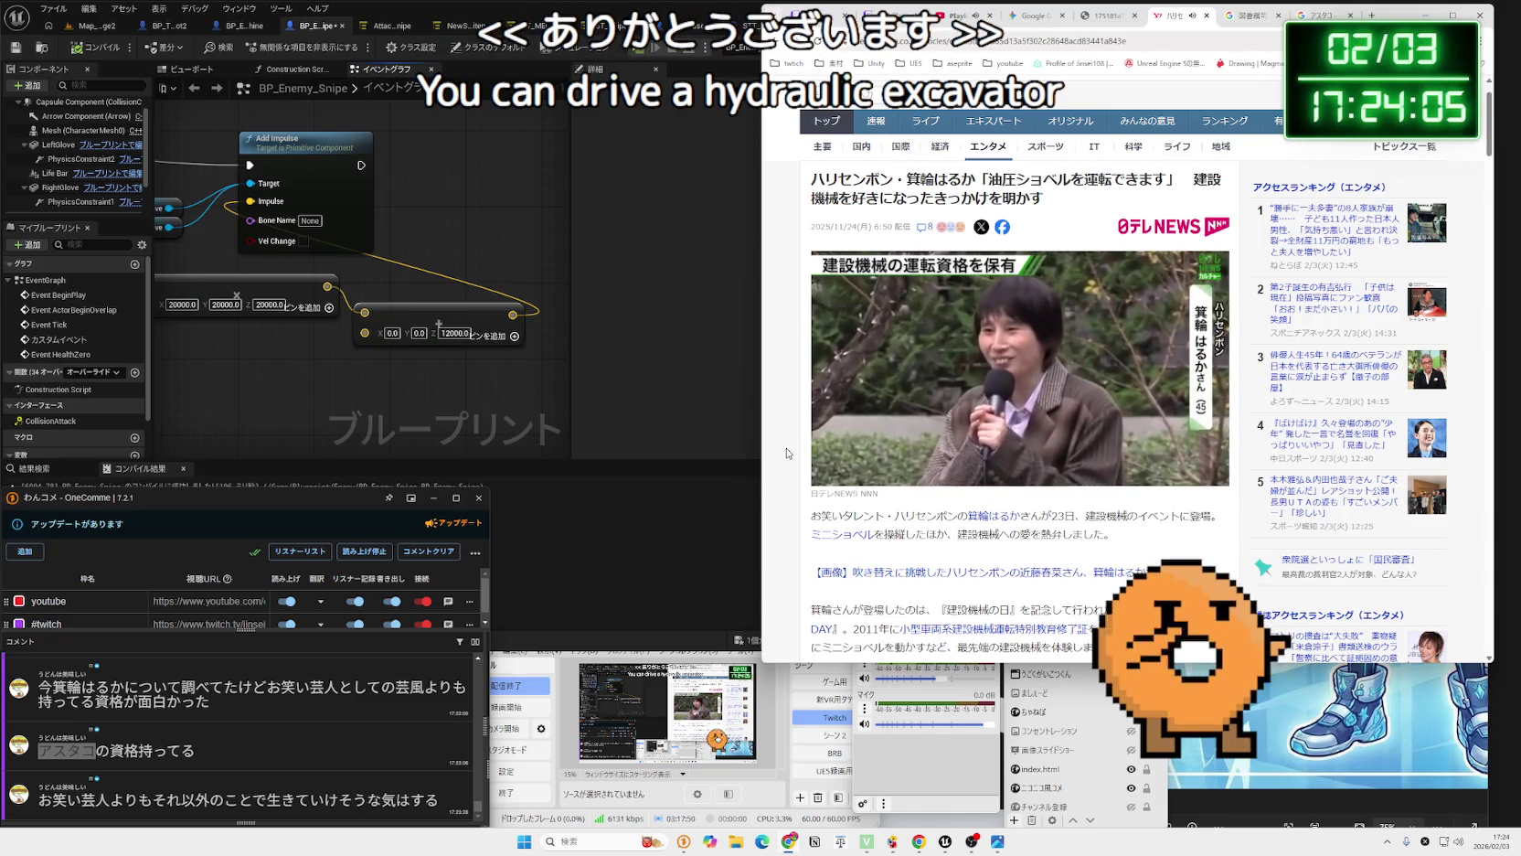
pyautogui.moveTo(873, 477)
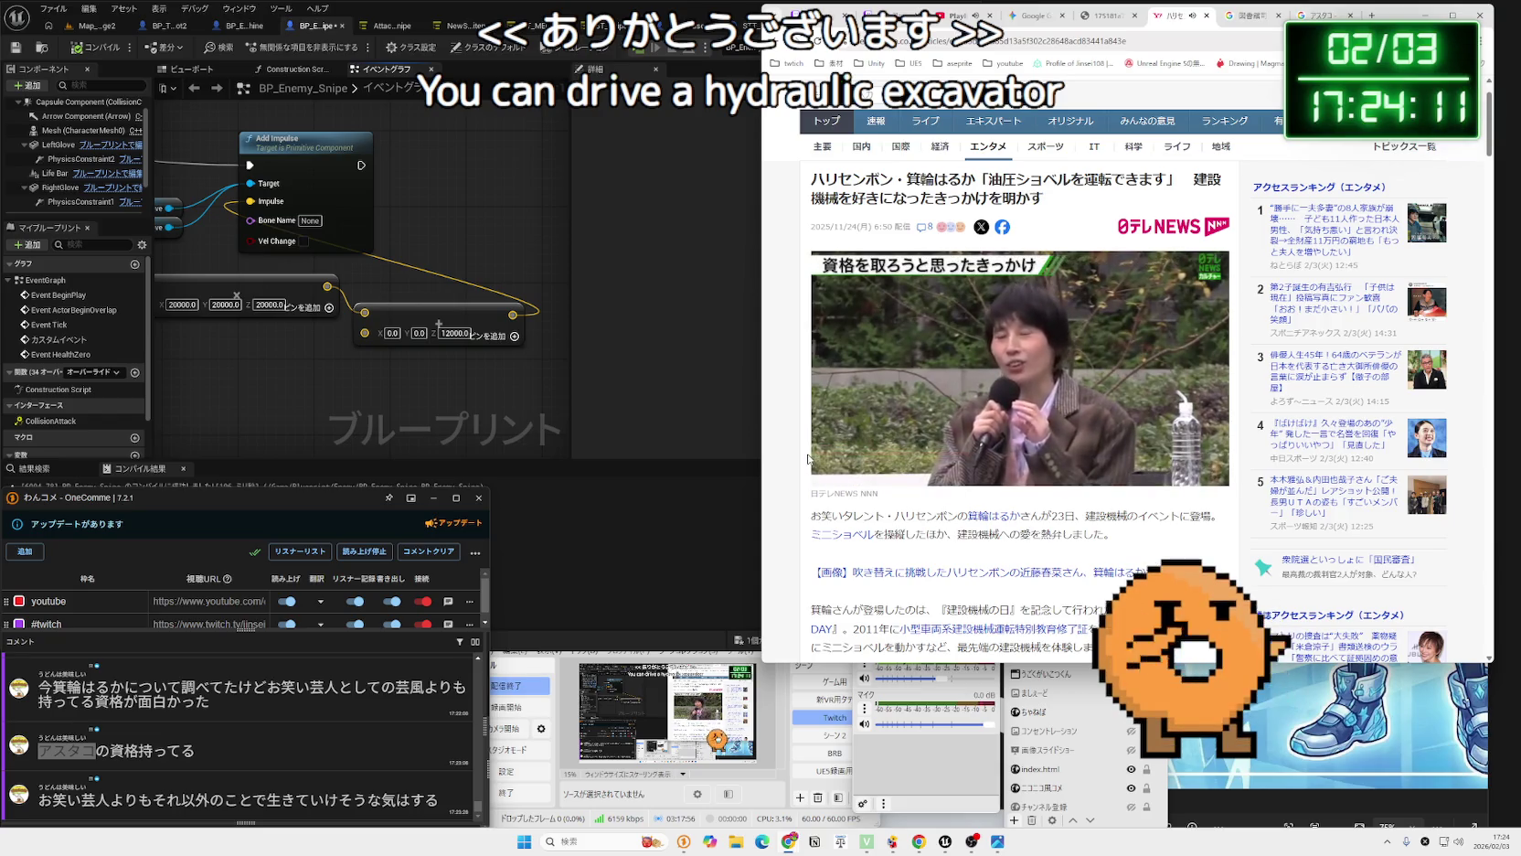
# Scroll the article and select the excavator term in its text.
pyautogui.scroll(-2, 808, 459)
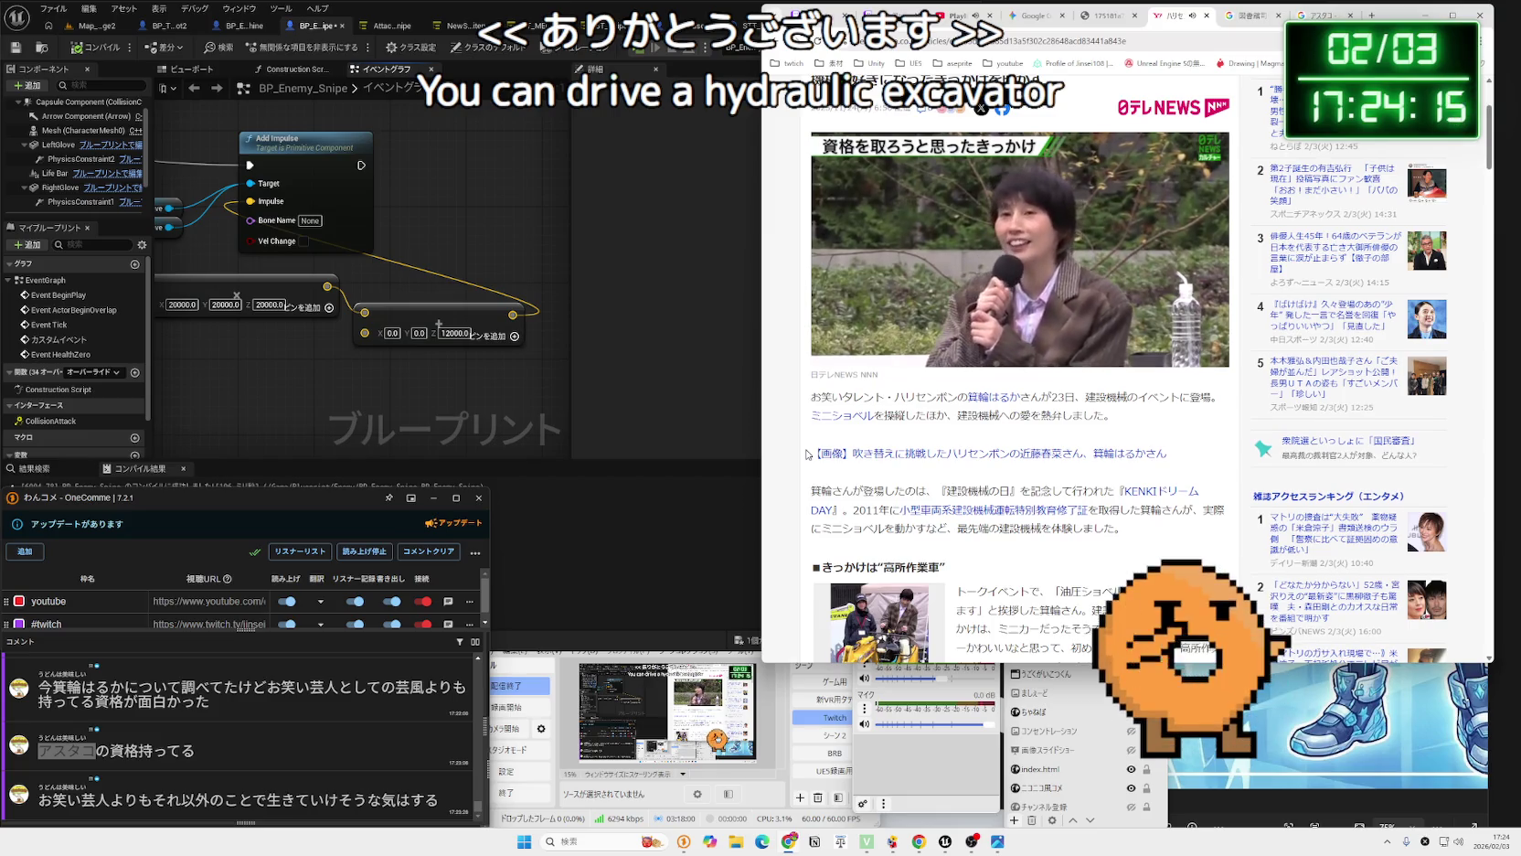
pyautogui.scroll(-1, 808, 453)
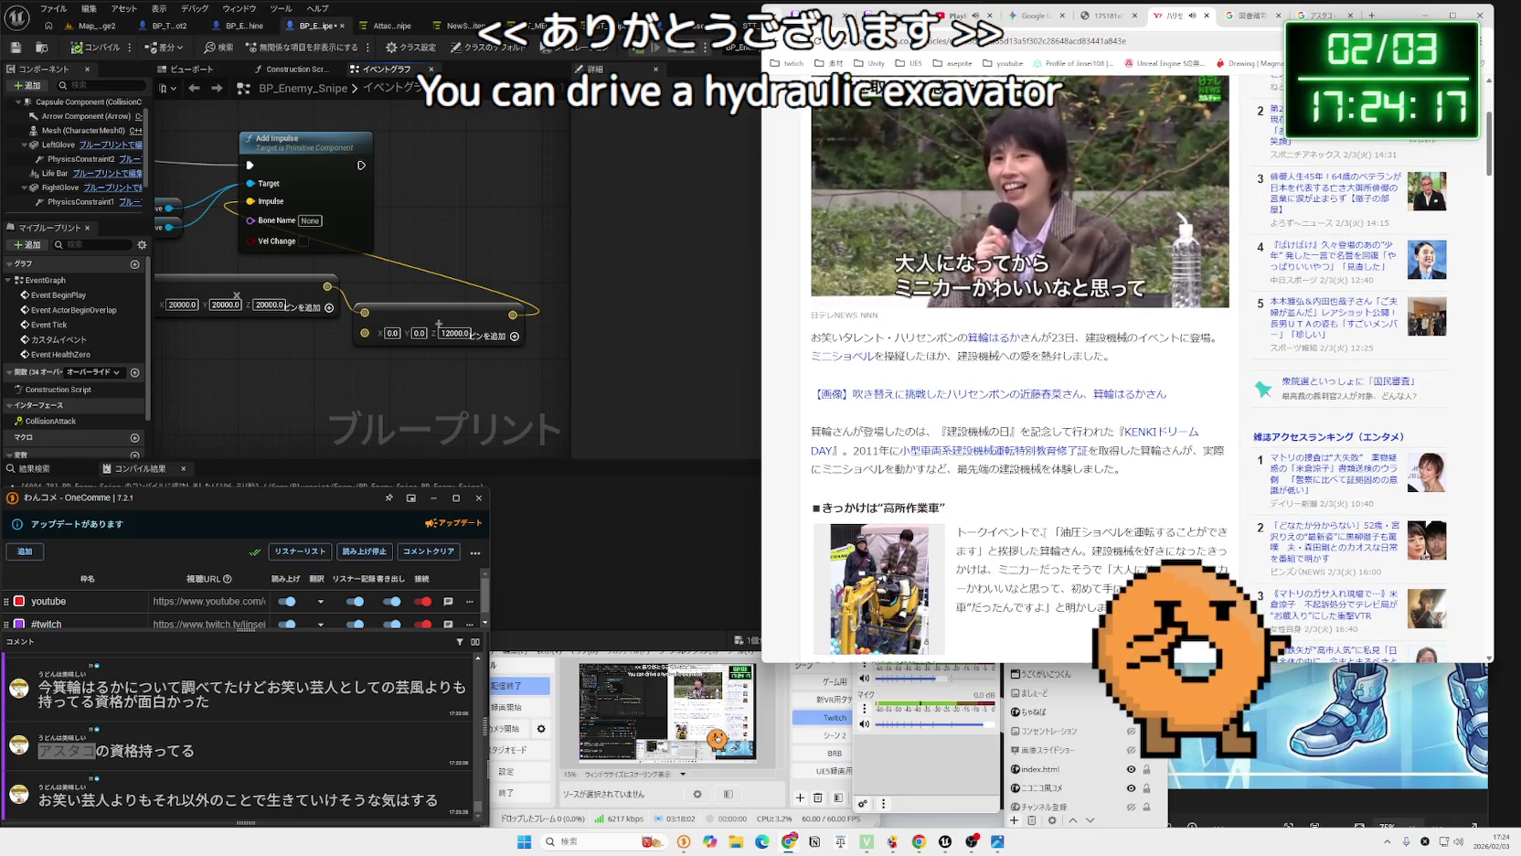
pyautogui.moveTo(1060, 531); pyautogui.dragTo(1112, 531)
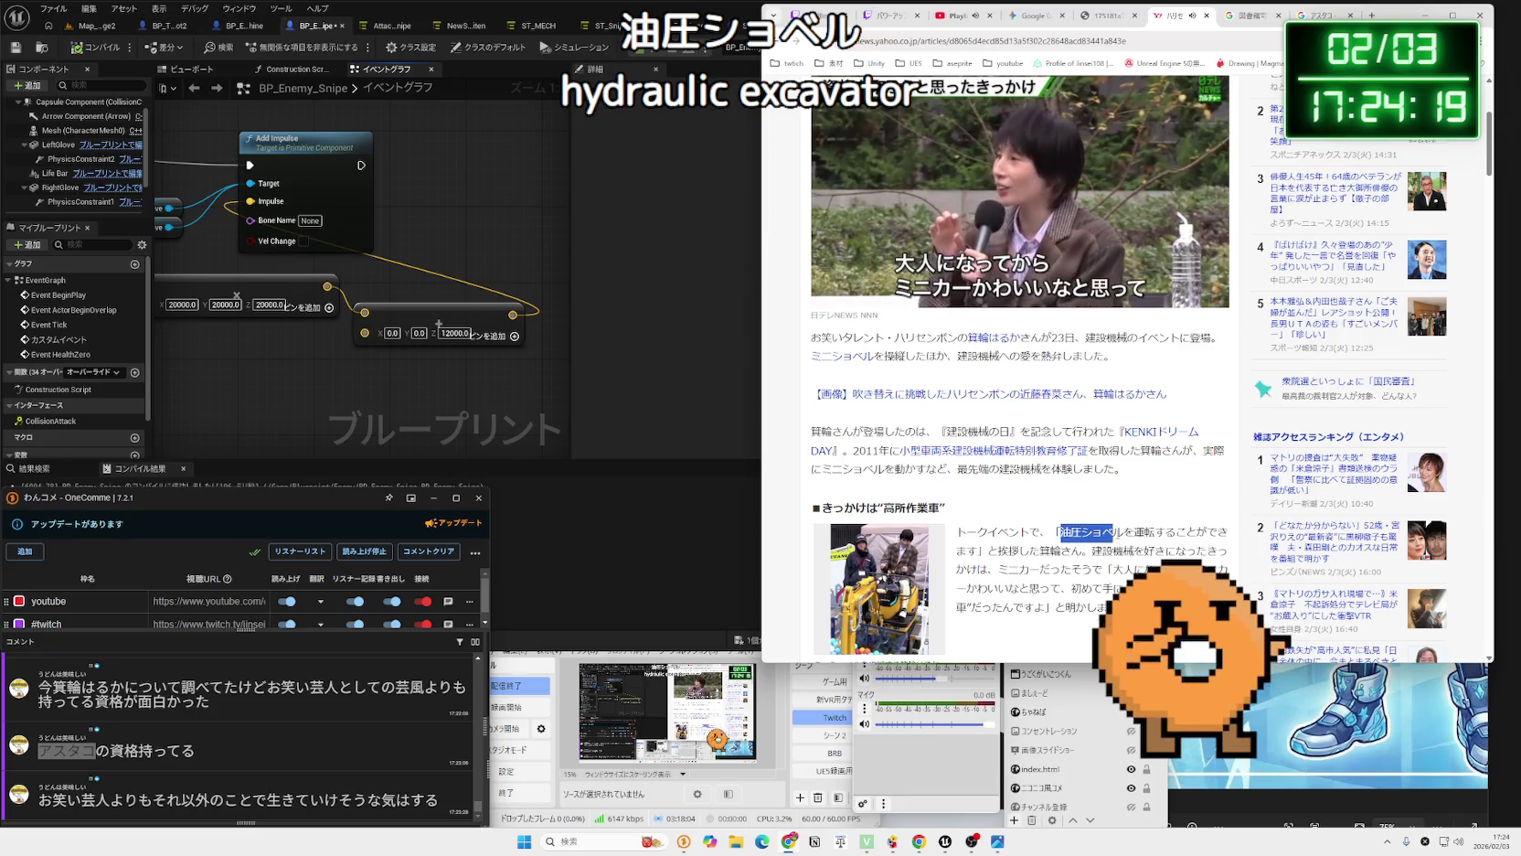
# Search Google for the selected excavator term, then close those results.
pyautogui.rightClick(1088, 531)
pyautogui.click(1143, 572)
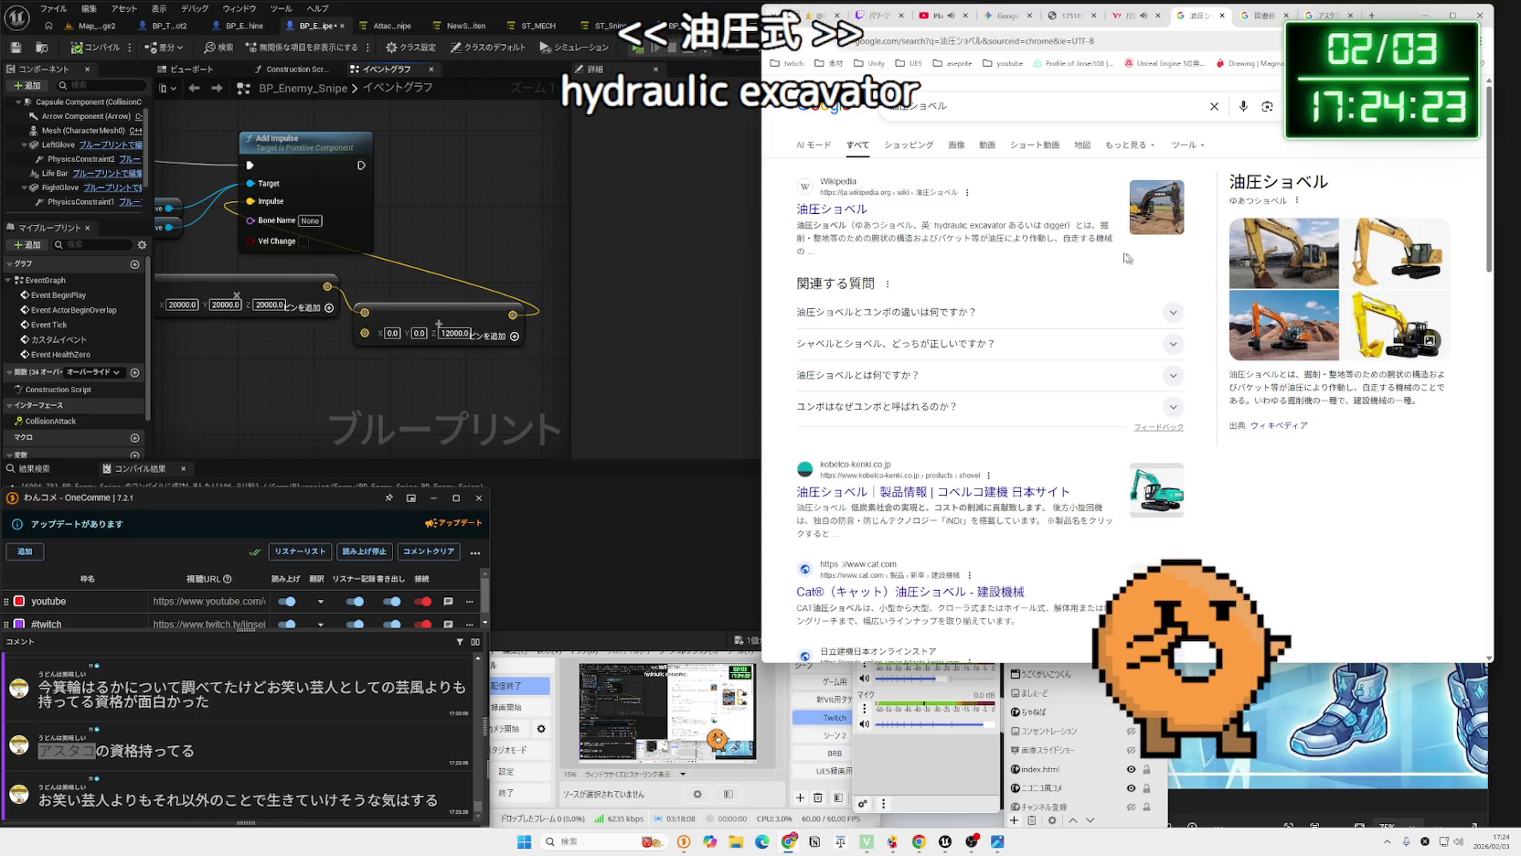
pyautogui.scroll(-3, 1005, 243)
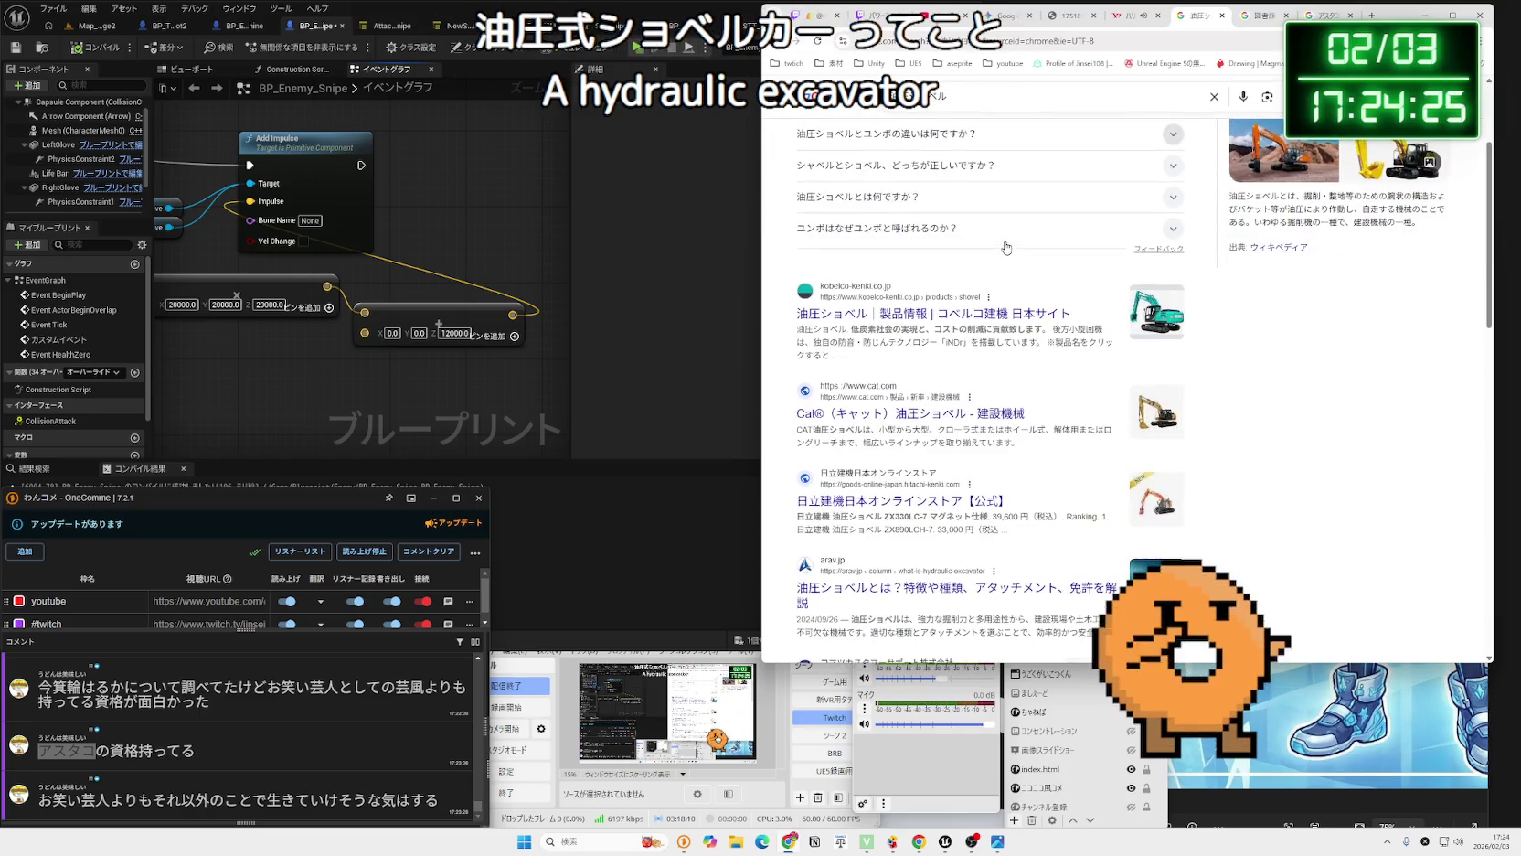
pyautogui.click(1224, 16)
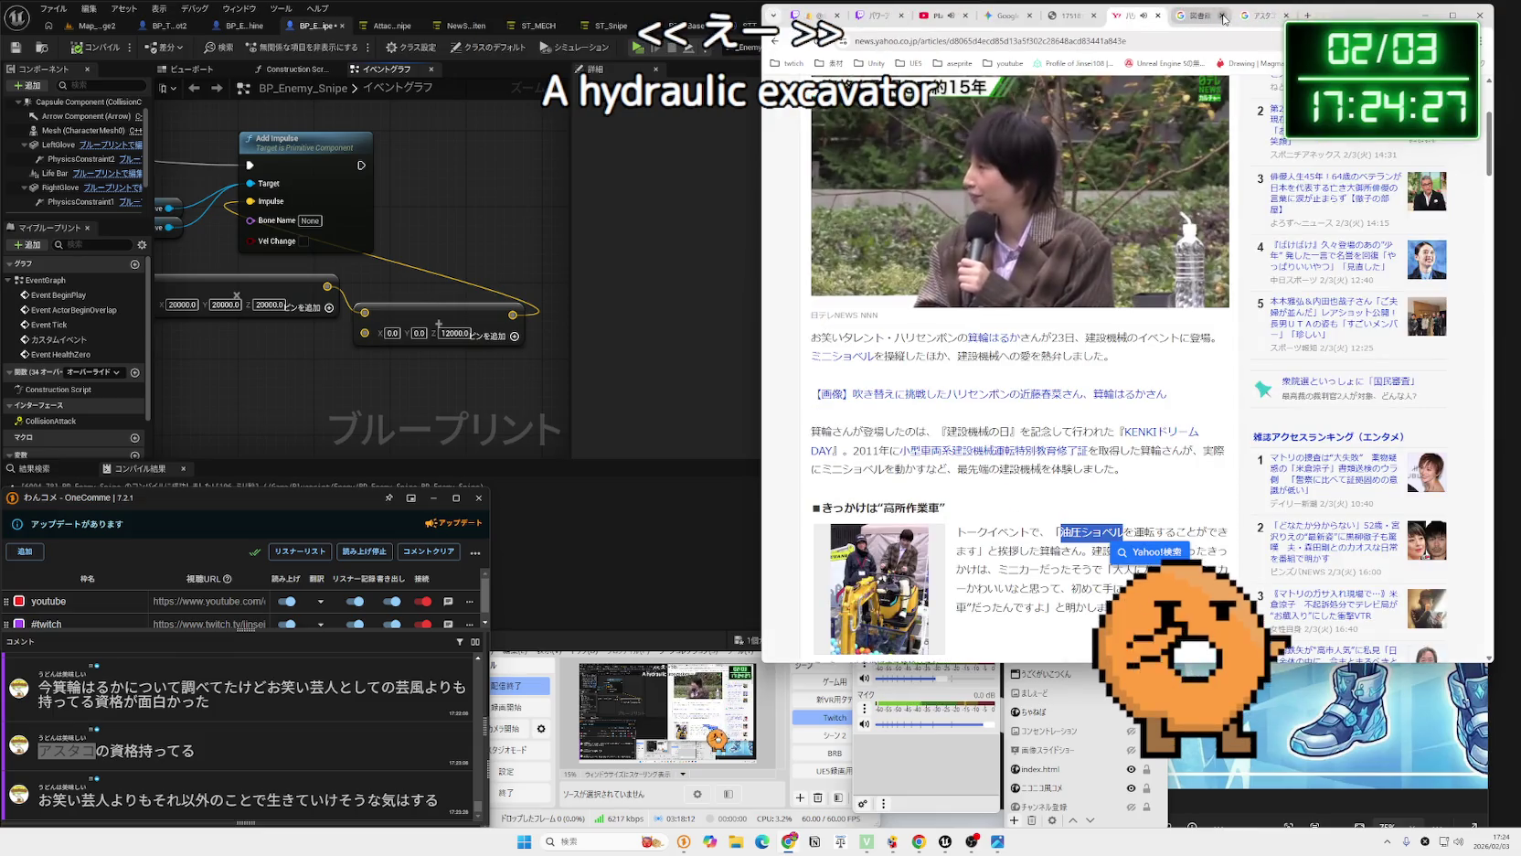
# Close the 図書館司書 search and browse アスタコ image results before closing them.
pyautogui.click(1209, 17)
pyautogui.click(1223, 16)
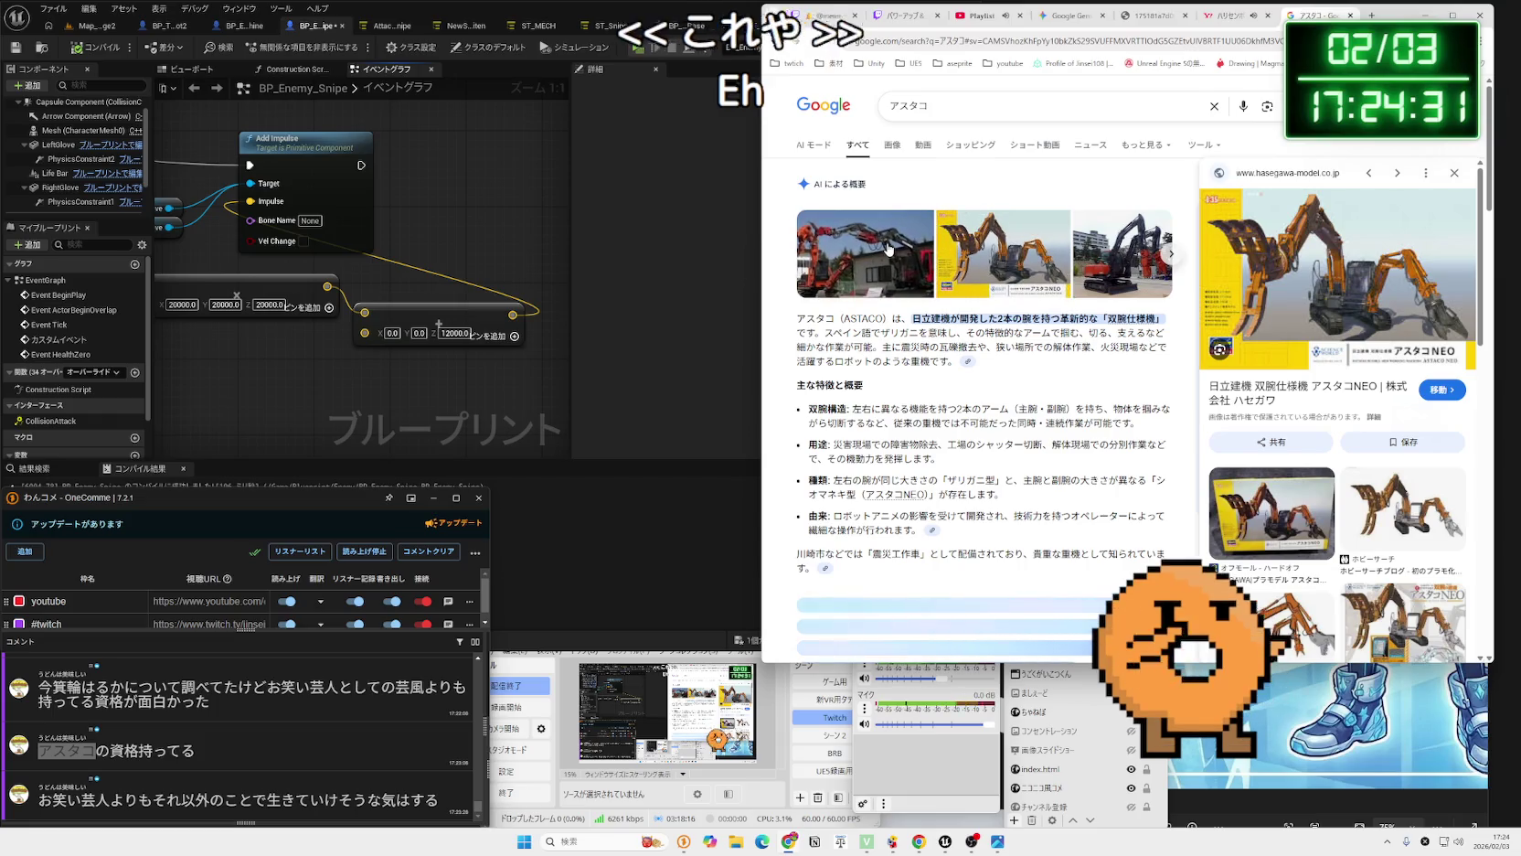
pyautogui.click(894, 147)
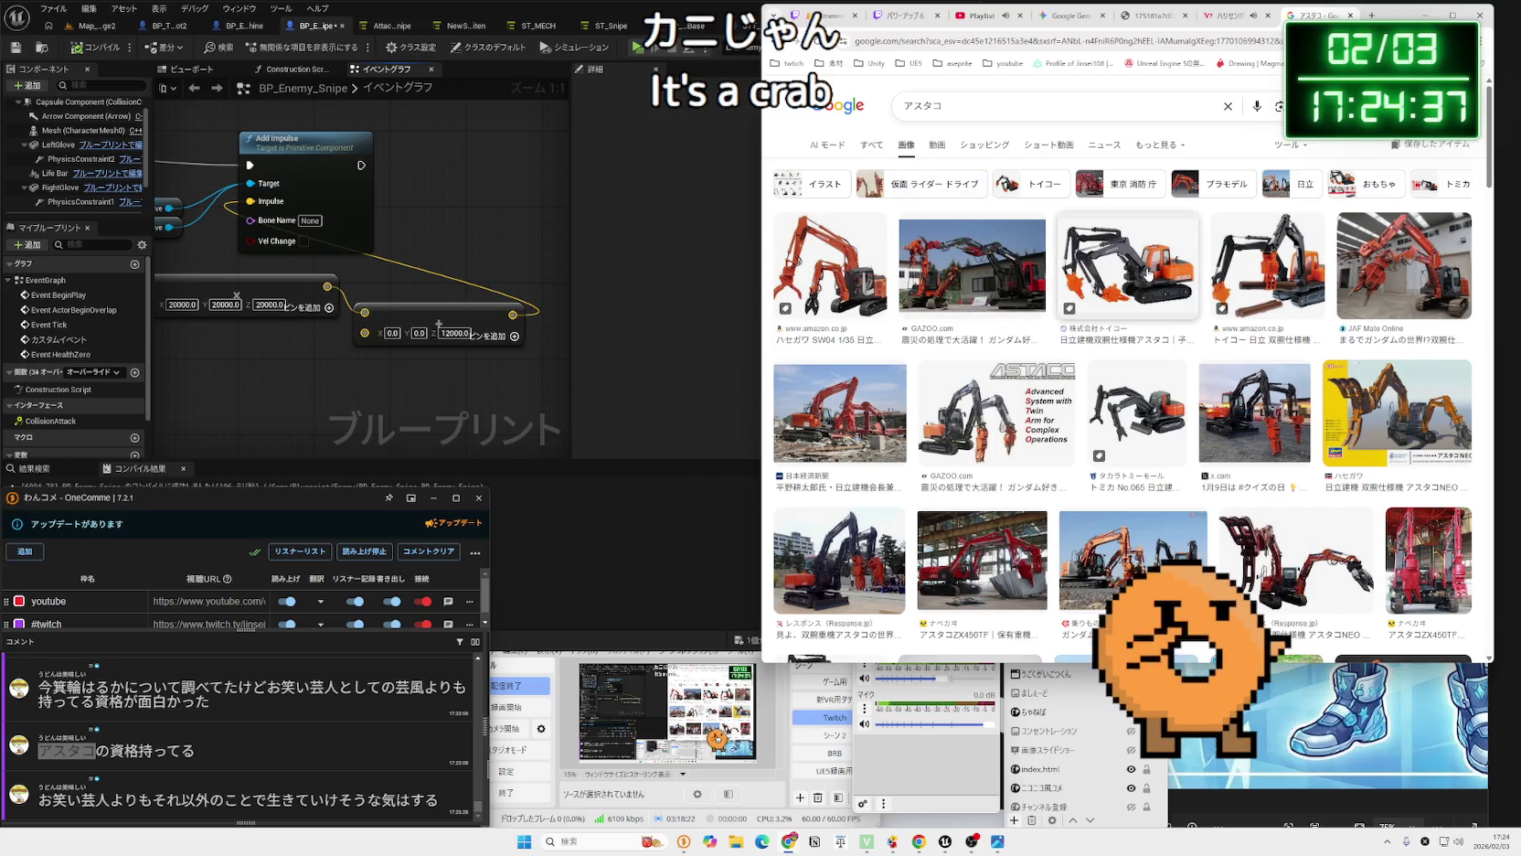
pyautogui.scroll(-3, 1149, 273)
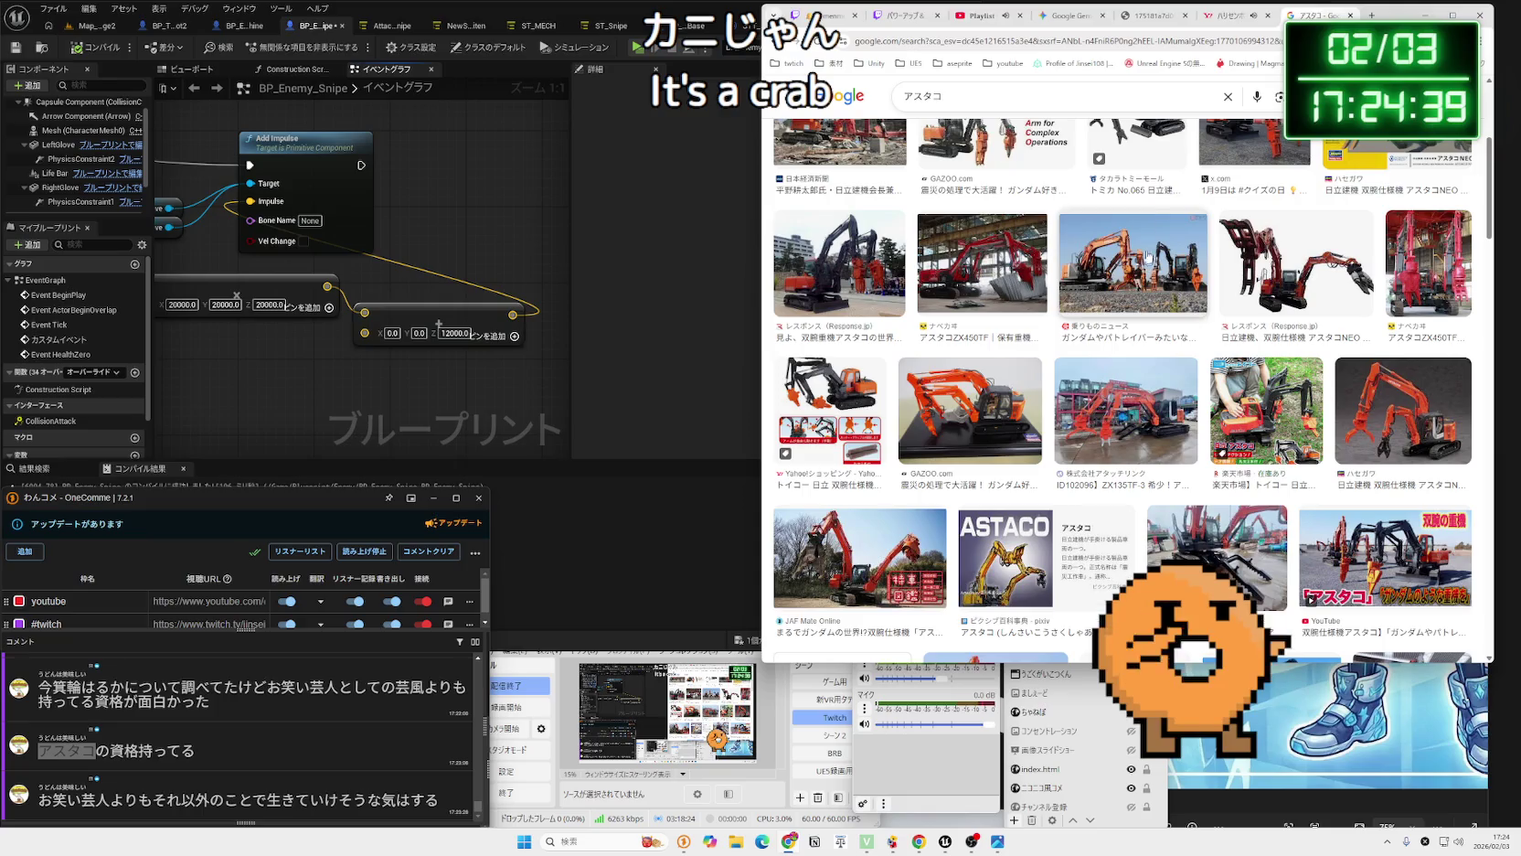
pyautogui.click(1350, 15)
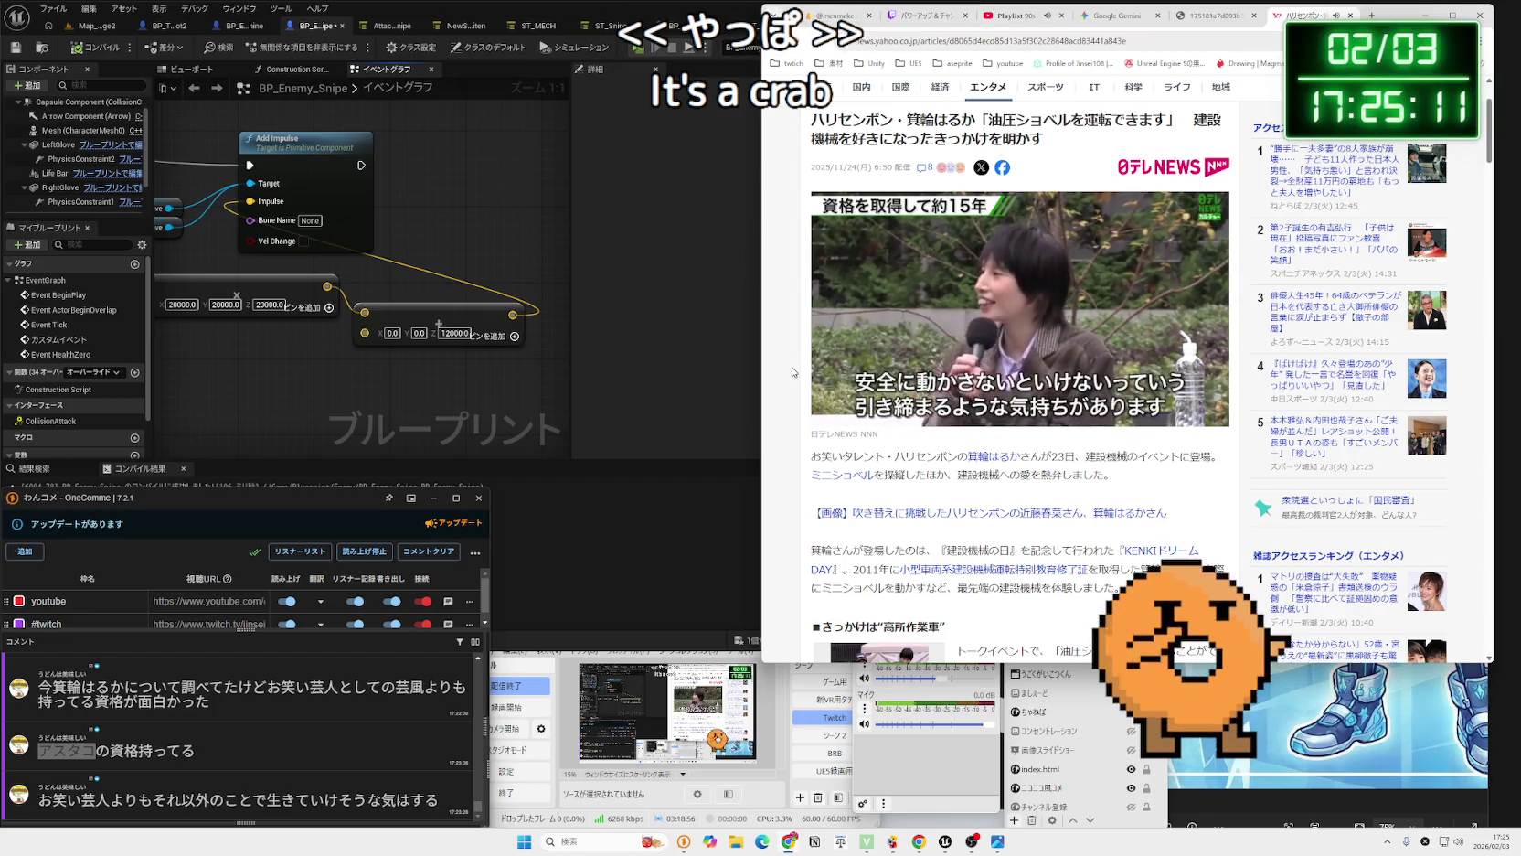
# Close the Yahoo news article tab and return to Unreal Engine.
pyautogui.scroll(-3, 1052, 357)
pyautogui.scroll(-4, 1051, 365)
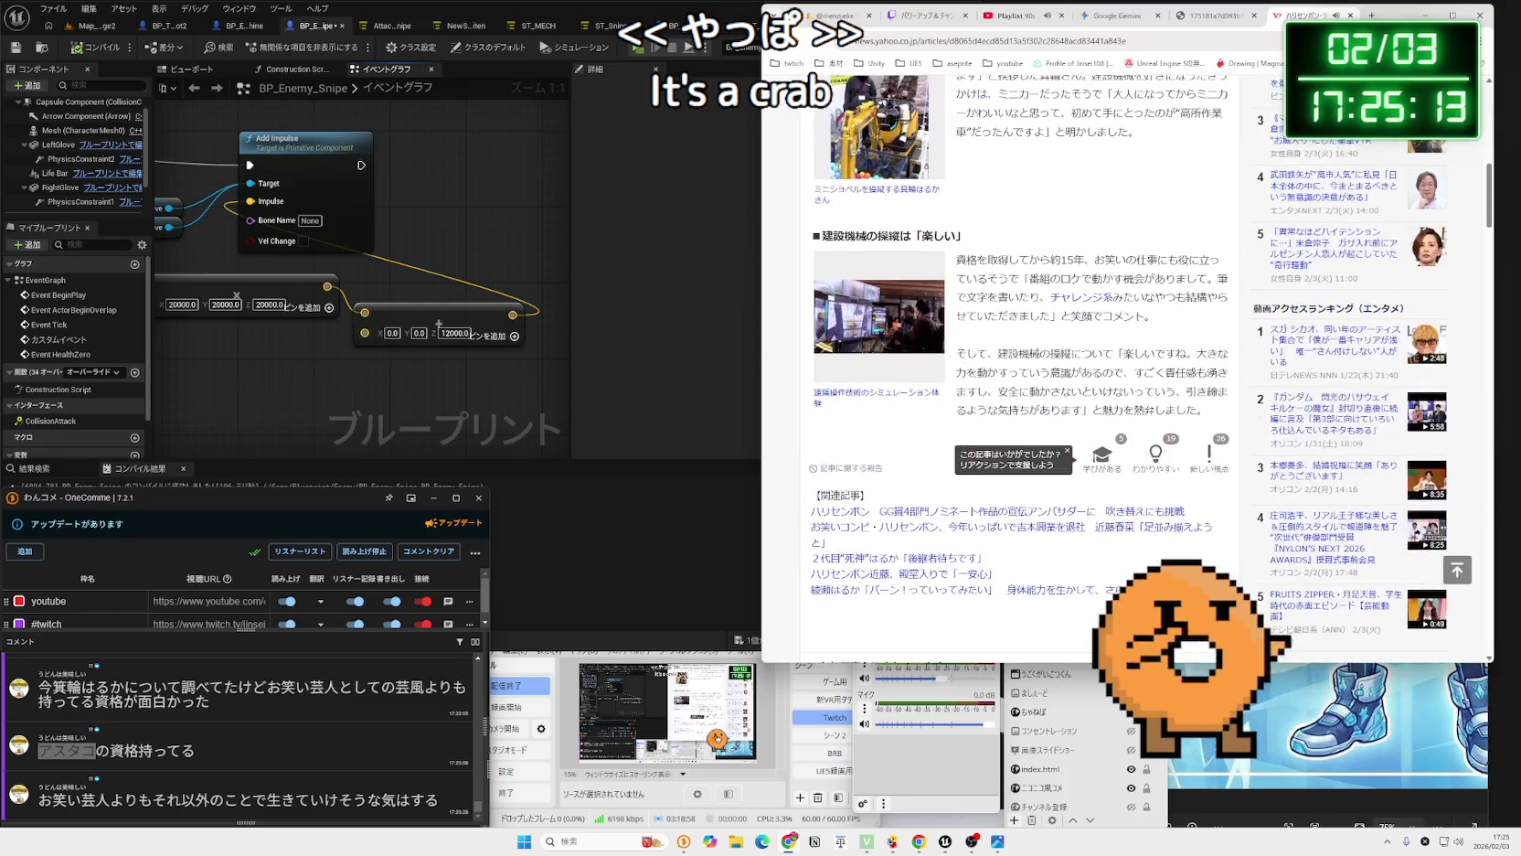
pyautogui.click(1350, 15)
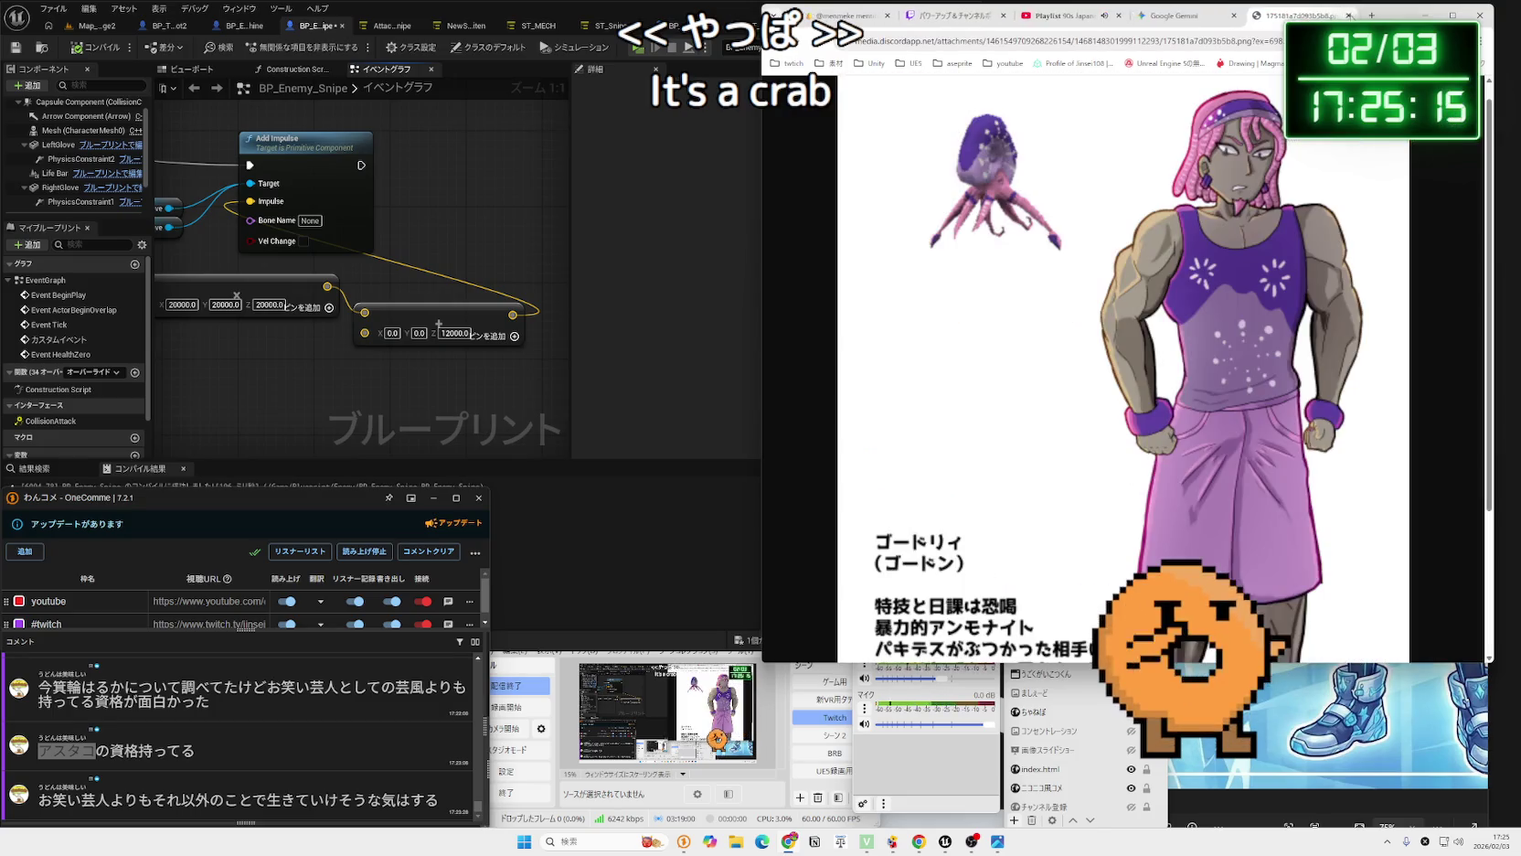
pyautogui.click(653, 241)
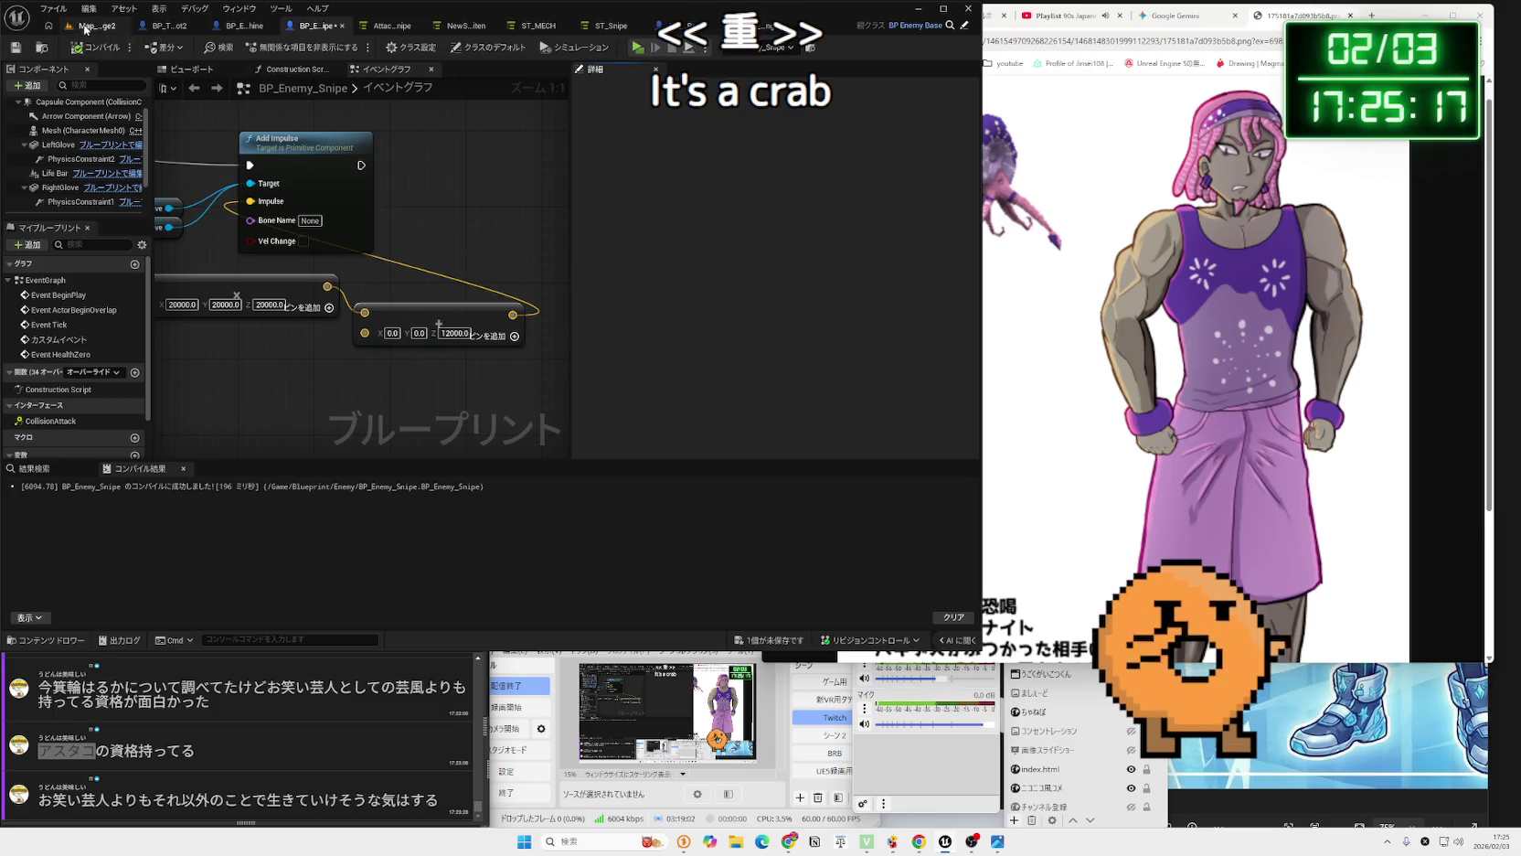
# Play-test the level briefly, moving the player robot forward, then stop.
pyautogui.click(91, 25)
pyautogui.hotkey('alt', 'p')
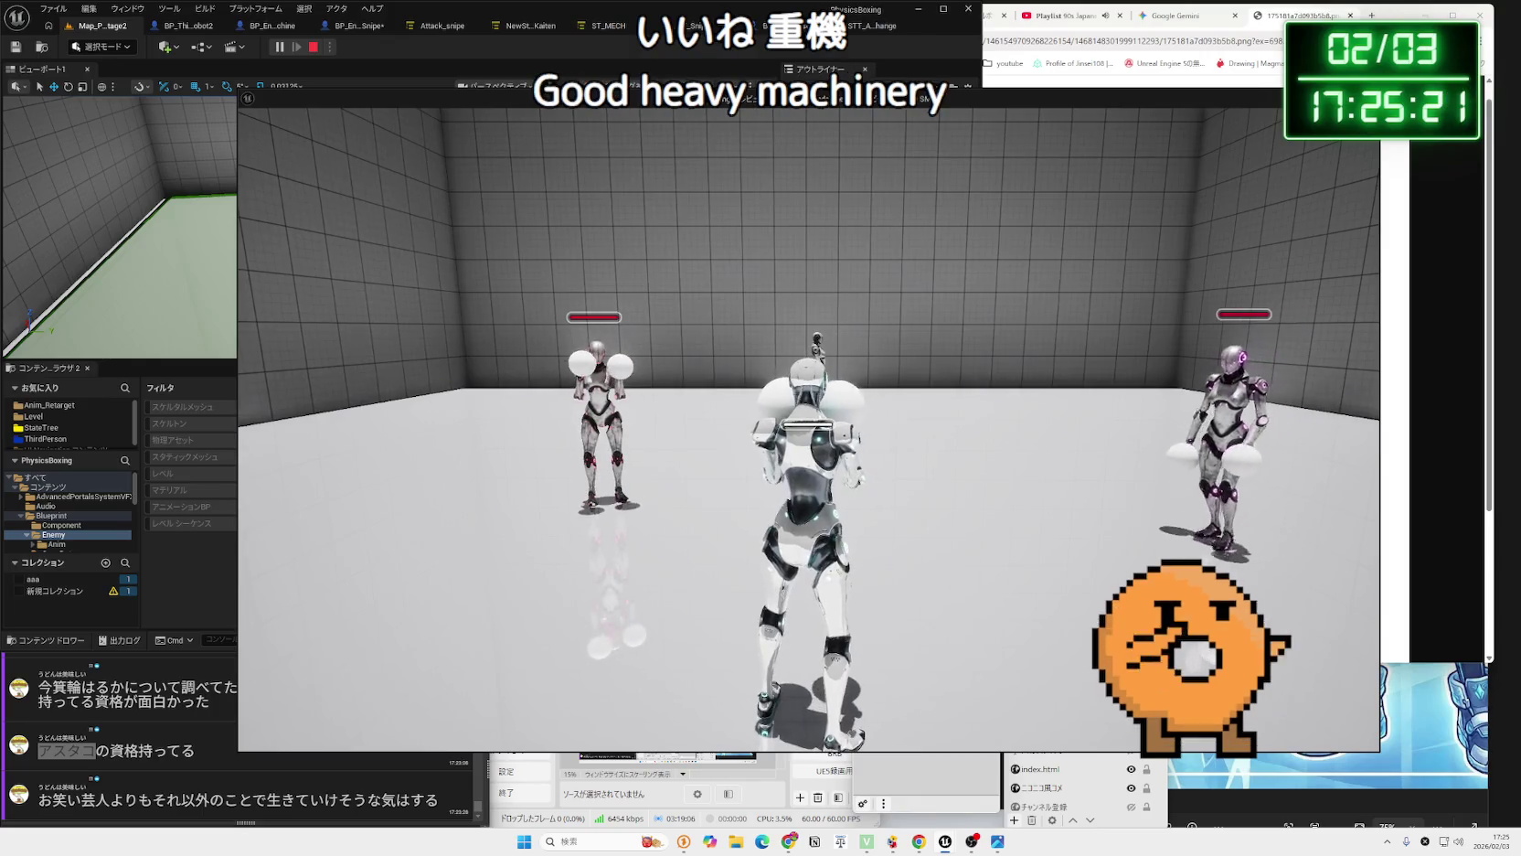
pyautogui.press('w')
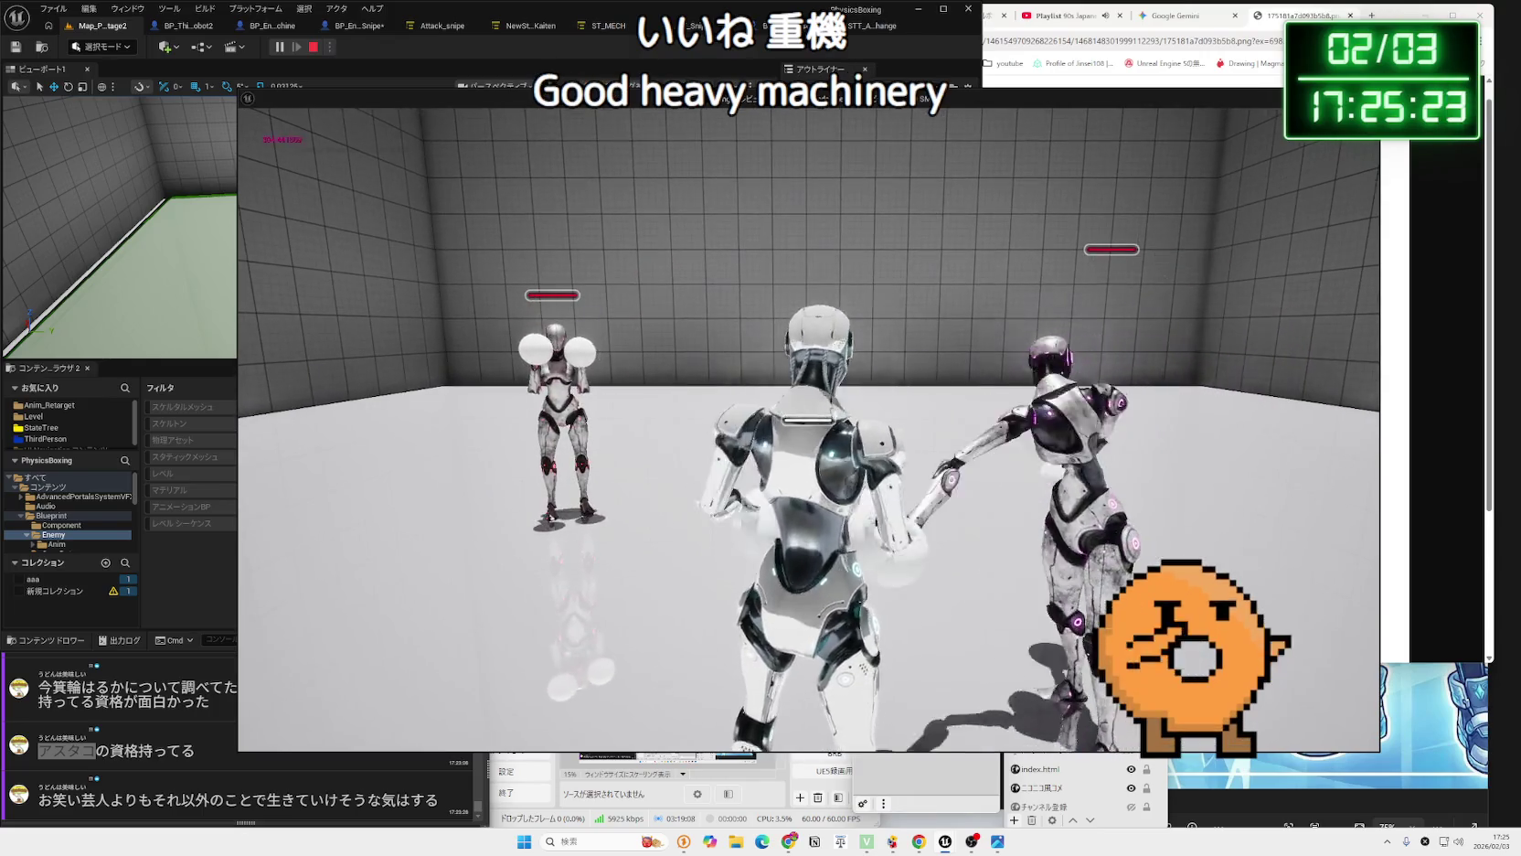
pyautogui.press('Escape')
# Lower BP_Enemy_Snipe's Make Vector Z impulse to 10000 and return to the map.
pyautogui.click(607, 24)
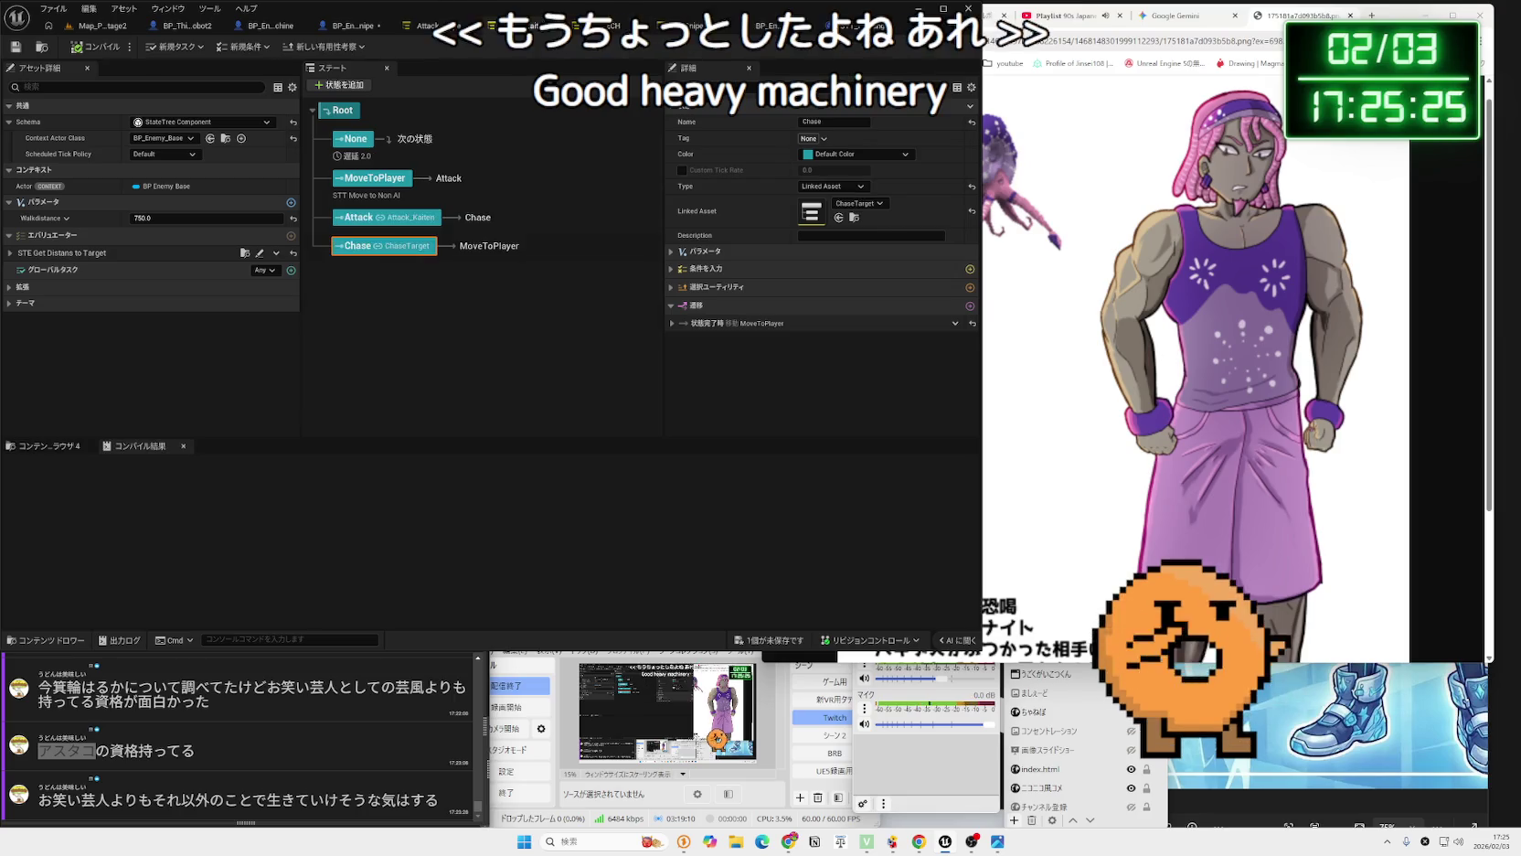
pyautogui.click(433, 27)
pyautogui.click(352, 24)
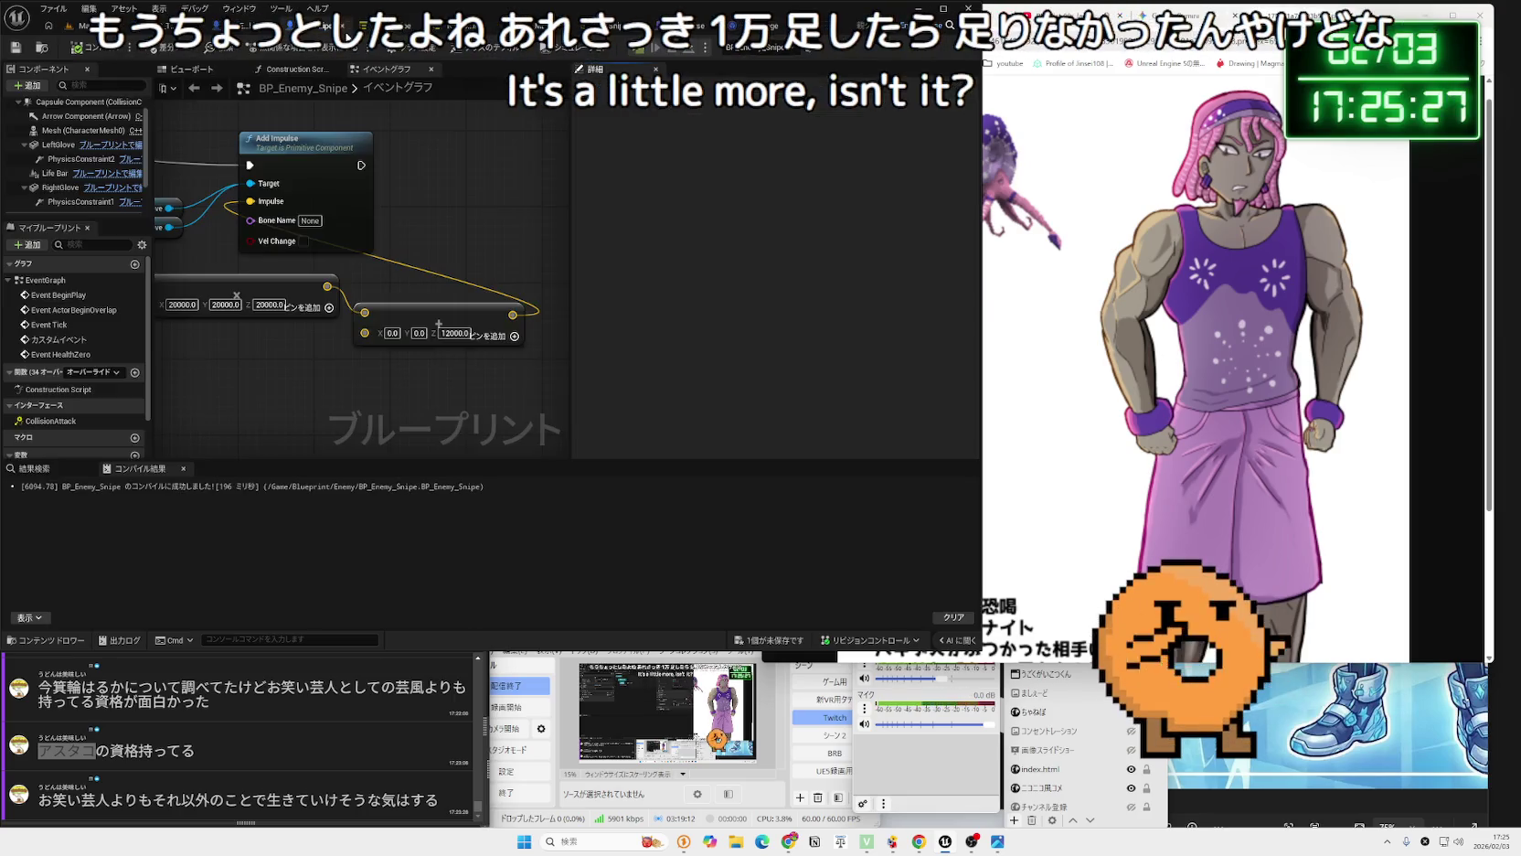
pyautogui.write('10000')
pyautogui.press('Return')
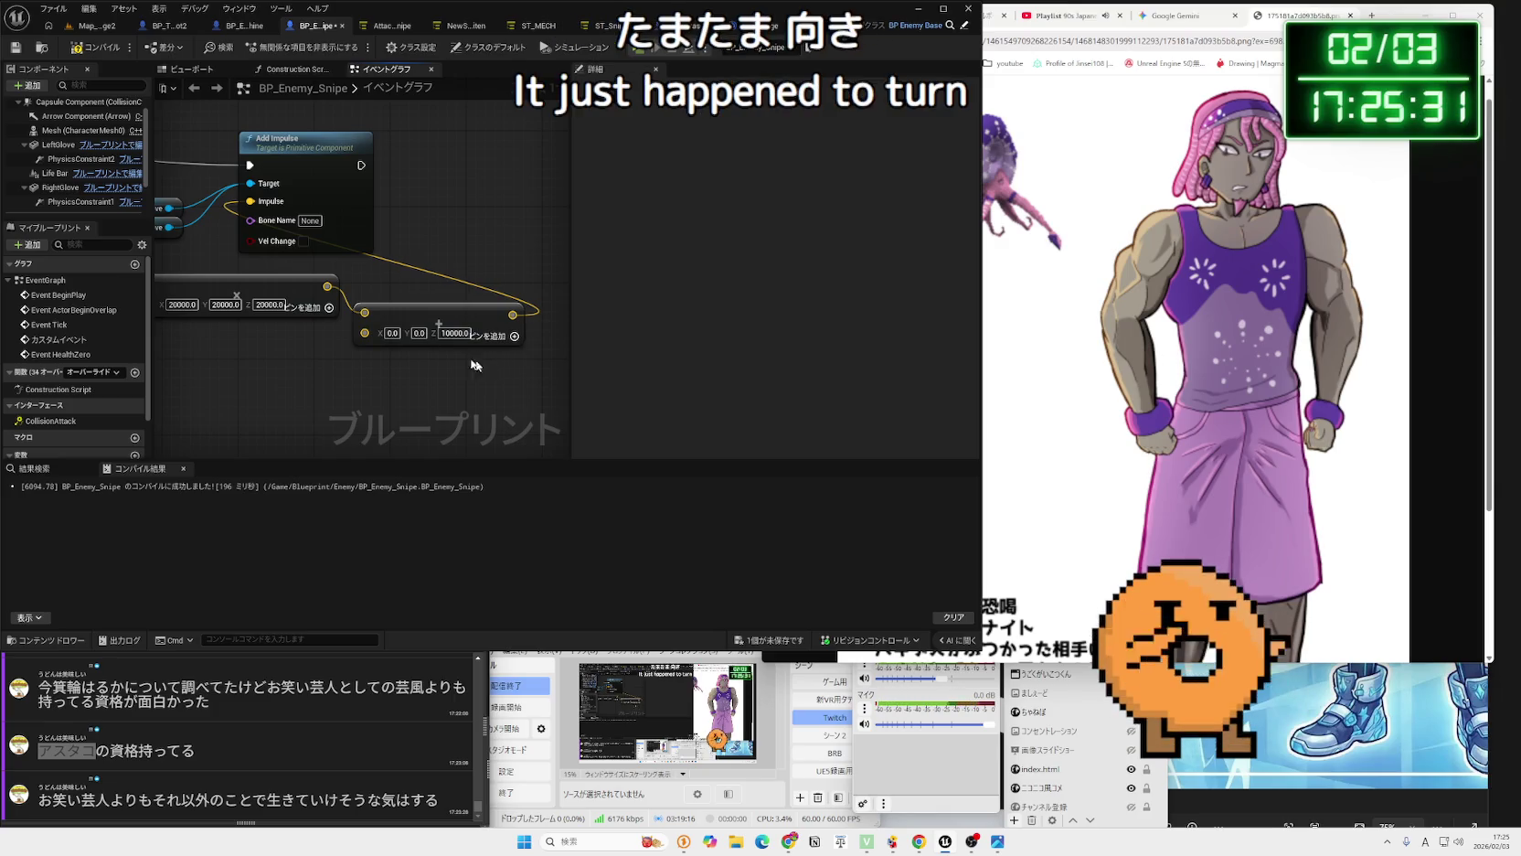
pyautogui.click(99, 29)
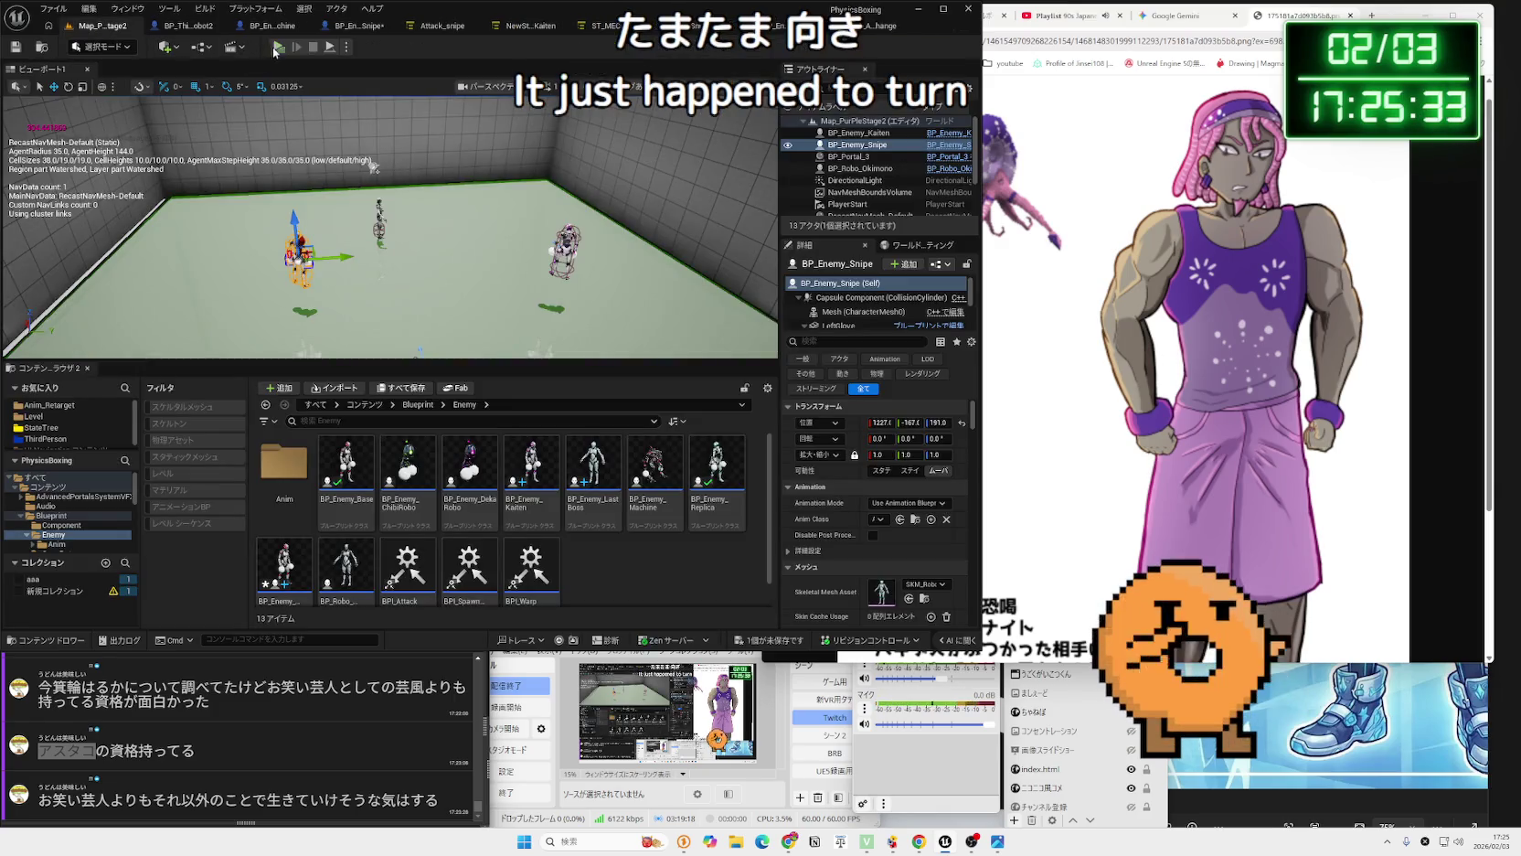
pyautogui.click(276, 47)
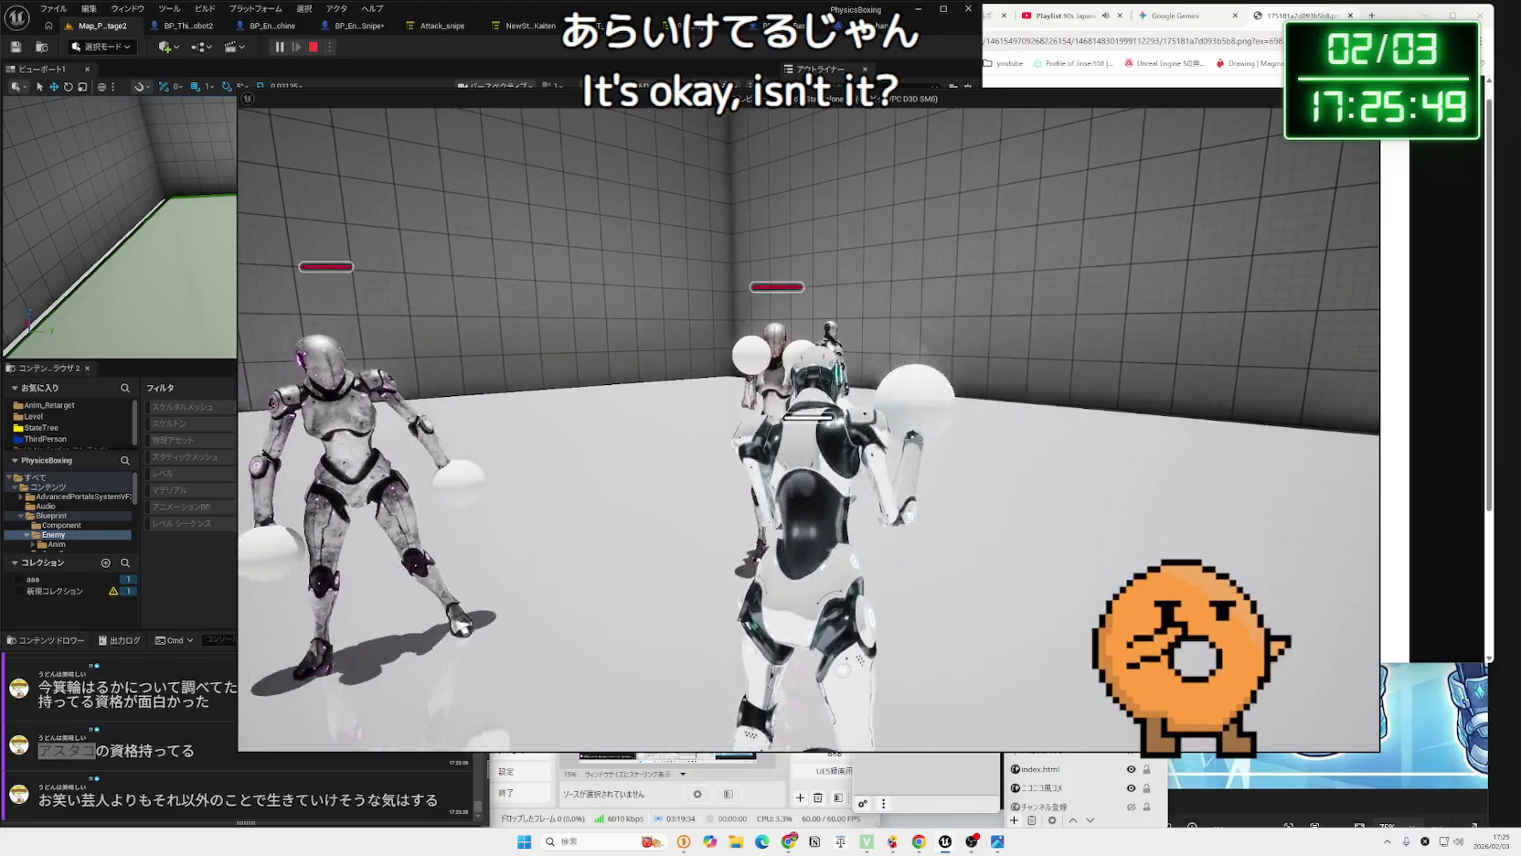
pyautogui.press('Escape')
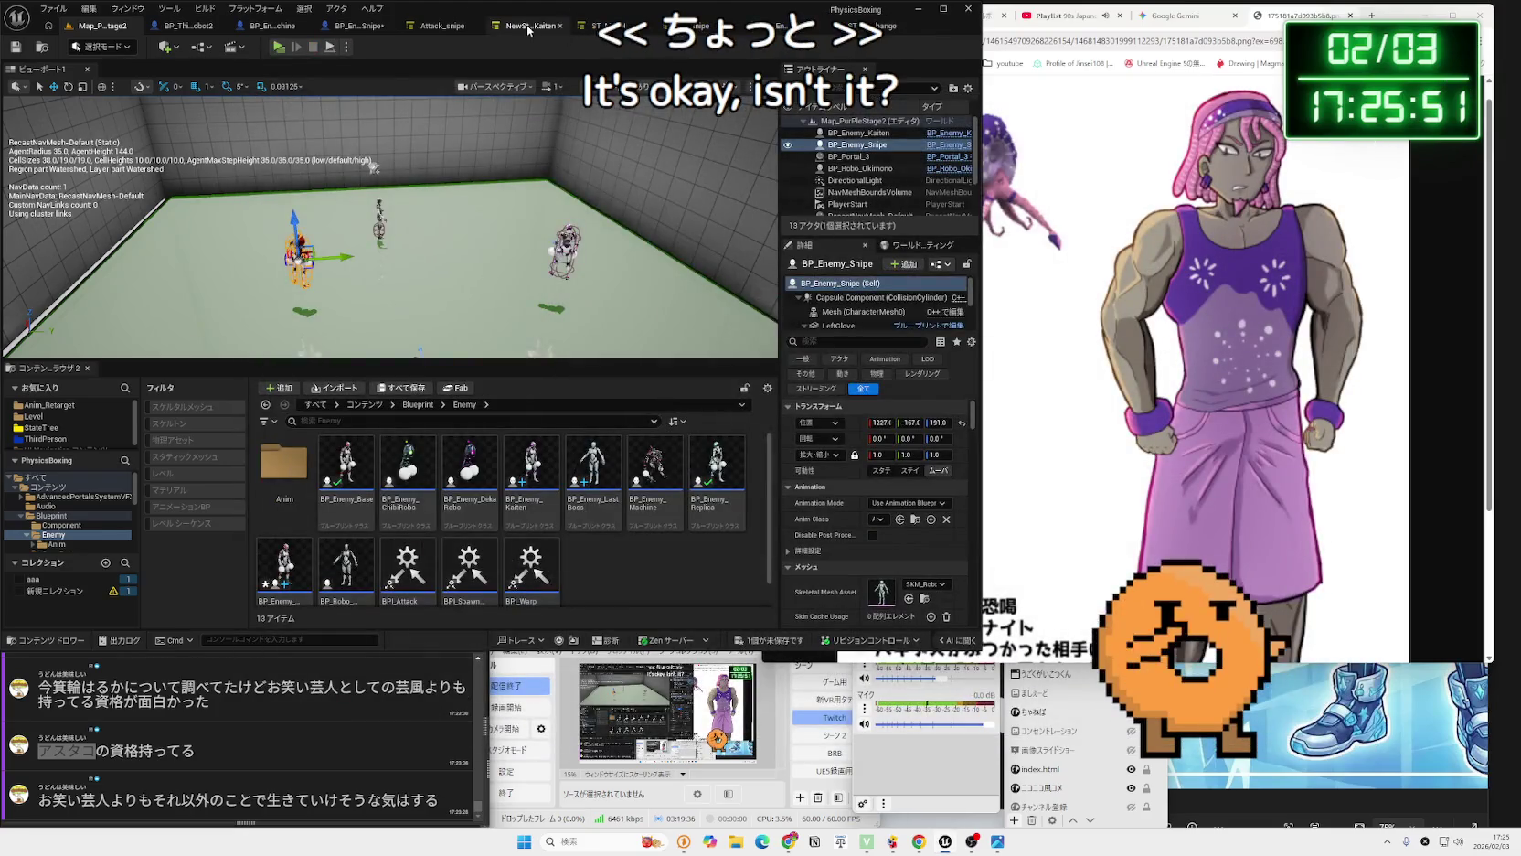
# Change BP_Enemy_Snipe's Make Vector Z impulse value to 7000.
pyautogui.click(528, 27)
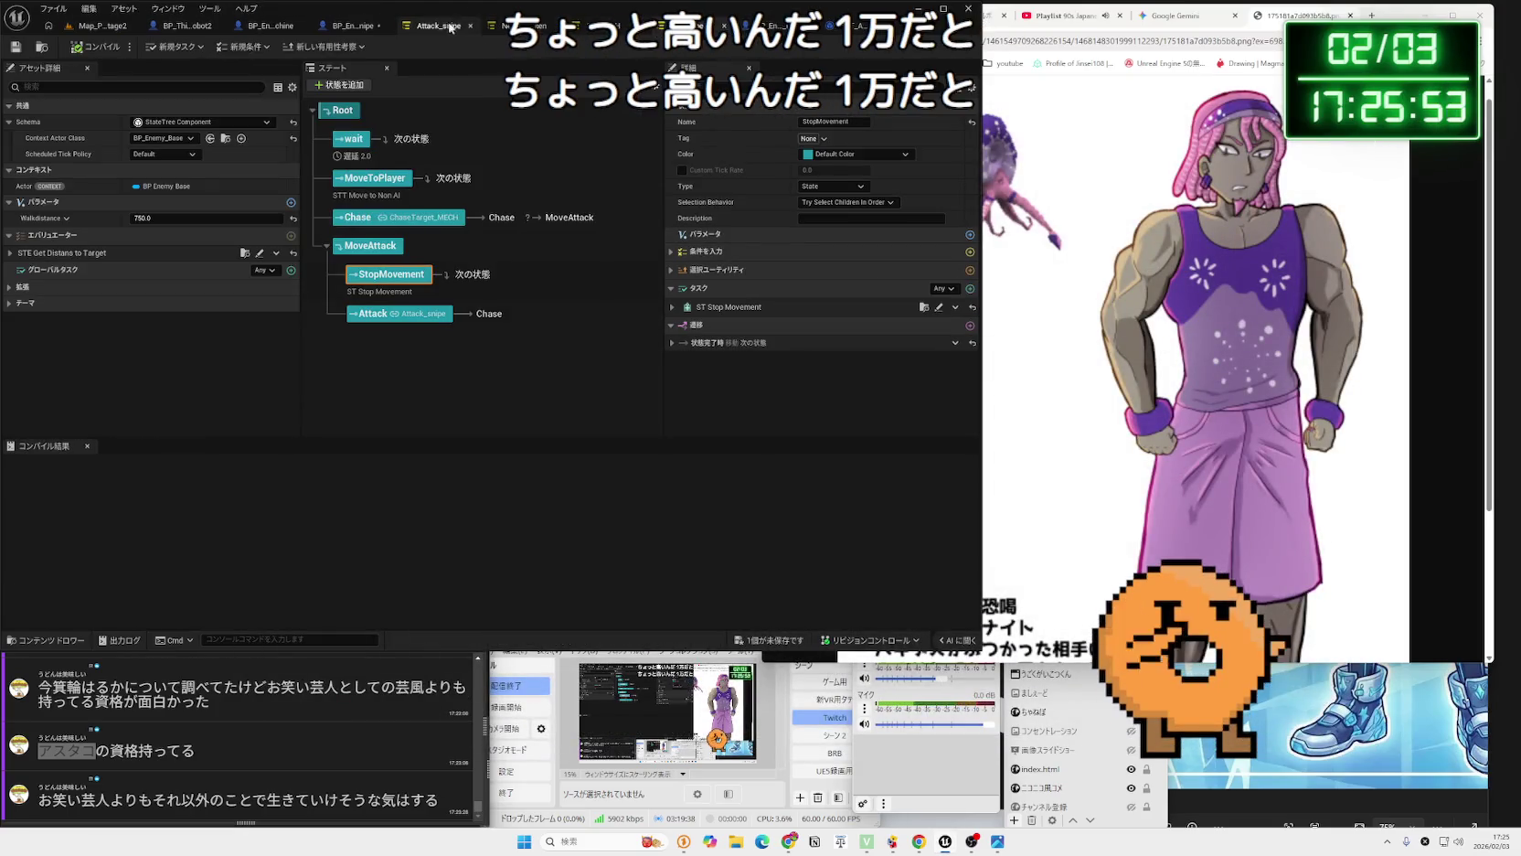
pyautogui.click(352, 25)
pyautogui.write('10000.0')
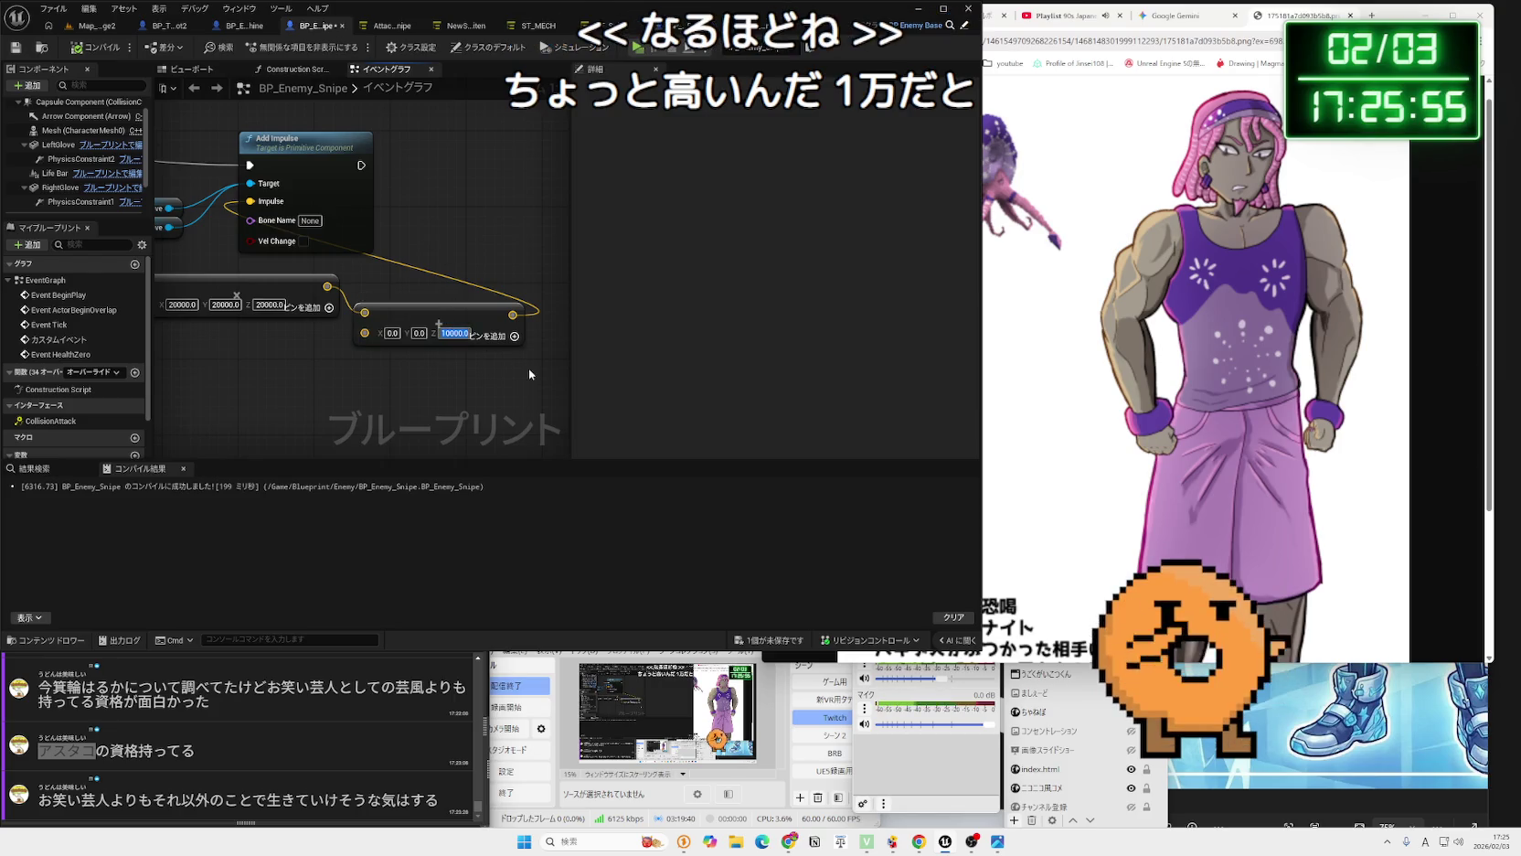
pyautogui.write('7000')
pyautogui.press('Return')
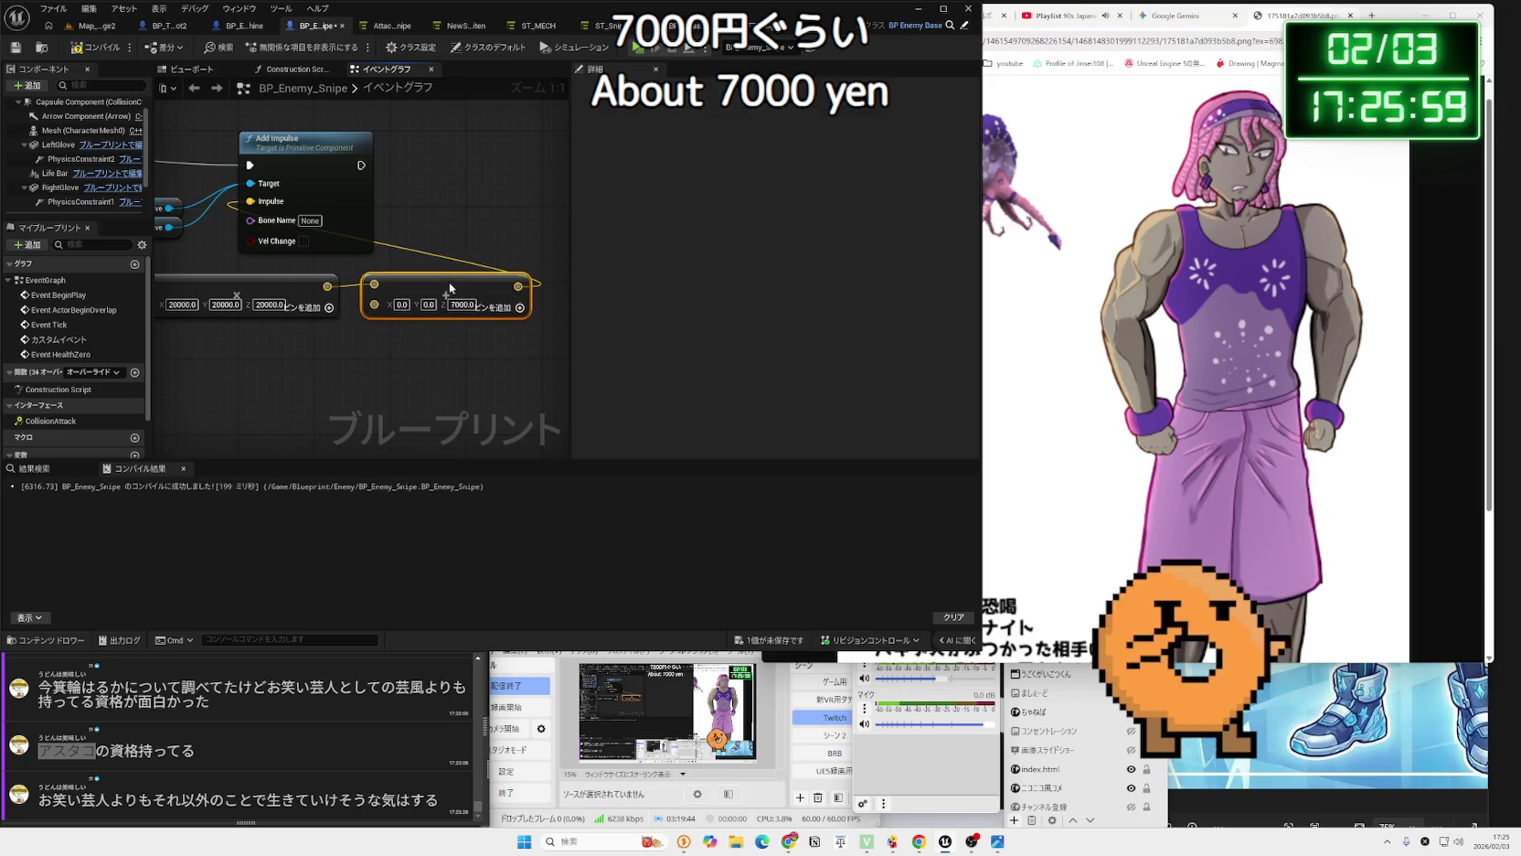
pyautogui.click(423, 334)
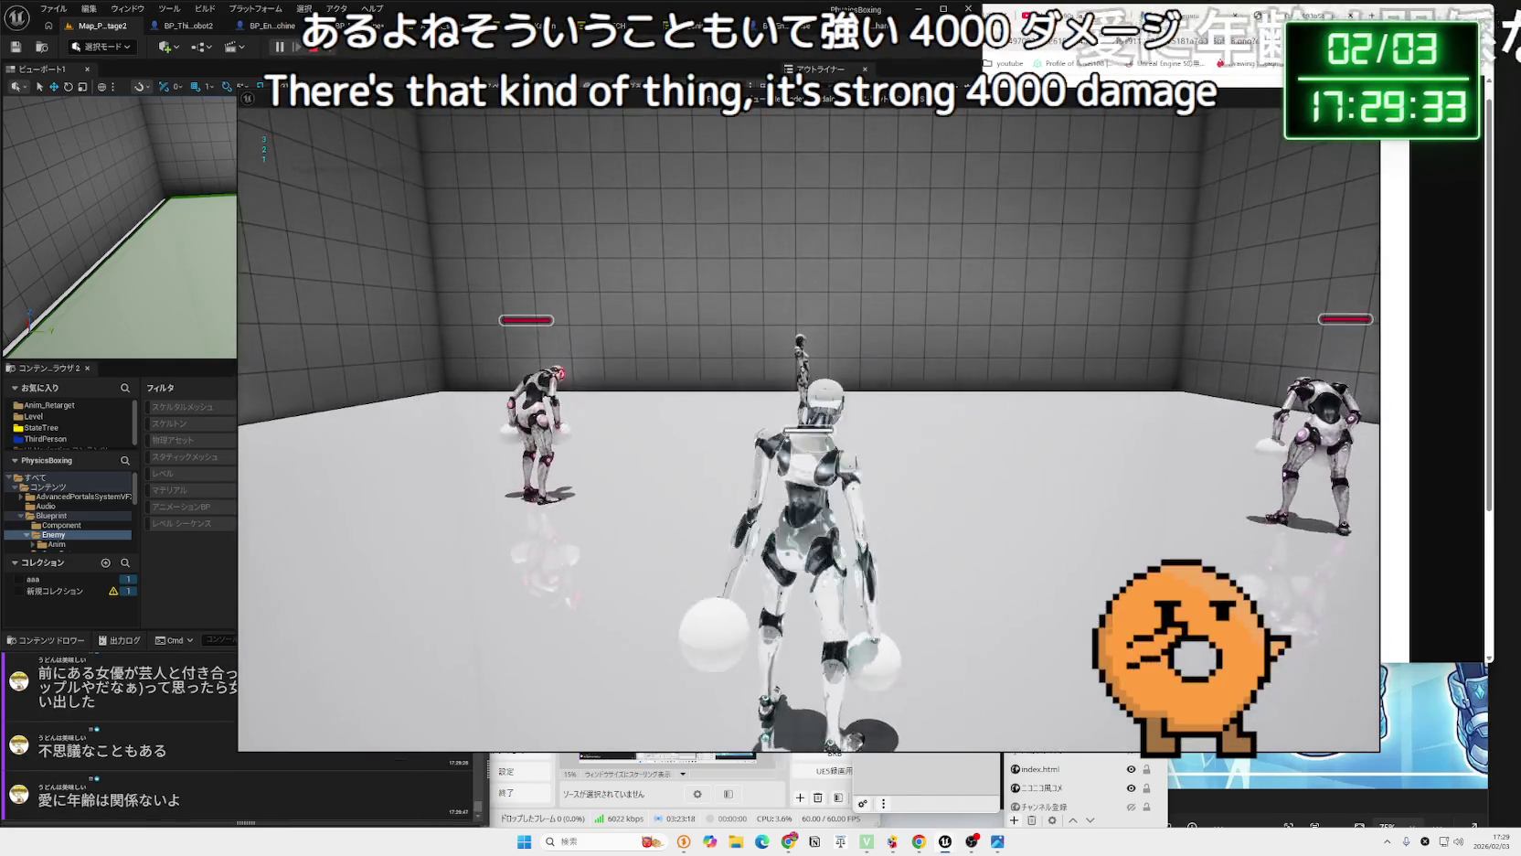
# Stop the test play and save BP_Enemy_Snipe from the unsaved-assets list.
pyautogui.press('Escape')
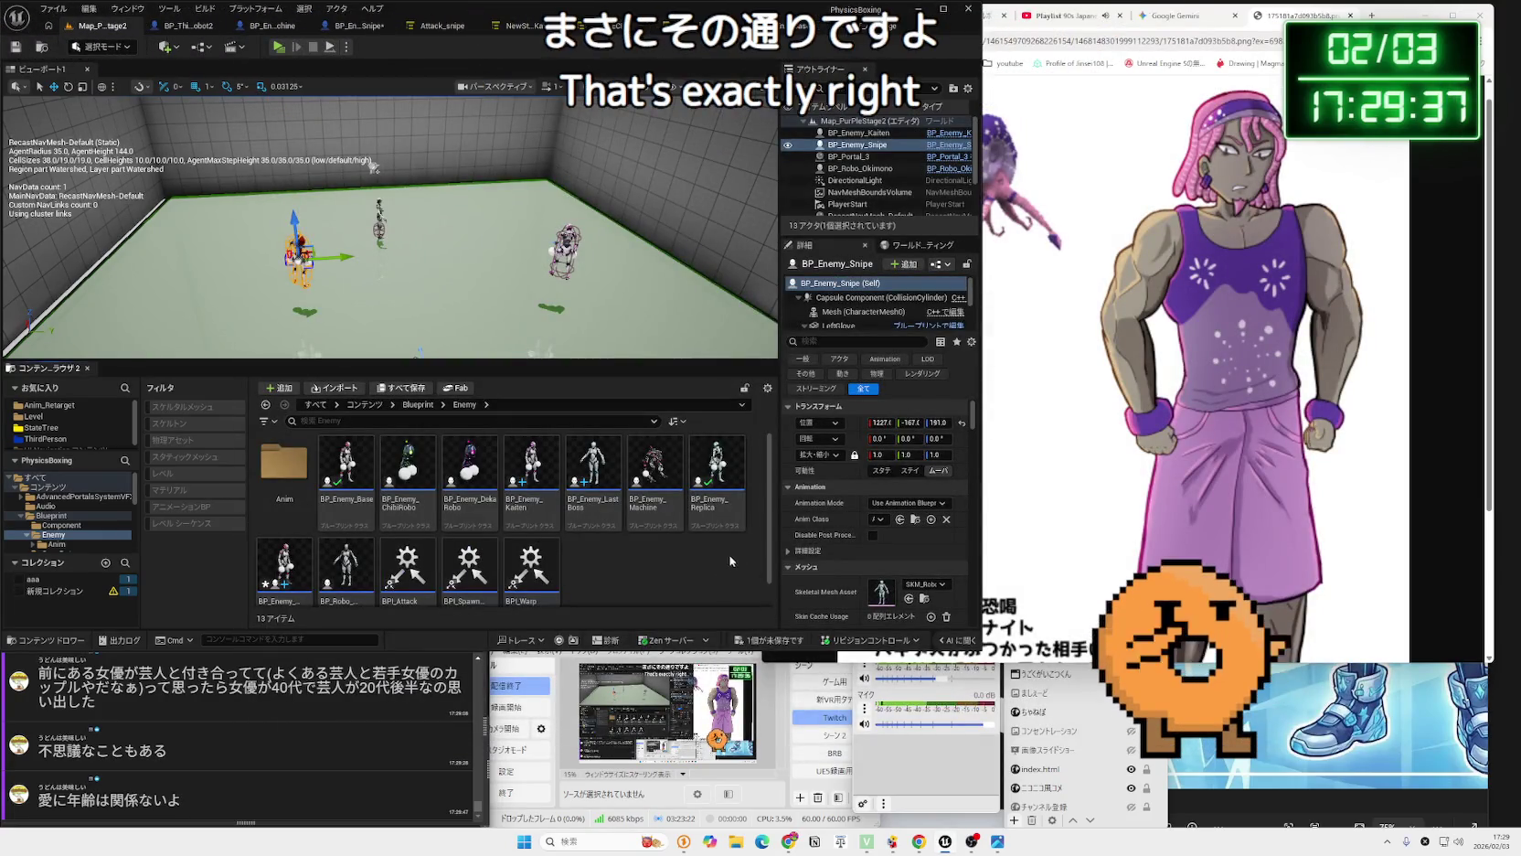
pyautogui.click(766, 639)
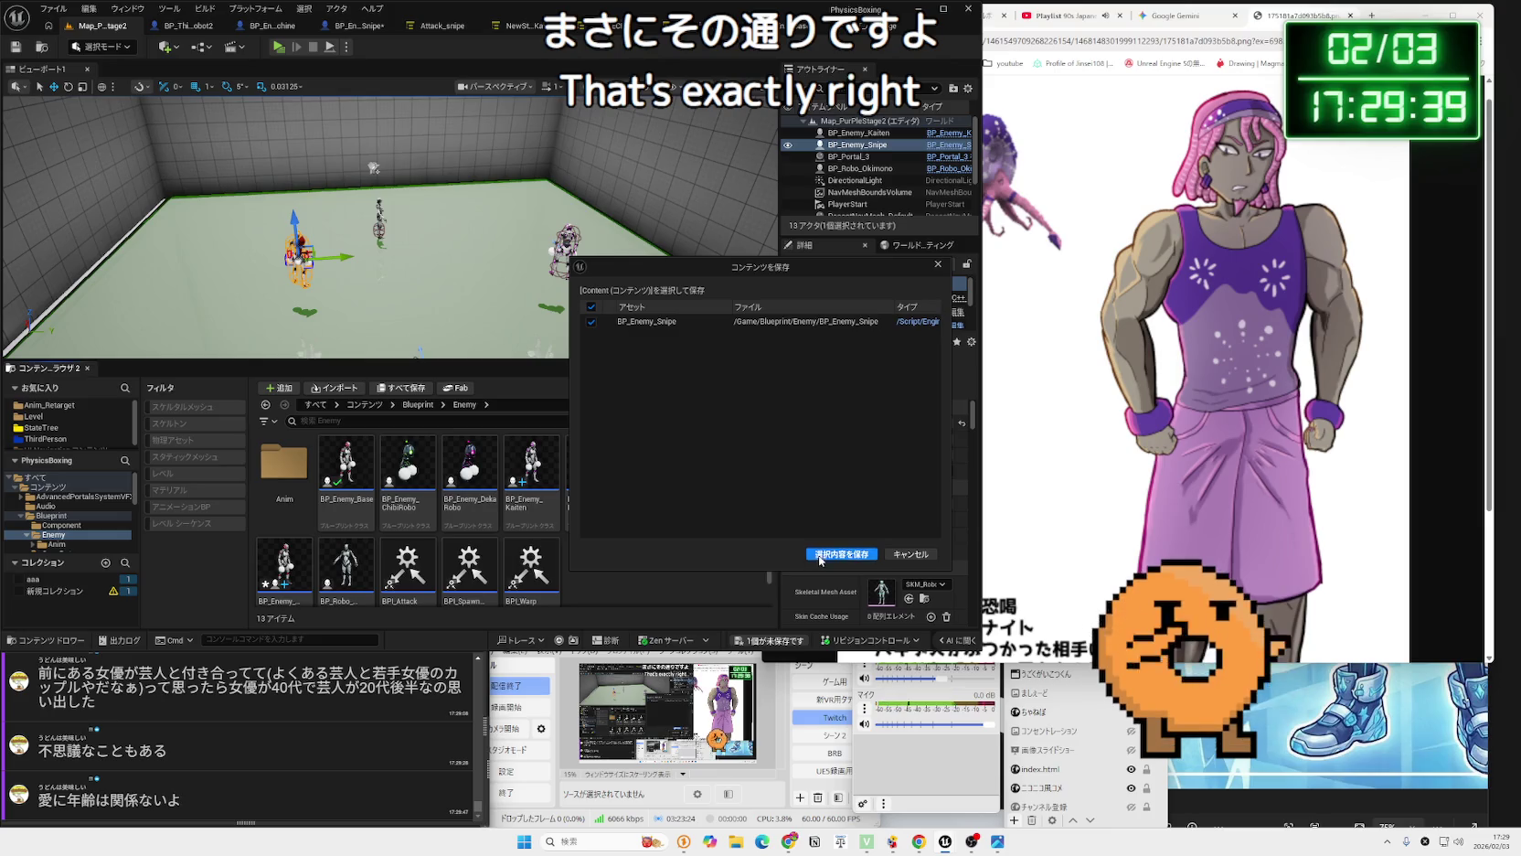
pyautogui.click(820, 556)
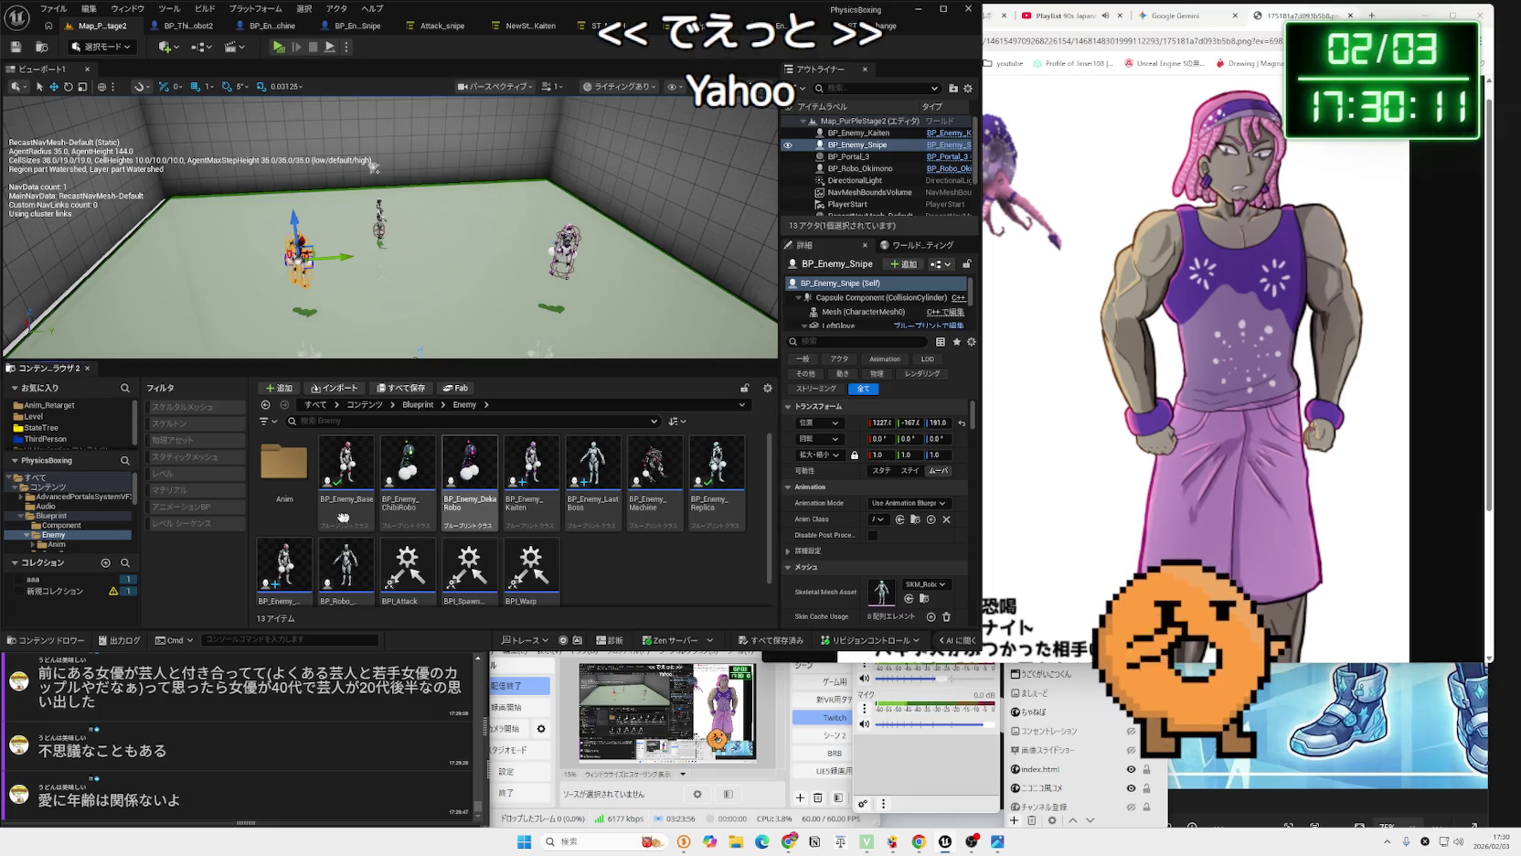
# Place a BP_Enemy_Base enemy on the arena floor and start a test play.
pyautogui.moveTo(355, 499)
pyautogui.mouseDown()
pyautogui.moveTo(539, 484)
pyautogui.moveTo(429, 338)
pyautogui.moveTo(445, 260)
pyautogui.mouseUp()
pyautogui.click(279, 47)
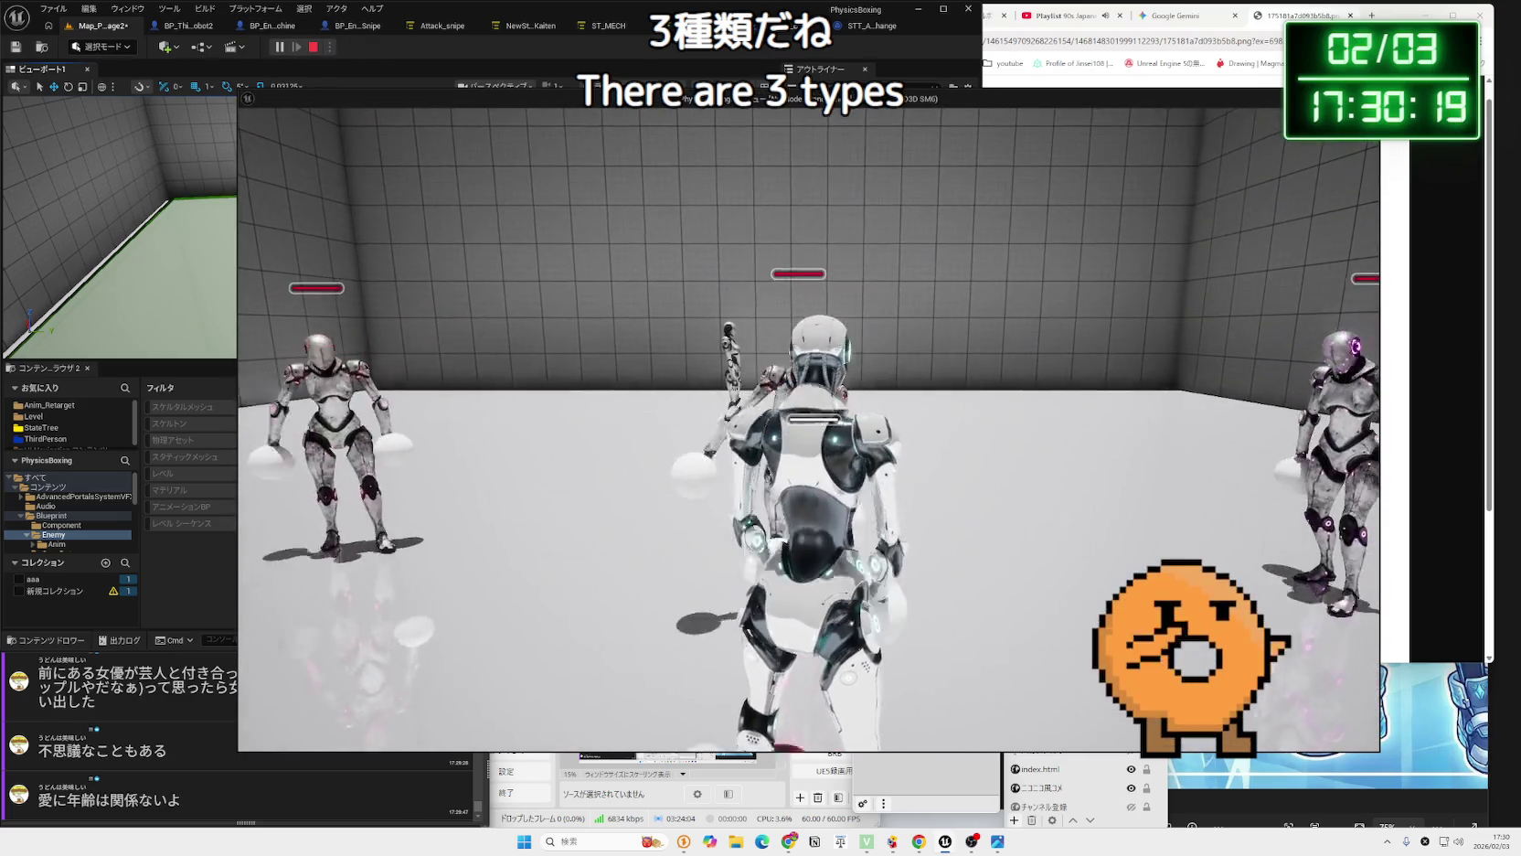
pyautogui.press('Escape')
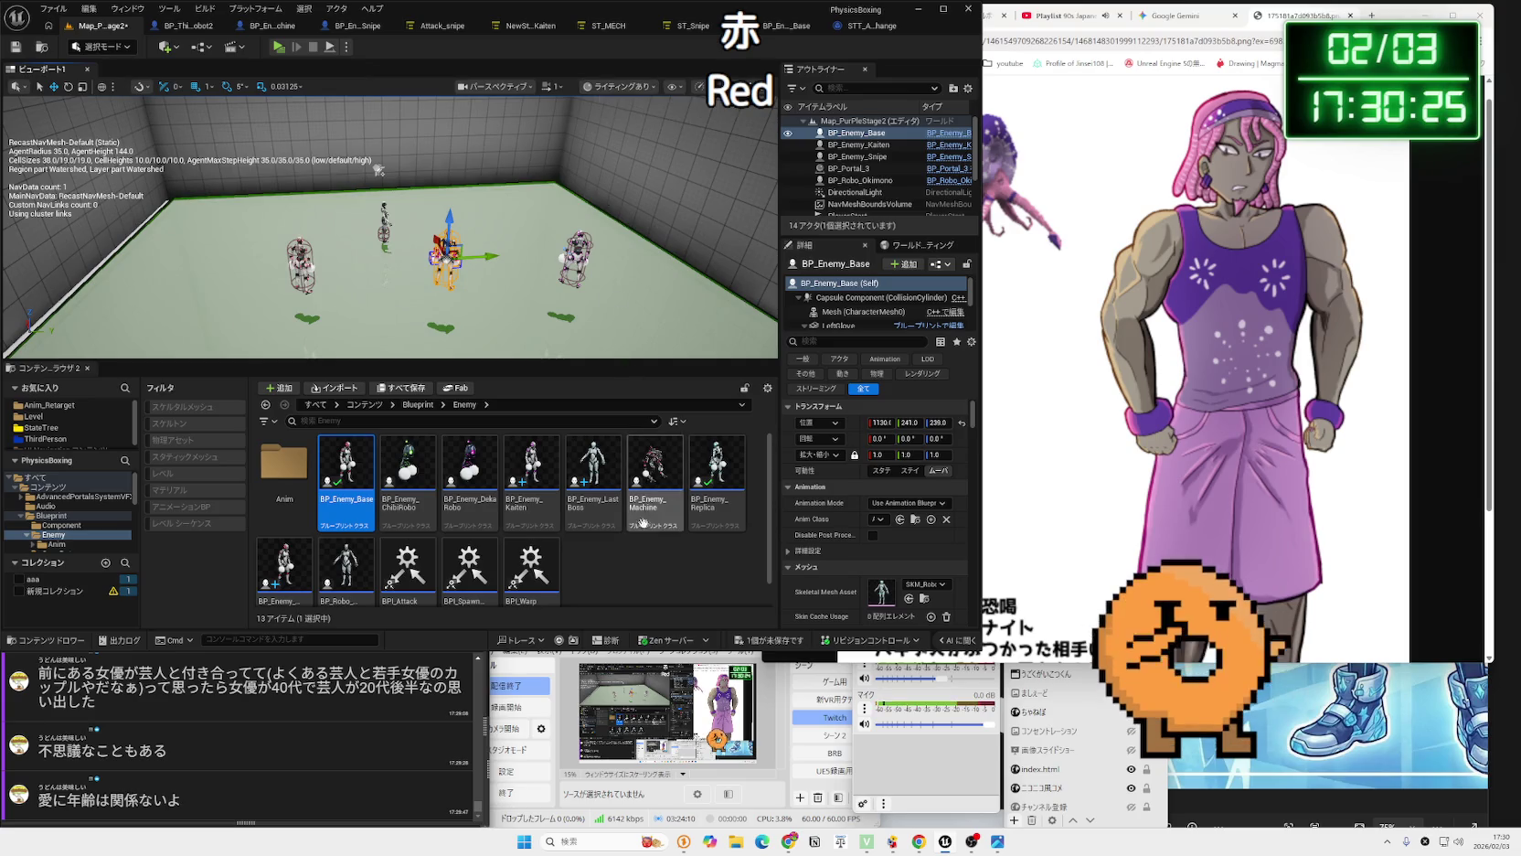
pyautogui.press('Escape')
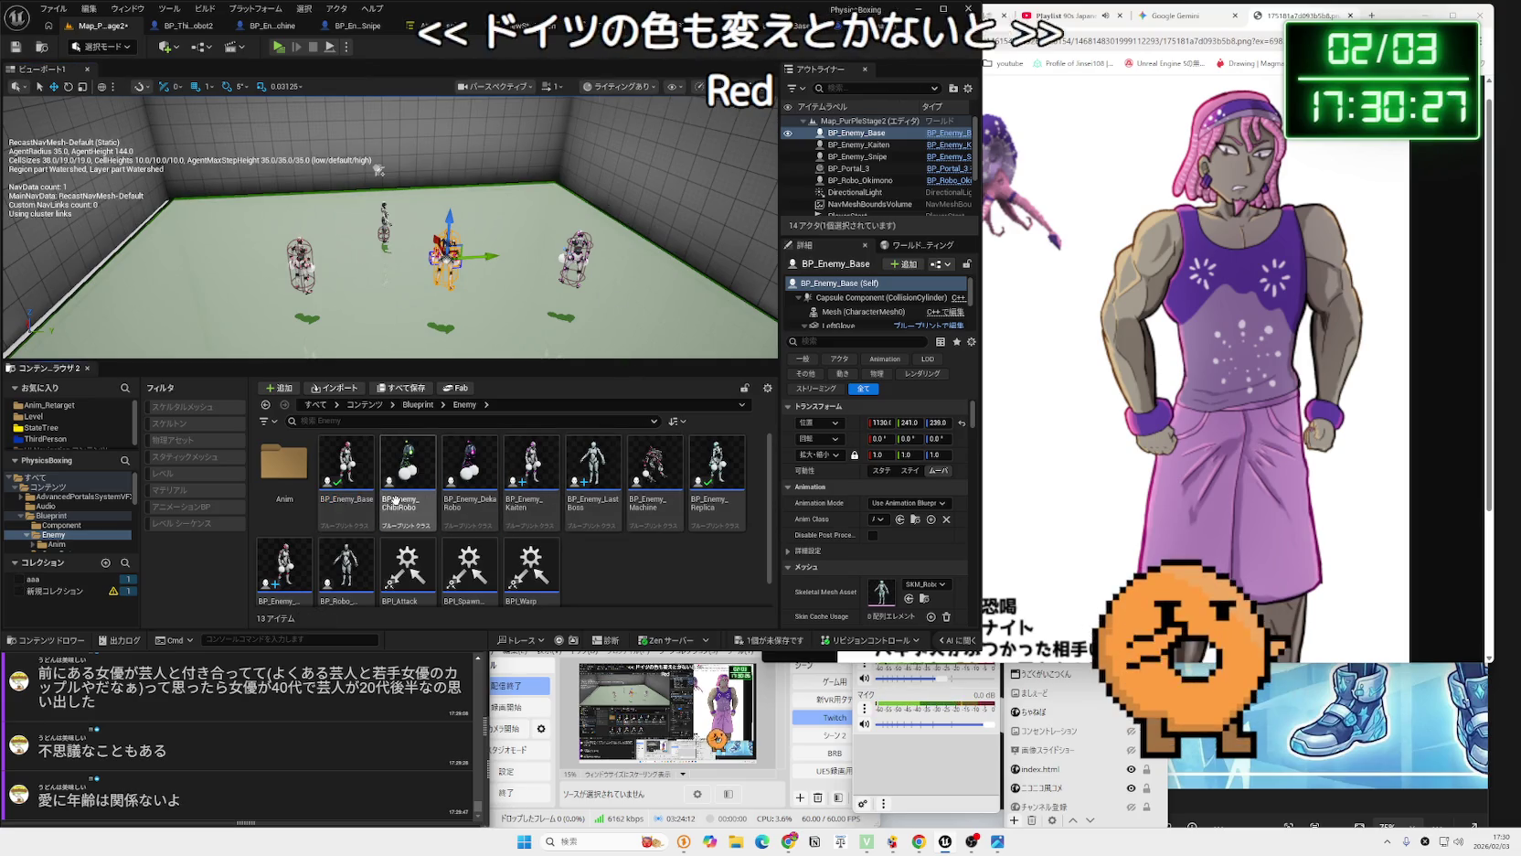
pyautogui.click(284, 562)
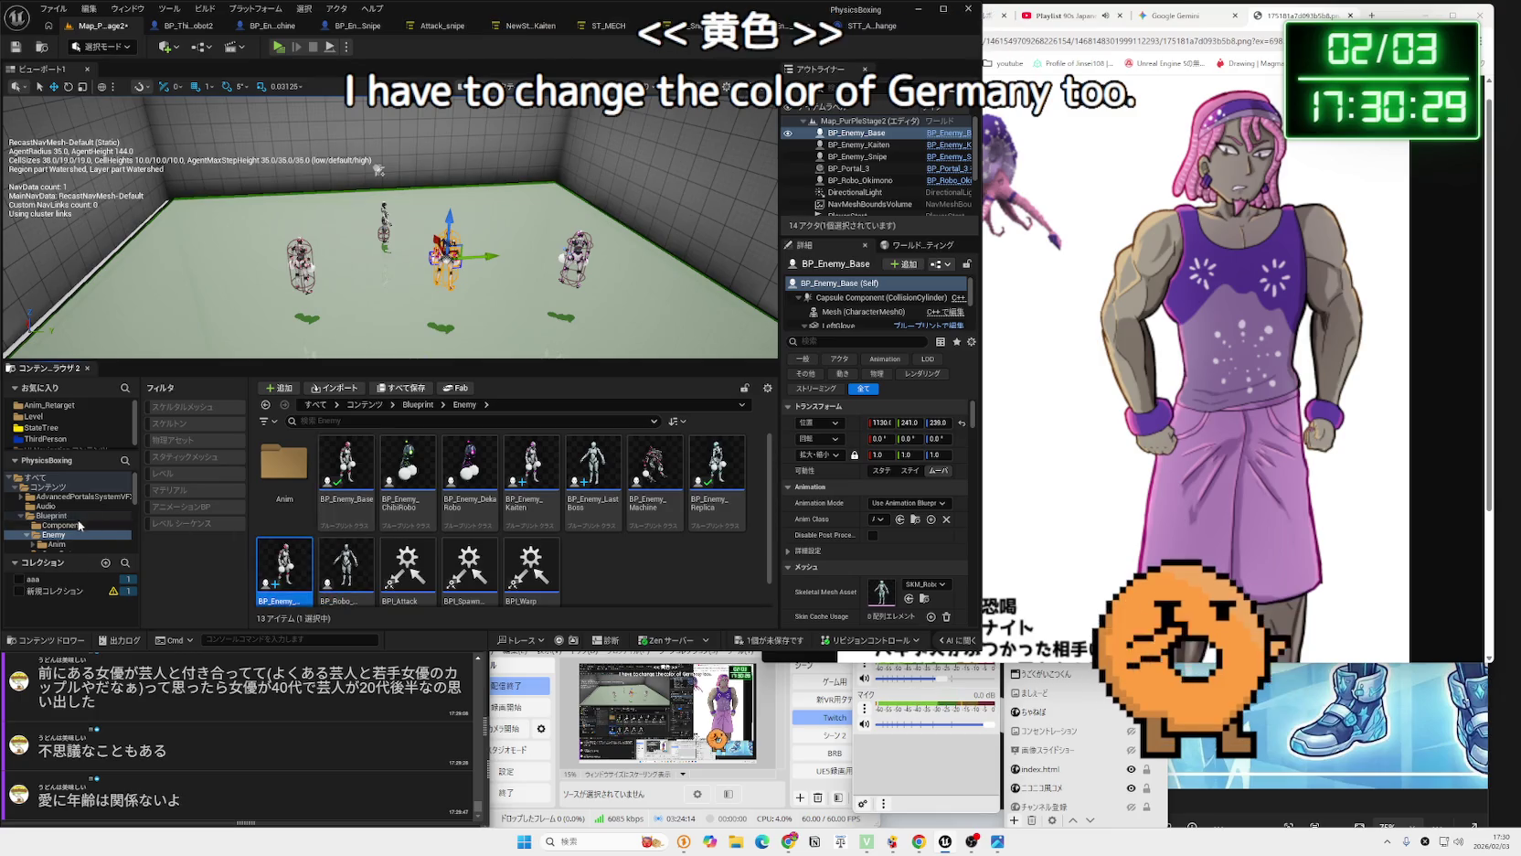
# In BP_Enemy_Snipe, find the character mesh and browse to its MI_Robot3_Body_DirtWhite_Red material.
pyautogui.doubleClick(299, 564)
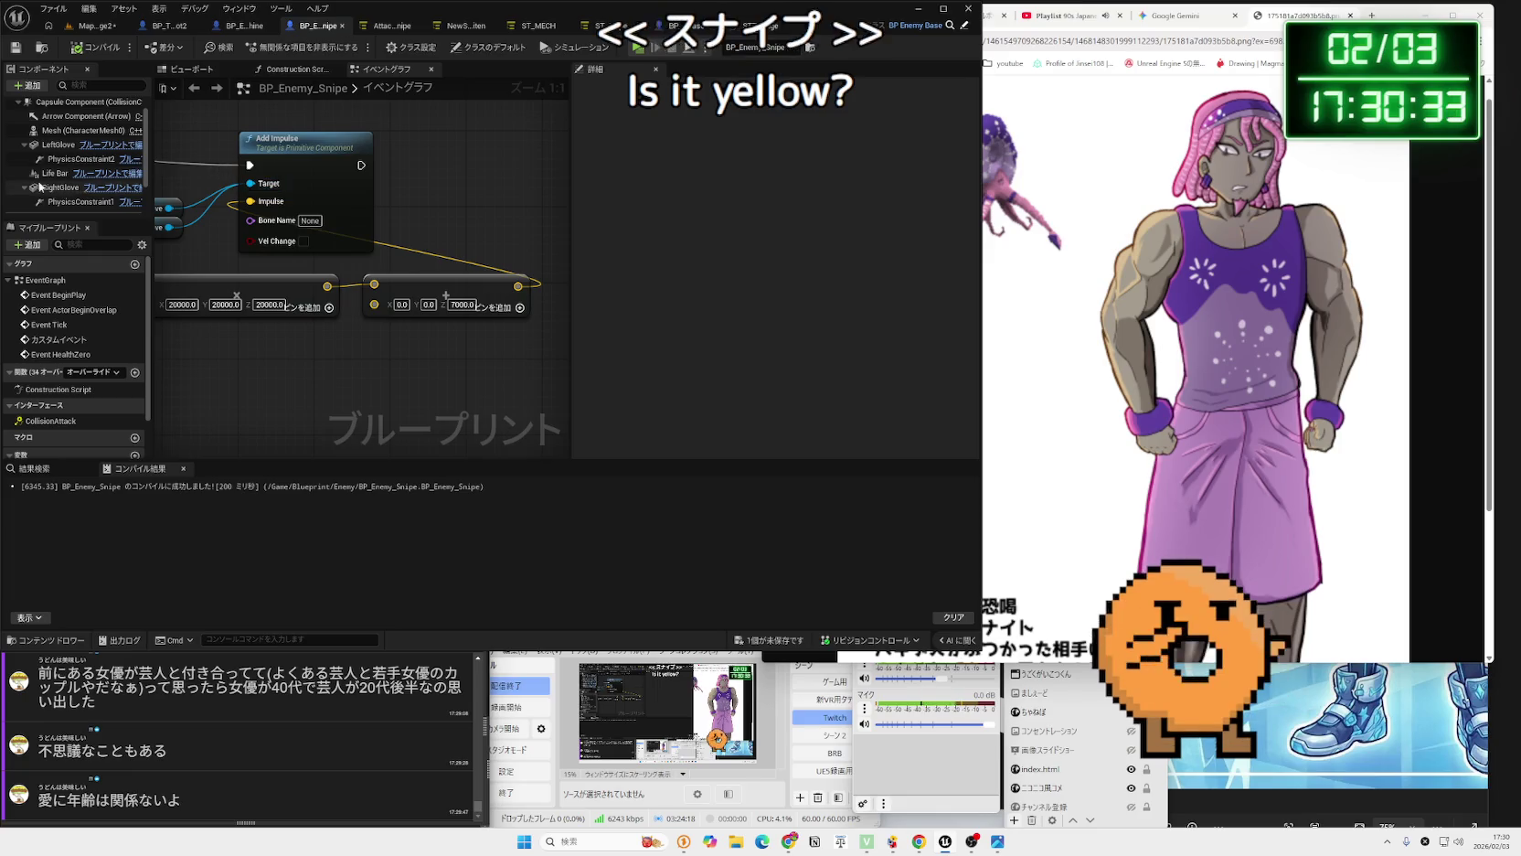
pyautogui.click(81, 201)
pyautogui.scroll(-2, 60, 194)
pyautogui.click(59, 193)
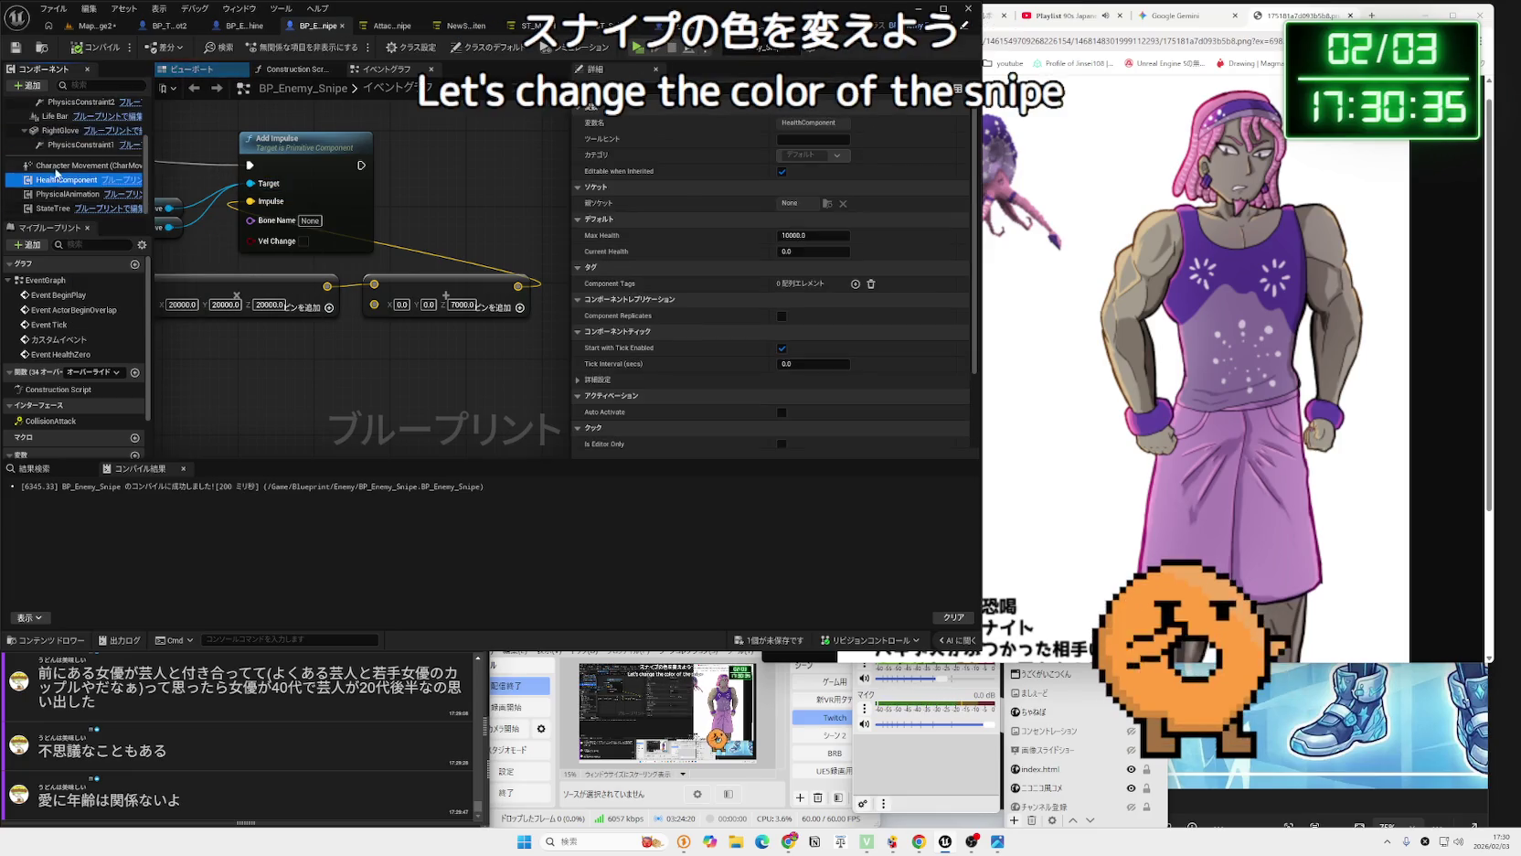
pyautogui.click(52, 207)
pyautogui.click(55, 164)
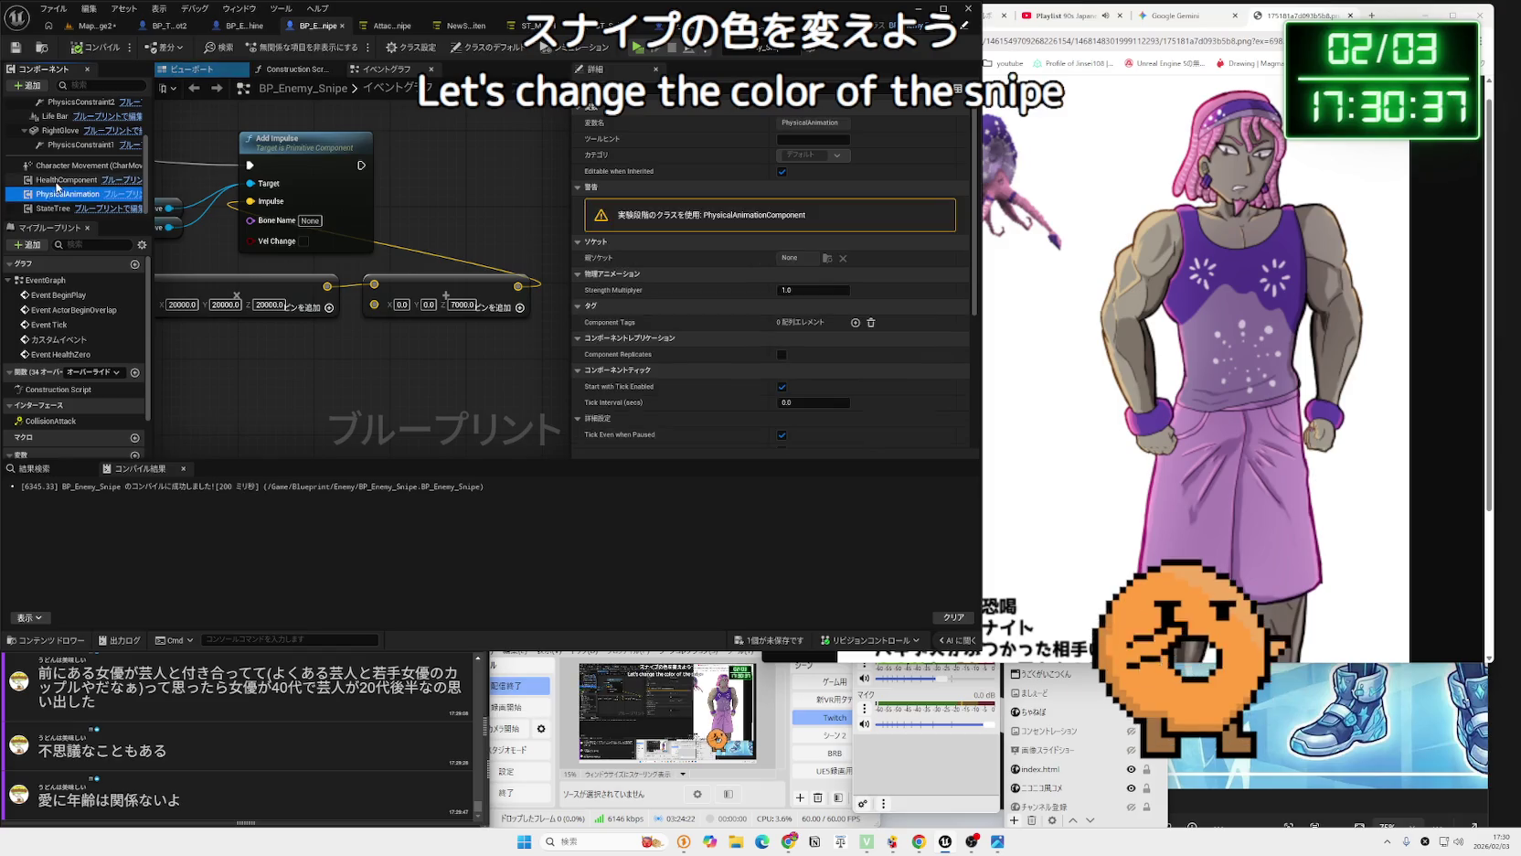
pyautogui.scroll(1, 55, 164)
pyautogui.click(55, 168)
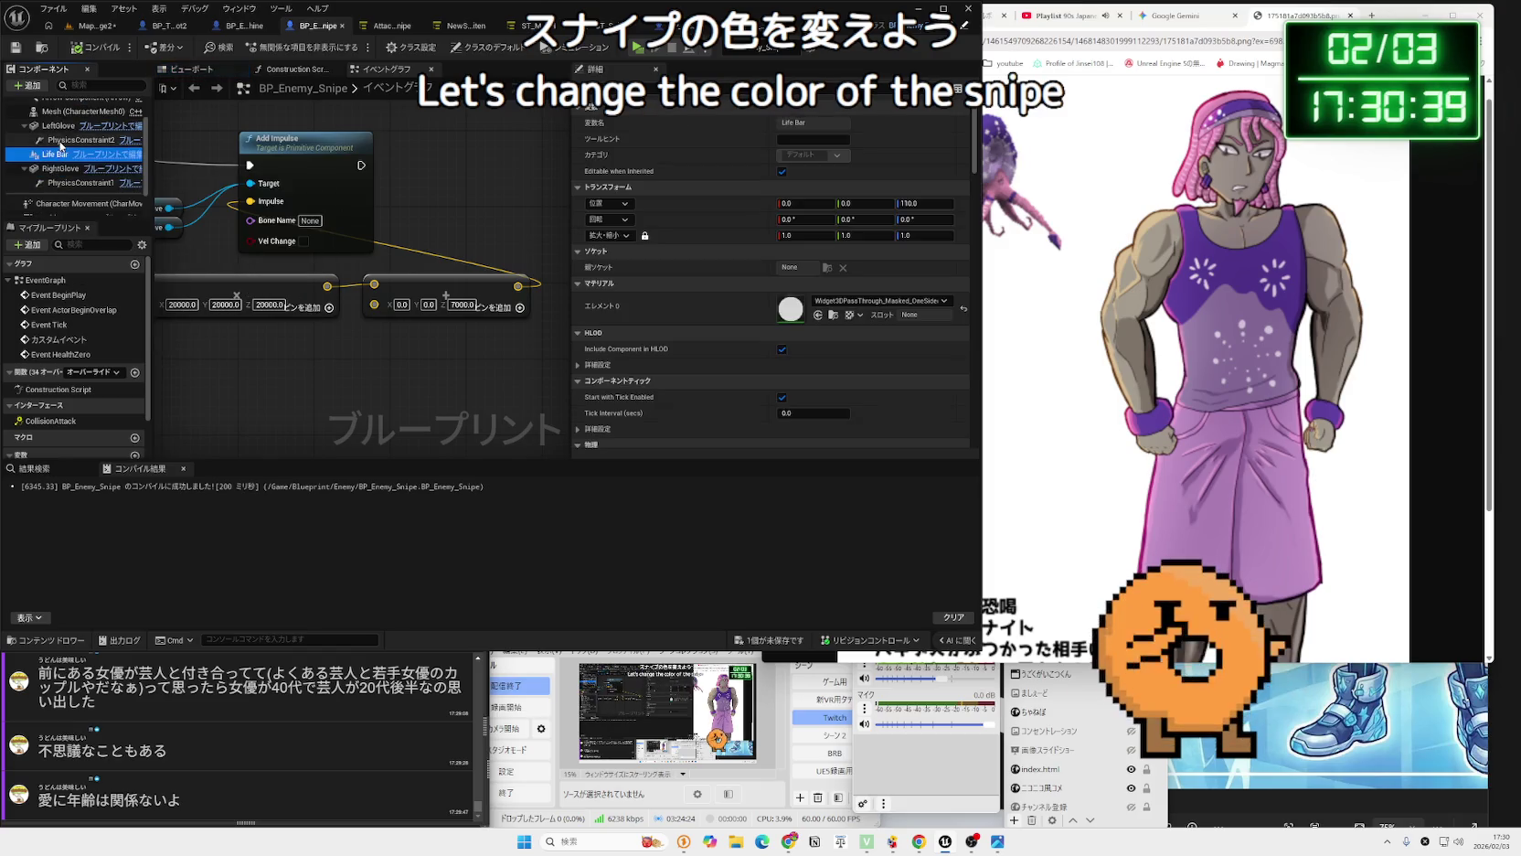
pyautogui.scroll(1, 55, 155)
pyautogui.click(54, 130)
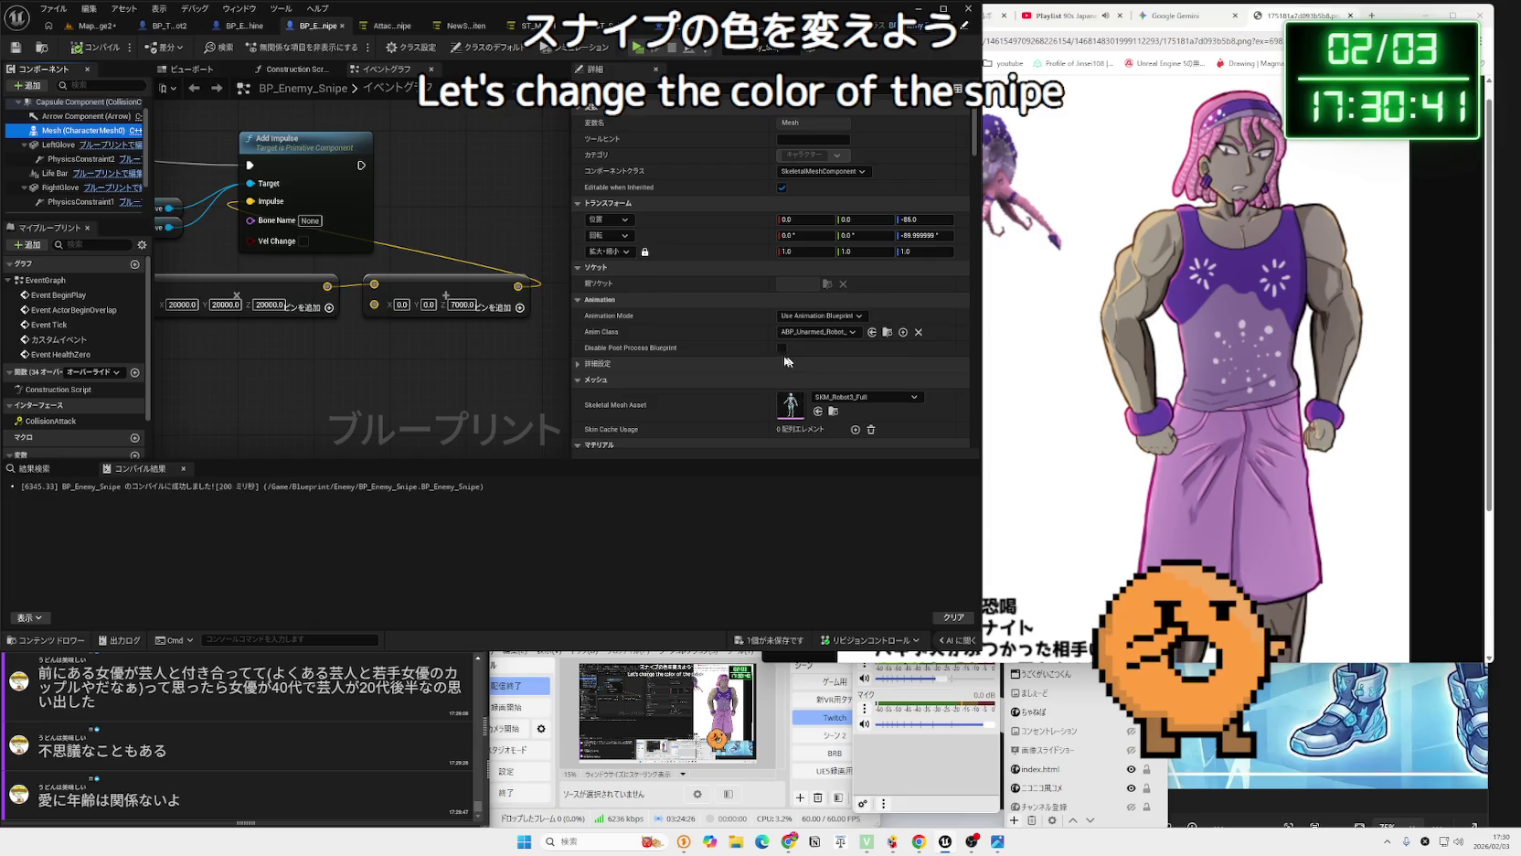
pyautogui.scroll(-2, 869, 421)
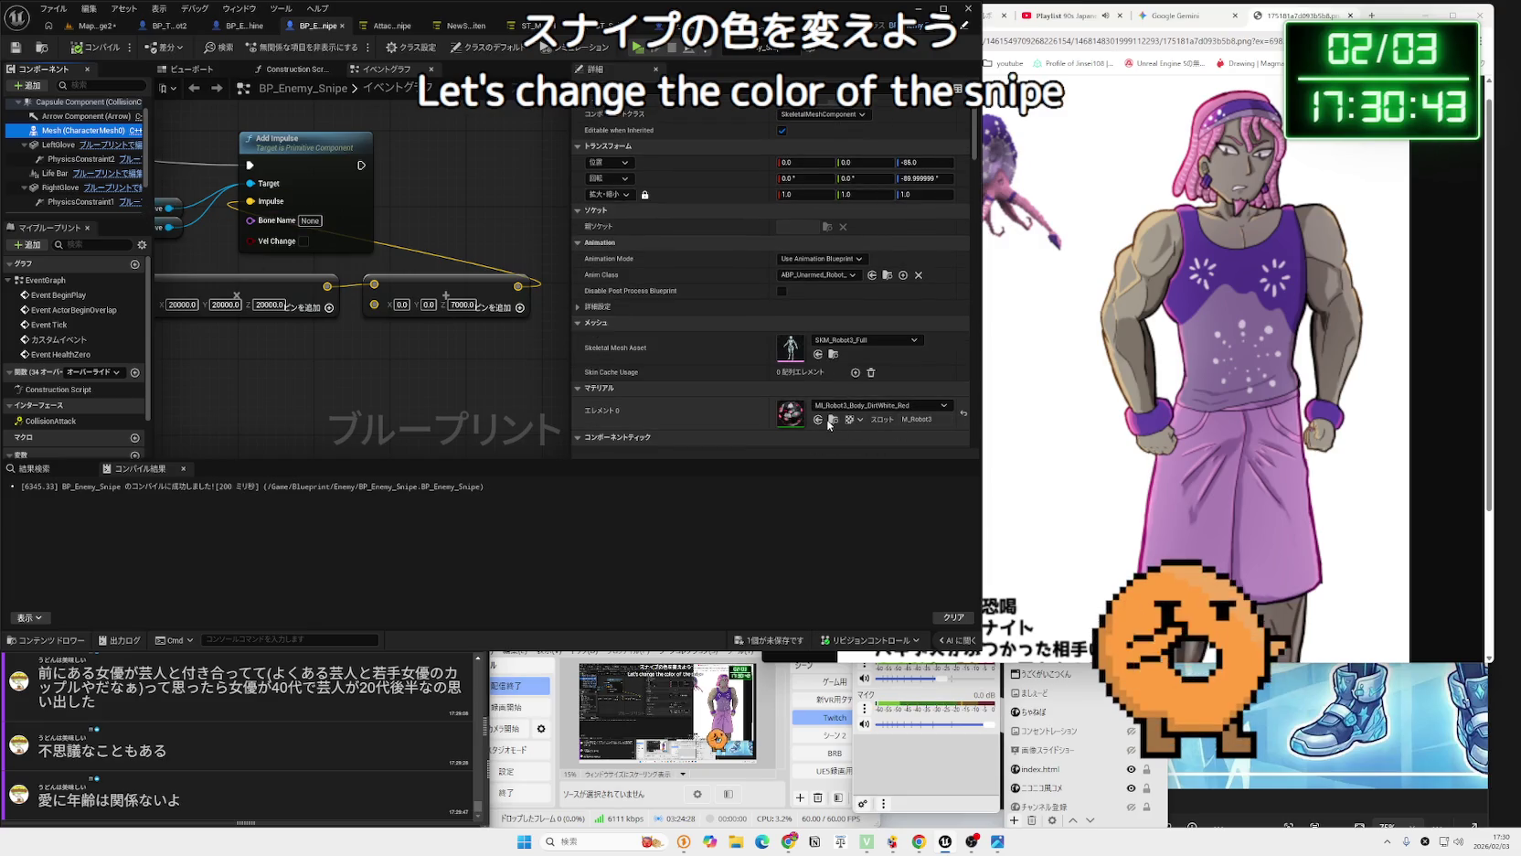
pyautogui.click(831, 421)
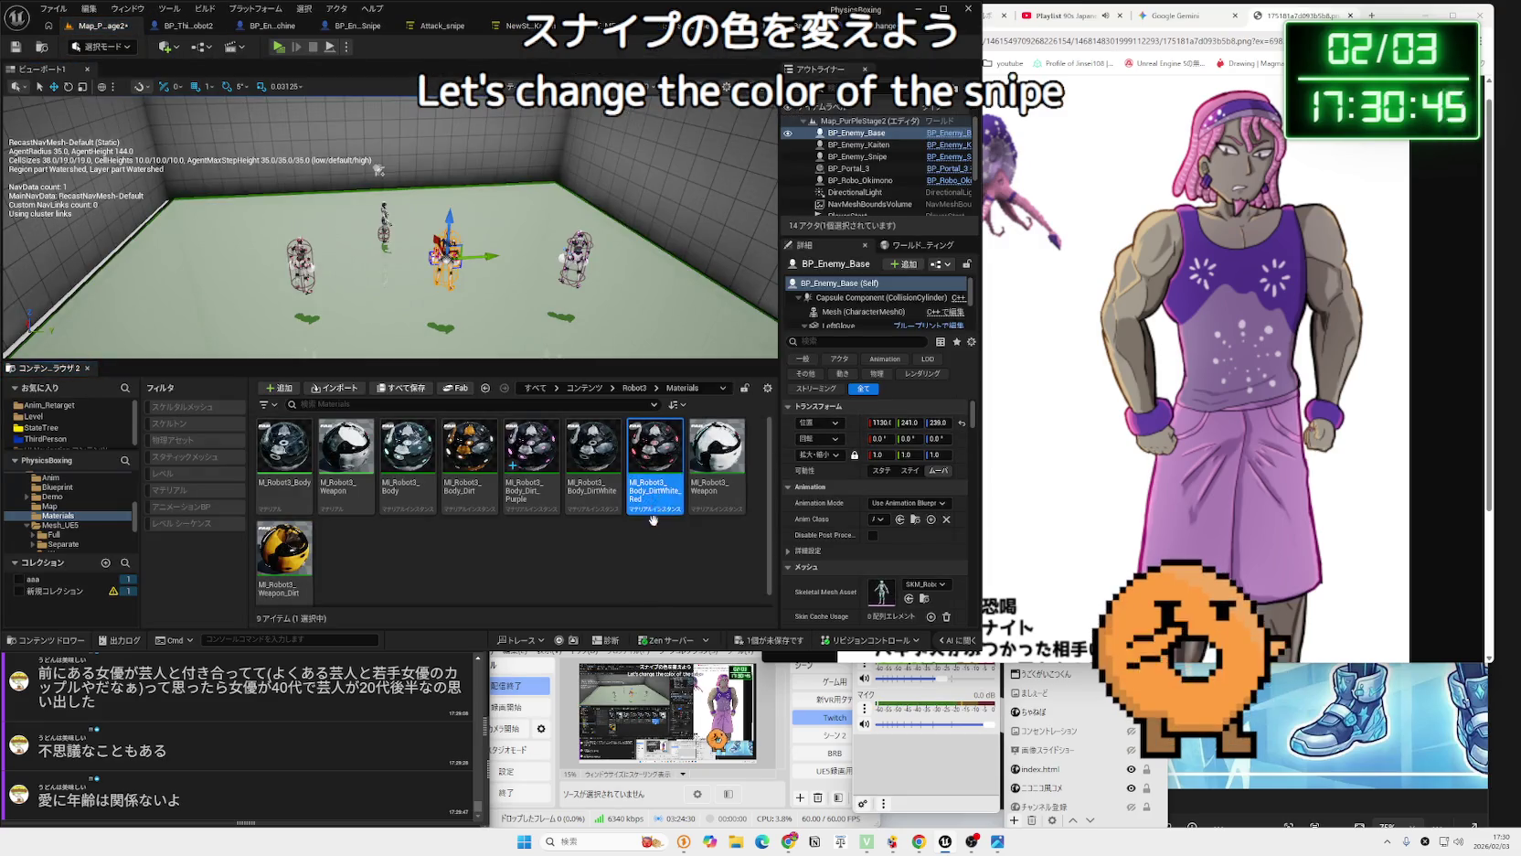
# Create a material instance from the DirtWhite material, then delete that mistaken instance.
pyautogui.rightClick(590, 506)
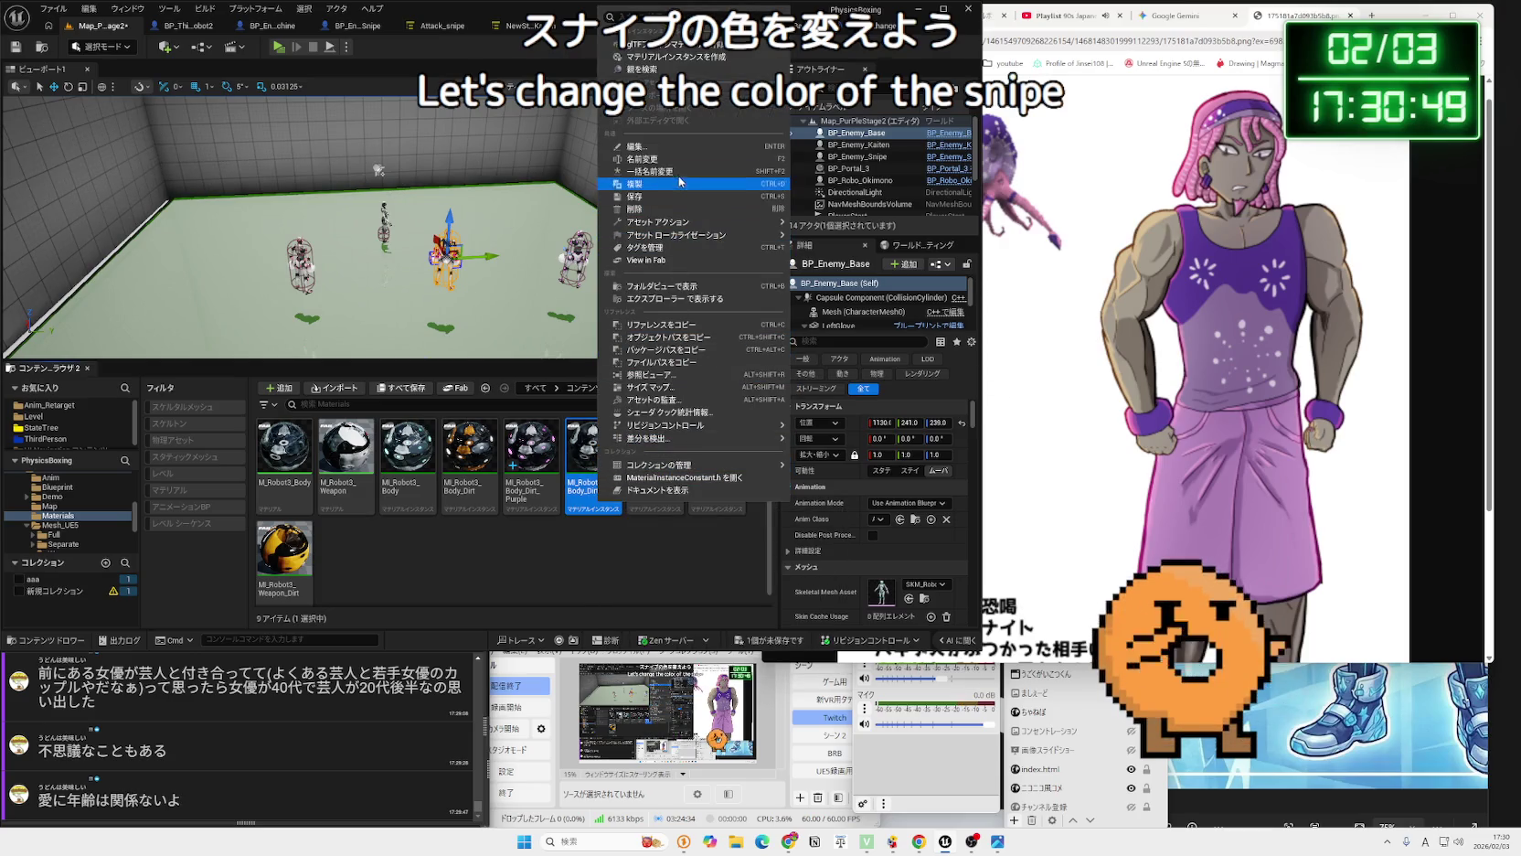
pyautogui.click(671, 56)
pyautogui.press('BackSpace')
pyautogui.press('BackSpace')
pyautogui.press('BackSpace')
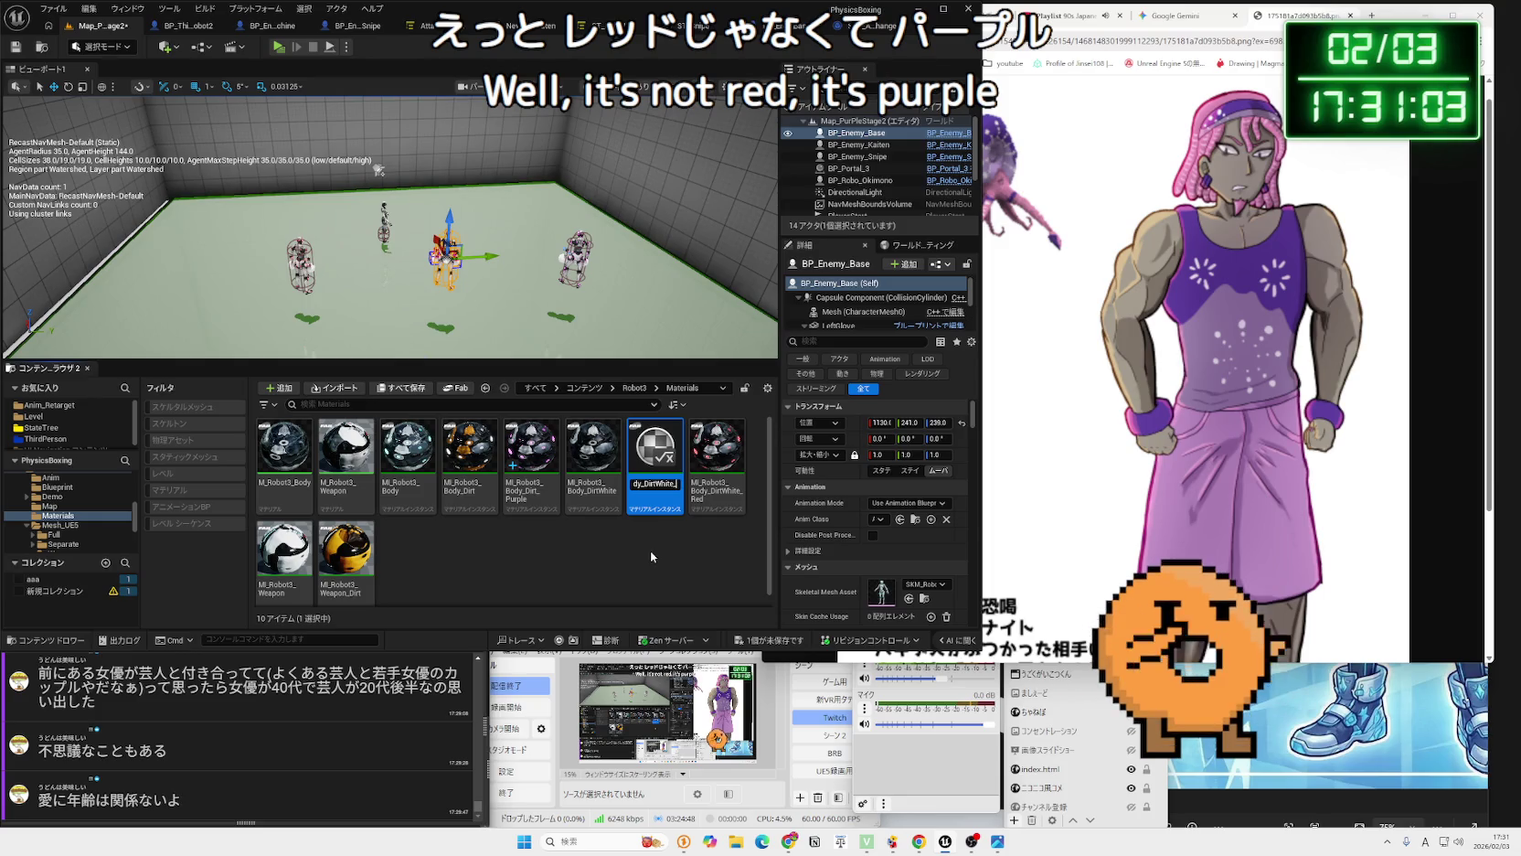
pyautogui.press('Return')
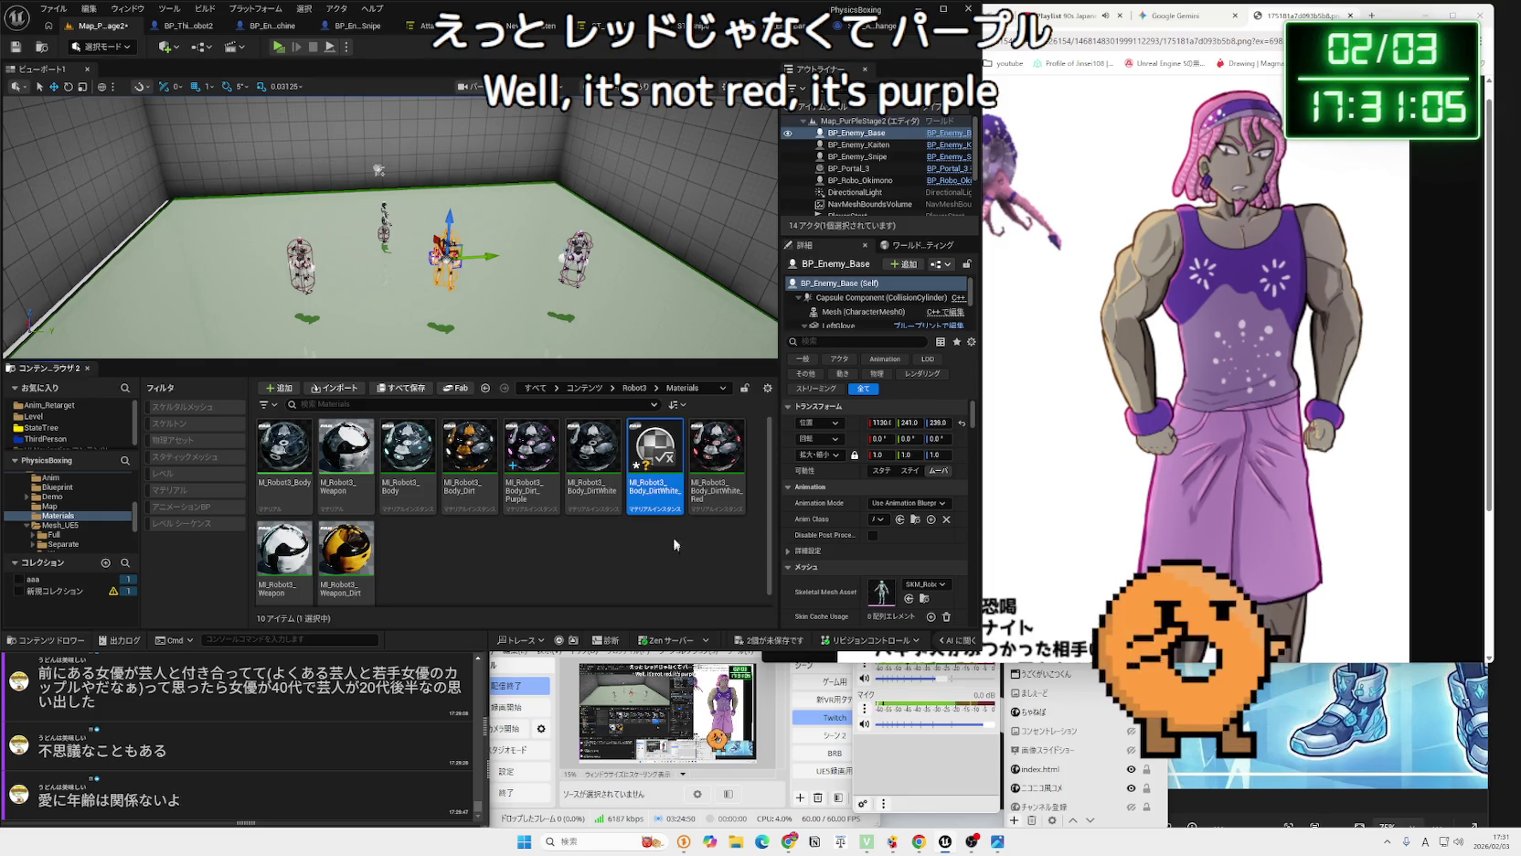
pyautogui.press('Delete')
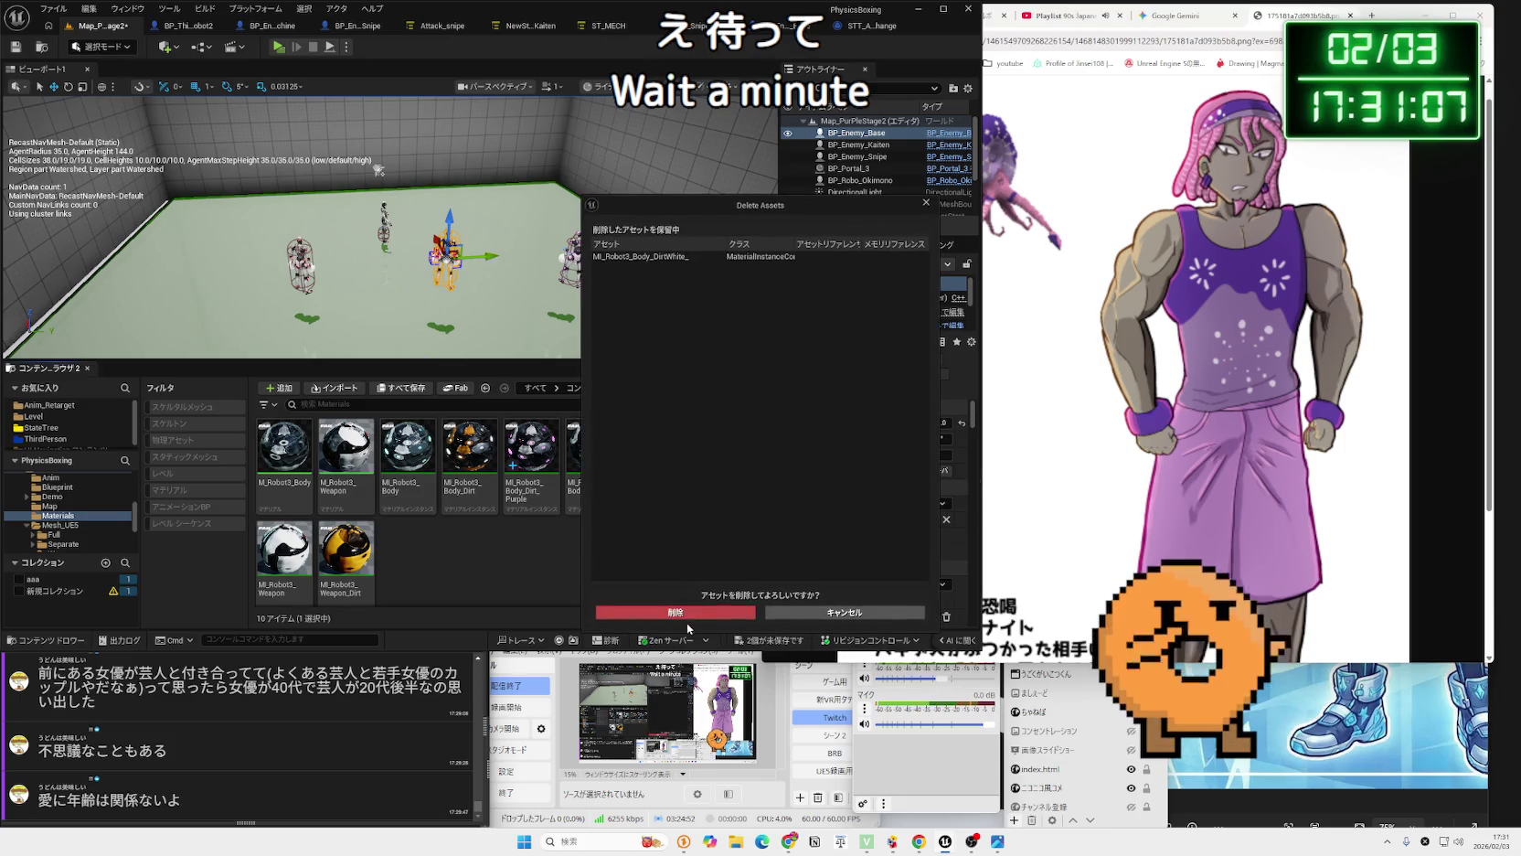
pyautogui.click(644, 614)
# Create a material instance from MI_Robot3_Body_Dirt named MI_Robot3_Body_Dirt_Yellow.
pyautogui.rightClick(472, 470)
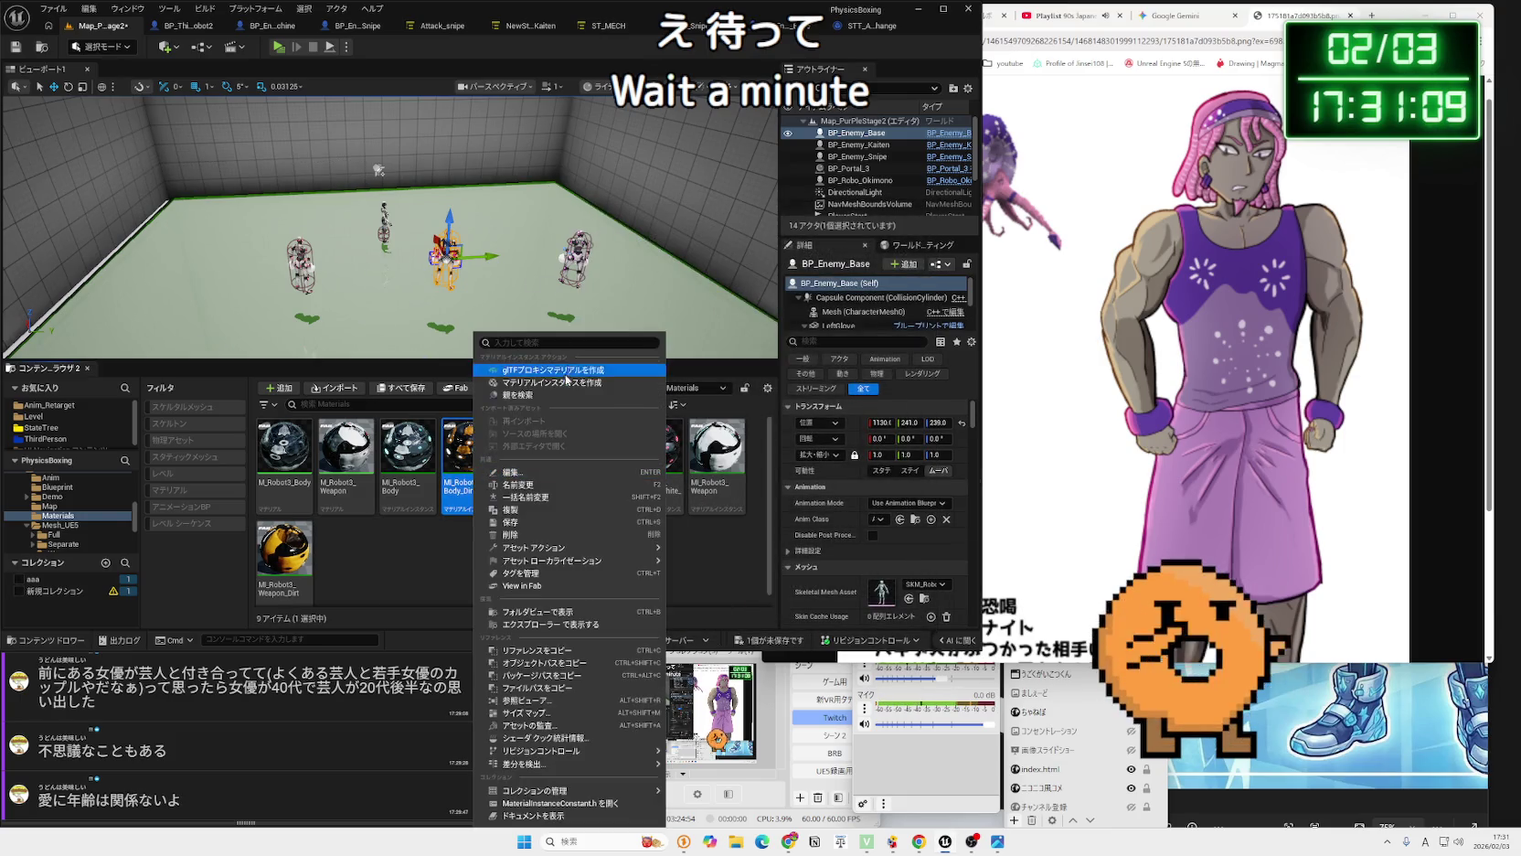
pyautogui.click(566, 382)
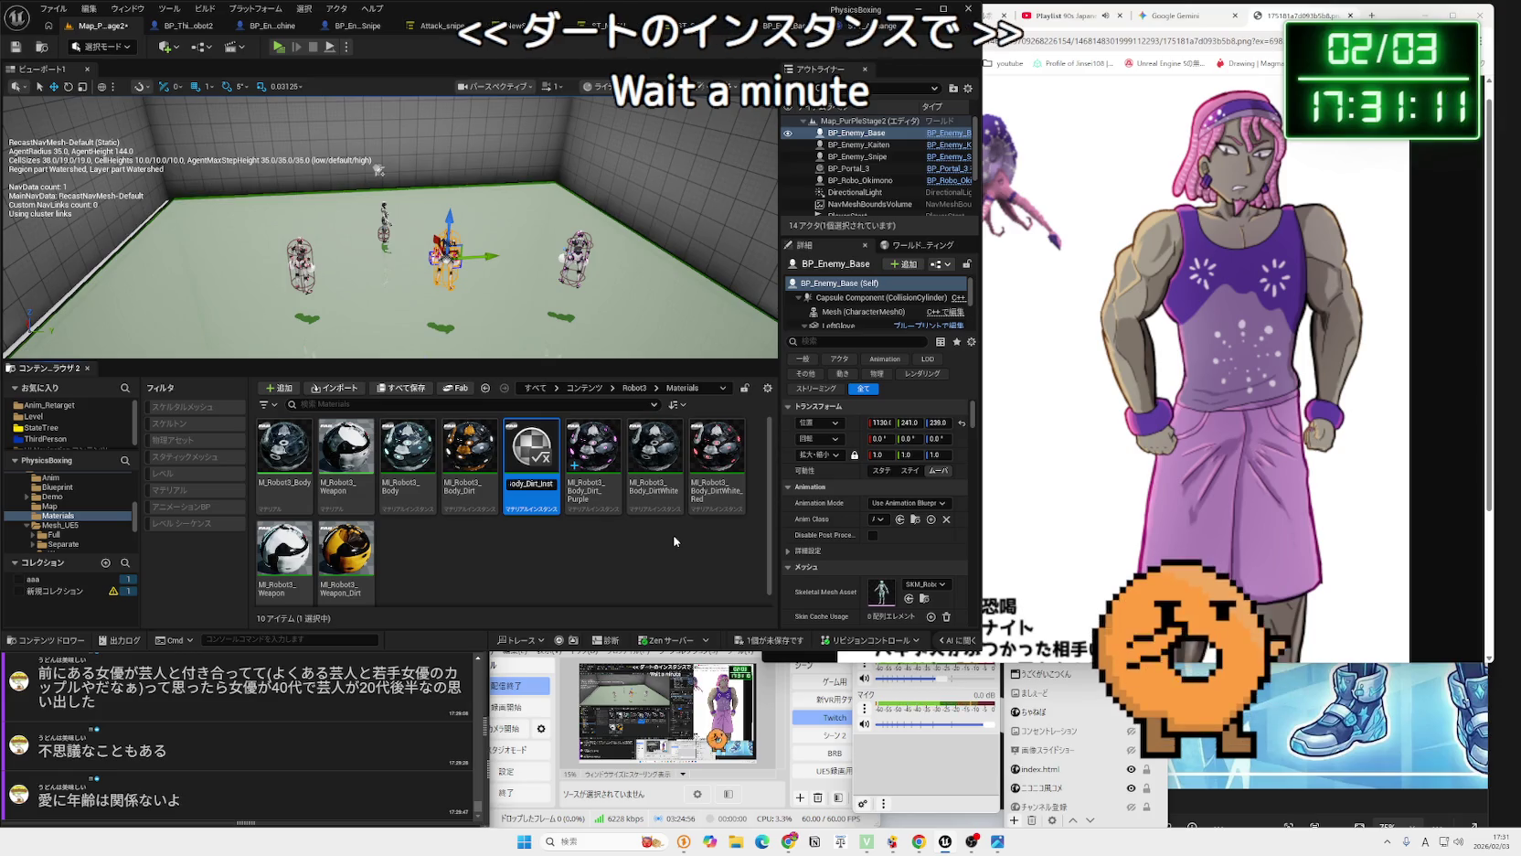
pyautogui.press('BackSpace')
pyautogui.press('BackSpace')
pyautogui.press('BackSpace')
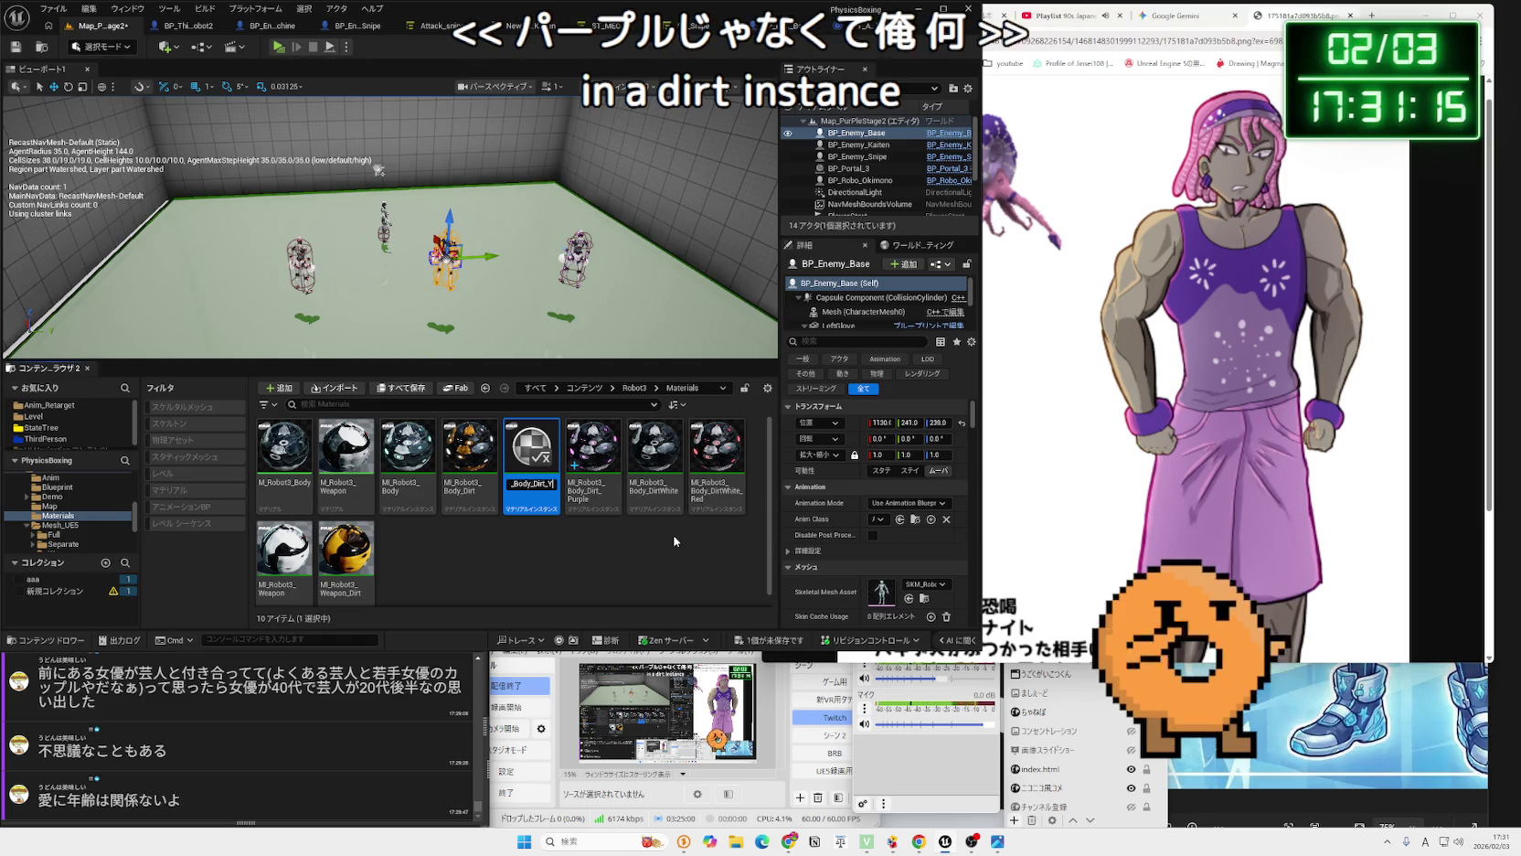
pyautogui.write('Yellow')
pyautogui.press('Return')
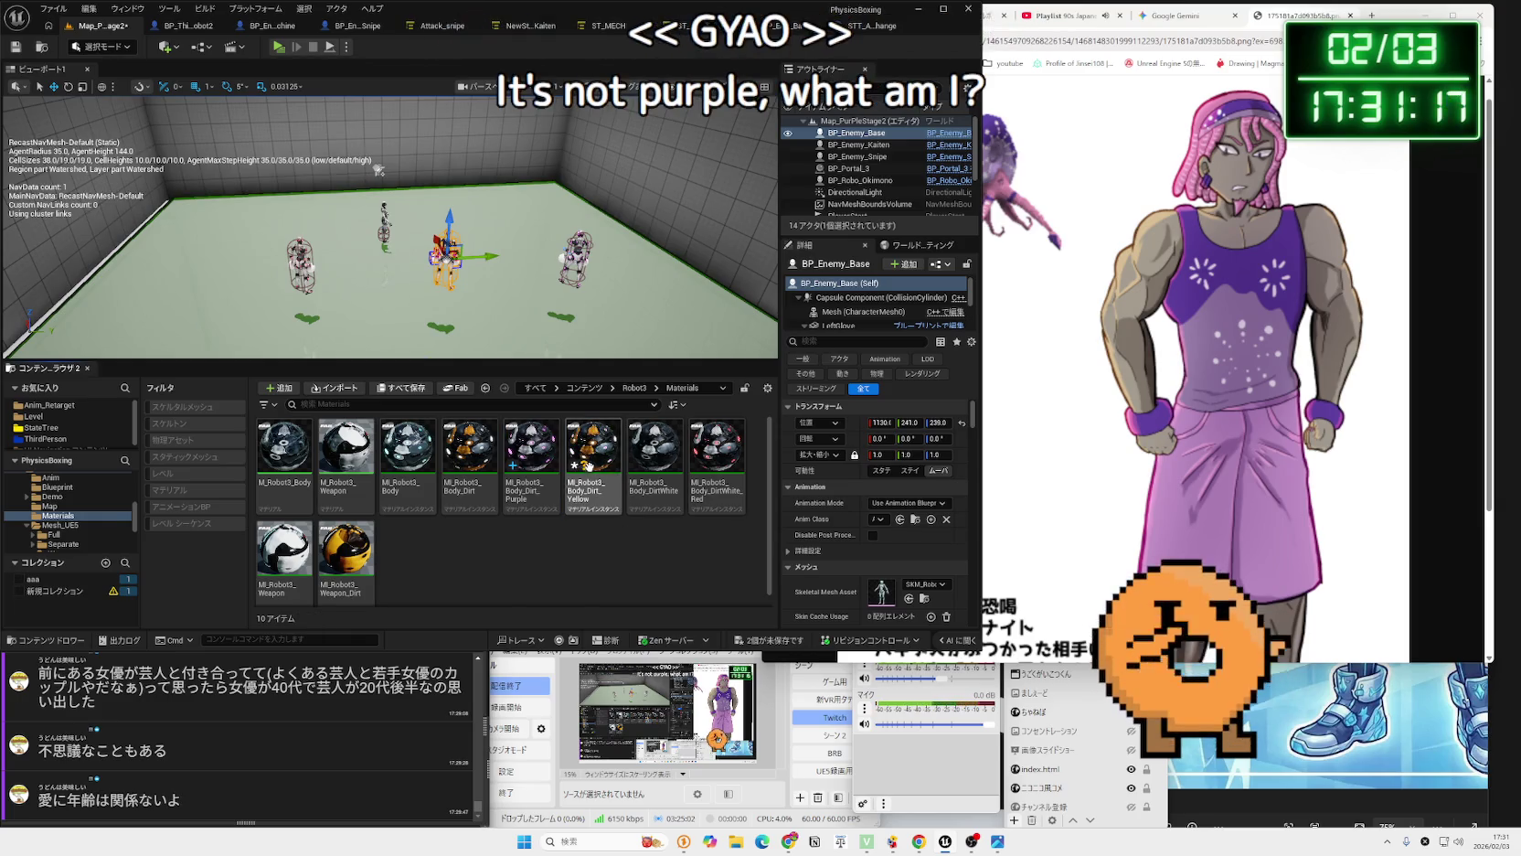
# Open MI_Robot3_Body_Dirt_Yellow, save it, and override its base Color to white.
pyautogui.doubleClick(614, 492)
pyautogui.hotkey('ctrl', 's')
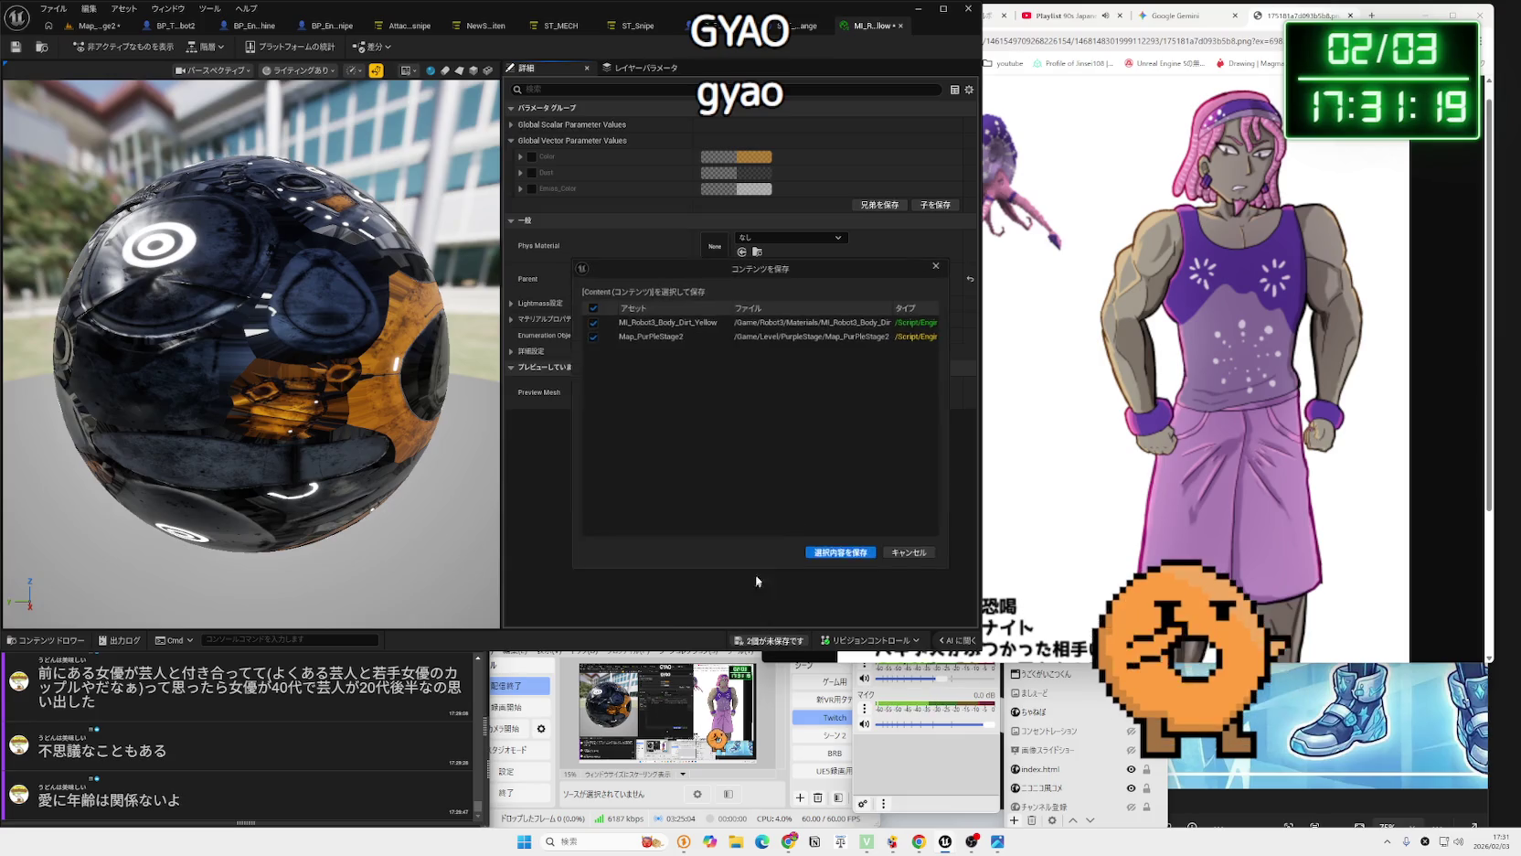
pyautogui.press('Return')
pyautogui.click(531, 156)
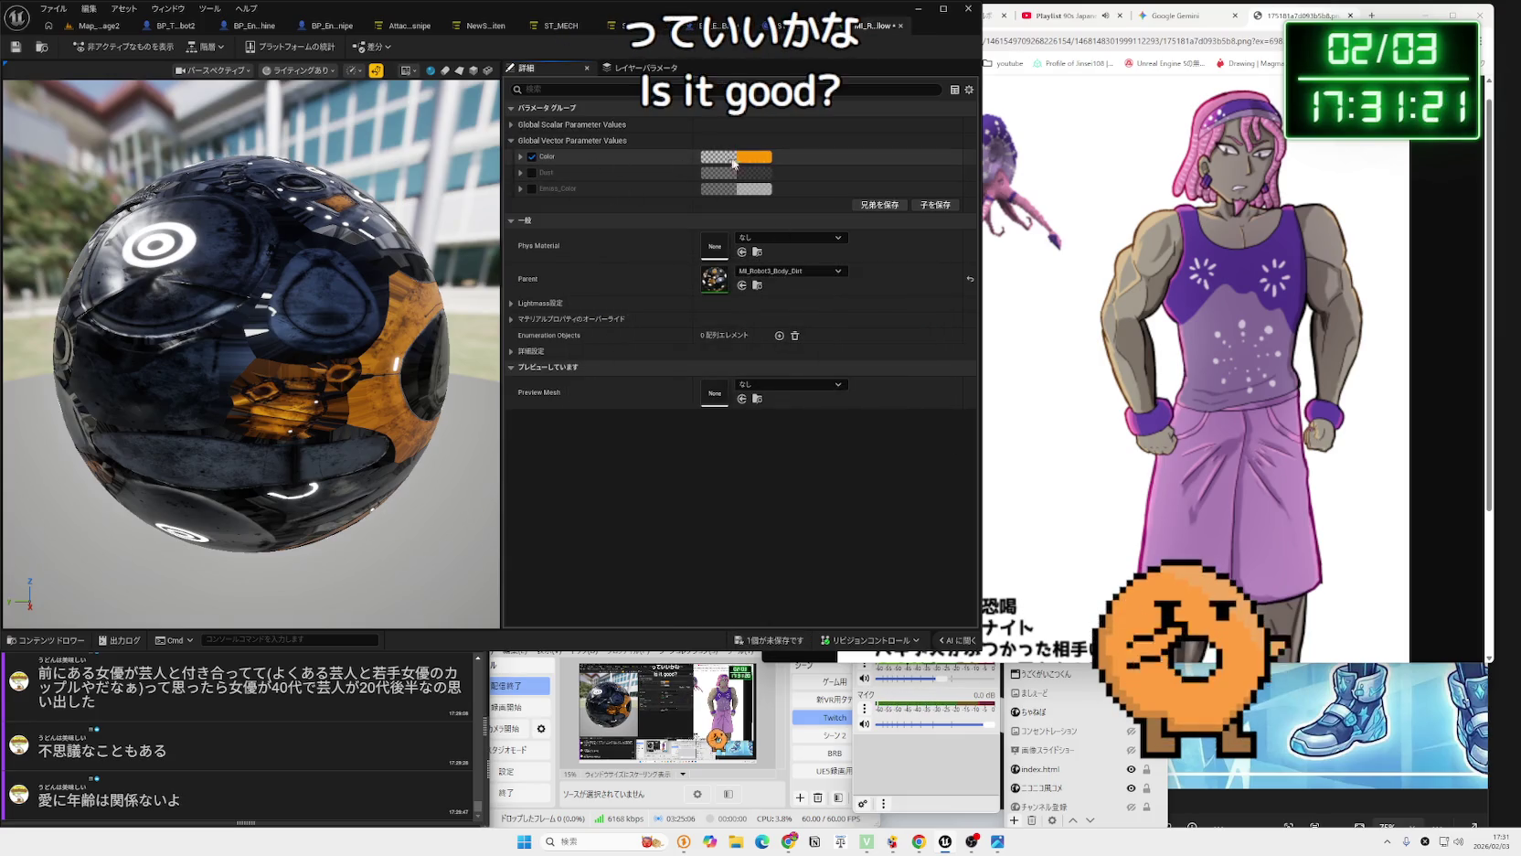
pyautogui.click(736, 156)
pyautogui.moveTo(908, 289); pyautogui.dragTo(907, 304)
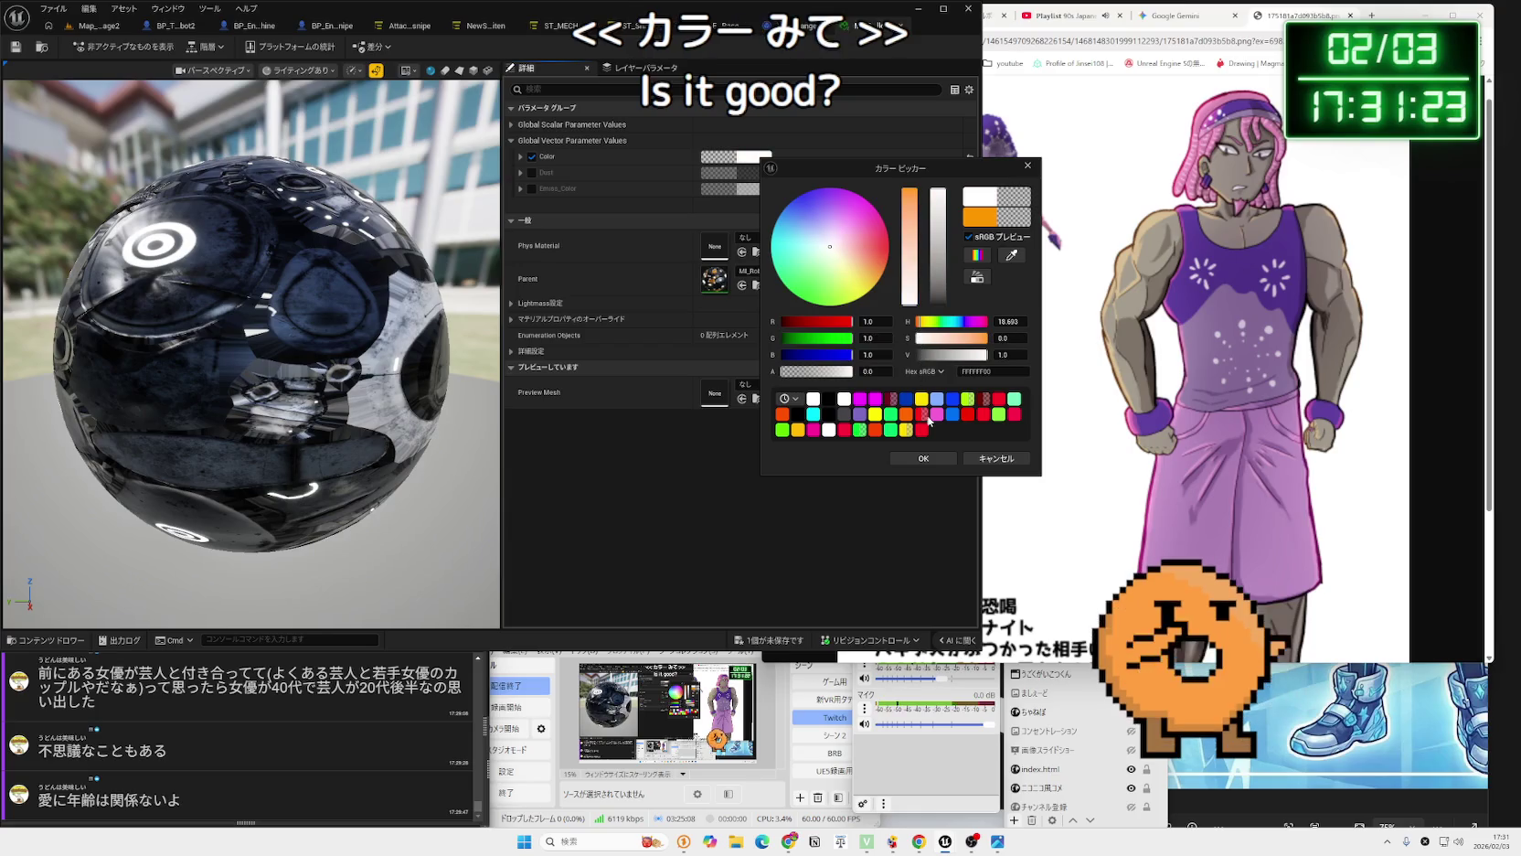
pyautogui.click(923, 458)
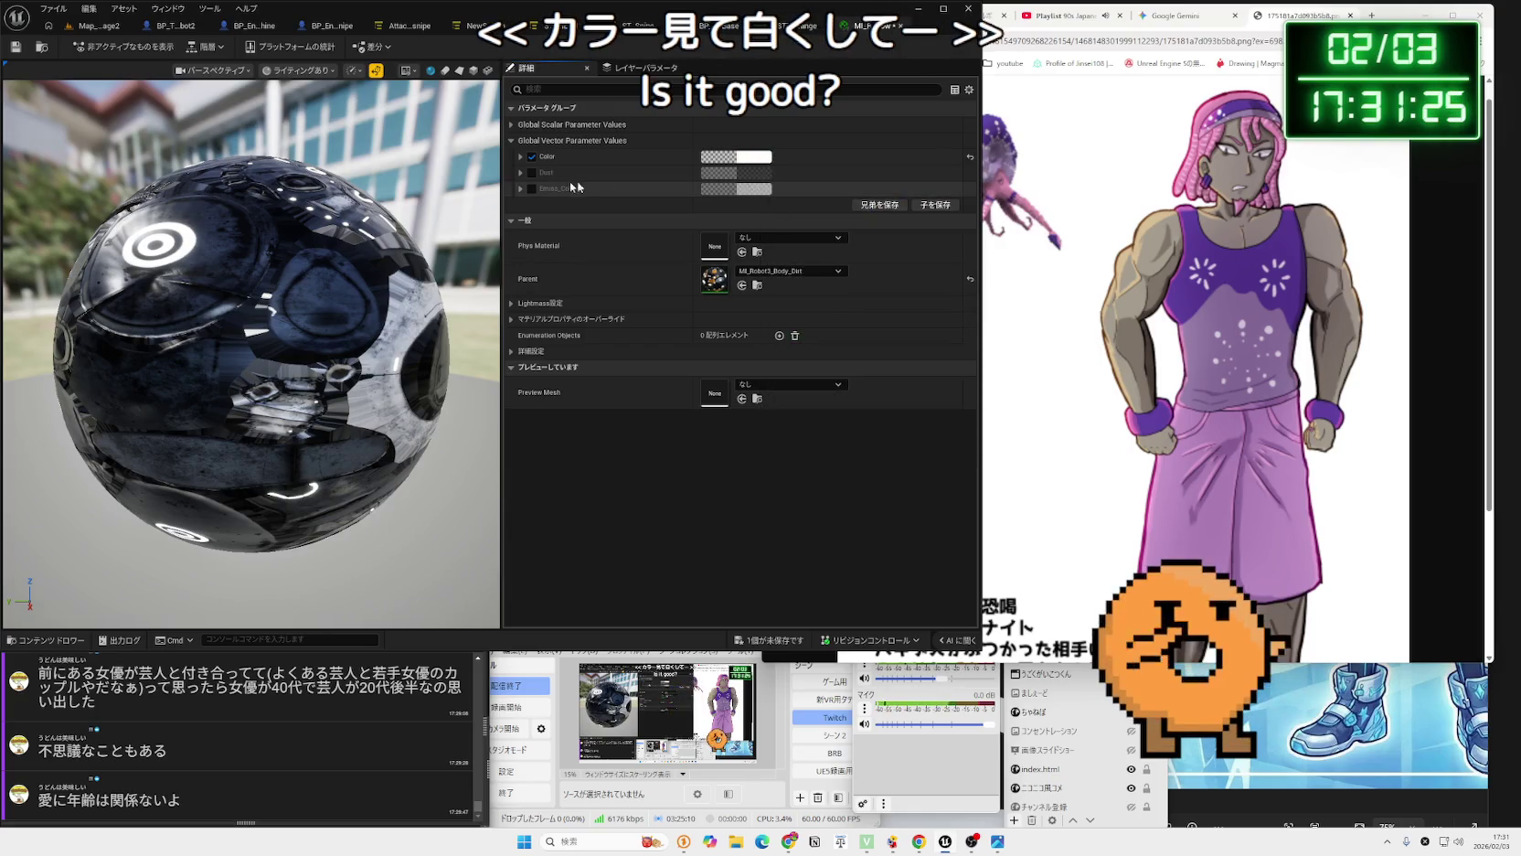
# Set Emiss_Color to a yellow-orange glow, then save and close the instance.
pyautogui.click(756, 190)
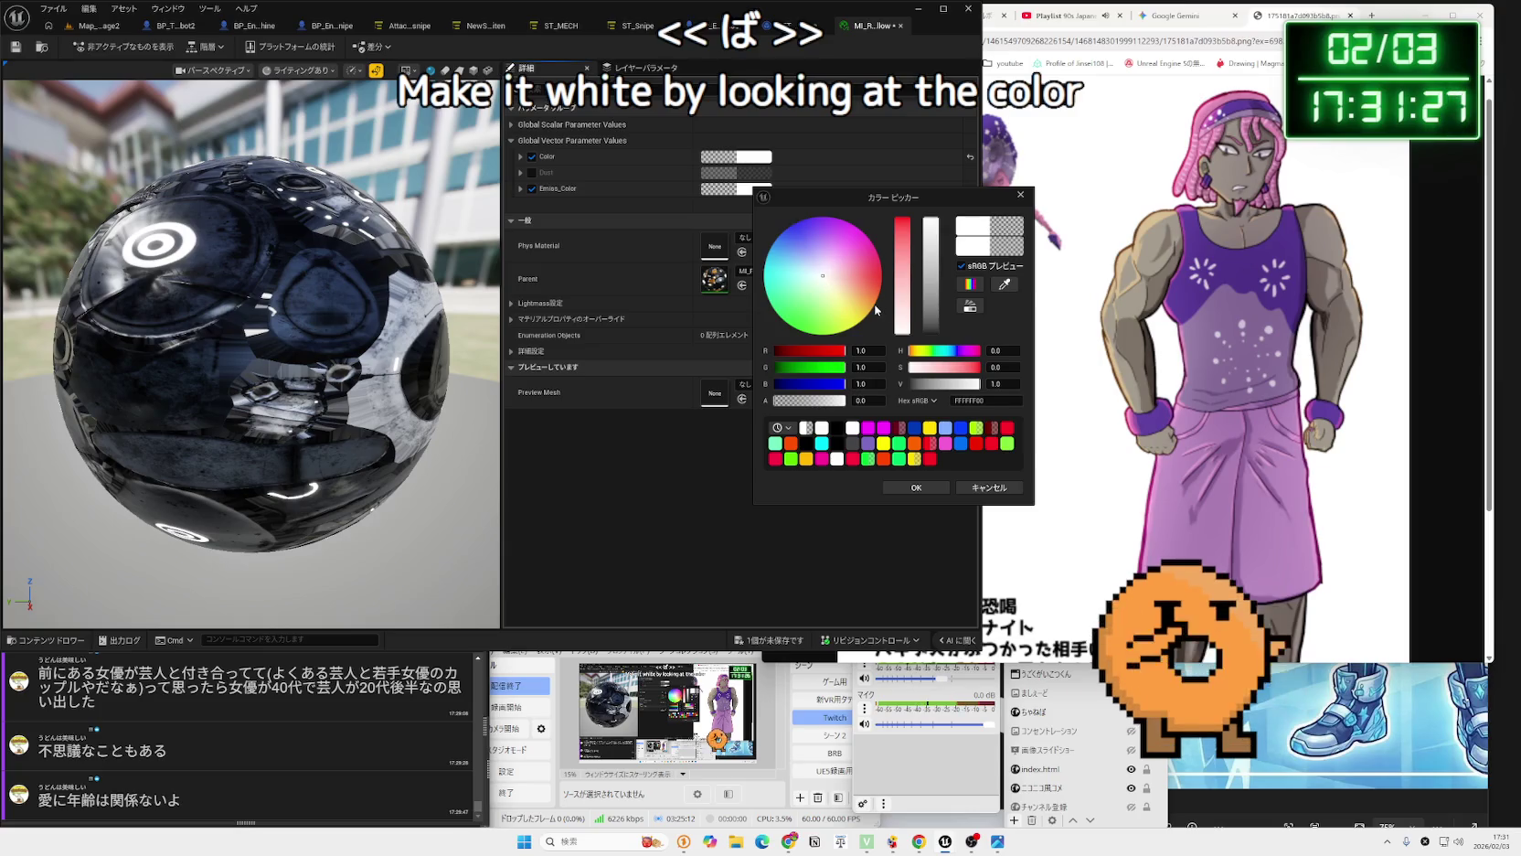
pyautogui.click(780, 271)
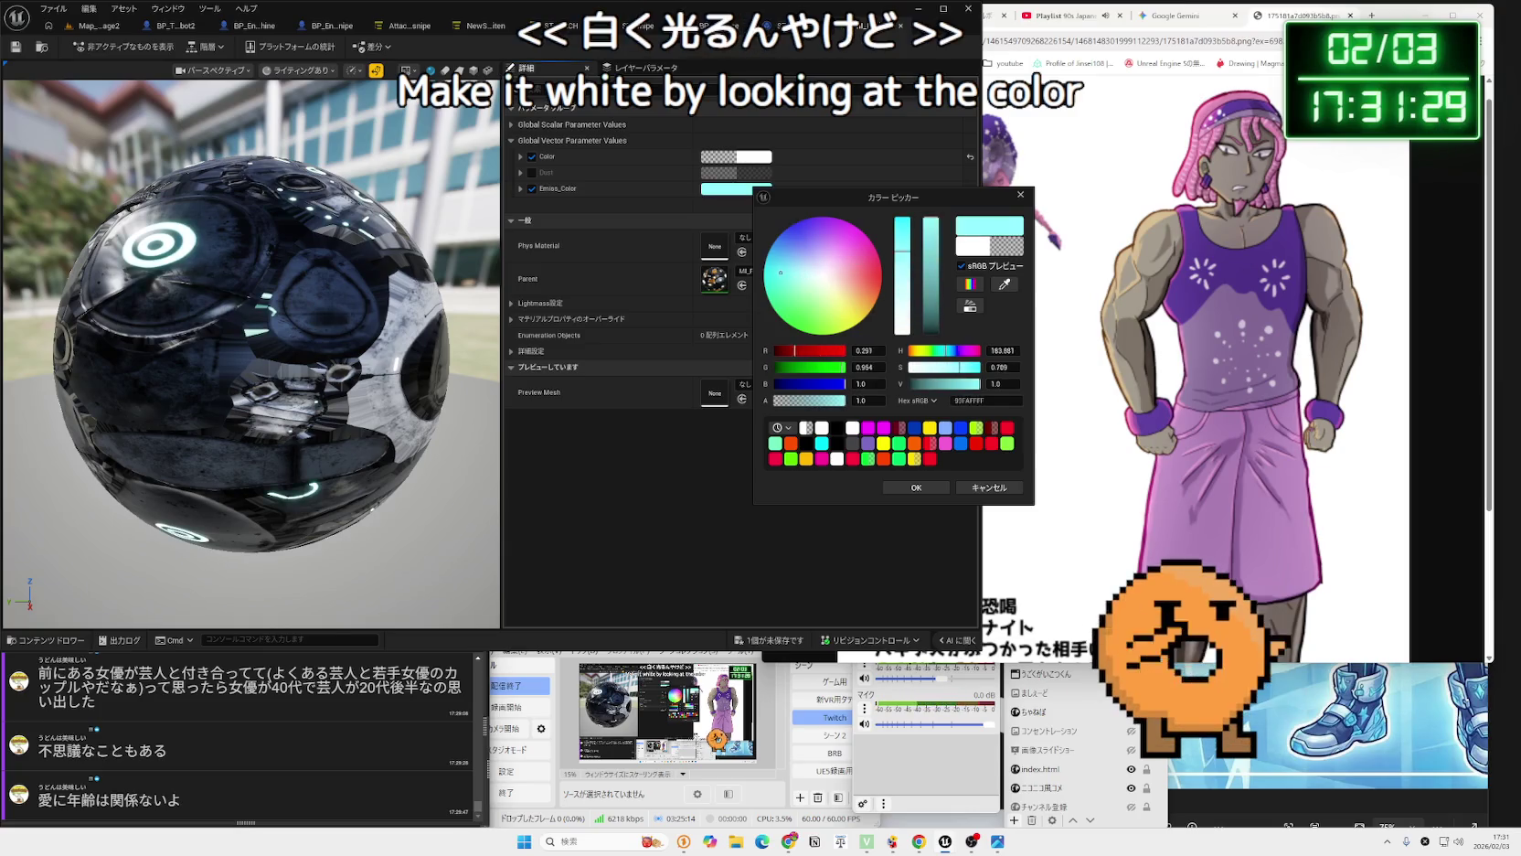
pyautogui.moveTo(769, 300)
pyautogui.mouseDown()
pyautogui.moveTo(833, 327)
pyautogui.moveTo(804, 332)
pyautogui.mouseUp()
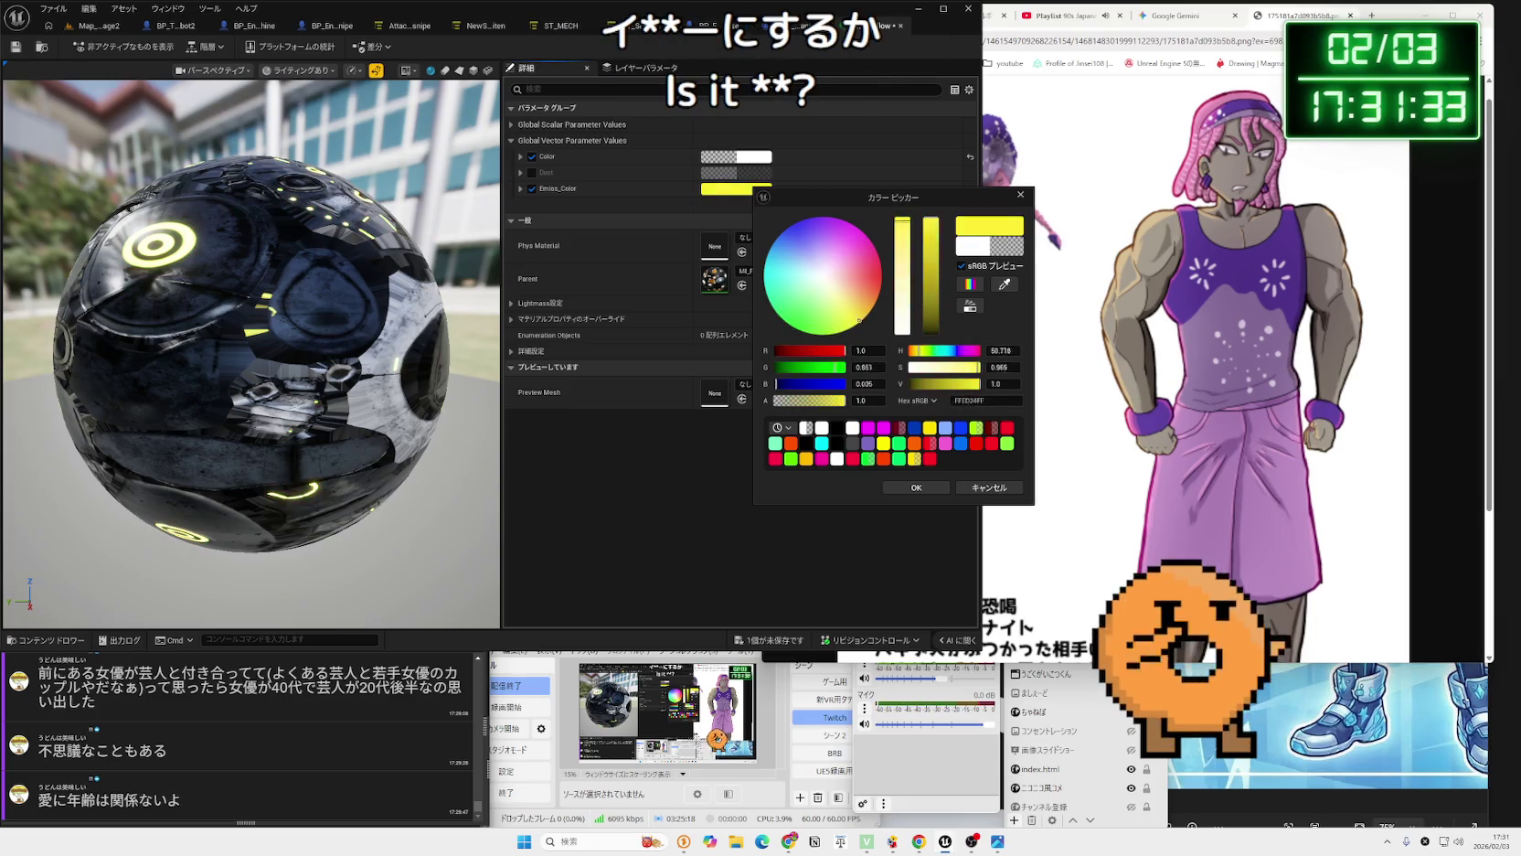
pyautogui.moveTo(764, 268)
pyautogui.mouseDown()
pyautogui.moveTo(790, 225)
pyautogui.moveTo(873, 302)
pyautogui.moveTo(854, 323)
pyautogui.moveTo(858, 228)
pyautogui.moveTo(785, 236)
pyautogui.moveTo(817, 280)
pyautogui.mouseUp()
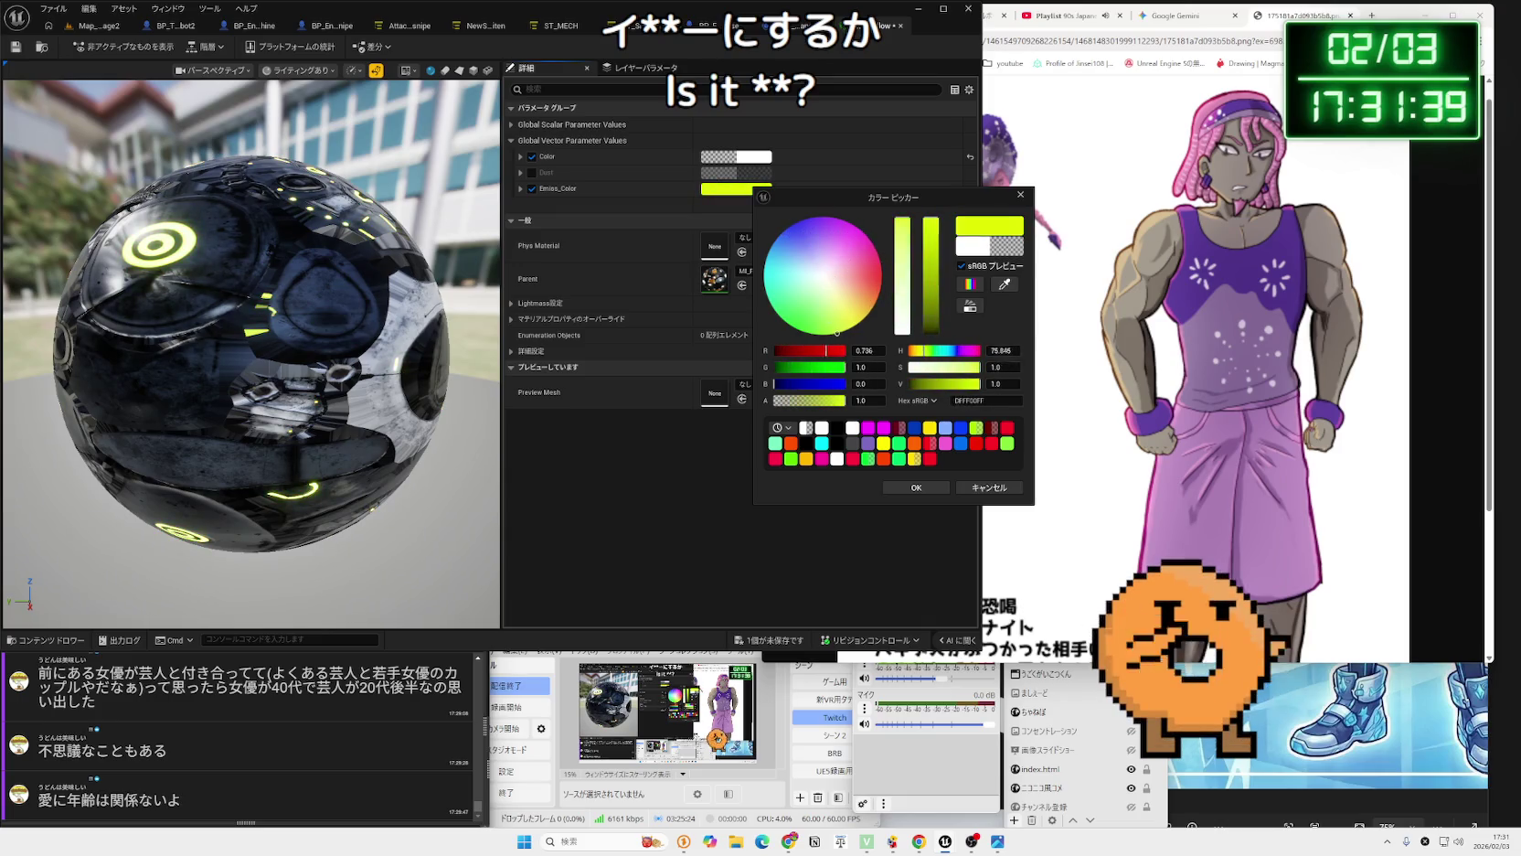
pyautogui.moveTo(934, 267)
pyautogui.mouseDown()
pyautogui.moveTo(932, 422)
pyautogui.moveTo(932, 219)
pyautogui.mouseUp()
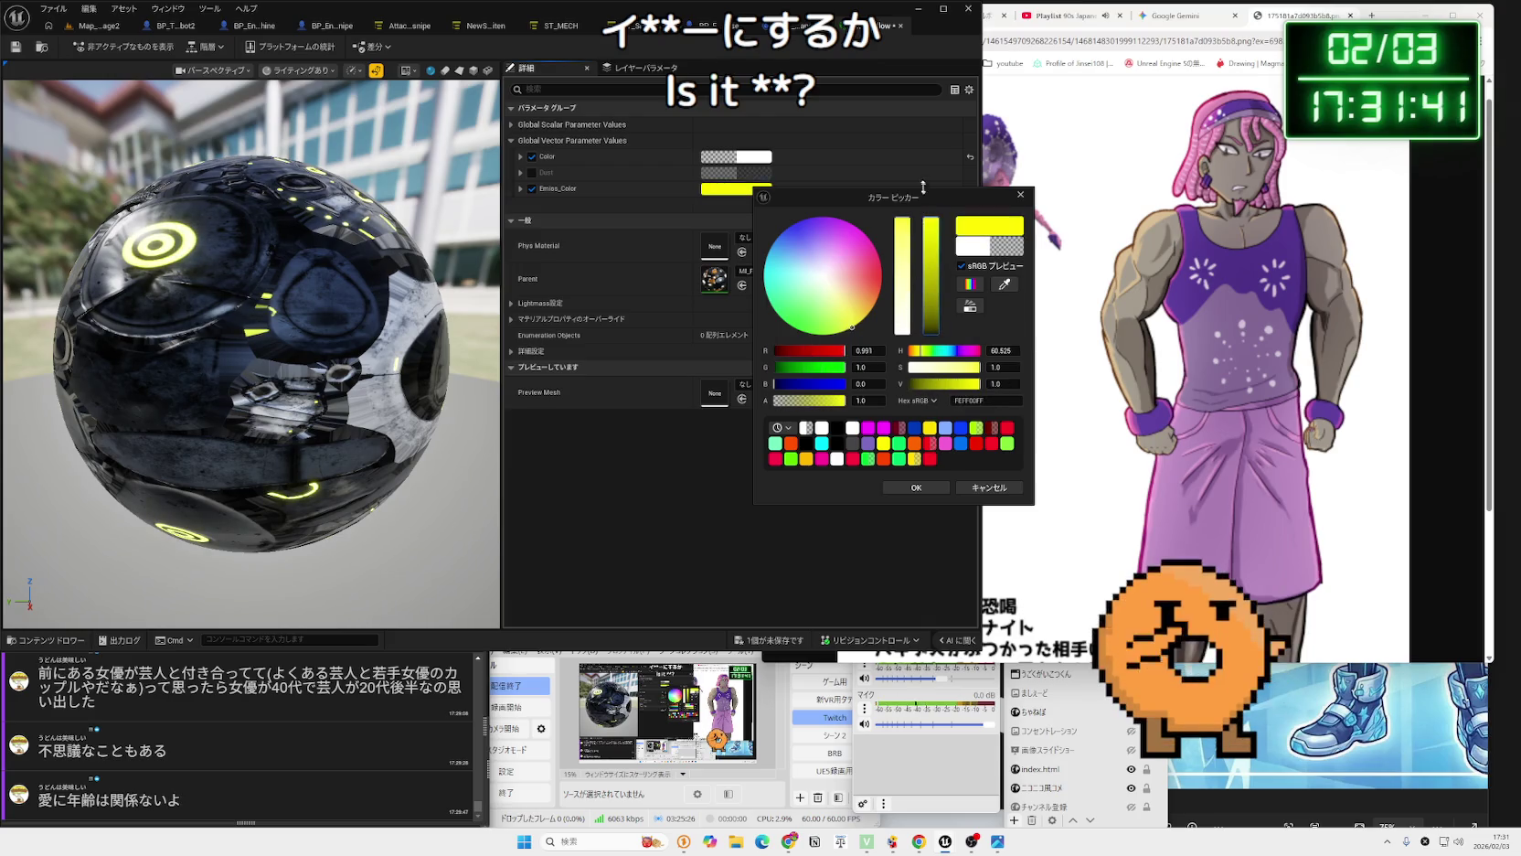
pyautogui.moveTo(852, 327)
pyautogui.mouseDown()
pyautogui.moveTo(876, 300)
pyautogui.moveTo(836, 332)
pyautogui.moveTo(880, 291)
pyautogui.mouseUp()
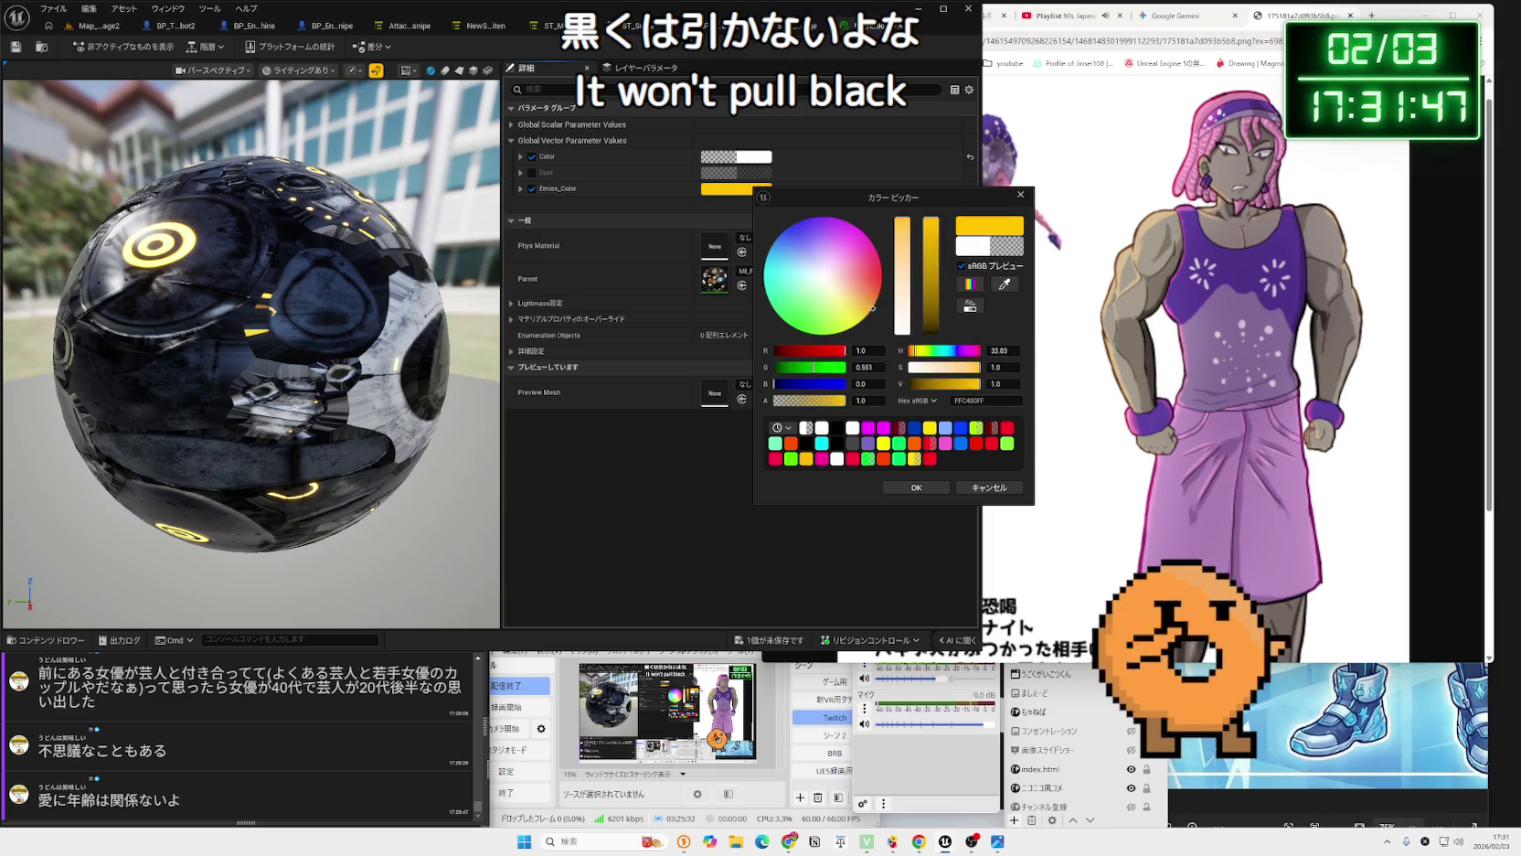
pyautogui.click(916, 488)
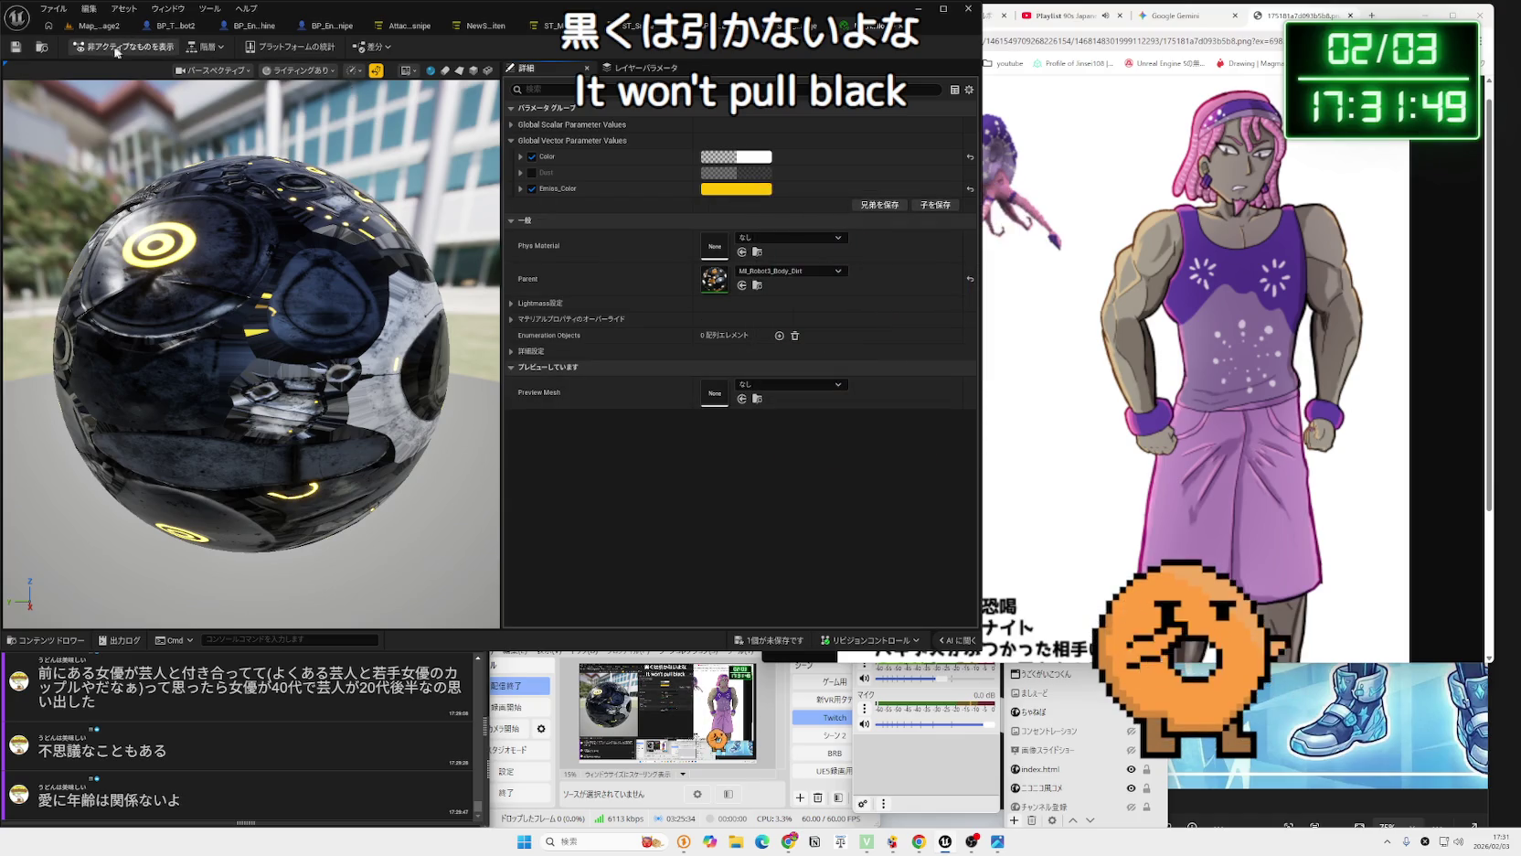
pyautogui.click(18, 47)
pyautogui.click(610, 25)
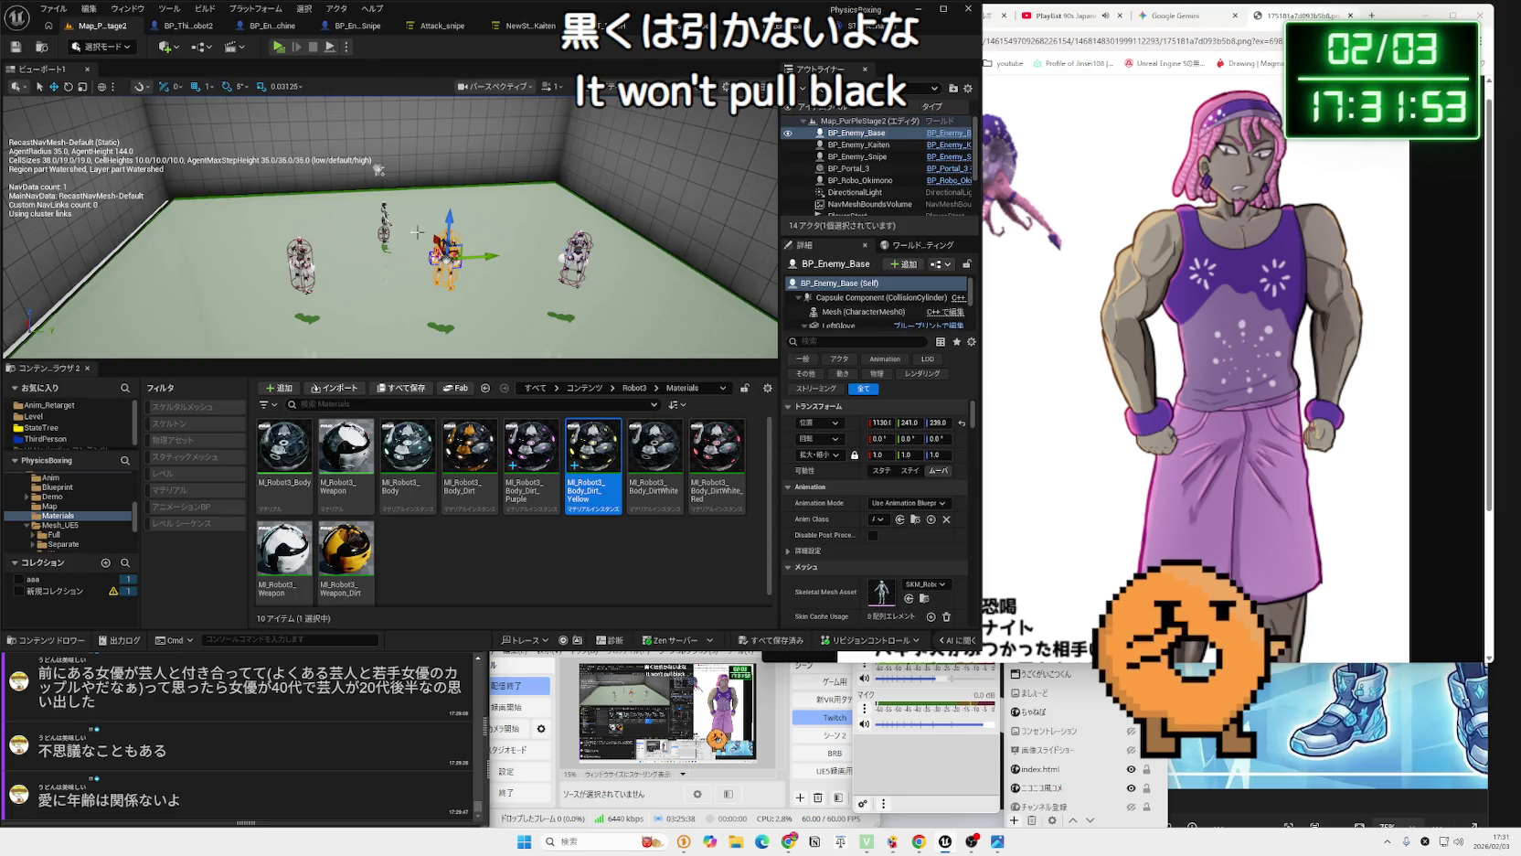
# Give BP_Enemy_Snipe's Element 0 the MI_Robot3_Body_Dirt_Yellow material and play-test the level.
pyautogui.click(266, 27)
pyautogui.click(315, 32)
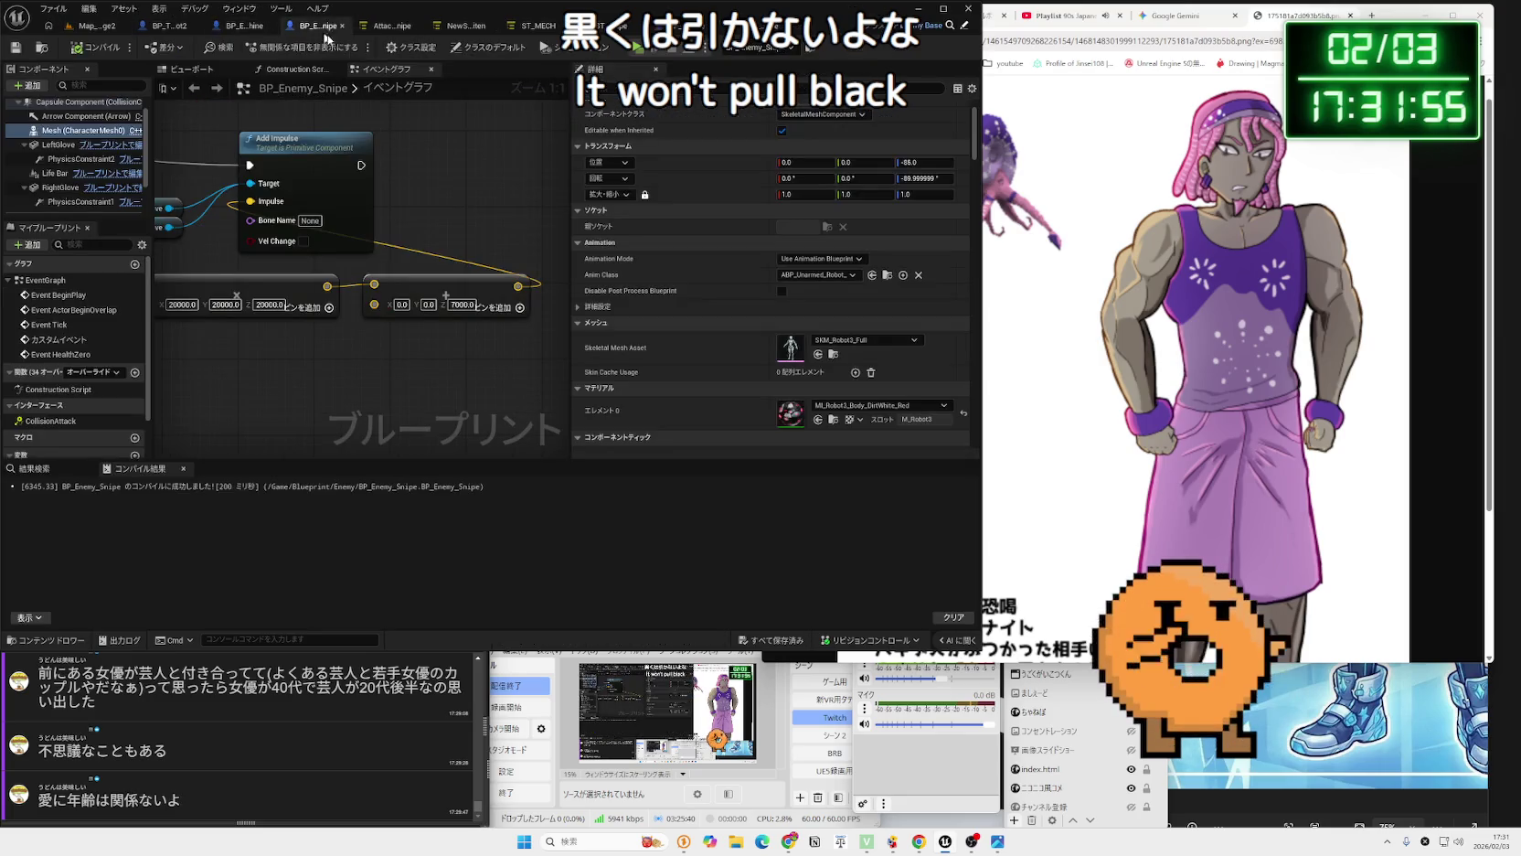
pyautogui.click(880, 408)
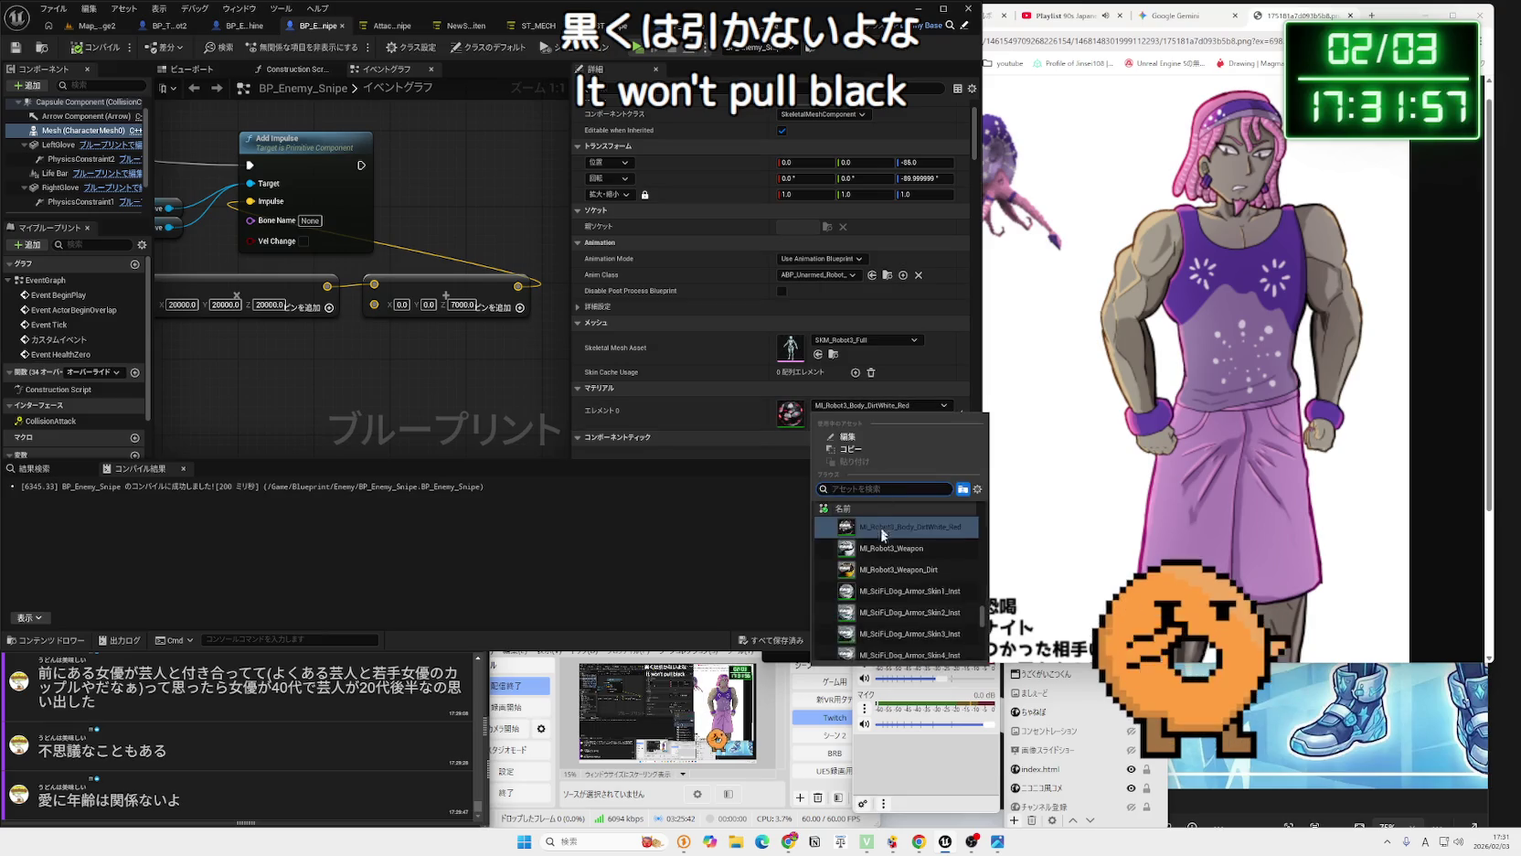
pyautogui.scroll(-3, 917, 593)
pyautogui.scroll(-1, 932, 613)
pyautogui.click(908, 492)
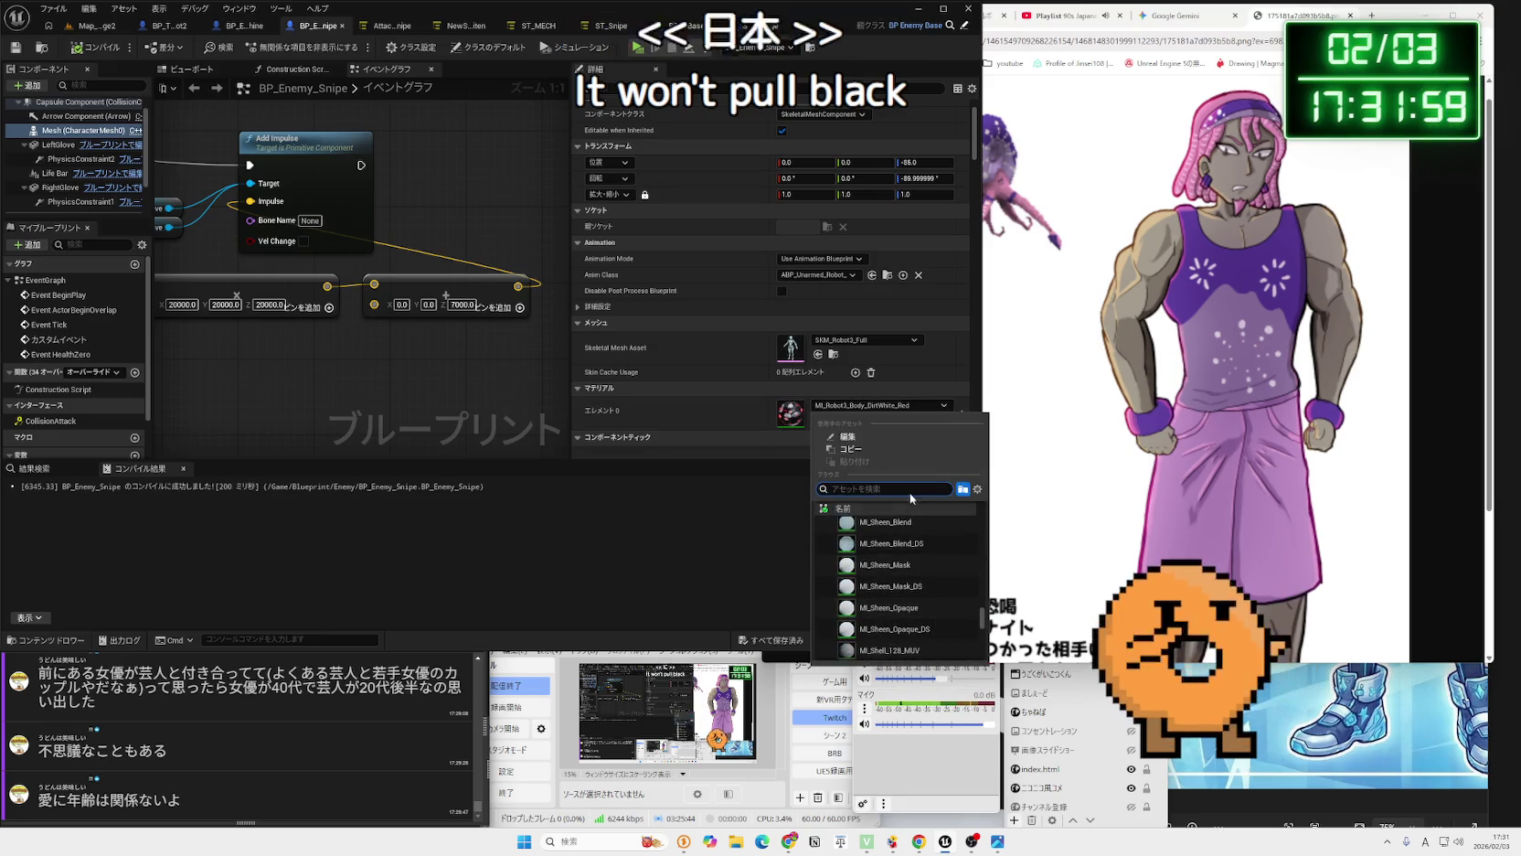
pyautogui.write('yellow')
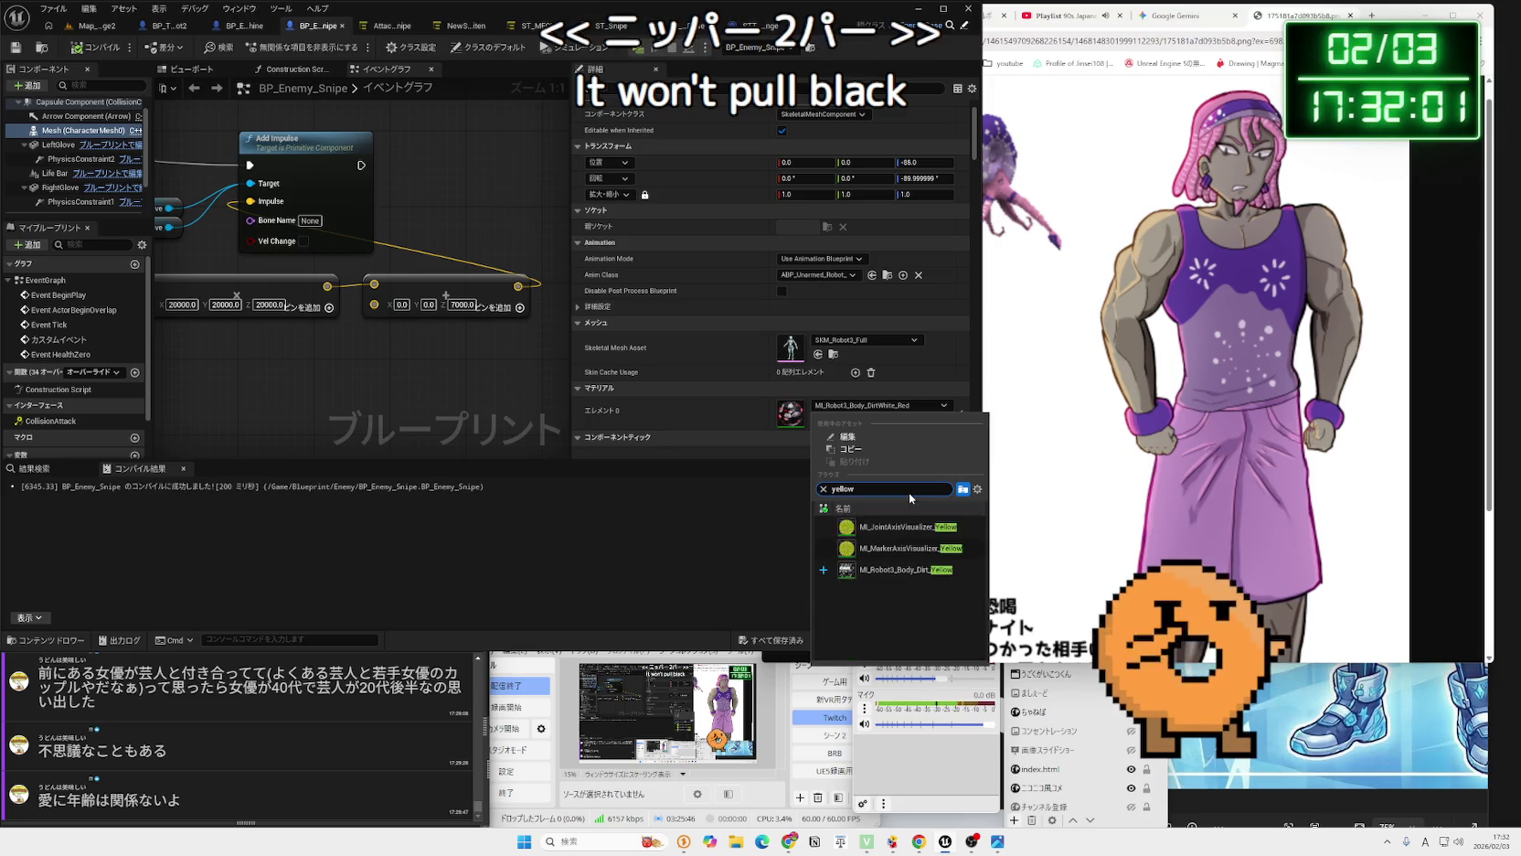
pyautogui.click(907, 570)
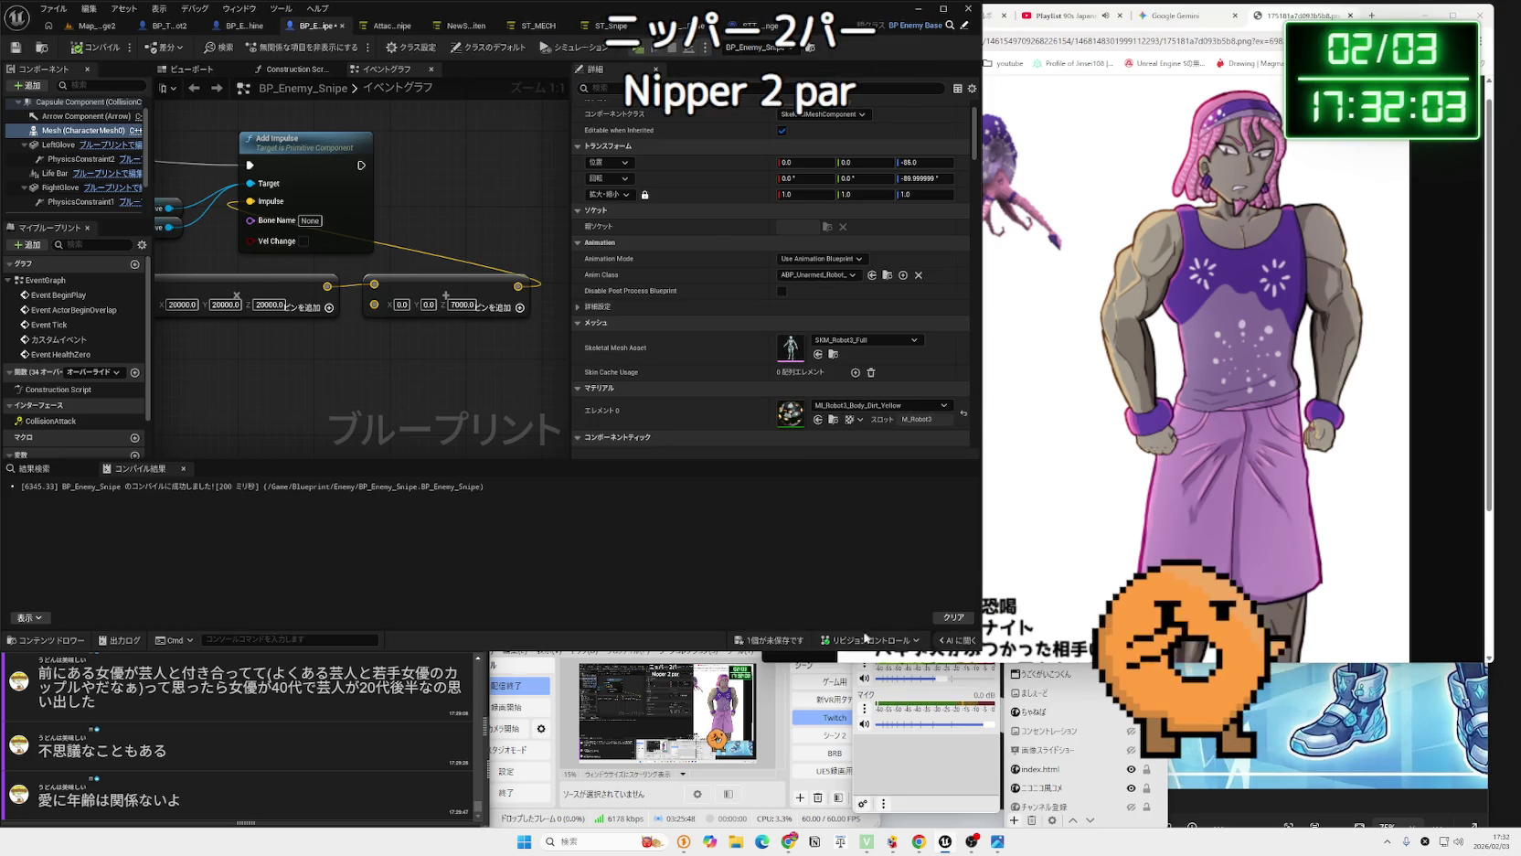
pyautogui.click(96, 30)
pyautogui.click(283, 50)
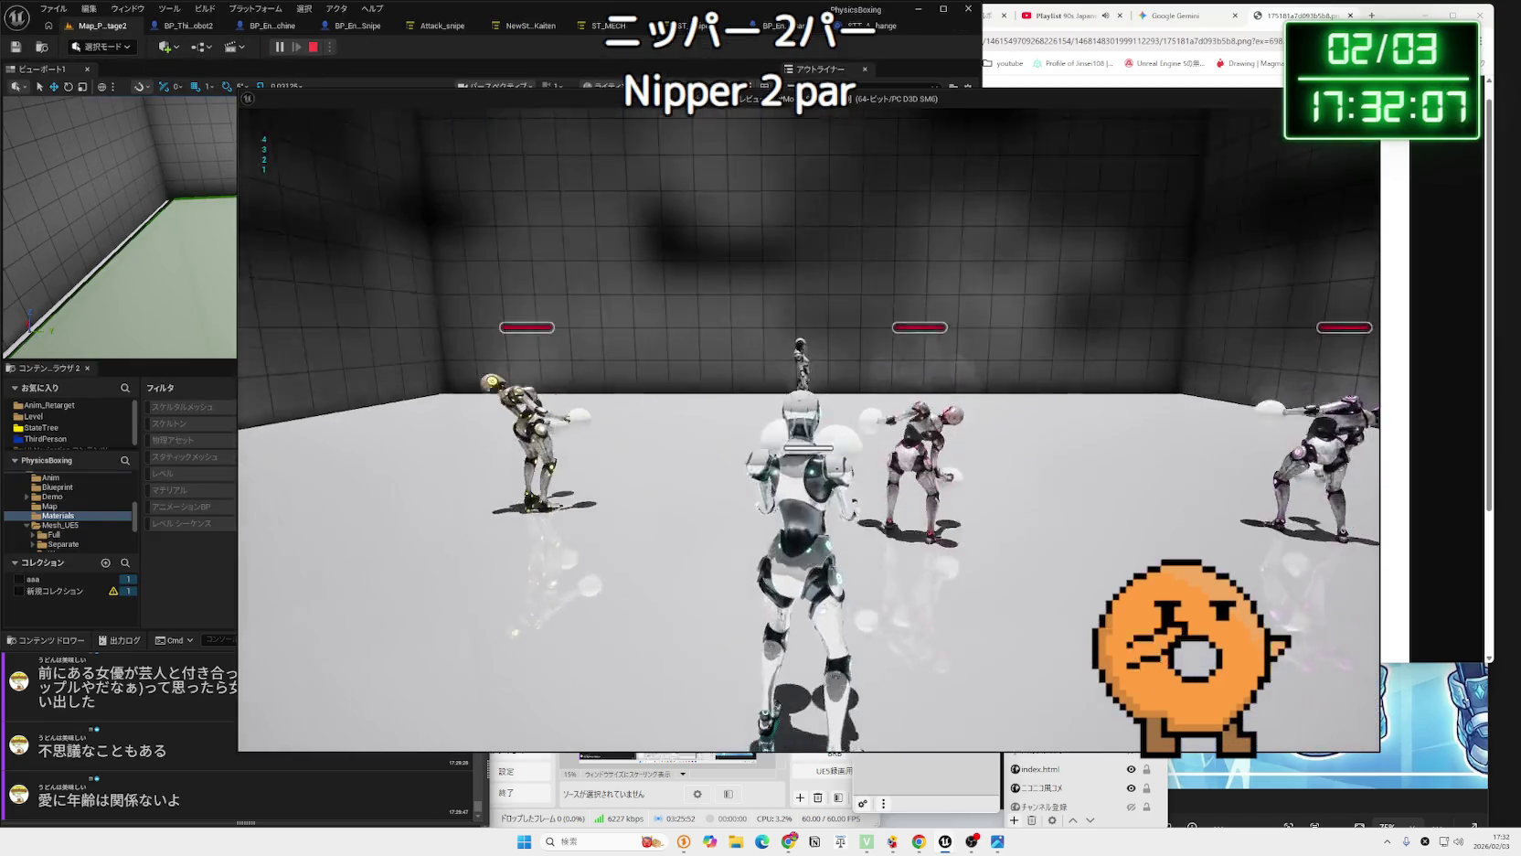
# Walk the player toward the enemy robots, end the play test, and orbit the editor view.
pyautogui.press('w')
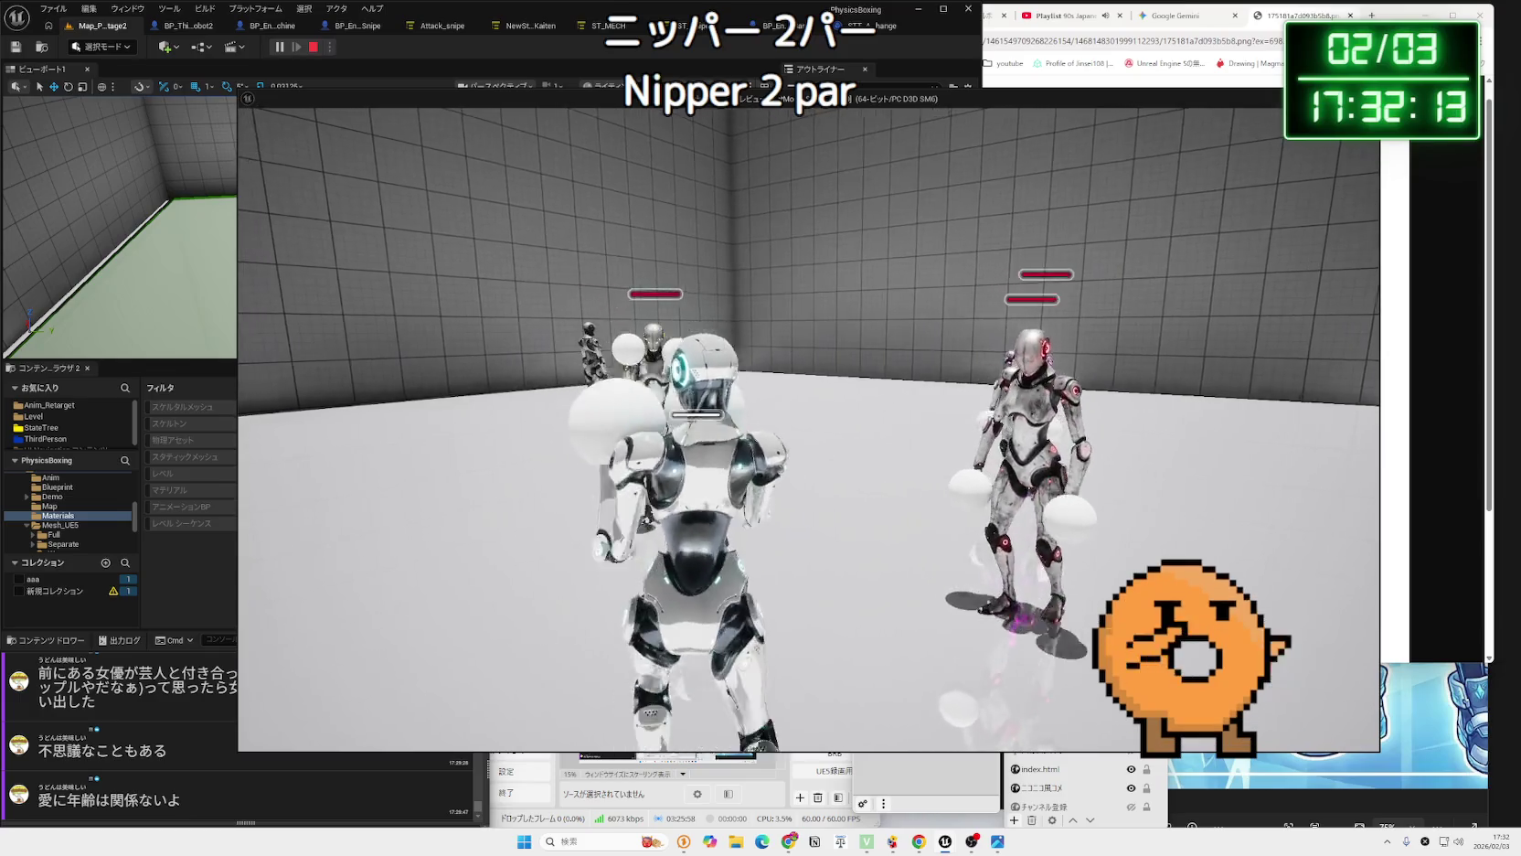
pyautogui.press('Escape')
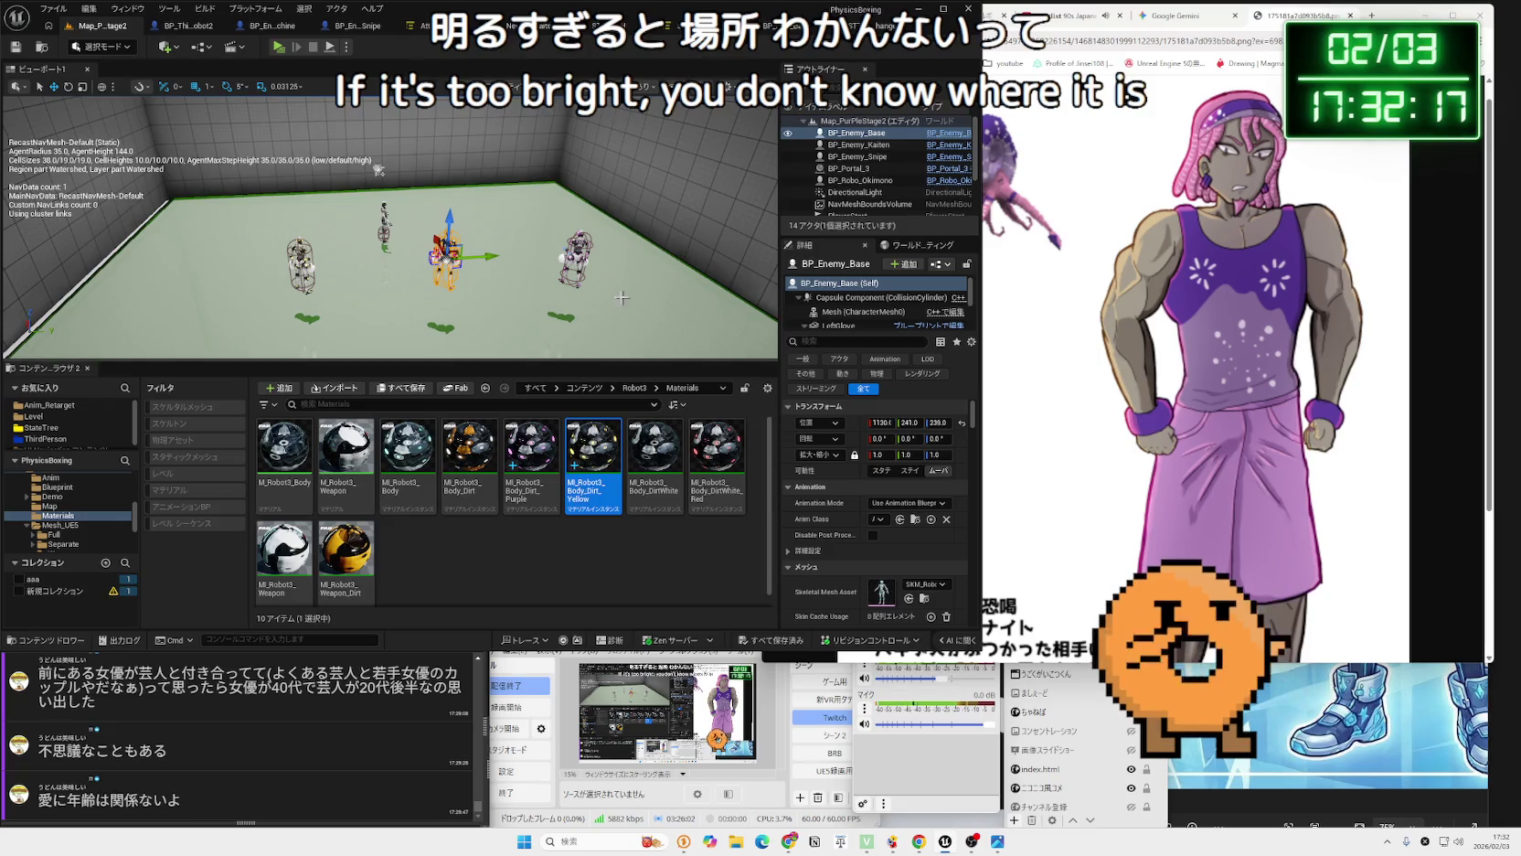
pyautogui.moveTo(621, 297); pyautogui.dragTo(676, 297)
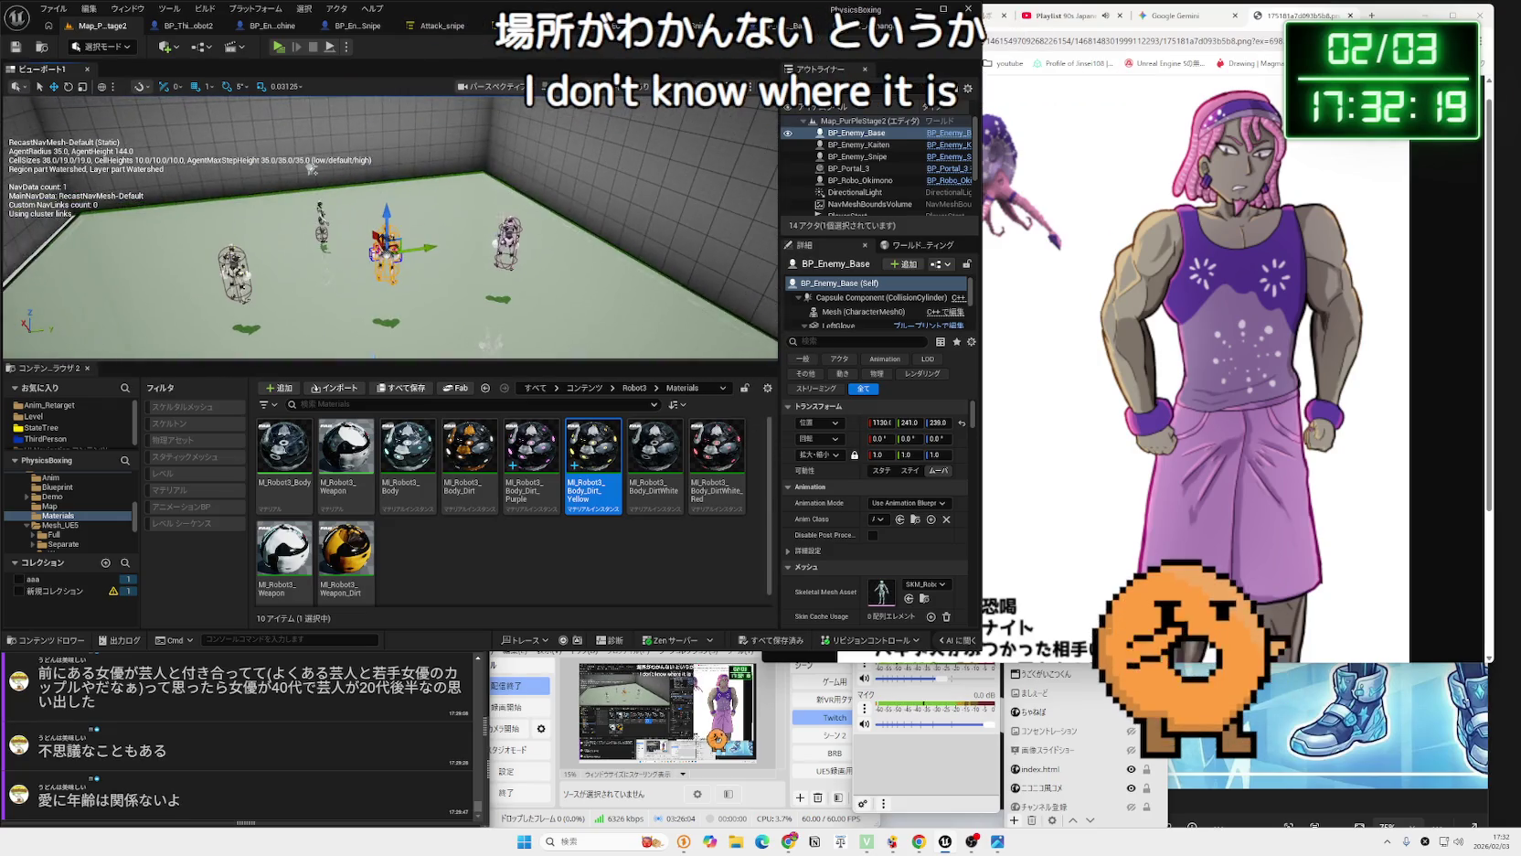
# Run another brief play test of the level, then select the DirectionalLight.
pyautogui.hotkey('alt', 'p')
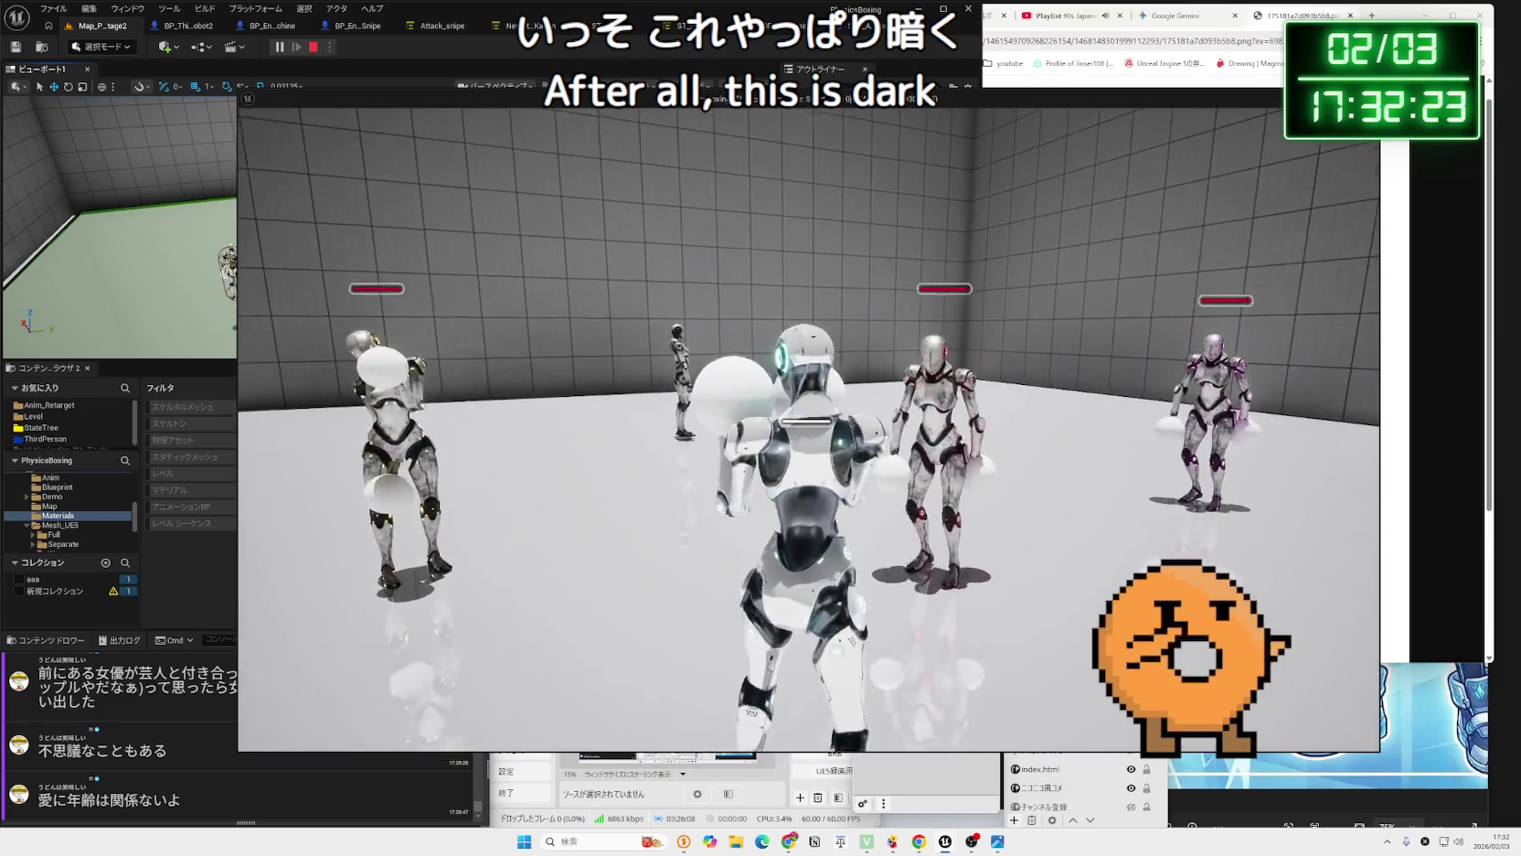
pyautogui.press('Escape')
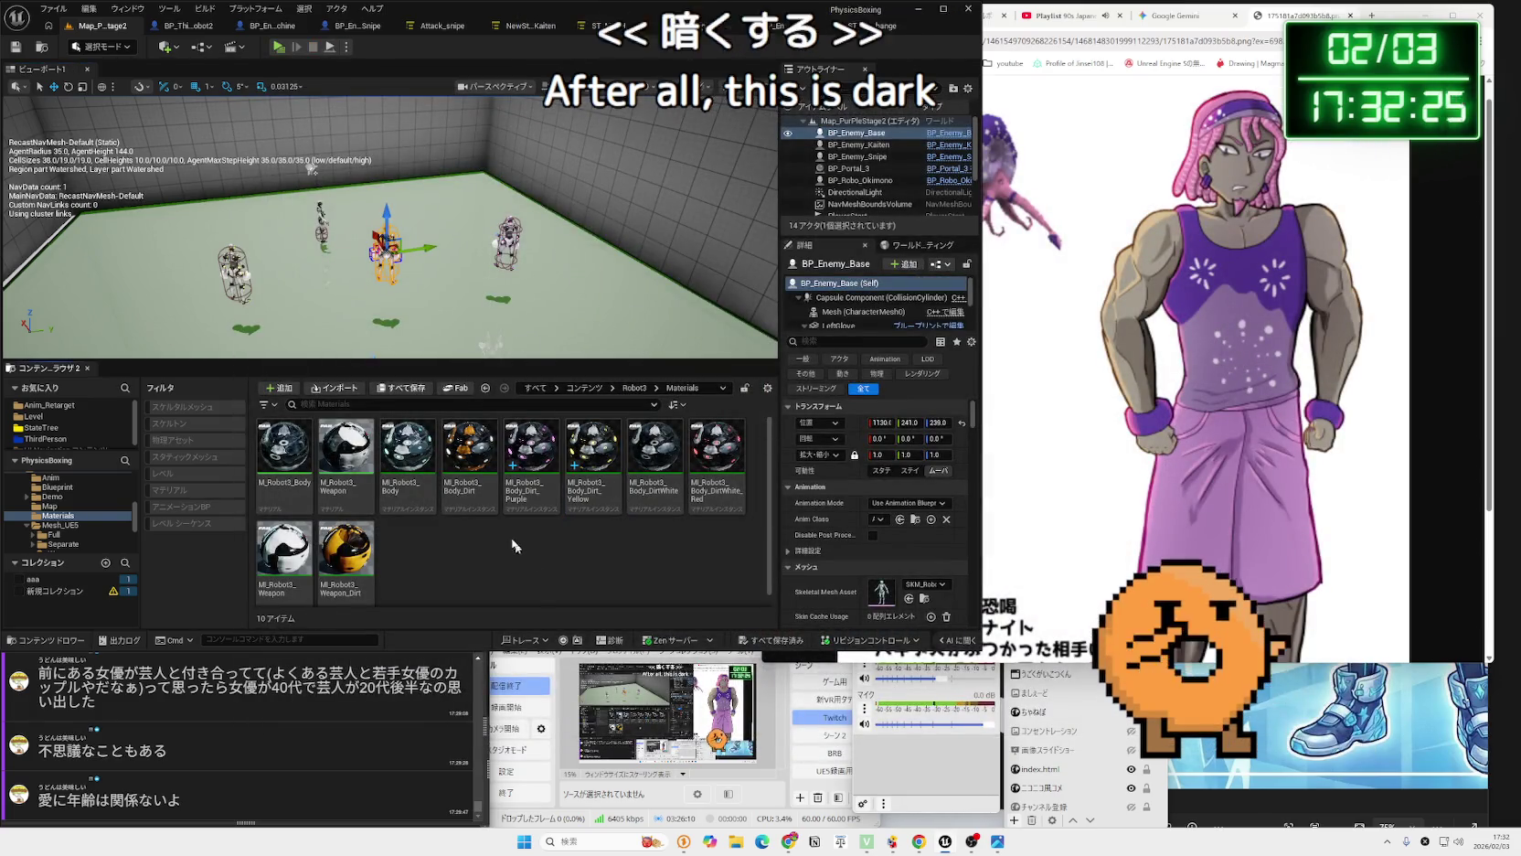
pyautogui.scroll(5, 439, 145)
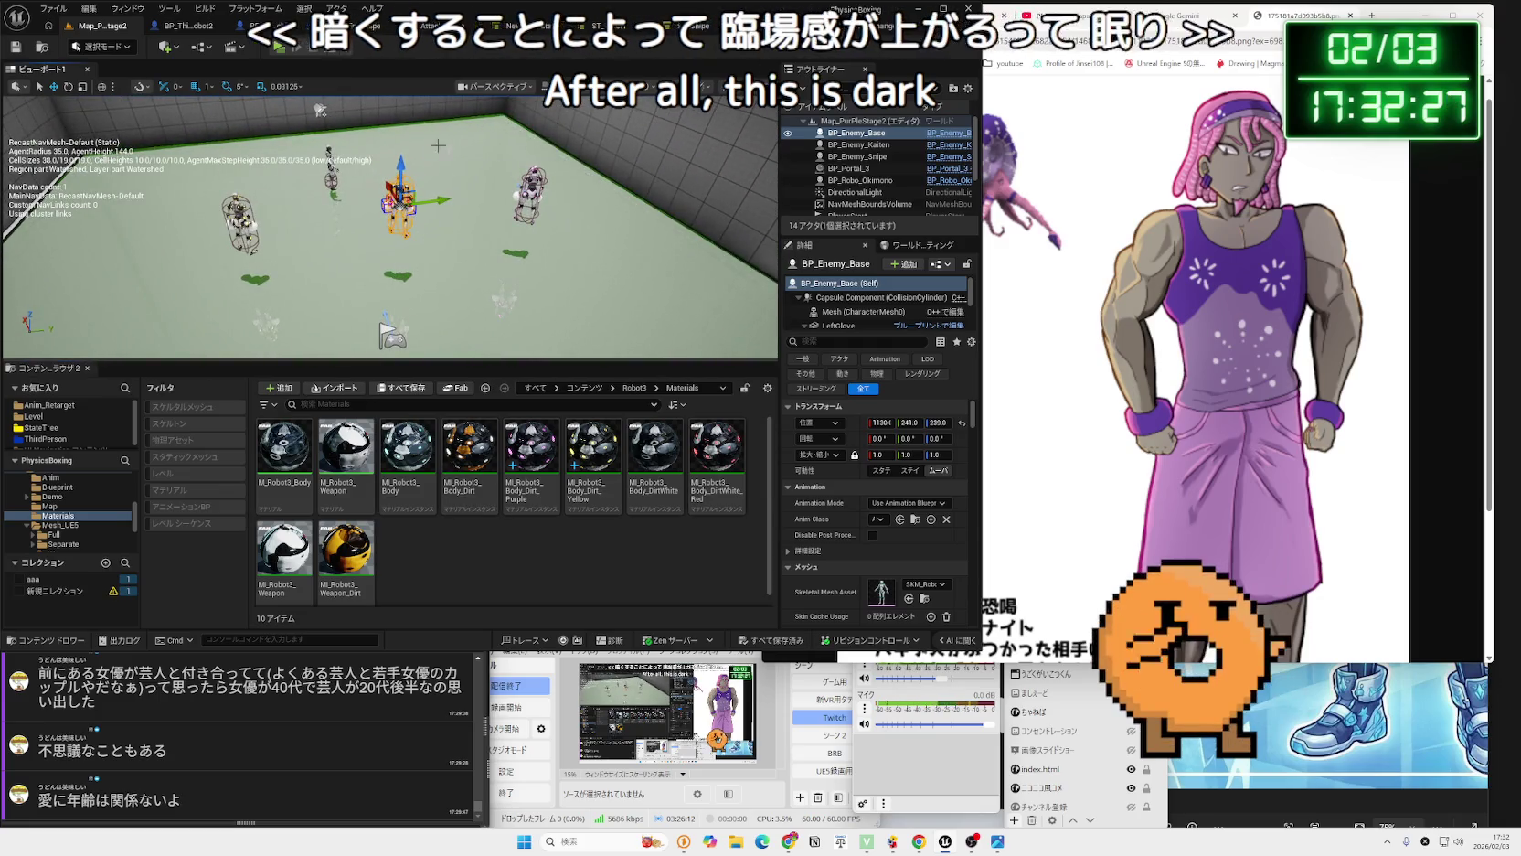
pyautogui.click(854, 192)
# Dim the DirectionalLight to about 1.6 lux and play-test the darker scene.
pyautogui.moveTo(905, 487); pyautogui.dragTo(861, 486)
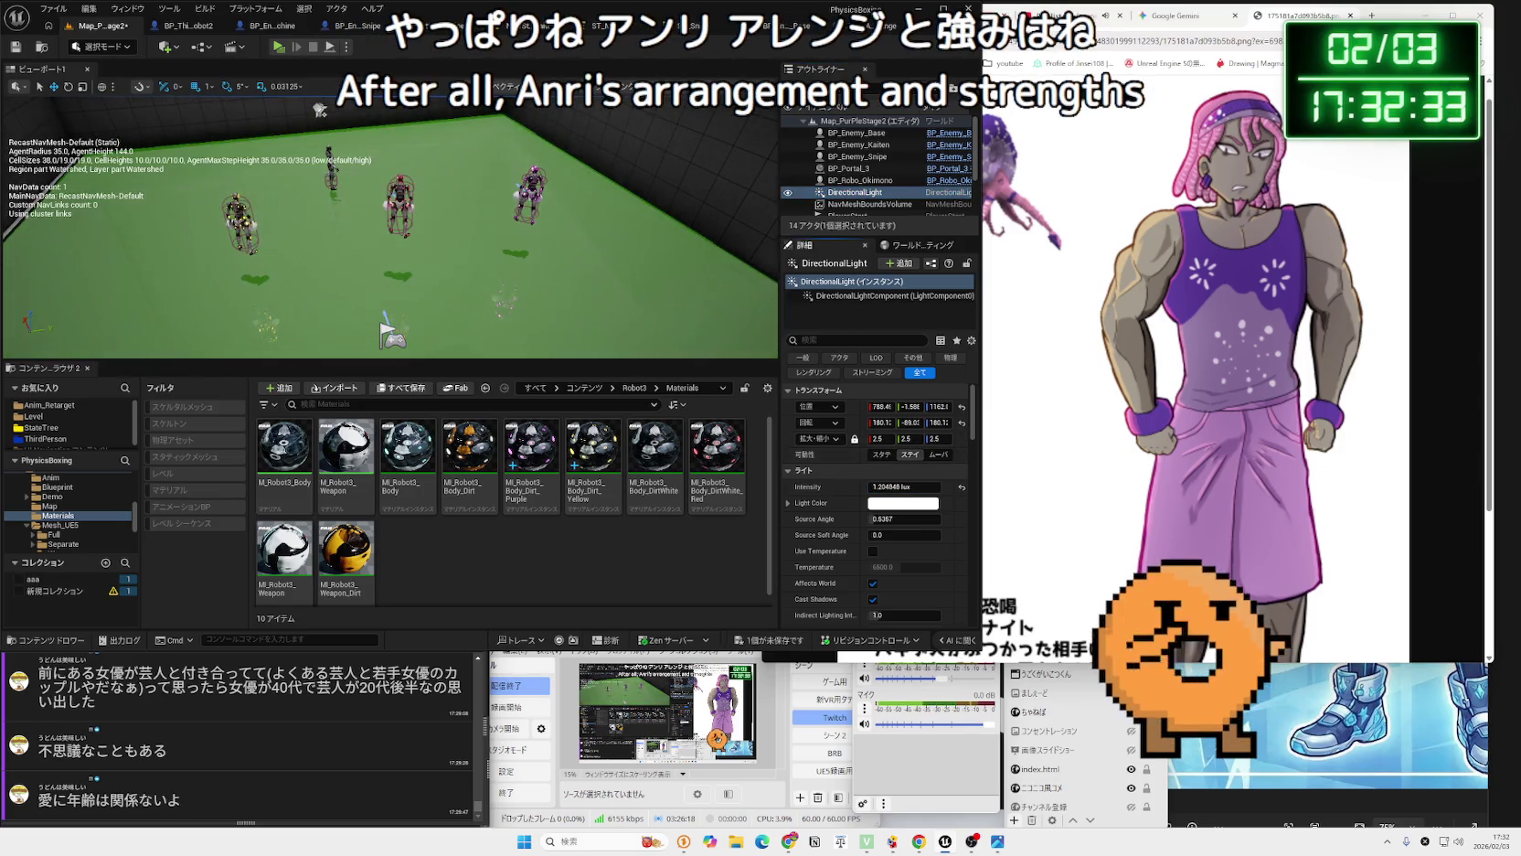
pyautogui.click(280, 48)
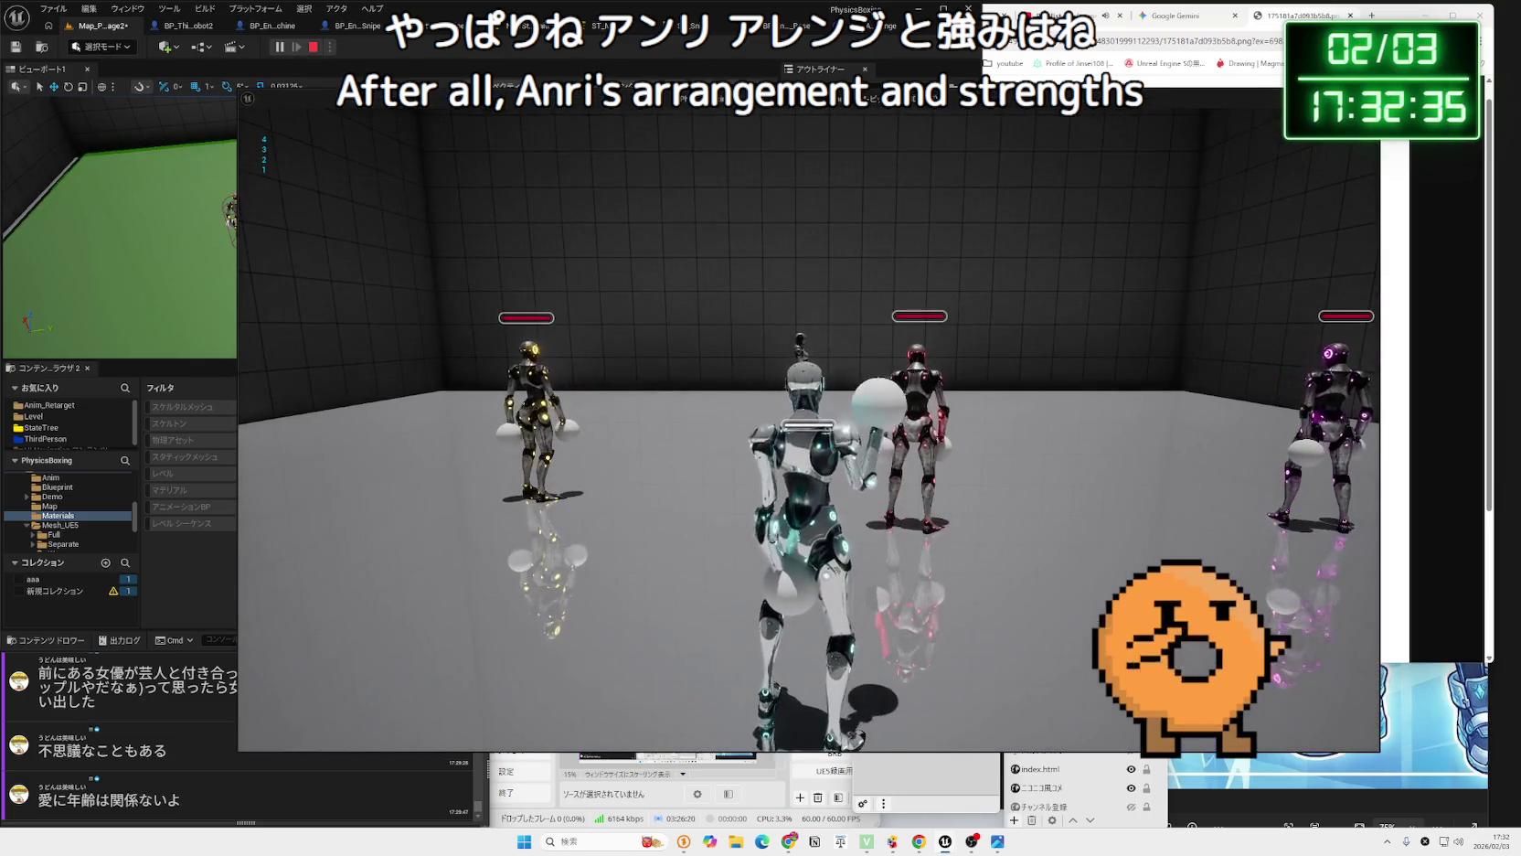
pyautogui.press('Escape')
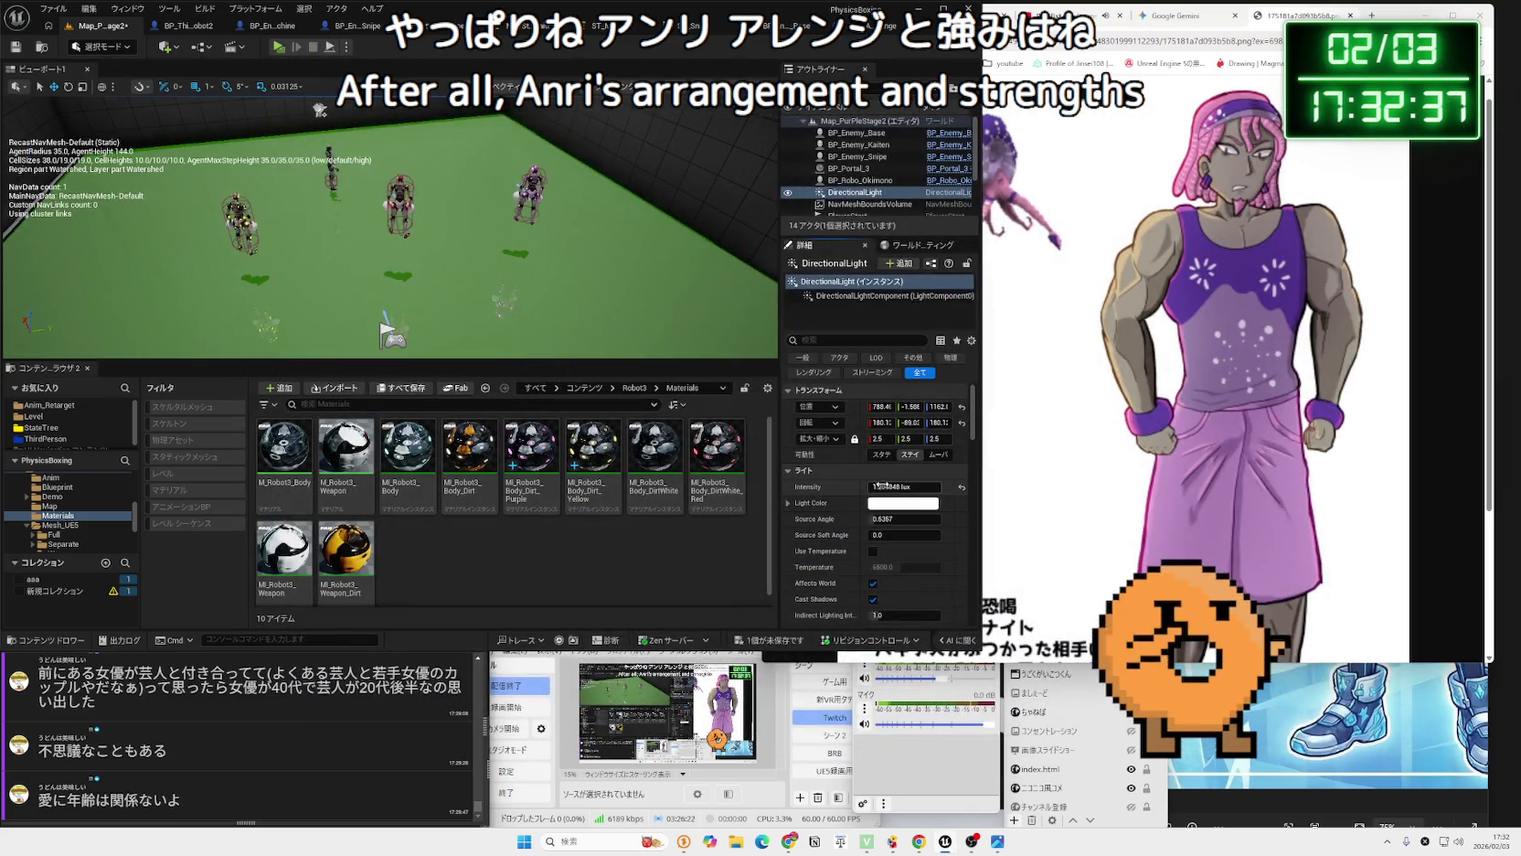
# Lower the DirectionalLight intensity to 0 lux and save all changed content.
pyautogui.moveTo(877, 485); pyautogui.dragTo(823, 485)
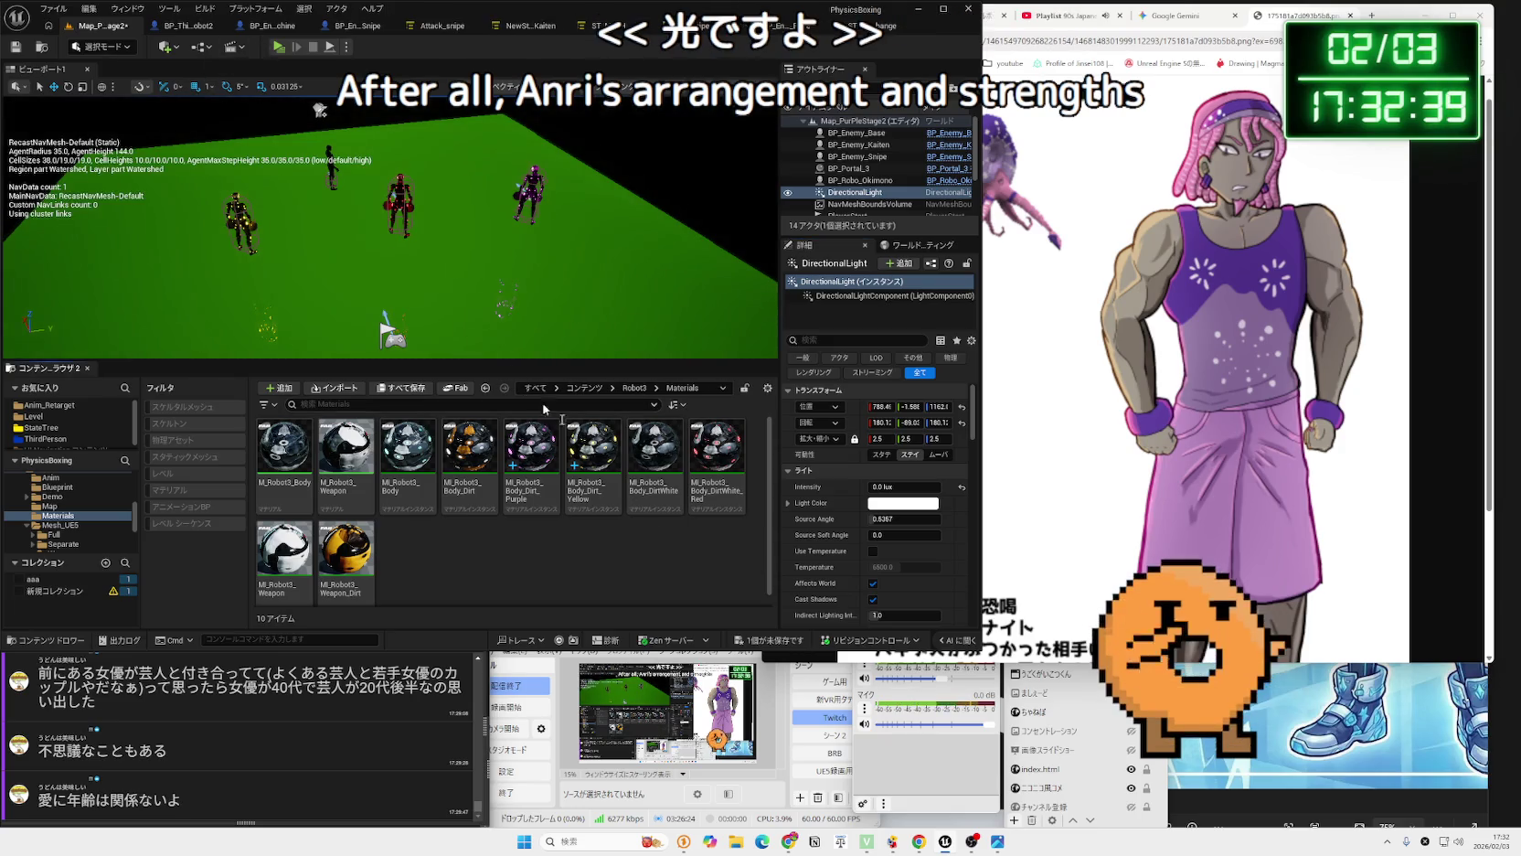
pyautogui.click(793, 637)
pyautogui.click(869, 514)
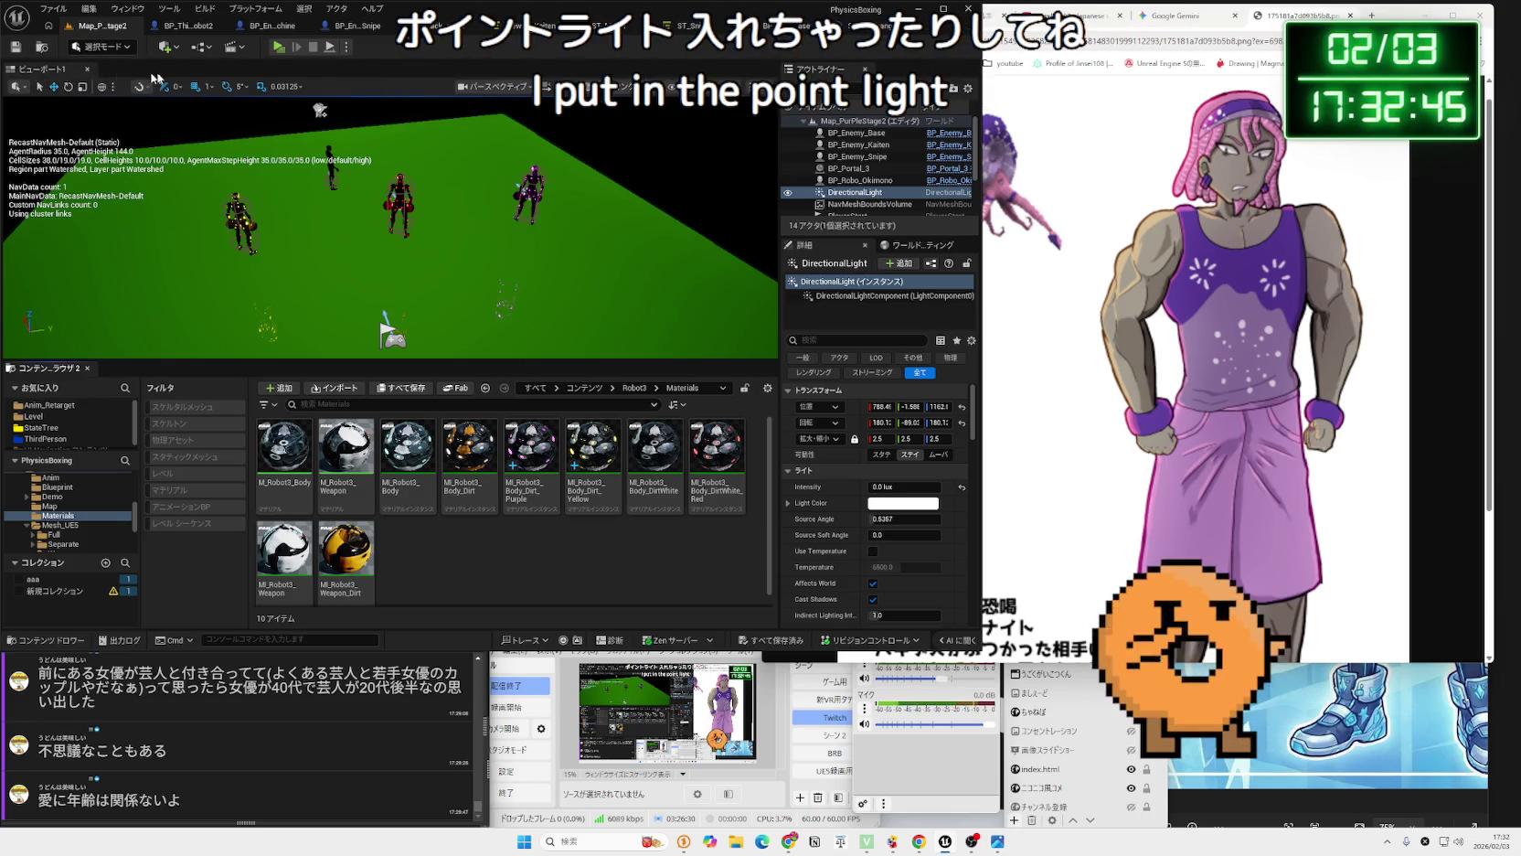
# Add a Spot Light from Quickly Add to Project and raise it above the floor.
pyautogui.rightClick(436, 275)
pyautogui.click(425, 551)
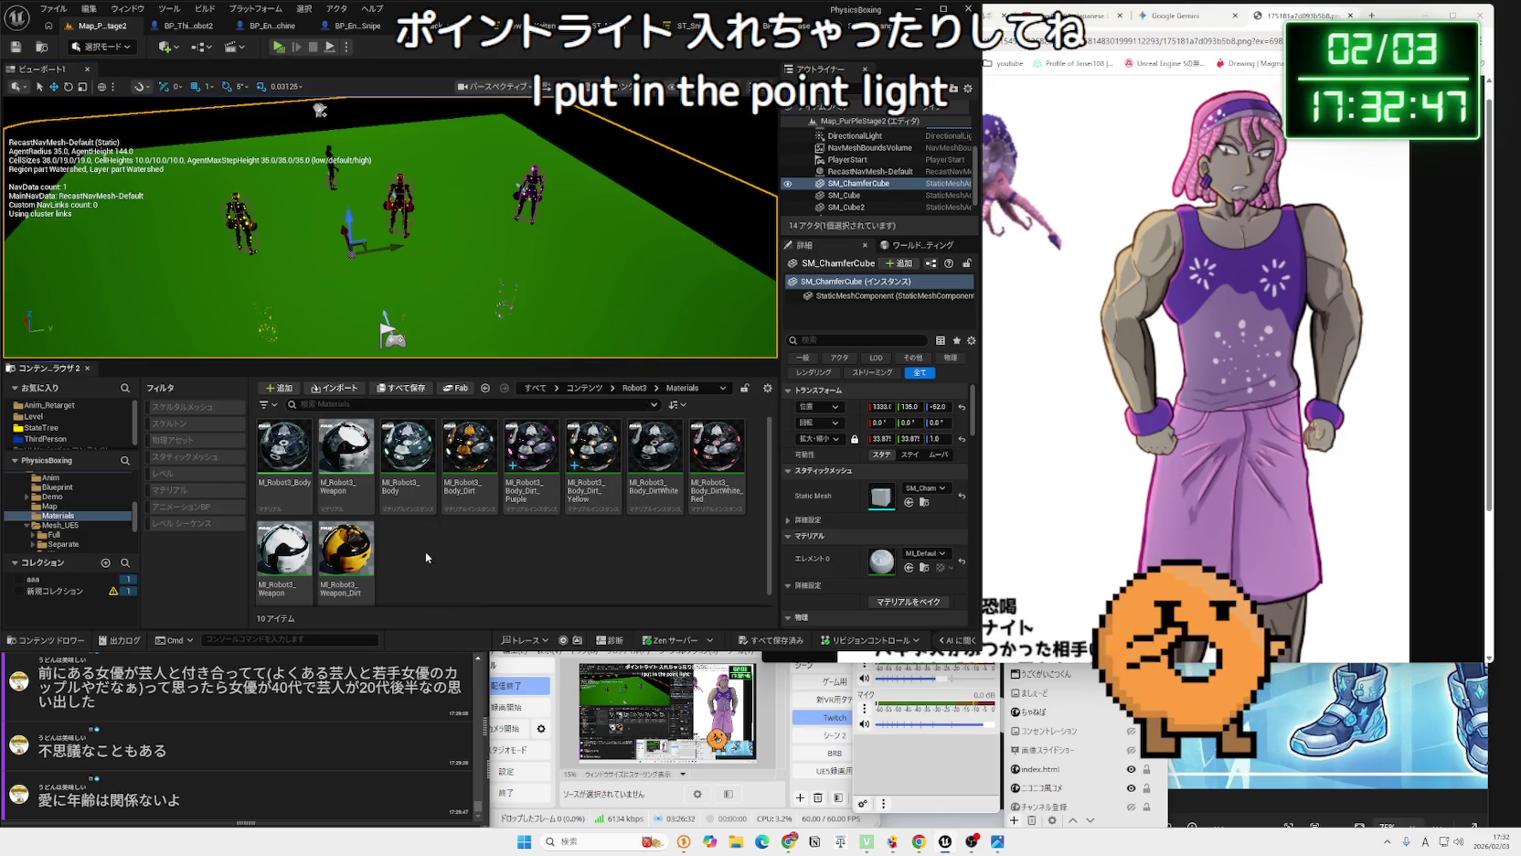
pyautogui.click(167, 47)
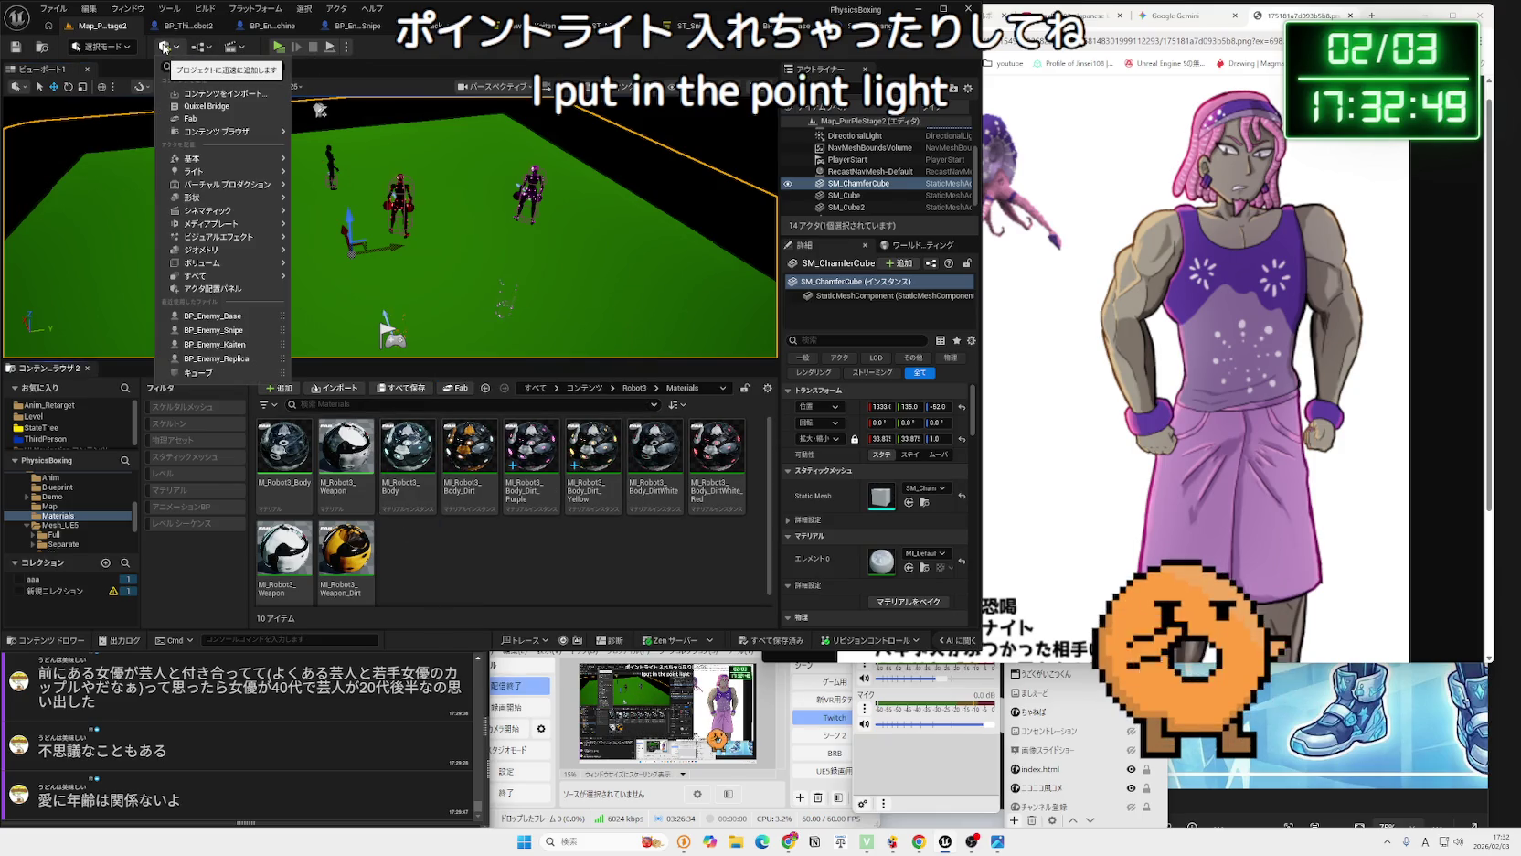
pyautogui.click(338, 206)
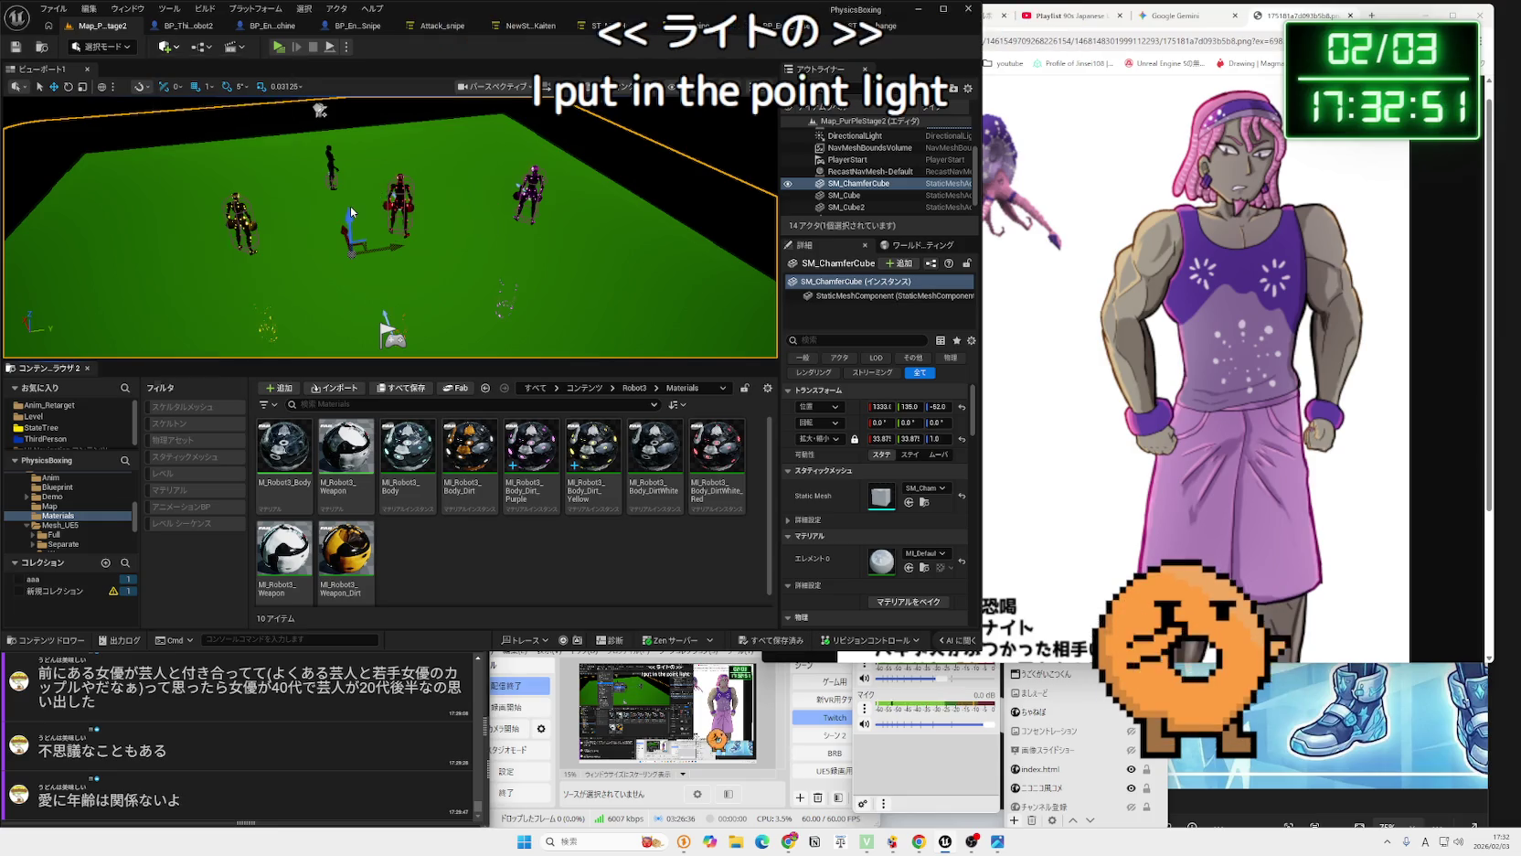
pyautogui.moveTo(391, 187); pyautogui.dragTo(391, 133)
# Frame the view on the new spot light and play-test the darkened level.
pyautogui.moveTo(390, 228); pyautogui.dragTo(456, 199)
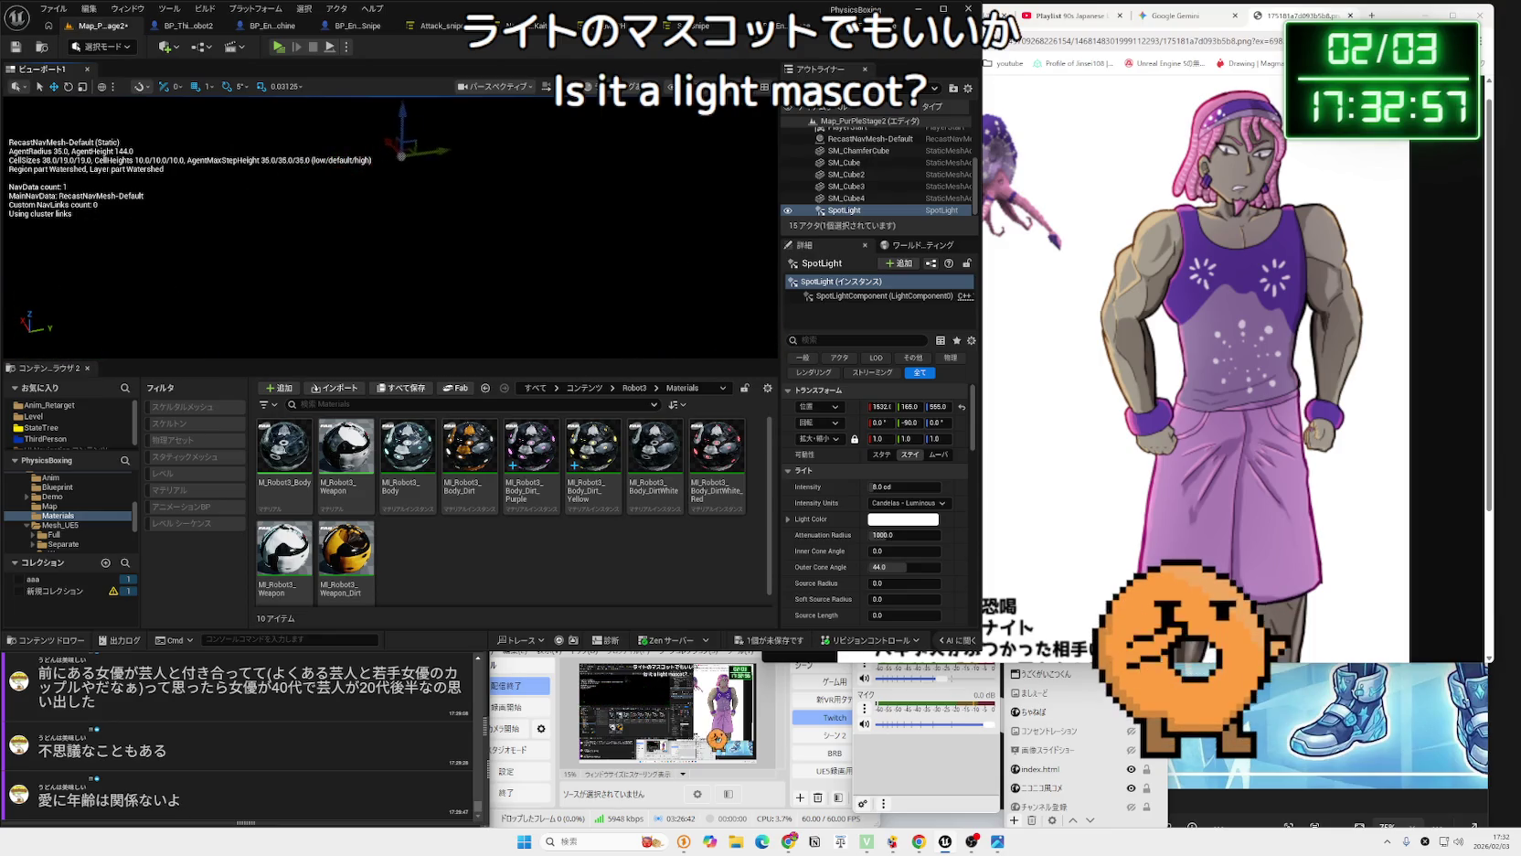
pyautogui.press('f')
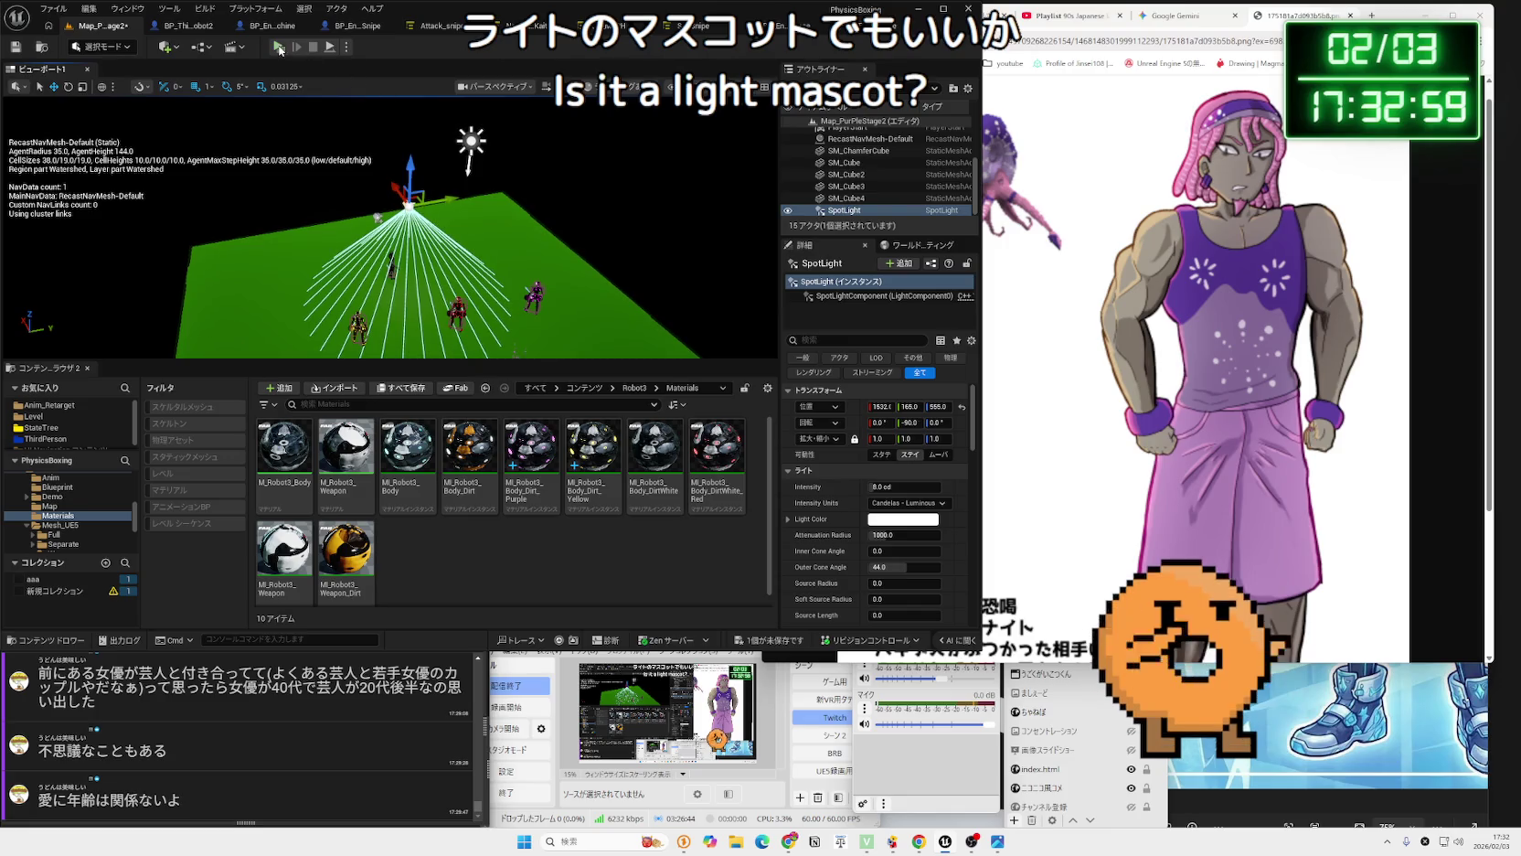
pyautogui.click(277, 47)
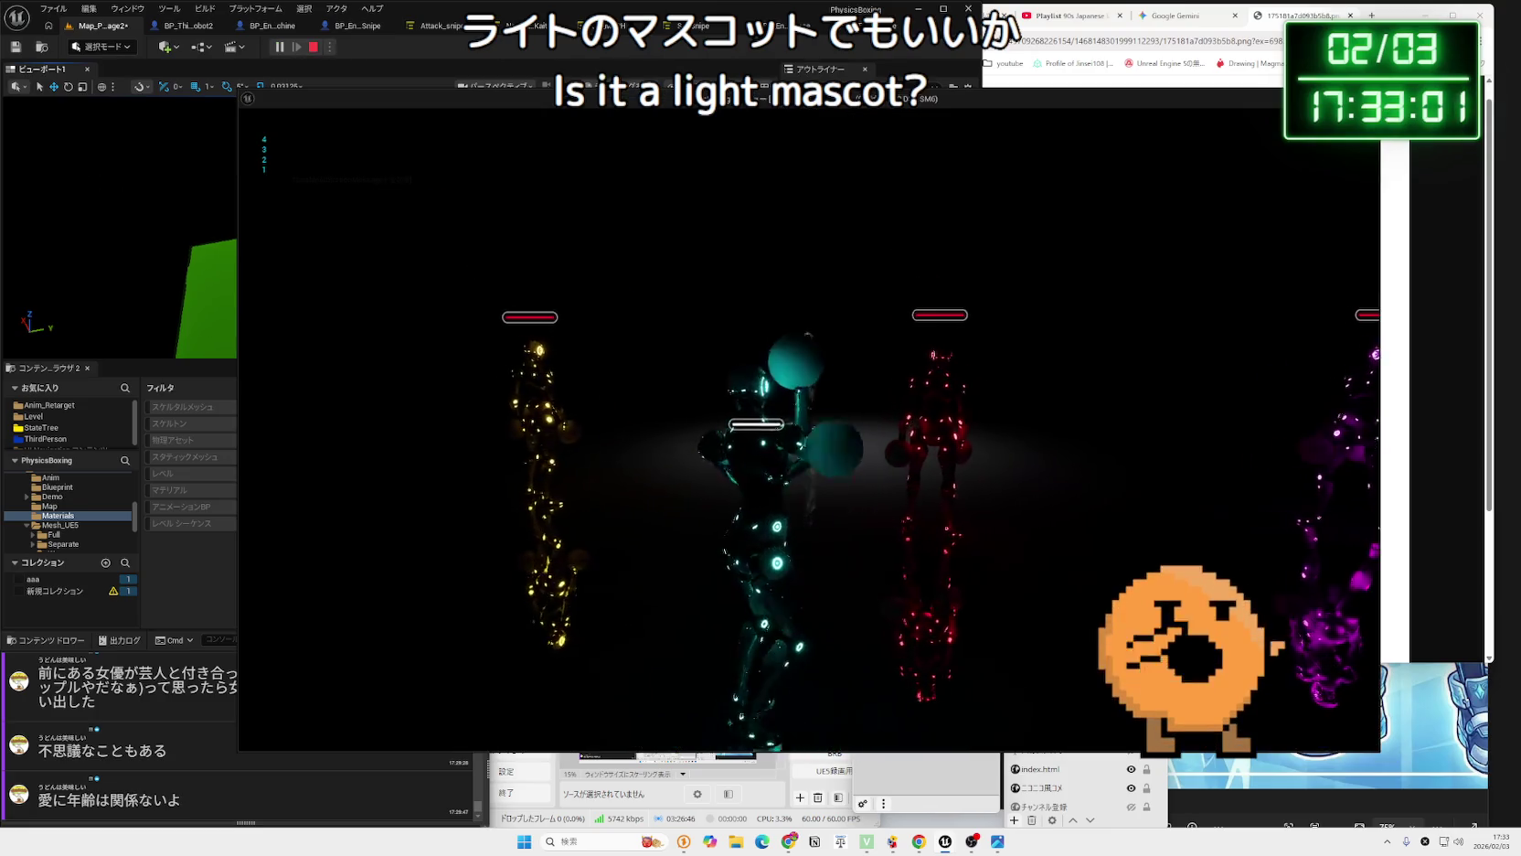
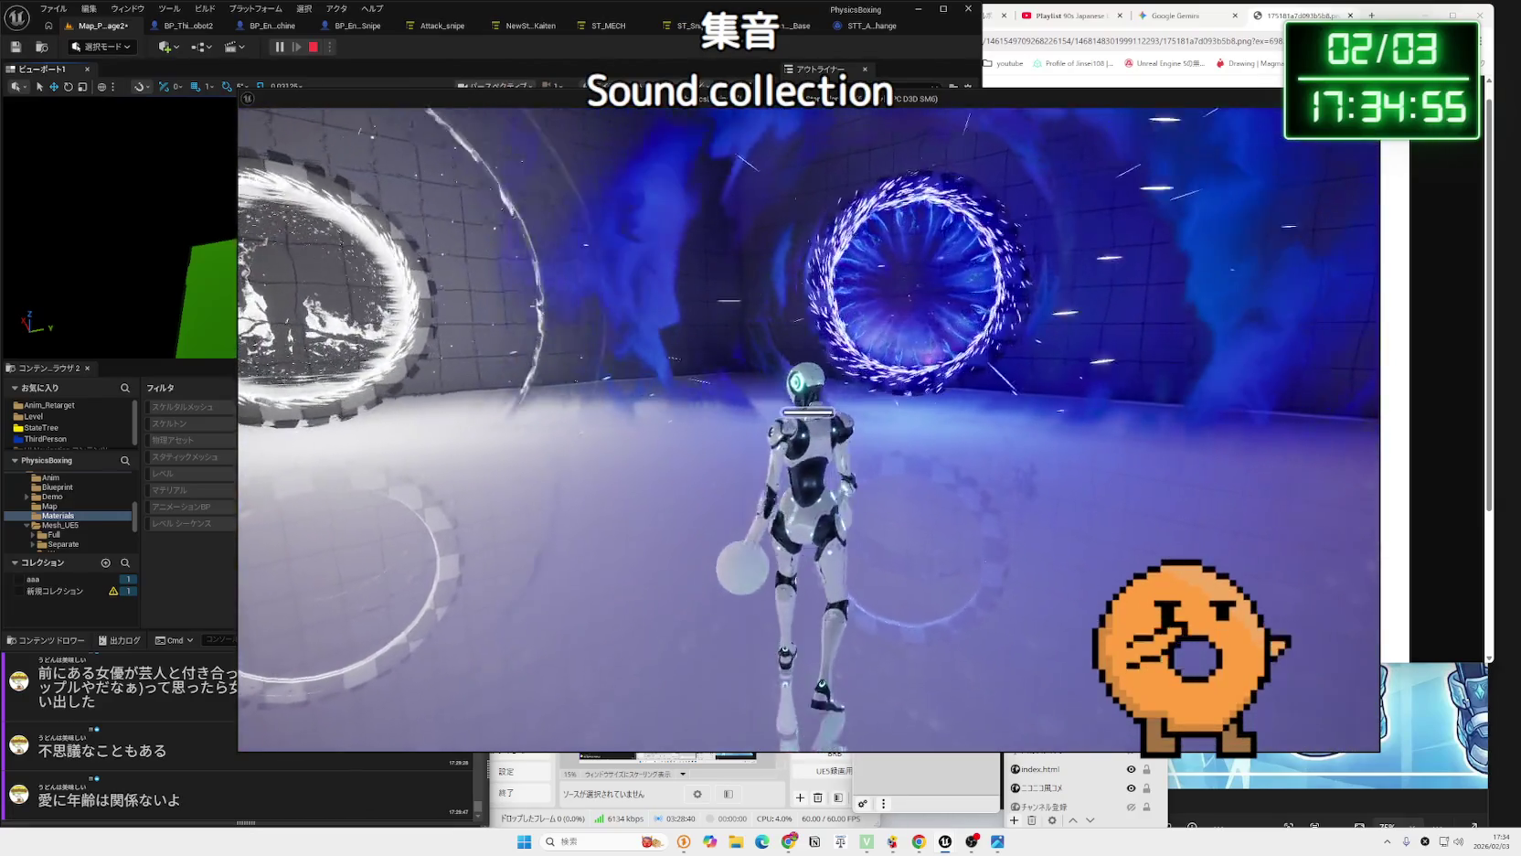
# Stop the game preview and save the Map_PurpleStage2 level.
pyautogui.press('Escape')
pyautogui.scroll(5, 478, 322)
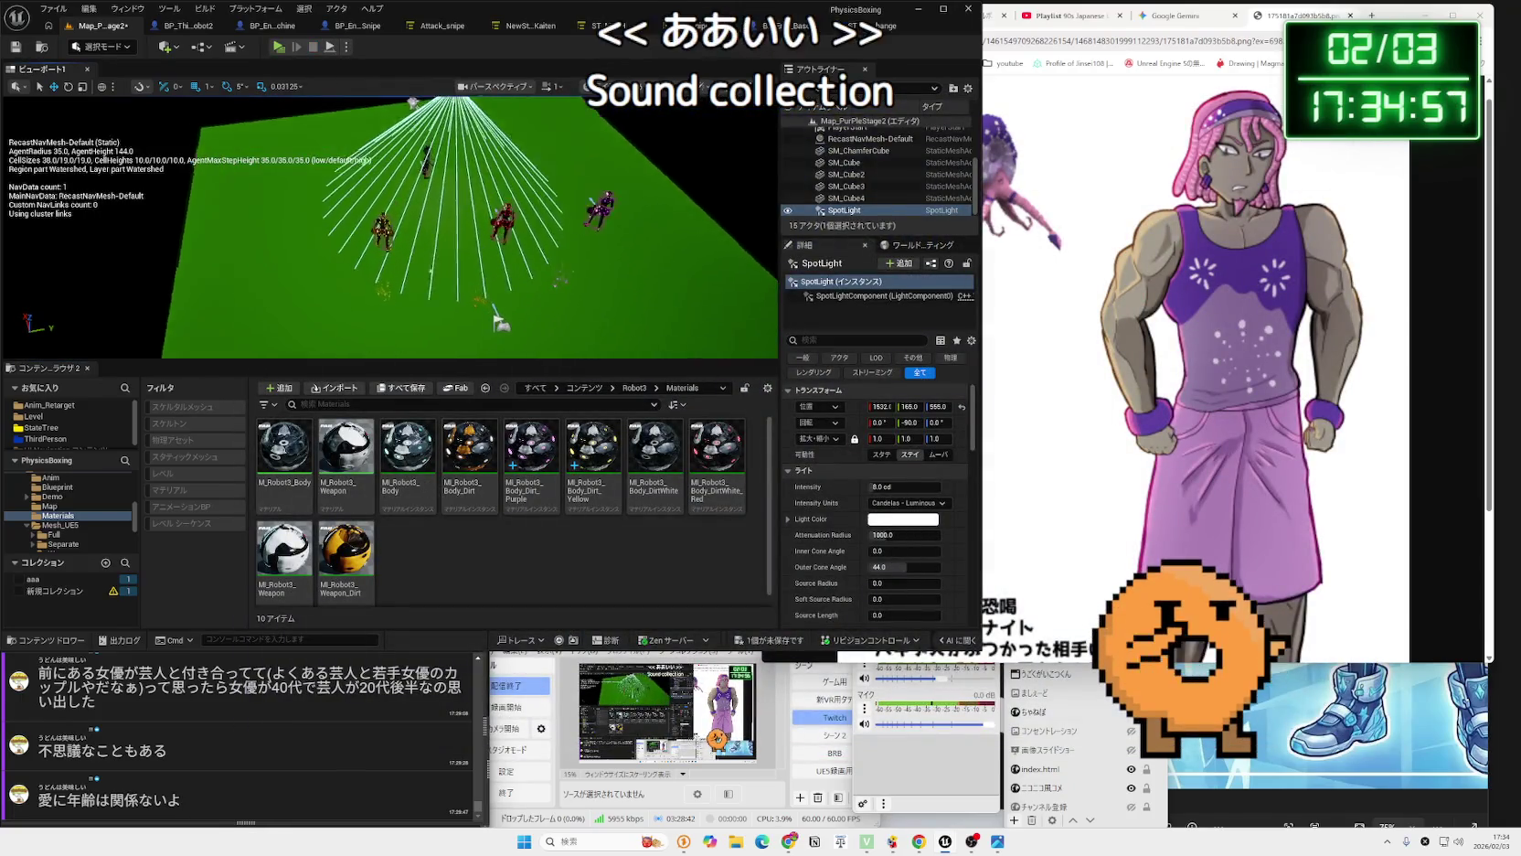
pyautogui.scroll(-3, 494, 321)
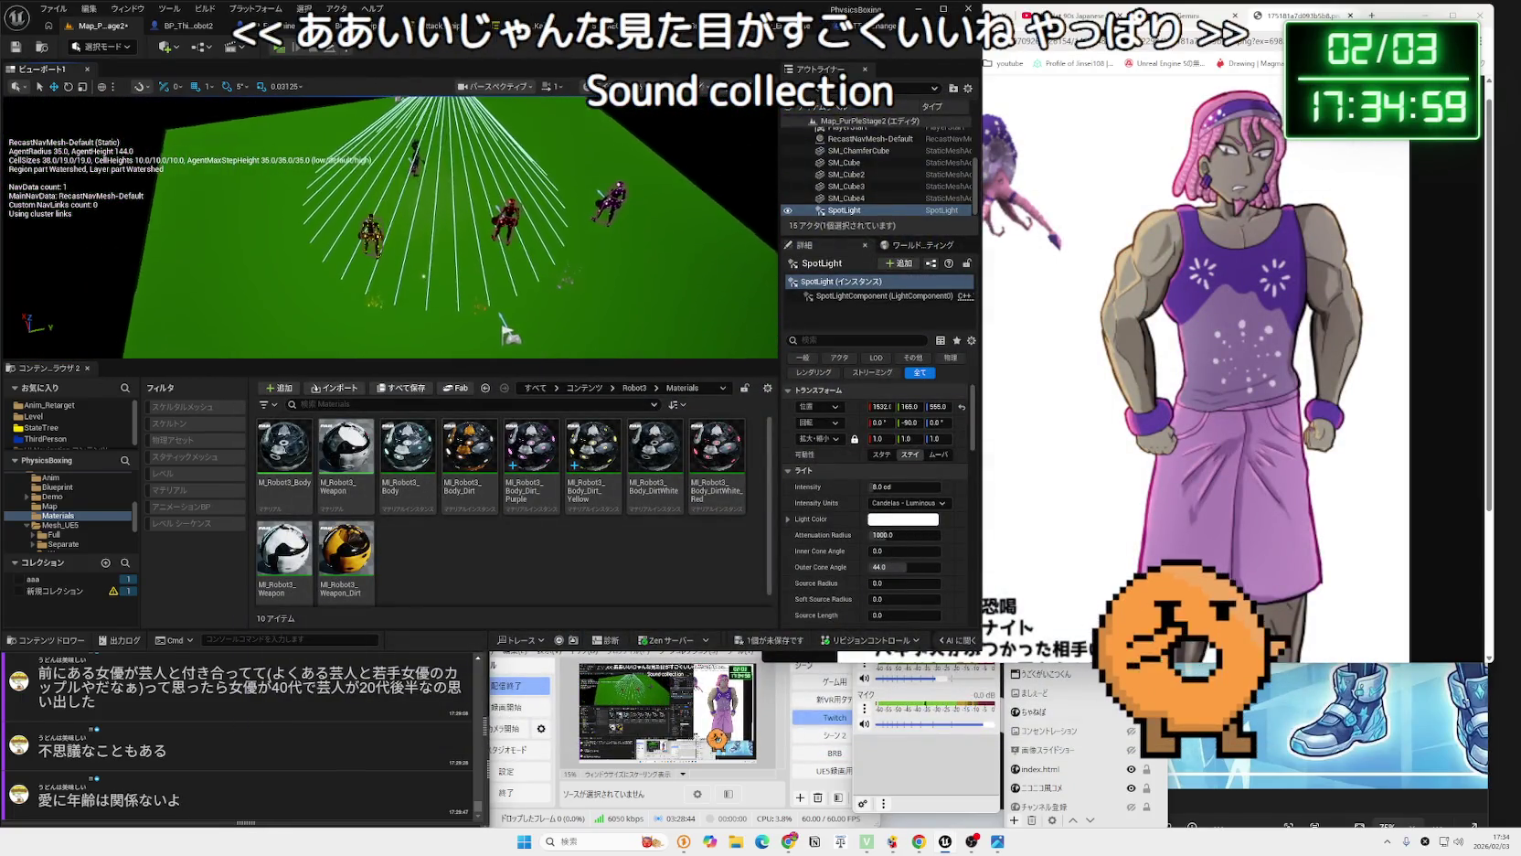
pyautogui.hotkey('ctrl', 'shift', 's')
pyautogui.press('Return')
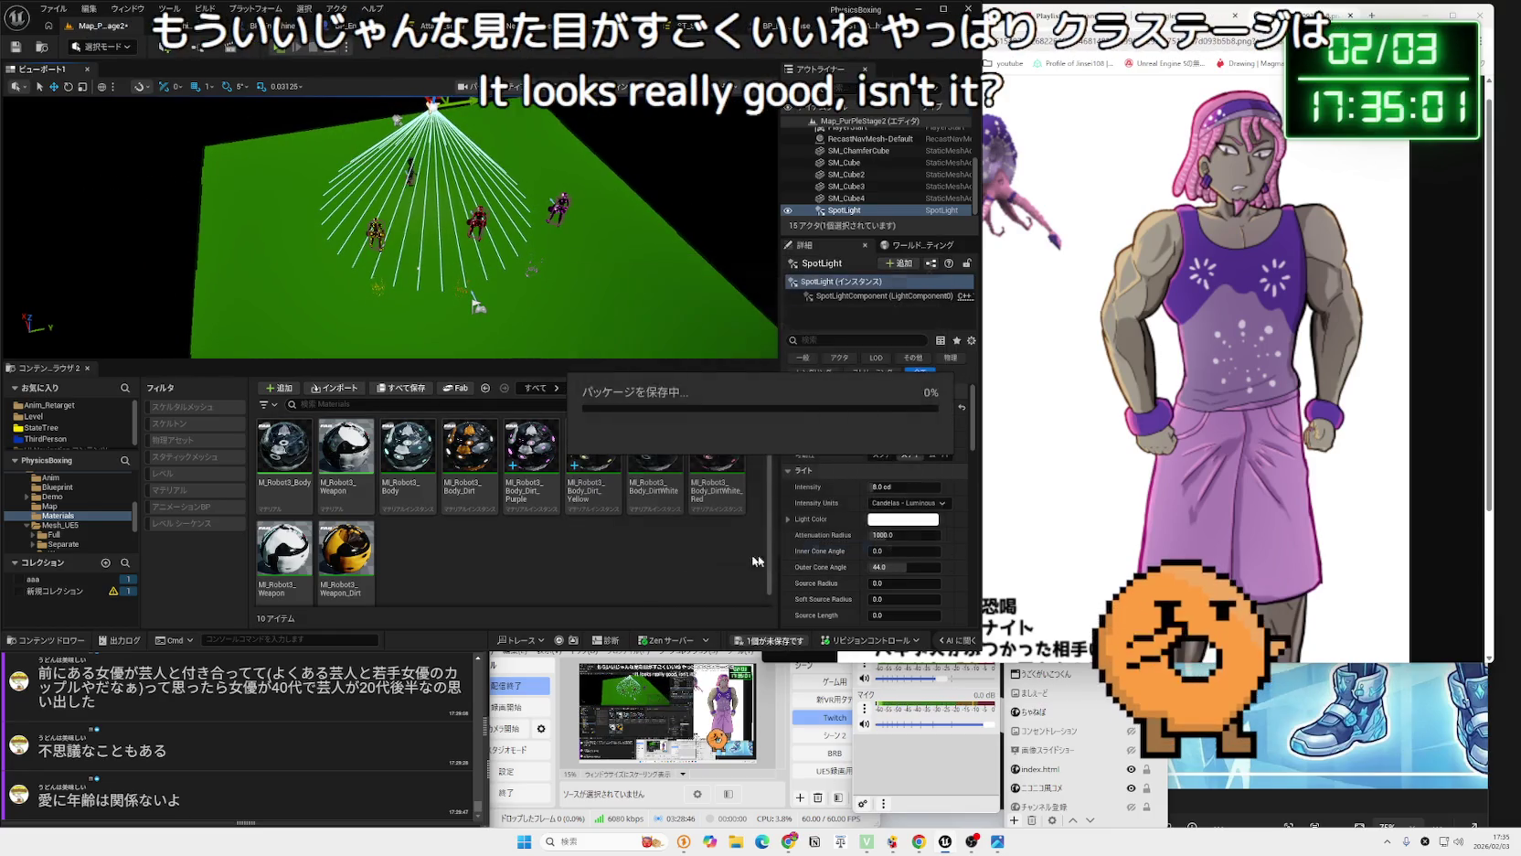
# Raise the spotlight to Z 831 with 160 cd intensity and test it in play.
pyautogui.click(286, 57)
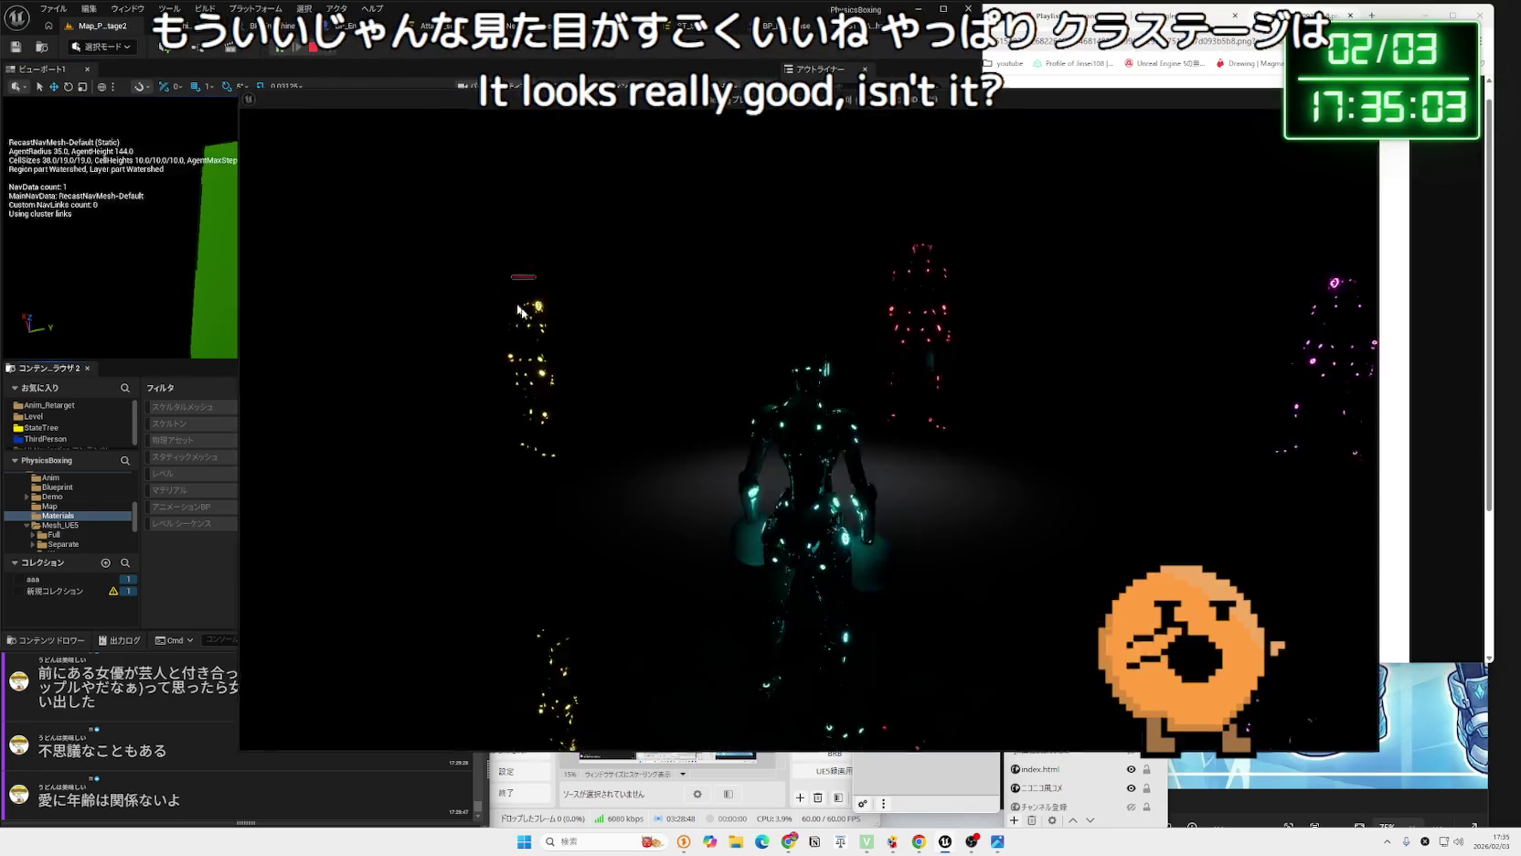
pyautogui.press('Escape')
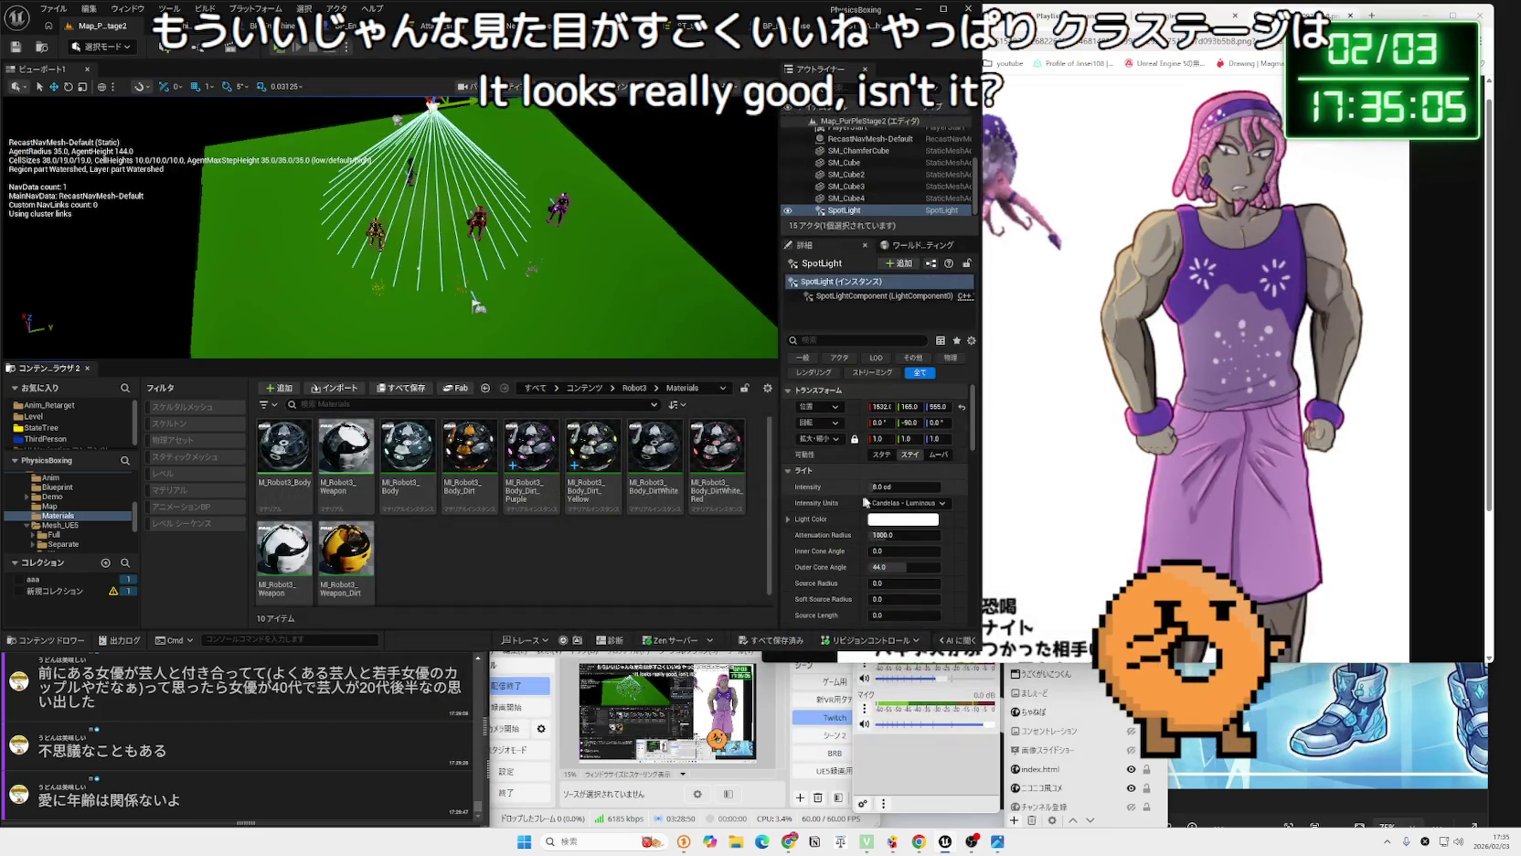
pyautogui.press('f')
pyautogui.moveTo(471, 206)
pyautogui.mouseDown()
pyautogui.moveTo(509, 153)
pyautogui.moveTo(448, 103)
pyautogui.moveTo(655, 111)
pyautogui.moveTo(605, 170)
pyautogui.mouseUp()
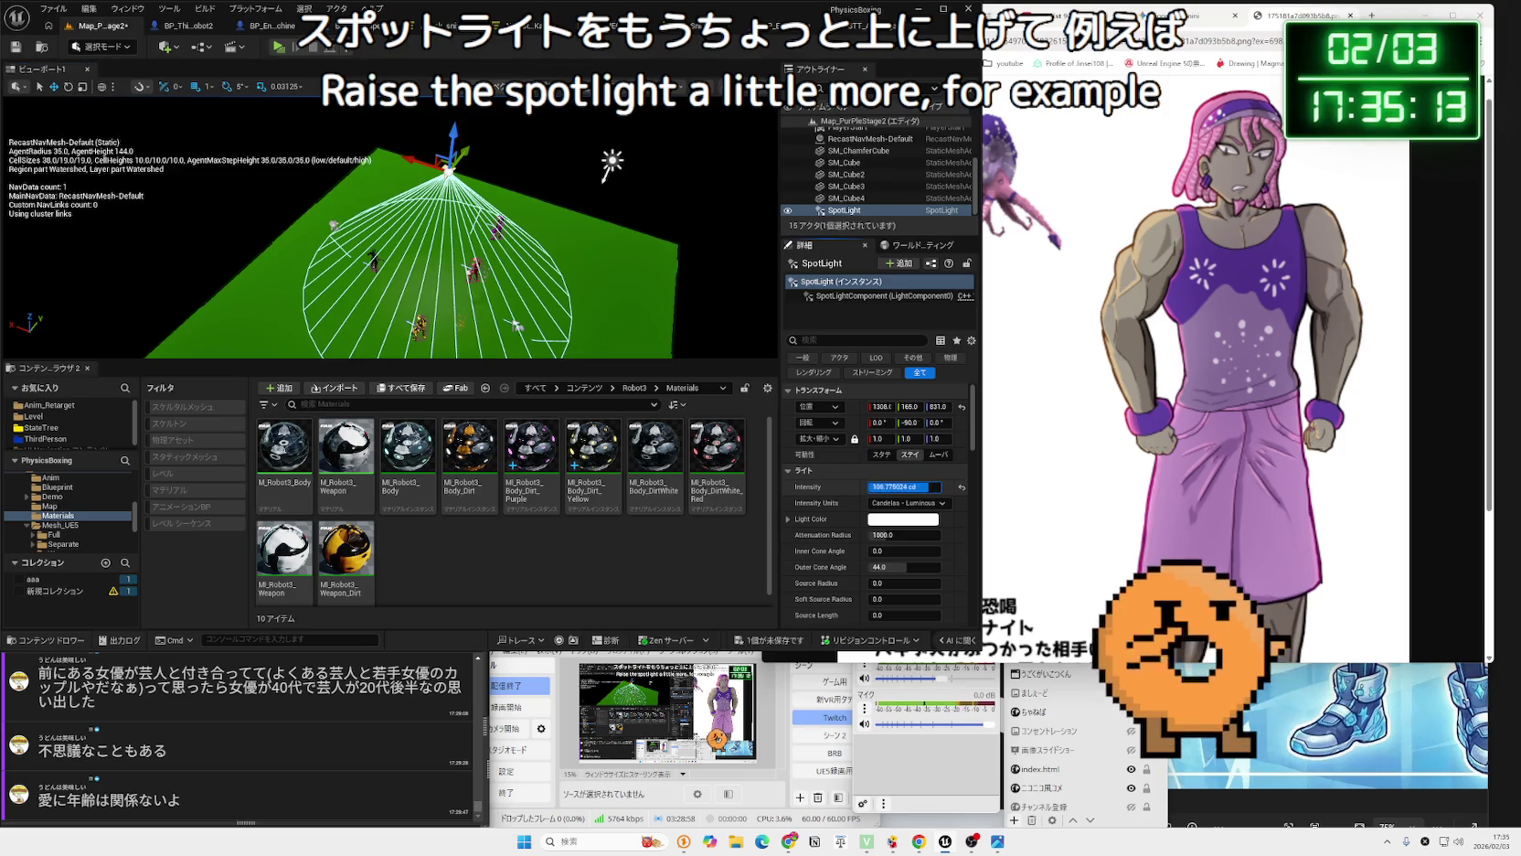
pyautogui.press('Return')
pyautogui.click(296, 46)
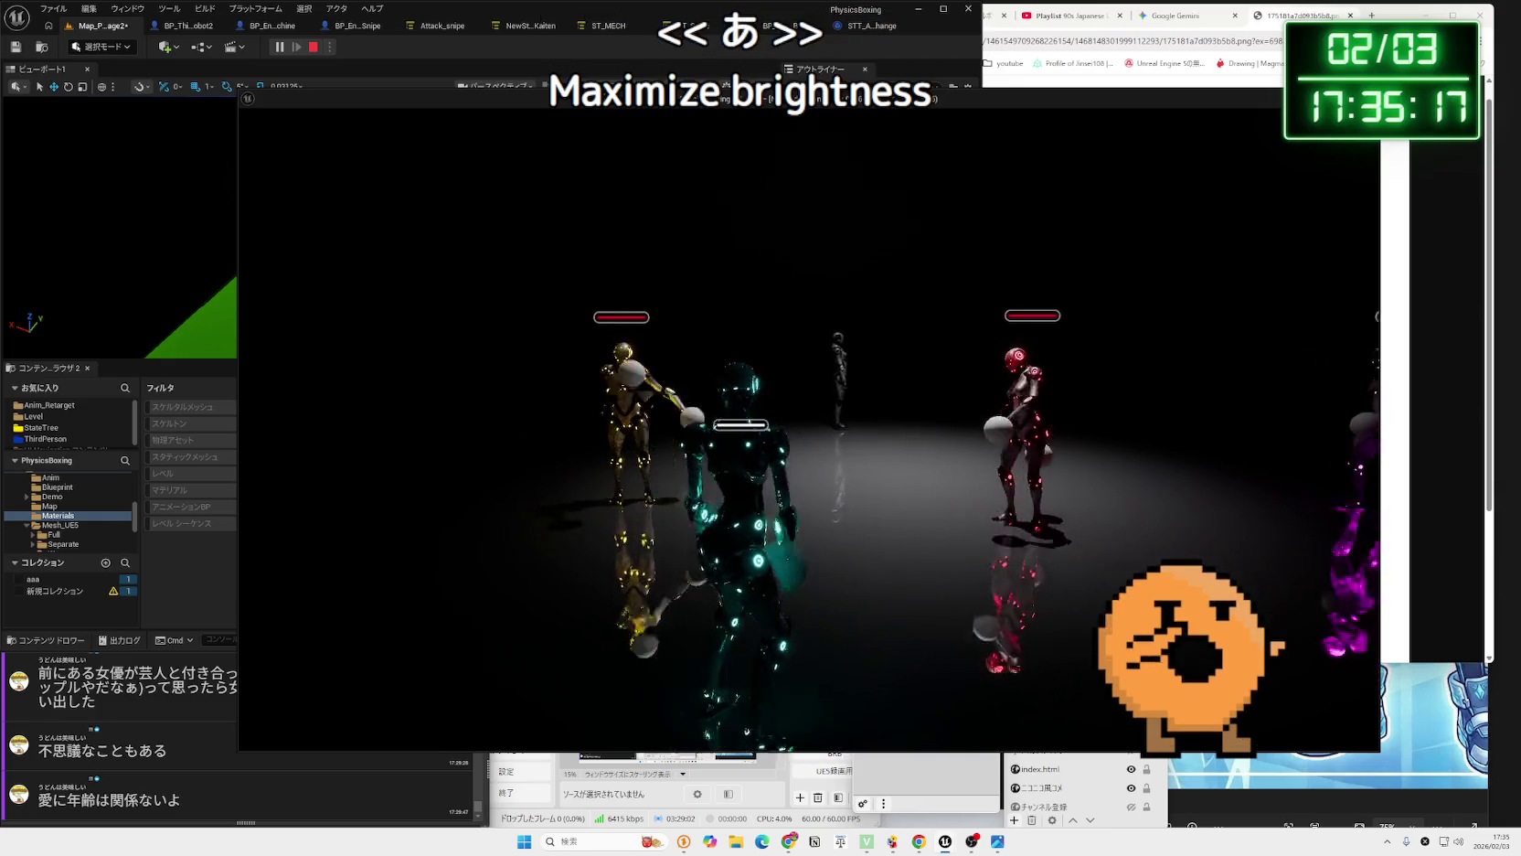
pyautogui.press('Escape')
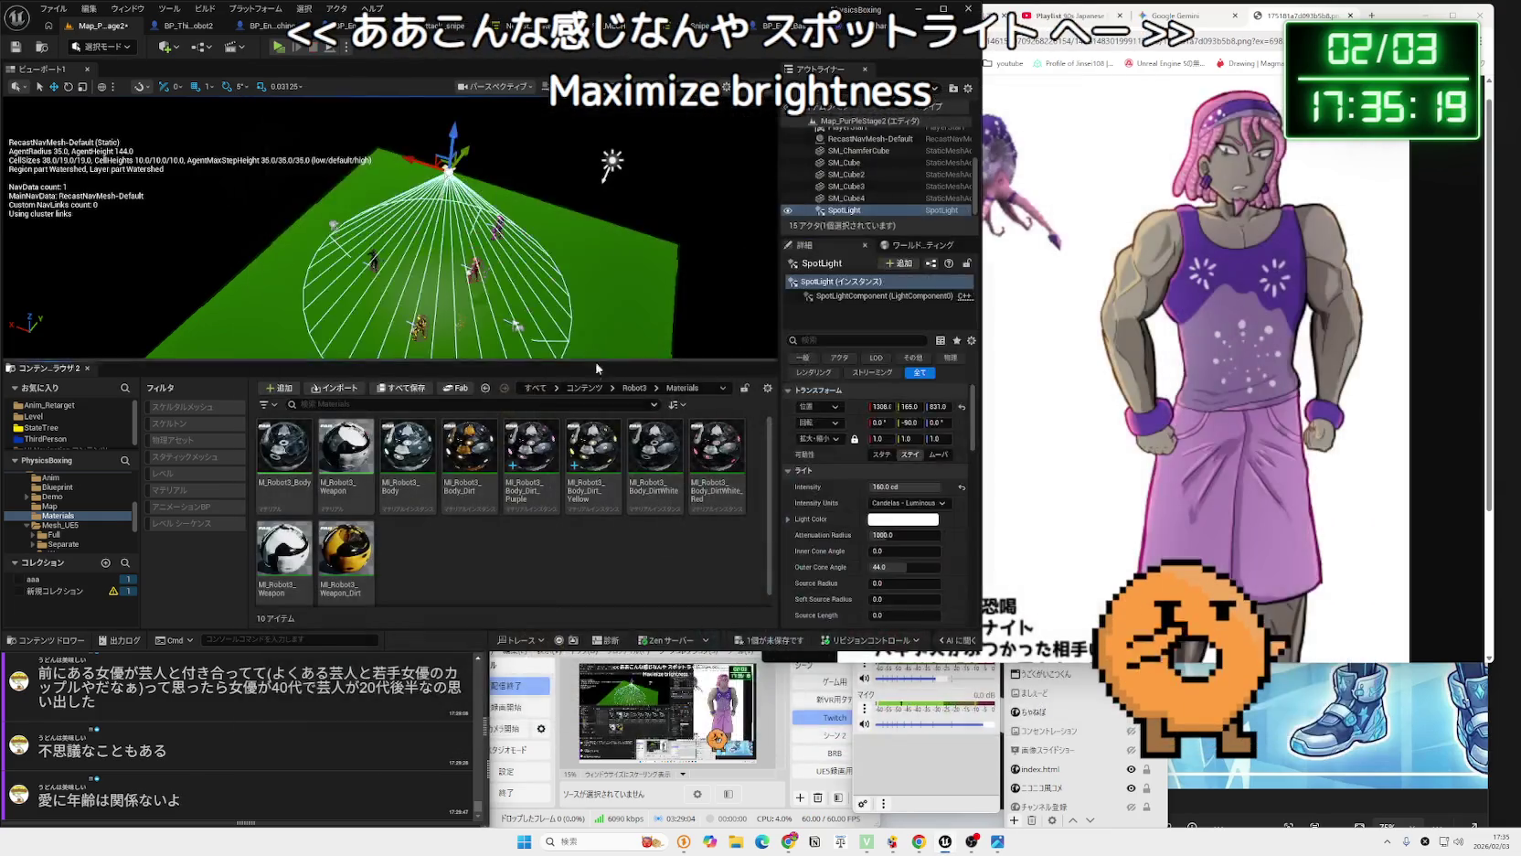
# Try a red light colour on the spotlight and check it in two test plays.
pyautogui.click(897, 520)
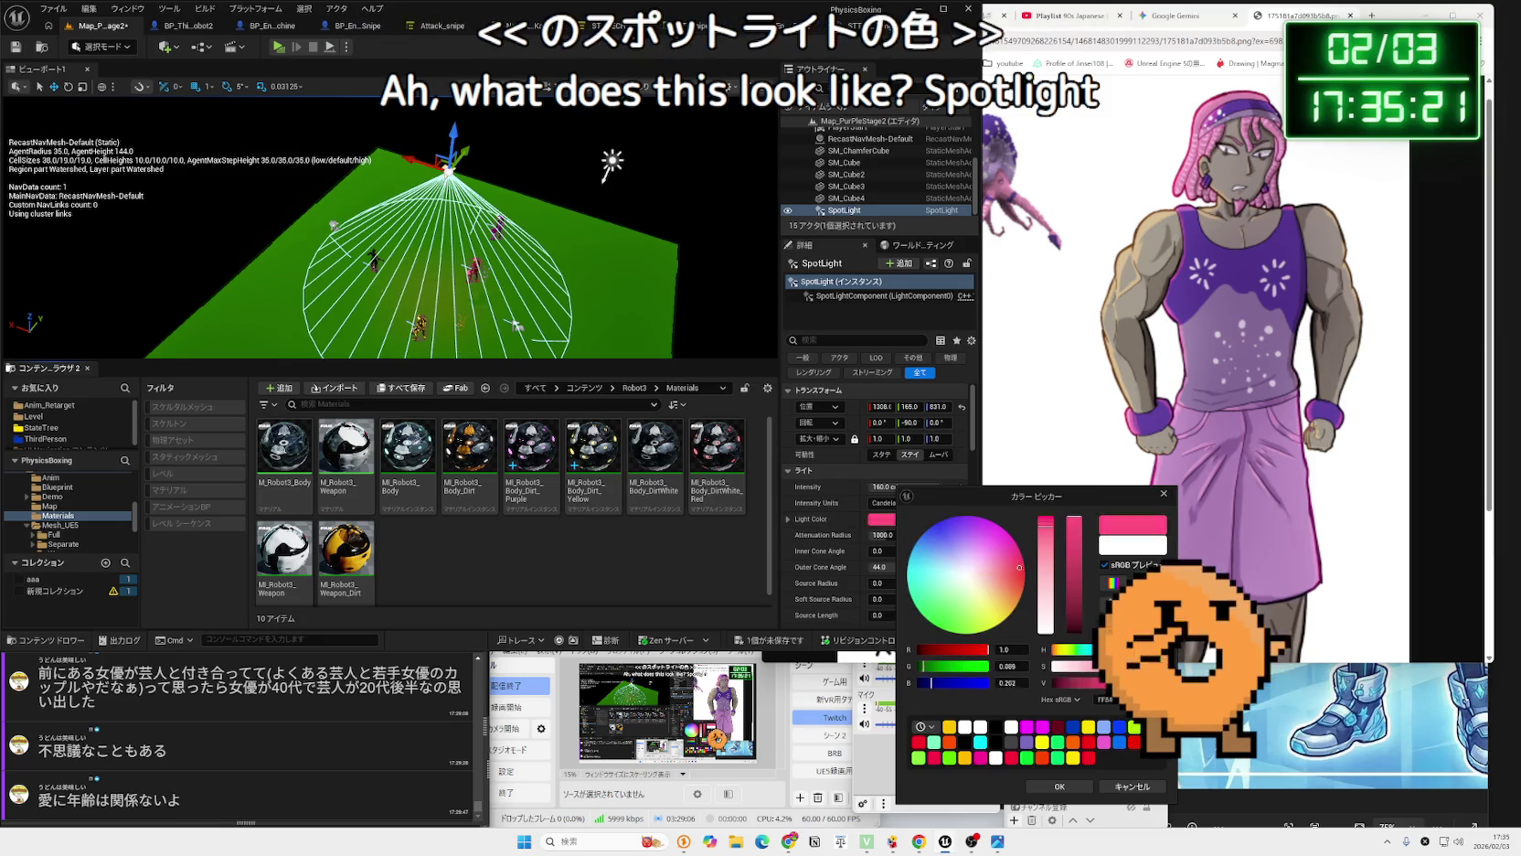
pyautogui.hotkey('alt', 'p')
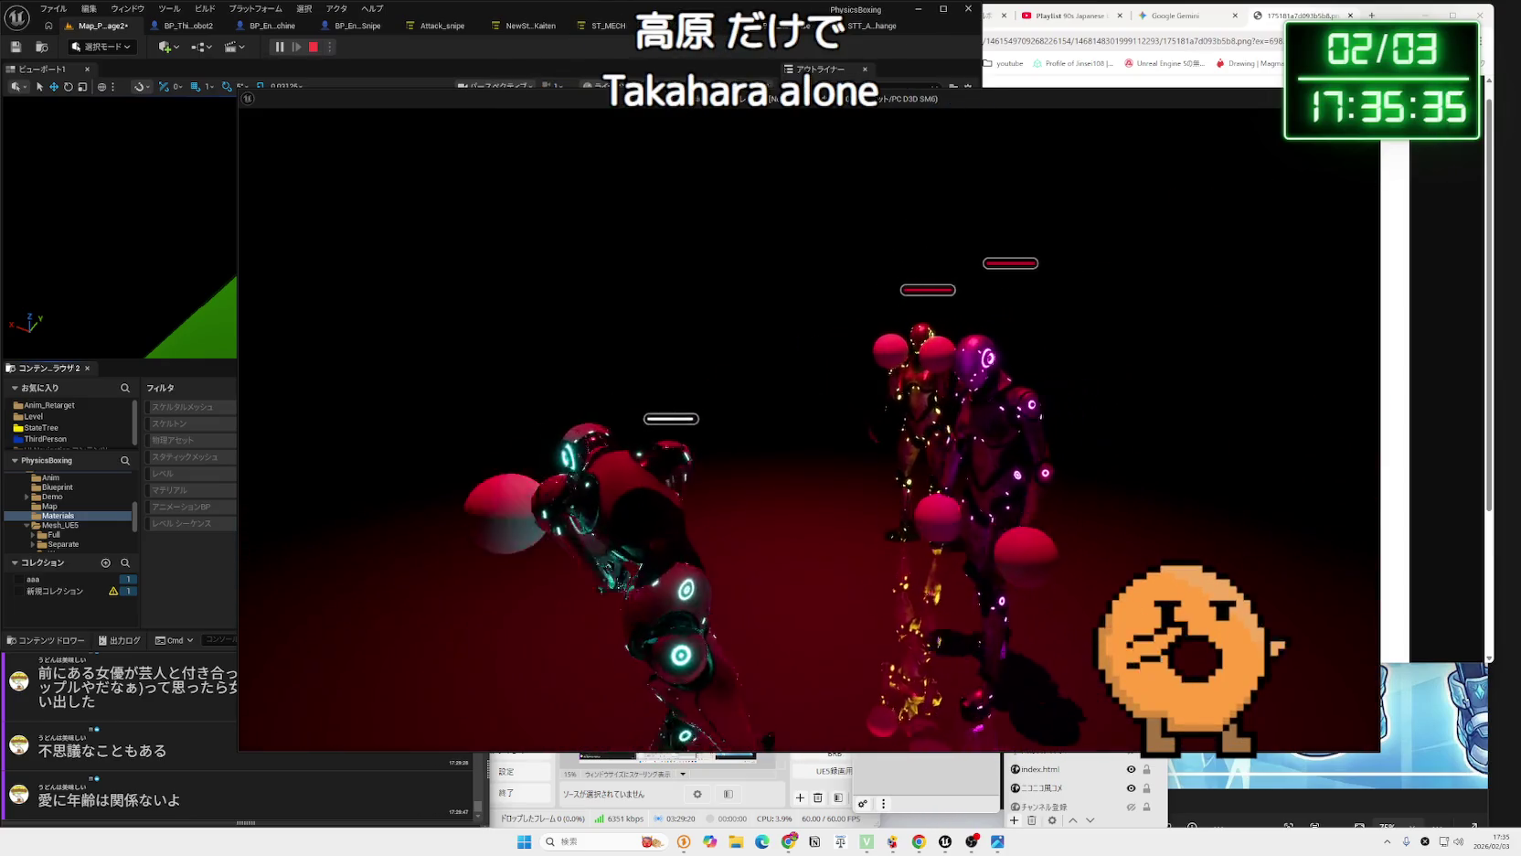
pyautogui.press('Escape')
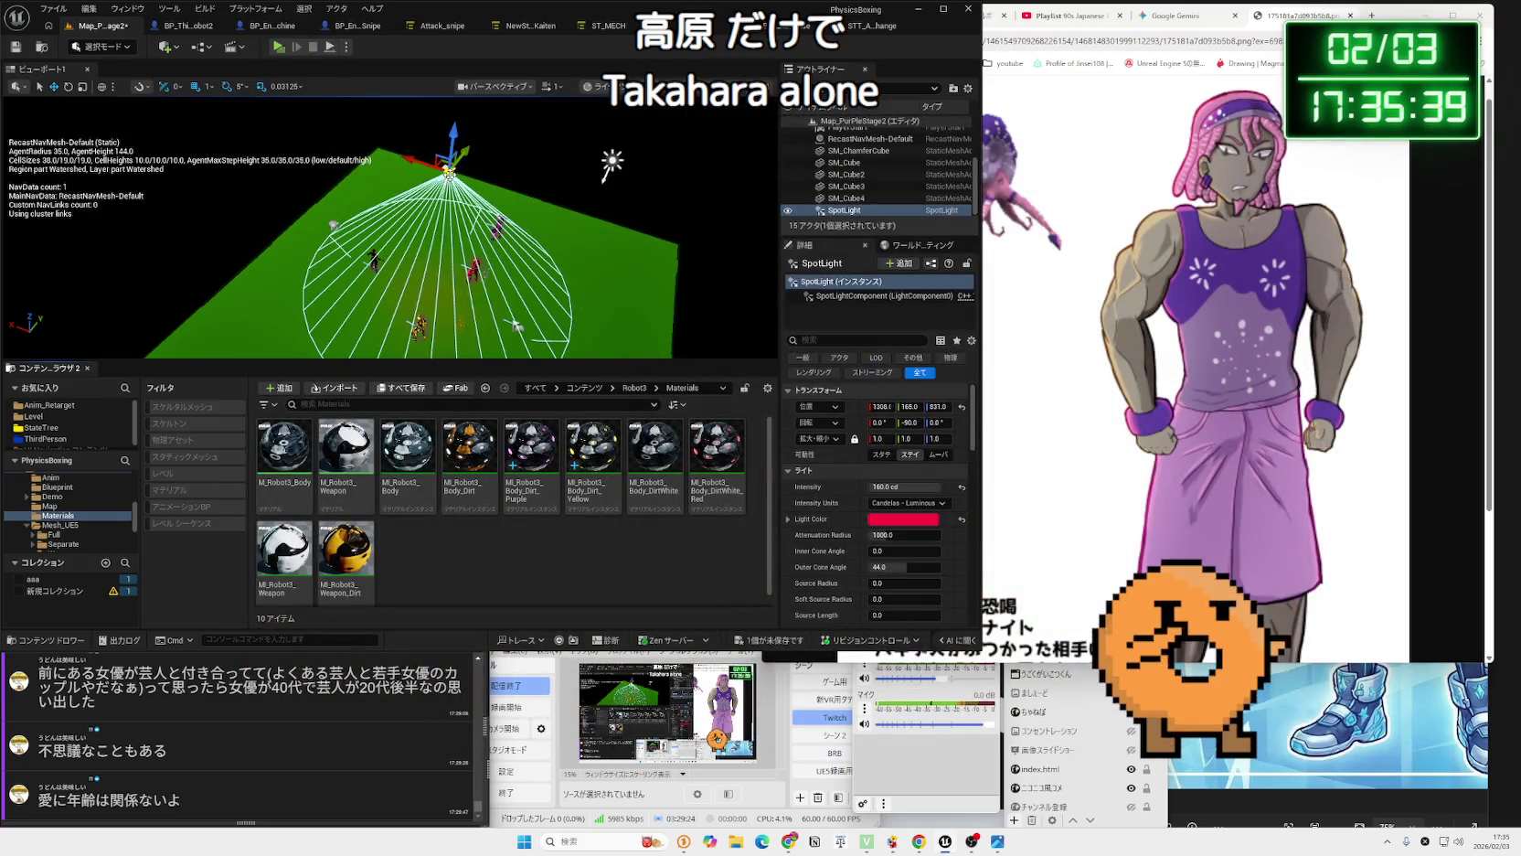
pyautogui.hotkey('alt', 'p')
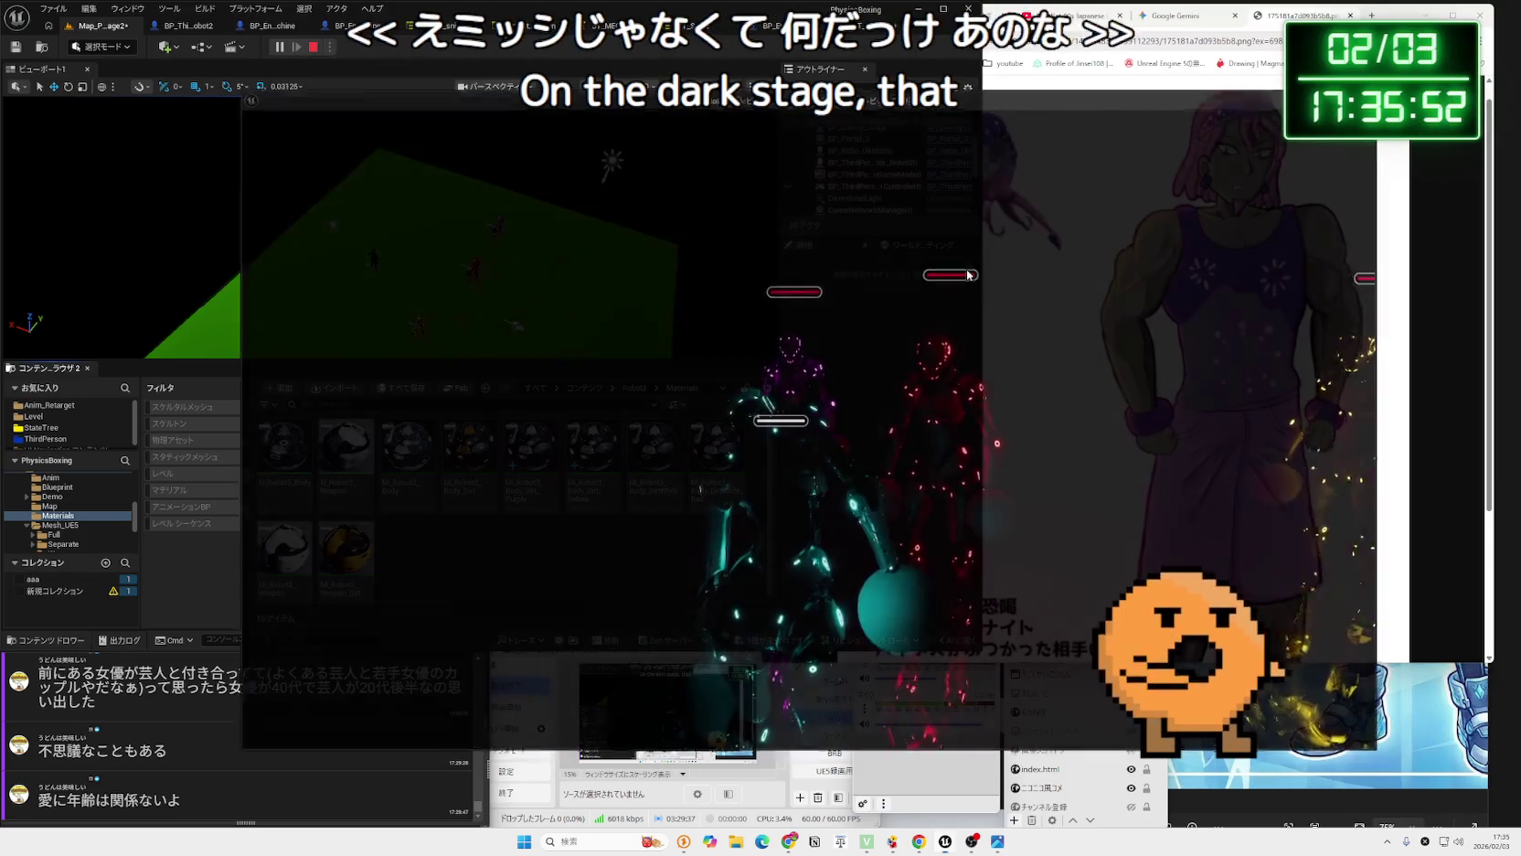
pyautogui.press('Escape')
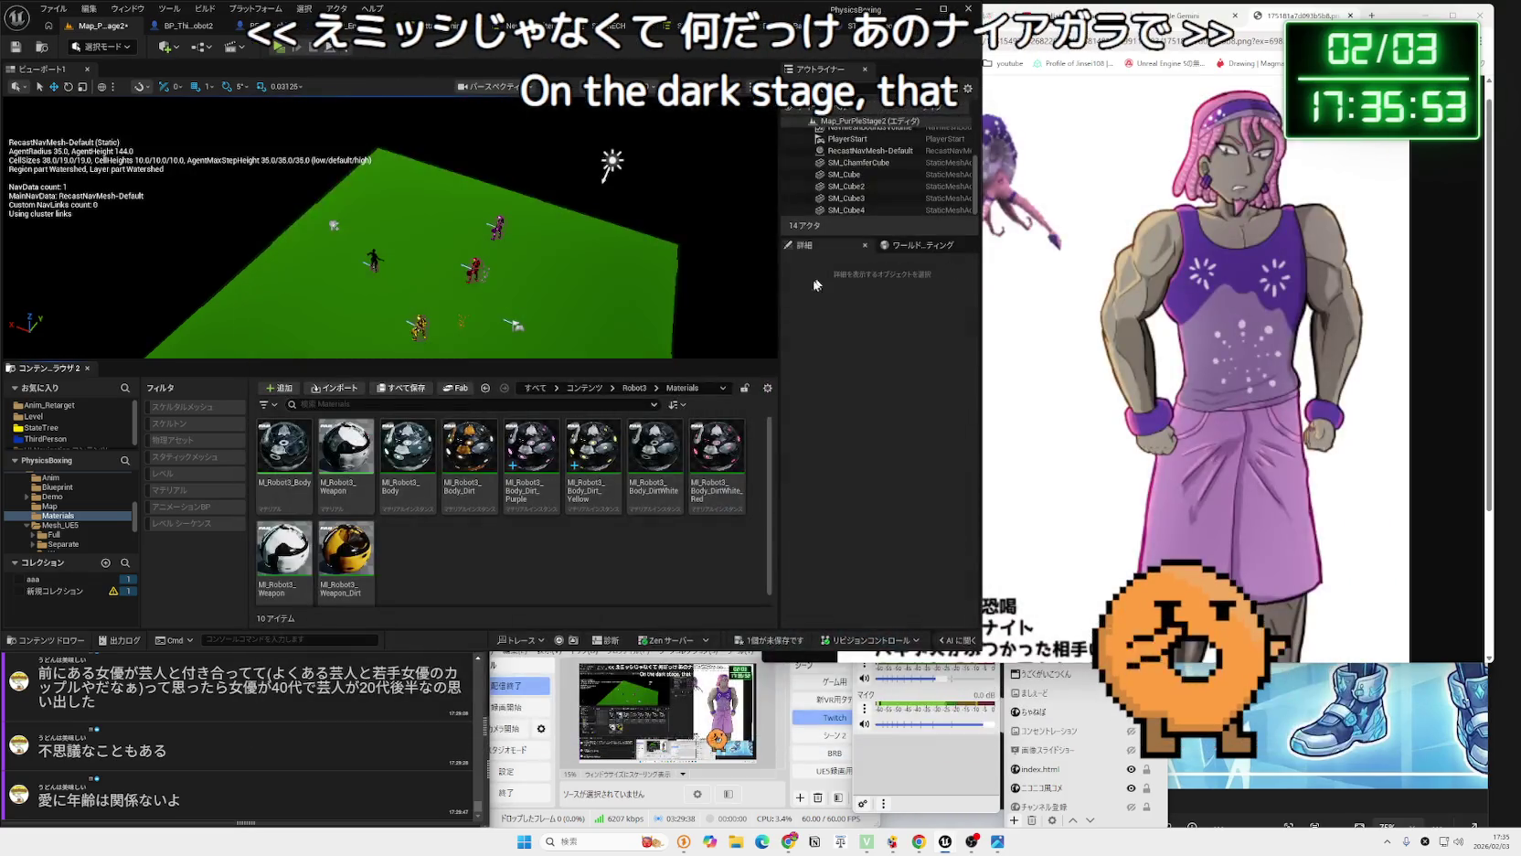
# Save the level without the spotlight and frame the chamfer cube floor.
pyautogui.click(816, 637)
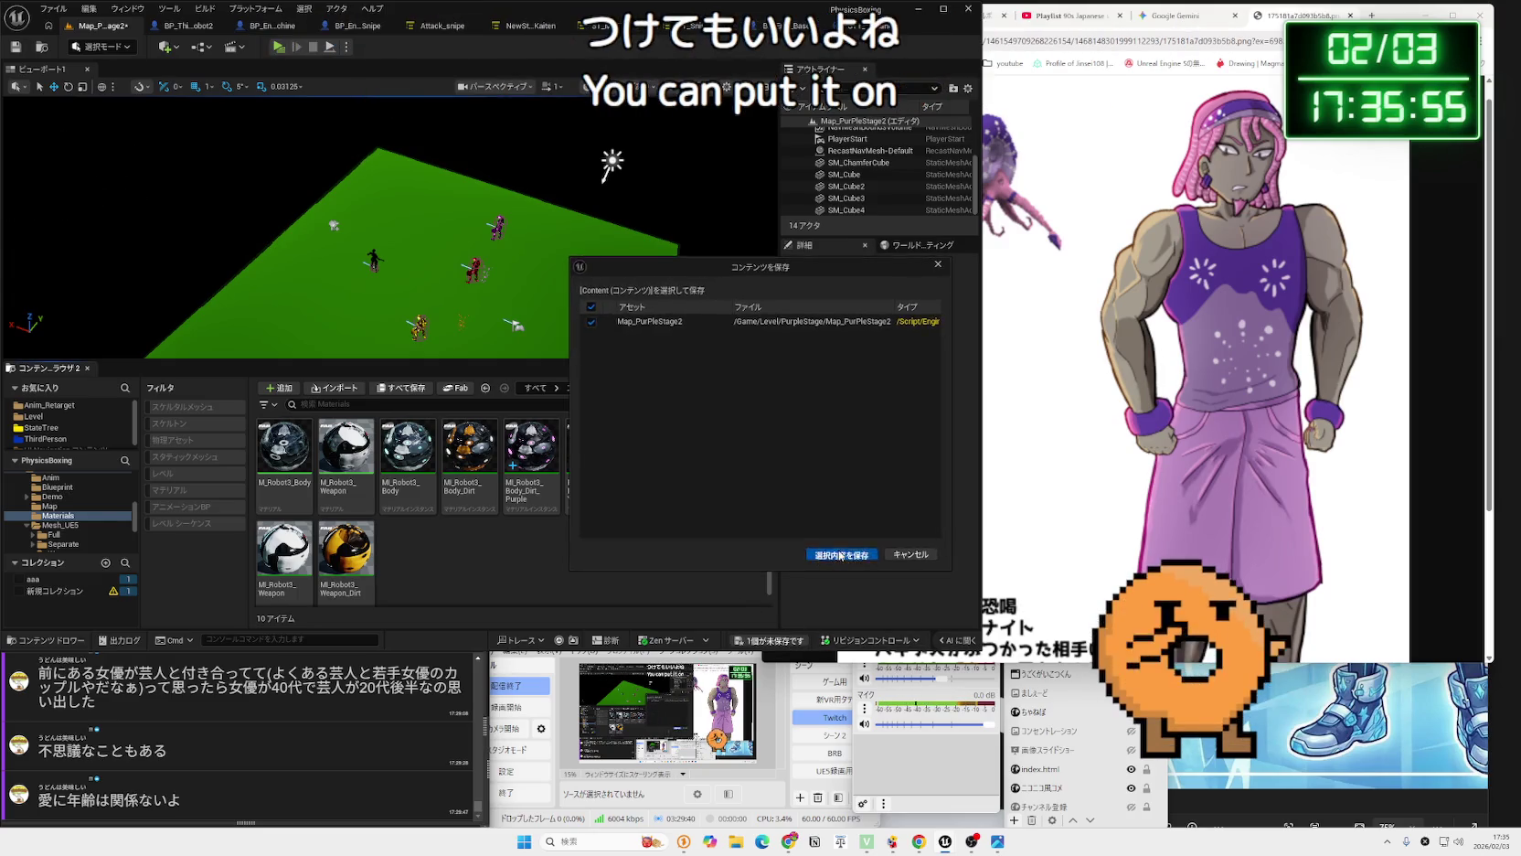
pyautogui.click(877, 530)
pyautogui.click(495, 206)
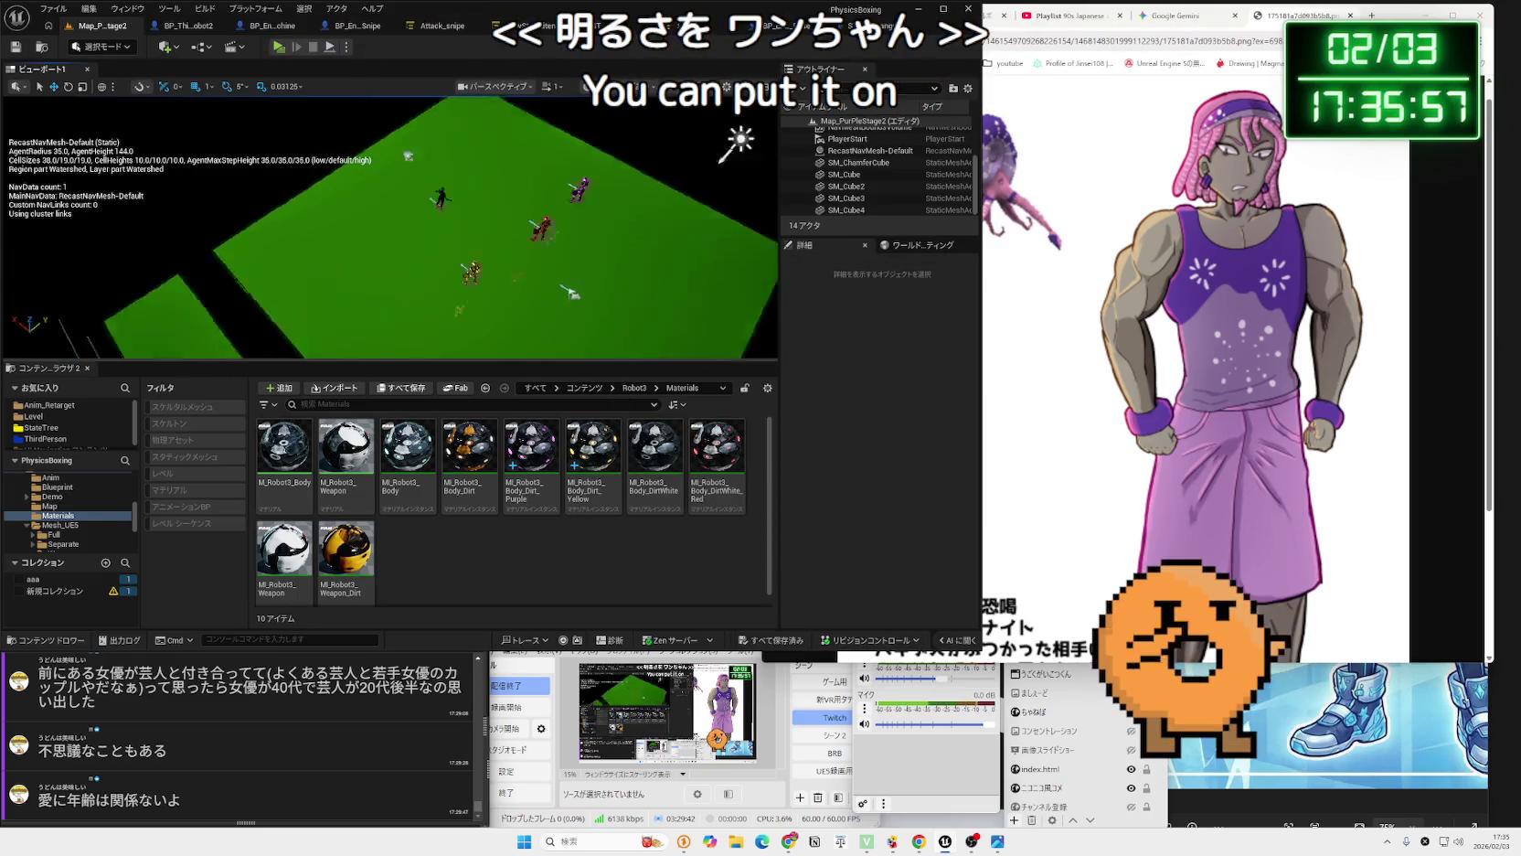
pyautogui.press('f')
pyautogui.rightClick(423, 201)
pyautogui.press('Escape')
# Lower the view over the green floor and select SM_Cube3 and SM_Cube4.
pyautogui.moveTo(512, 275); pyautogui.dragTo(553, 212)
pyautogui.click(501, 250)
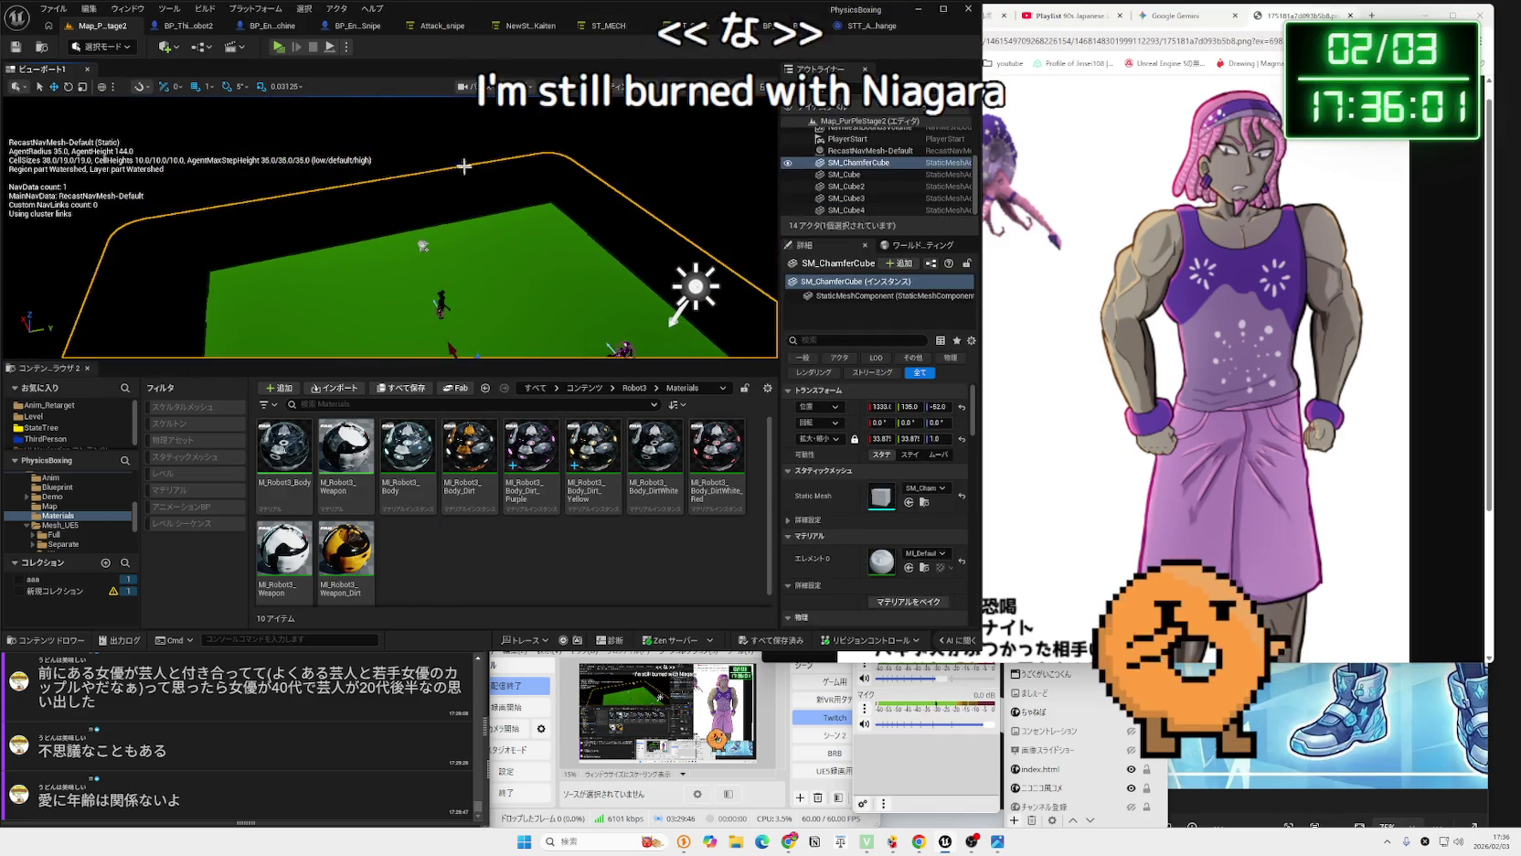
pyautogui.click(645, 127)
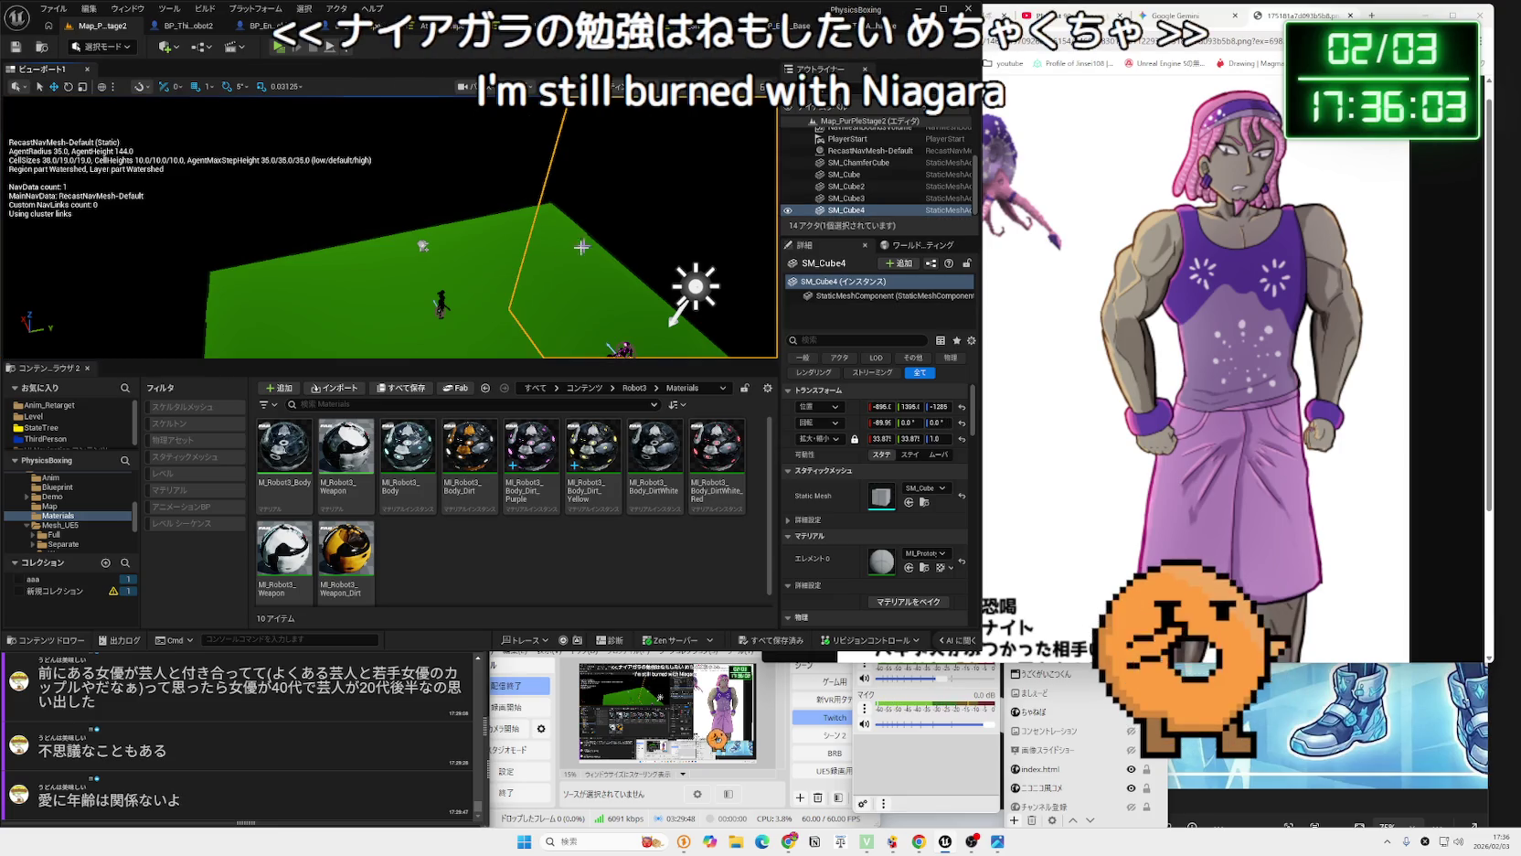
pyautogui.moveTo(523, 271); pyautogui.dragTo(766, 219)
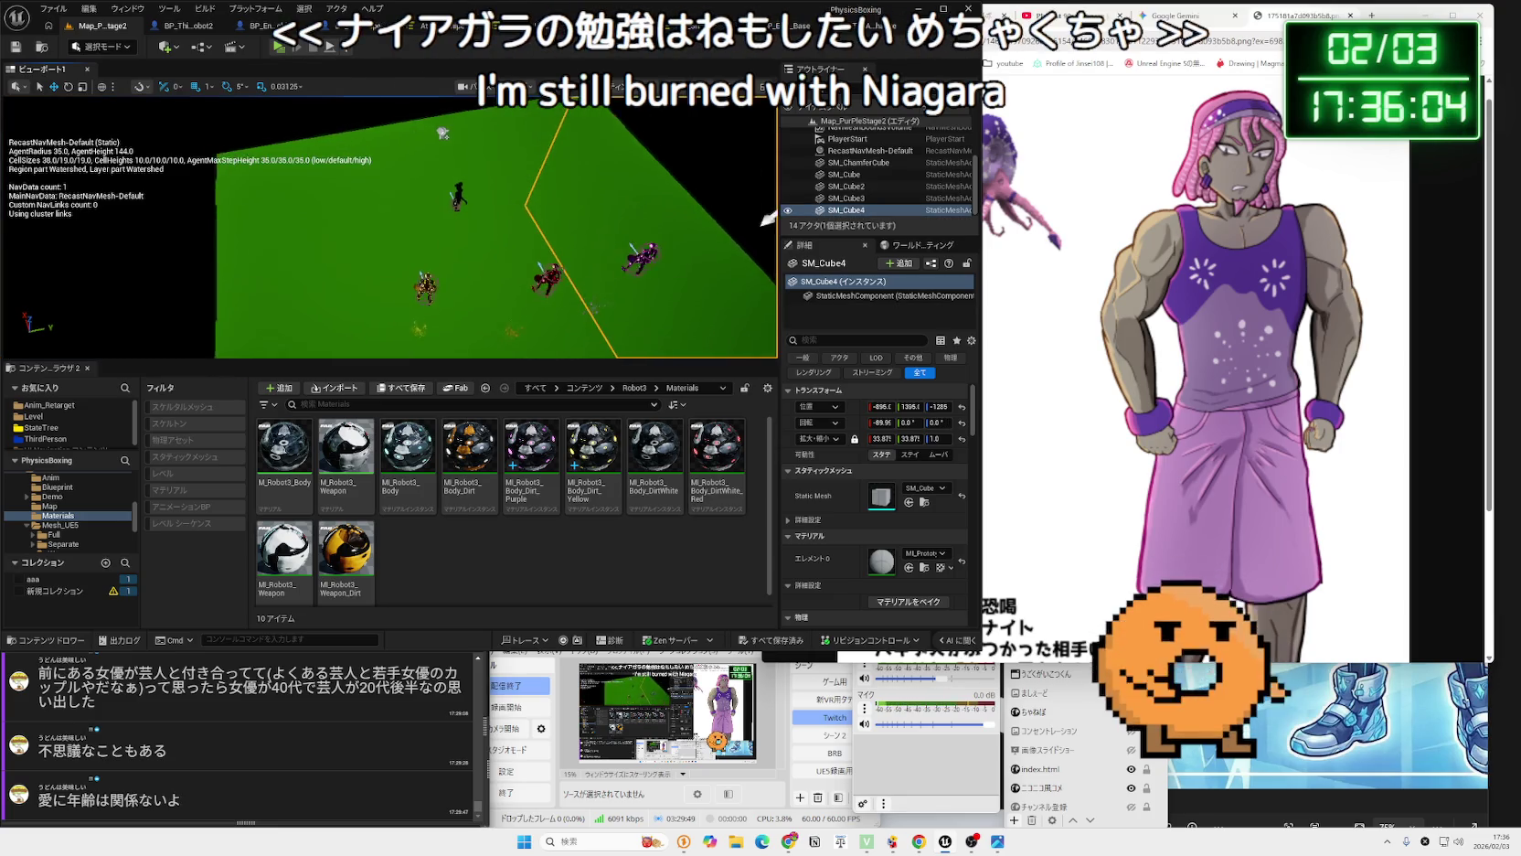
# Place a rect light into the level from the quick-add menu.
pyautogui.click(229, 47)
pyautogui.click(166, 46)
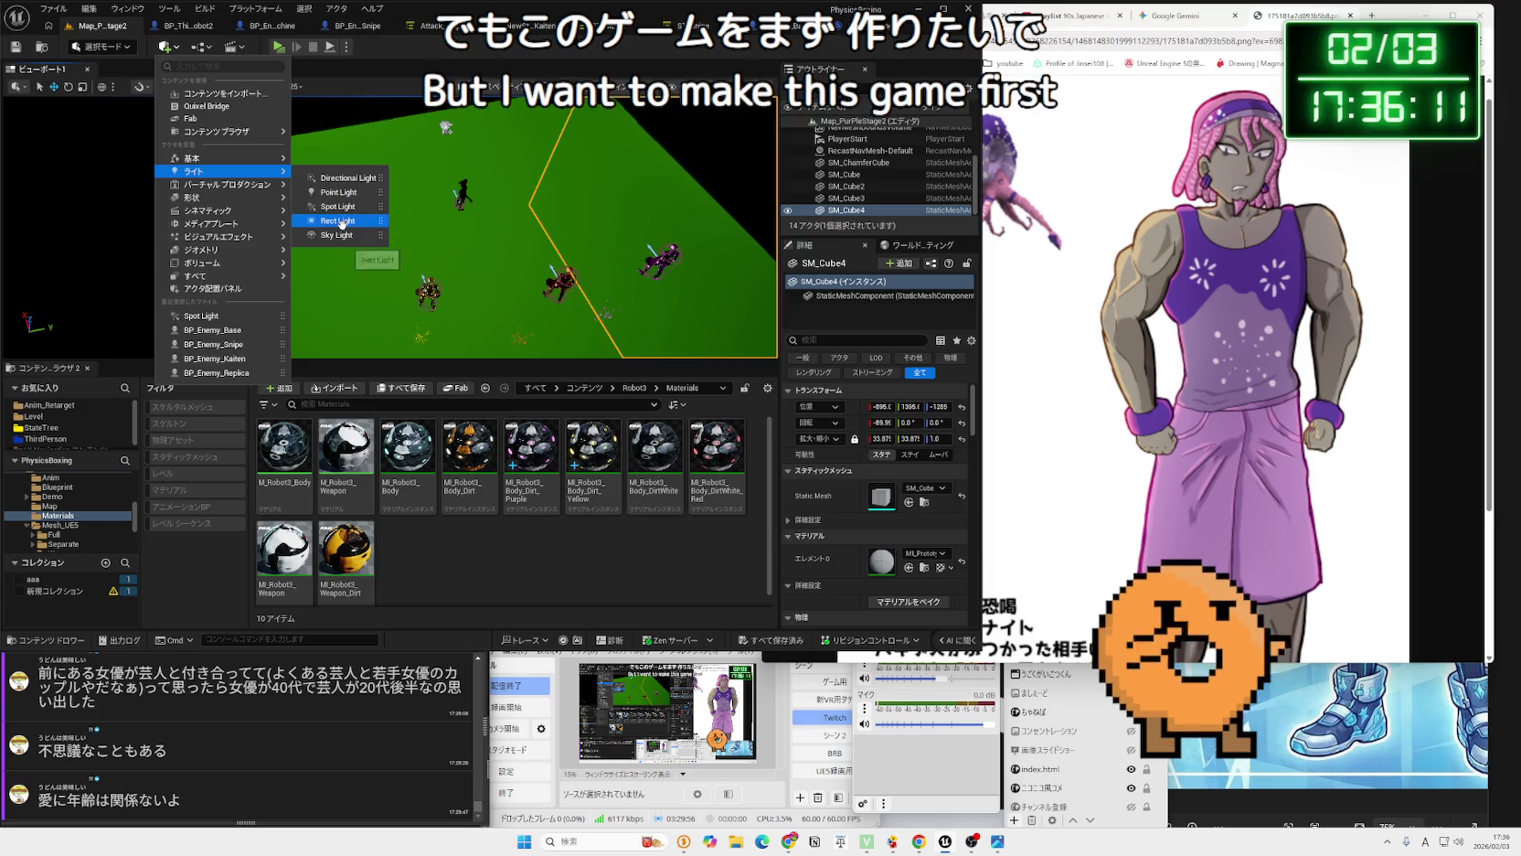
pyautogui.click(340, 221)
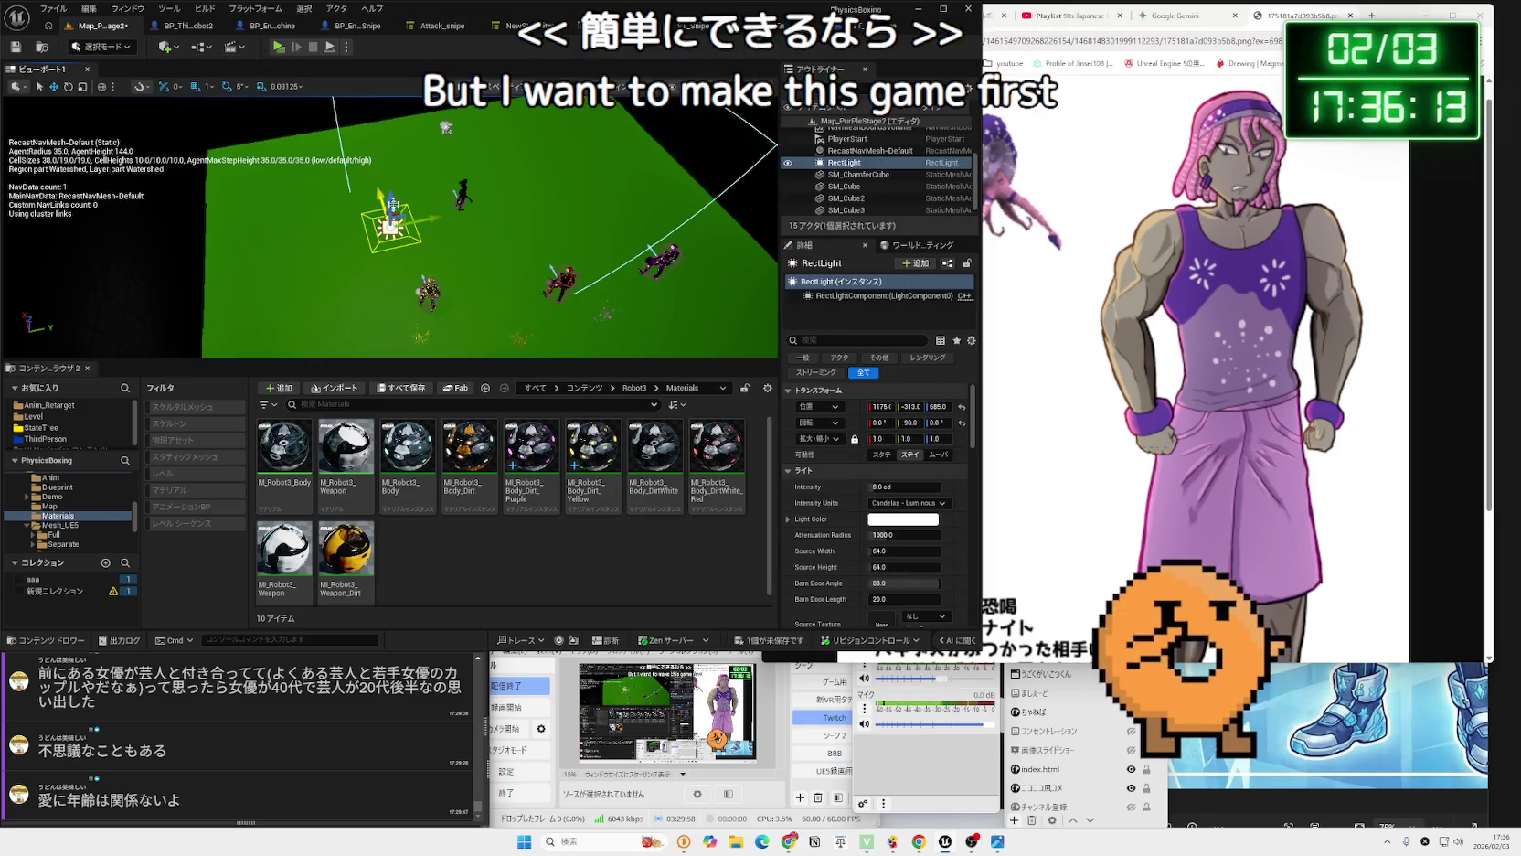
# Test-play the rect light, lowering graphics quality from Epic to High in the options.
pyautogui.click(274, 51)
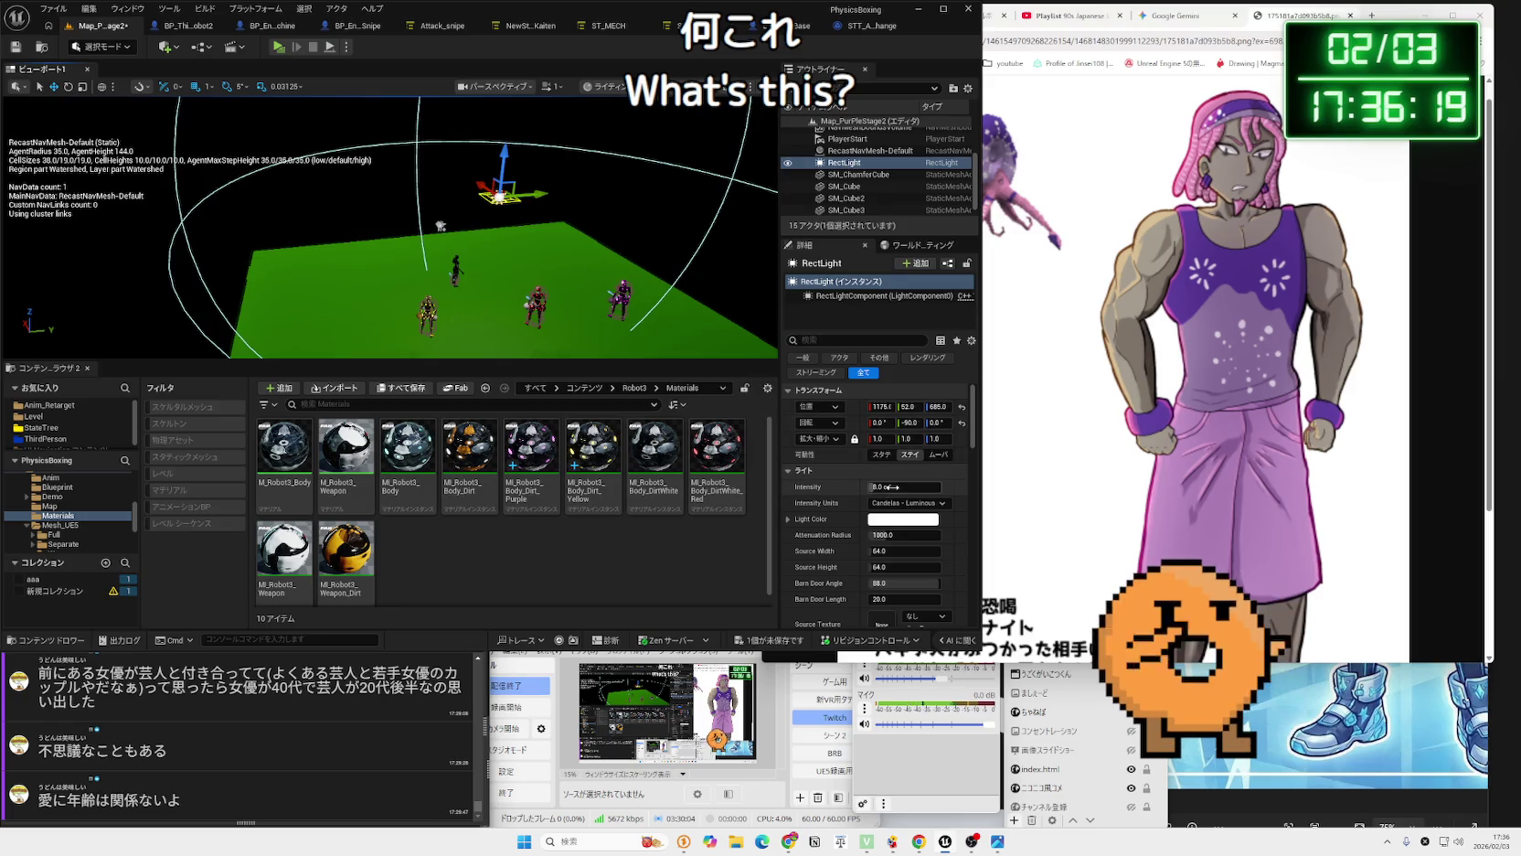
pyautogui.click(278, 46)
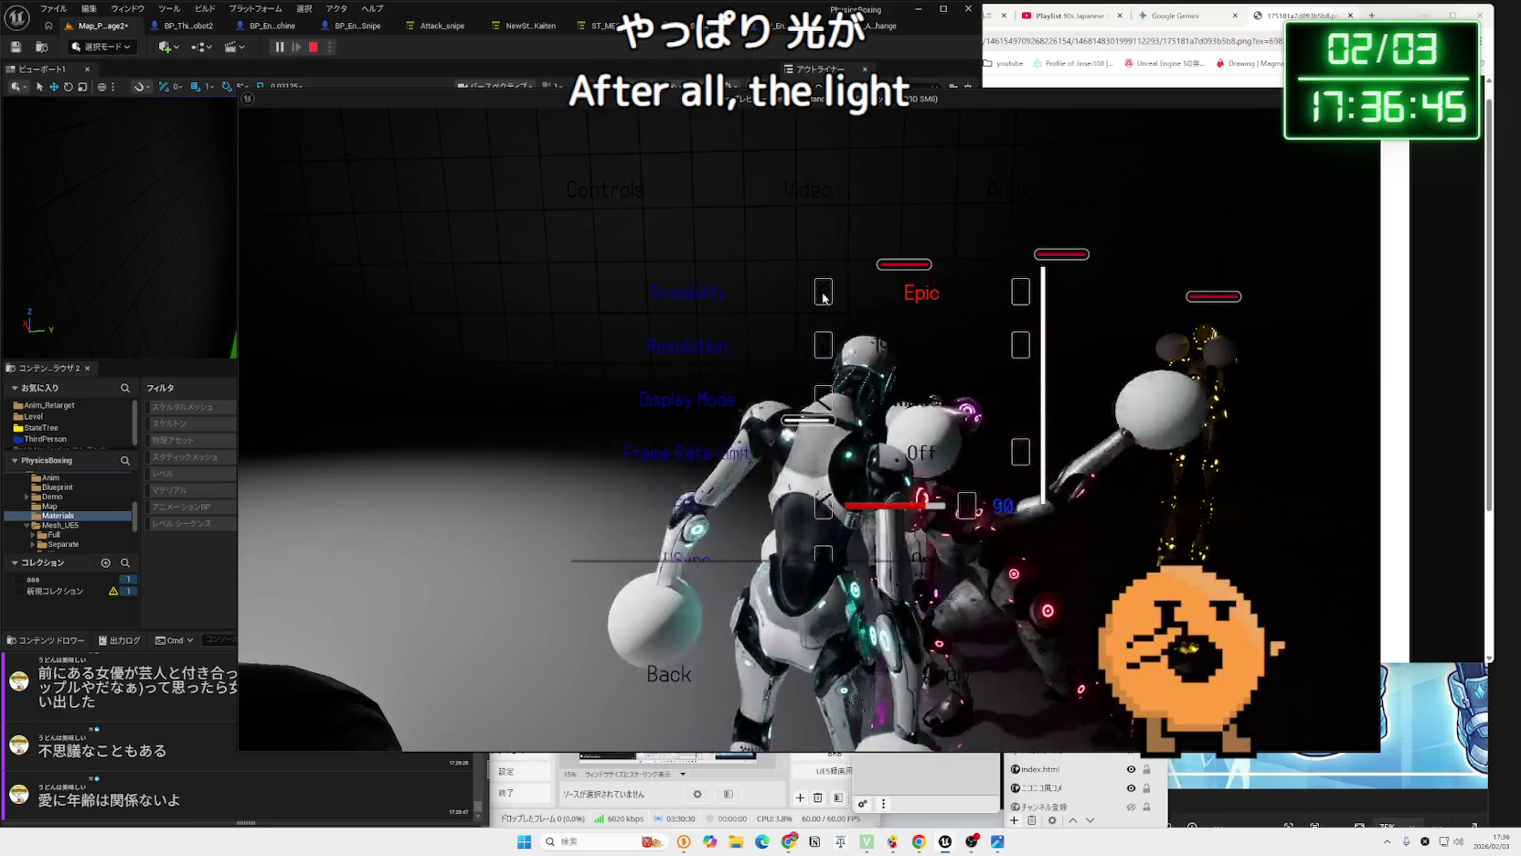
pyautogui.click(823, 294)
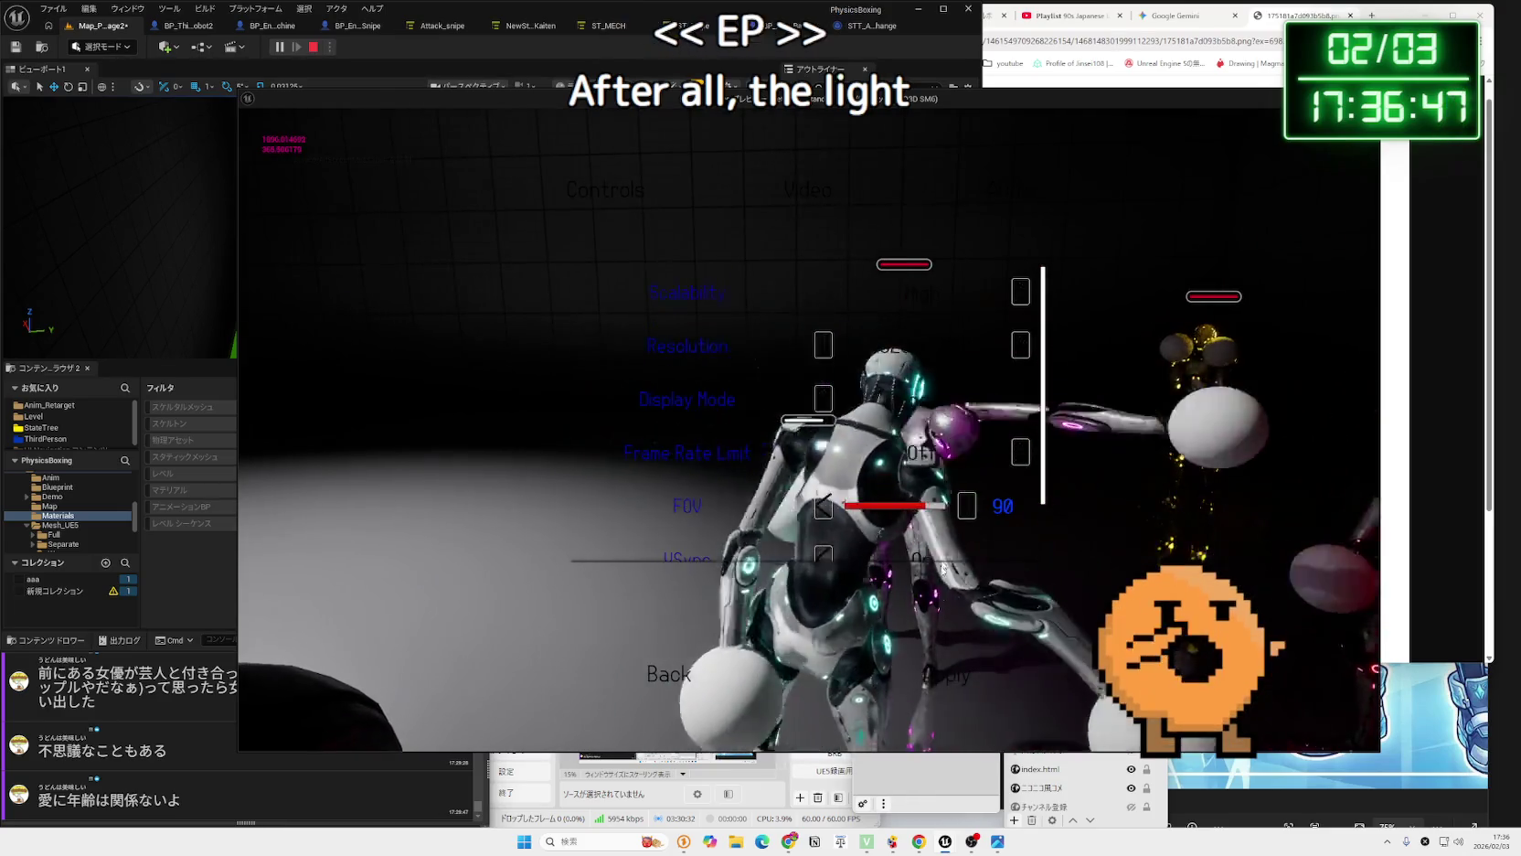
pyautogui.click(653, 672)
pyautogui.click(427, 432)
pyautogui.press('Escape')
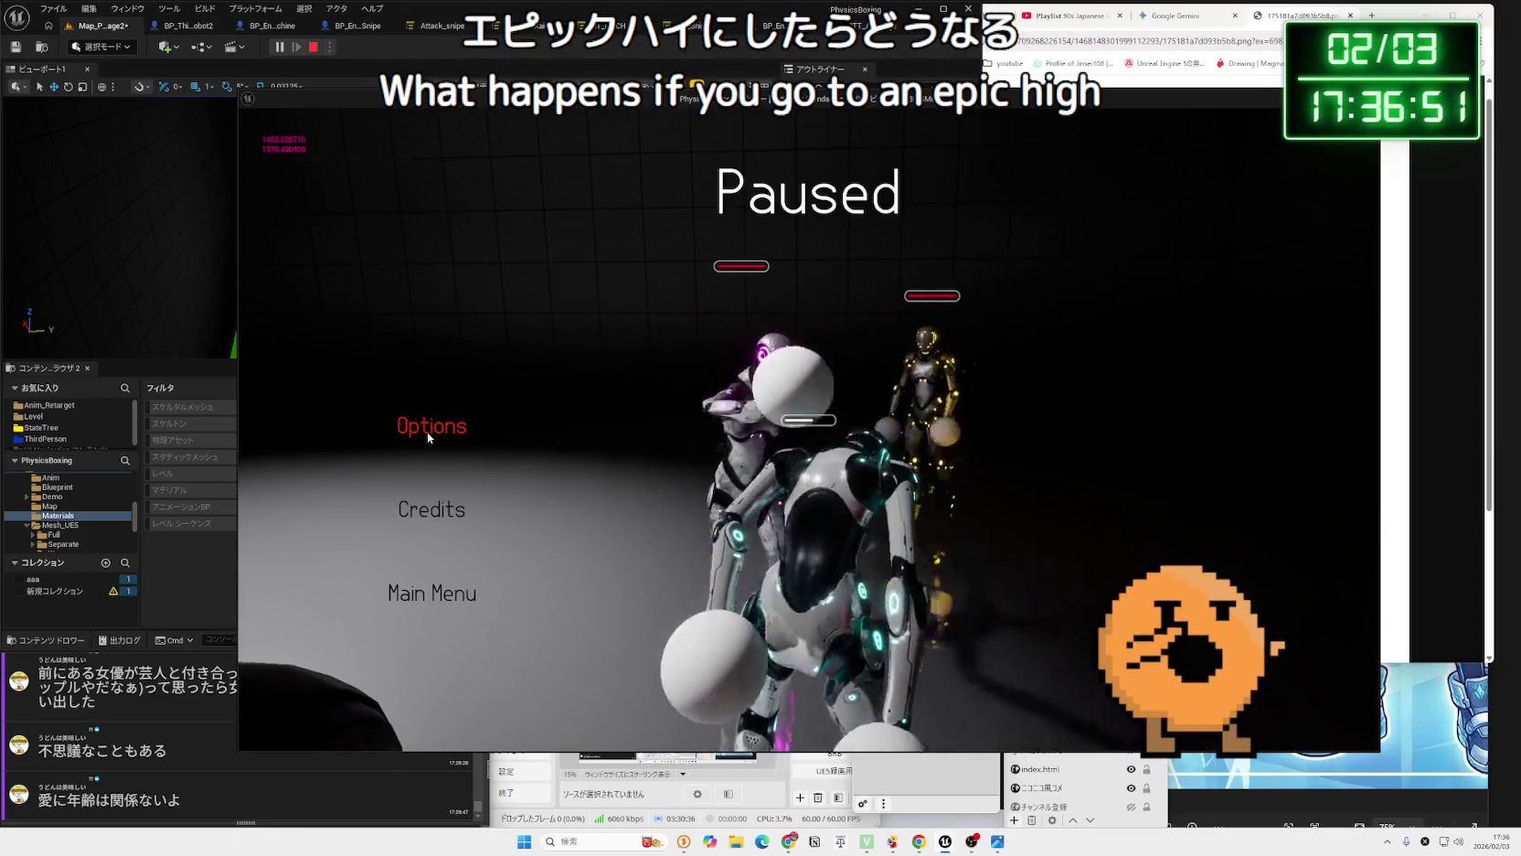
pyautogui.press('Escape')
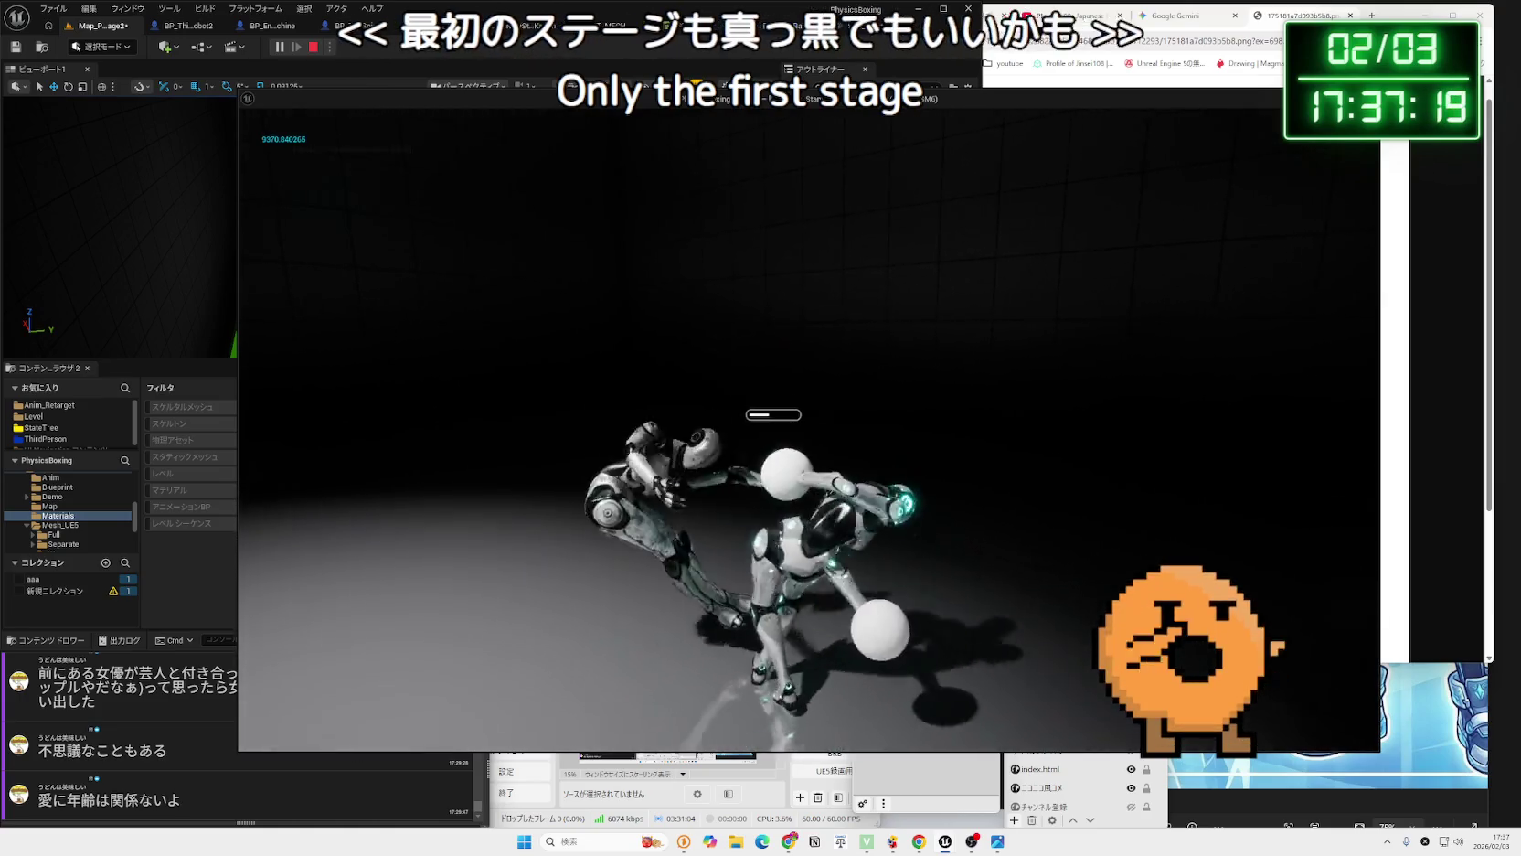
pyautogui.press('Escape')
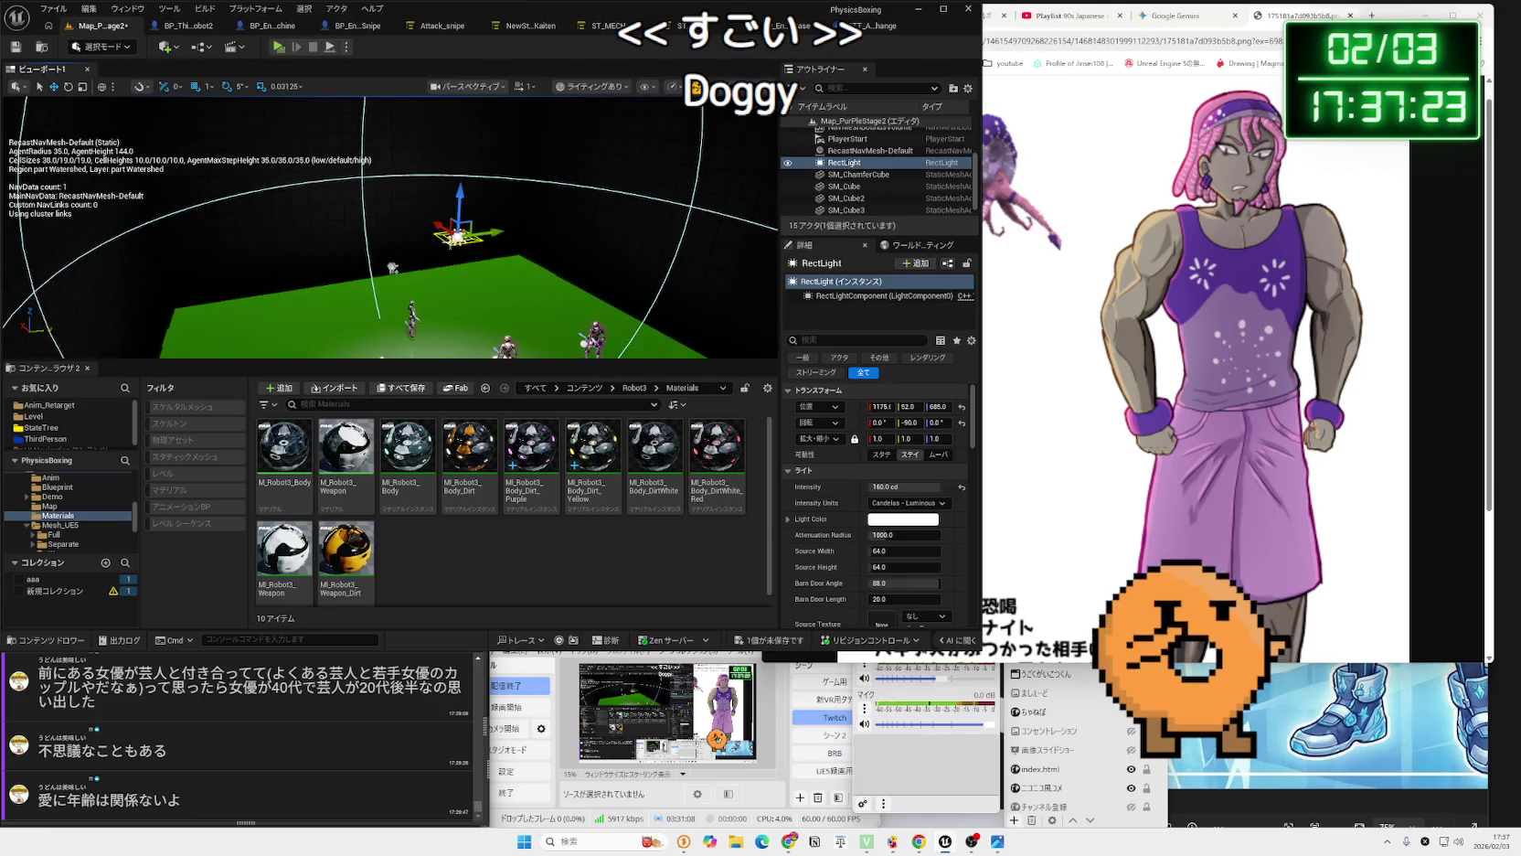
# Delete the rect light and save the level.
pyautogui.press('Delete')
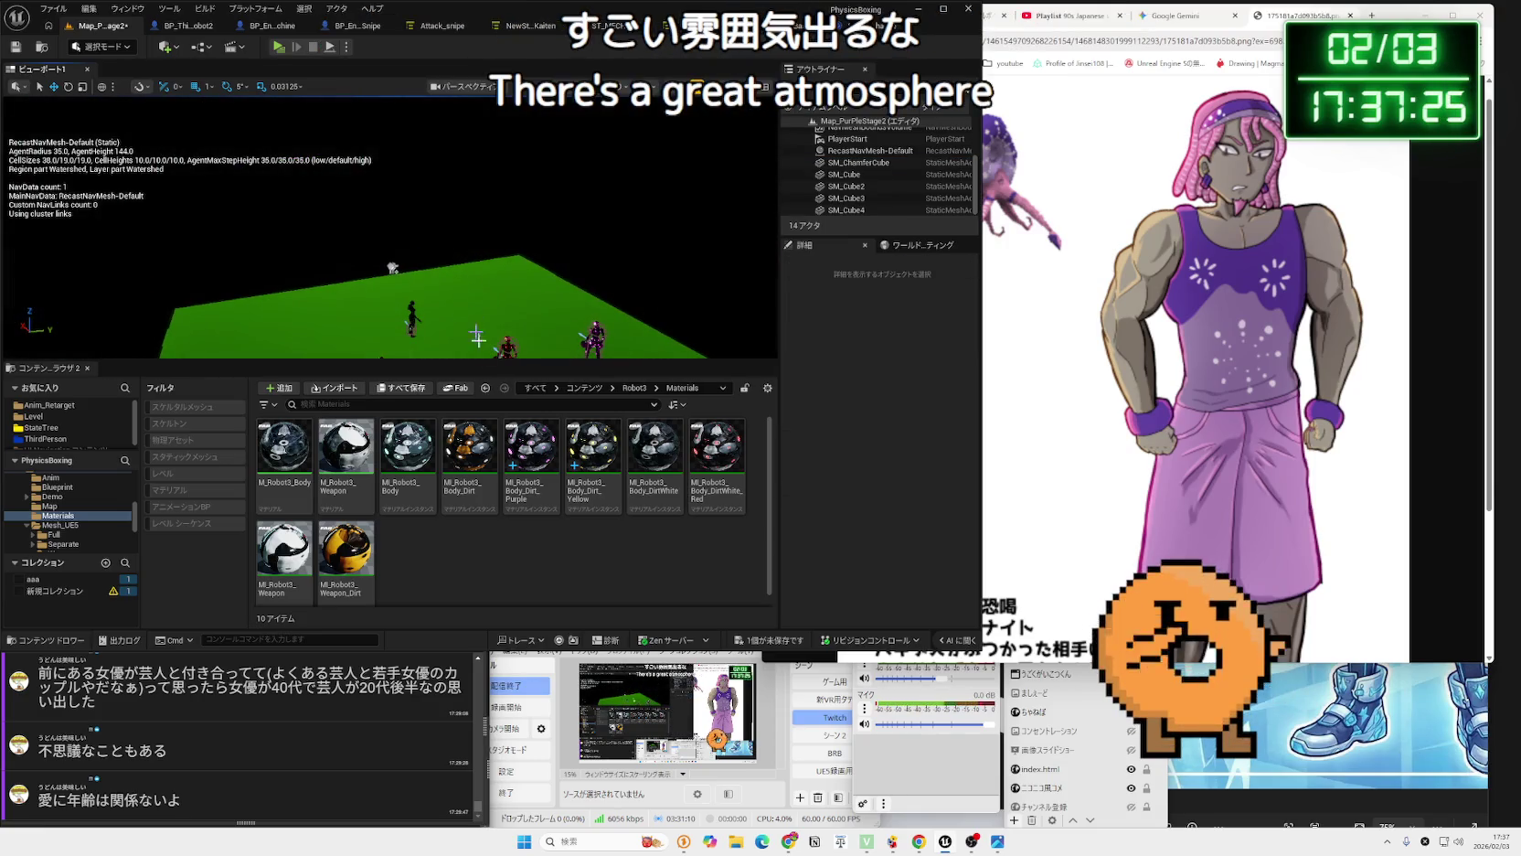
pyautogui.click(777, 643)
pyautogui.click(841, 559)
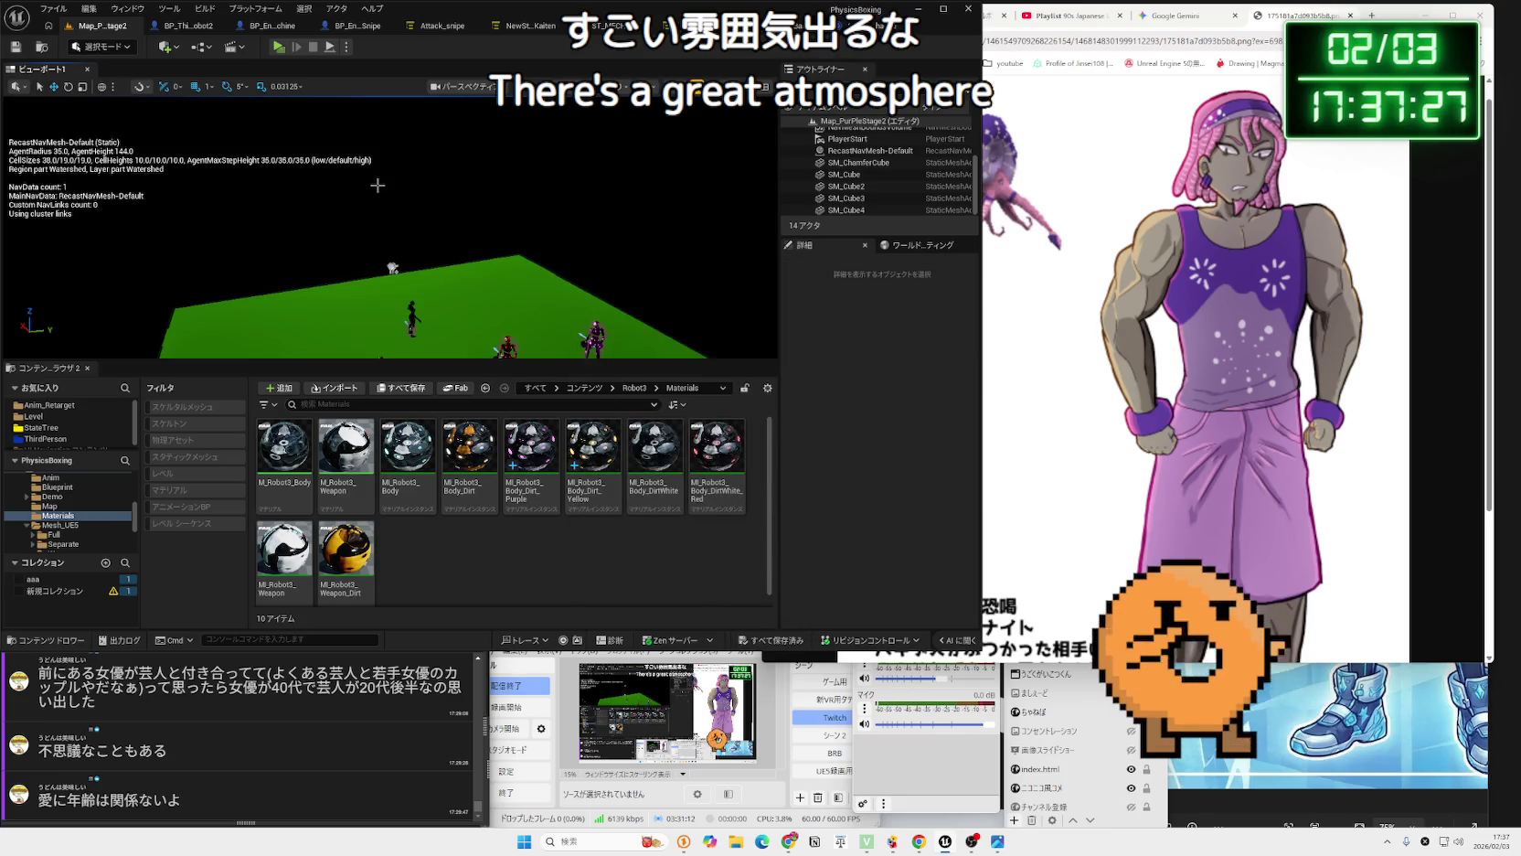
# Select the directional light and adjust its intensity in the Details panel.
pyautogui.click(201, 45)
pyautogui.click(165, 46)
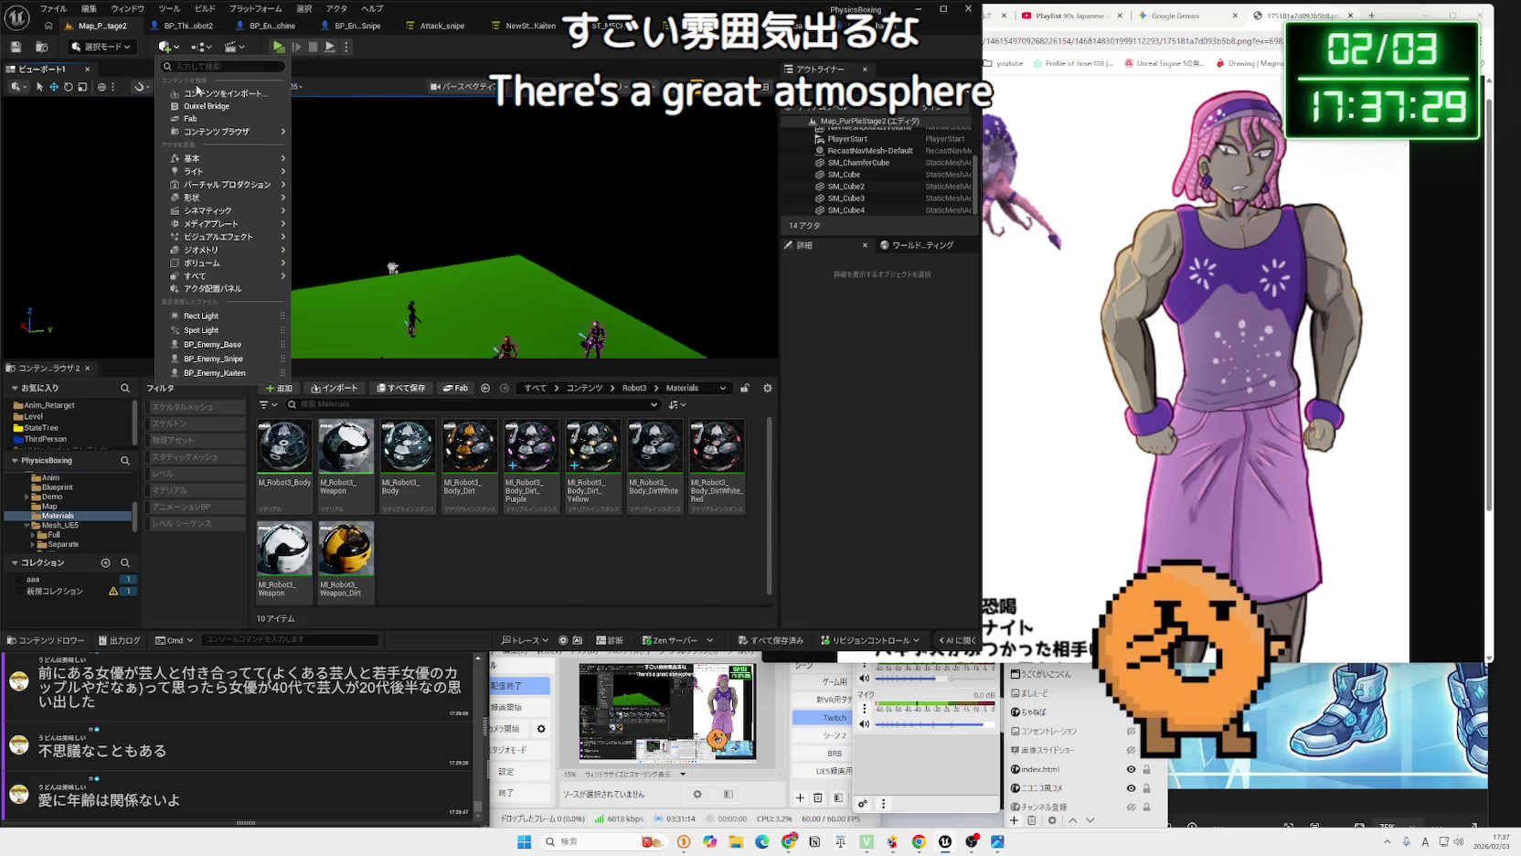
pyautogui.click(864, 140)
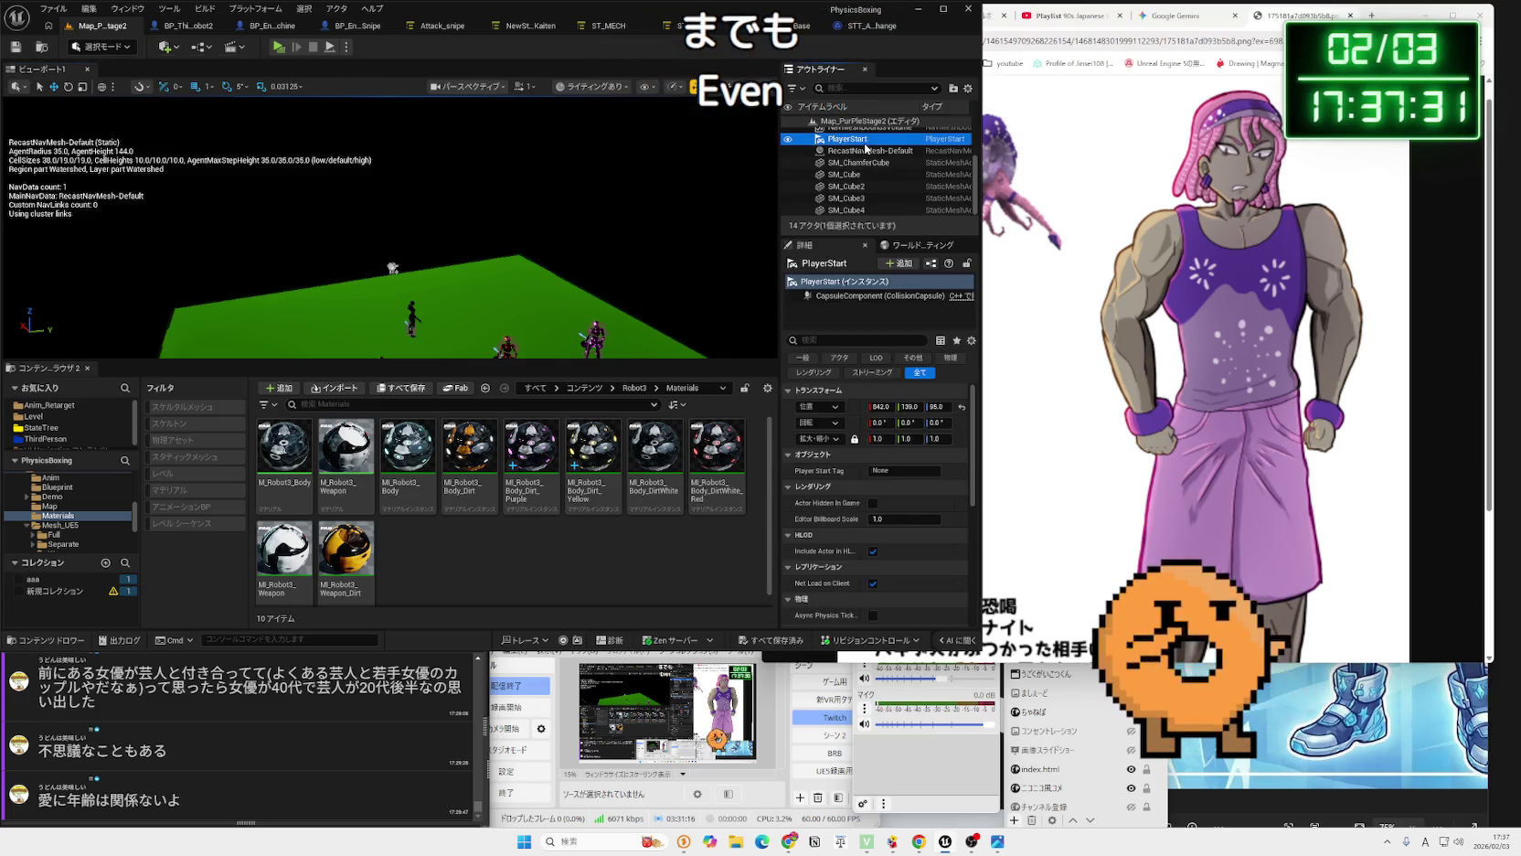
pyautogui.click(866, 154)
pyautogui.moveTo(892, 487); pyautogui.dragTo(925, 486)
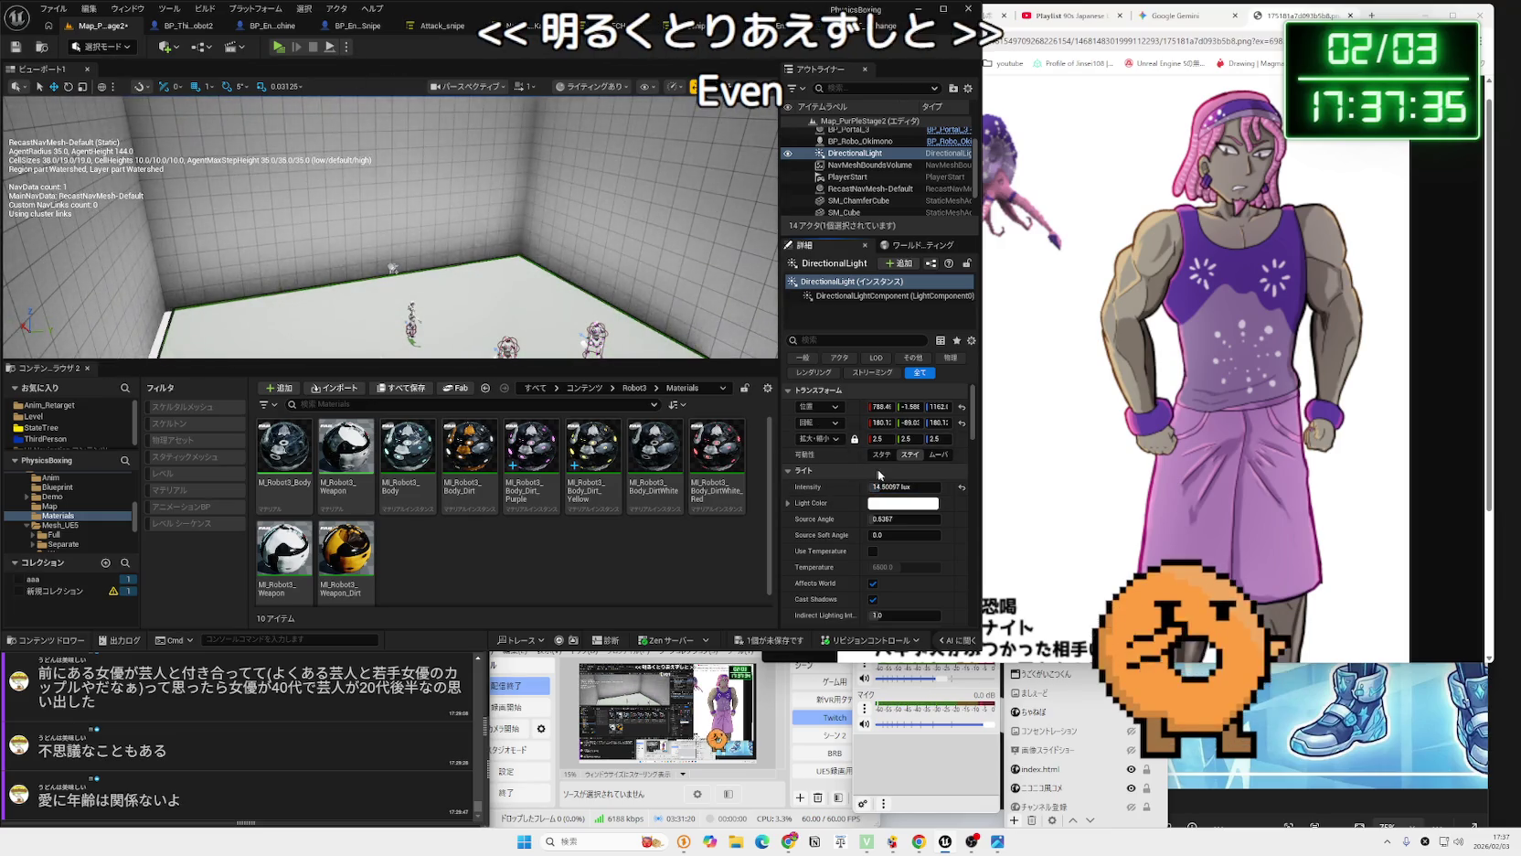
# Run two test plays under the directional light, then switch to the lo-fi music tab.
pyautogui.hotkey('alt', 'p')
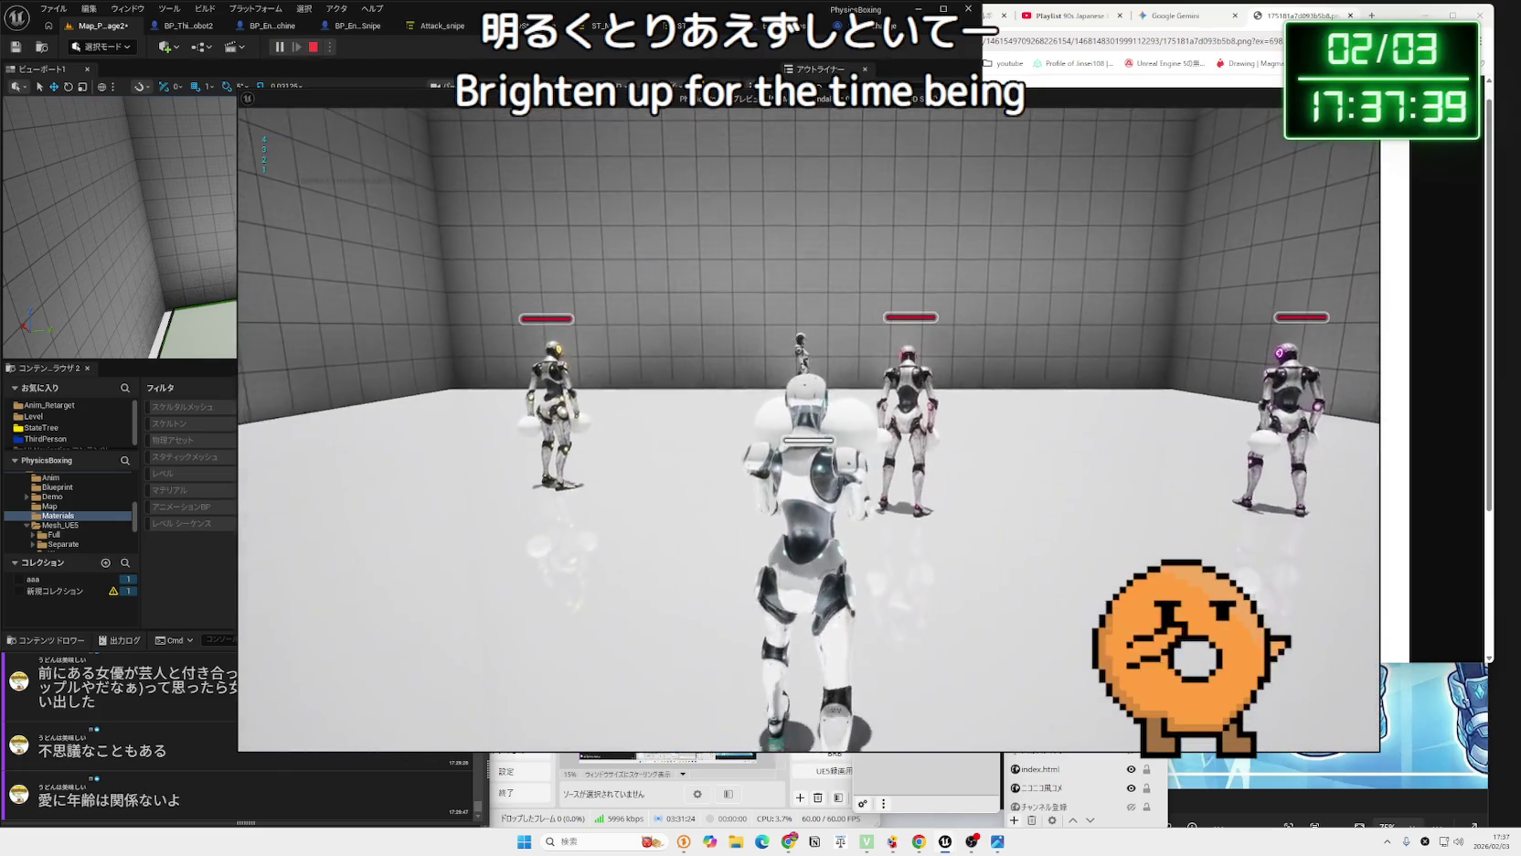
pyautogui.press('Escape')
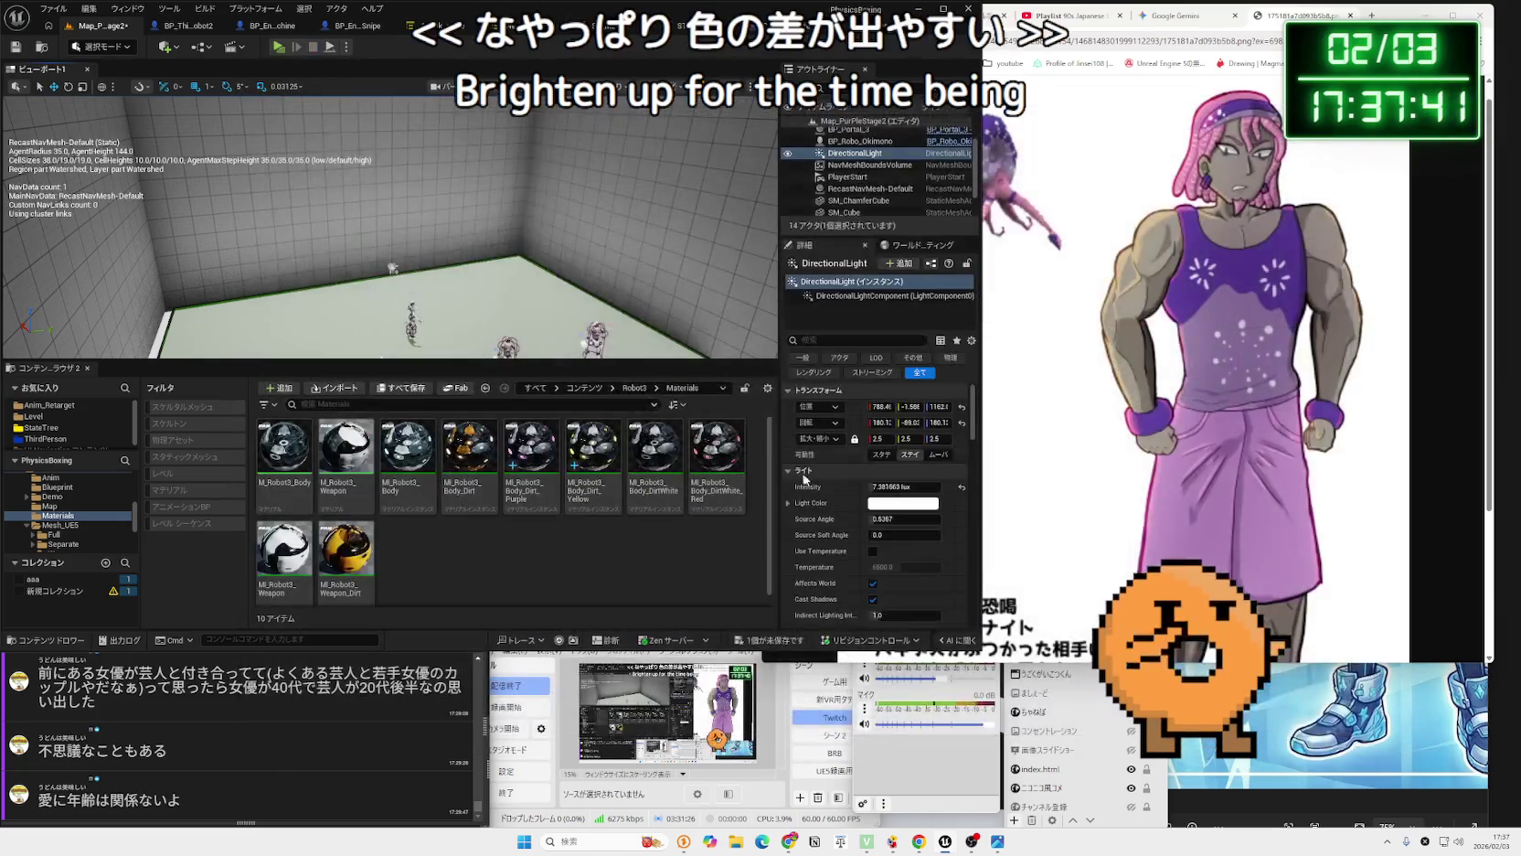
pyautogui.hotkey('alt', 'p')
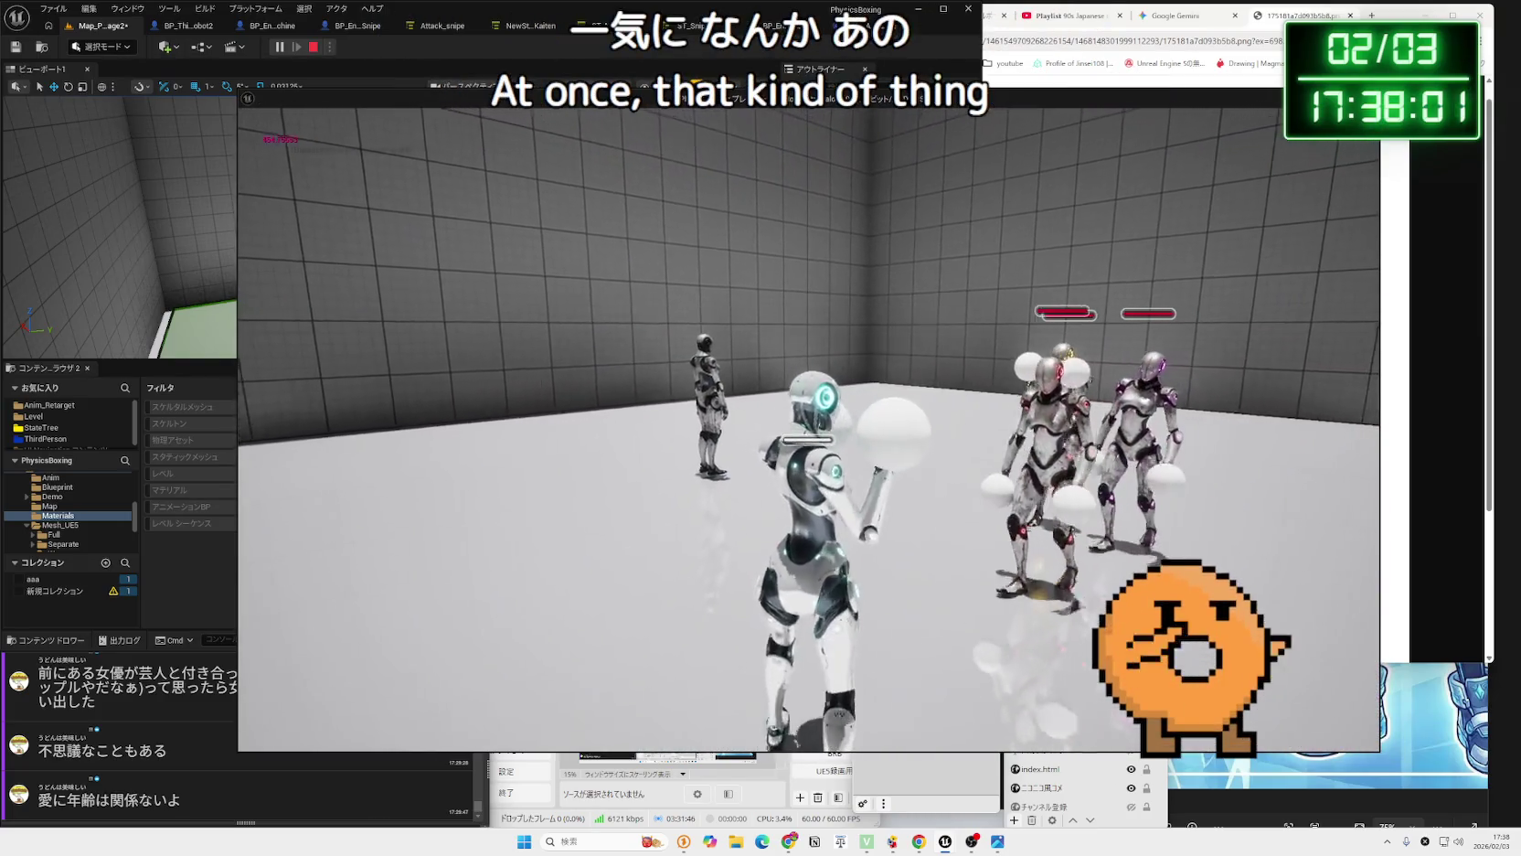
pyautogui.press('Escape')
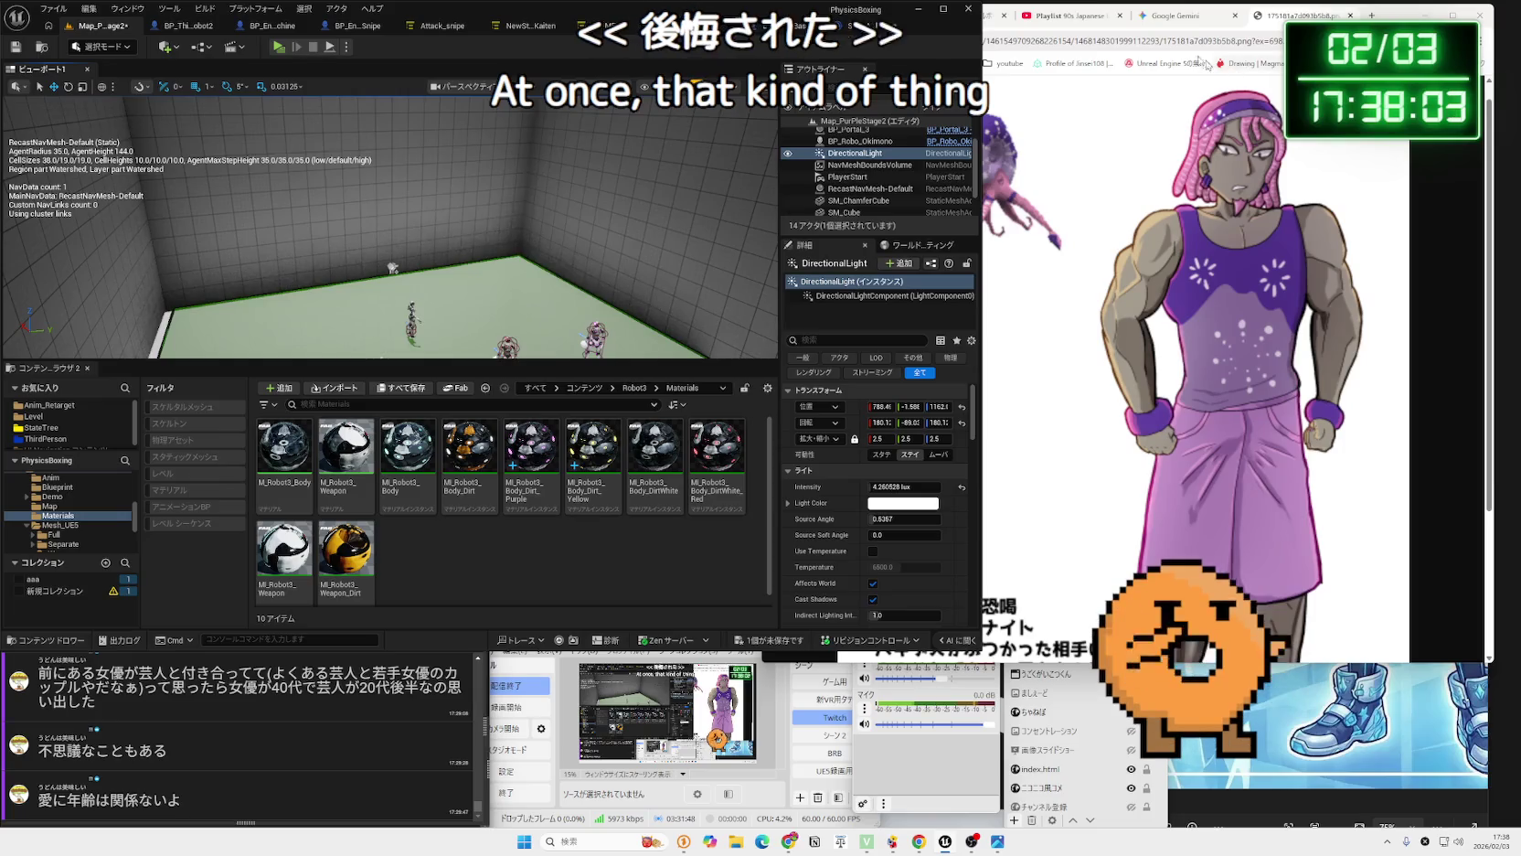
pyautogui.click(1179, 16)
pyautogui.click(1068, 16)
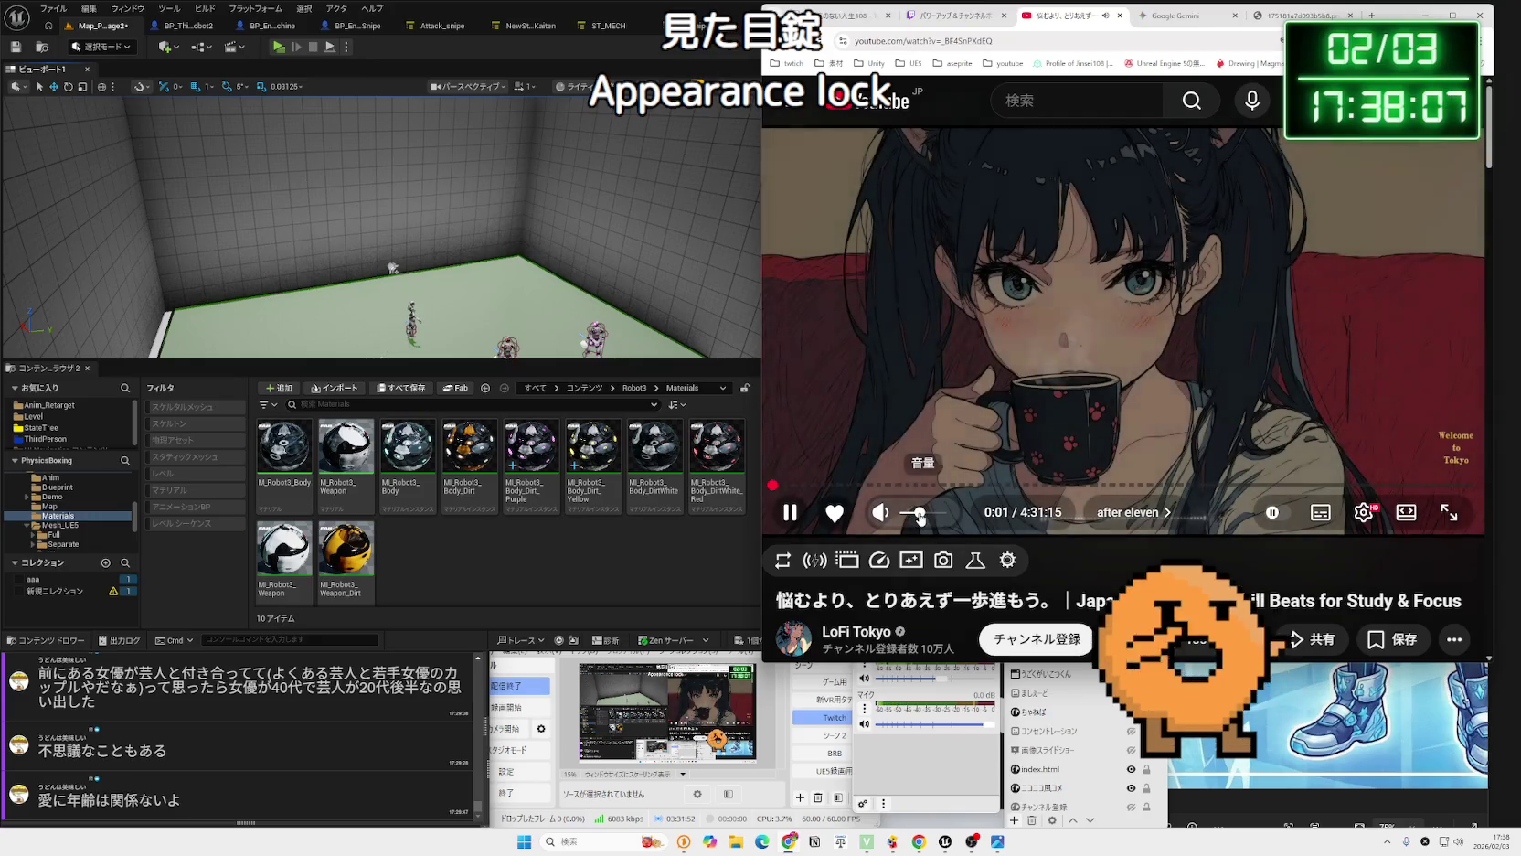
# Return to the editor and save the Map_PurPleStage2 level.
pyautogui.click(917, 517)
pyautogui.hotkey('ctrl', 's')
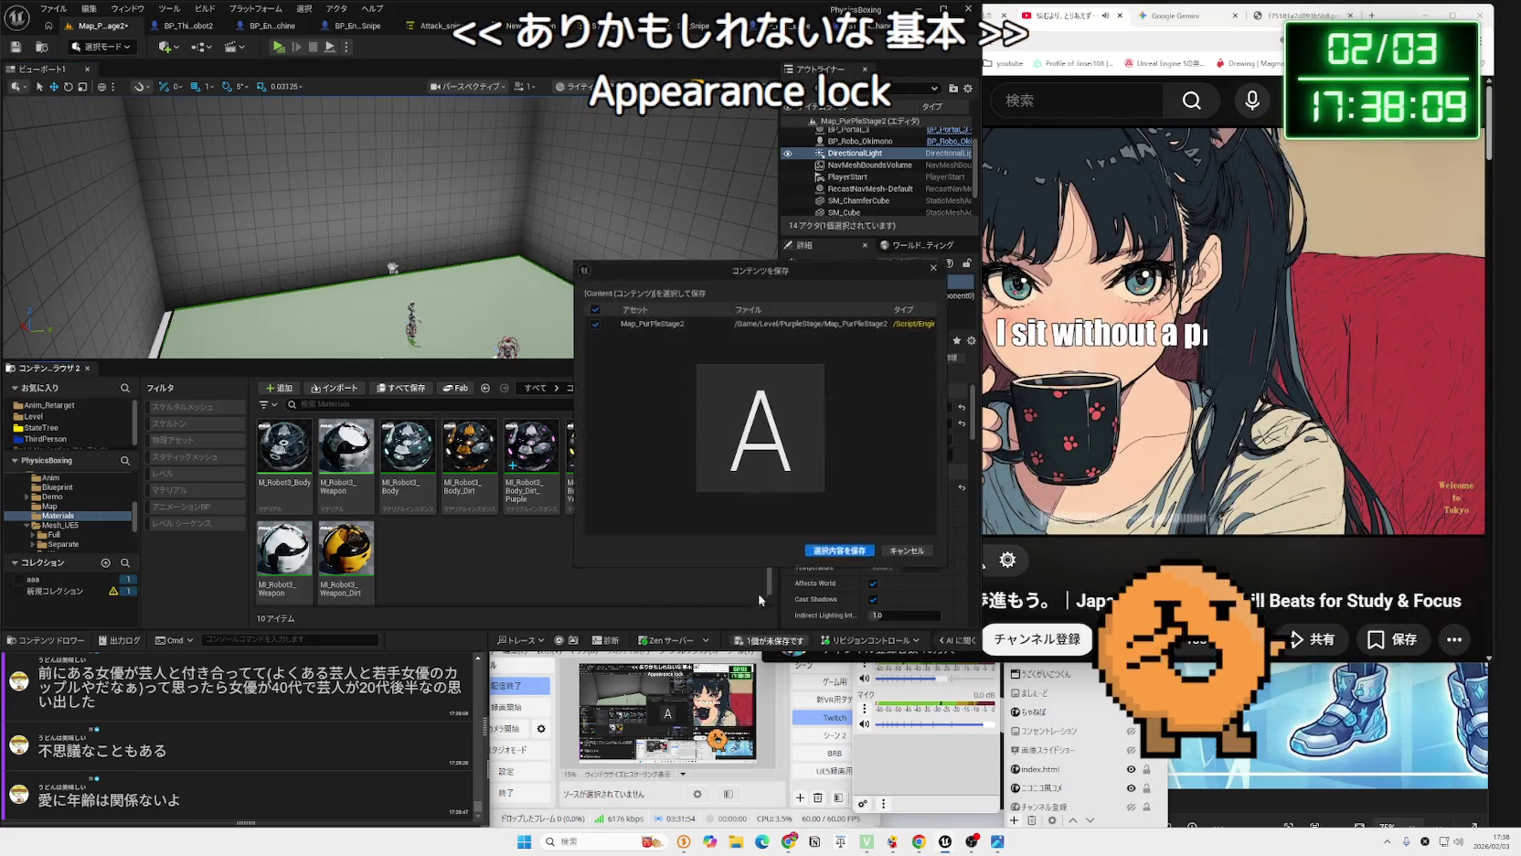
pyautogui.click(829, 553)
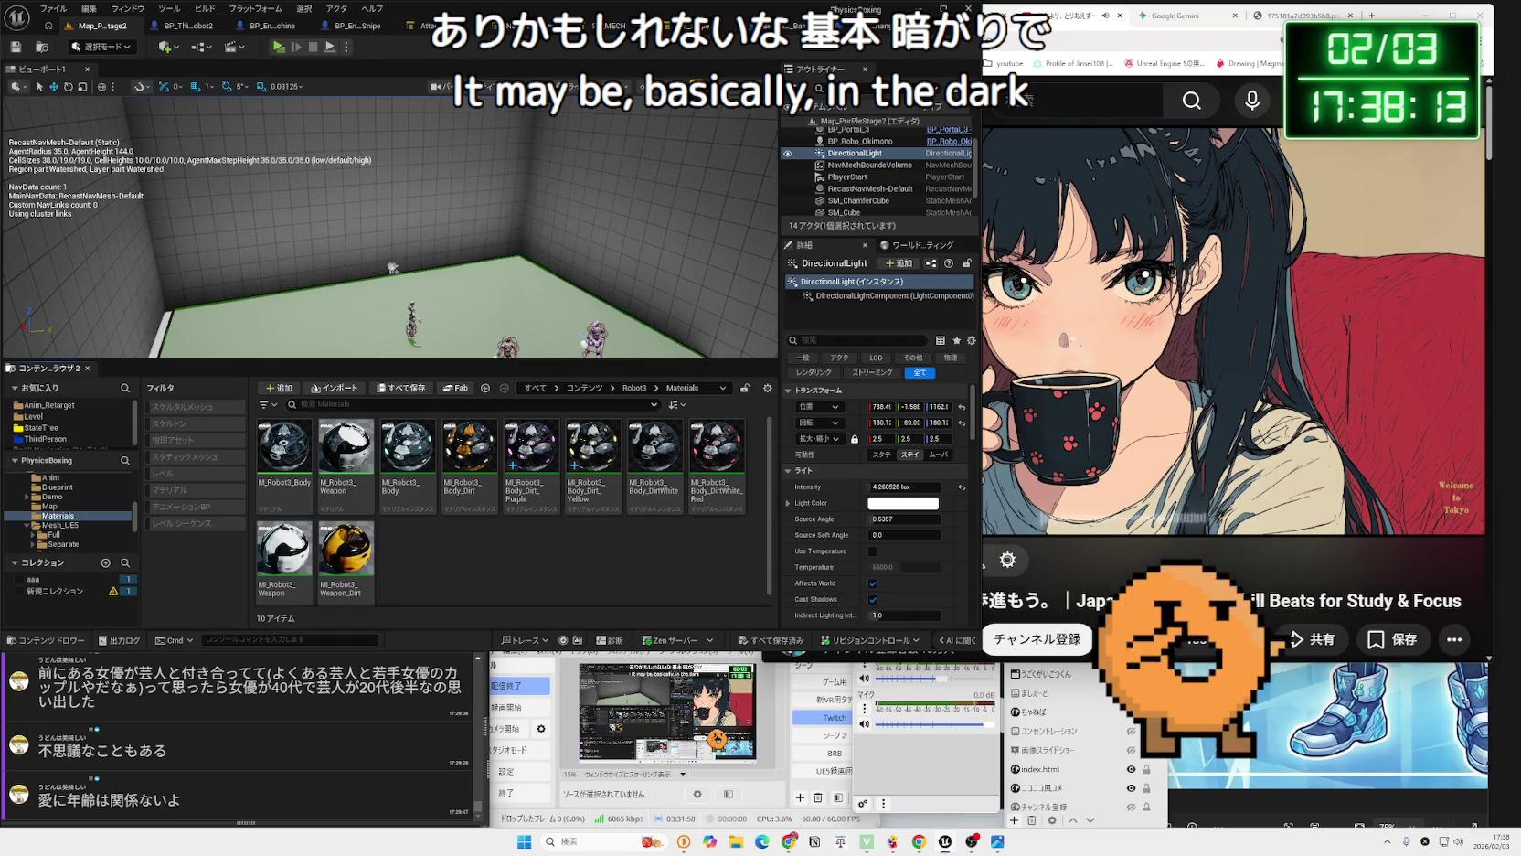
# Test-play the level, driving the player robot toward the red enemy.
pyautogui.moveTo(432, 201); pyautogui.dragTo(433, 201)
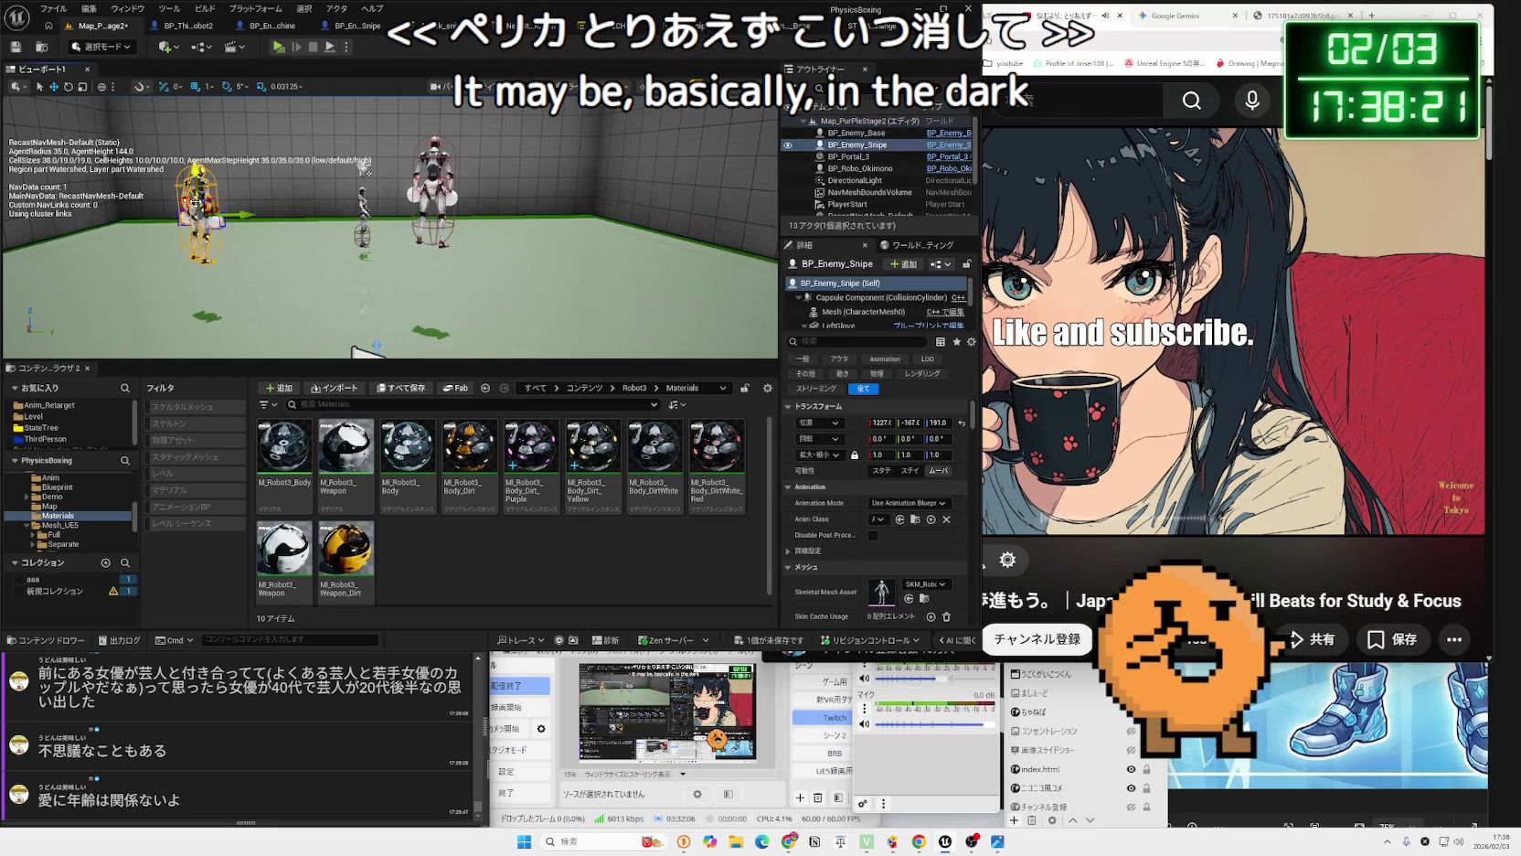
pyautogui.hotkey('alt', 'p')
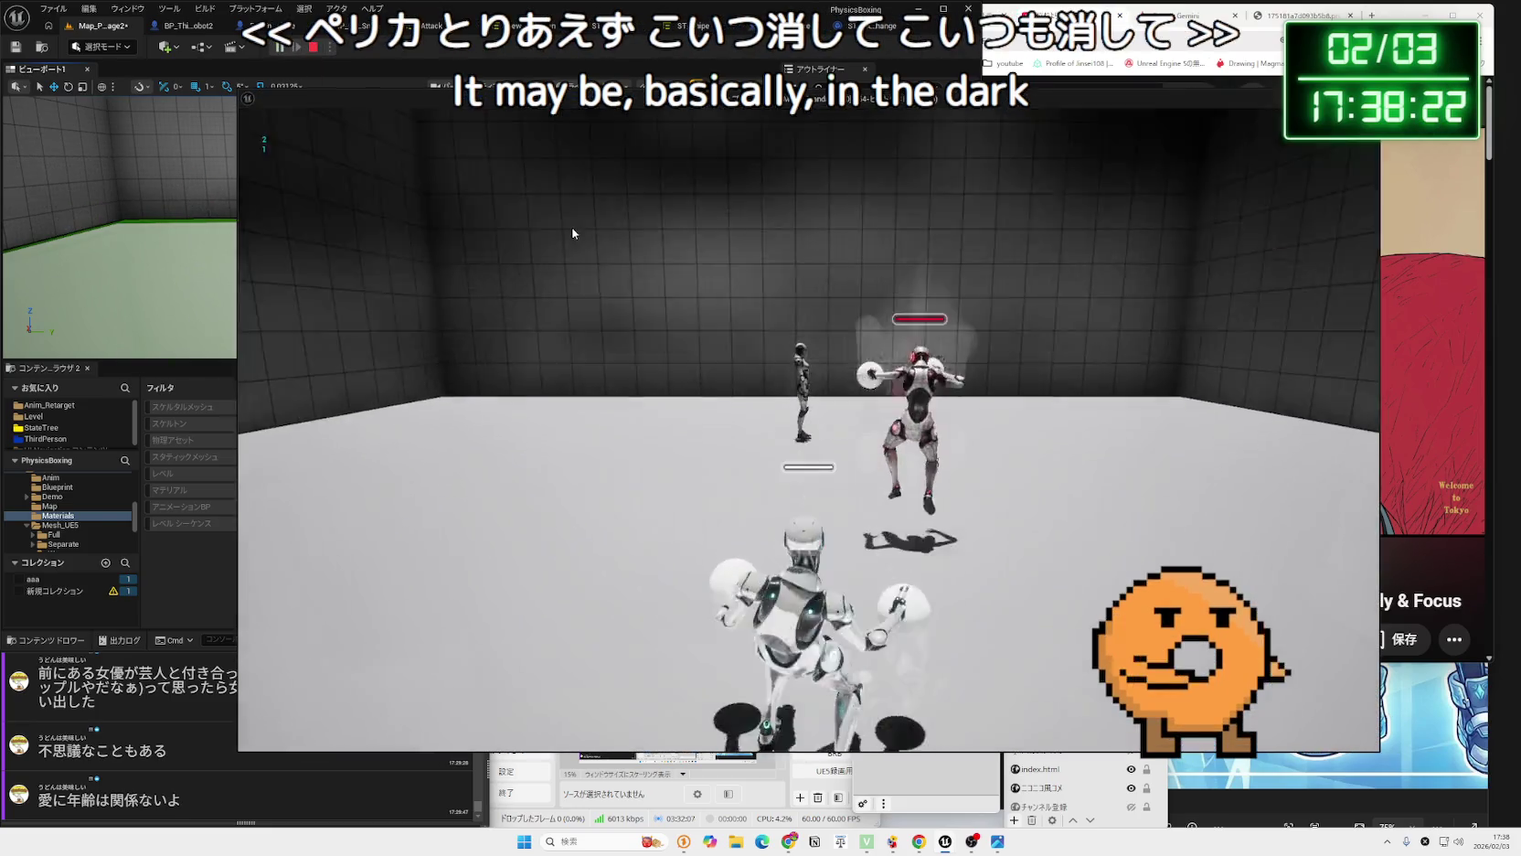
pyautogui.click(573, 233)
pyautogui.press('w')
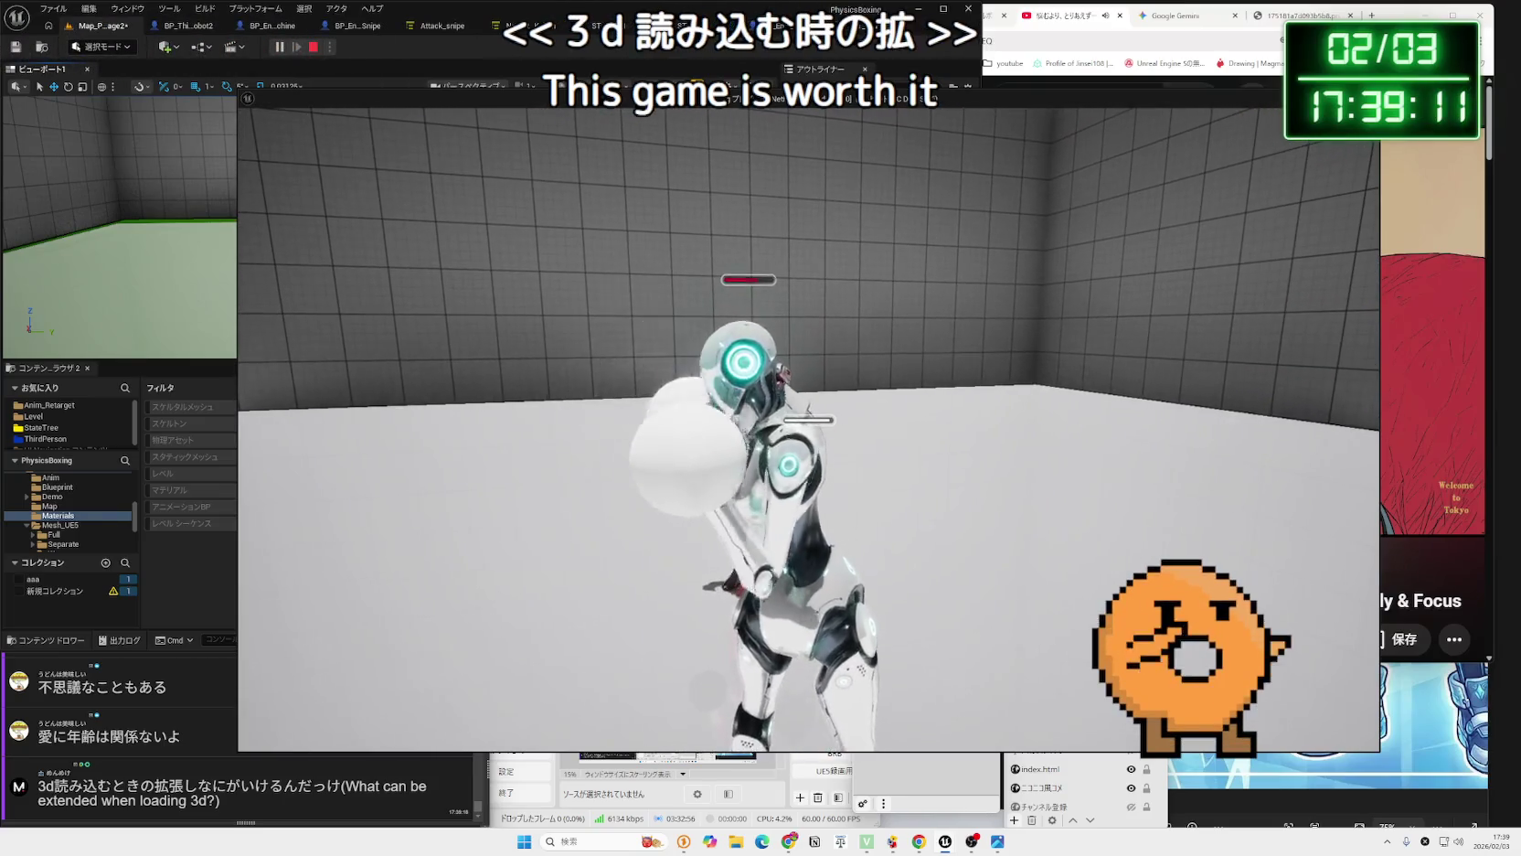
pyautogui.press('Escape')
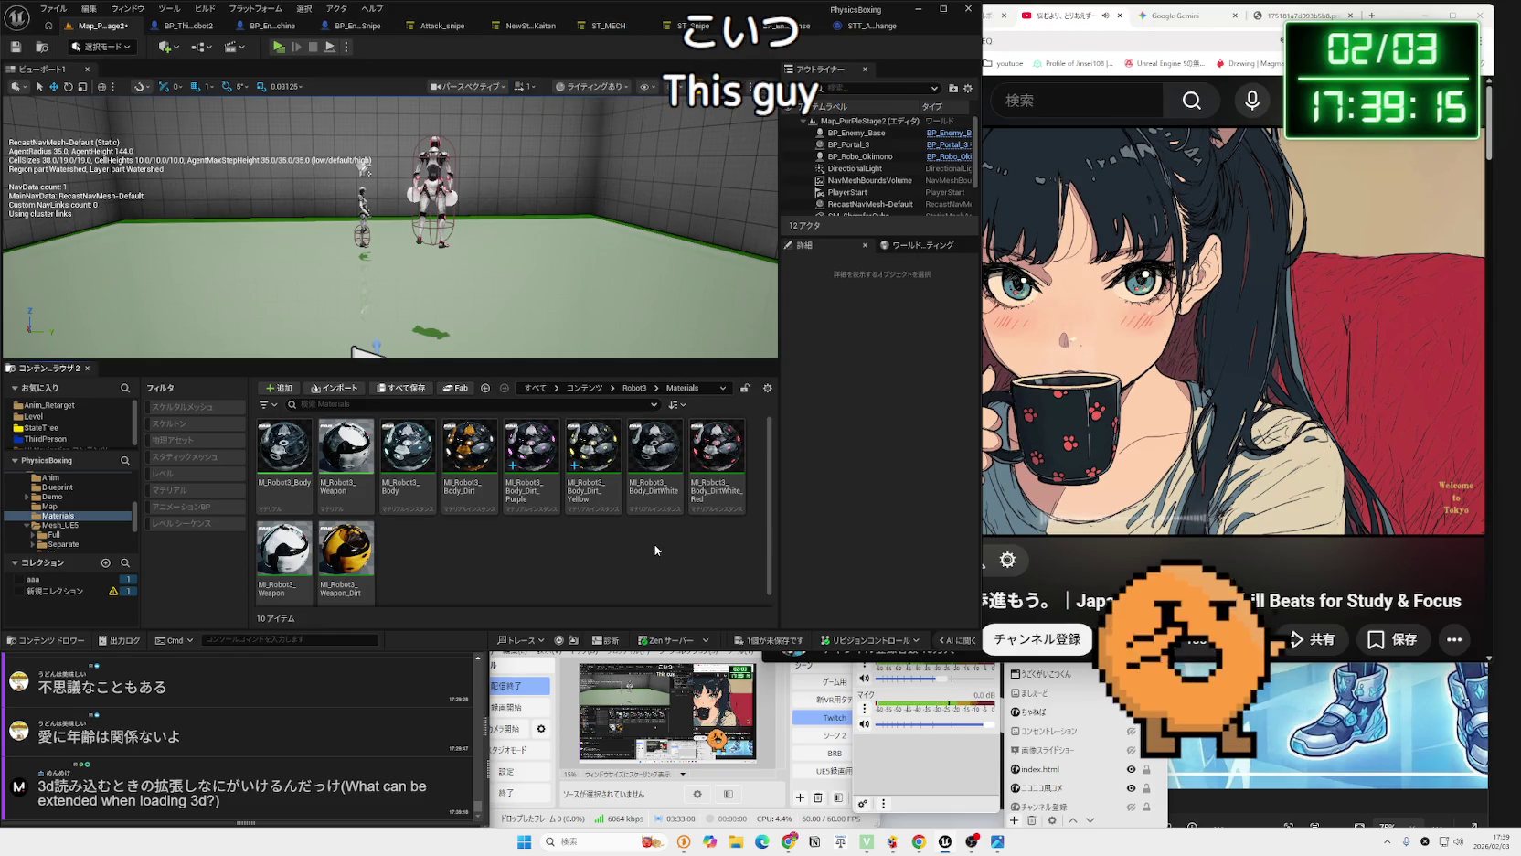
# Save the modified Map_PurPleStage2 level again and open a new browser tab.
pyautogui.click(766, 640)
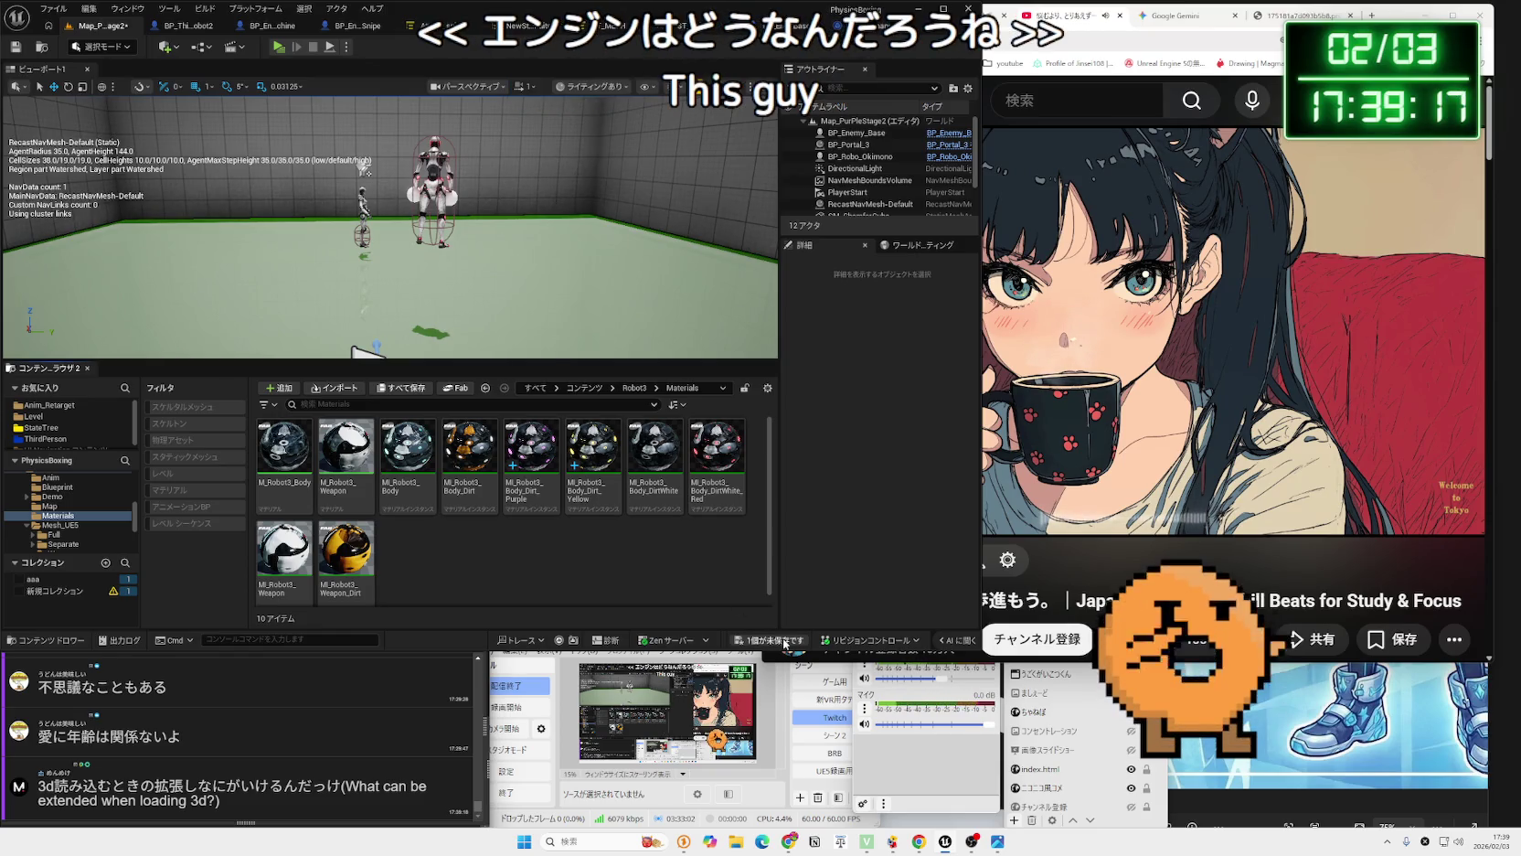
pyautogui.click(828, 555)
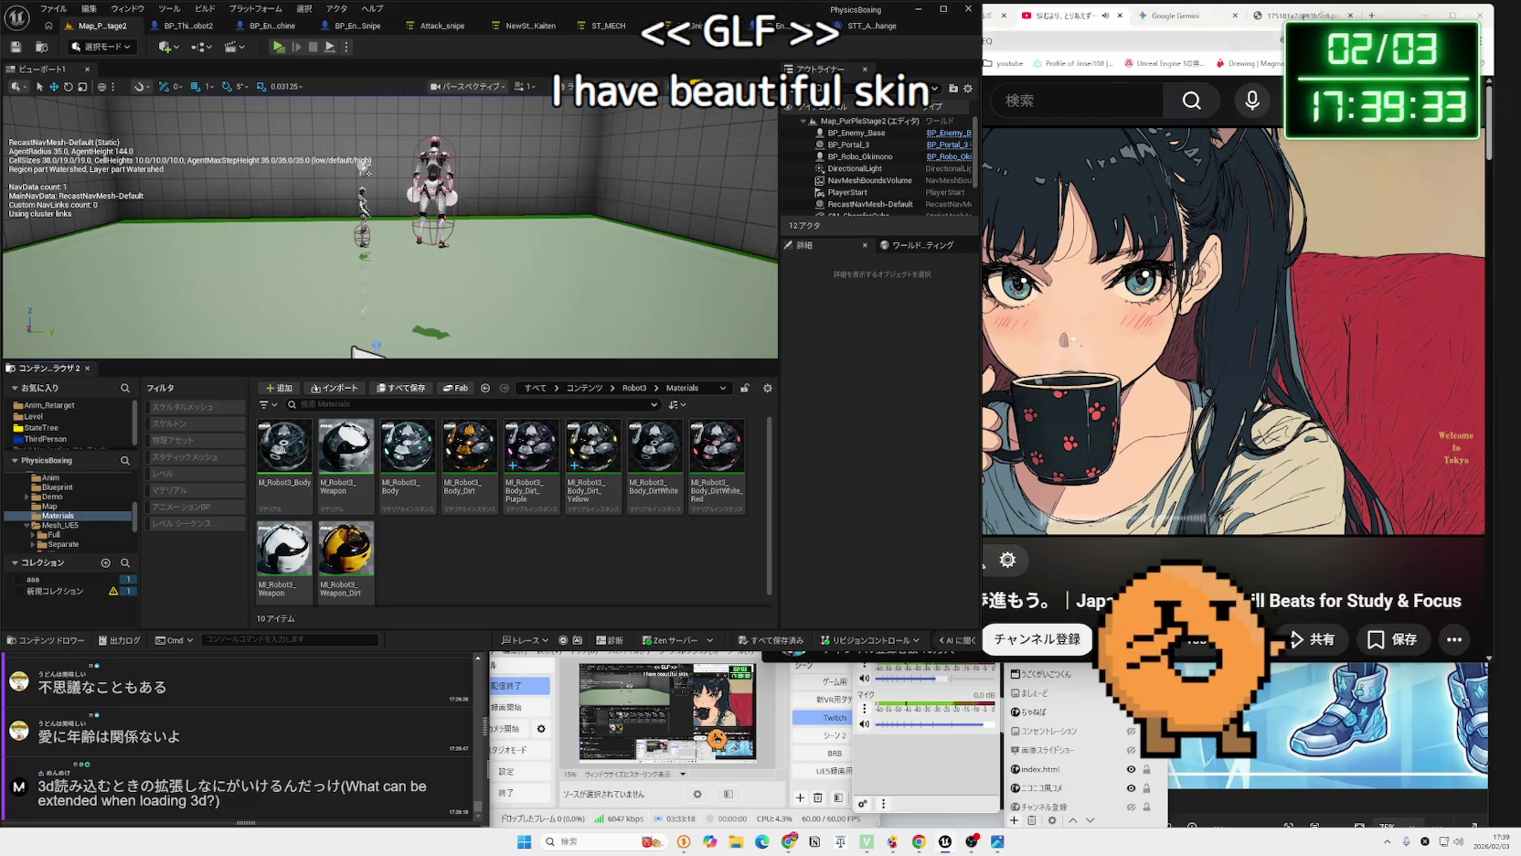
pyautogui.click(1373, 15)
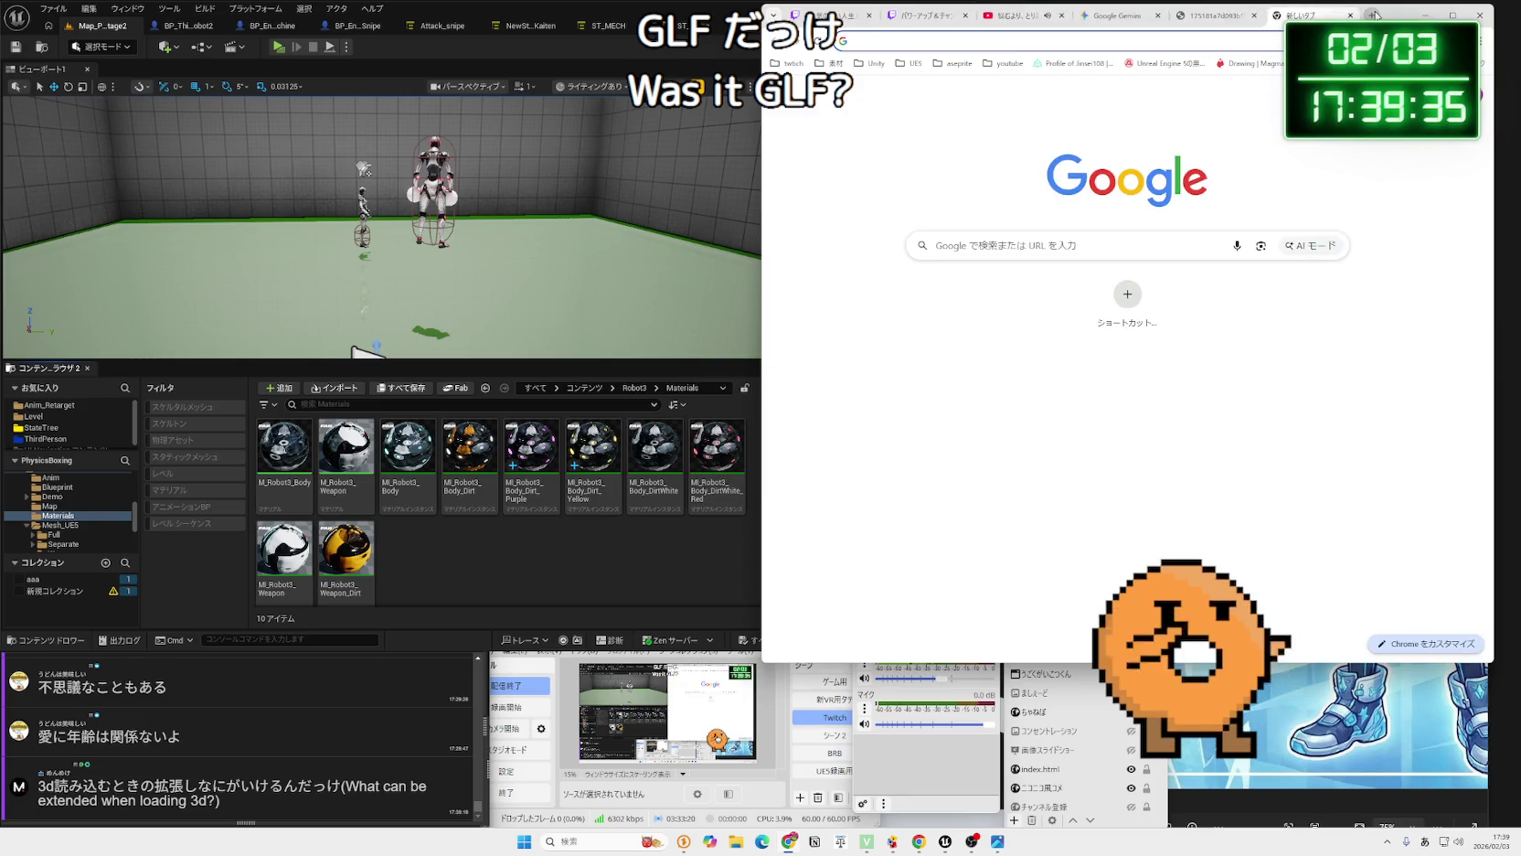
# Search Google for 'UE5 gif', skim the results, and close the tab.
pyautogui.write('UE5')
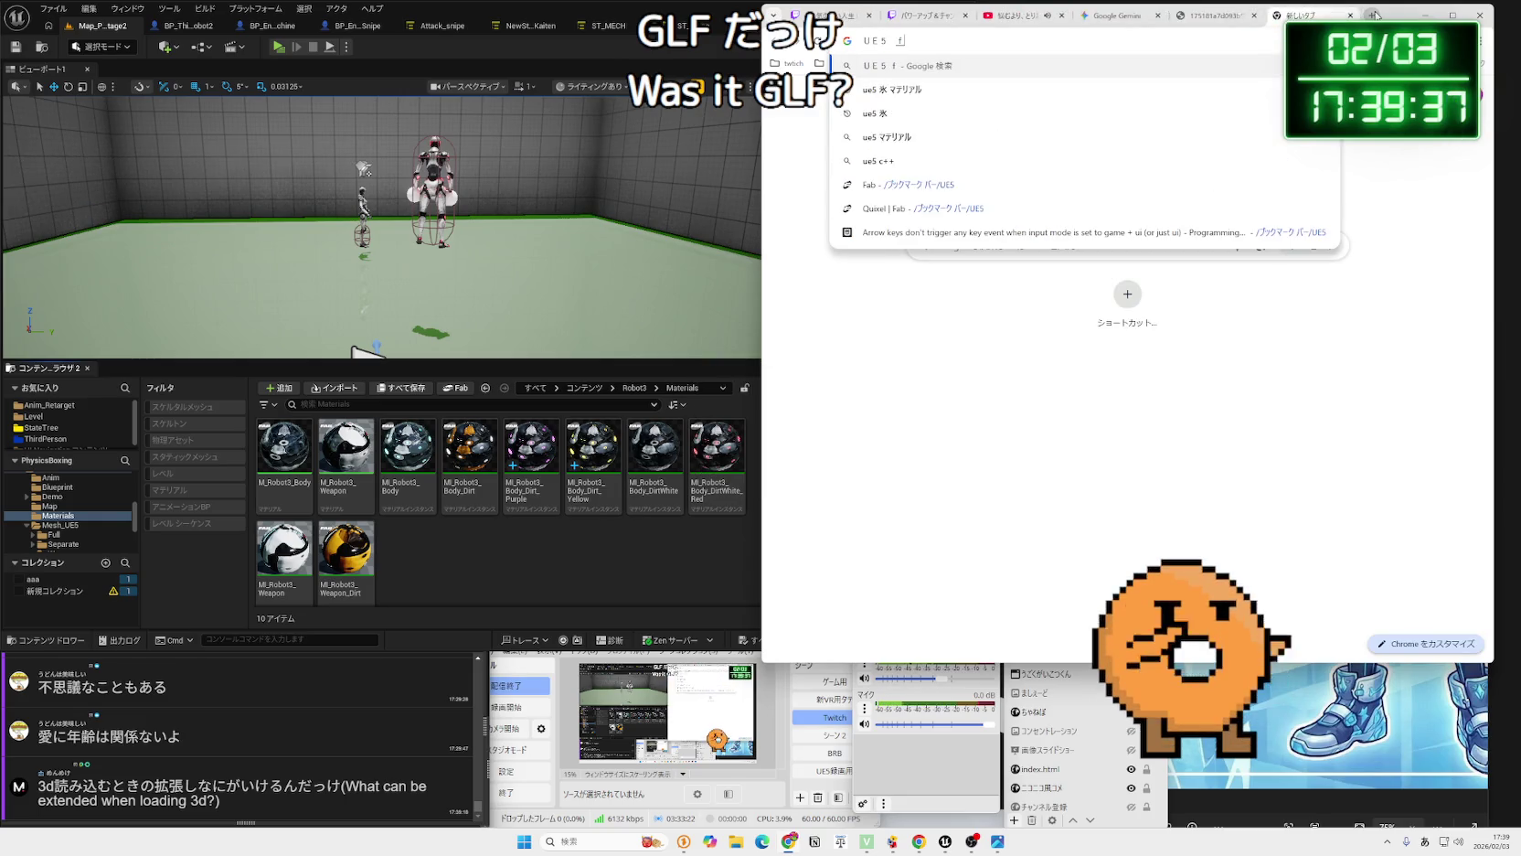
pyautogui.press('Zenkaku_Hankaku')
pyautogui.write('gif')
pyautogui.press('Return')
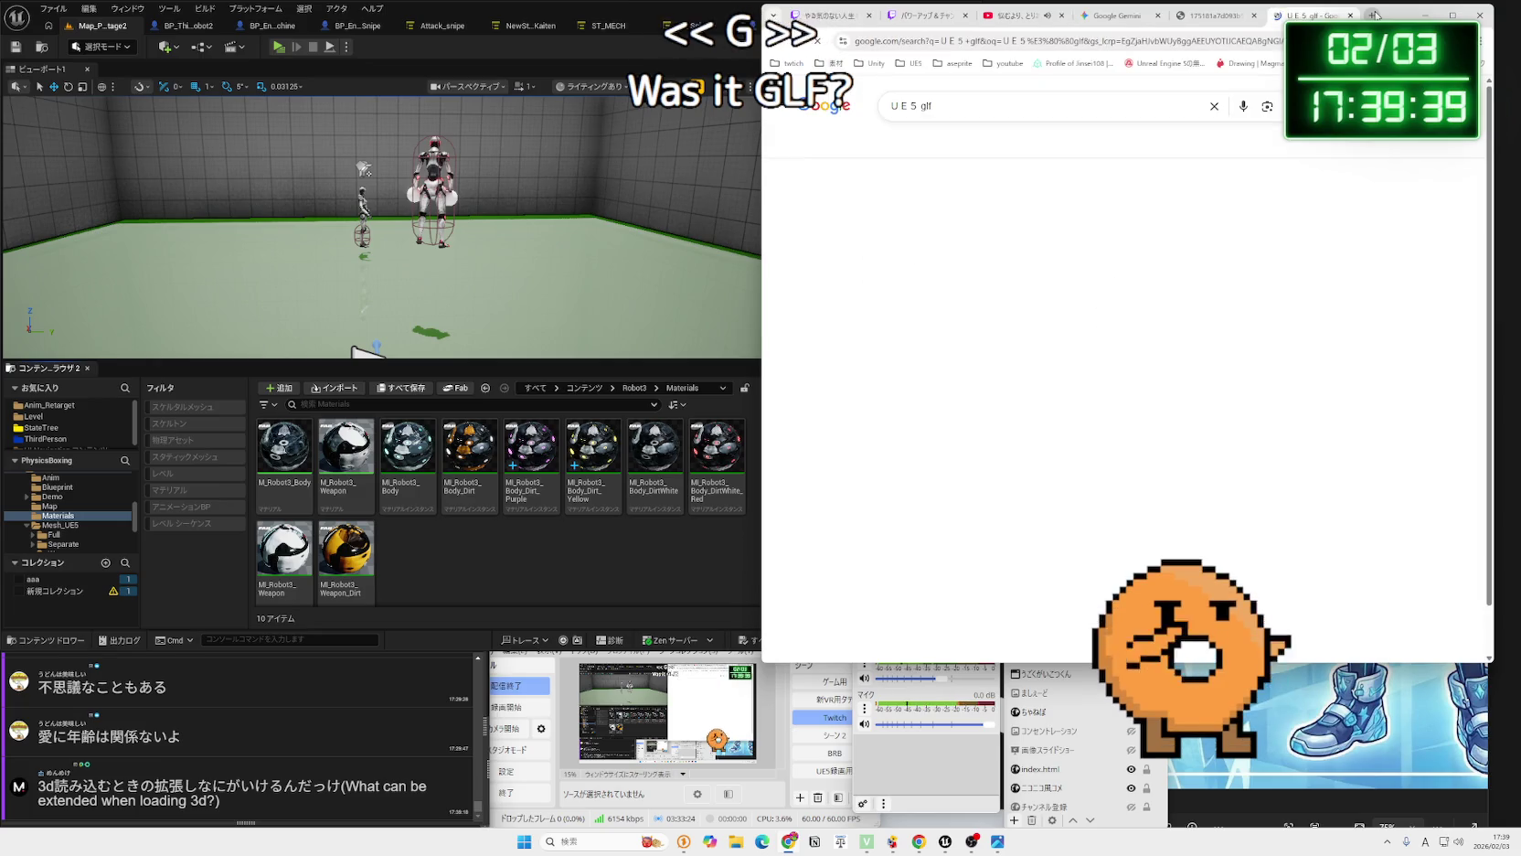
pyautogui.scroll(-3, 1015, 226)
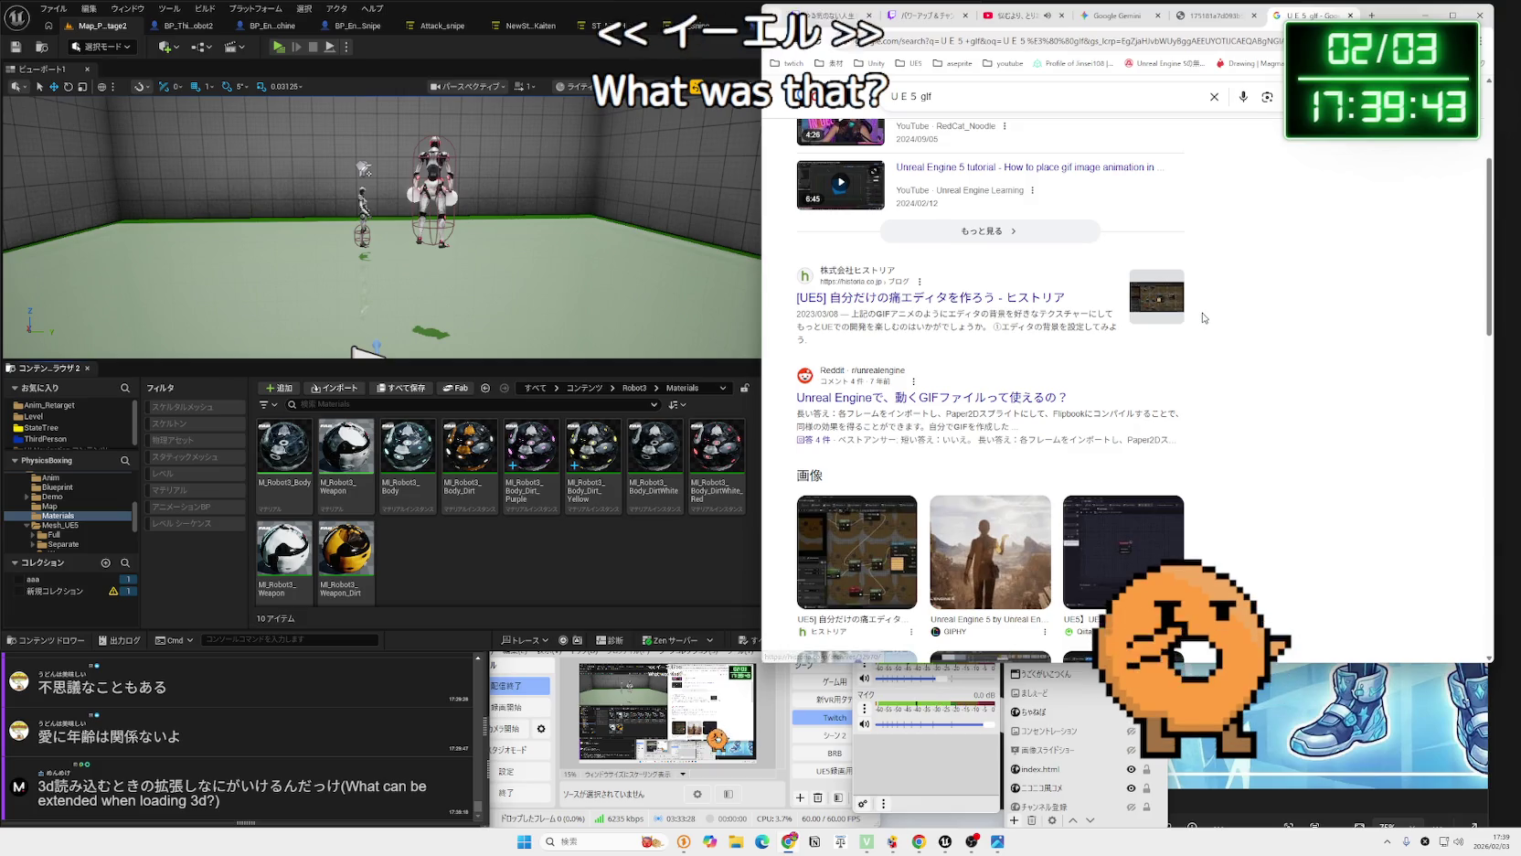
pyautogui.scroll(3, 1145, 294)
pyautogui.click(1351, 15)
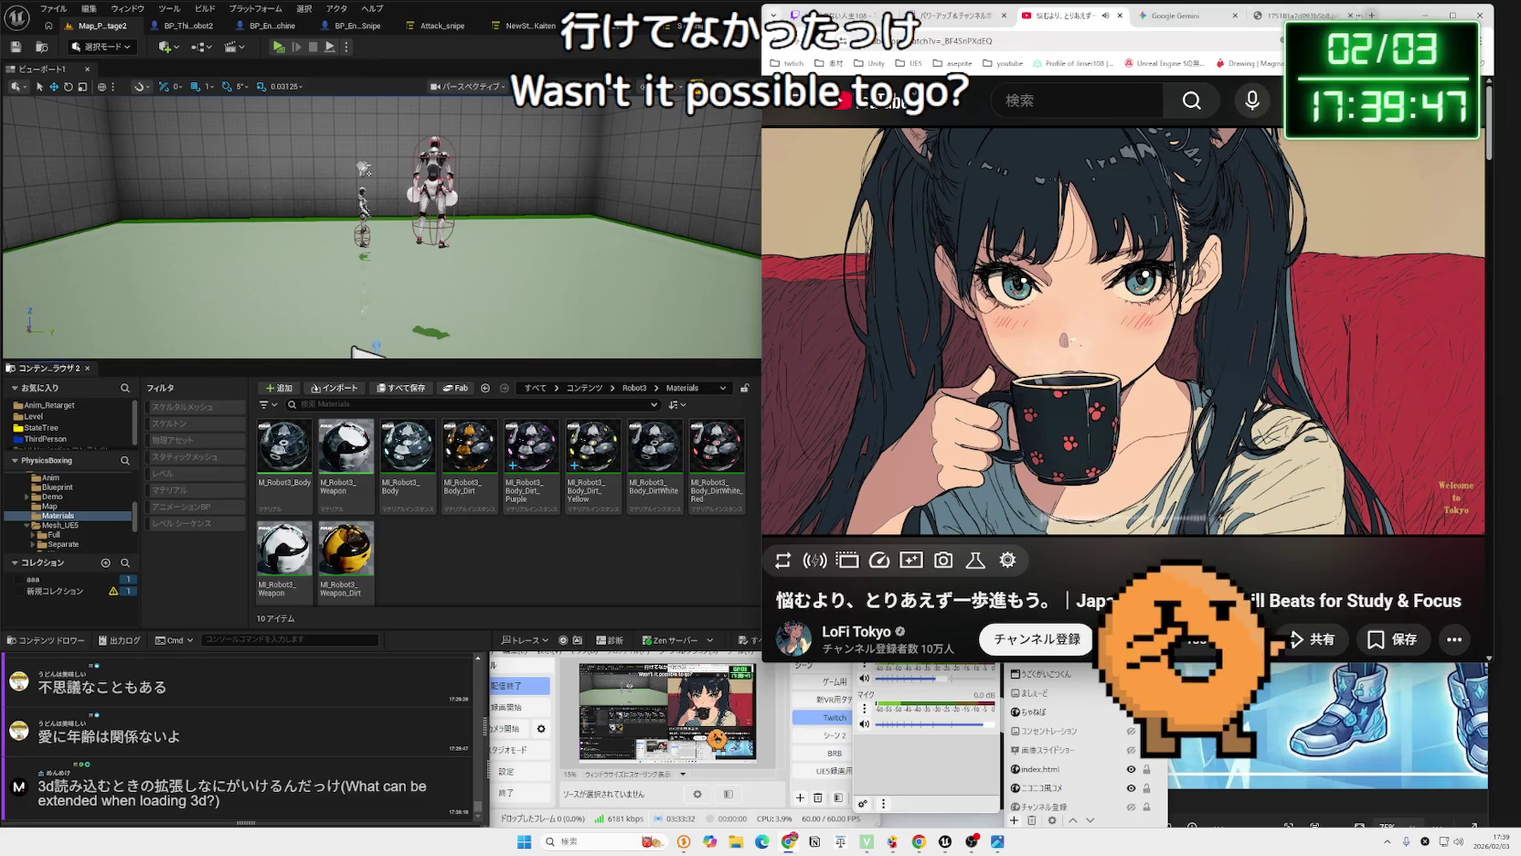
# Search 'glb' from the Gemini chat comment and extend the query to 'glb UE5'.
pyautogui.click(1183, 15)
pyautogui.scroll(-3, 1153, 431)
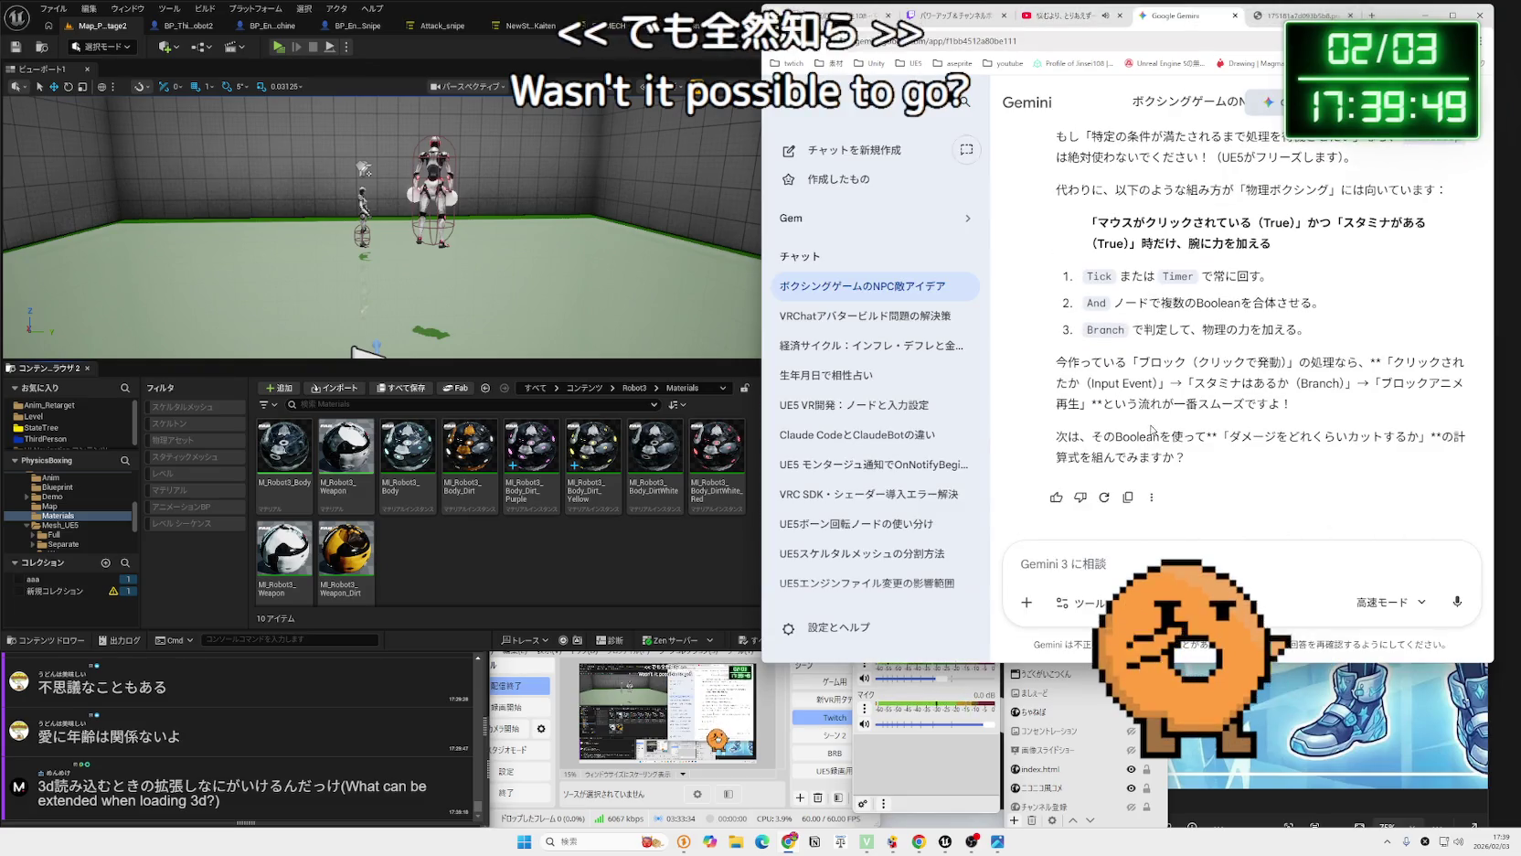
pyautogui.moveTo(1216, 461)
pyautogui.mouseDown()
pyautogui.moveTo(1065, 364)
pyautogui.moveTo(1058, 273)
pyautogui.mouseUp()
pyautogui.click(1058, 272)
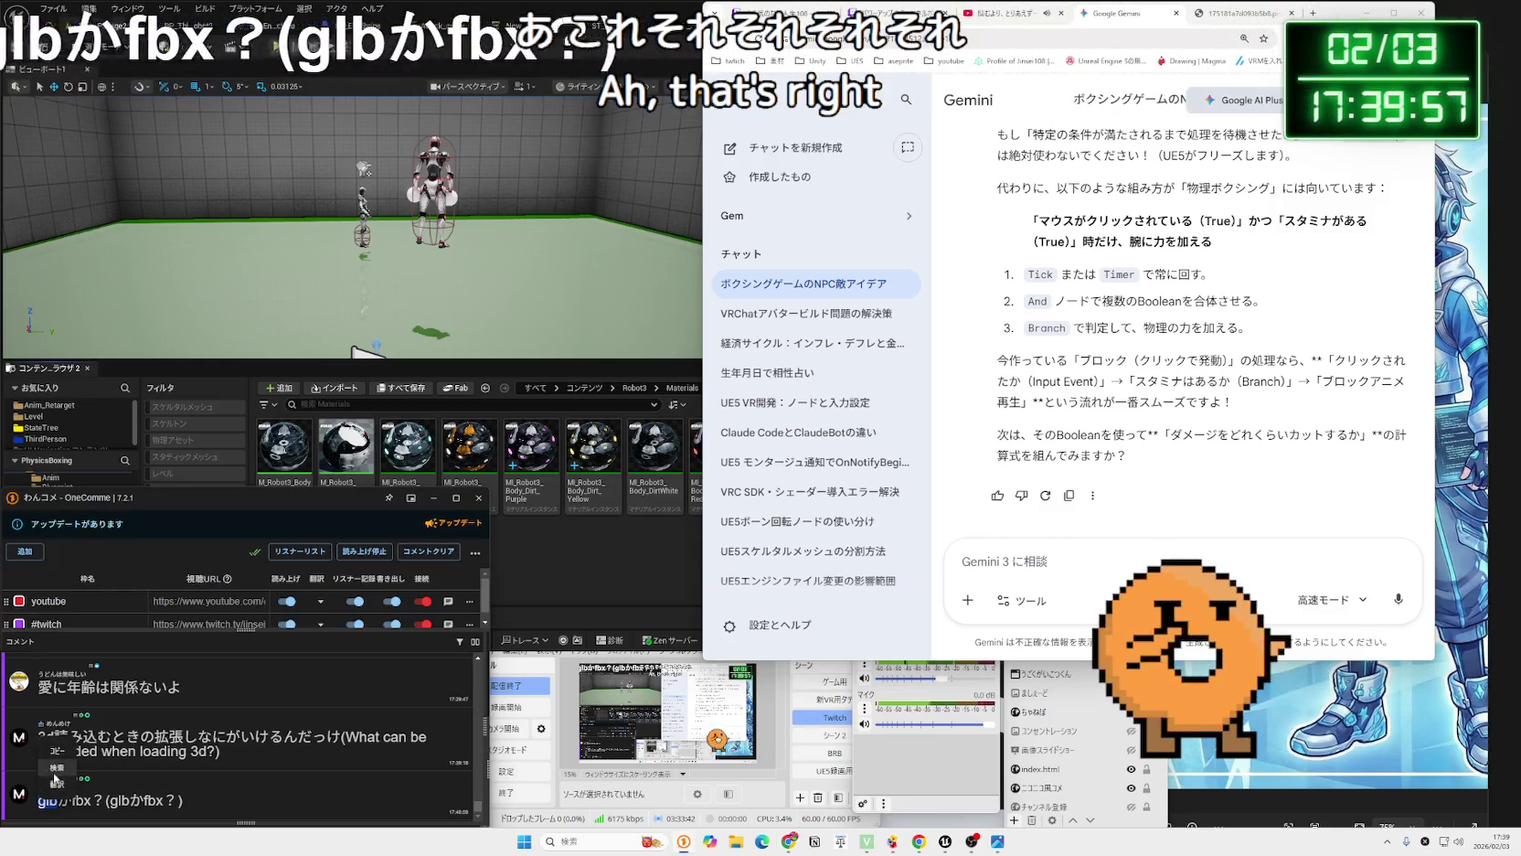
pyautogui.moveTo(48, 800); pyautogui.dragTo(1316, 13)
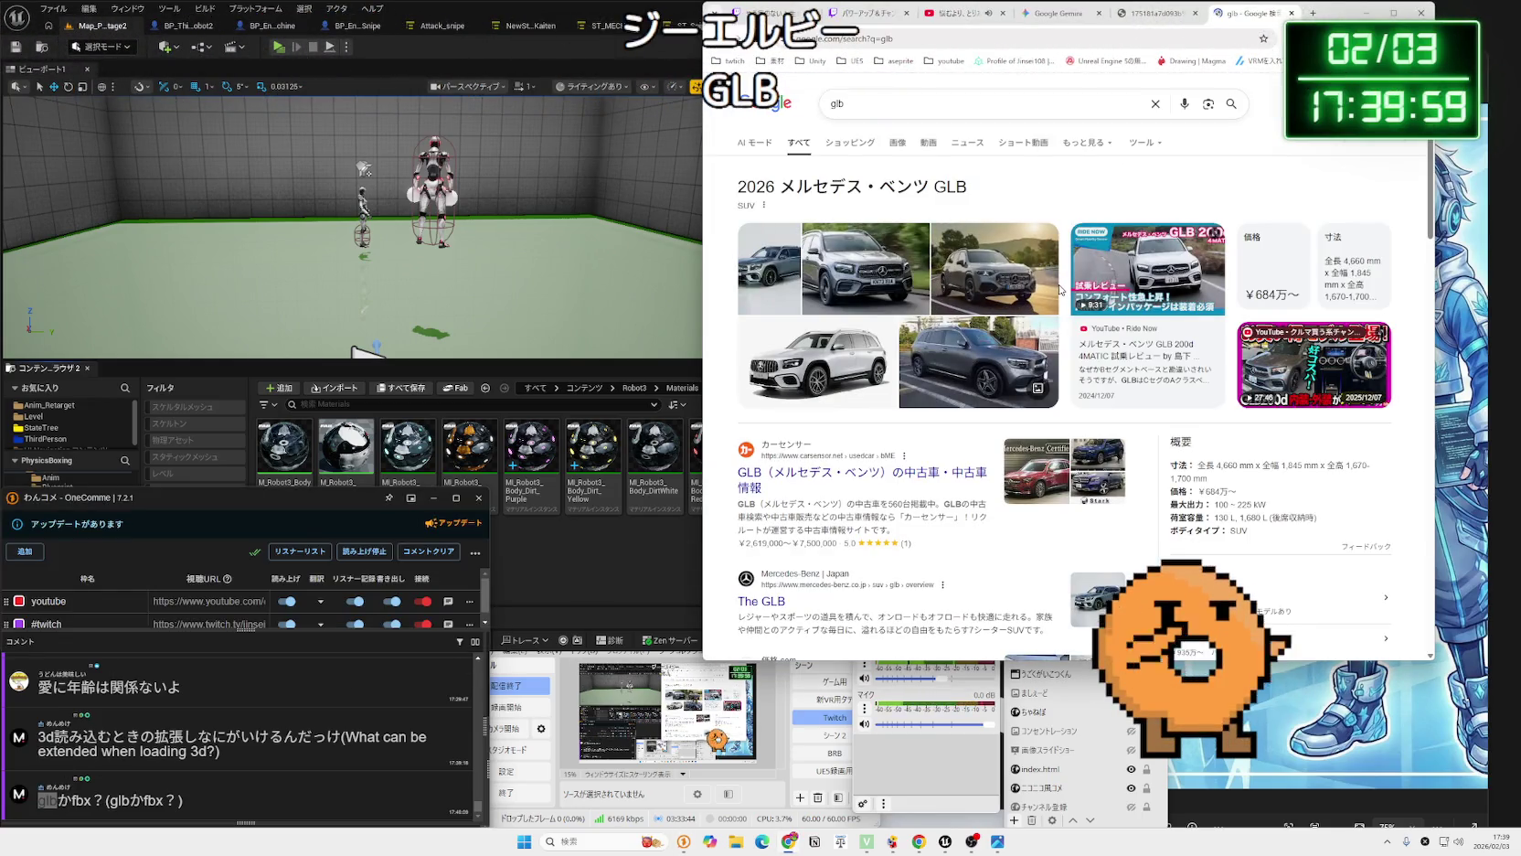
pyautogui.click(944, 104)
pyautogui.write('UE5')
pyautogui.press('Return')
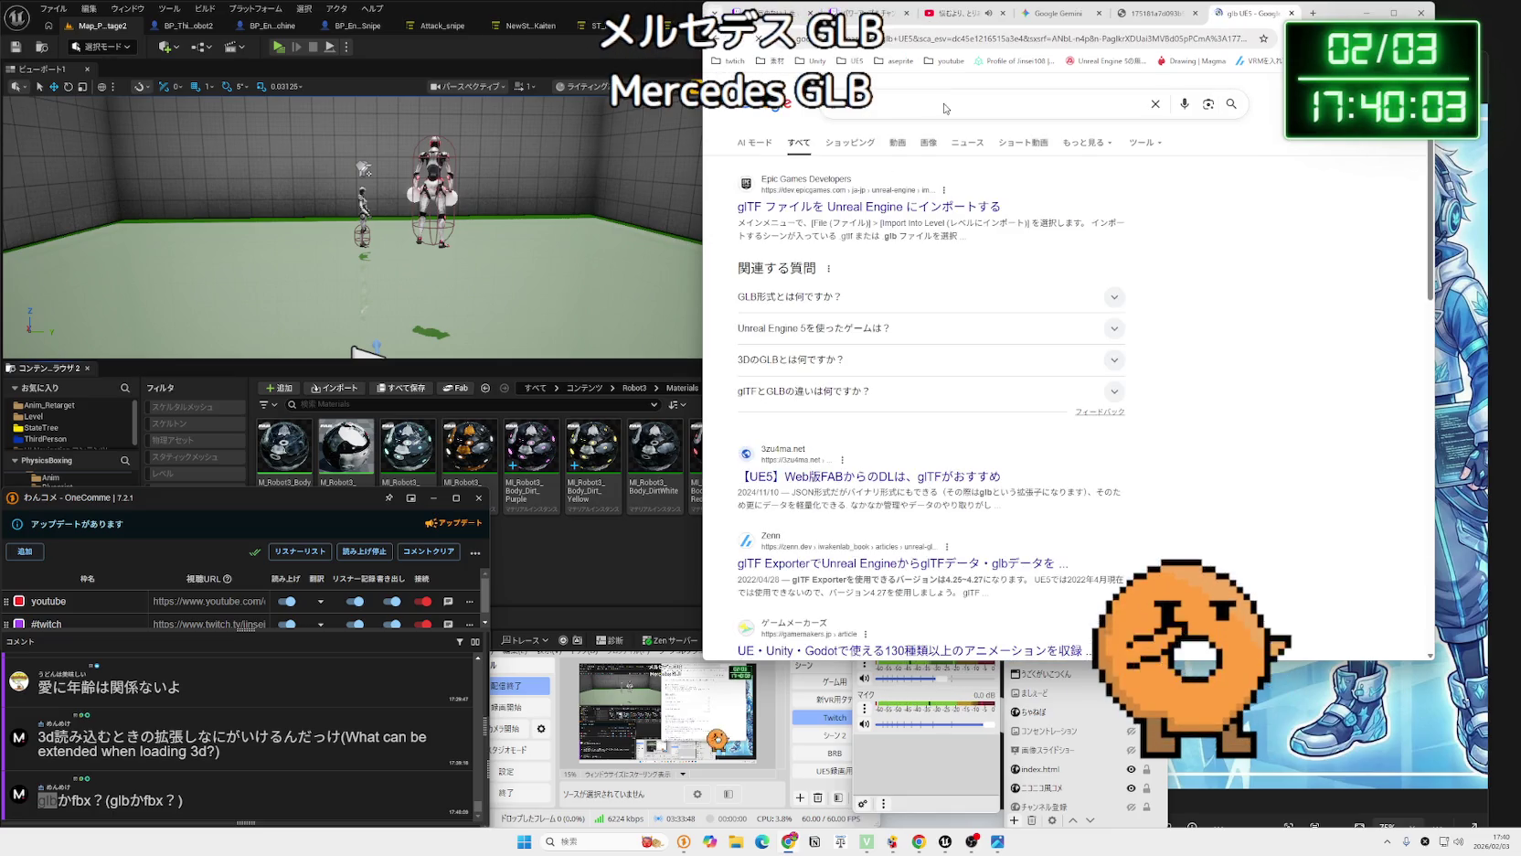
# Skim Epic's glTF import documentation and return to the 'glb UE5' results.
pyautogui.click(921, 210)
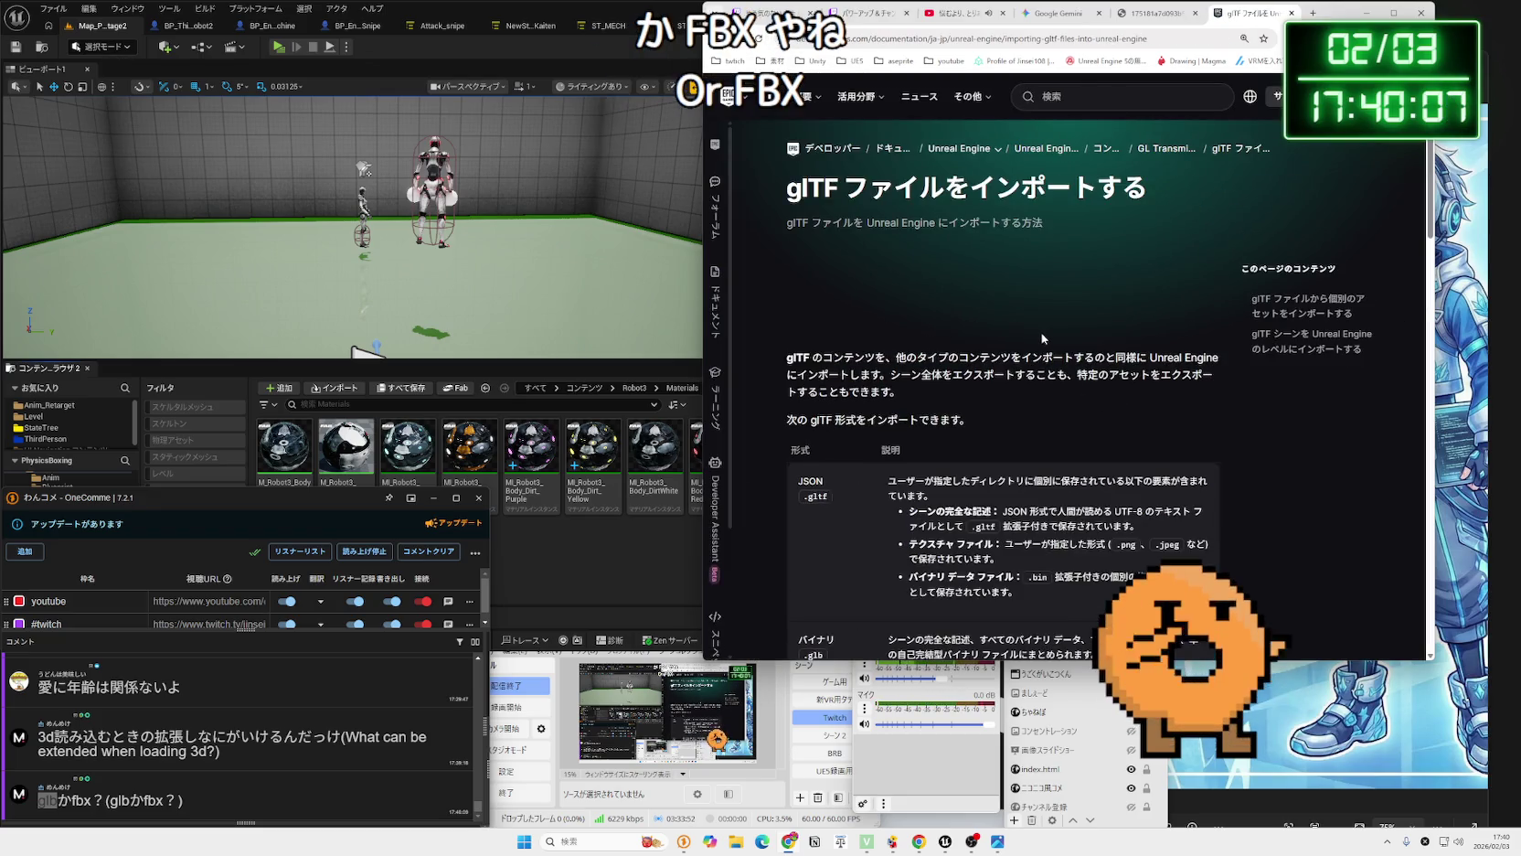
pyautogui.scroll(-3, 1043, 338)
pyautogui.scroll(3, 1041, 333)
pyautogui.hotkey('alt', 'Left')
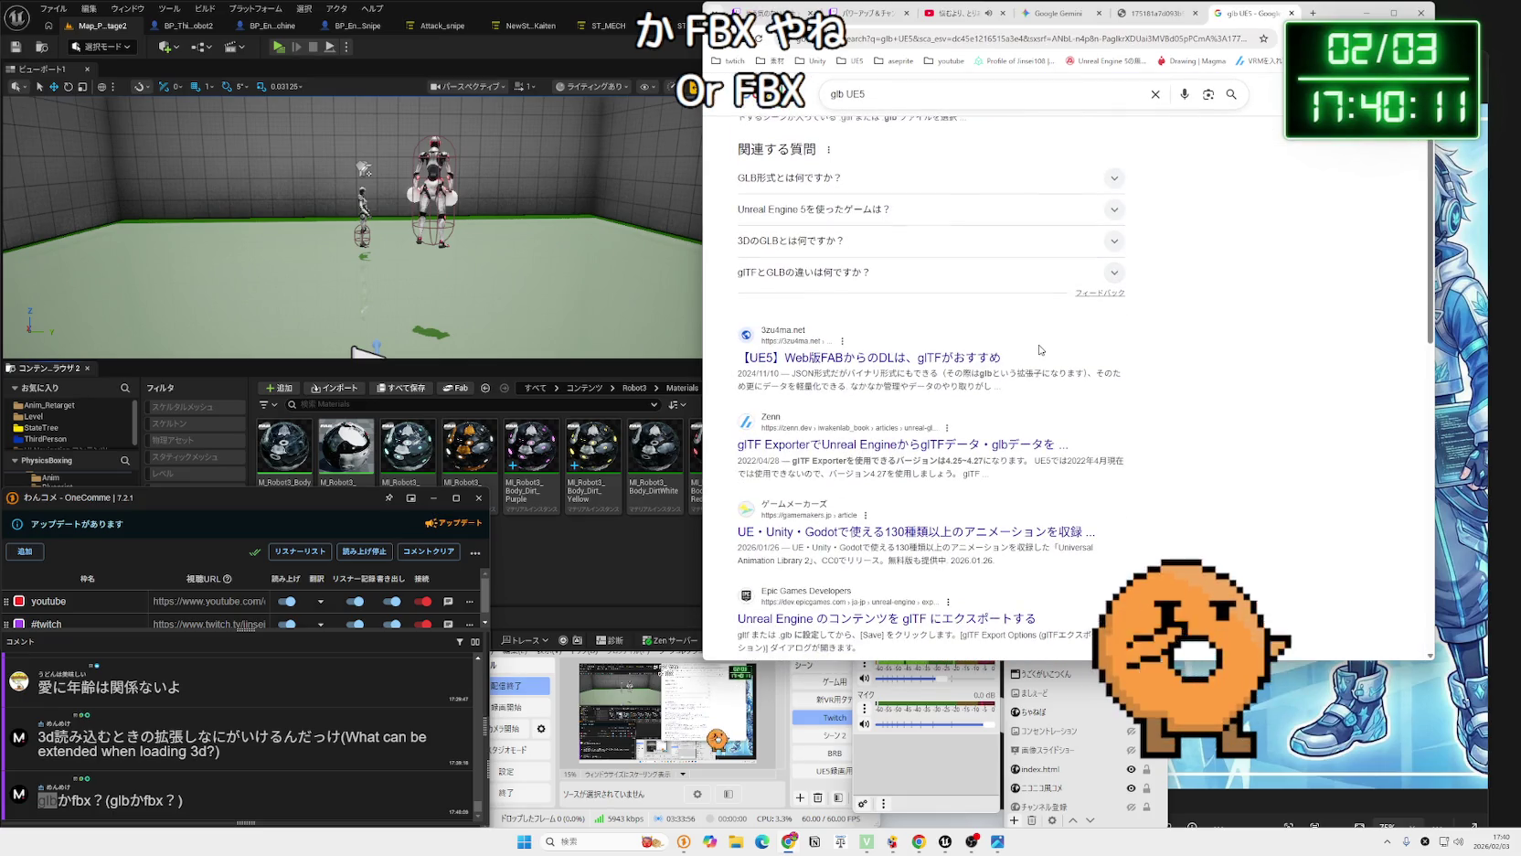
# Browse the results and run the related search 'Unreal Engine glb'.
pyautogui.scroll(-3, 1036, 347)
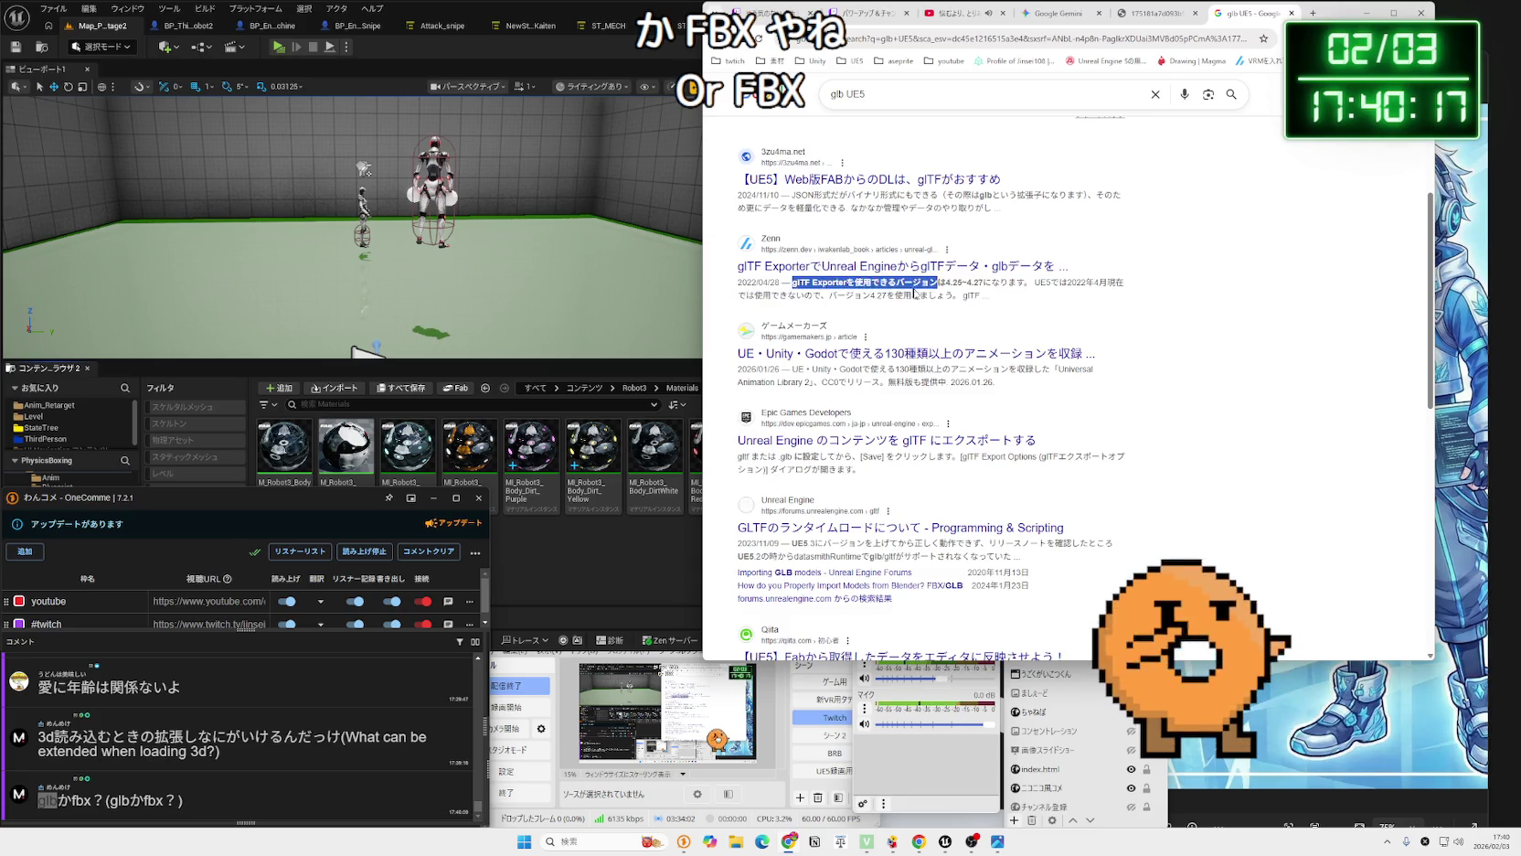
pyautogui.moveTo(953, 295); pyautogui.dragTo(782, 282)
pyautogui.click(782, 282)
pyautogui.scroll(-9, 898, 288)
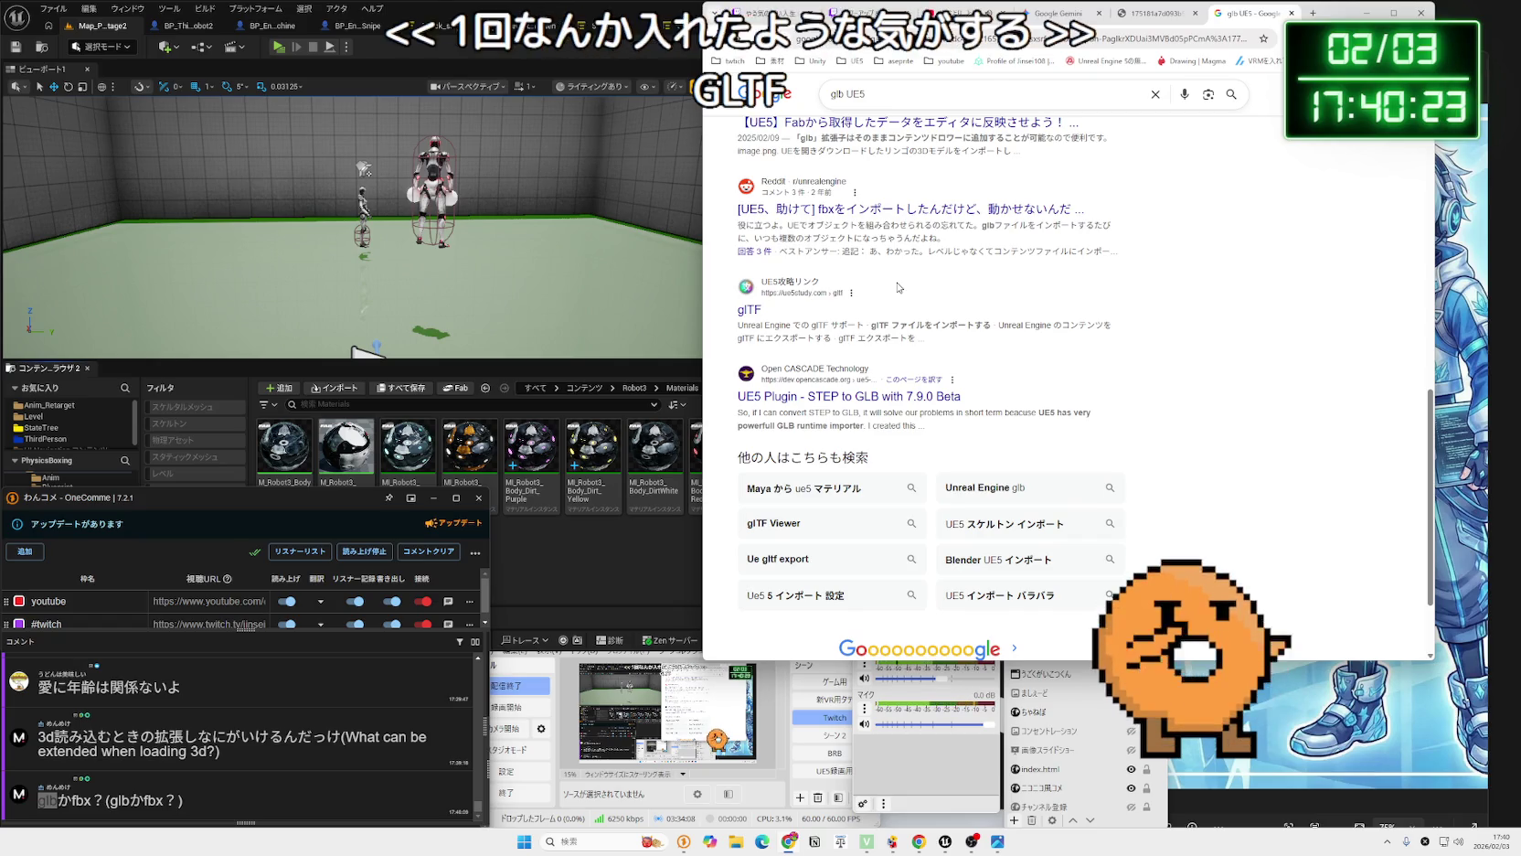
pyautogui.click(943, 503)
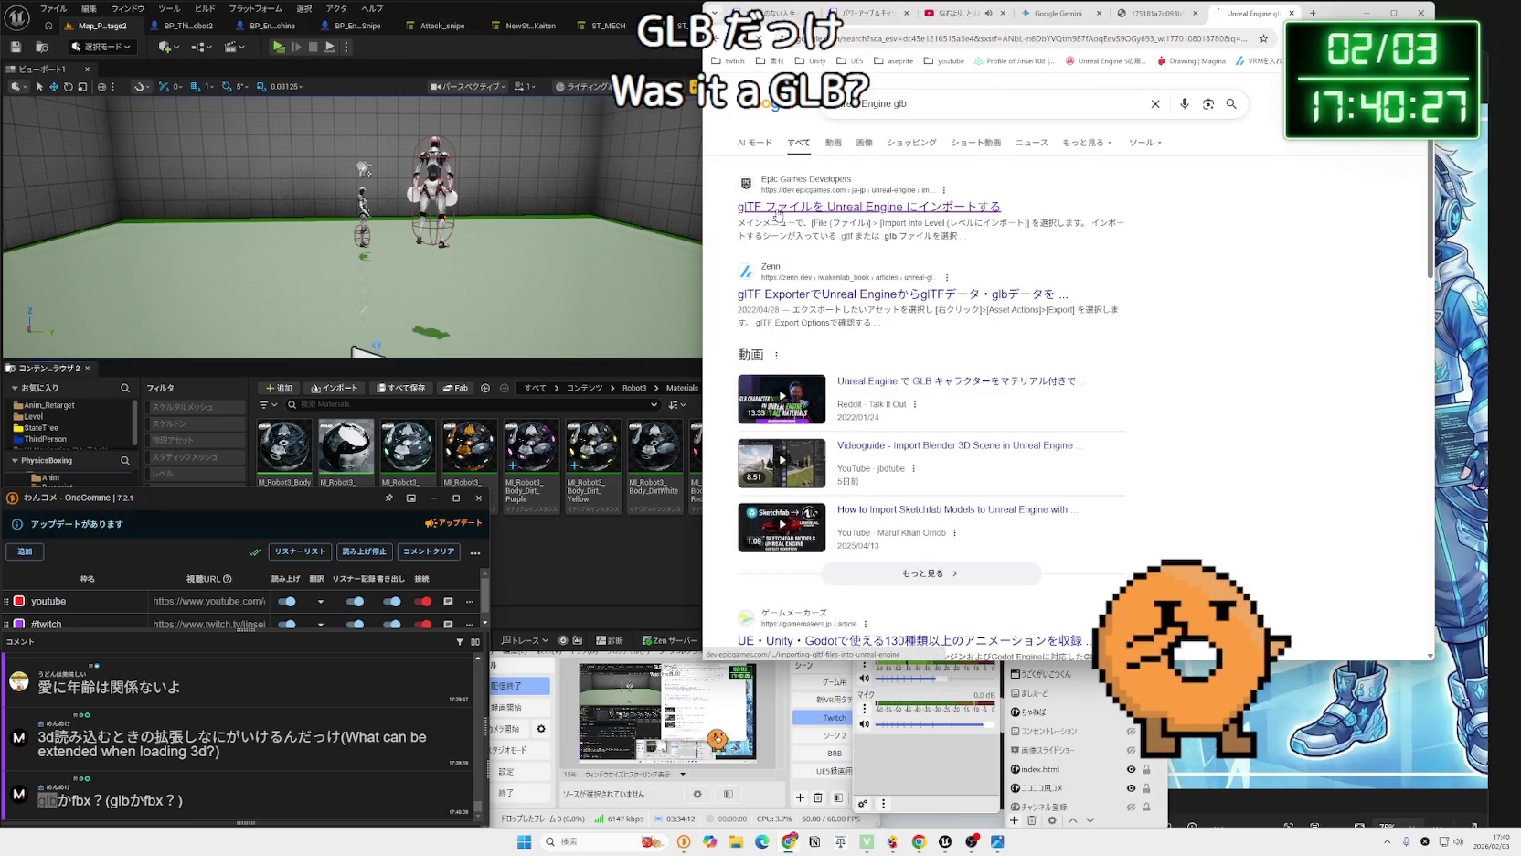
# Read Epic's glTF import guide, then go back to the 'Unreal Engine glb' results.
pyautogui.click(776, 215)
pyautogui.scroll(-5, 1004, 318)
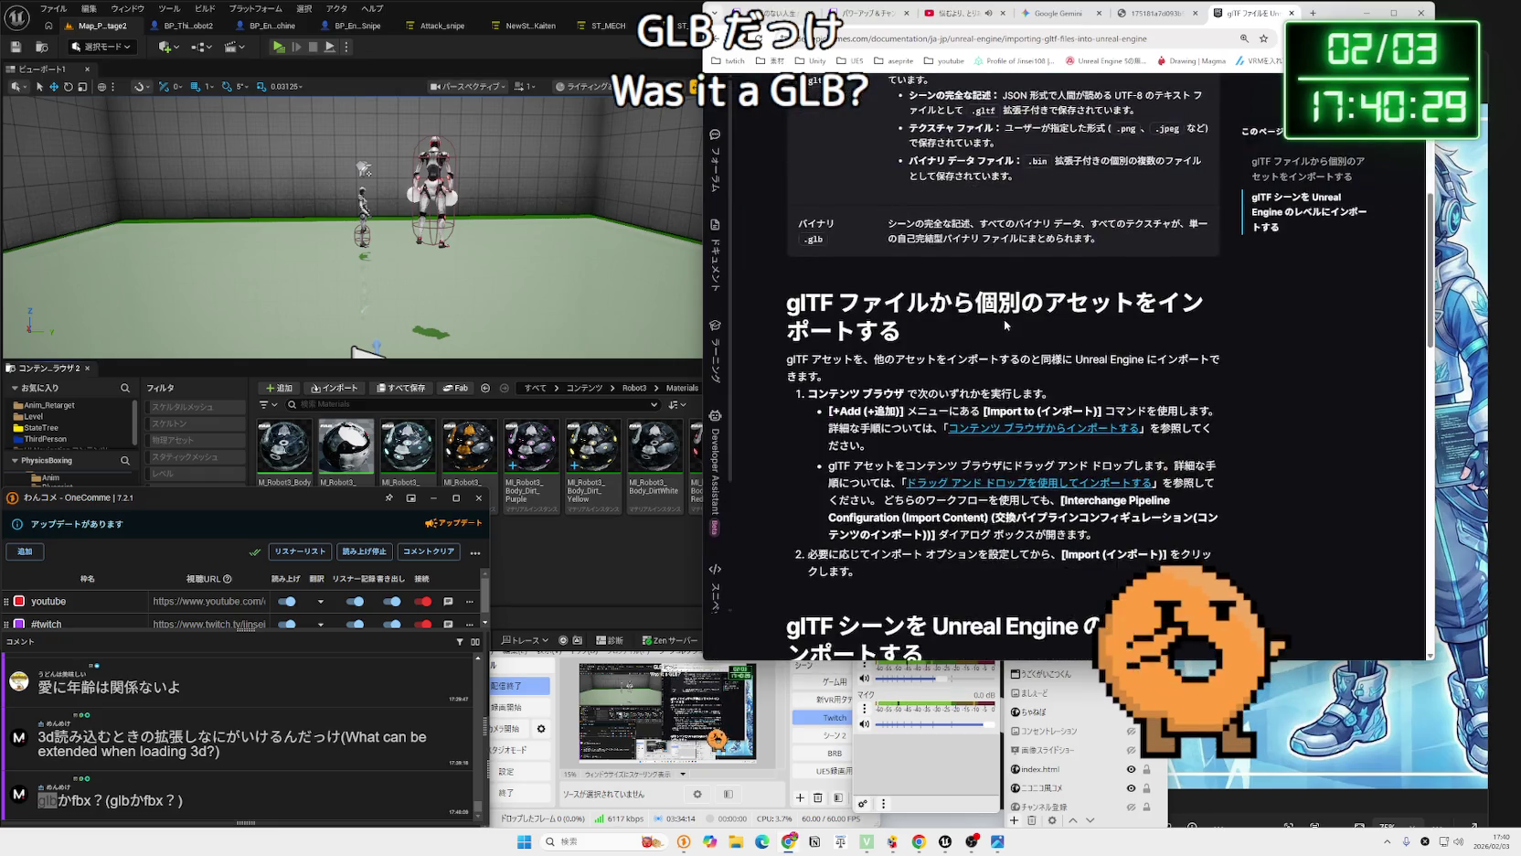
pyautogui.moveTo(787, 302); pyautogui.dragTo(839, 308)
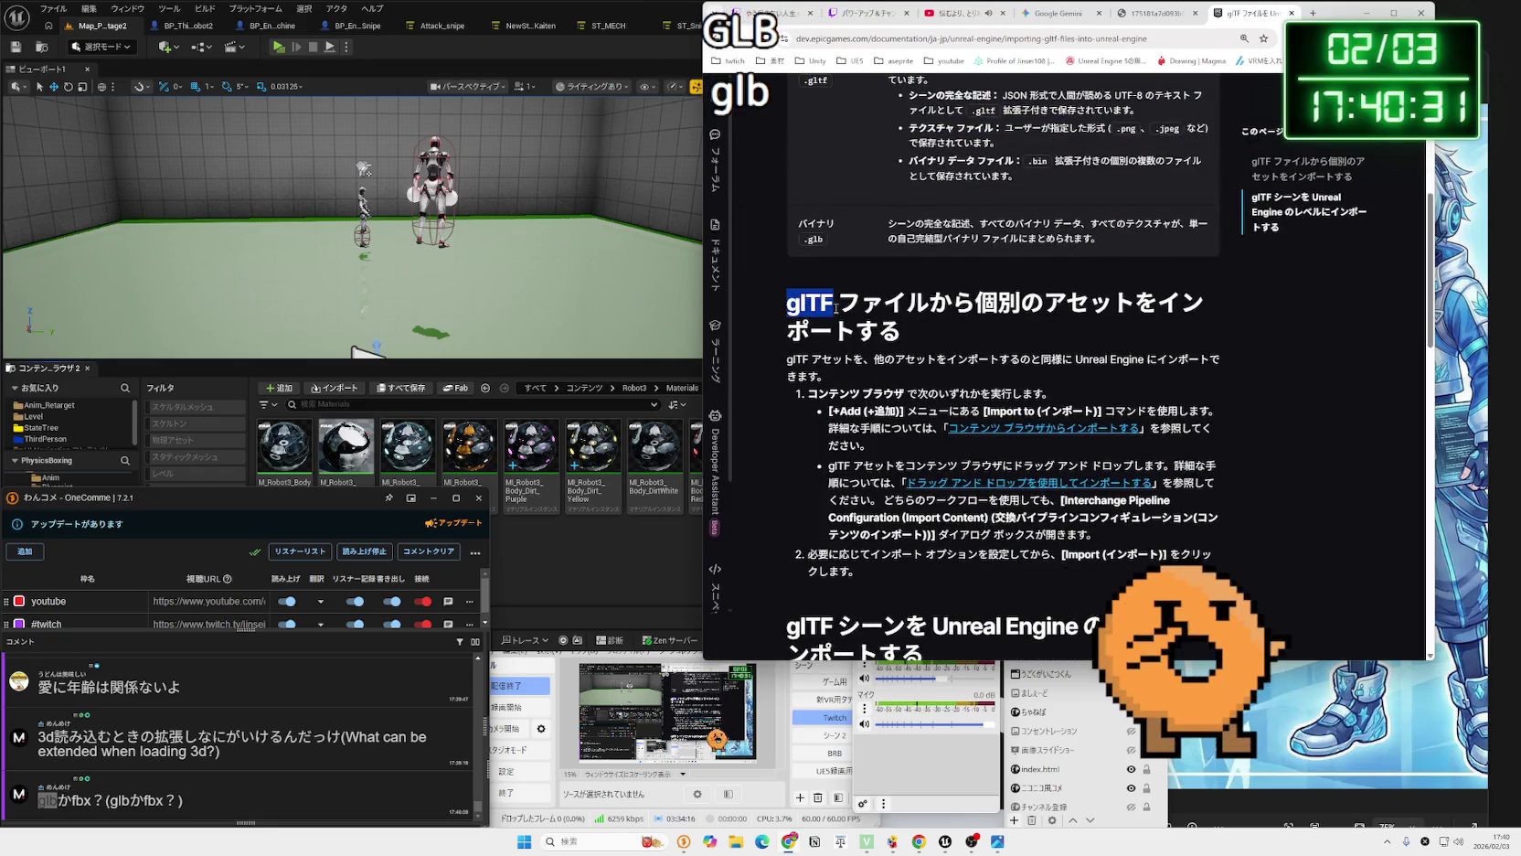
pyautogui.click(788, 303)
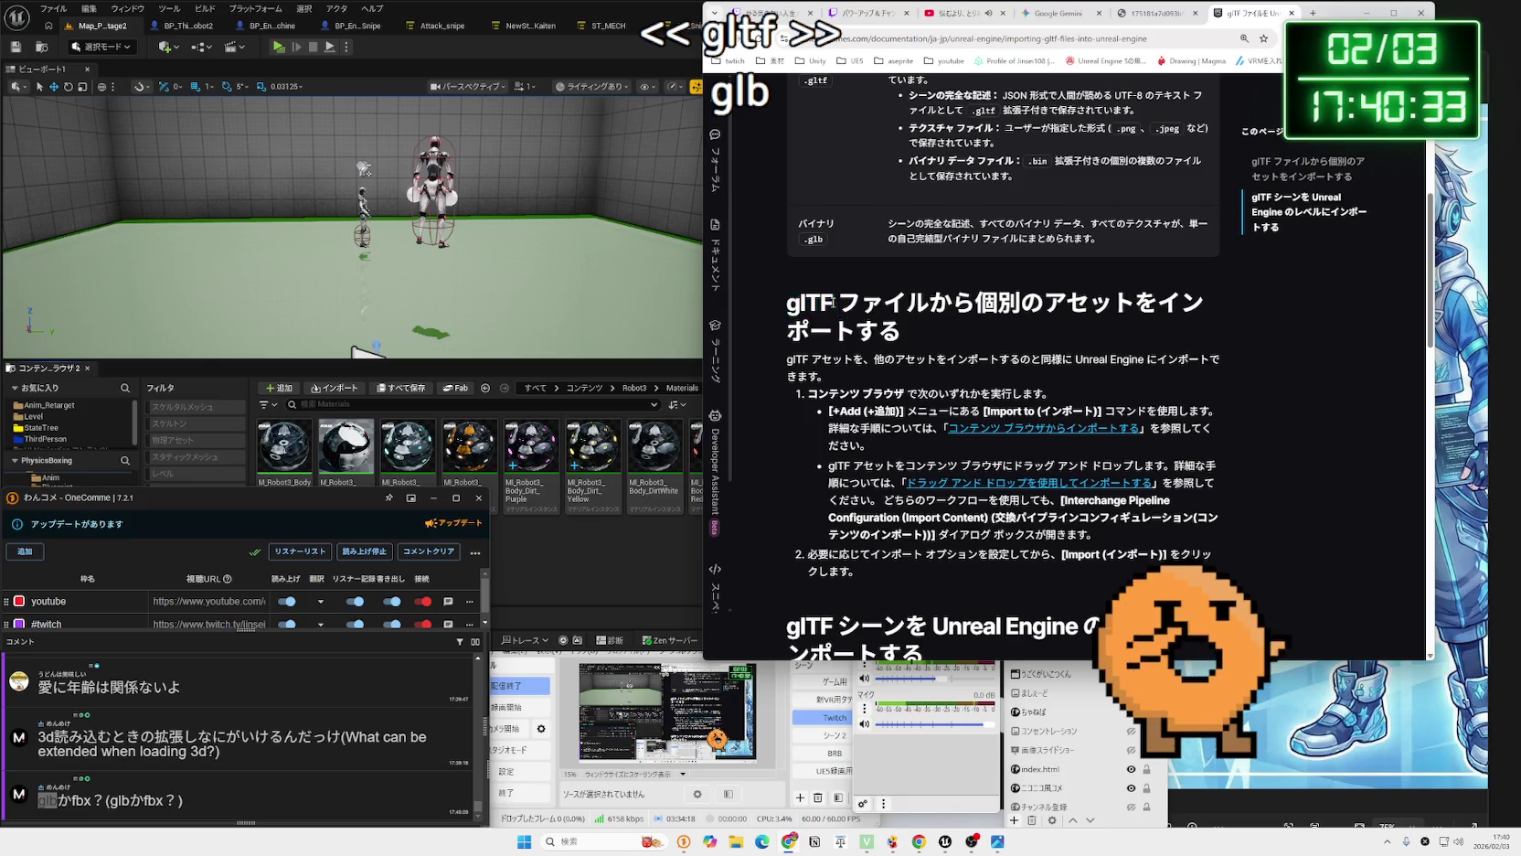
pyautogui.scroll(-11, 833, 303)
pyautogui.scroll(8, 835, 304)
pyautogui.scroll(3, 871, 310)
pyautogui.hotkey('alt', 'Left')
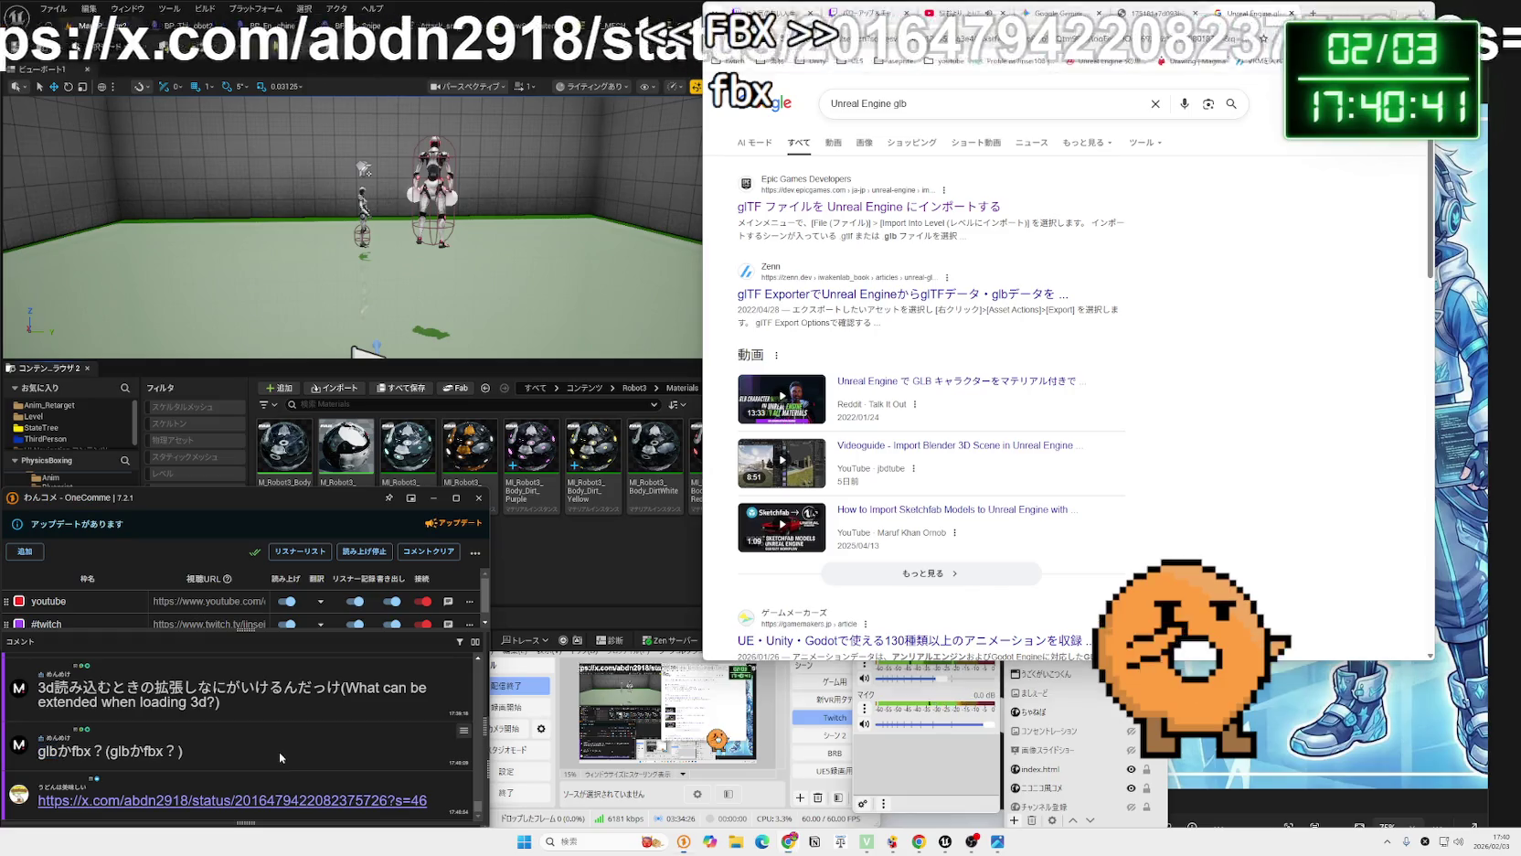
# Open the chat's X post link, view its illustration full-size, and widen the browser window.
pyautogui.click(274, 799)
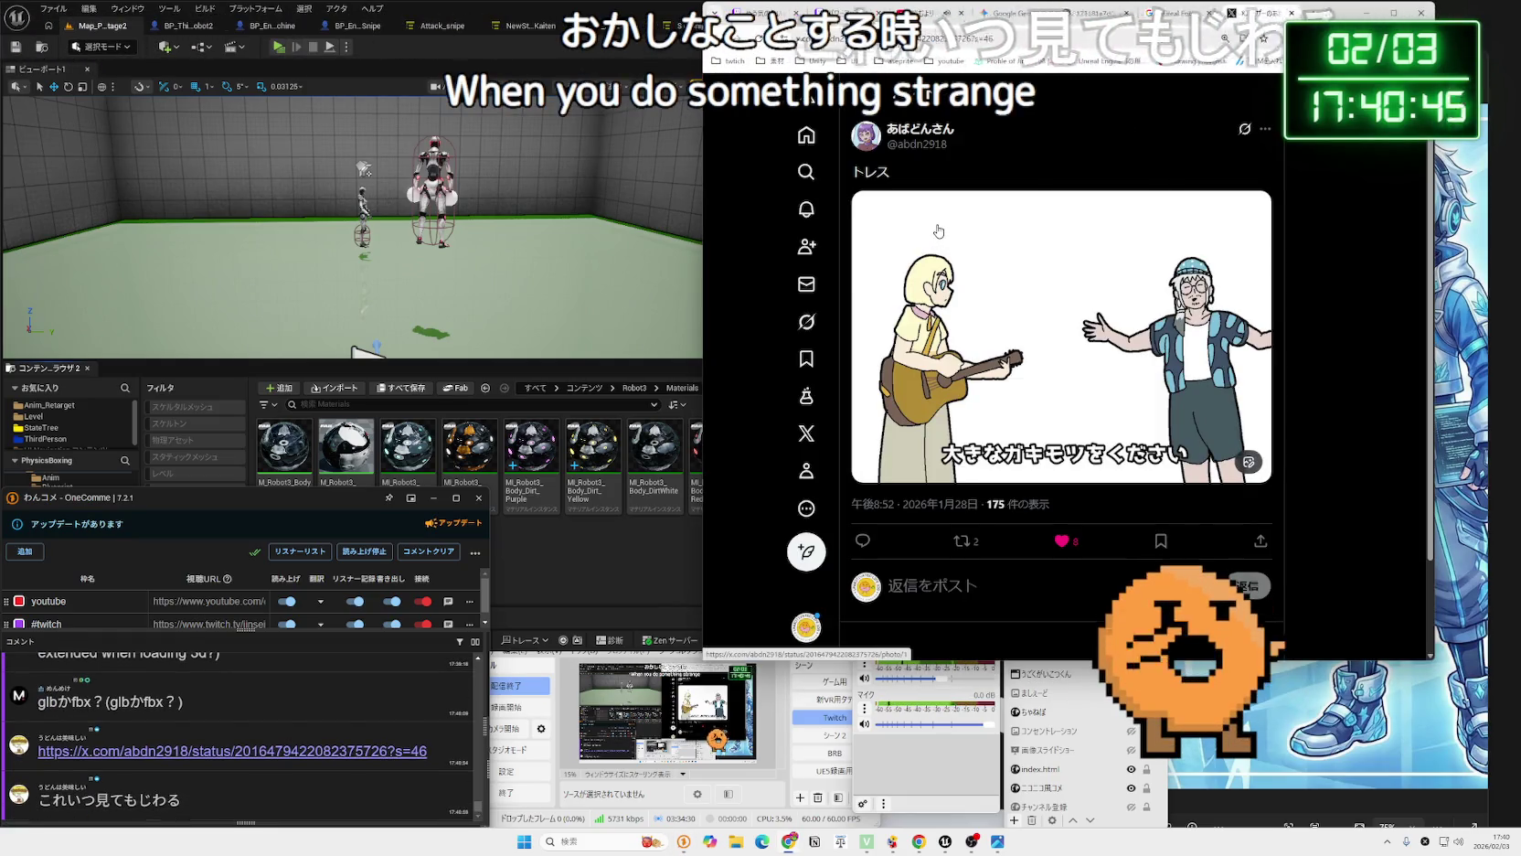
pyautogui.click(938, 230)
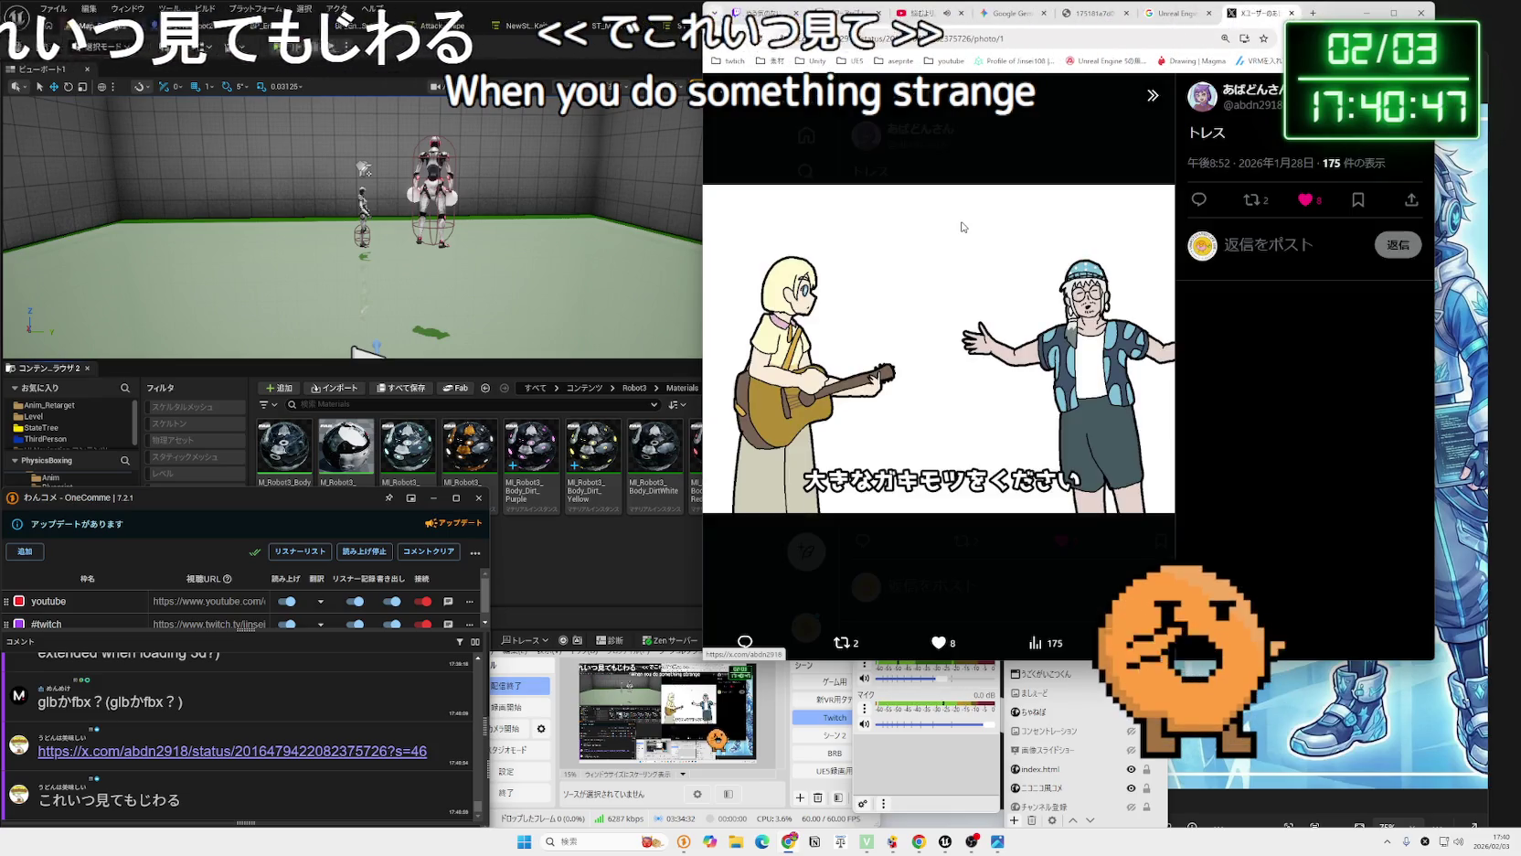
pyautogui.moveTo(1335, 13); pyautogui.dragTo(1193, 28)
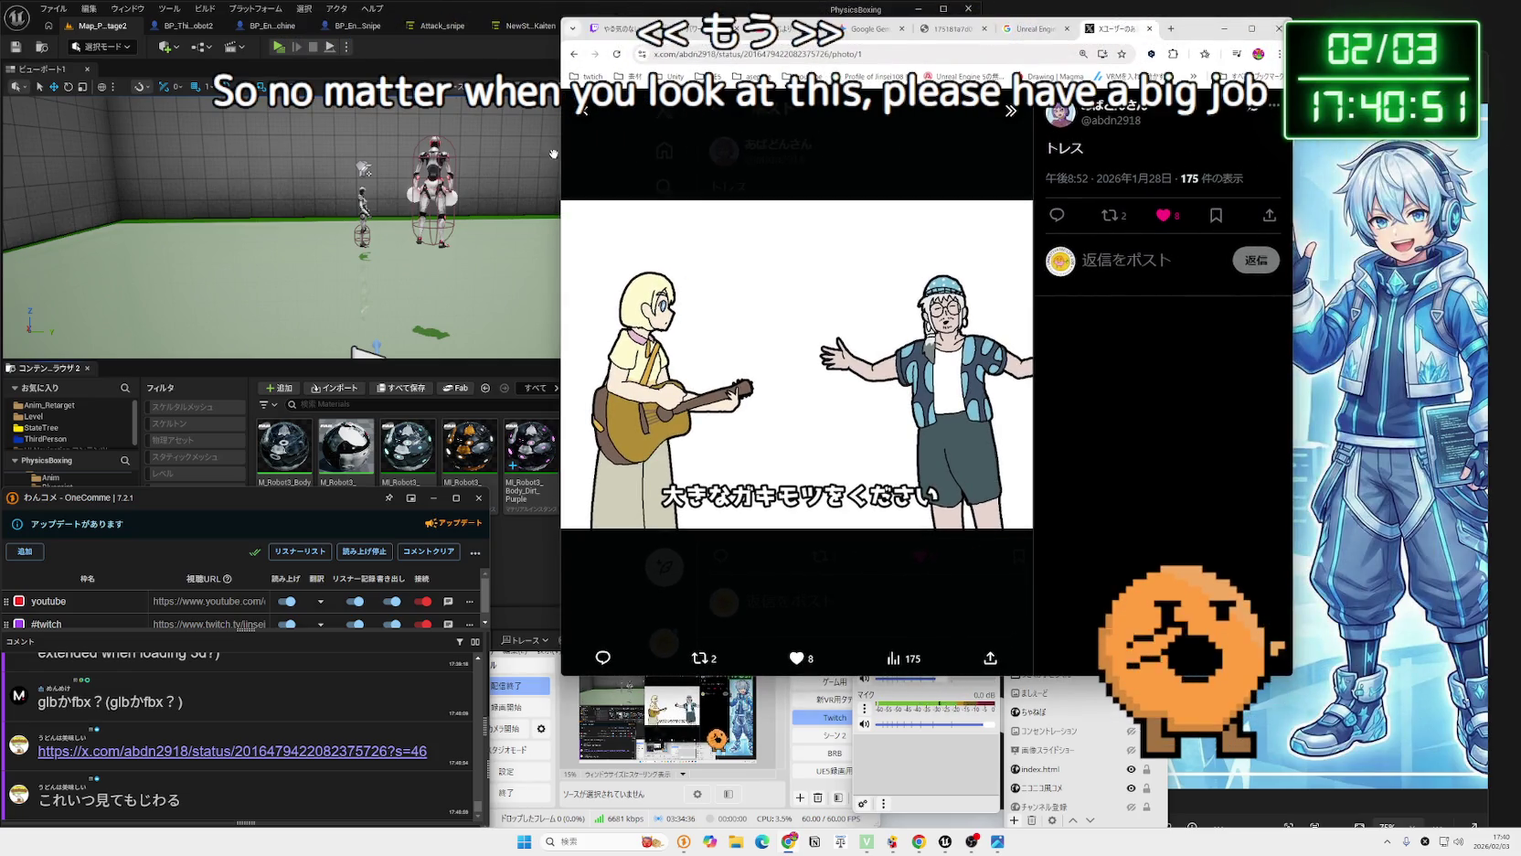
pyautogui.moveTo(560, 155); pyautogui.dragTo(355, 157)
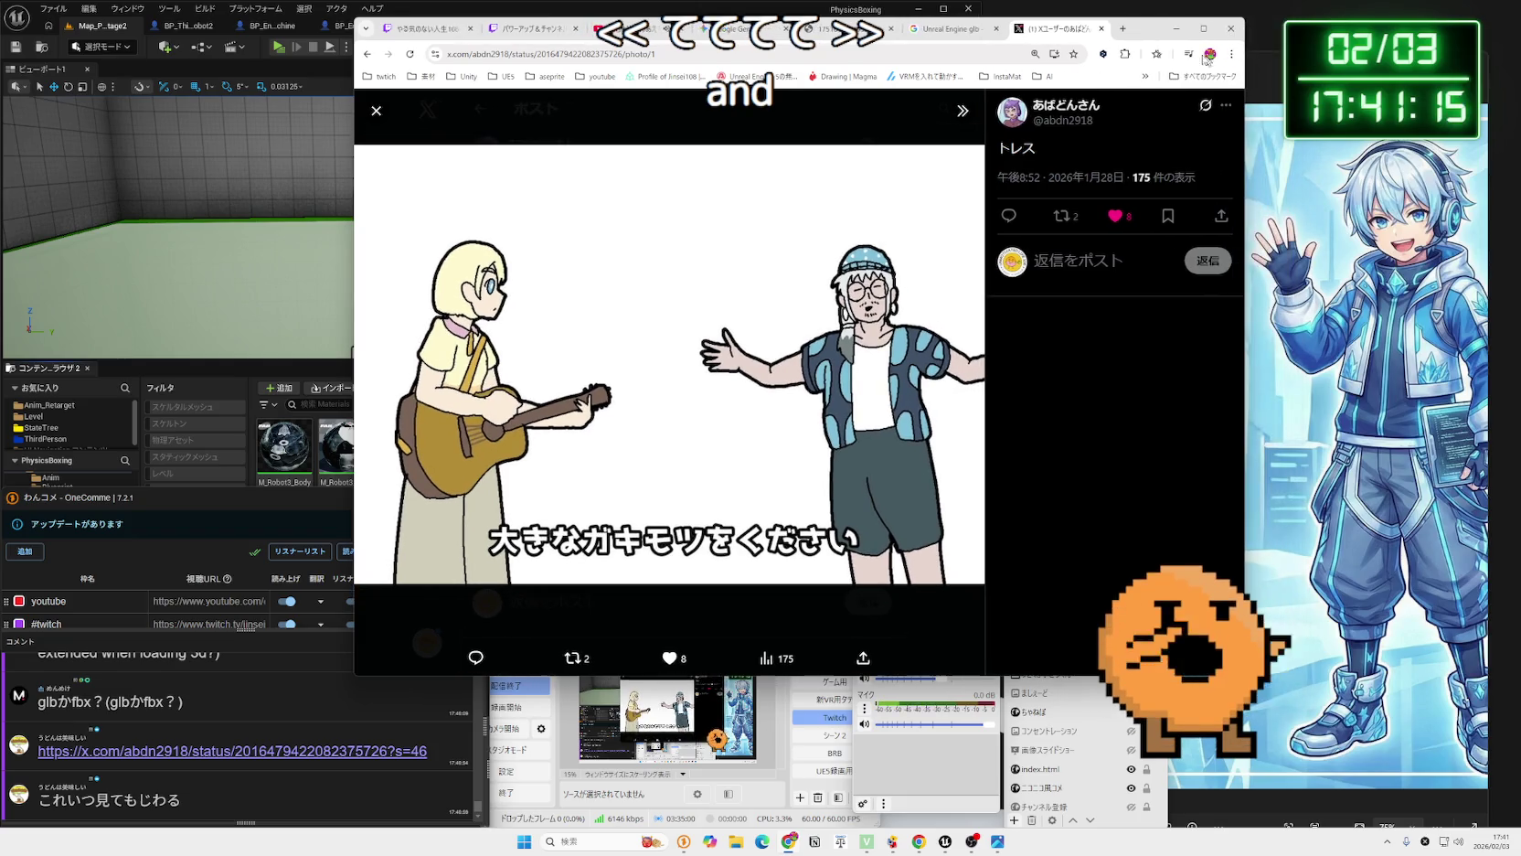
pyautogui.click(736, 841)
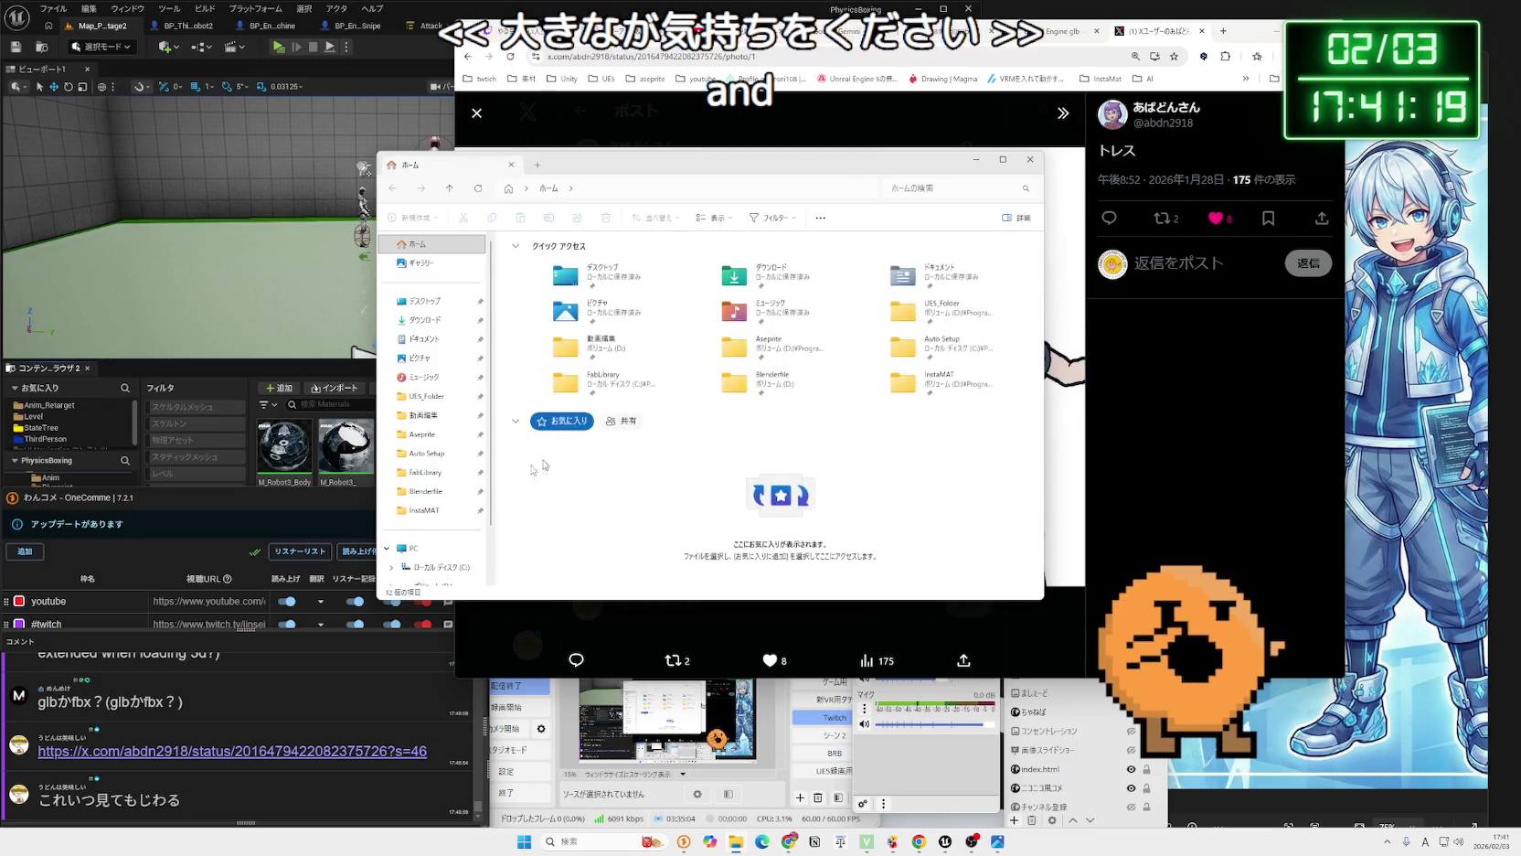
pyautogui.scroll(-2, 430, 439)
pyautogui.click(438, 397)
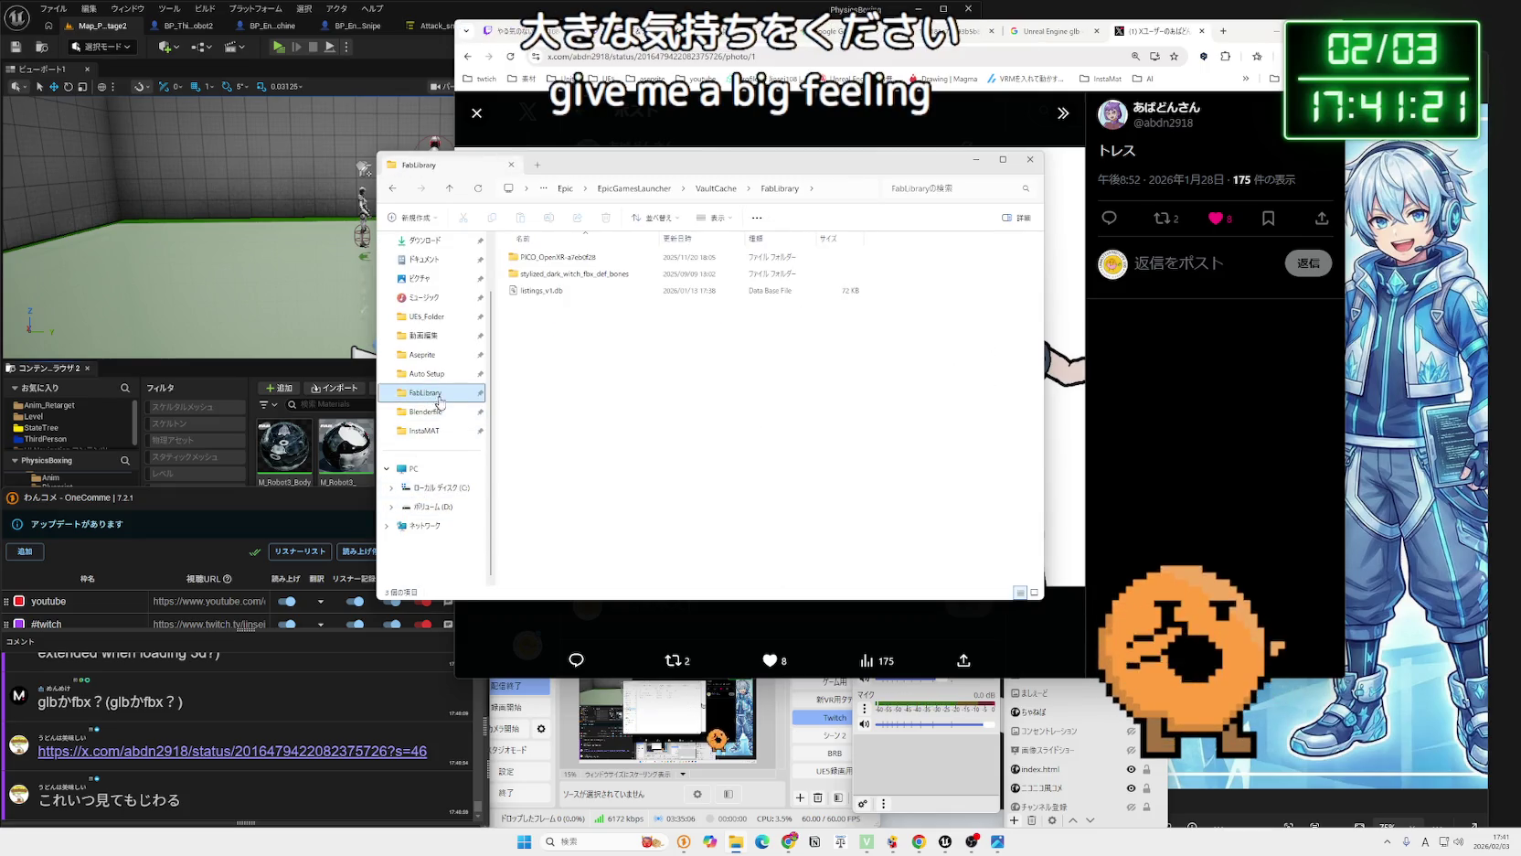
pyautogui.click(443, 416)
pyautogui.press('Up')
pyautogui.press('Up')
pyautogui.press('Up')
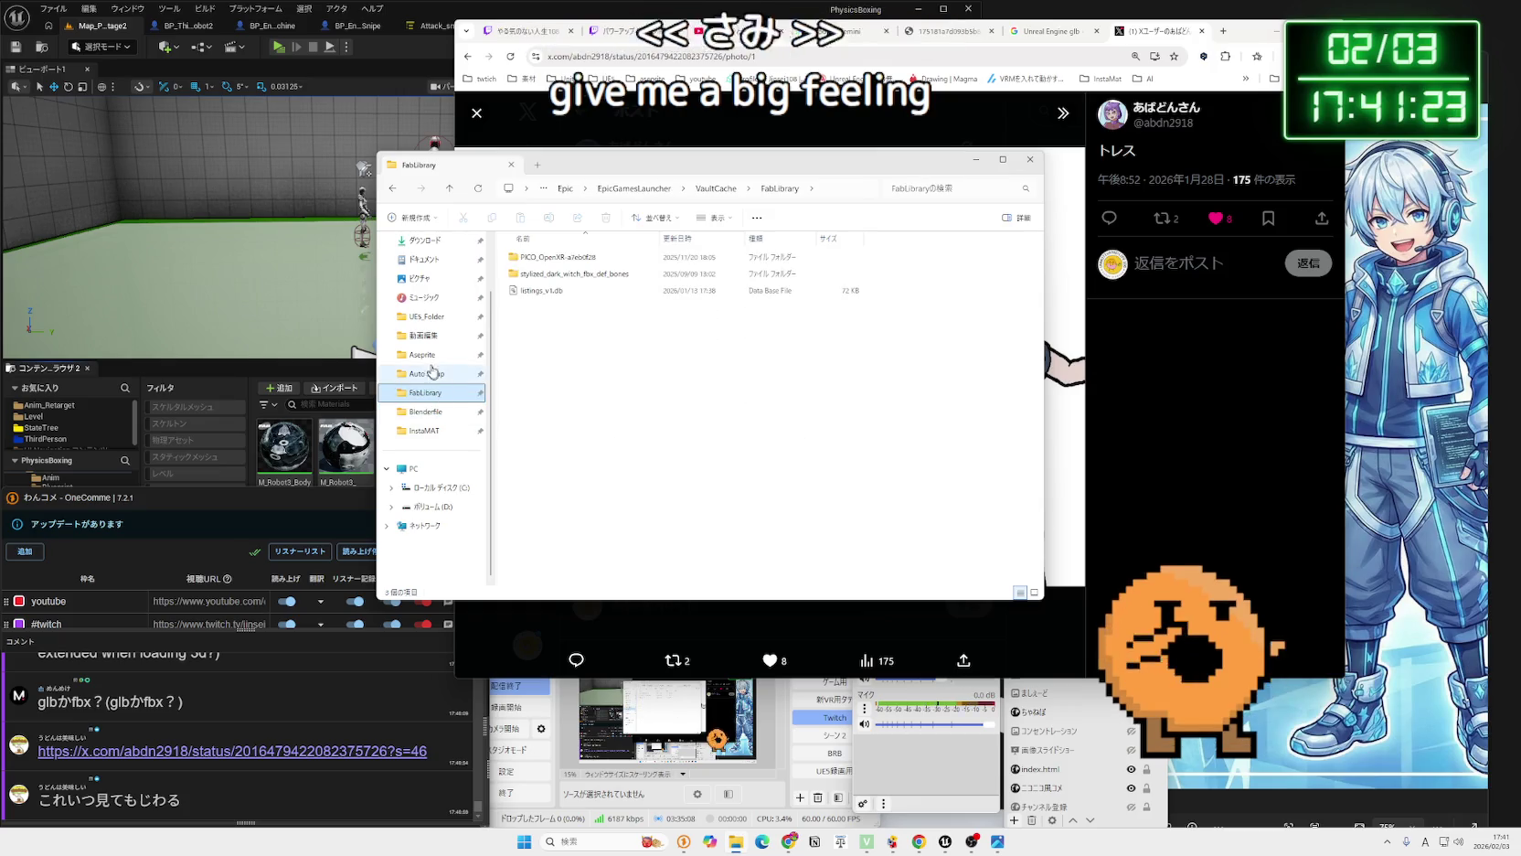
pyautogui.click(436, 418)
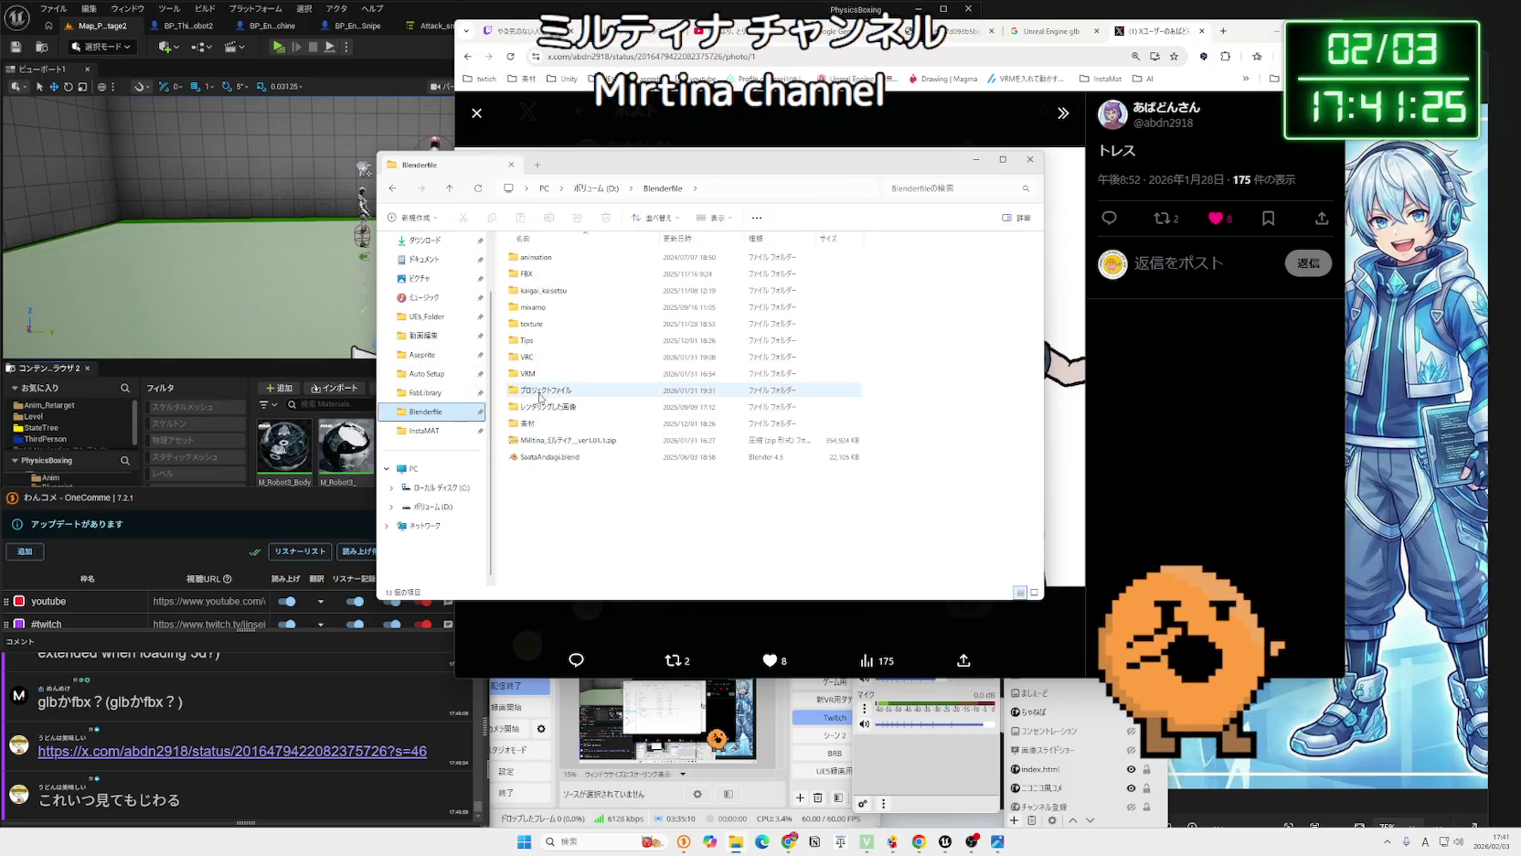
pyautogui.doubleClick(571, 357)
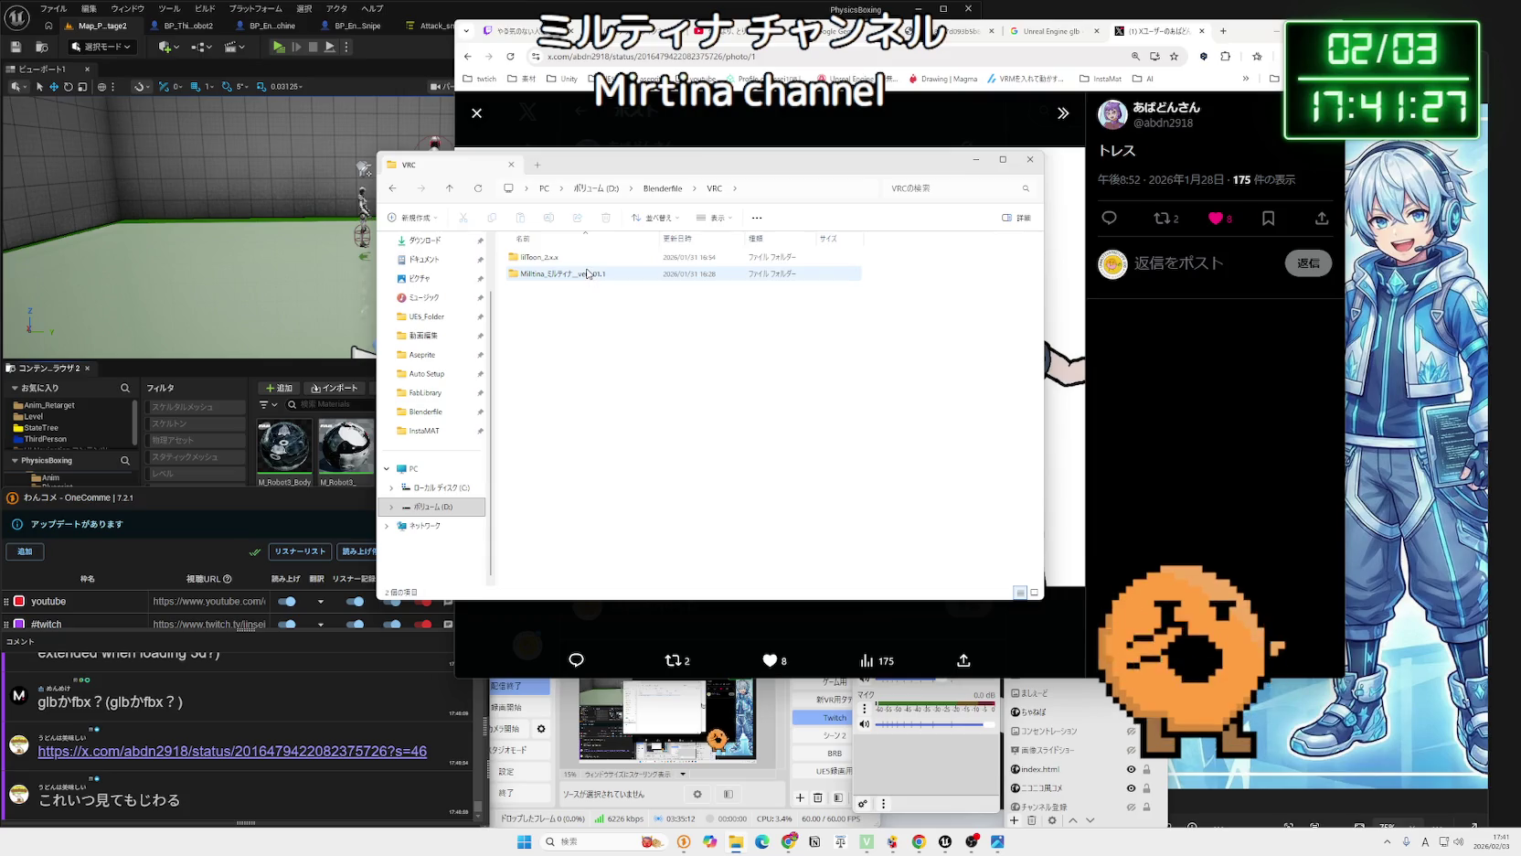
pyautogui.doubleClick(585, 273)
pyautogui.doubleClick(587, 258)
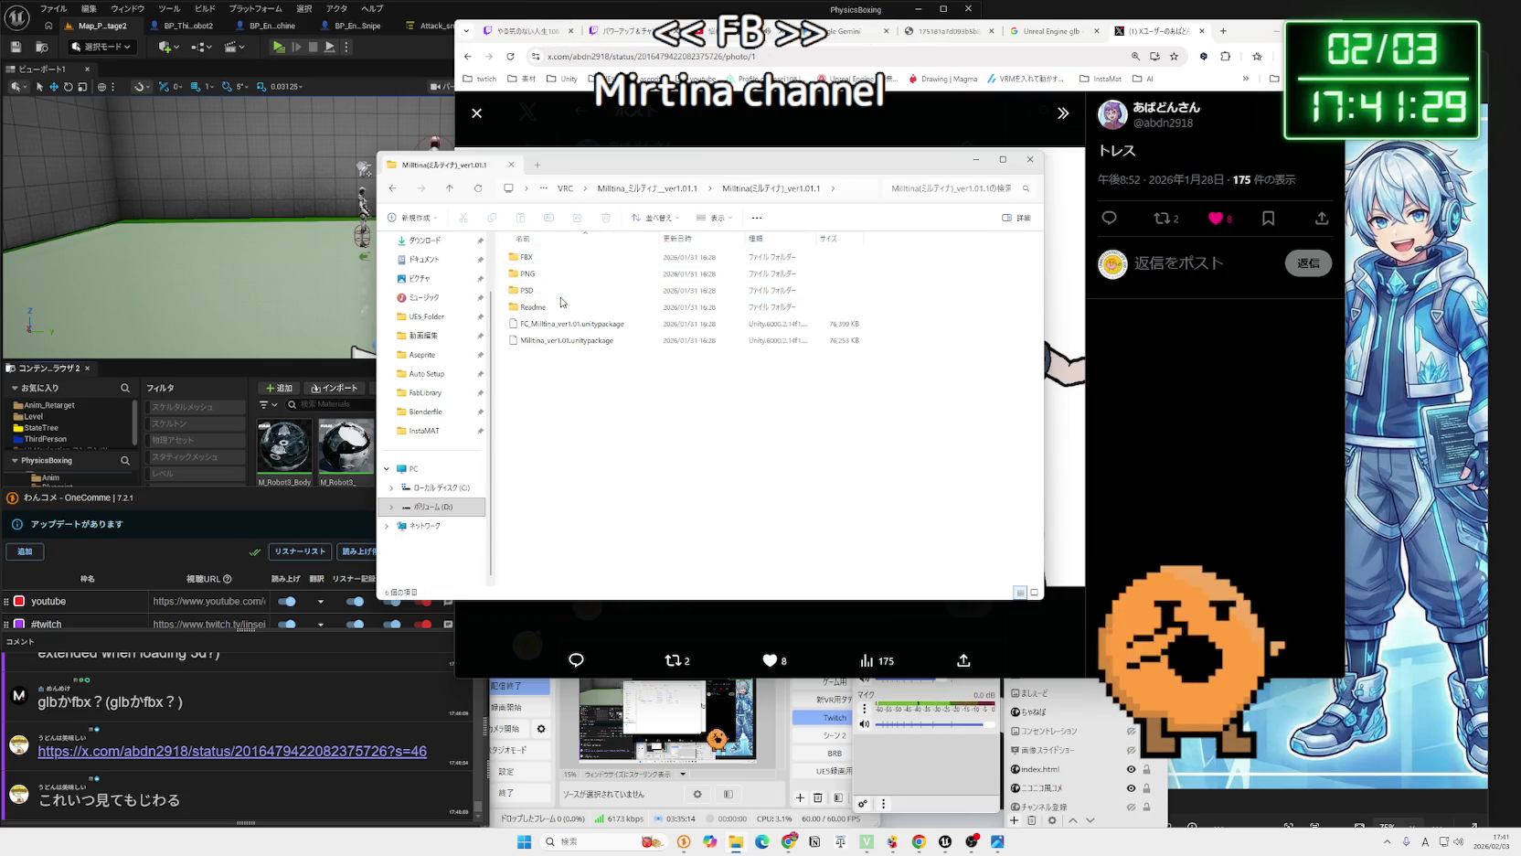
pyautogui.click(565, 264)
pyautogui.doubleClick(565, 265)
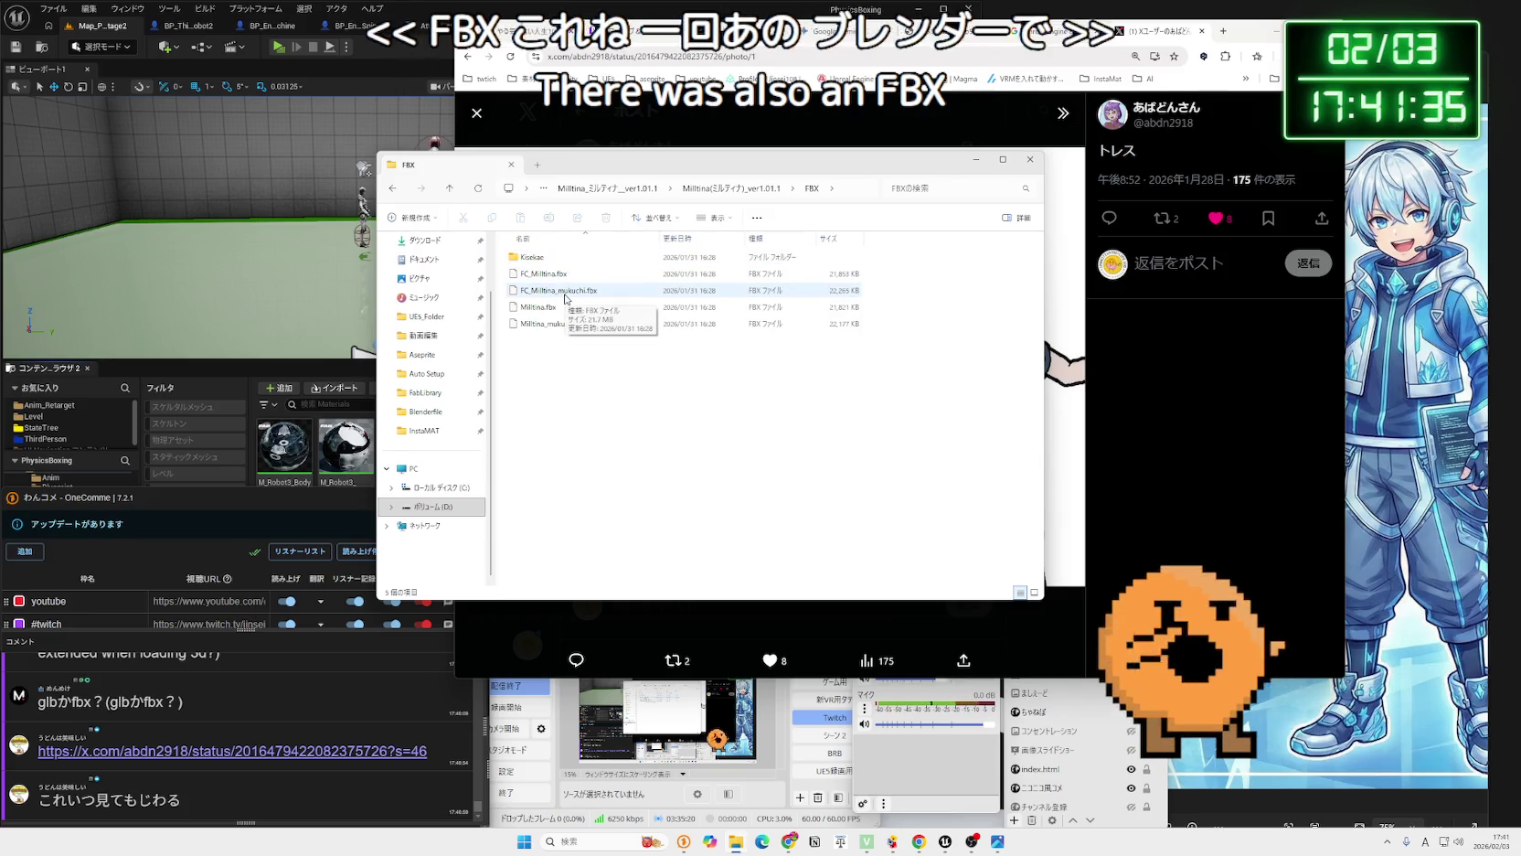
pyautogui.click(1030, 160)
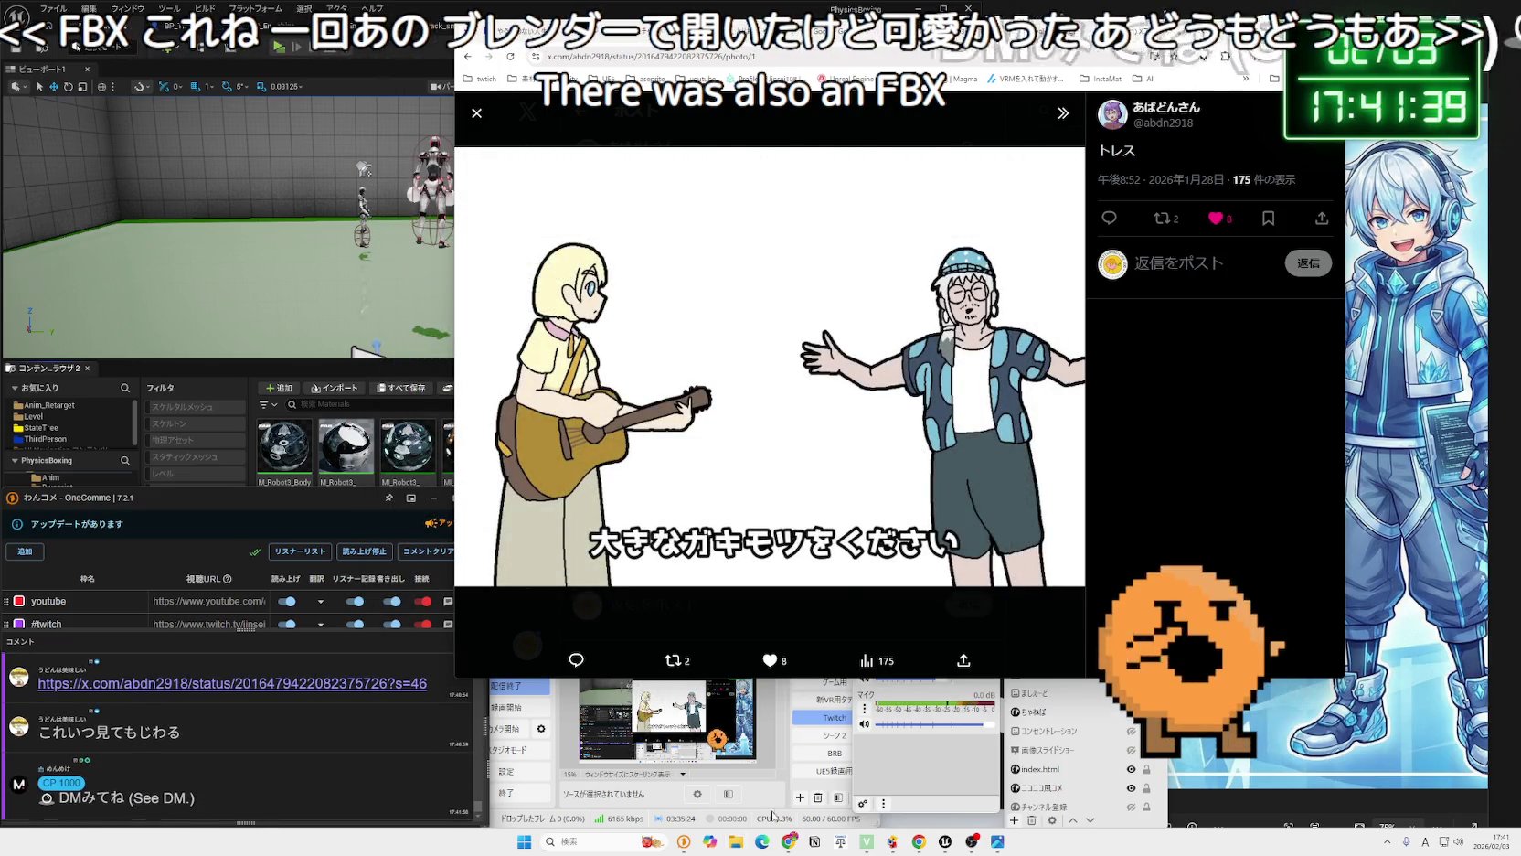
pyautogui.click(834, 735)
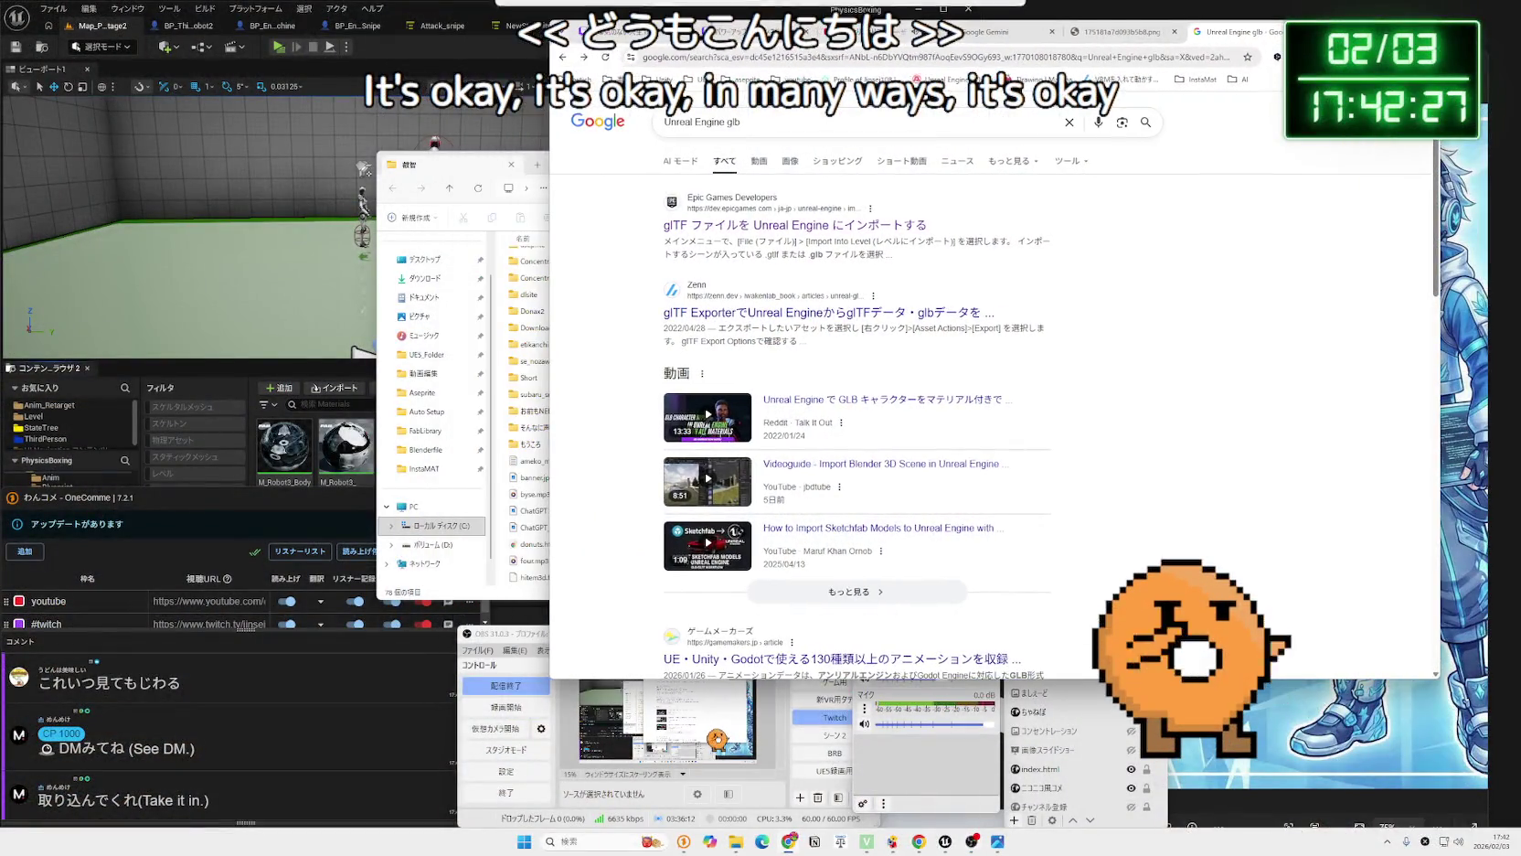
# Bring the File Explorer window to the front over the search results.
pyautogui.click(461, 190)
# Move File Explorer over the browser, select hitem3d.fbx, and switch the stream to the webcam scene.
pyautogui.moveTo(475, 165); pyautogui.dragTo(799, 165)
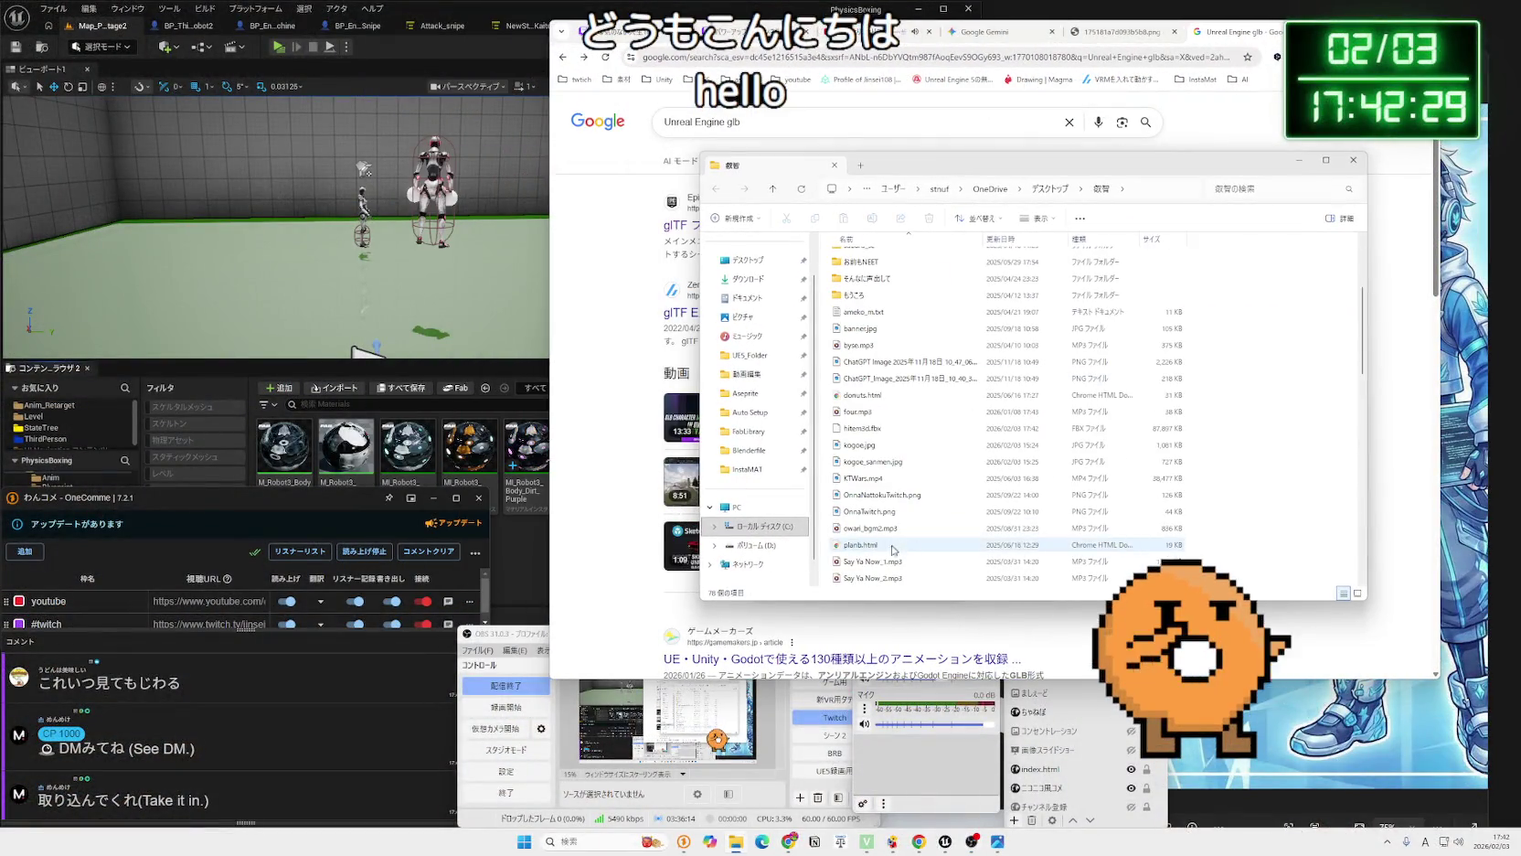
pyautogui.click(863, 427)
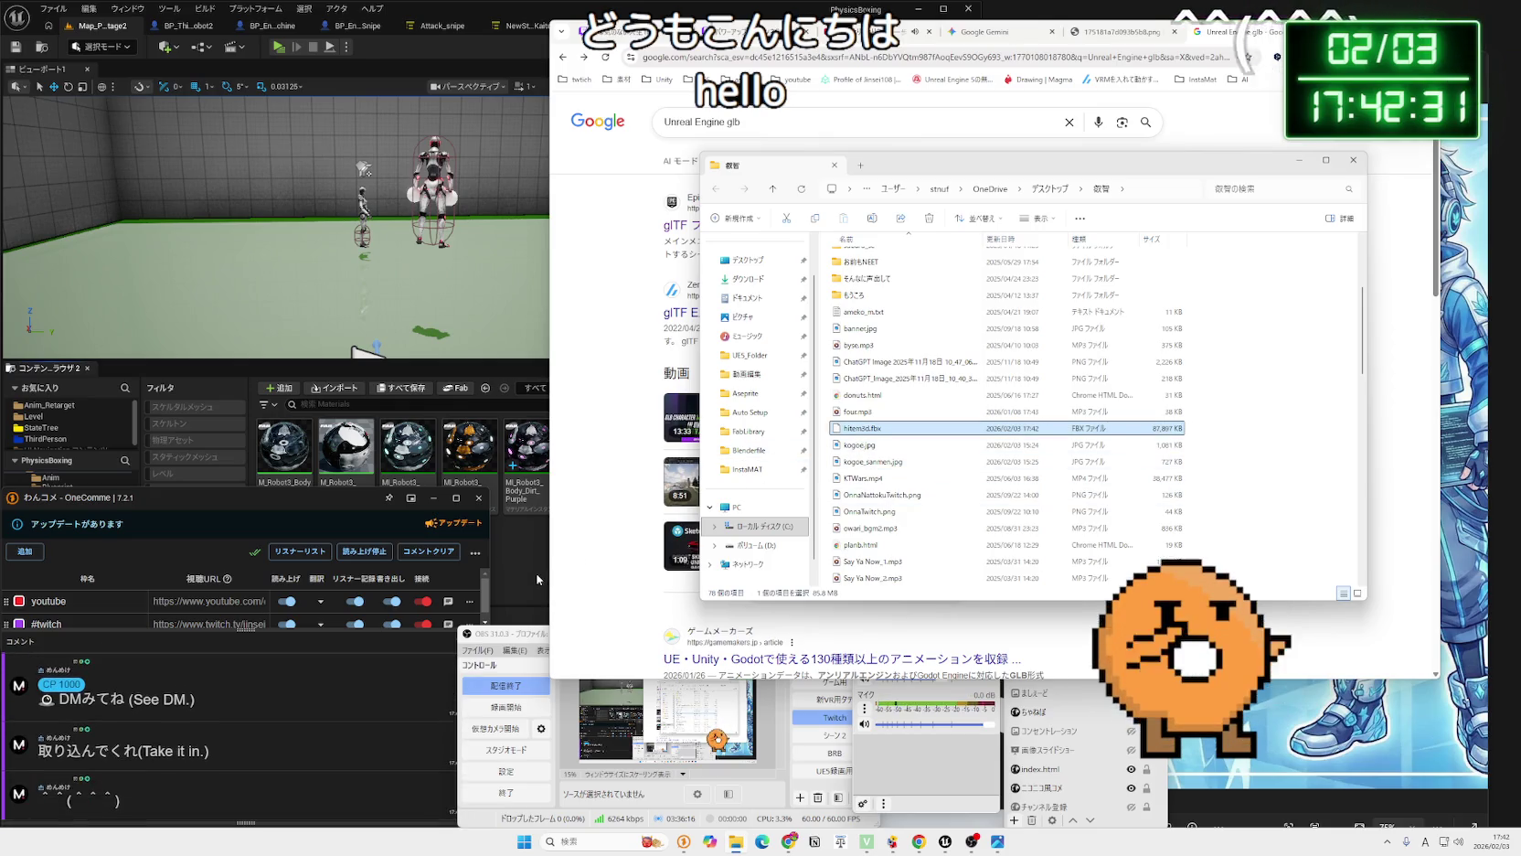
pyautogui.click(800, 719)
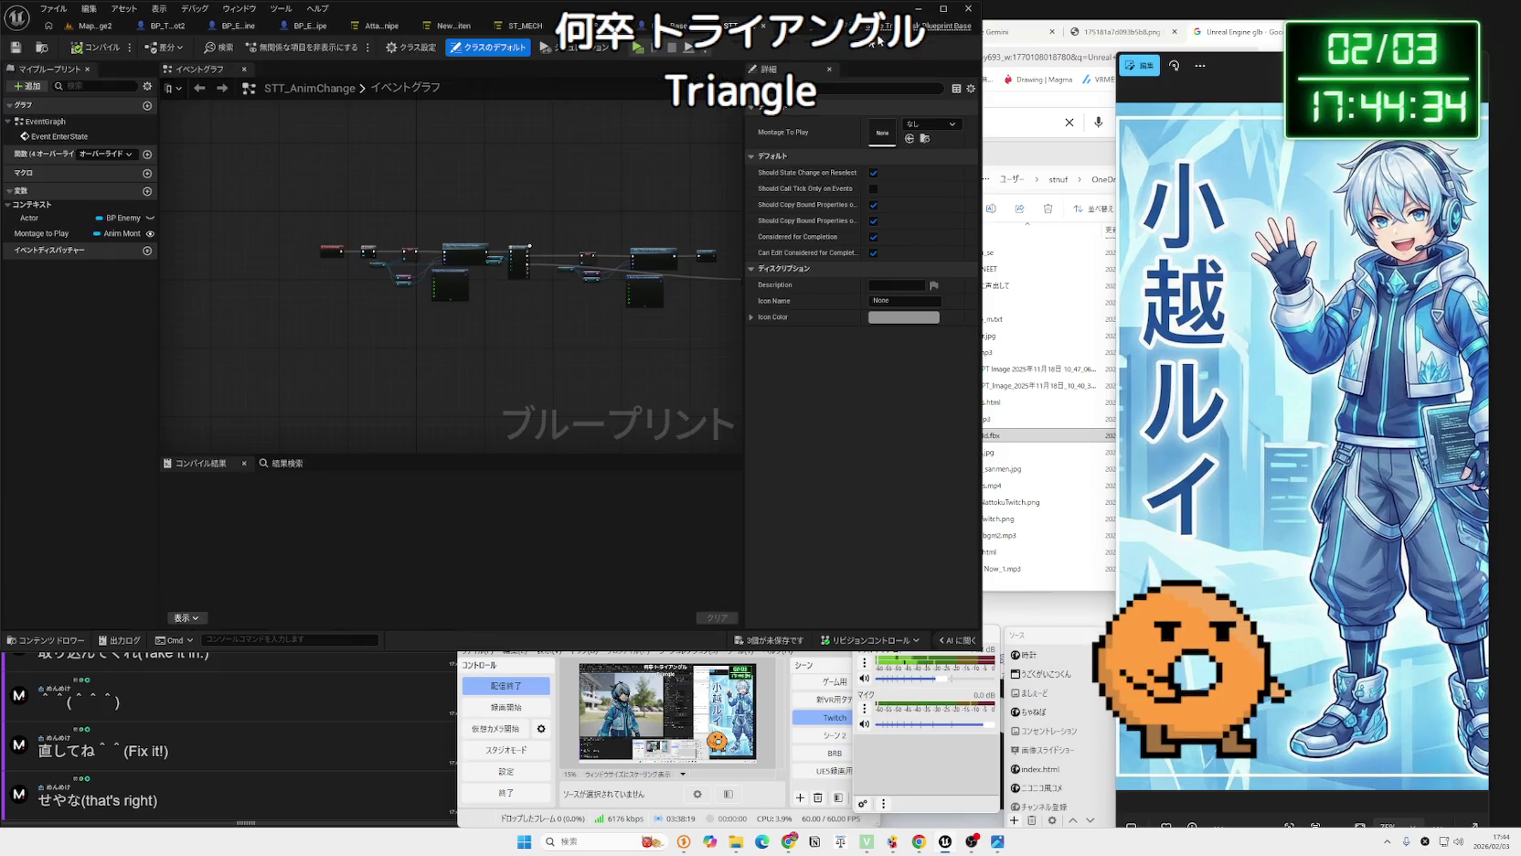
# Delete the hitem3d mesh, material_0 and material_01 assets, then delete the emptied folder.
pyautogui.click(731, 26)
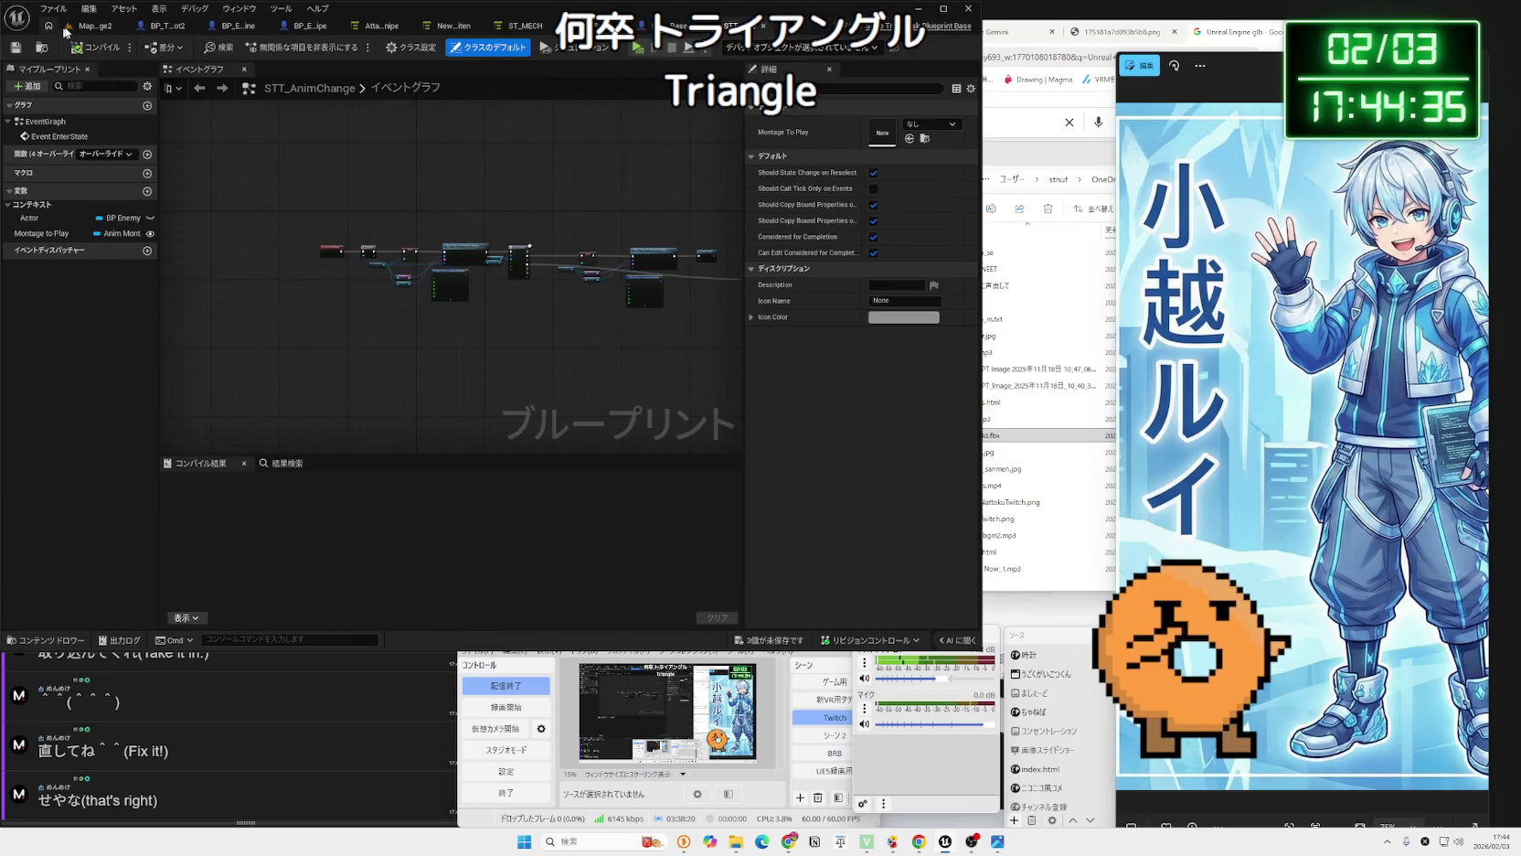
pyautogui.click(65, 30)
pyautogui.click(409, 491)
pyautogui.click(284, 464)
pyautogui.keyDown('ctrl'); pyautogui.click(346, 463); pyautogui.keyUp('ctrl')
pyautogui.keyDown('ctrl'); pyautogui.click(428, 528); pyautogui.keyUp('ctrl')
pyautogui.rightClick(406, 517)
pyautogui.click(450, 282)
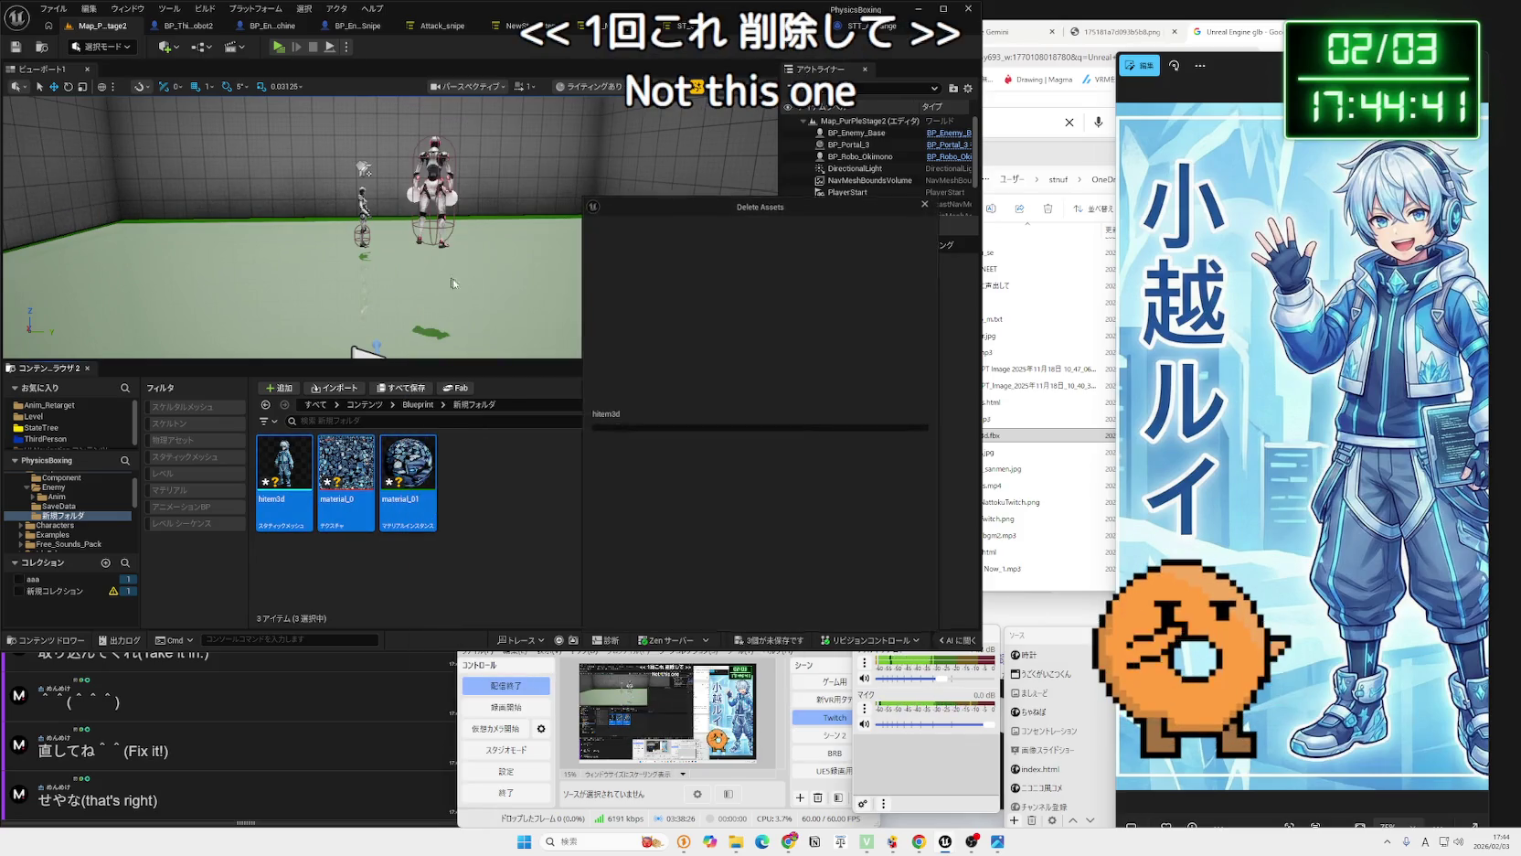
pyautogui.click(704, 613)
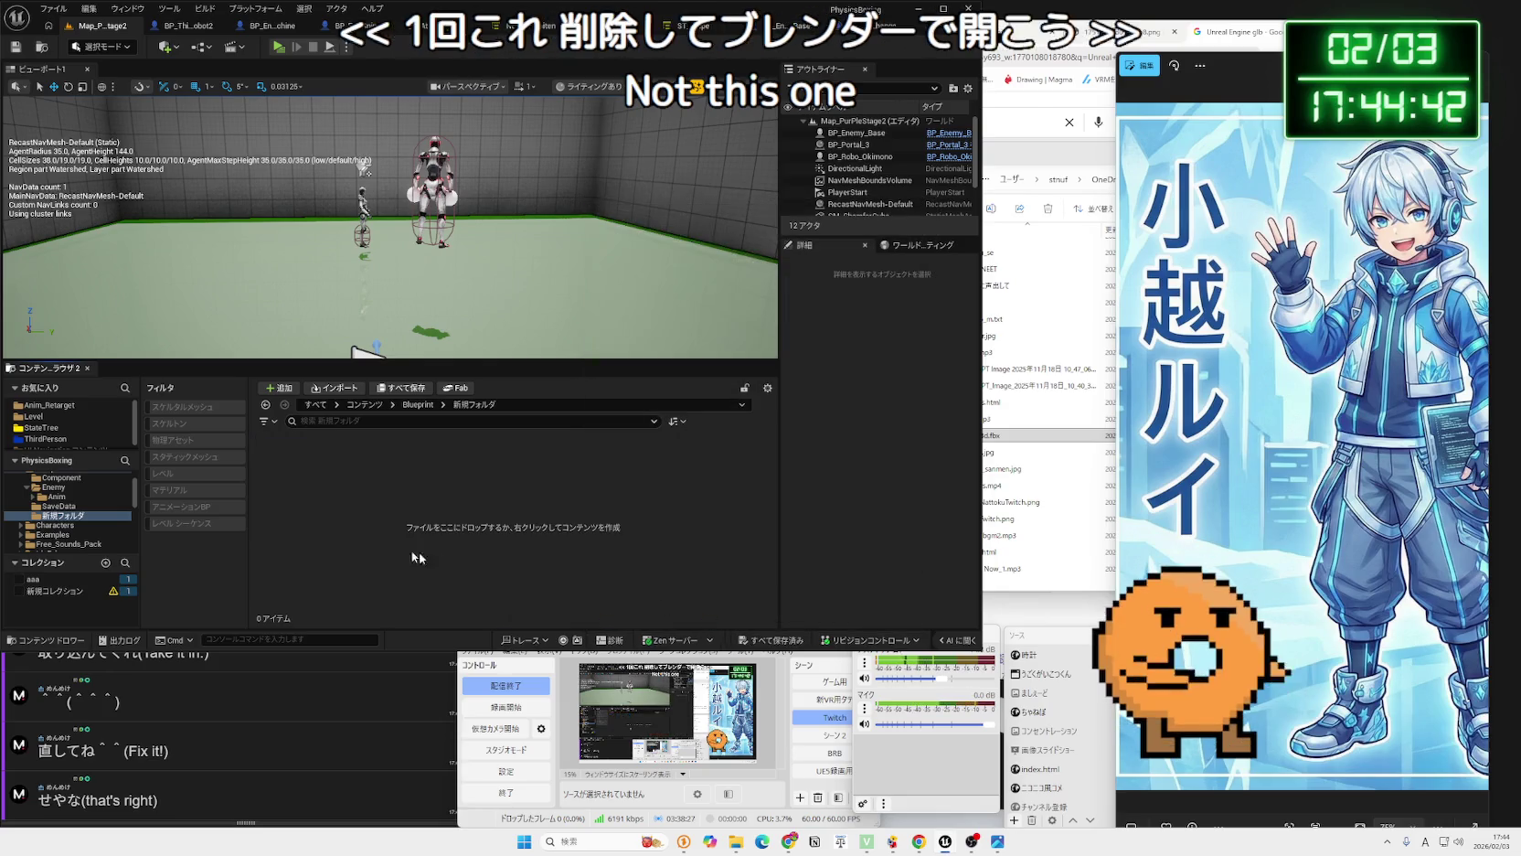
pyautogui.rightClick(66, 516)
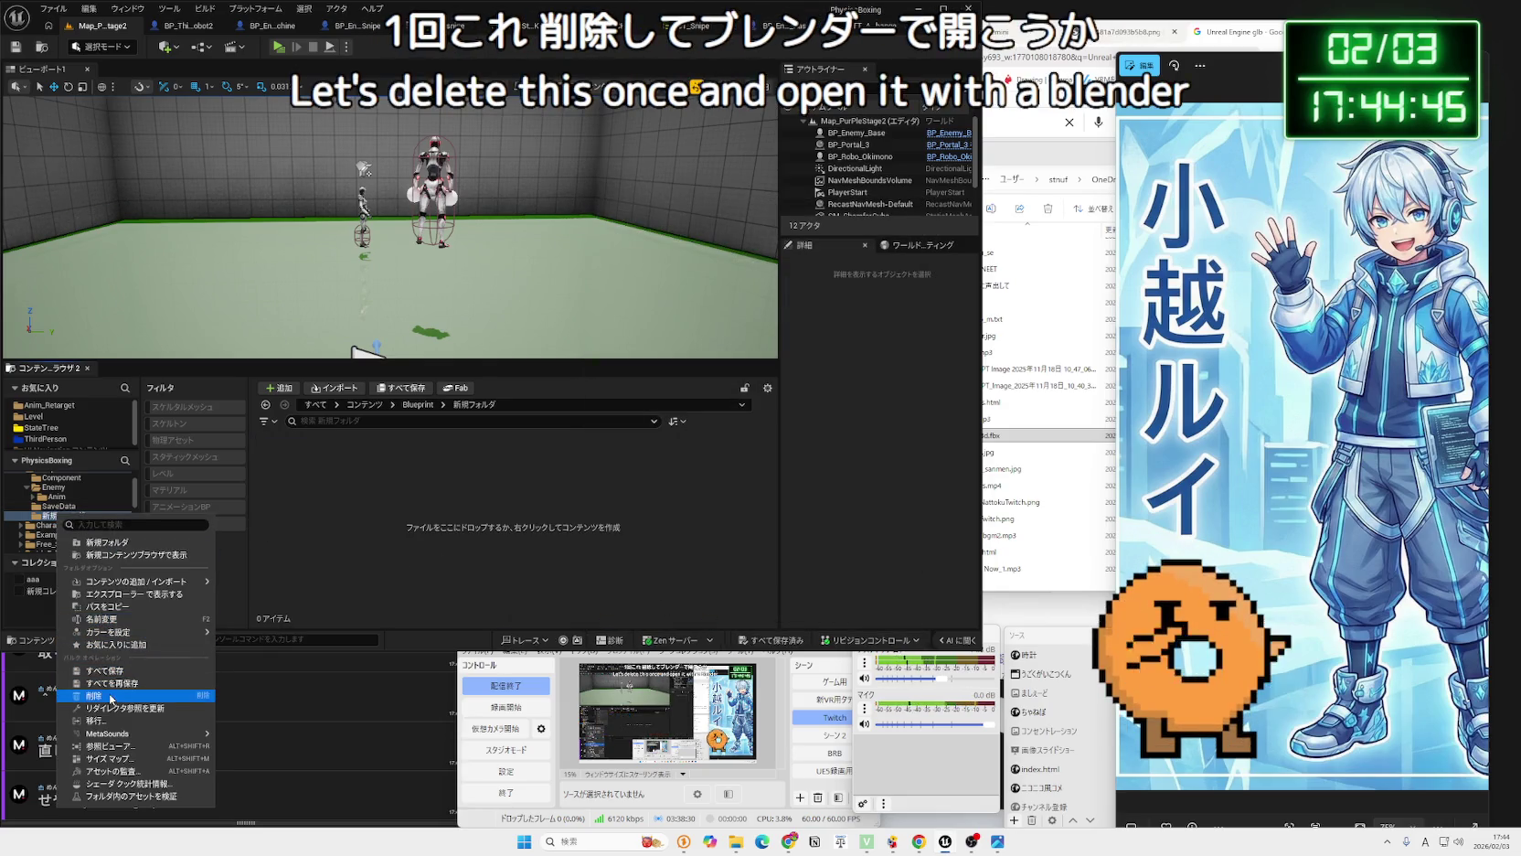
pyautogui.click(111, 700)
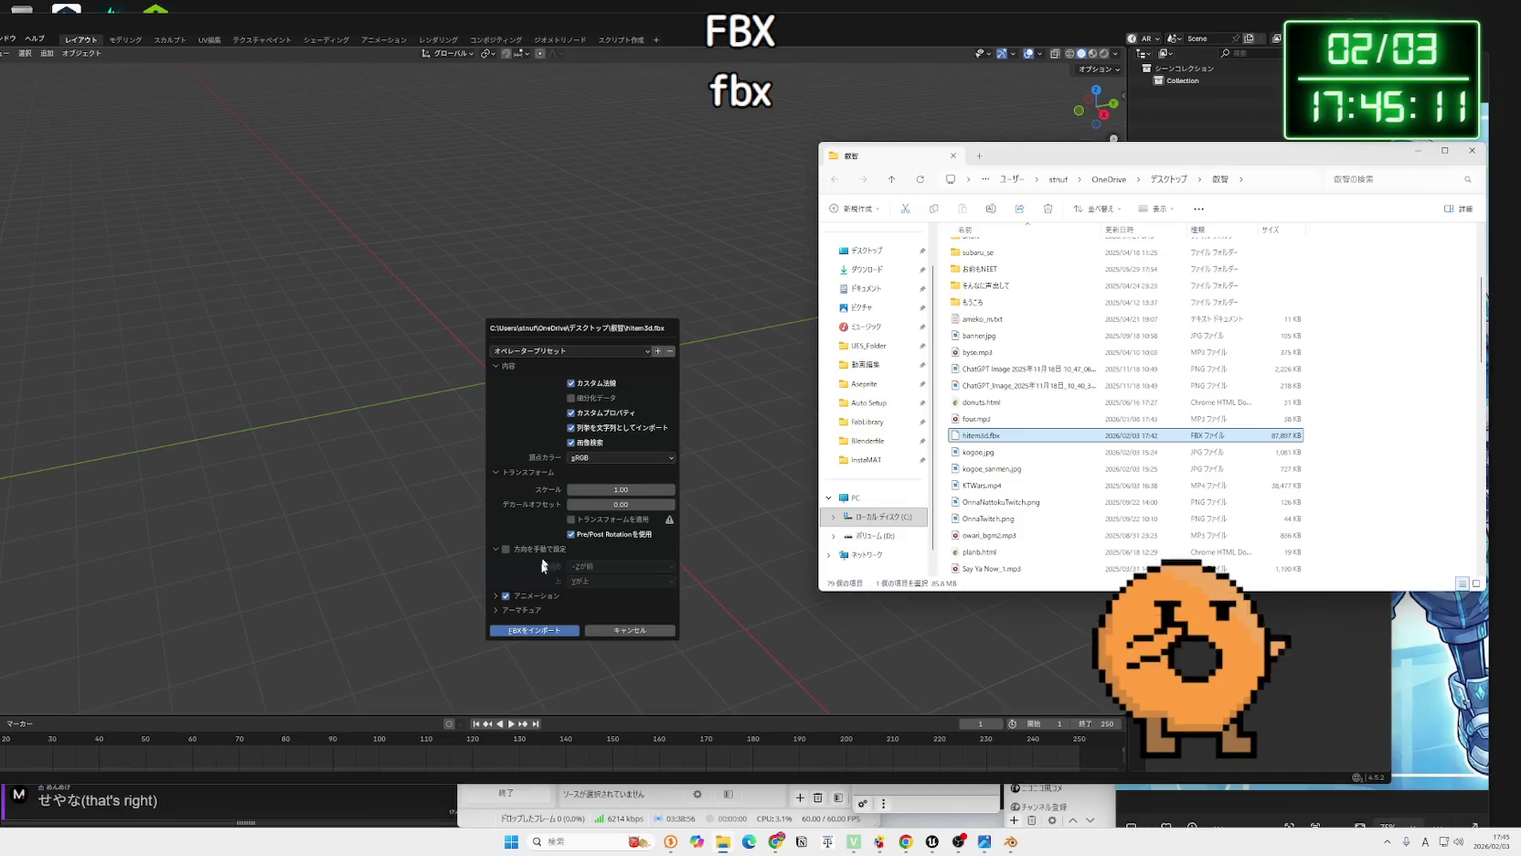
# Import hitem3d.fbx into Blender and turn on the Statistics viewport overlay.
pyautogui.click(567, 617)
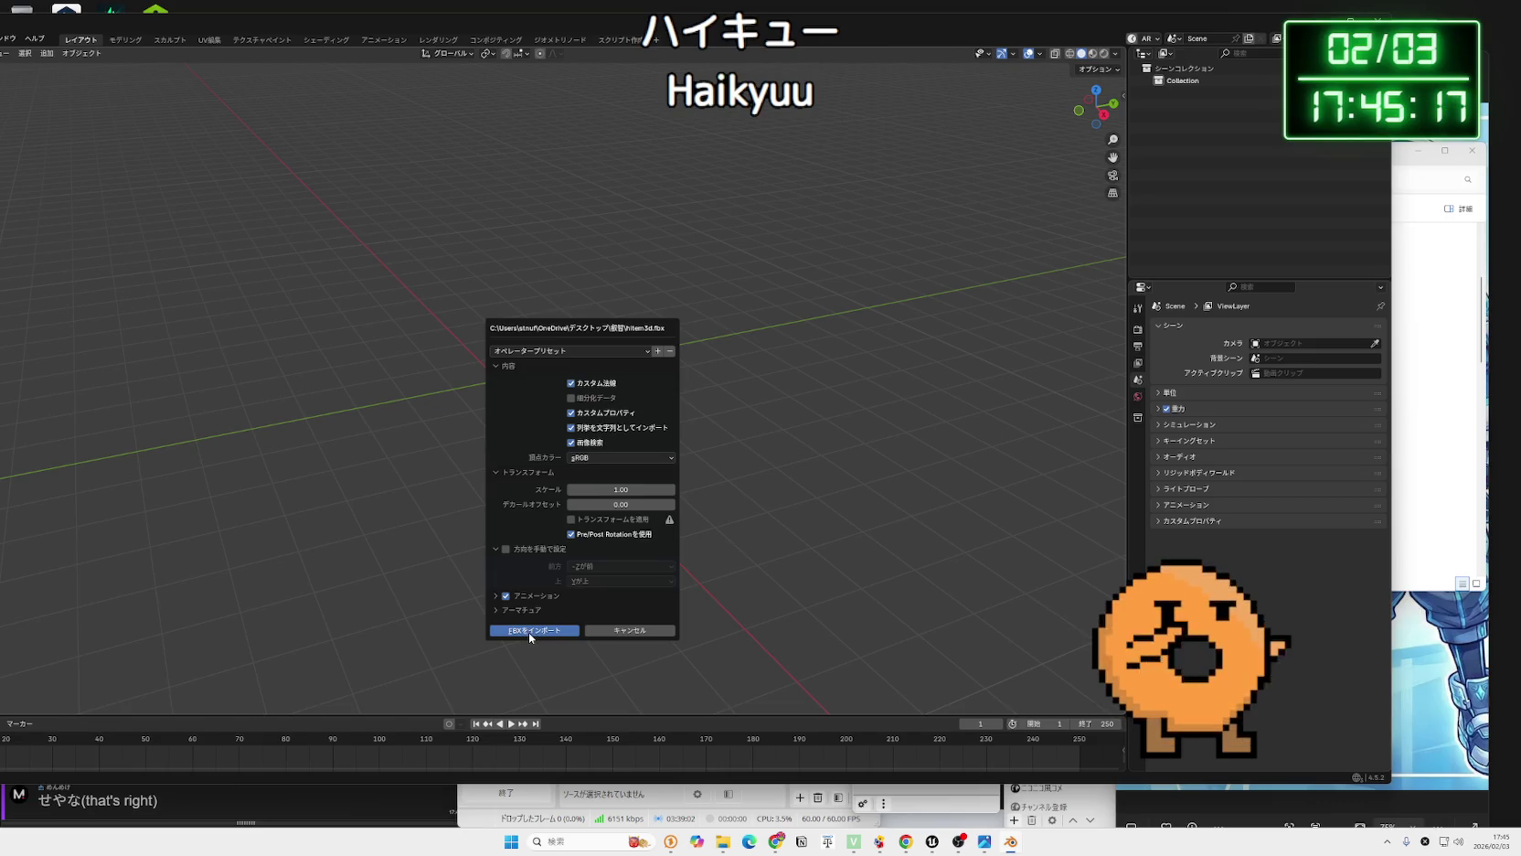
pyautogui.click(528, 631)
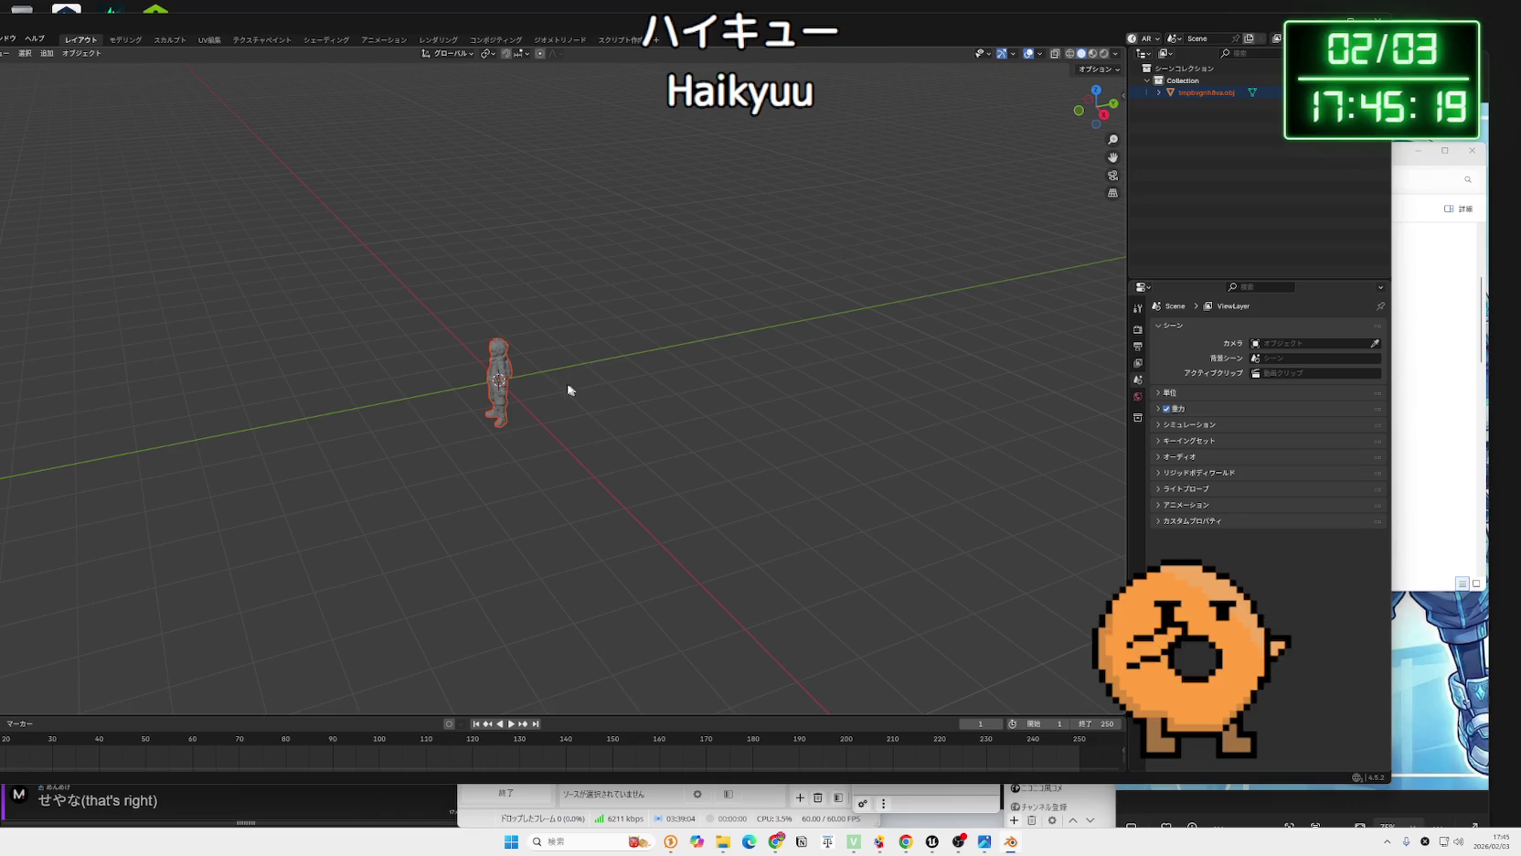
pyautogui.click(1116, 55)
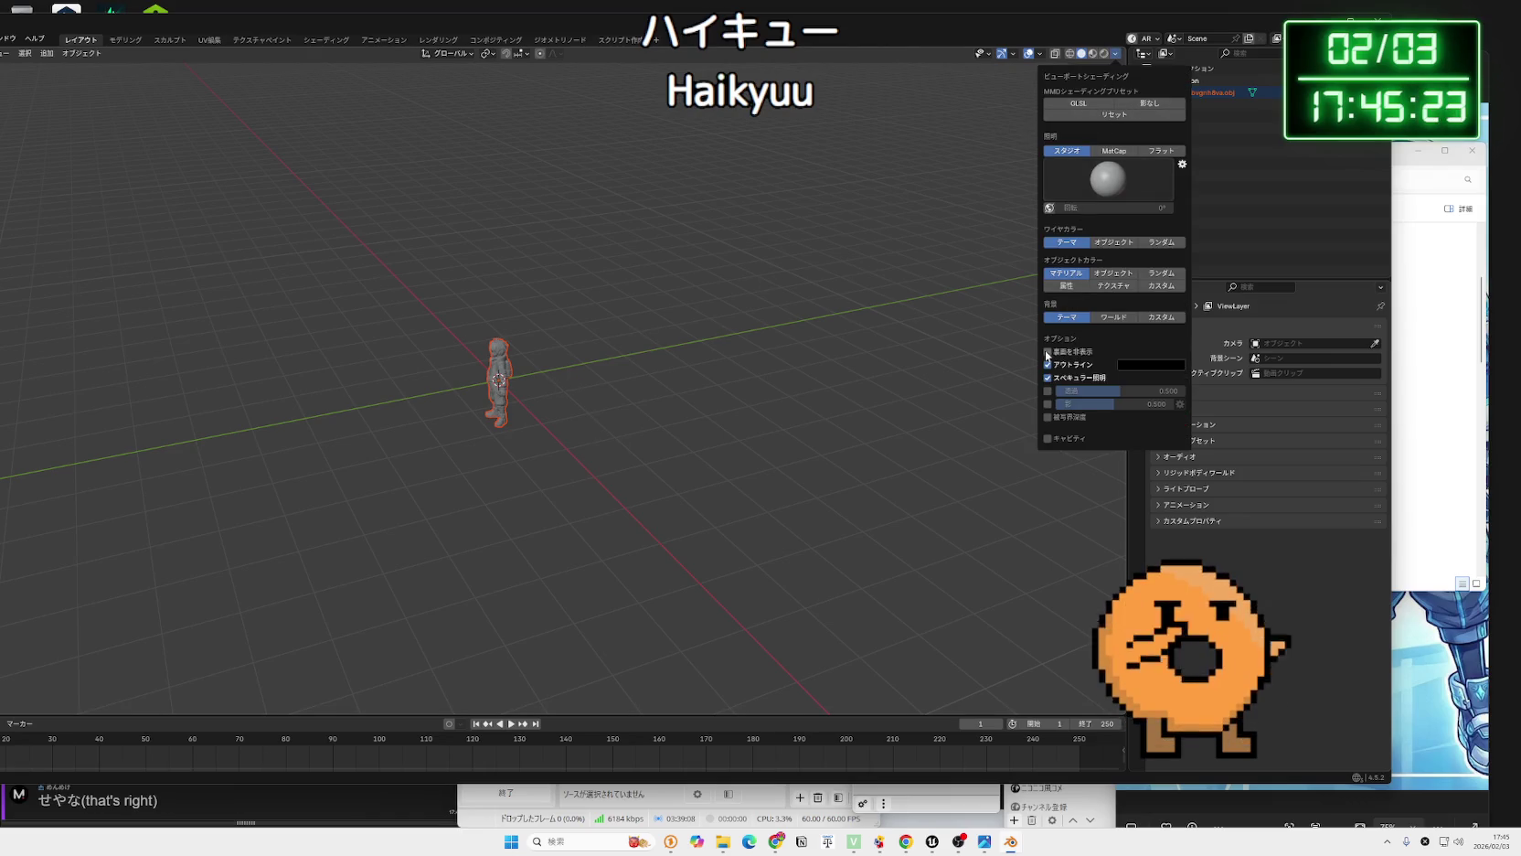
pyautogui.click(1040, 53)
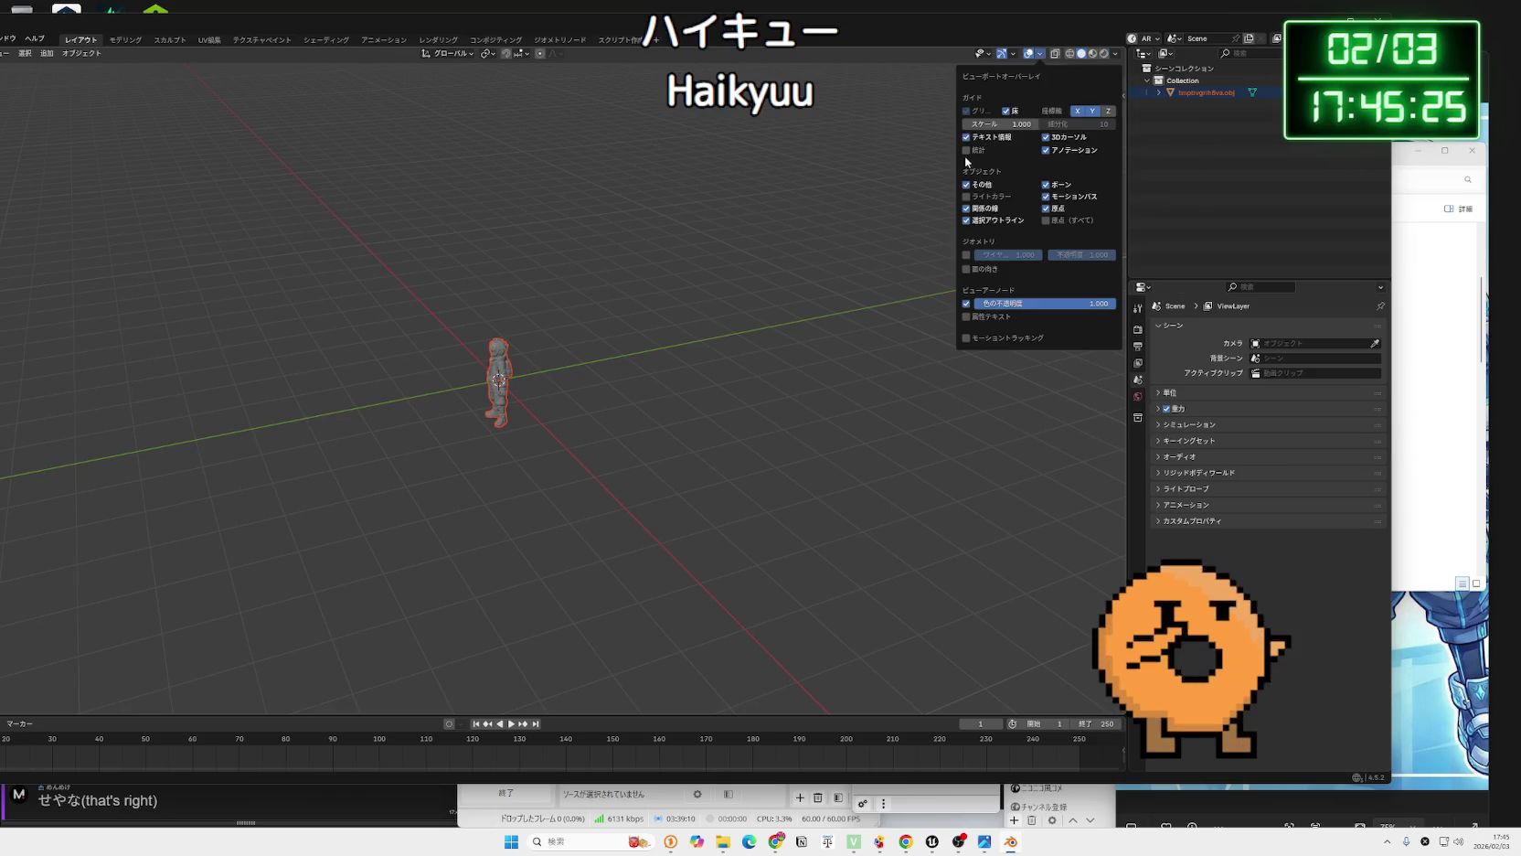
pyautogui.click(968, 151)
# Maximize Blender, select the character mesh and zoom in to read its ~2 million triangles.
pyautogui.press('super+Up')
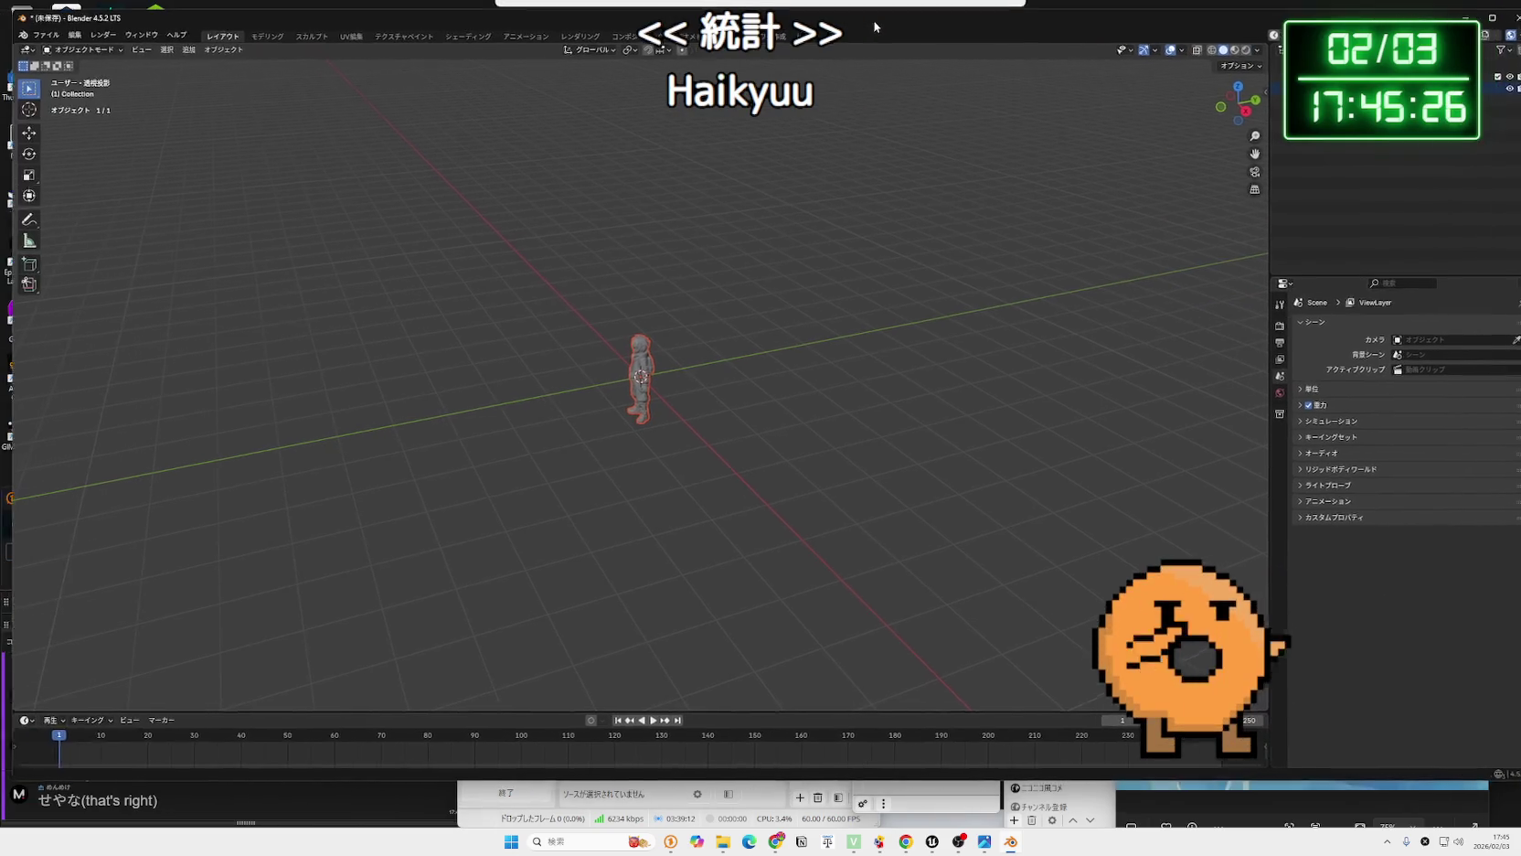
pyautogui.click(648, 370)
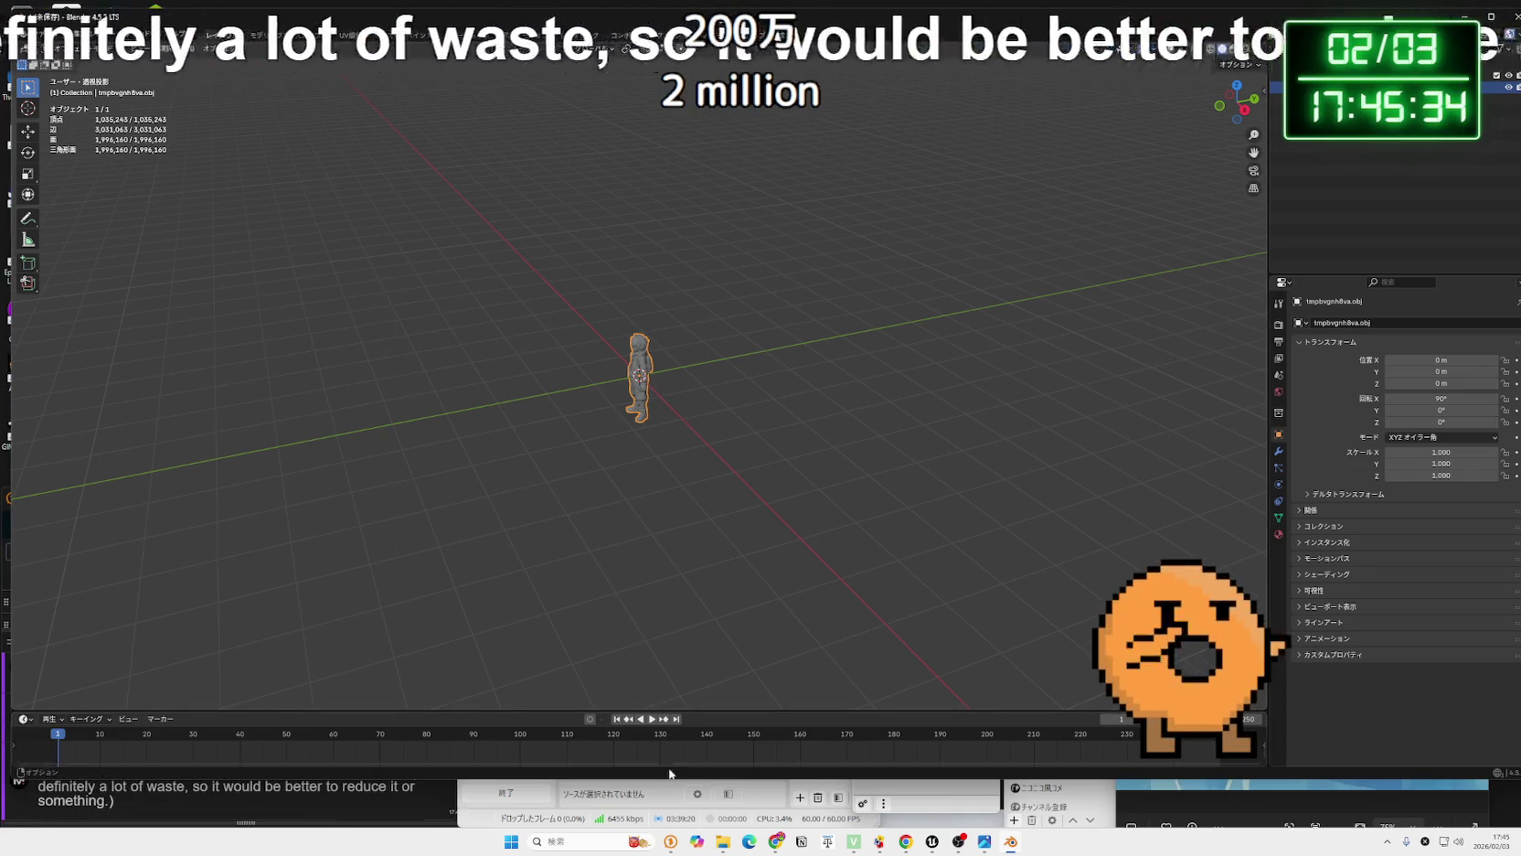
pyautogui.moveTo(660, 778); pyautogui.dragTo(660, 692)
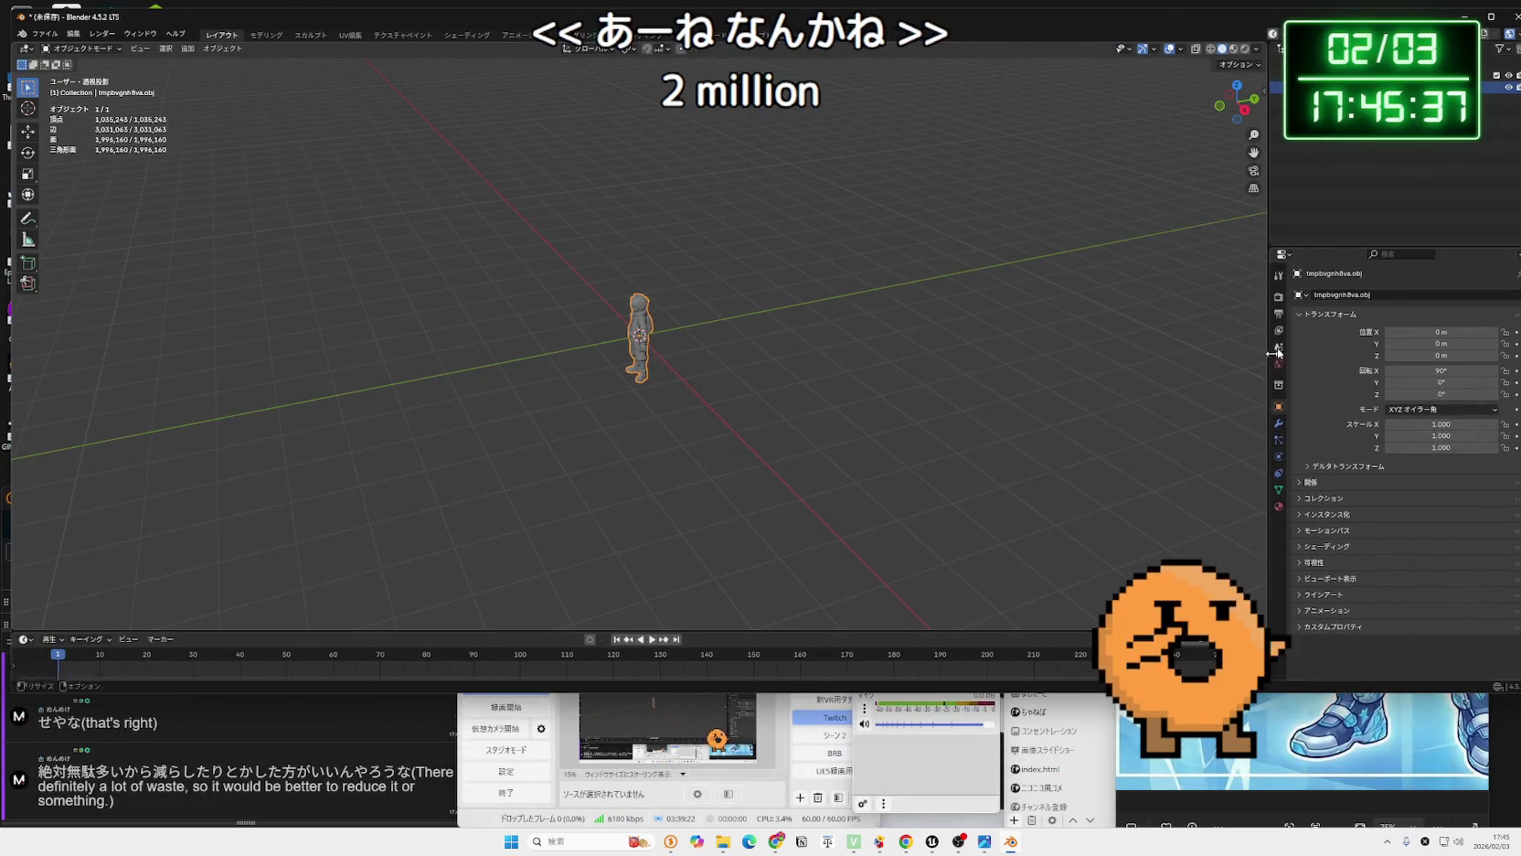
pyautogui.moveTo(1520, 133); pyautogui.dragTo(1294, 134)
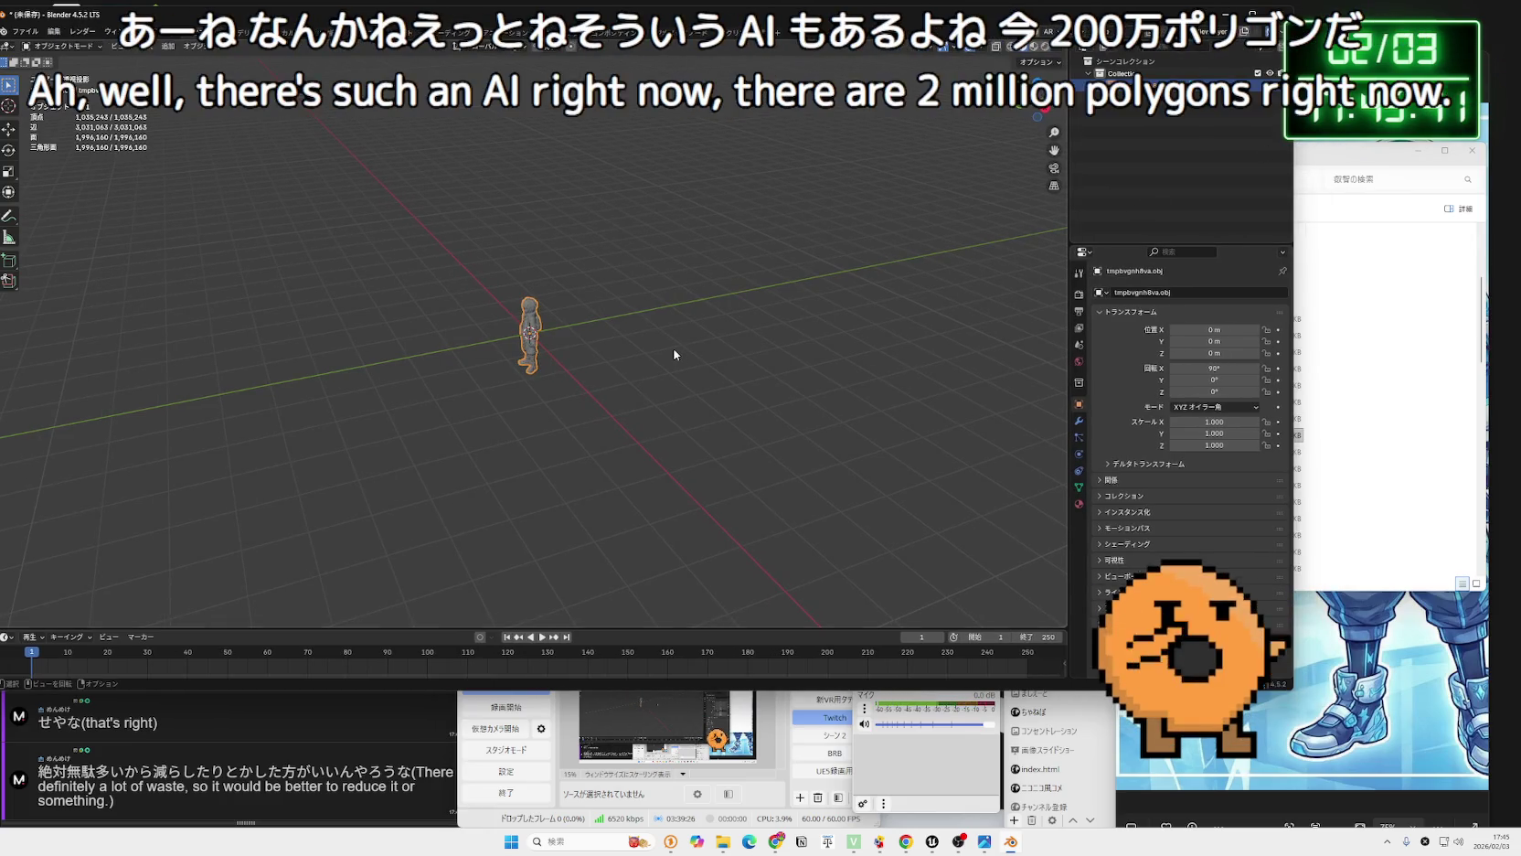
pyautogui.rightClick(569, 347)
pyautogui.moveTo(632, 304)
pyautogui.mouseDown()
pyautogui.moveTo(764, 293)
pyautogui.moveTo(687, 317)
pyautogui.moveTo(704, 292)
pyautogui.moveTo(543, 345)
pyautogui.mouseUp()
pyautogui.scroll(4, 686, 317)
pyautogui.scroll(3, 687, 317)
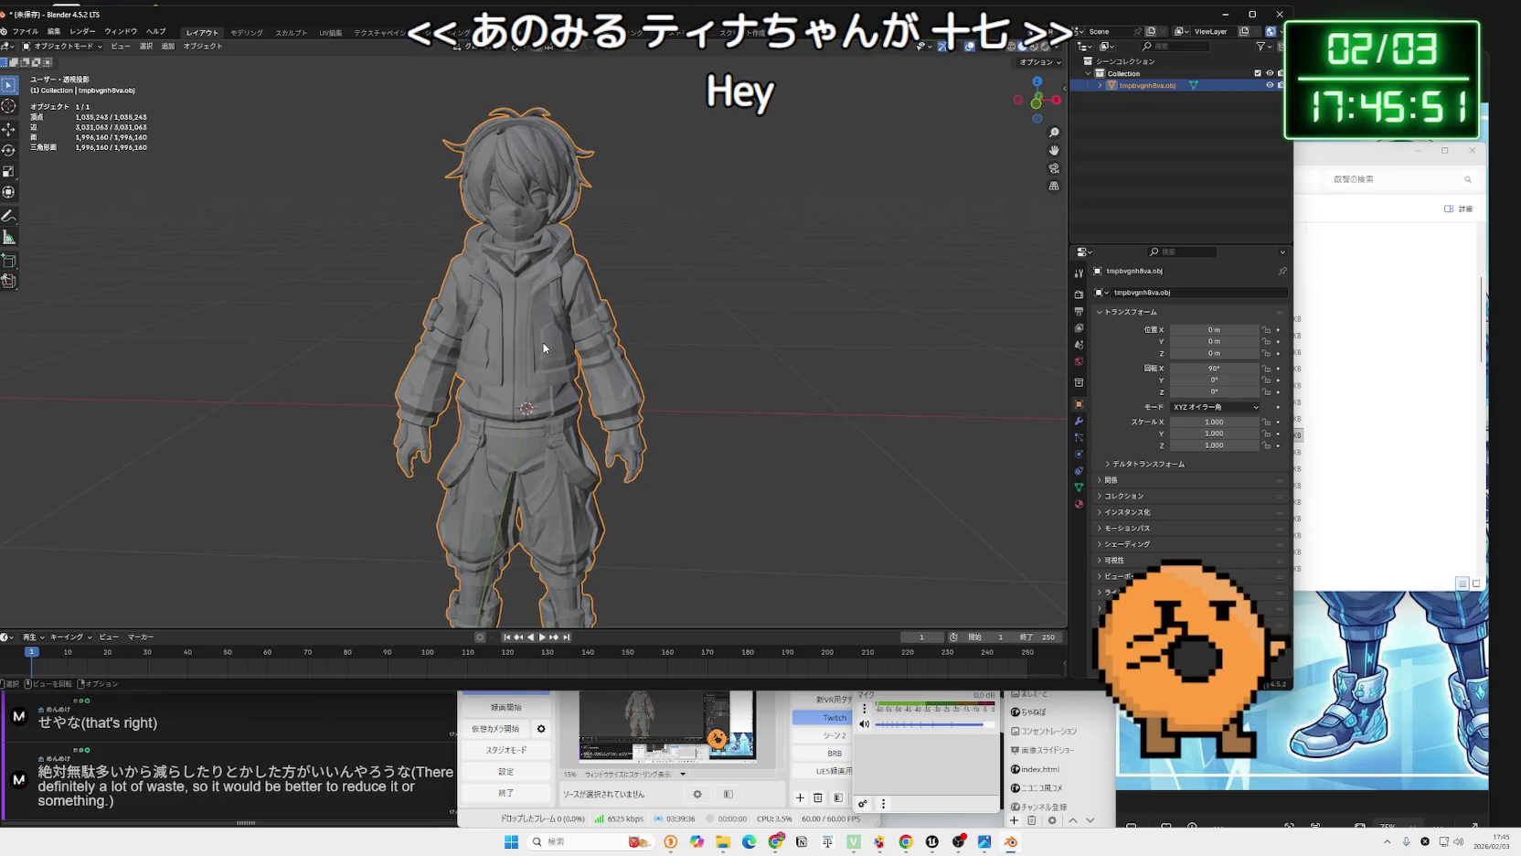
pyautogui.scroll(2, 543, 342)
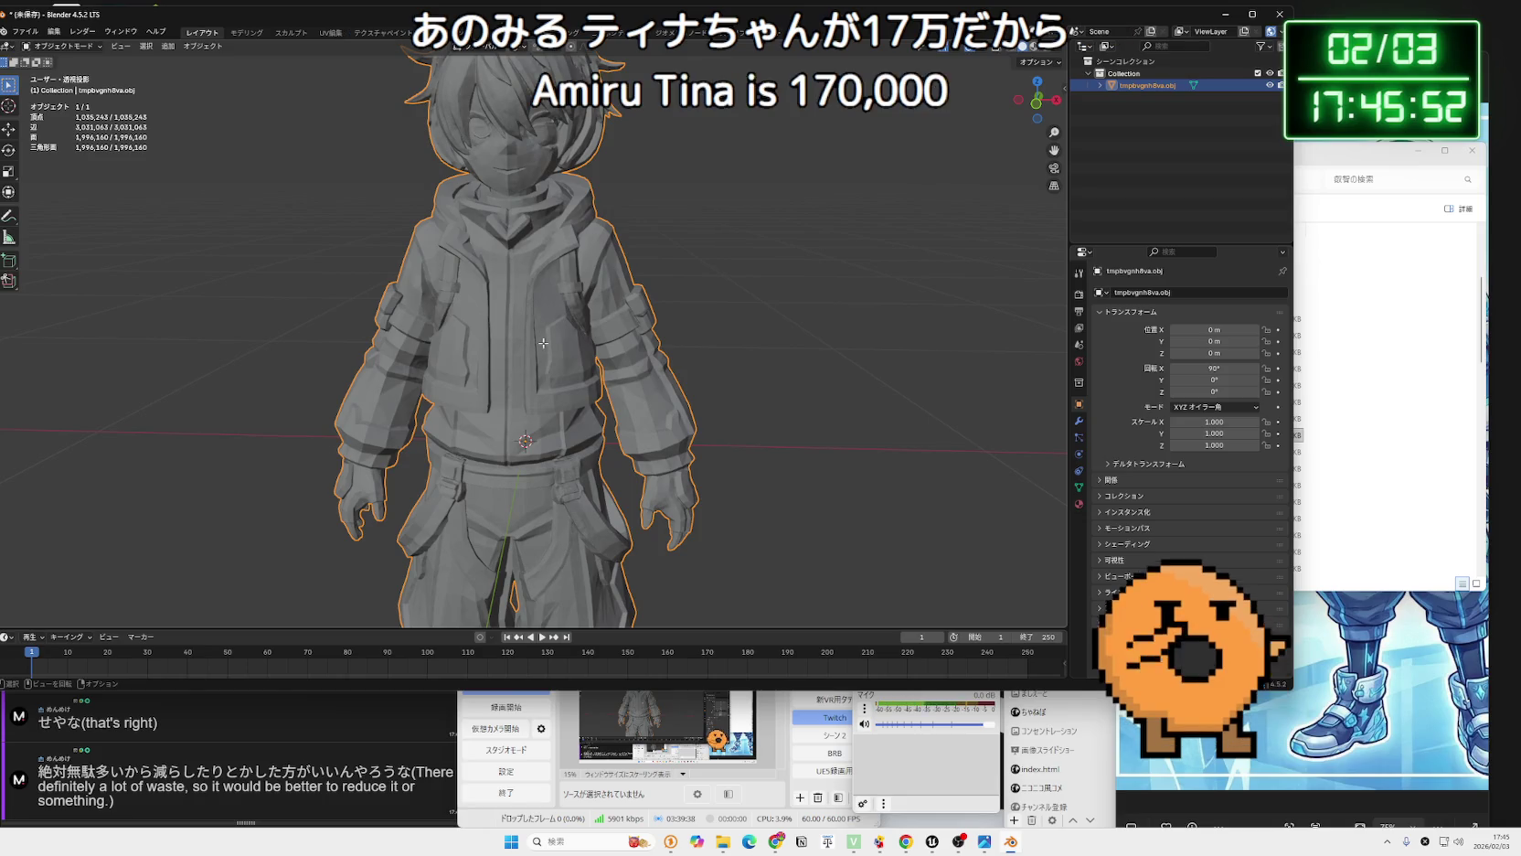
pyautogui.press('Tab')
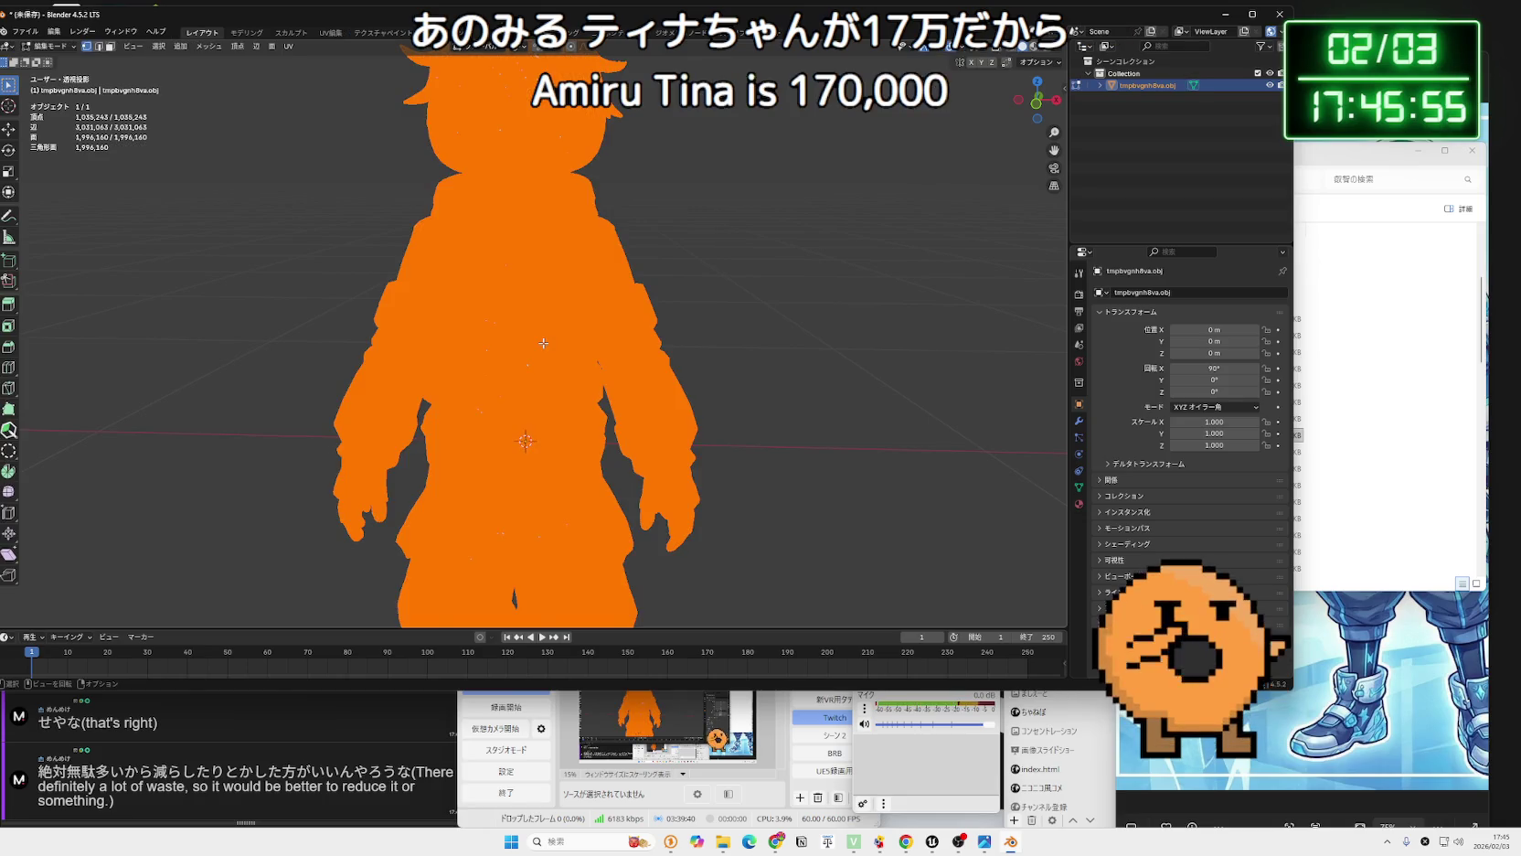
pyautogui.scroll(-3, 543, 343)
pyautogui.moveTo(543, 343)
pyautogui.mouseDown()
pyautogui.moveTo(501, 362)
pyautogui.moveTo(234, 342)
pyautogui.moveTo(445, 330)
pyautogui.moveTo(600, 286)
pyautogui.moveTo(1051, 298)
pyautogui.moveTo(7, 302)
pyautogui.mouseUp()
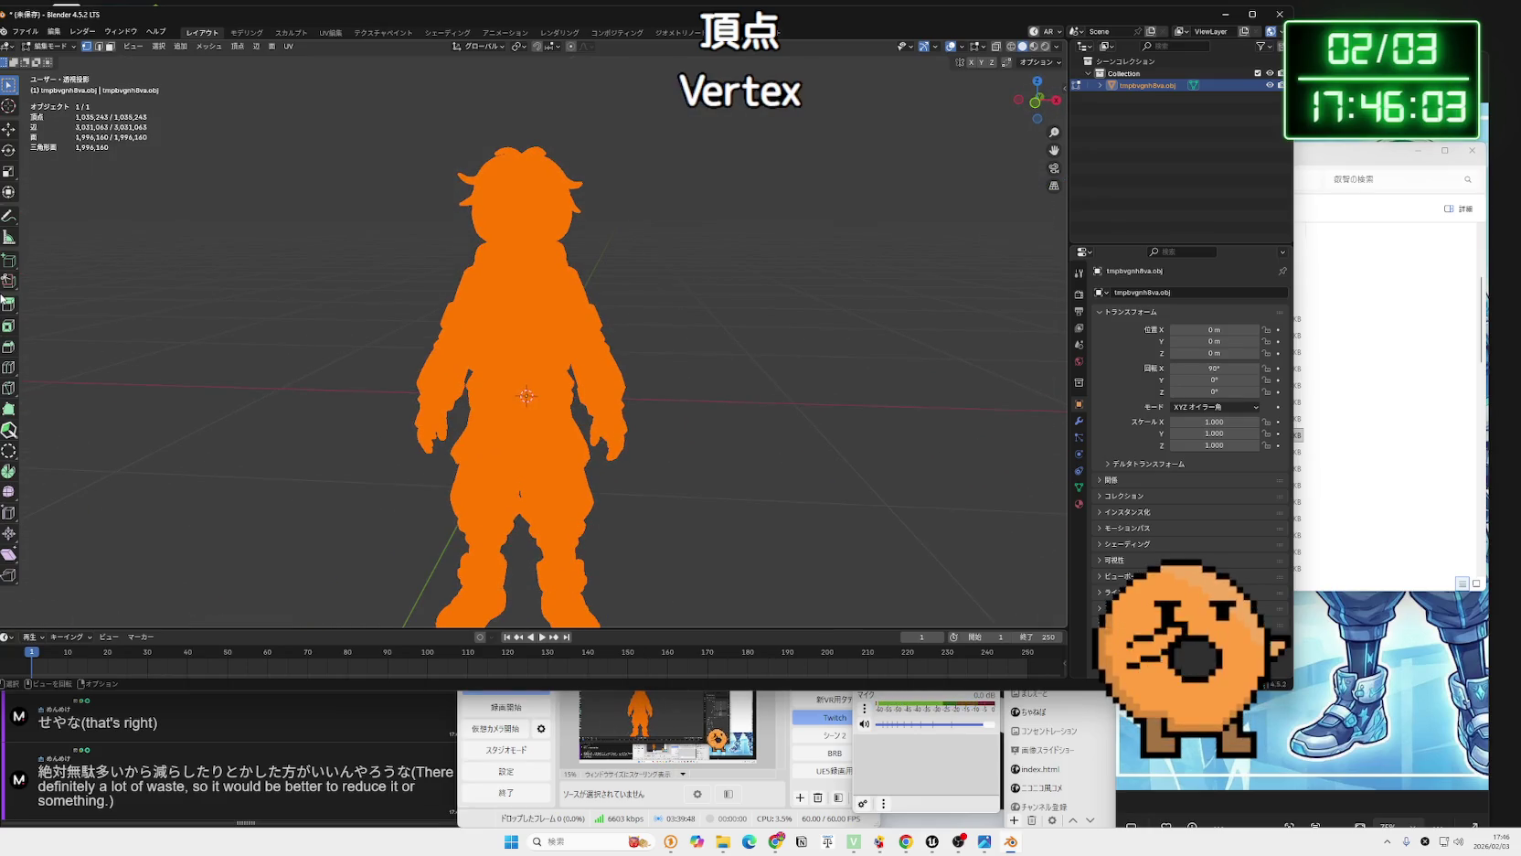
pyautogui.scroll(8, 390, 318)
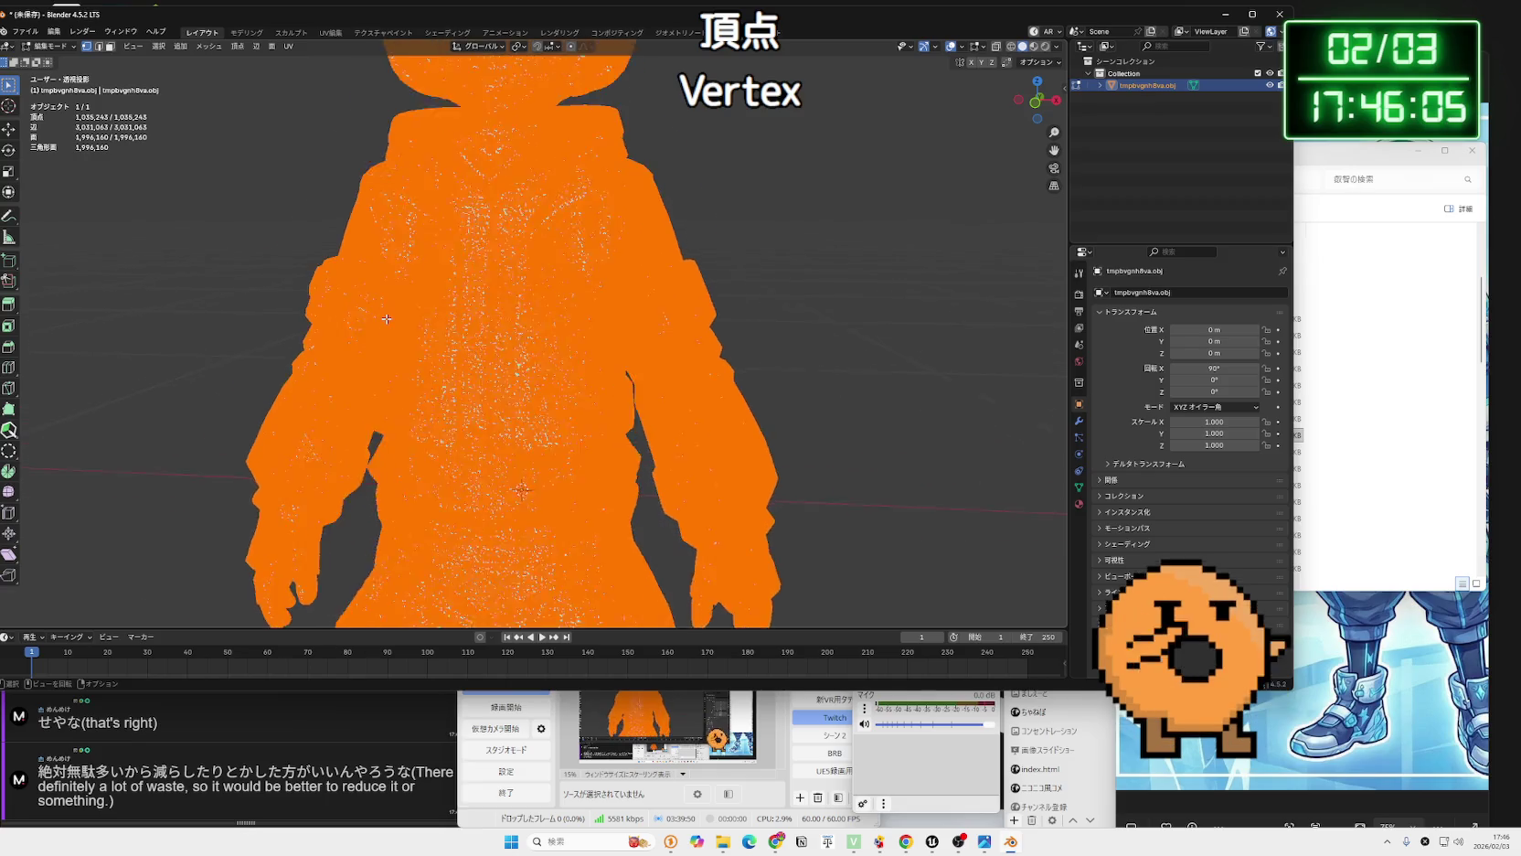
pyautogui.scroll(3, 391, 318)
pyautogui.scroll(4, 510, 327)
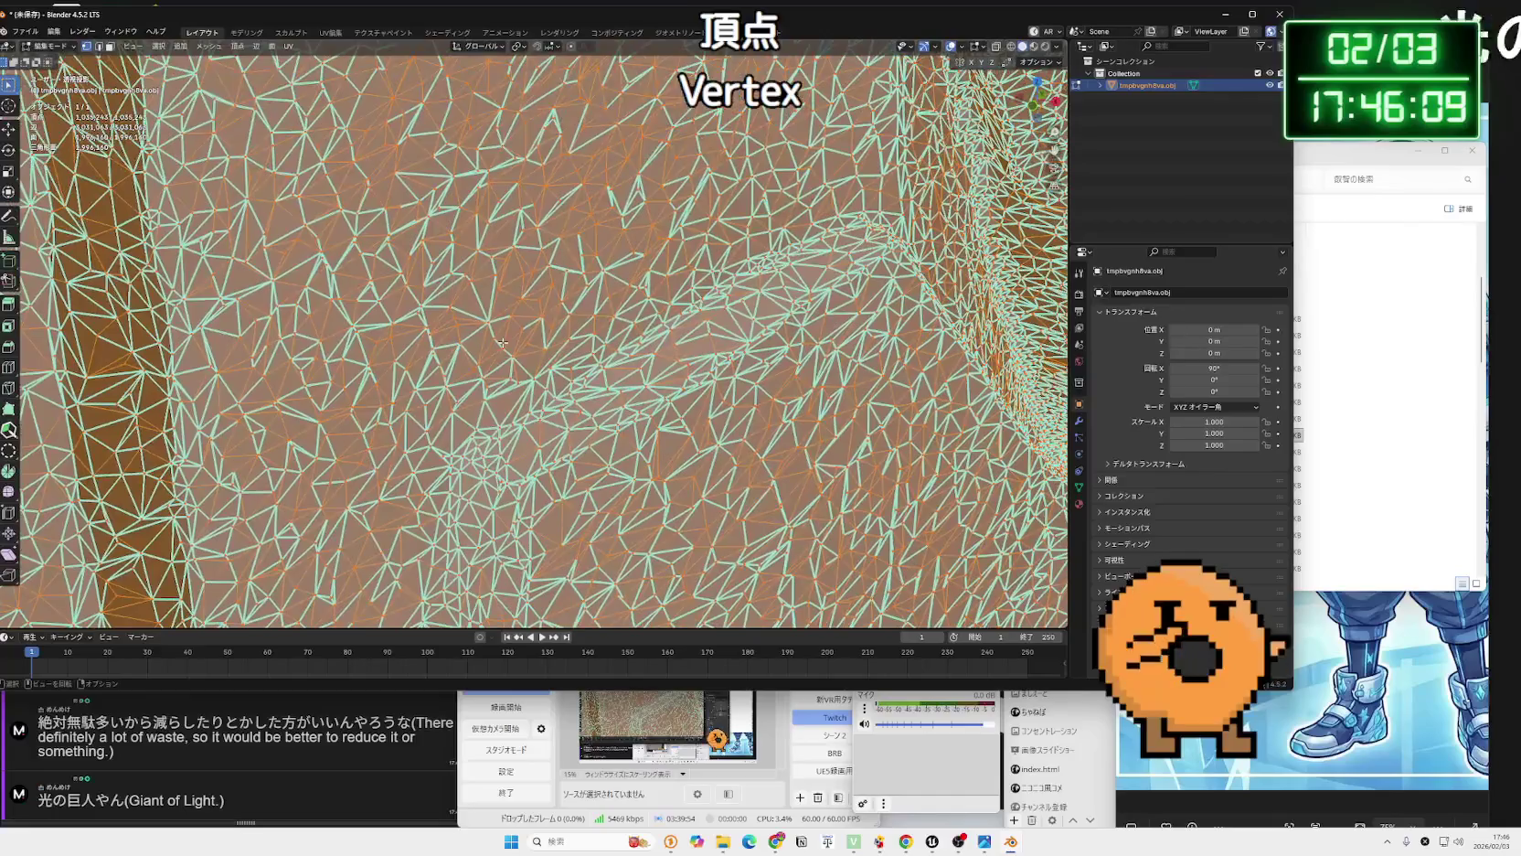
pyautogui.moveTo(502, 342); pyautogui.dragTo(502, 368)
pyautogui.scroll(-5, 502, 369)
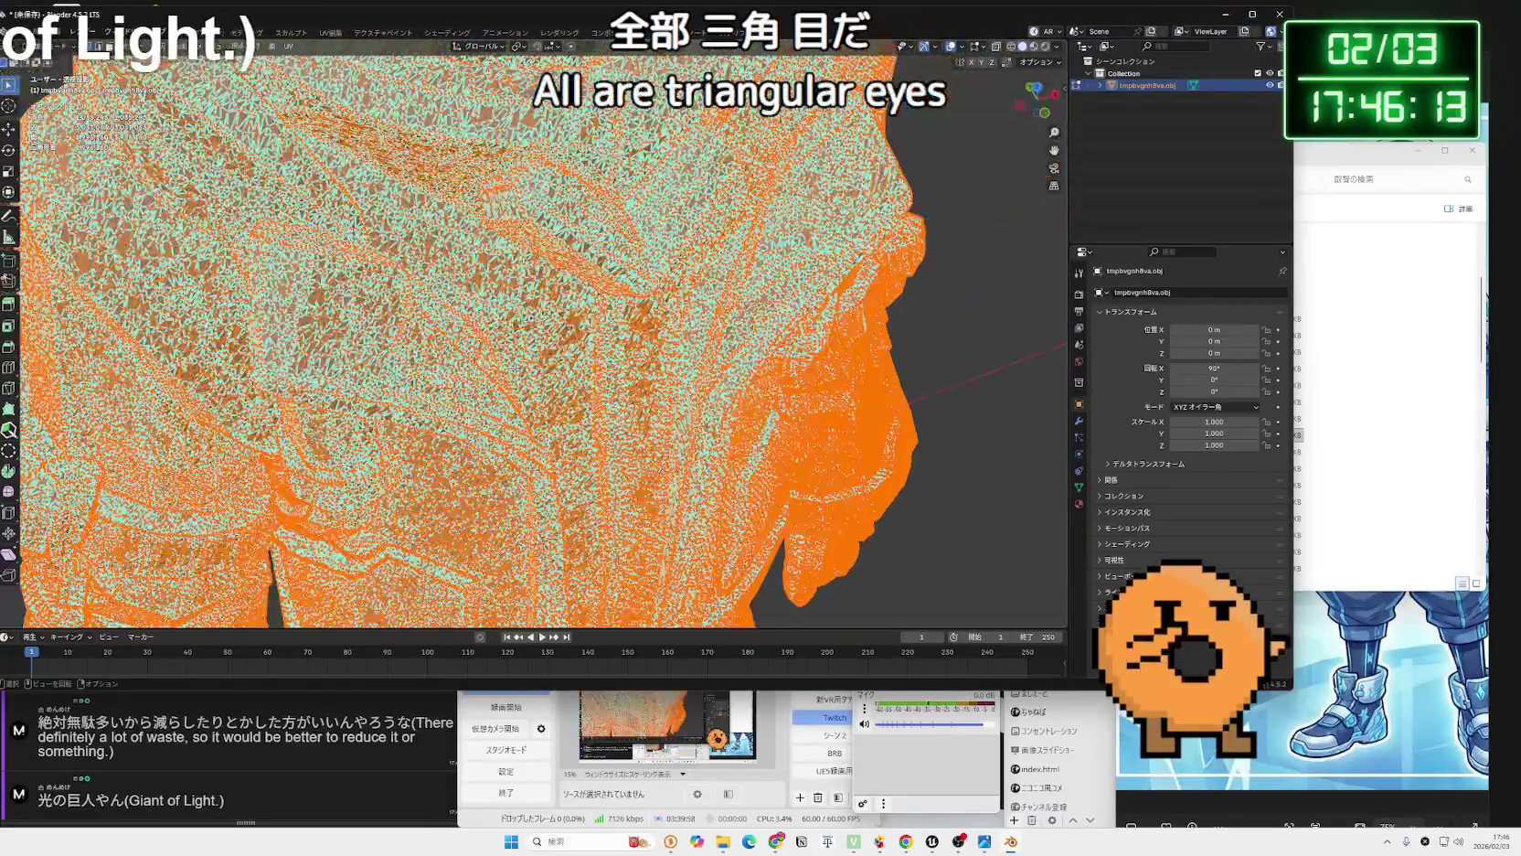
pyautogui.scroll(-3, 514, 368)
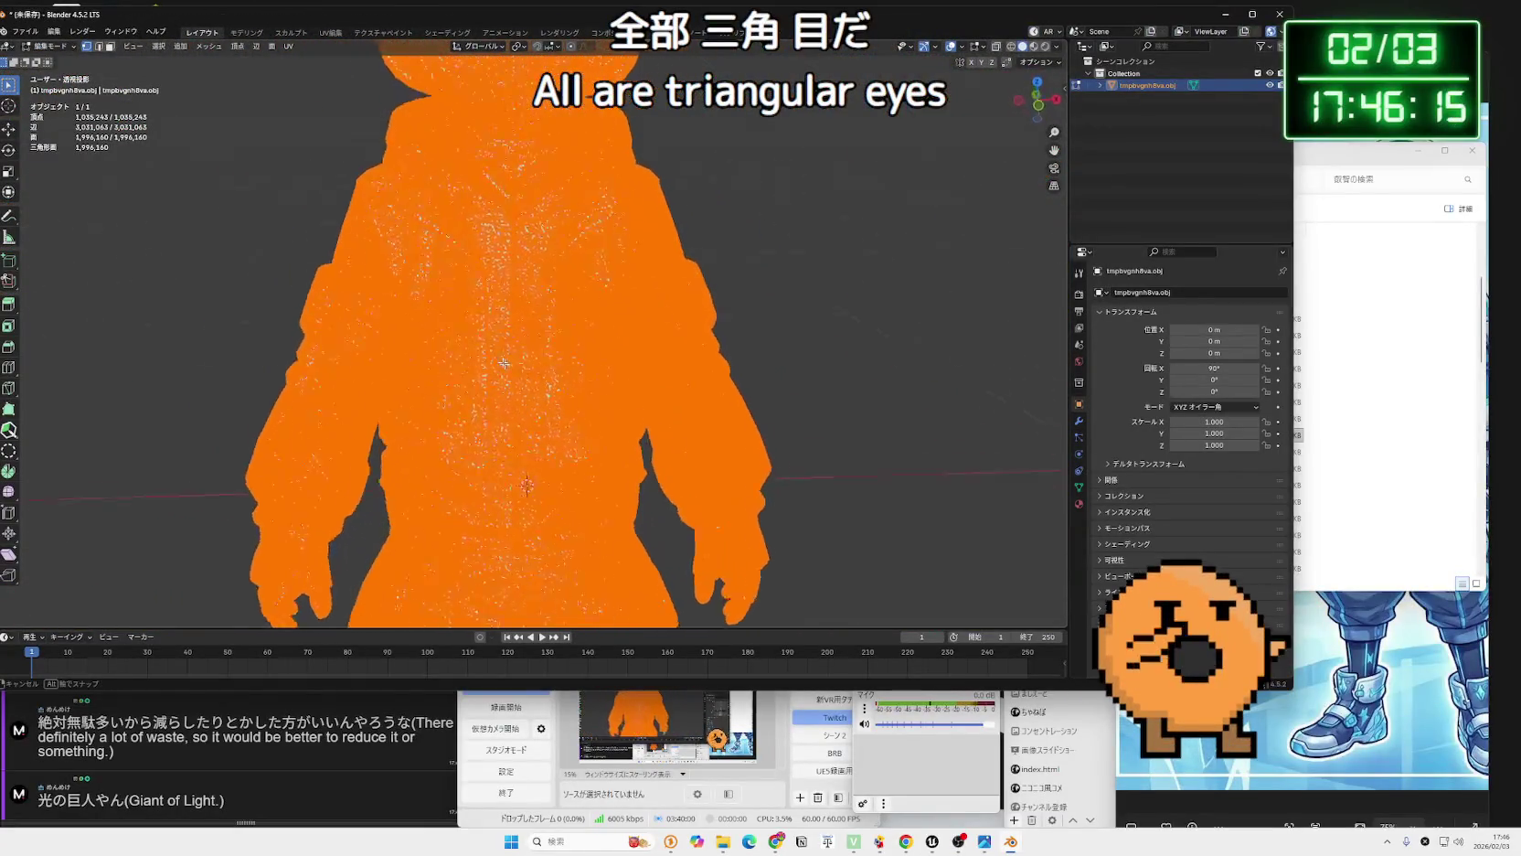
pyautogui.moveTo(522, 431); pyautogui.dragTo(772, 195)
pyautogui.scroll(2, 772, 195)
pyautogui.scroll(-4, 640, 219)
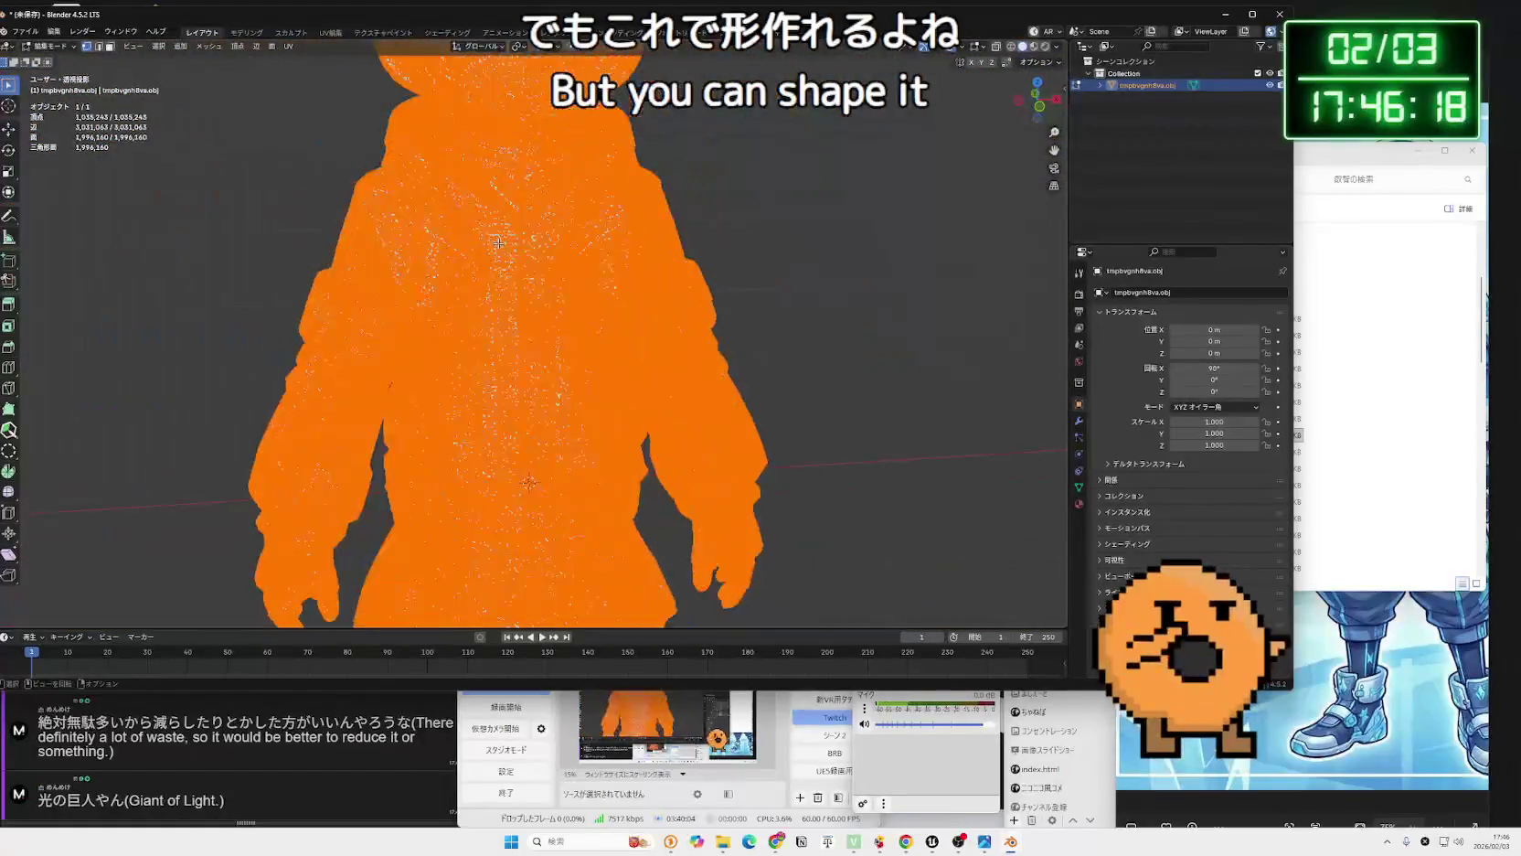
pyautogui.scroll(10, 502, 246)
pyautogui.scroll(-3, 502, 246)
pyautogui.scroll(3, 502, 245)
pyautogui.scroll(-4, 502, 246)
pyautogui.scroll(3, 504, 246)
pyautogui.scroll(-7, 518, 495)
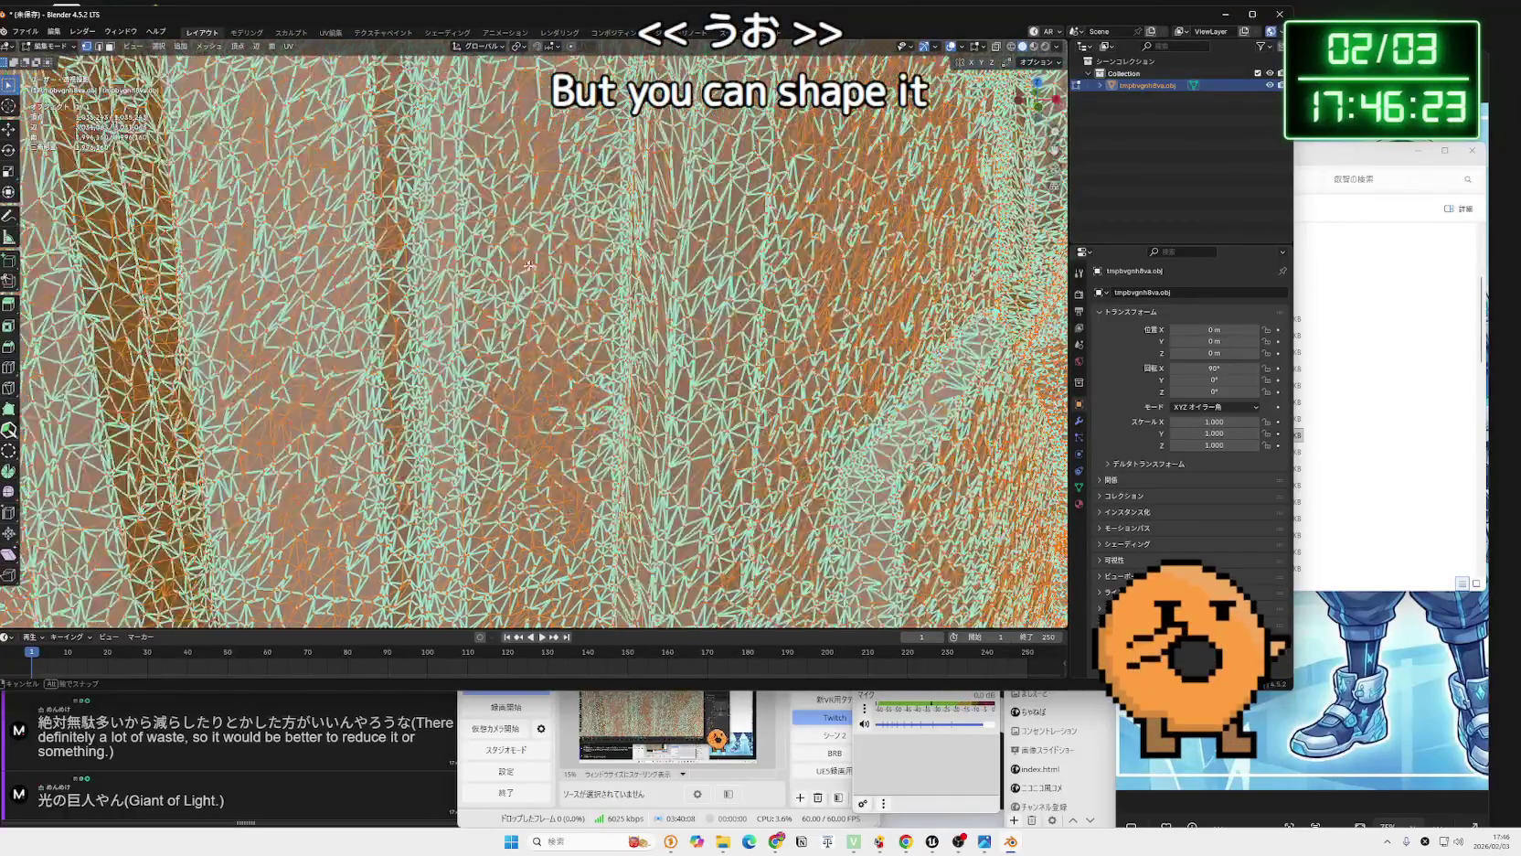
pyautogui.scroll(-3, 506, 283)
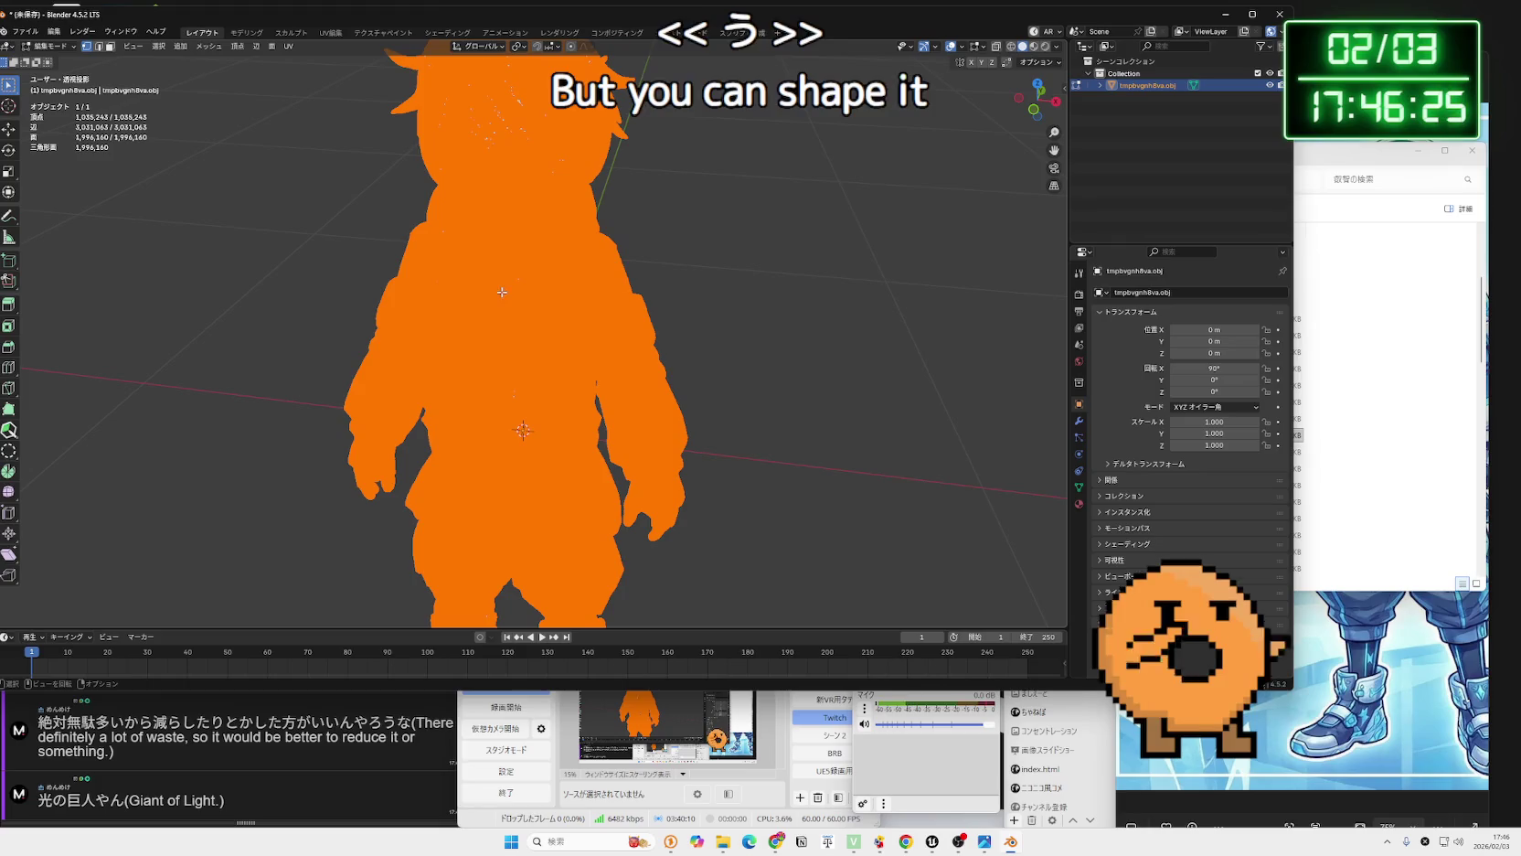
pyautogui.scroll(2, 561, 314)
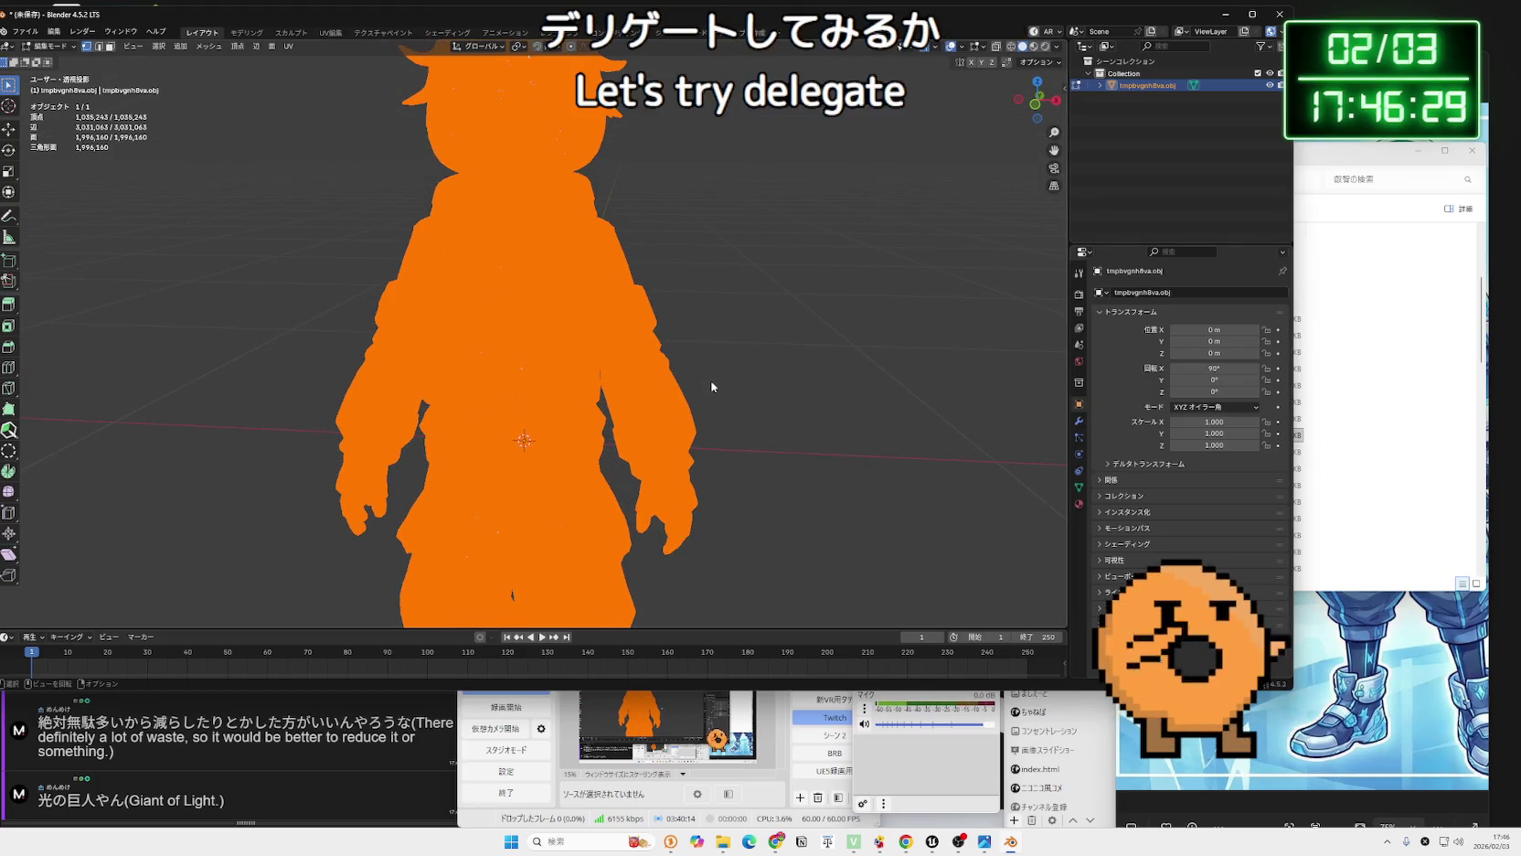
# Return to Object Mode and add a Decimate modifier set to Un-Subdivide.
pyautogui.press('Tab')
pyautogui.click(1078, 422)
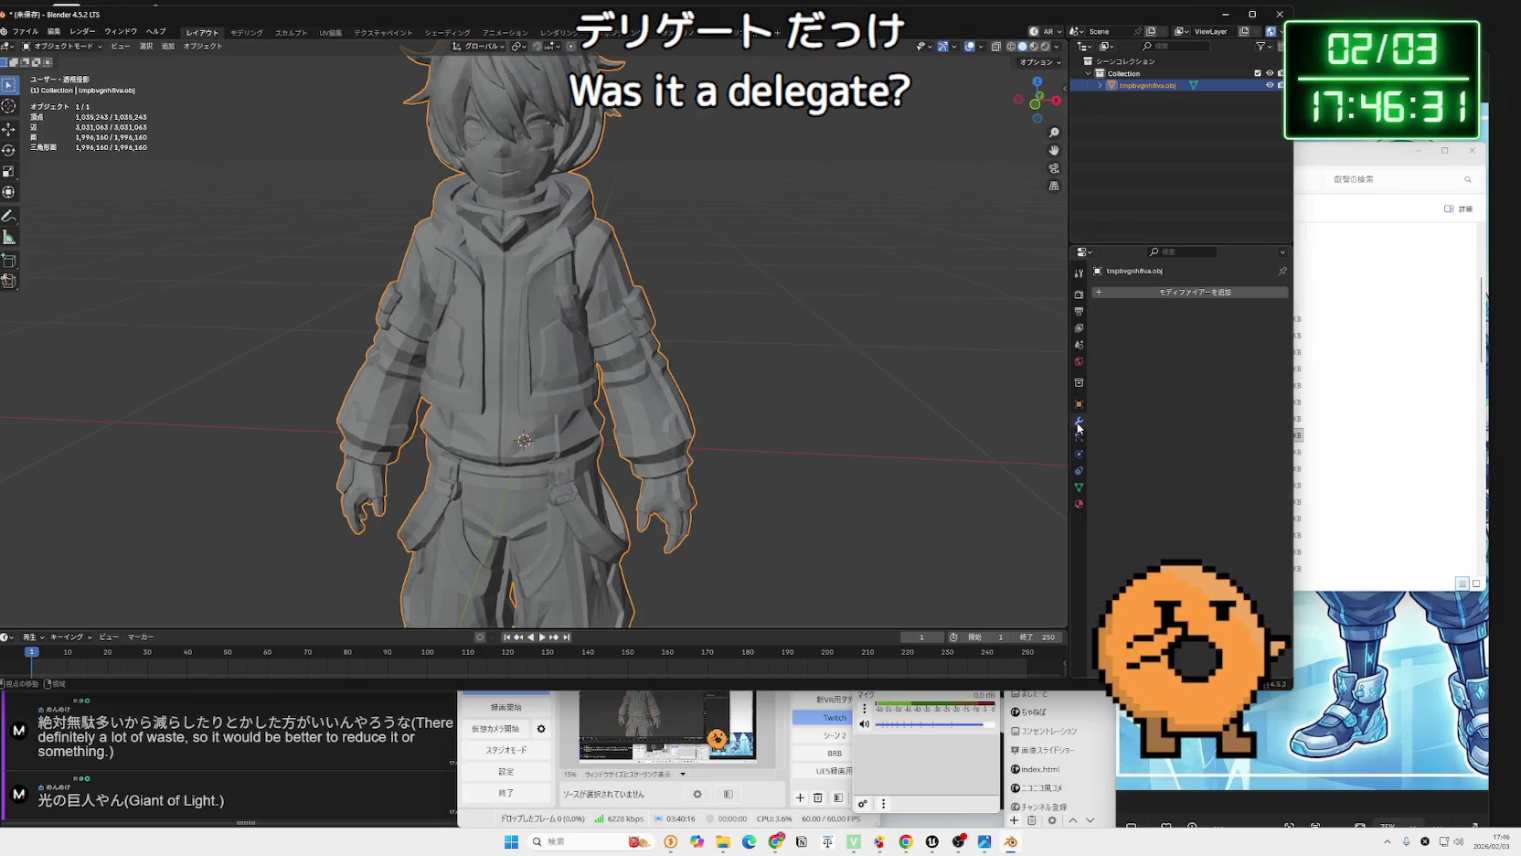
pyautogui.click(1150, 290)
pyautogui.moveTo(1134, 347)
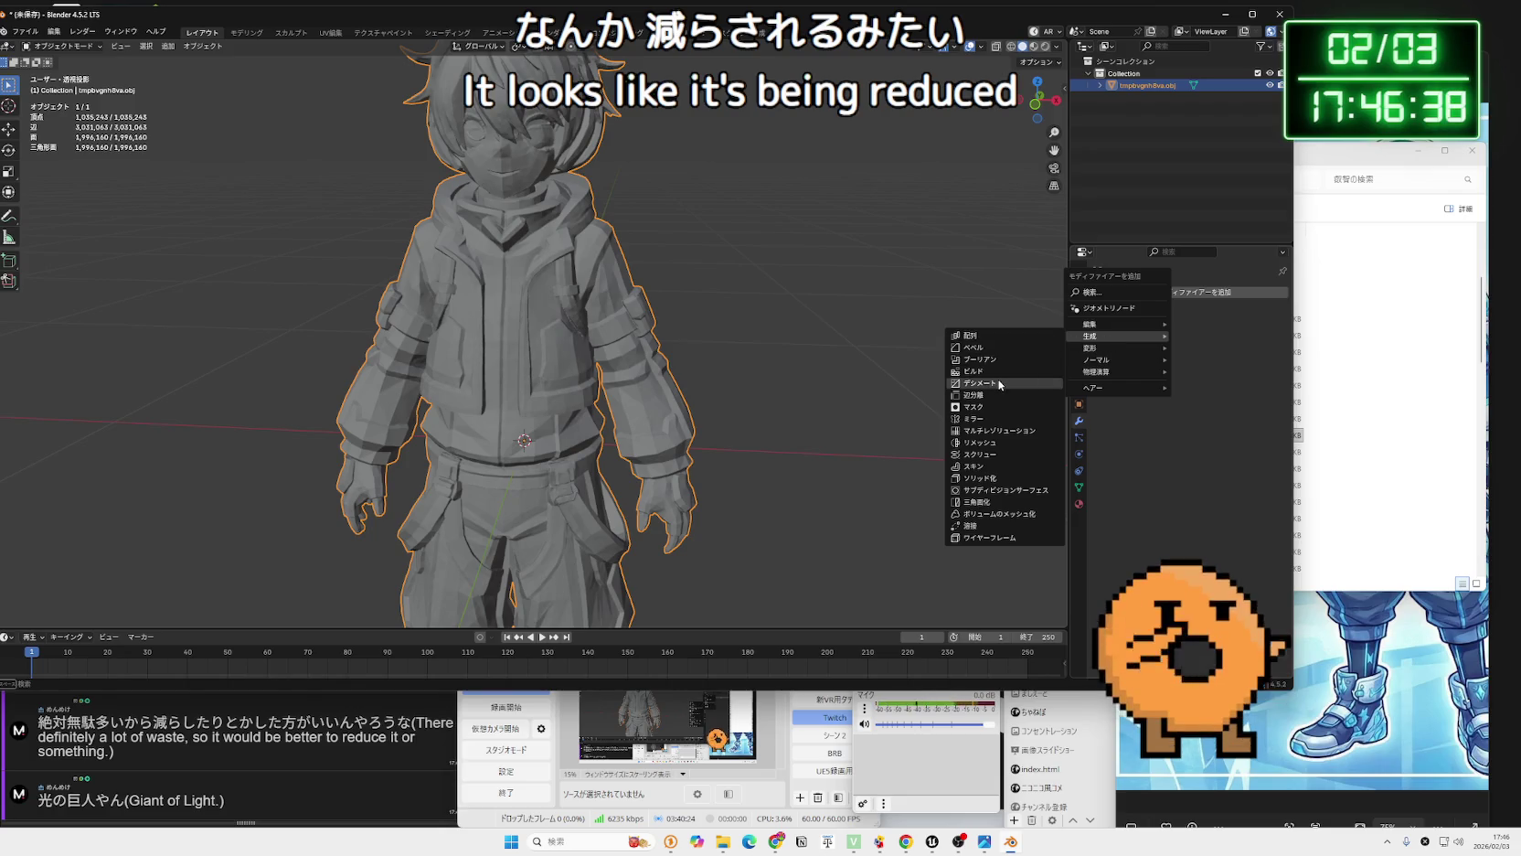
pyautogui.click(999, 384)
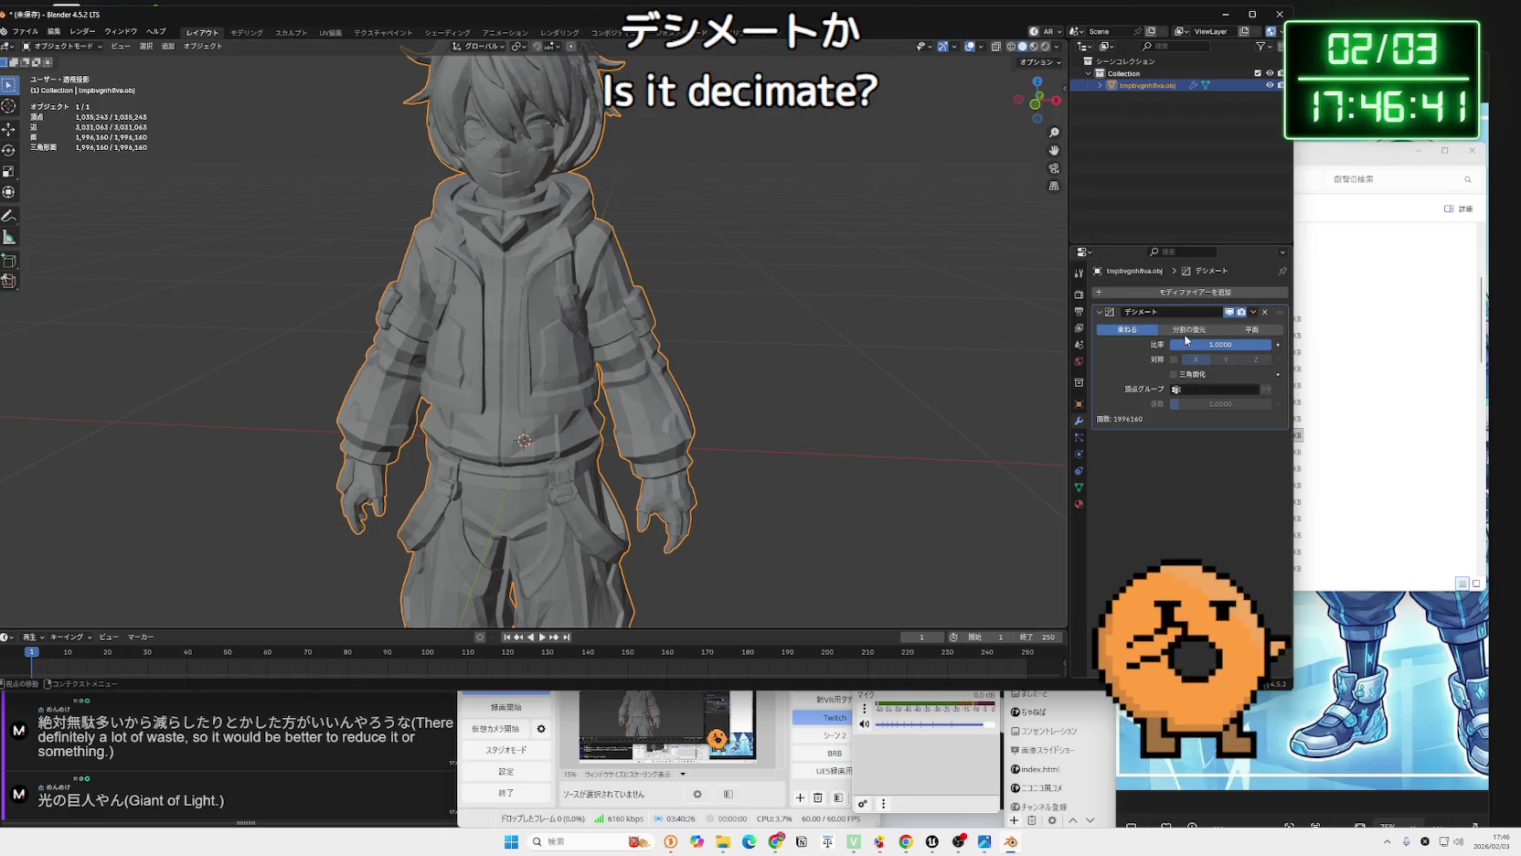
pyautogui.click(1186, 332)
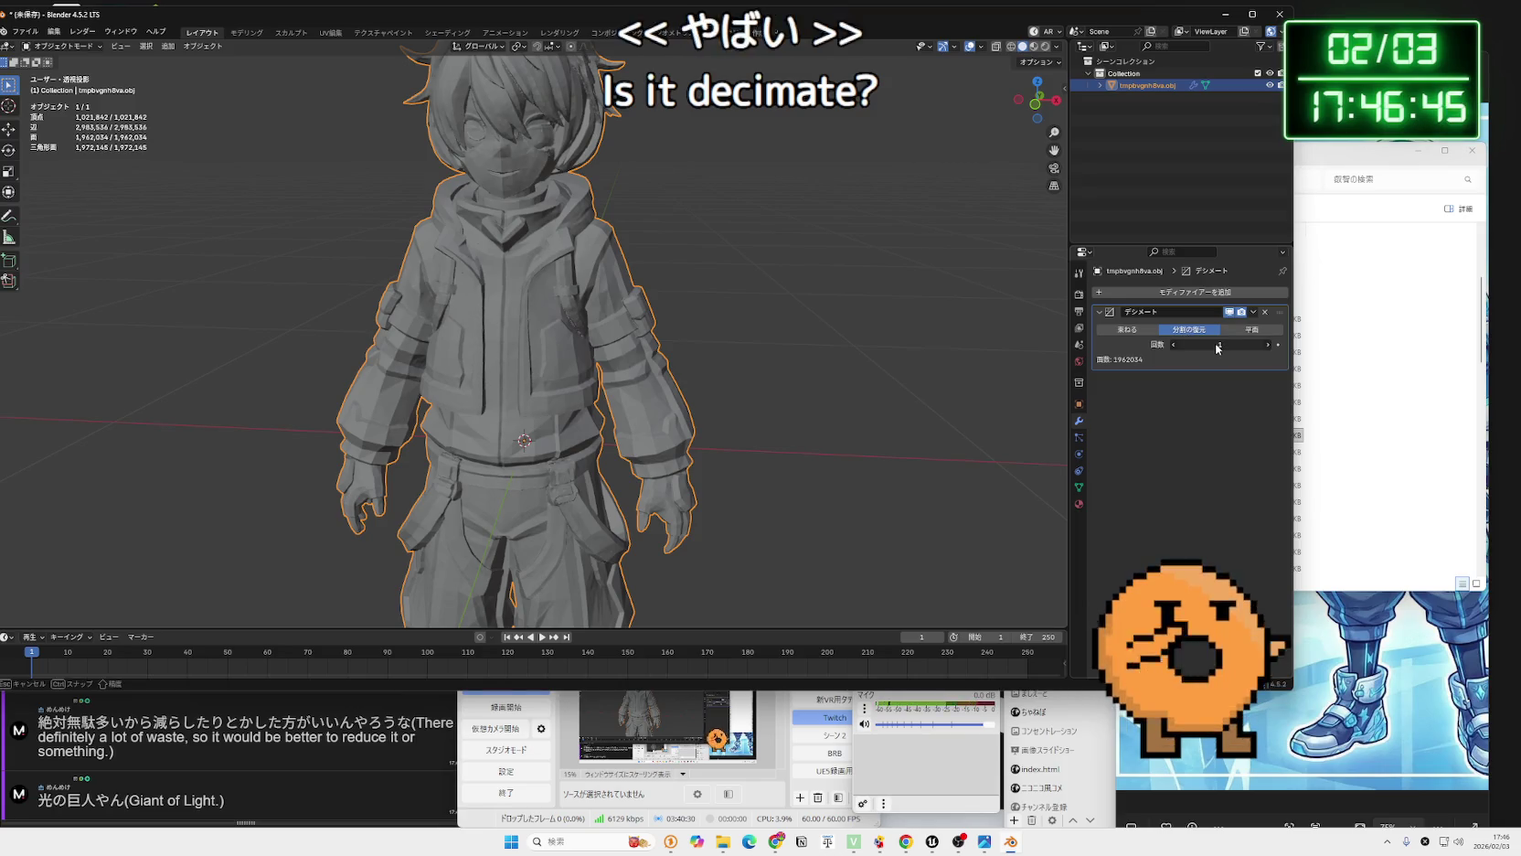
# Raise Un-Subdivide iterations to 15 and check the mesh density in Edit Mode.
pyautogui.moveTo(1270, 351); pyautogui.dragTo(1316, 351)
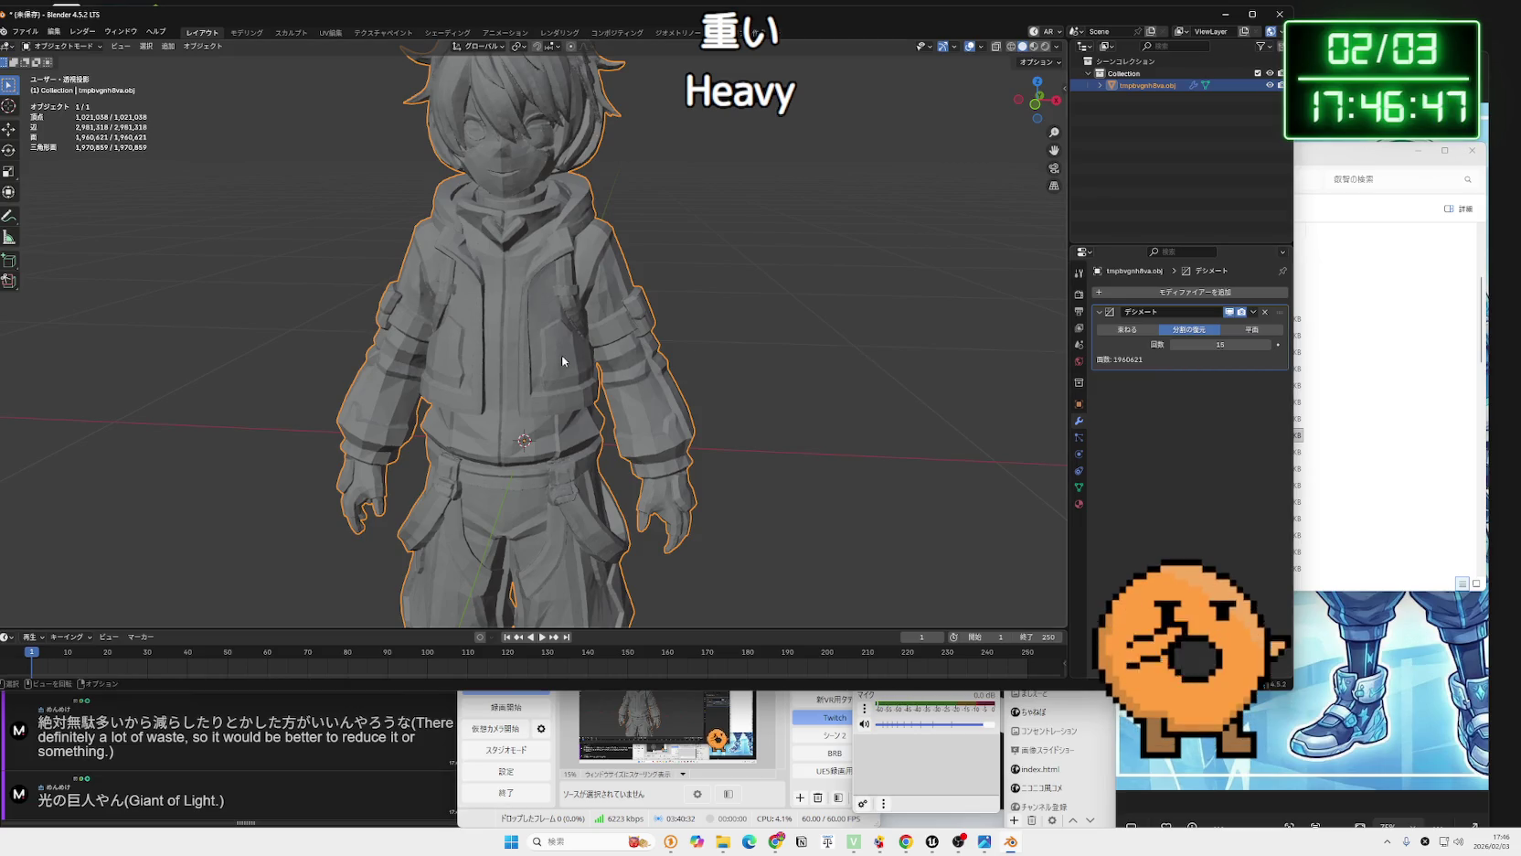
pyautogui.moveTo(568, 346); pyautogui.dragTo(570, 365)
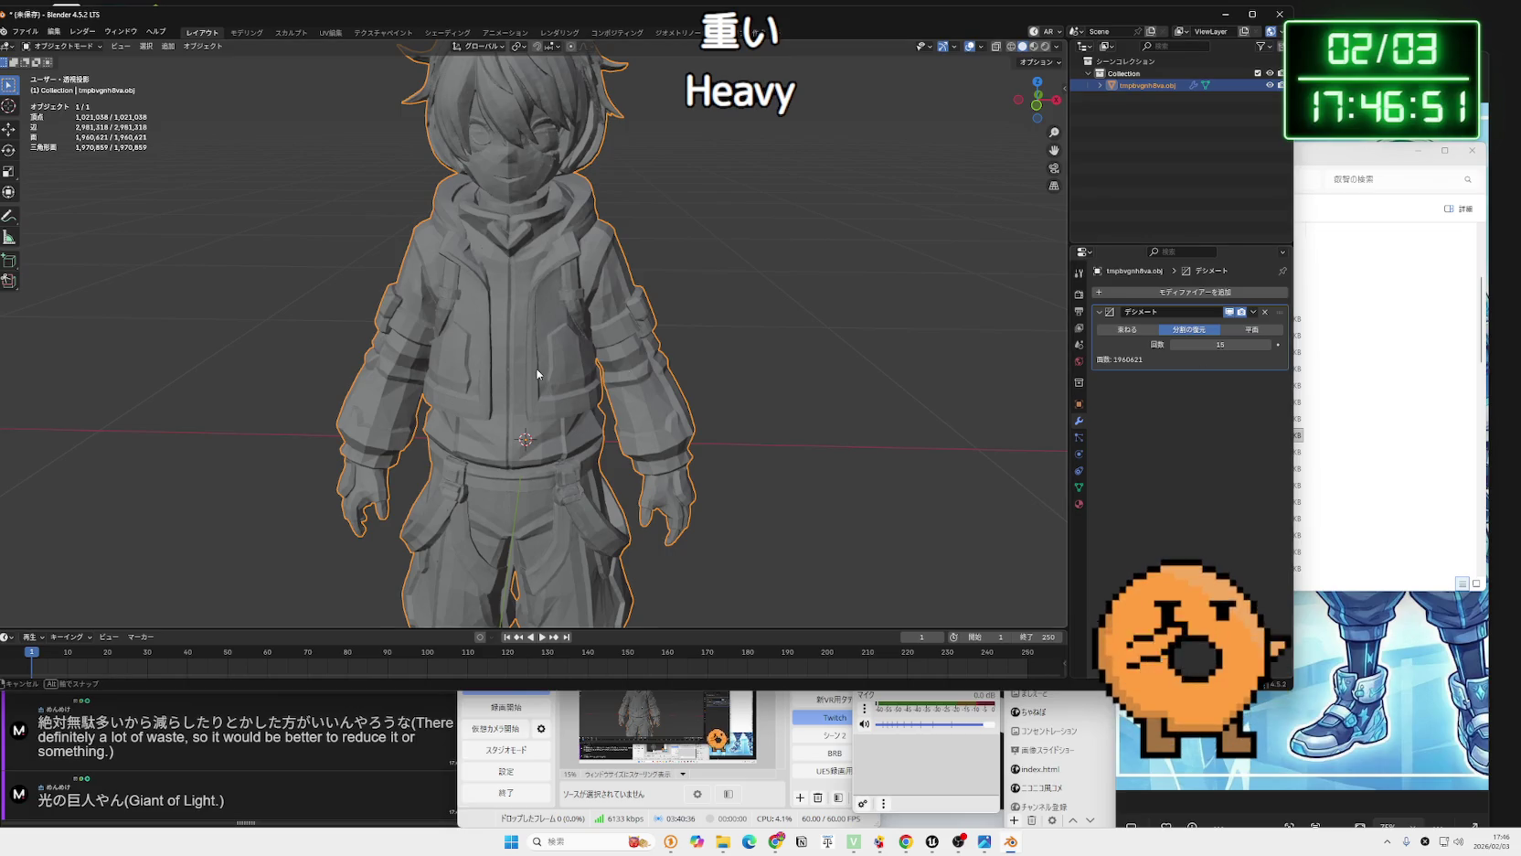
pyautogui.scroll(1, 542, 354)
pyautogui.press('Tab')
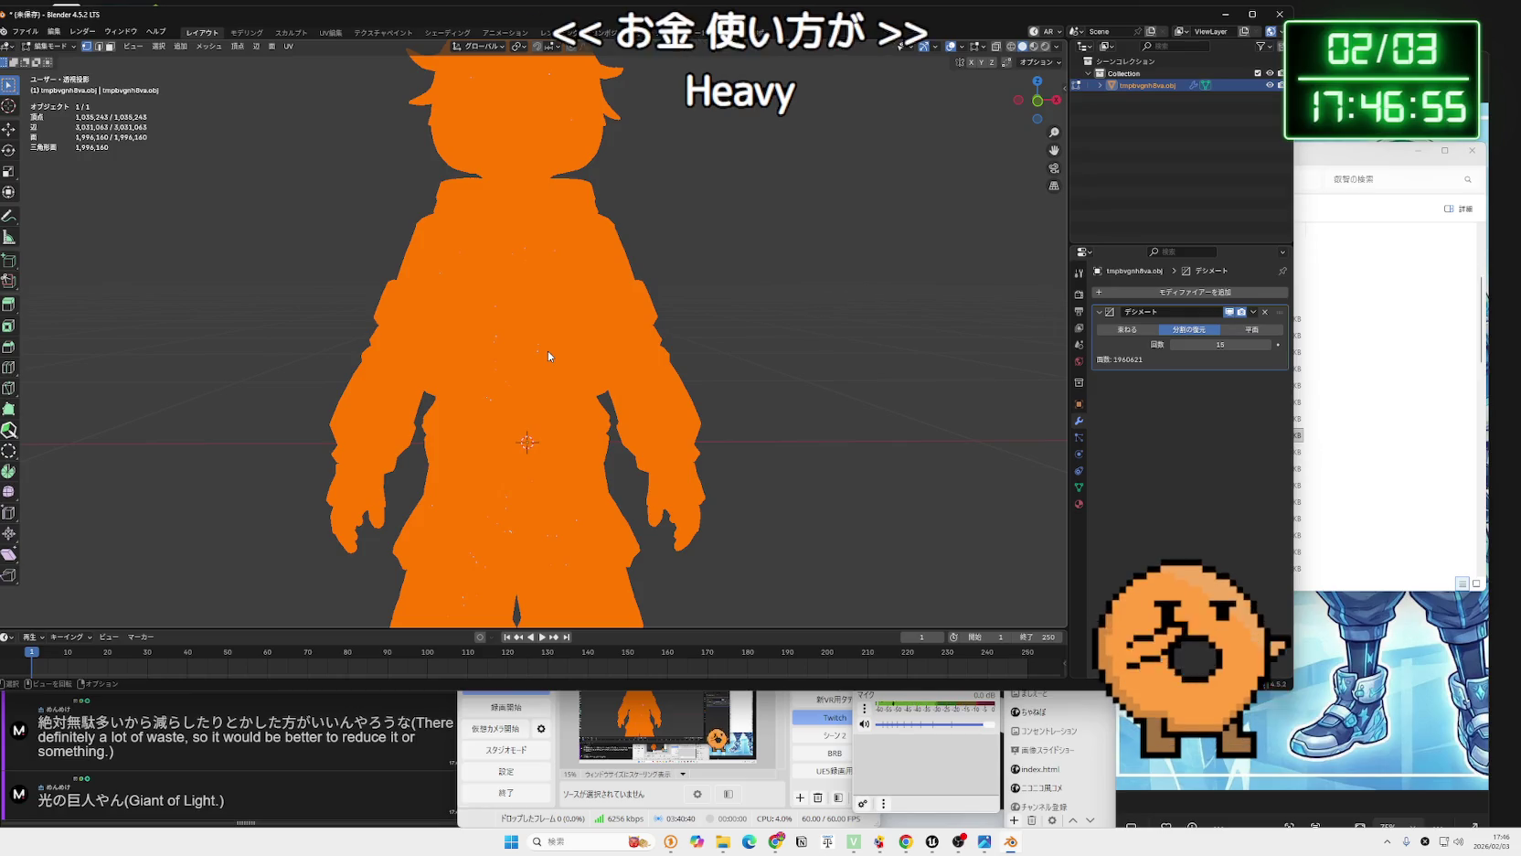
pyautogui.press('Tab')
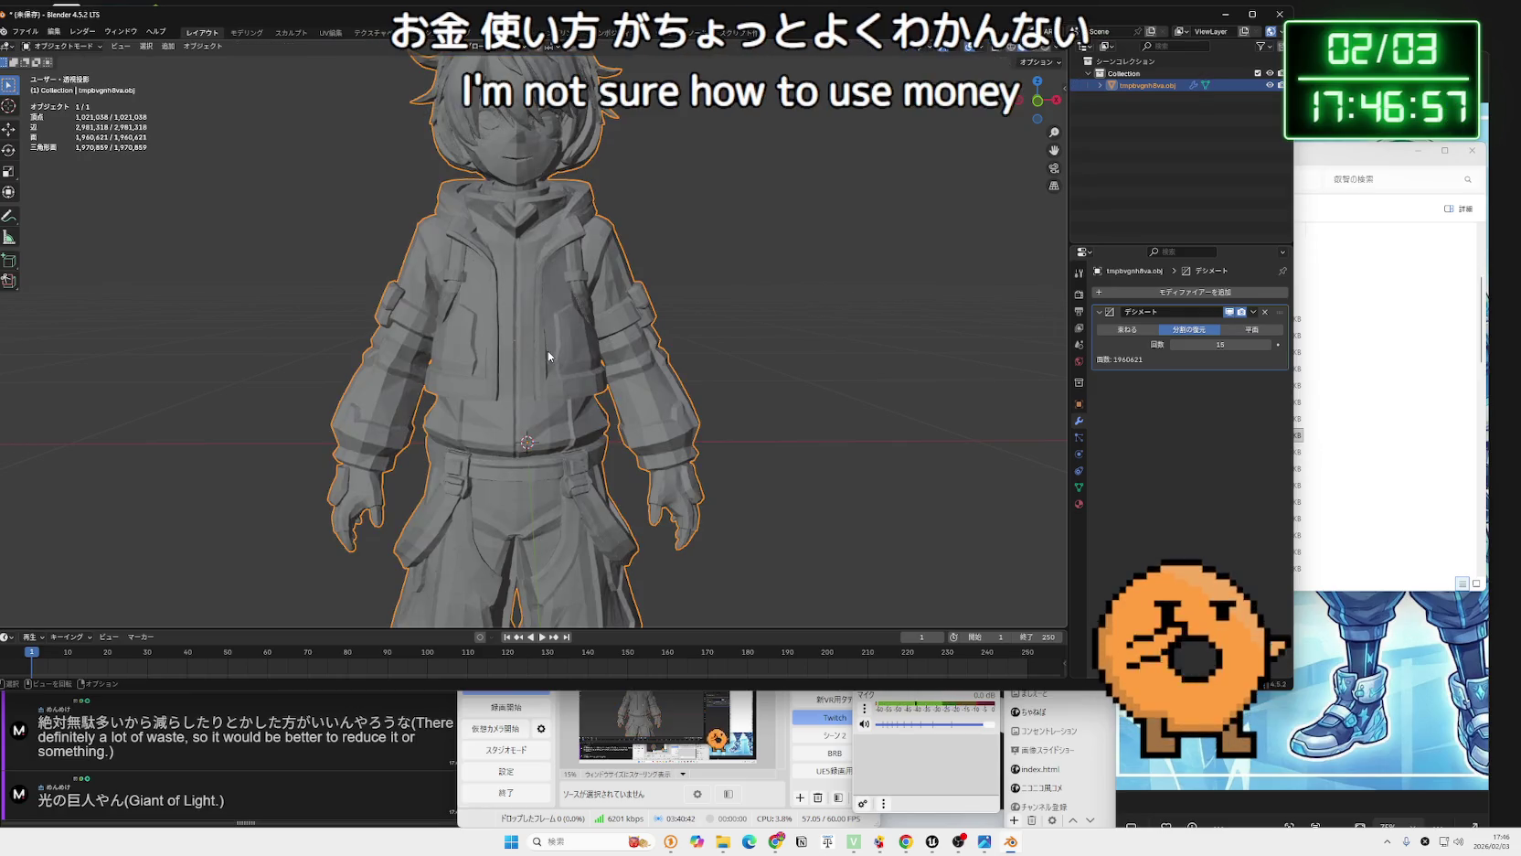
# Set the iterations to 14, then push them up toward 17.
pyautogui.click(1269, 349)
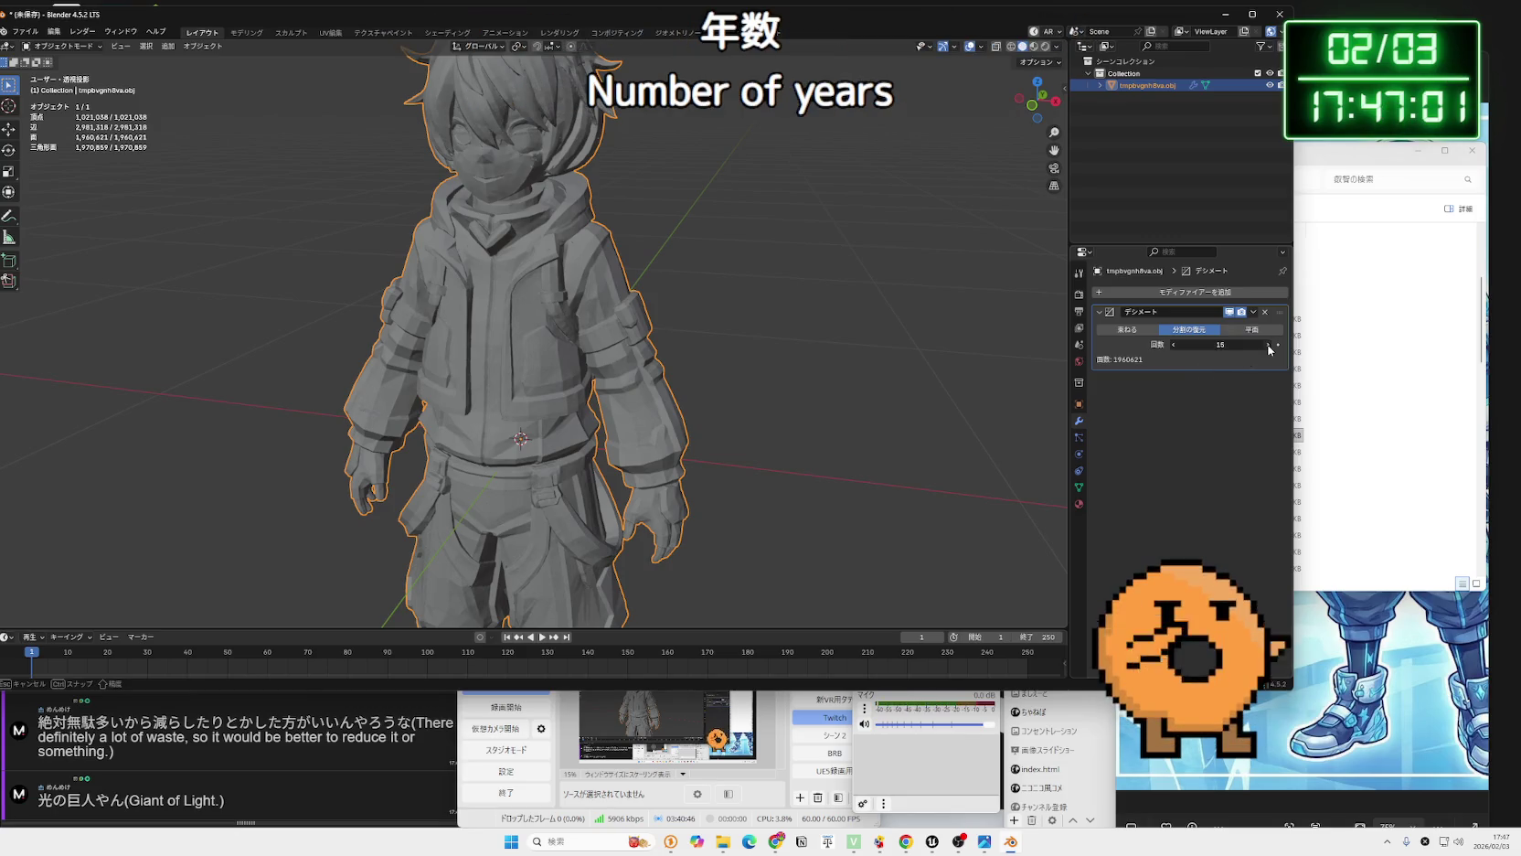
pyautogui.write('14')
pyautogui.press('Return')
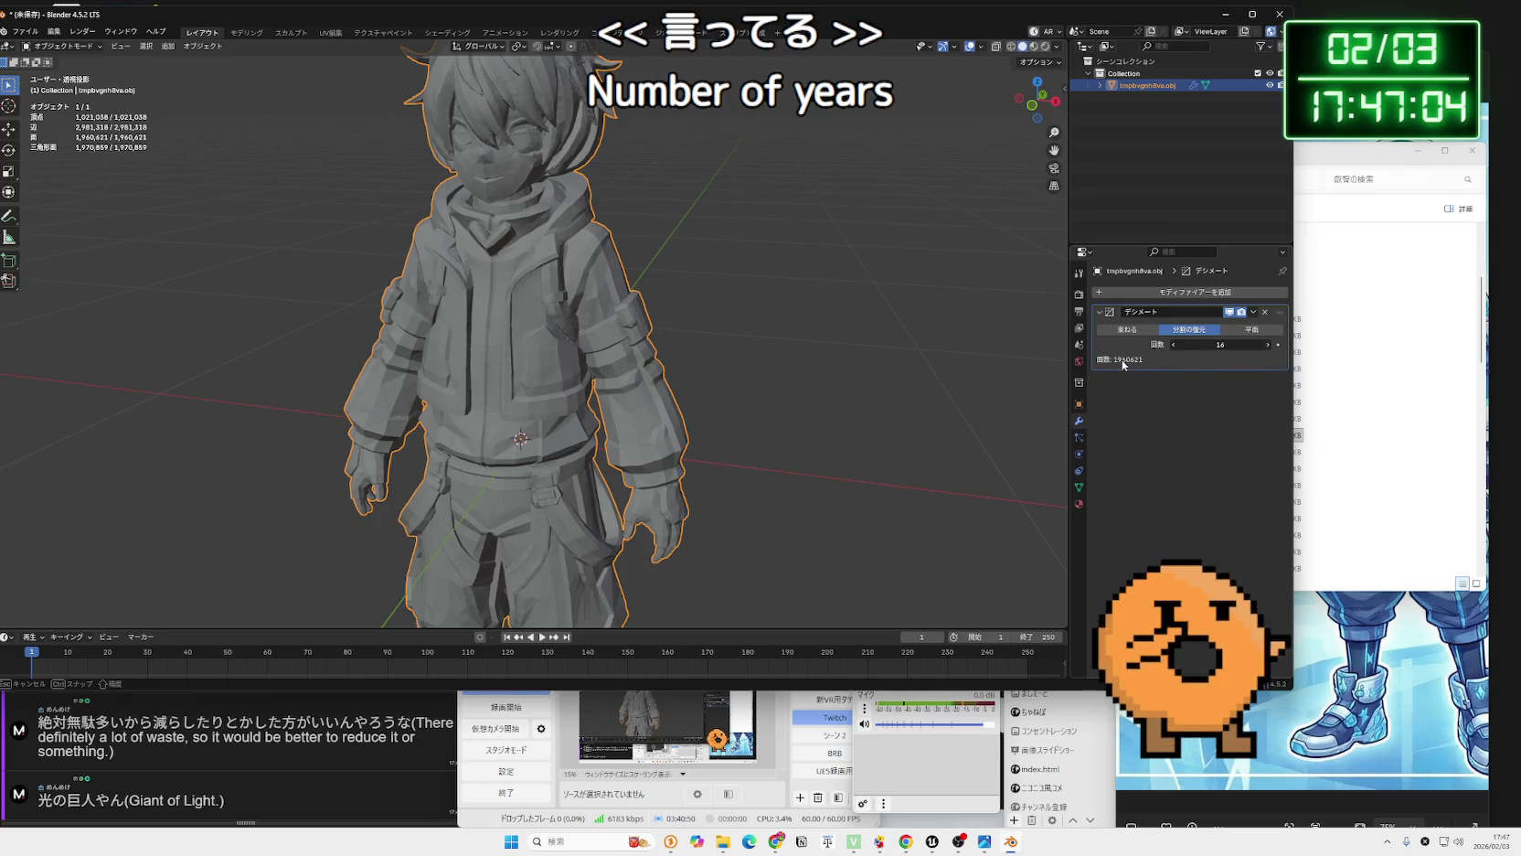
pyautogui.moveTo(1120, 365); pyautogui.dragTo(1121, 367)
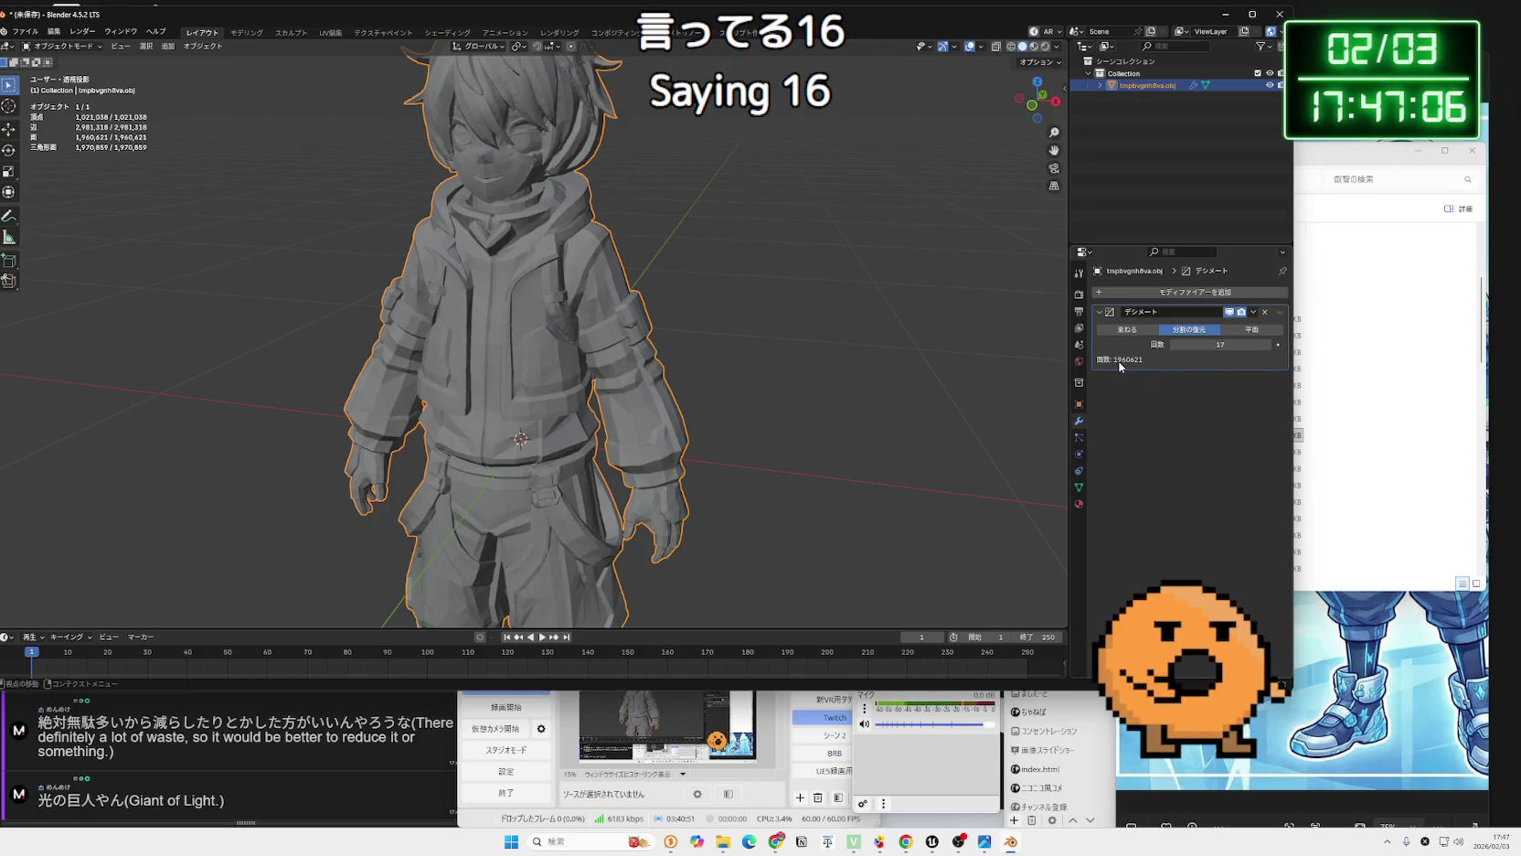
pyautogui.click(1270, 349)
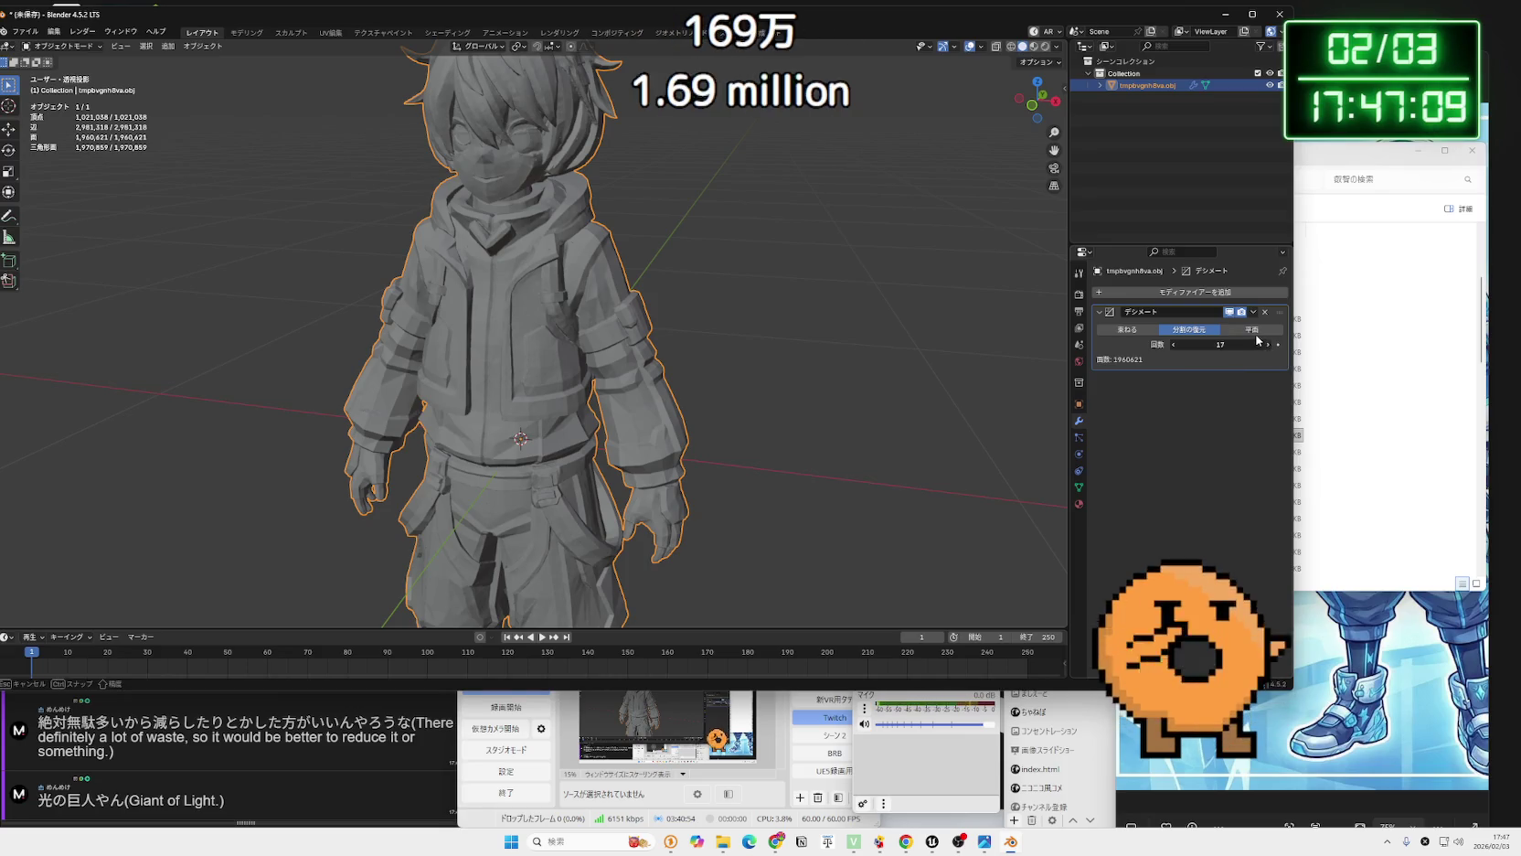
pyautogui.click(1225, 350)
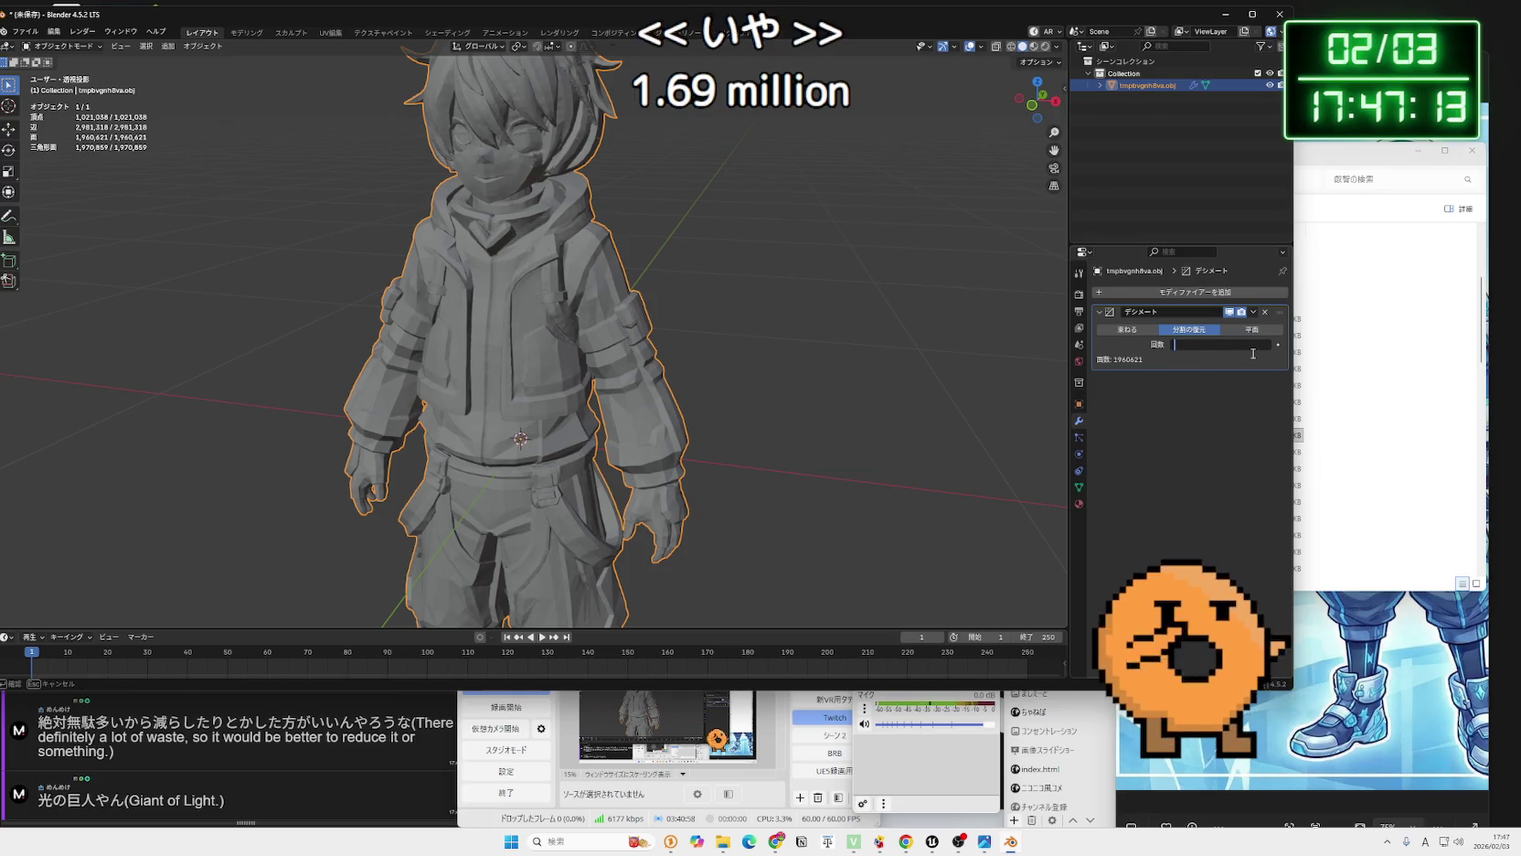
# Reset the Decimate iterations to 0.
pyautogui.write('0')
pyautogui.press('Return')
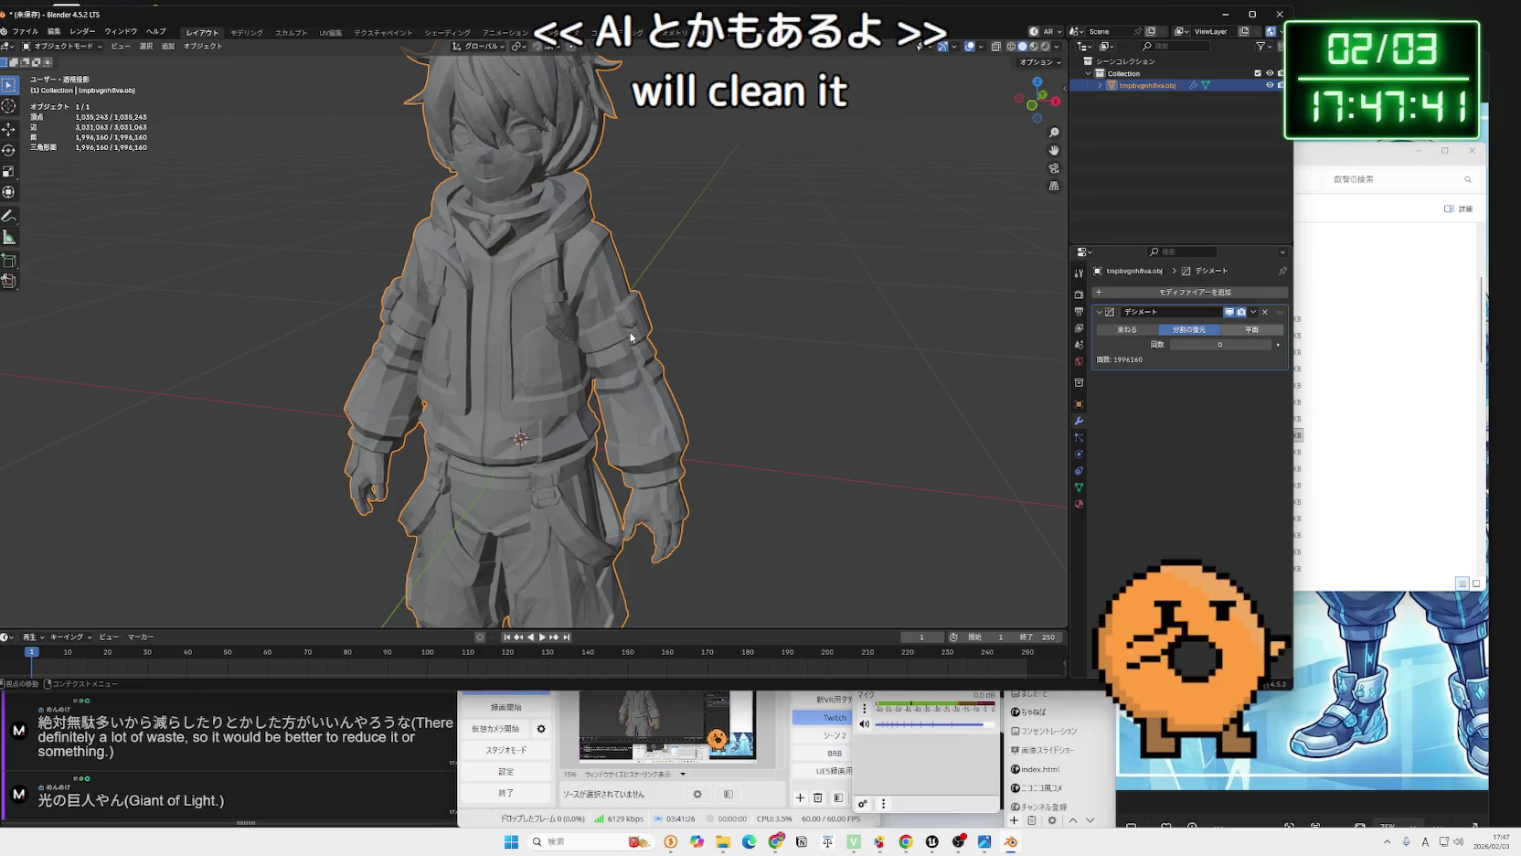
pyautogui.scroll(5, 665, 269)
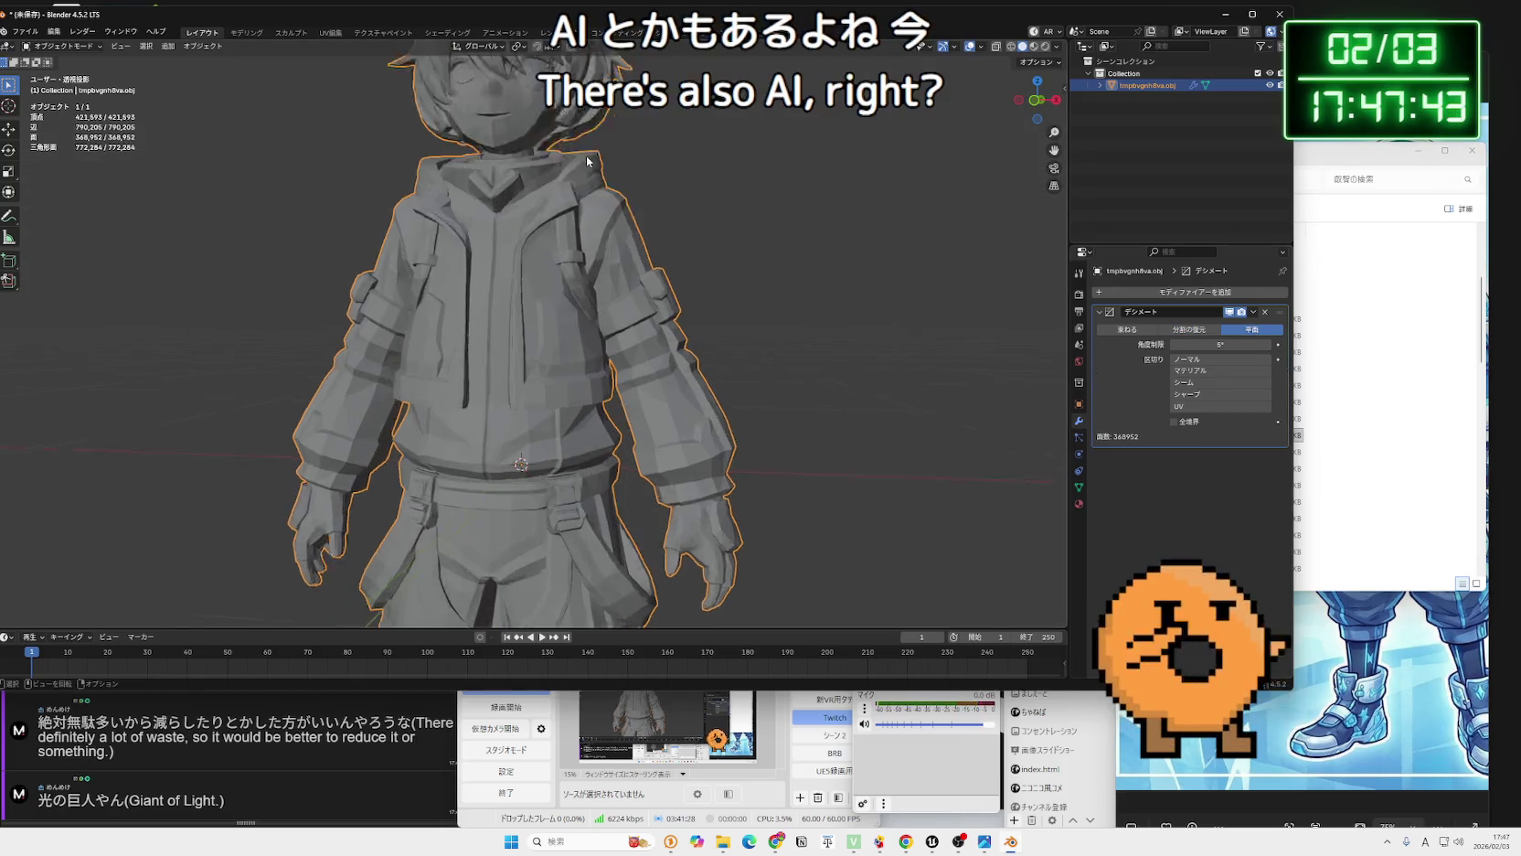
pyautogui.scroll(5, 560, 370)
# Inspect the character's face up close, then remove the Decimate modifier.
pyautogui.moveTo(571, 356)
pyautogui.mouseDown()
pyautogui.moveTo(590, 325)
pyautogui.moveTo(472, 382)
pyautogui.mouseUp()
pyautogui.scroll(-4, 471, 382)
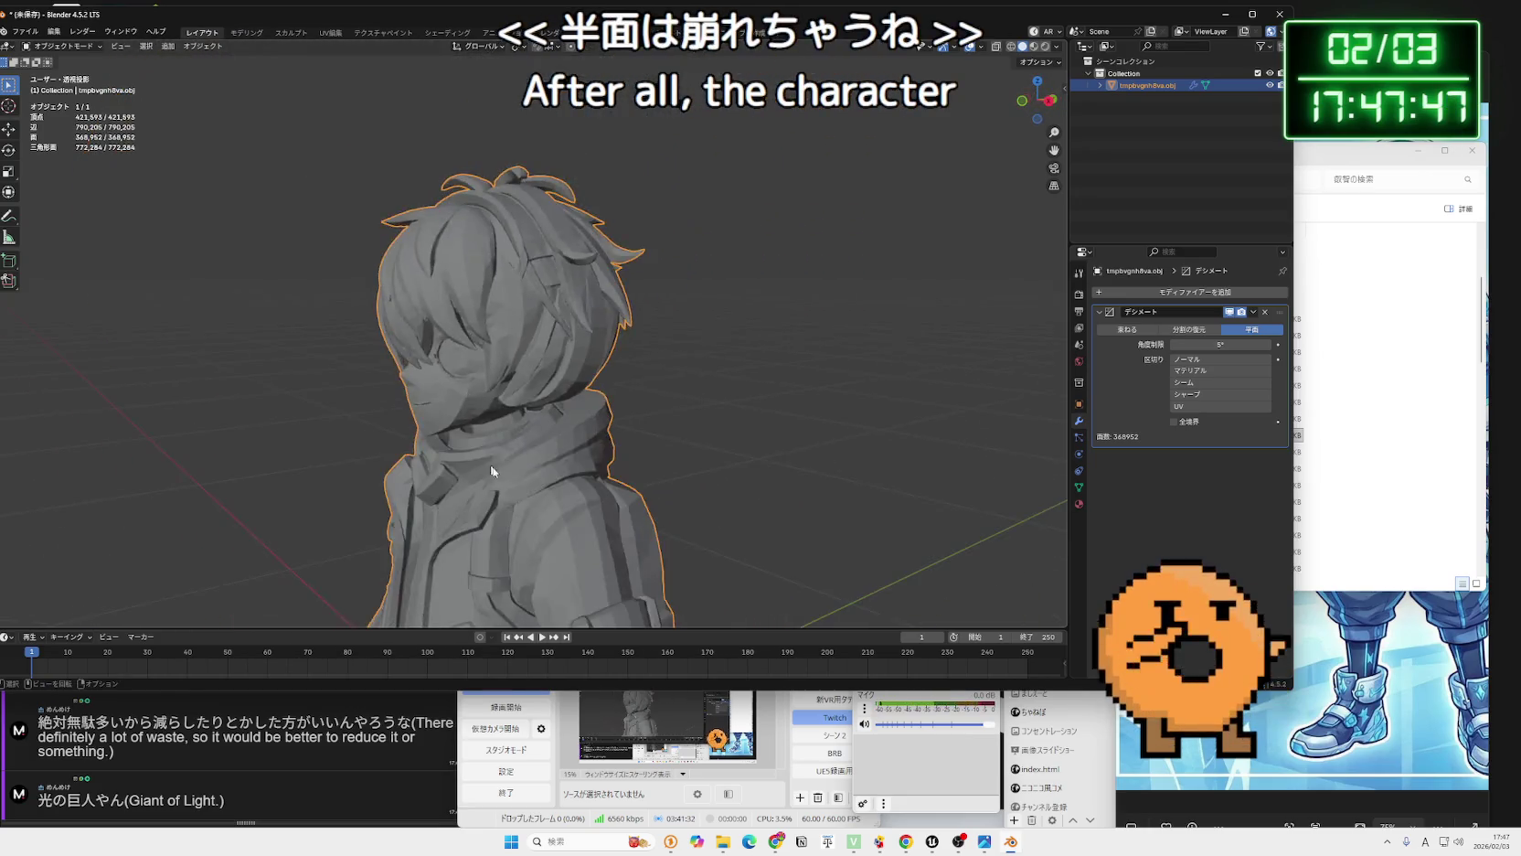
pyautogui.scroll(4, 494, 275)
pyautogui.scroll(-6, 521, 192)
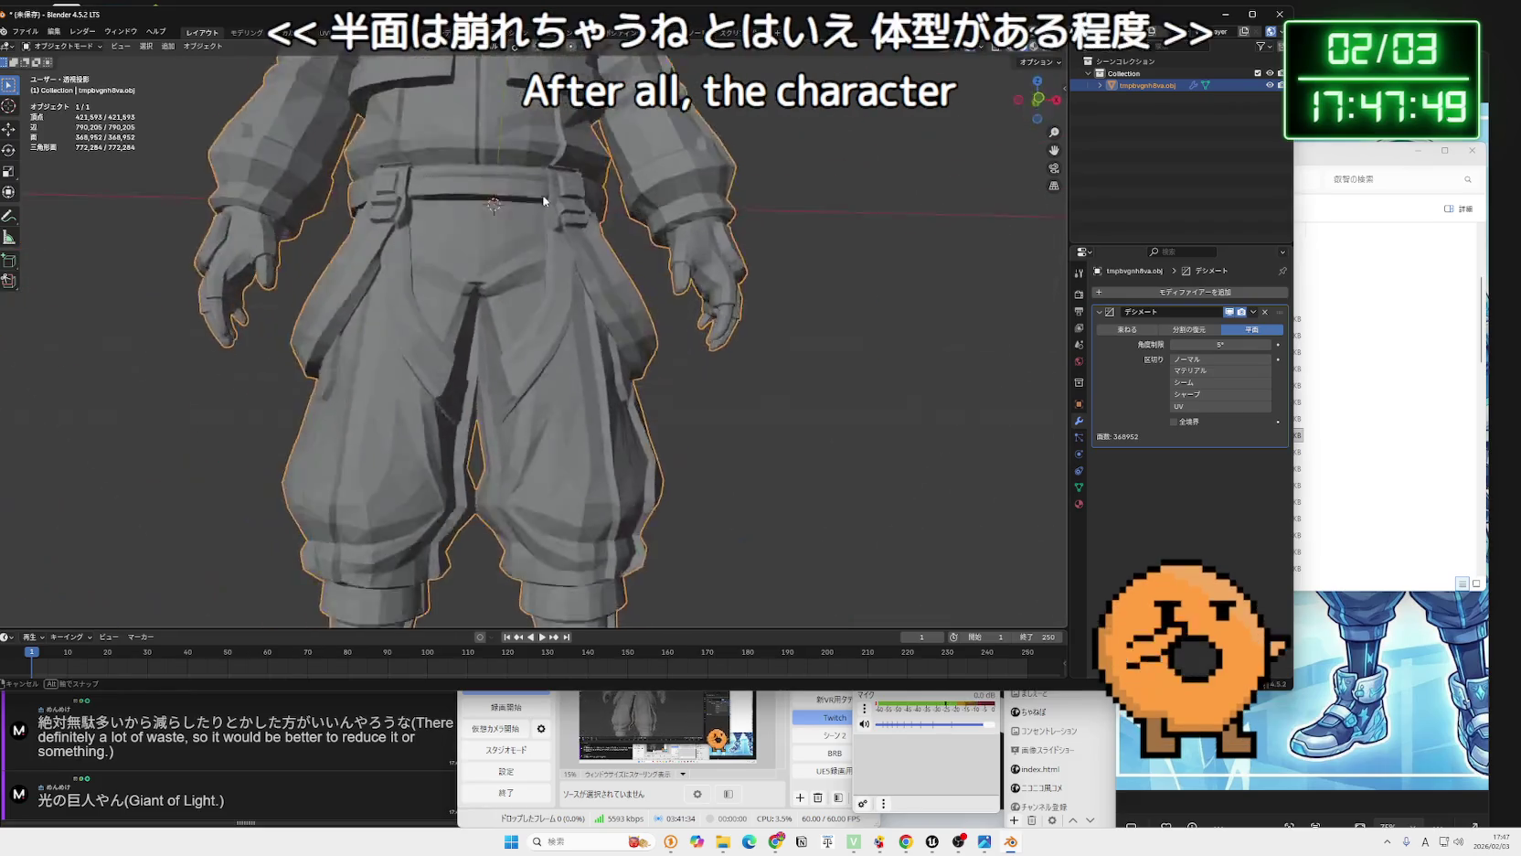
pyautogui.scroll(6, 546, 231)
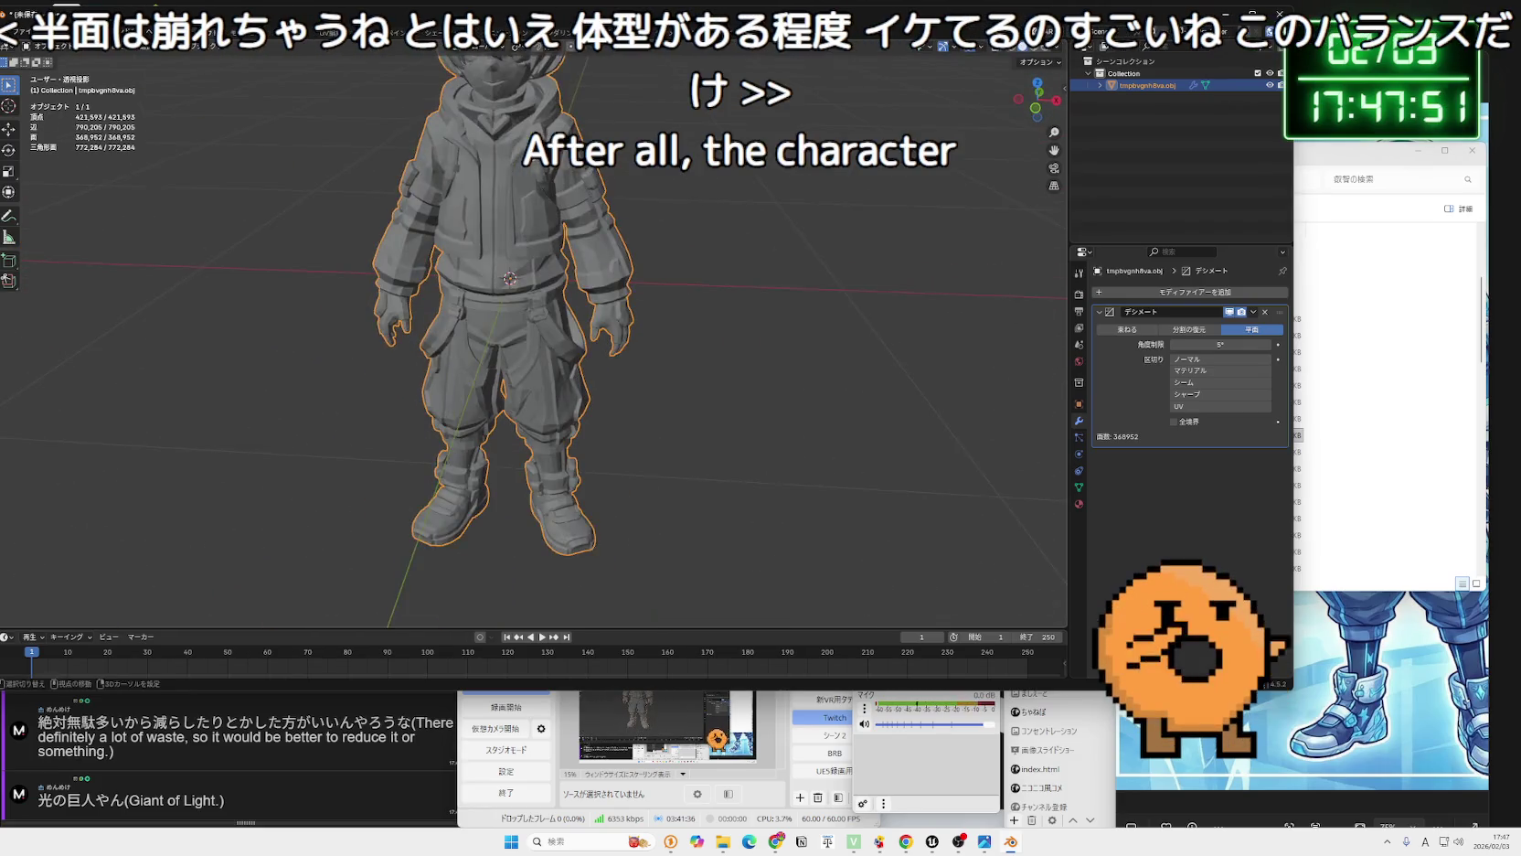
pyautogui.click(1266, 311)
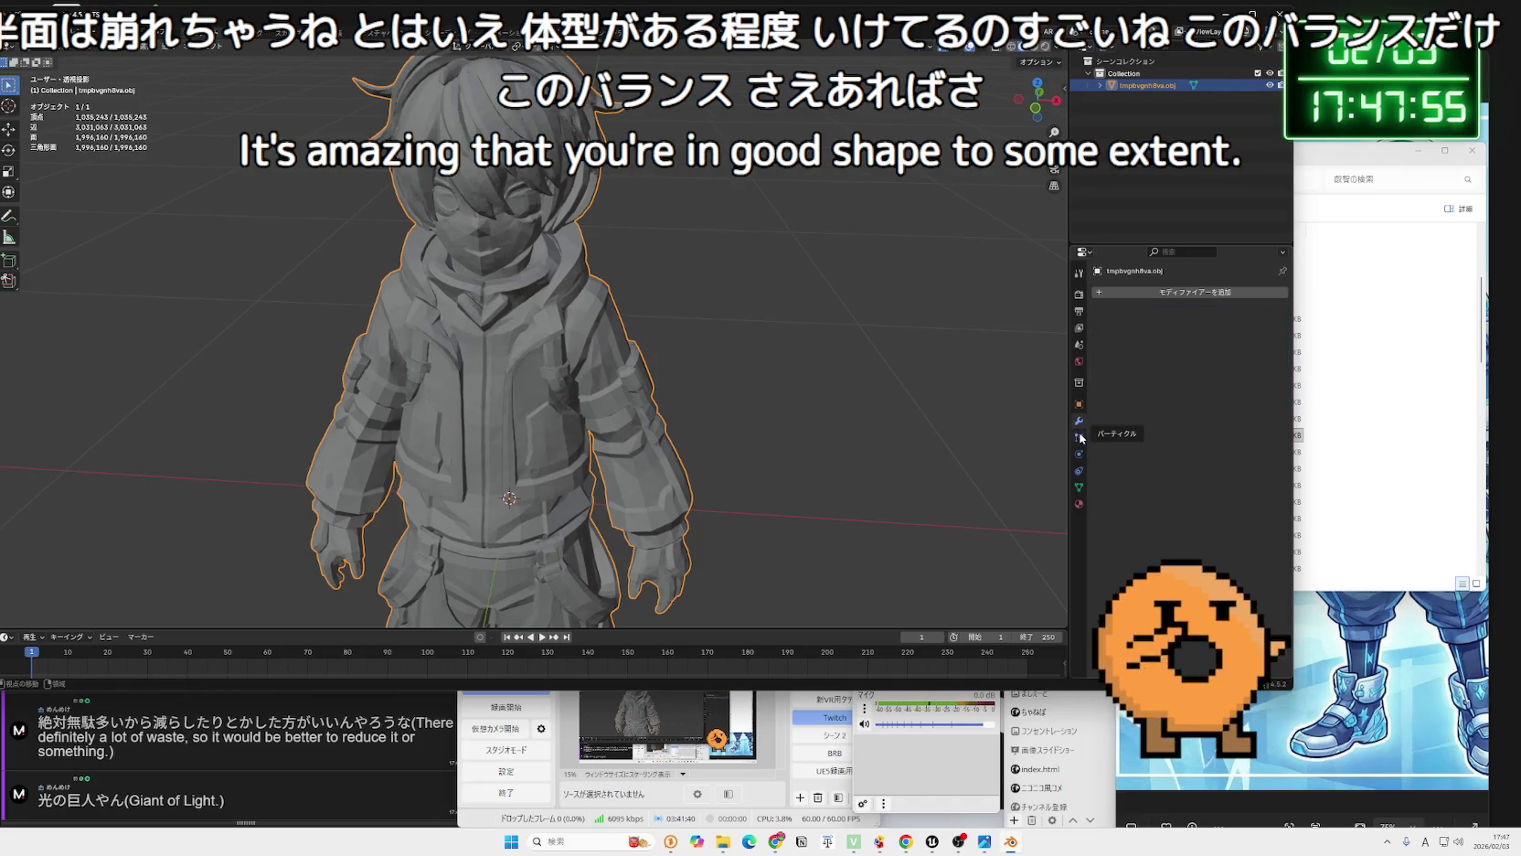
# Reselect the character mesh and re-enter Edit Mode at 1,996,160 triangles.
pyautogui.scroll(3, 586, 357)
pyautogui.moveTo(550, 20); pyautogui.dragTo(559, 18)
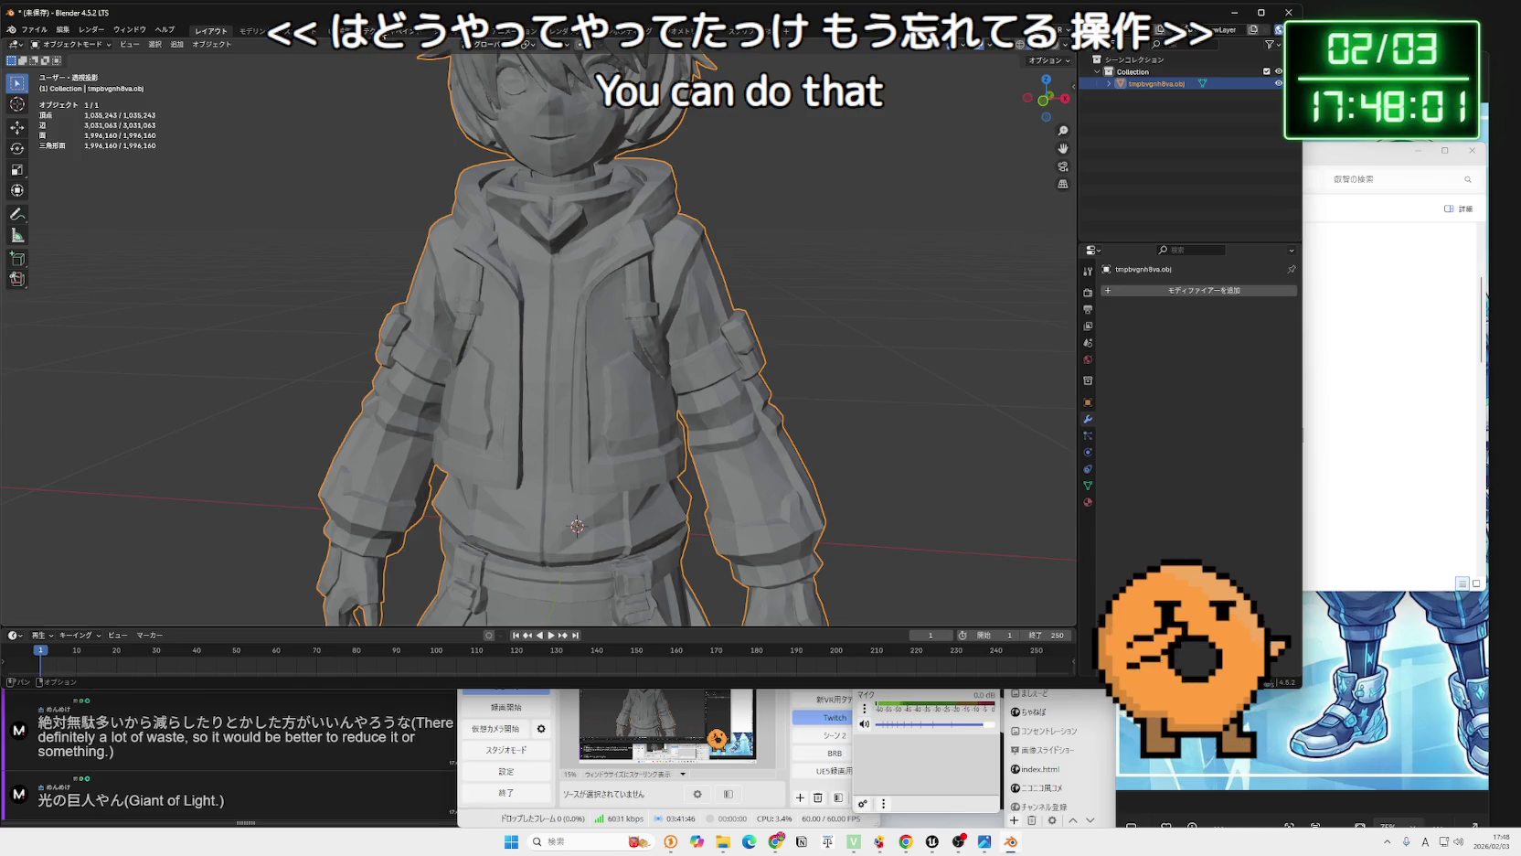
pyautogui.scroll(3, 646, 250)
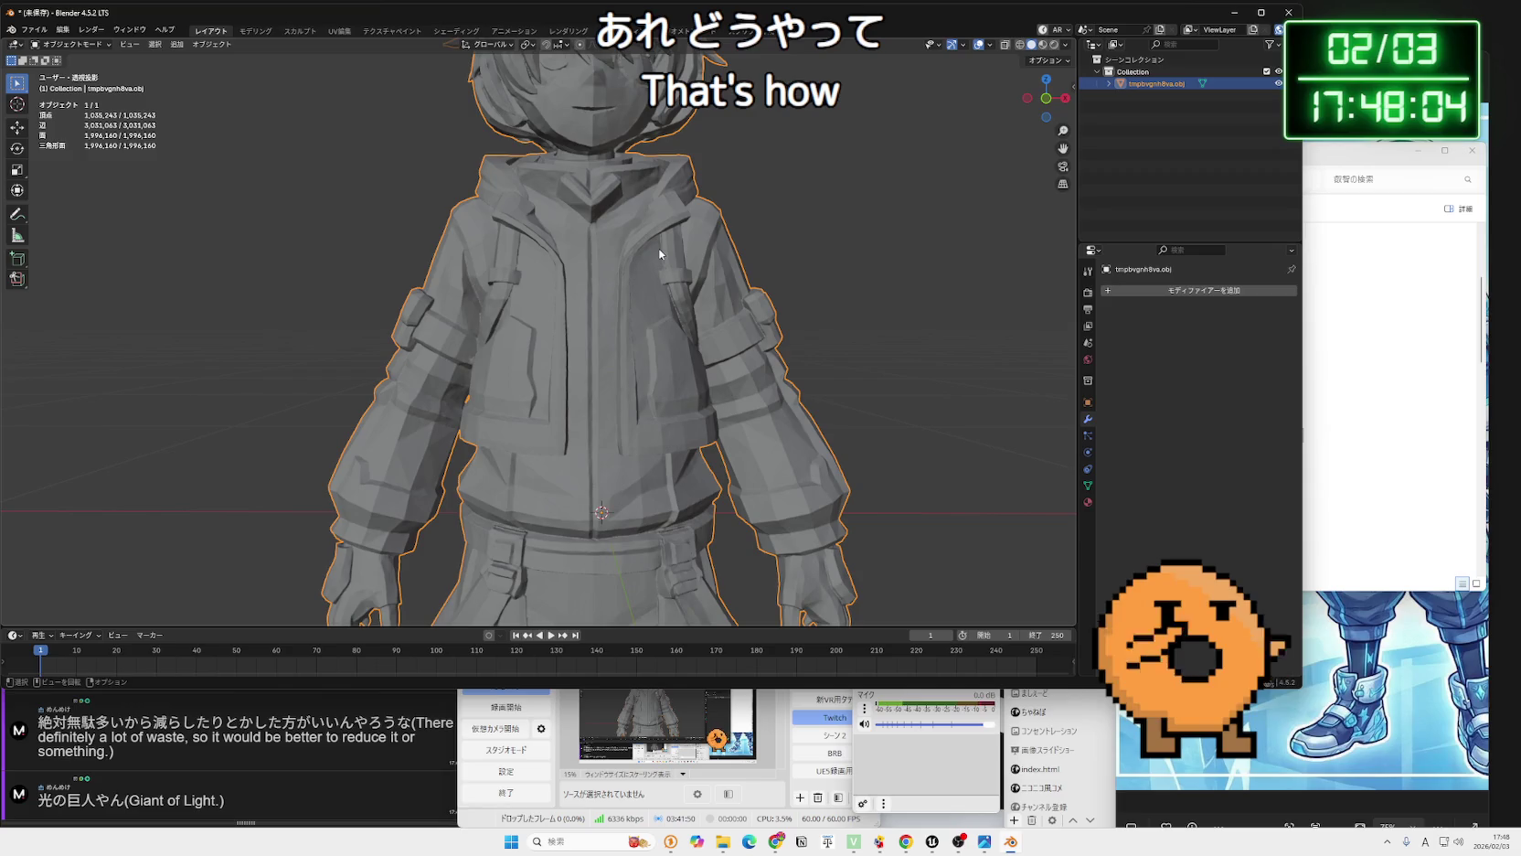
pyautogui.press('Tab')
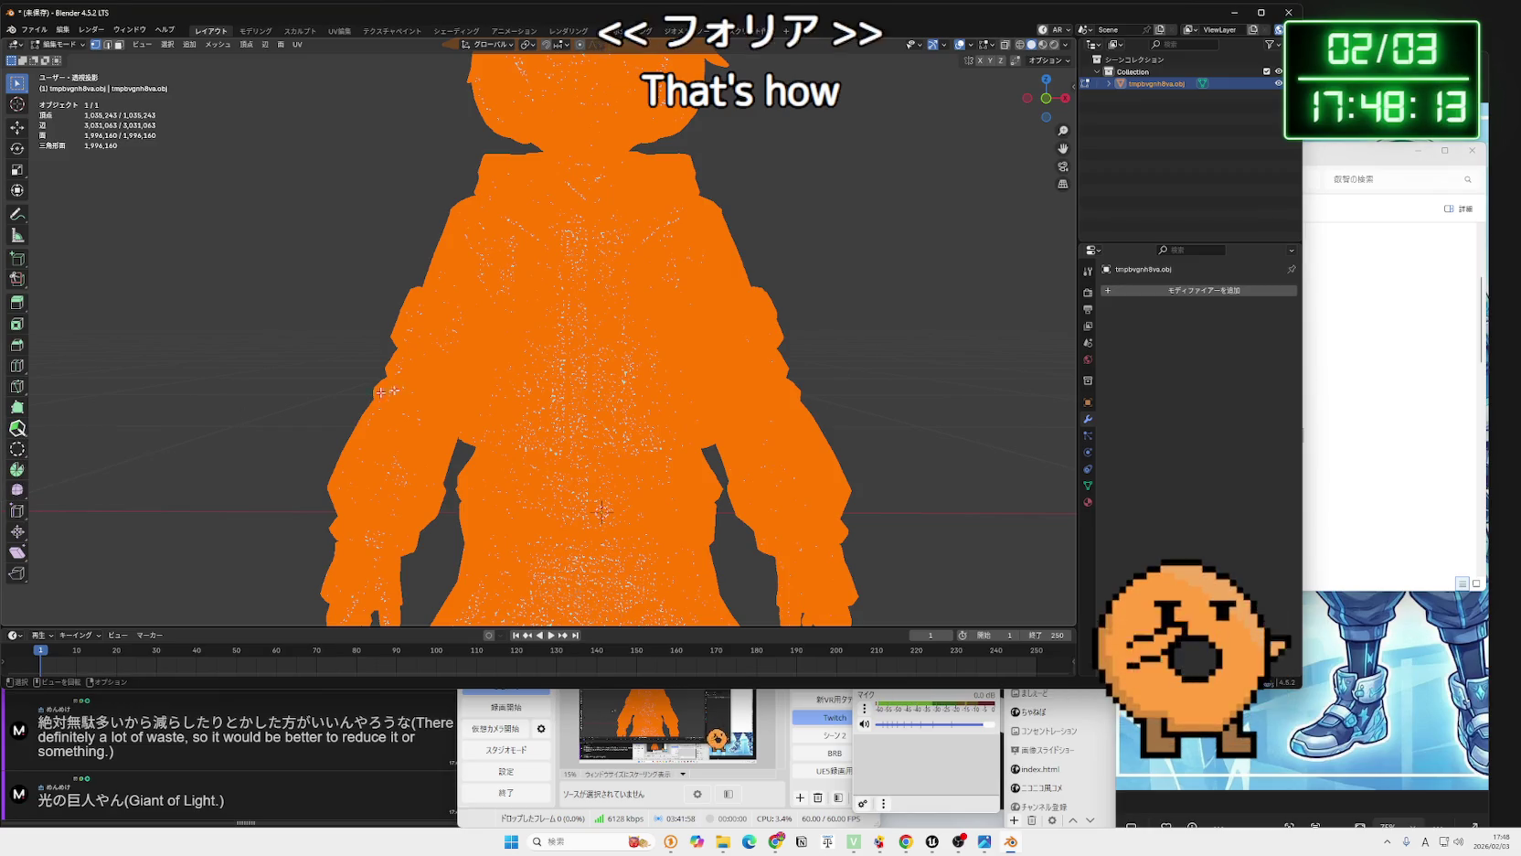
pyautogui.click(1158, 102)
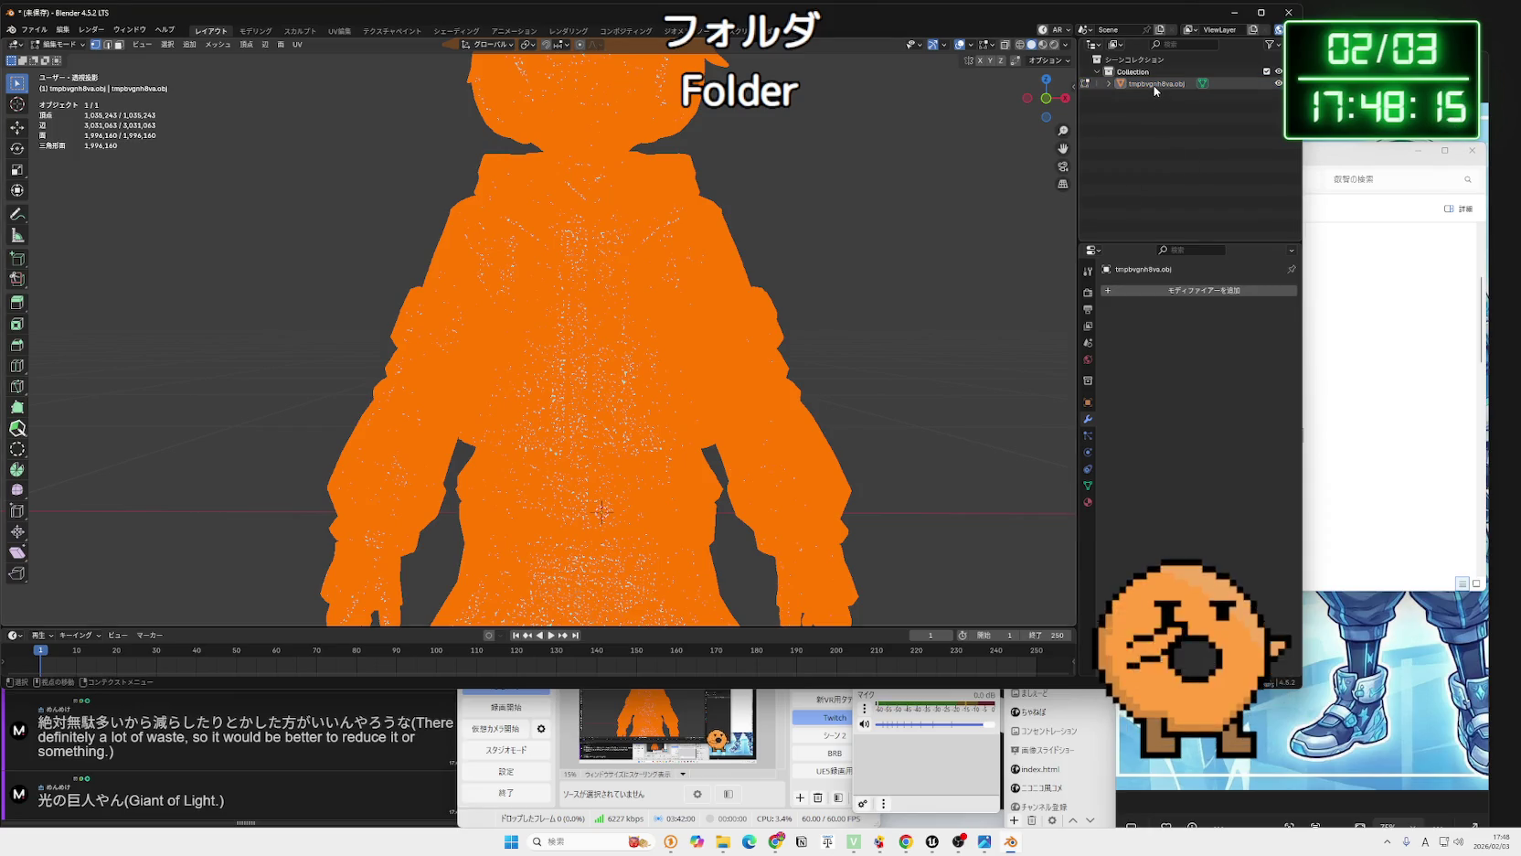
pyautogui.moveTo(842, 265); pyautogui.dragTo(835, 285)
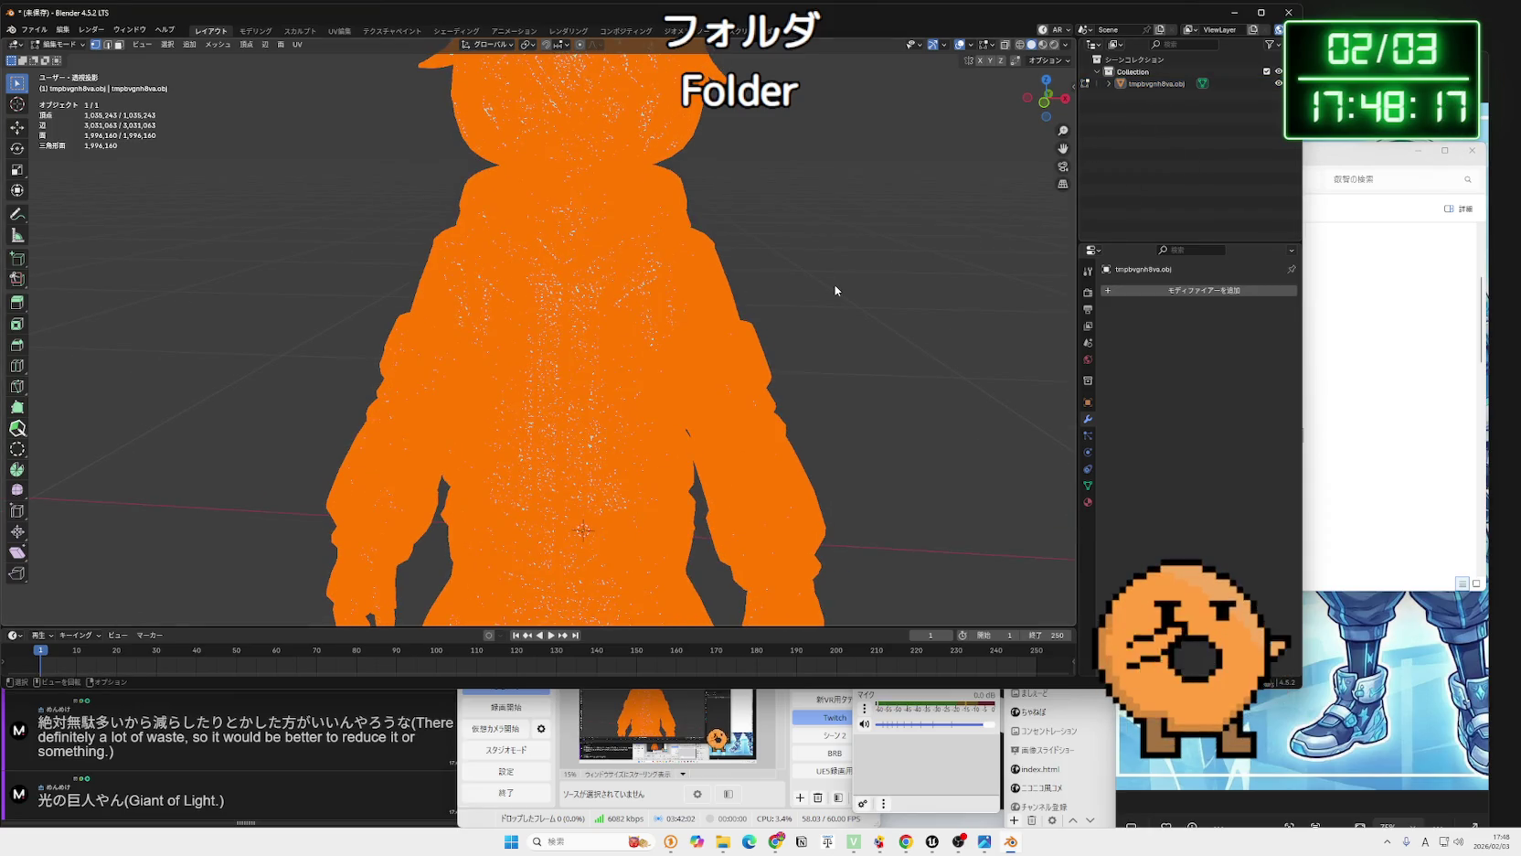
pyautogui.press('Tab')
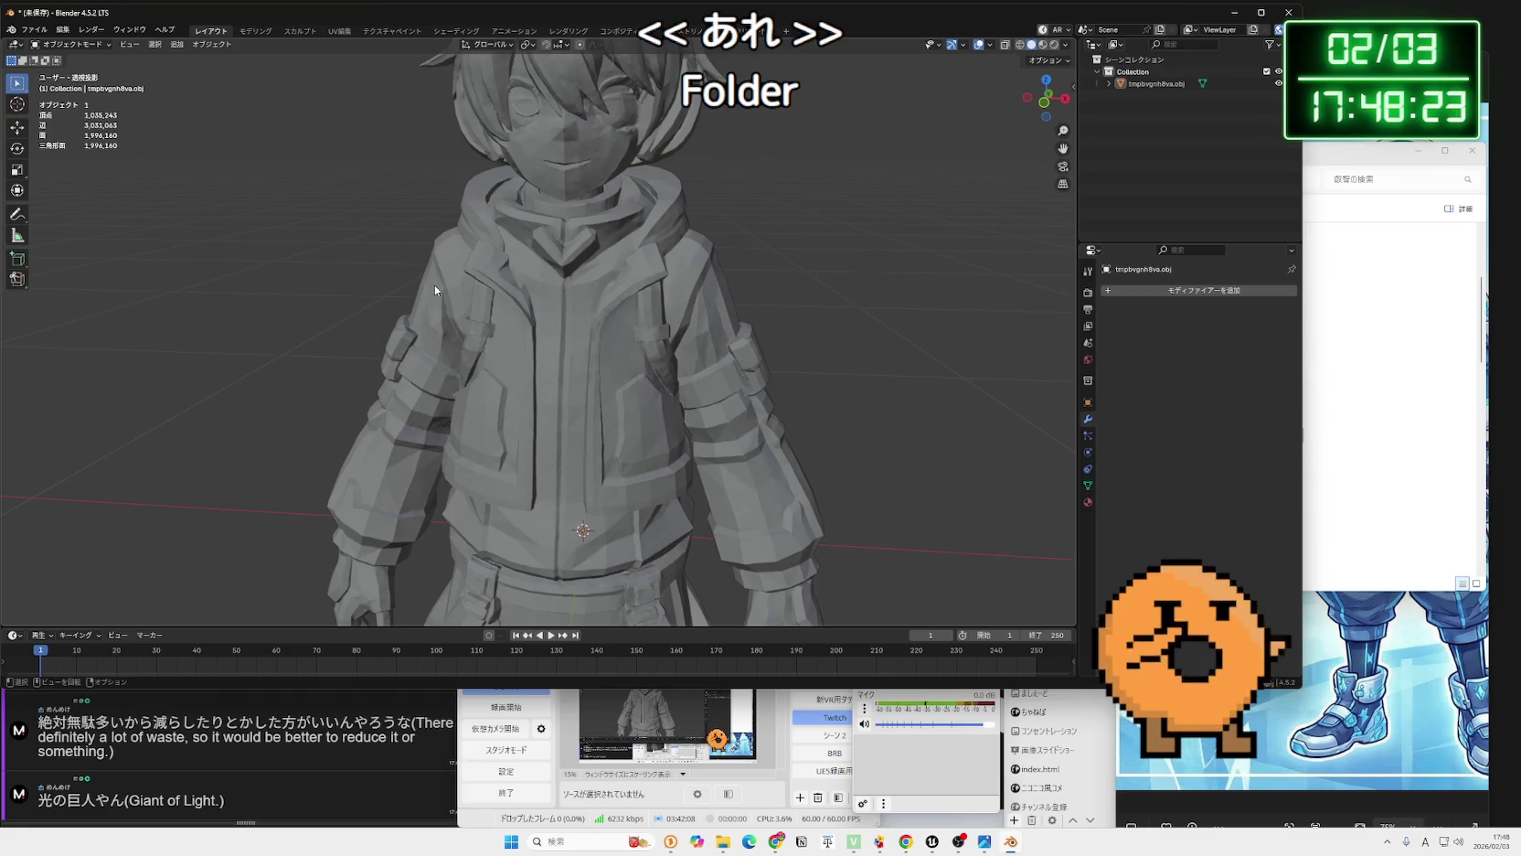
pyautogui.click(557, 351)
pyautogui.press('Tab')
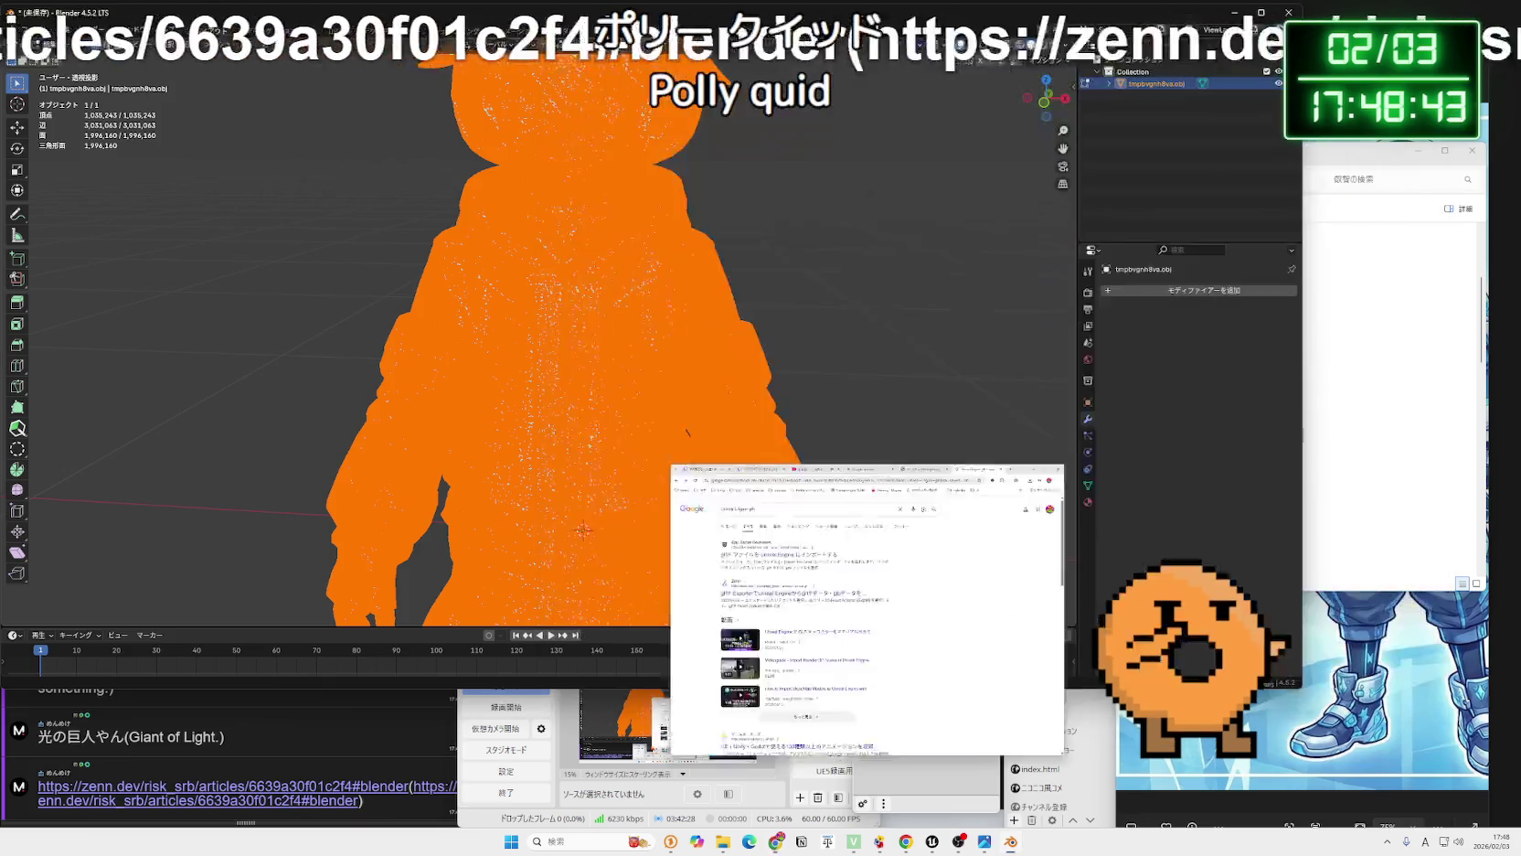
# Search Google for 'polyquilt' and open the zenn.dev article shared in chat.
pyautogui.click(777, 841)
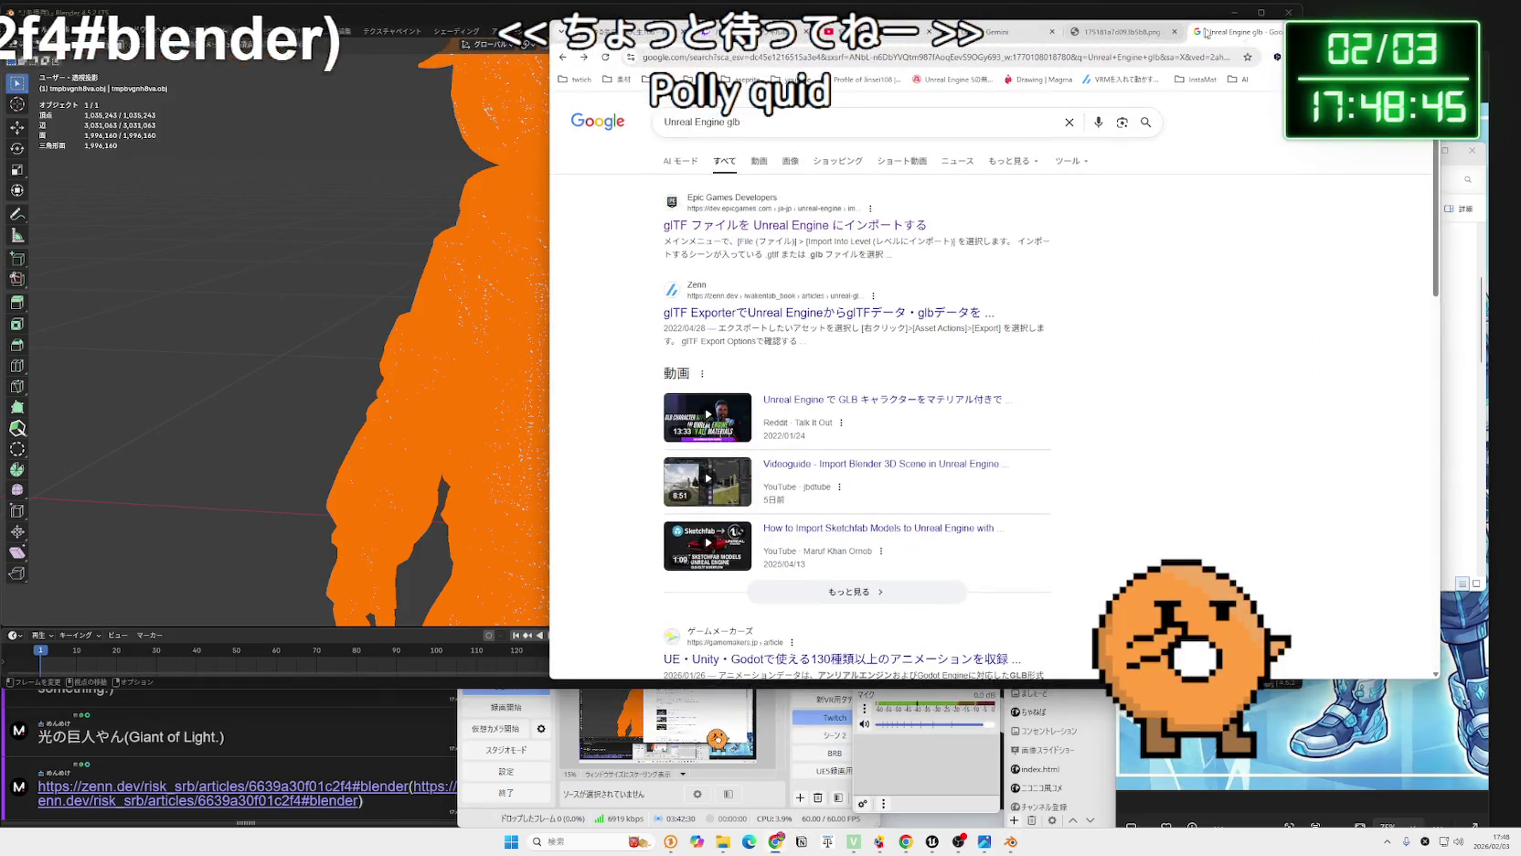
pyautogui.hotkey('ctrl', 't')
pyautogui.write('po')
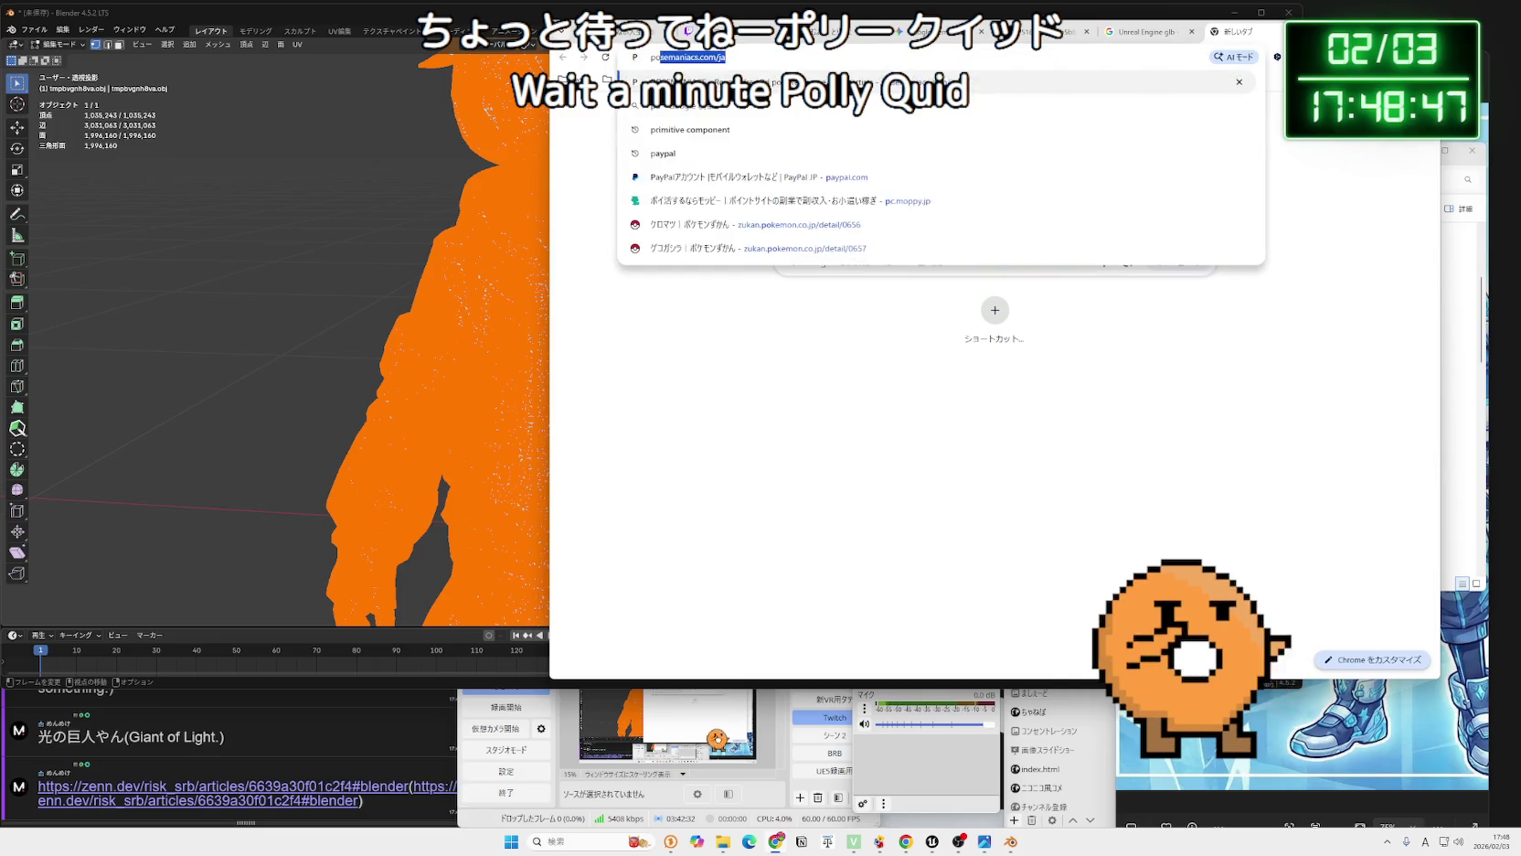
pyautogui.write('lyquilt')
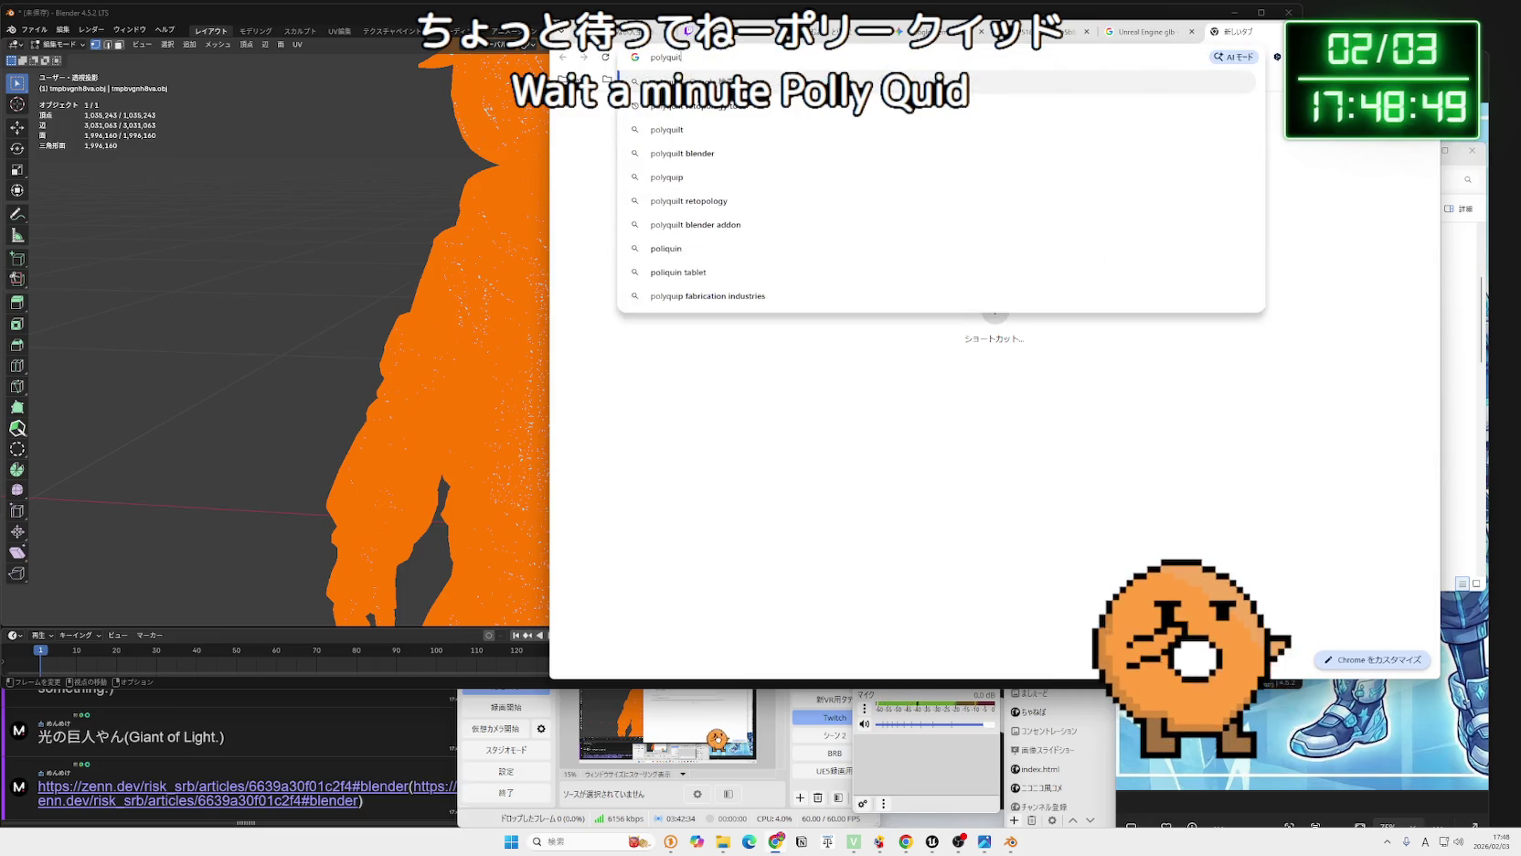
pyautogui.press('Return')
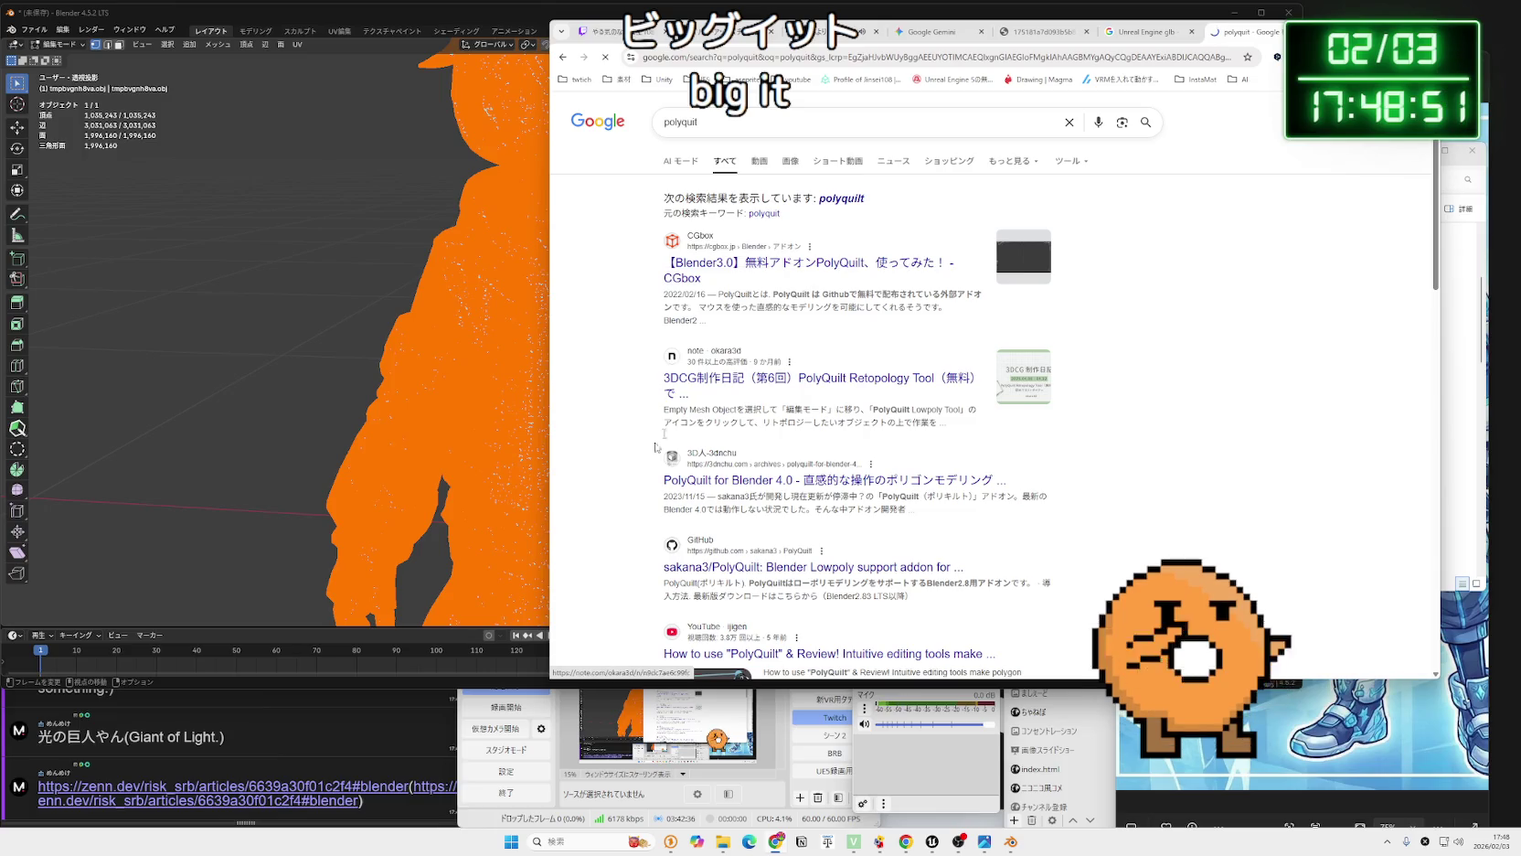
pyautogui.click(220, 786)
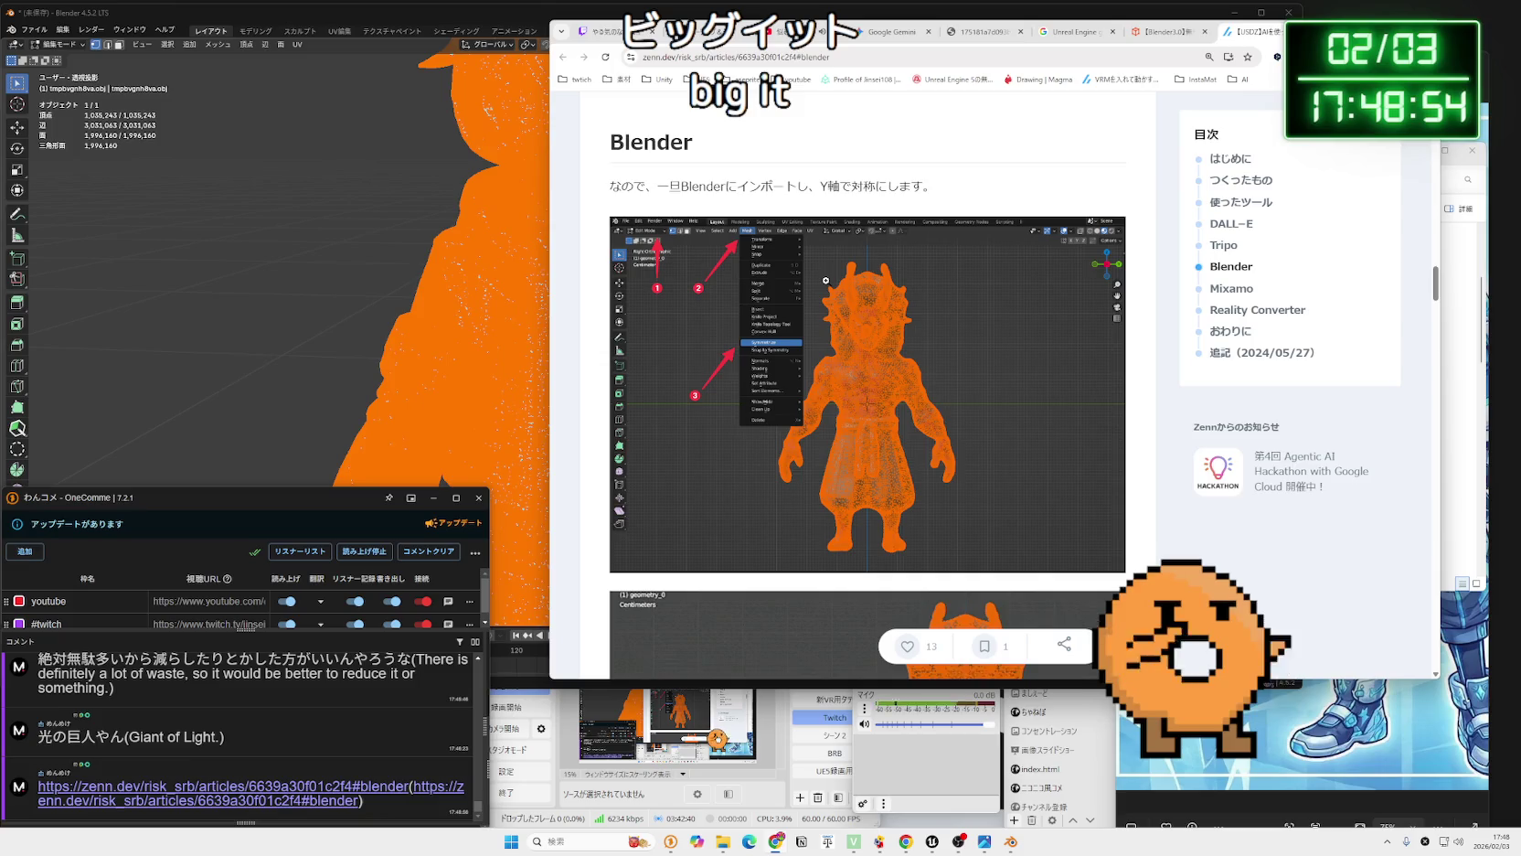
# Scroll down through the Zenn article, reading and highlighting paragraphs.
pyautogui.scroll(-5, 825, 281)
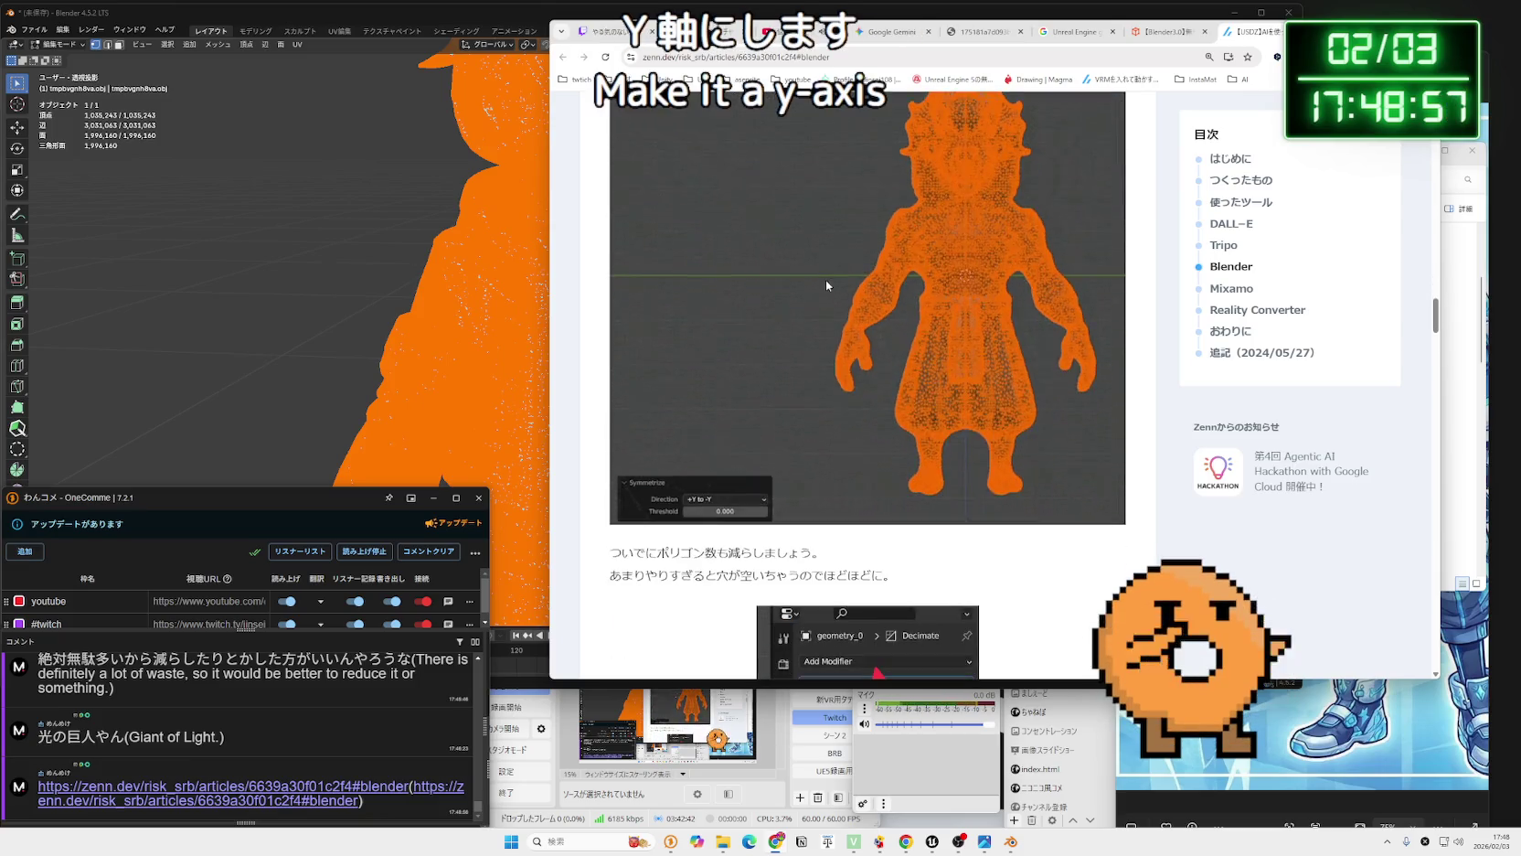
pyautogui.scroll(-3, 826, 281)
pyautogui.moveTo(894, 278); pyautogui.dragTo(635, 256)
pyautogui.click(836, 275)
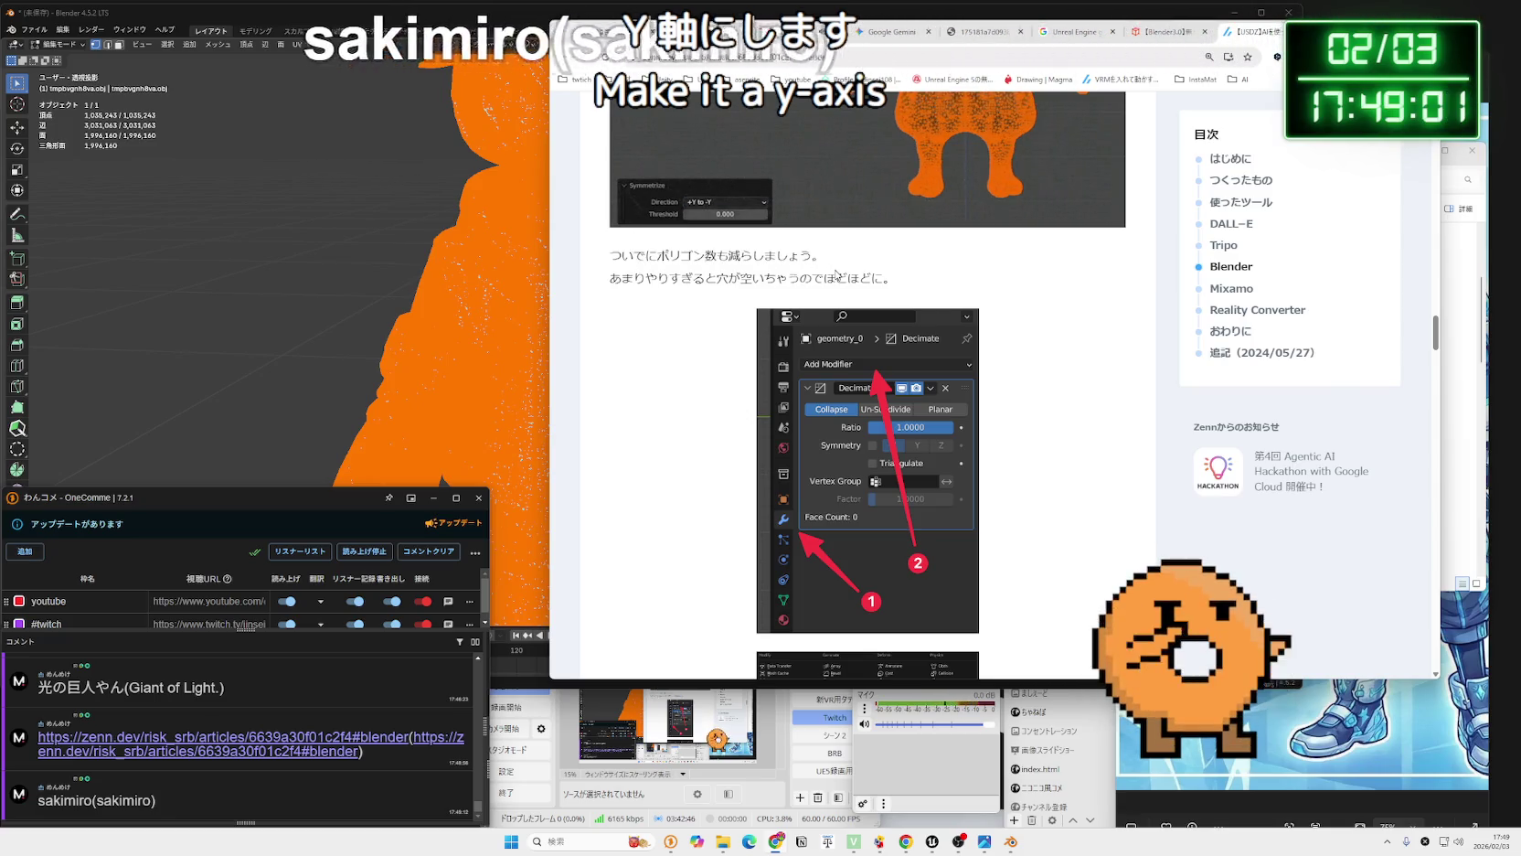
pyautogui.scroll(-4, 836, 275)
pyautogui.scroll(-6, 837, 274)
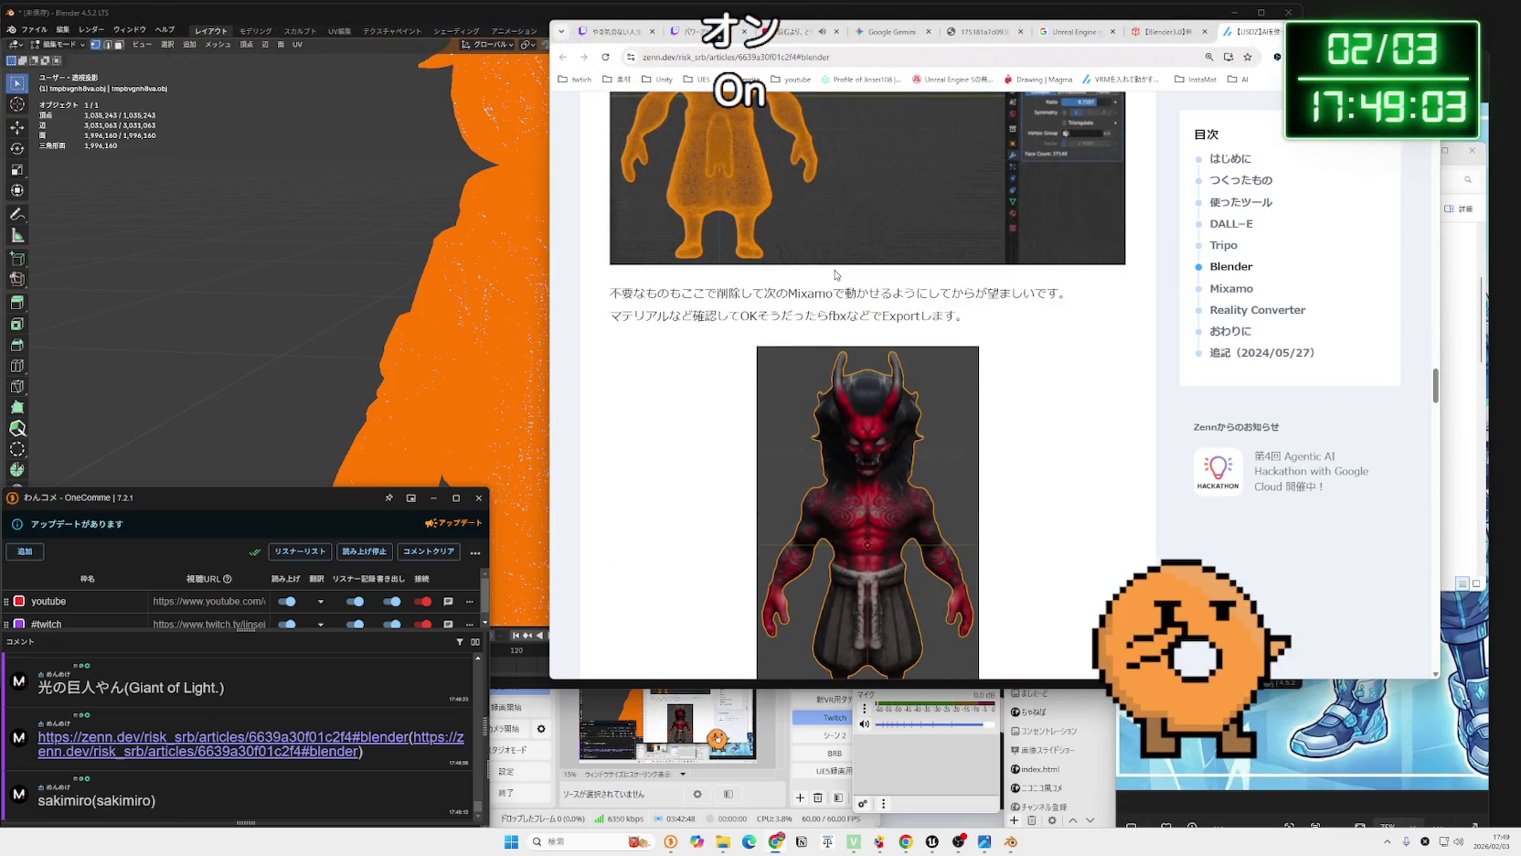
pyautogui.moveTo(681, 309); pyautogui.dragTo(625, 291)
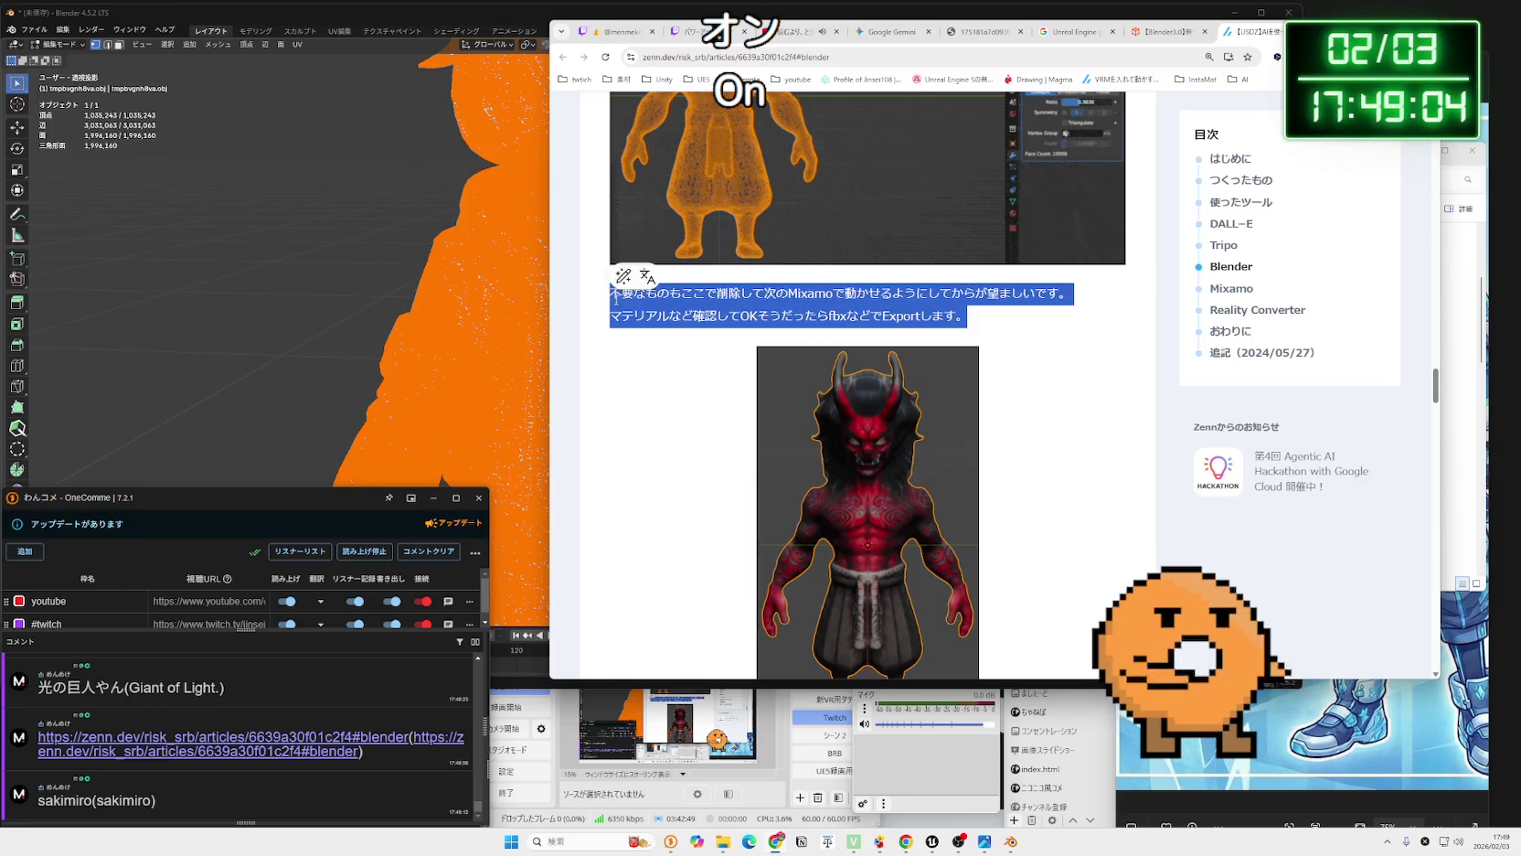
pyautogui.click(977, 317)
pyautogui.scroll(-5, 961, 307)
pyautogui.scroll(-3, 961, 306)
pyautogui.scroll(9, 951, 300)
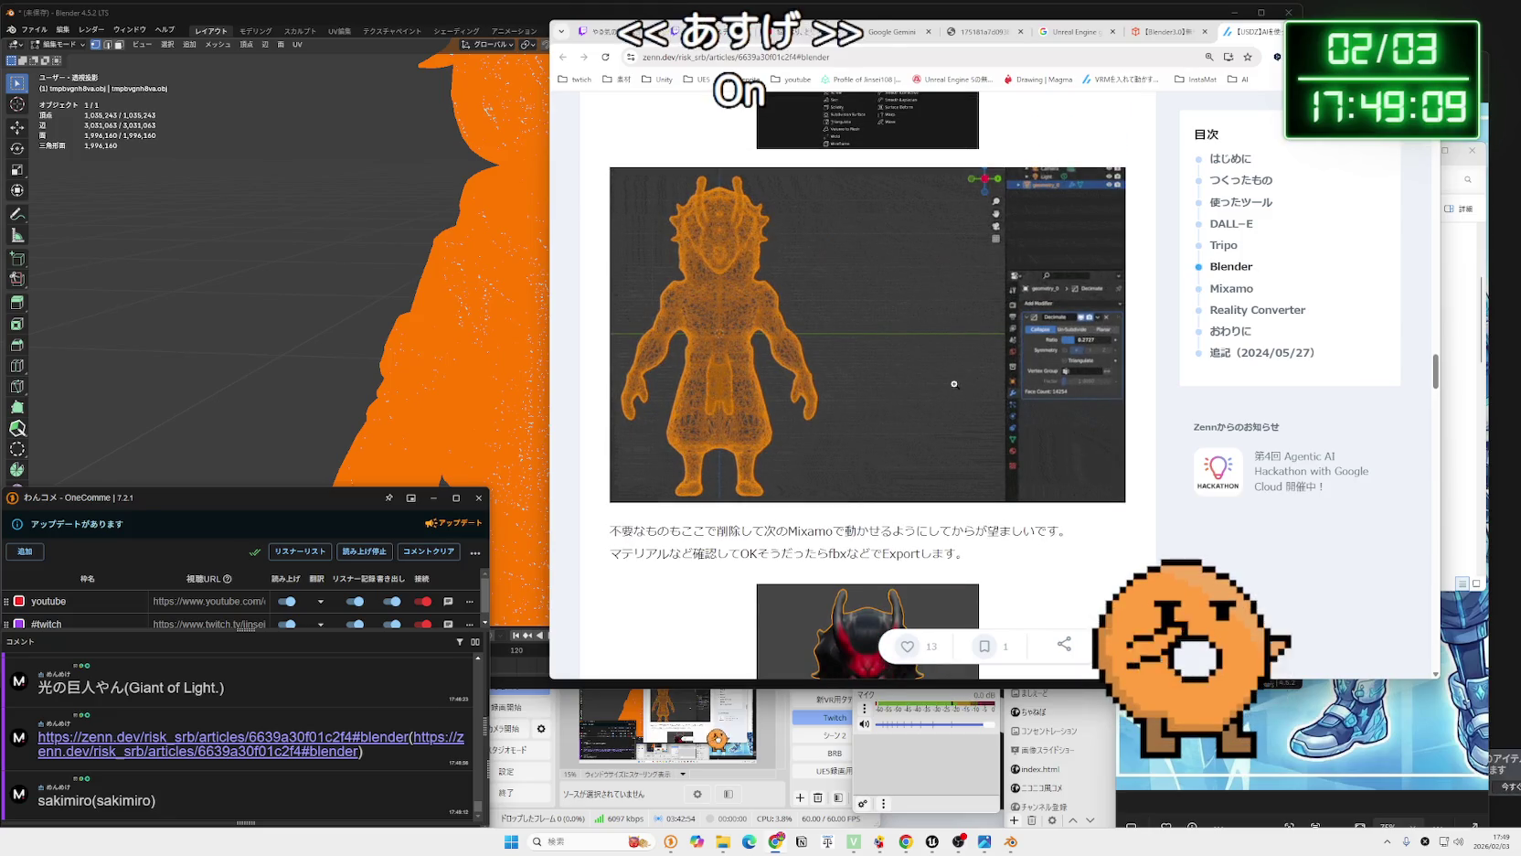
# Enlarge the article's screenshot and scroll back to the Blender Y-axis symmetry section.
pyautogui.click(980, 382)
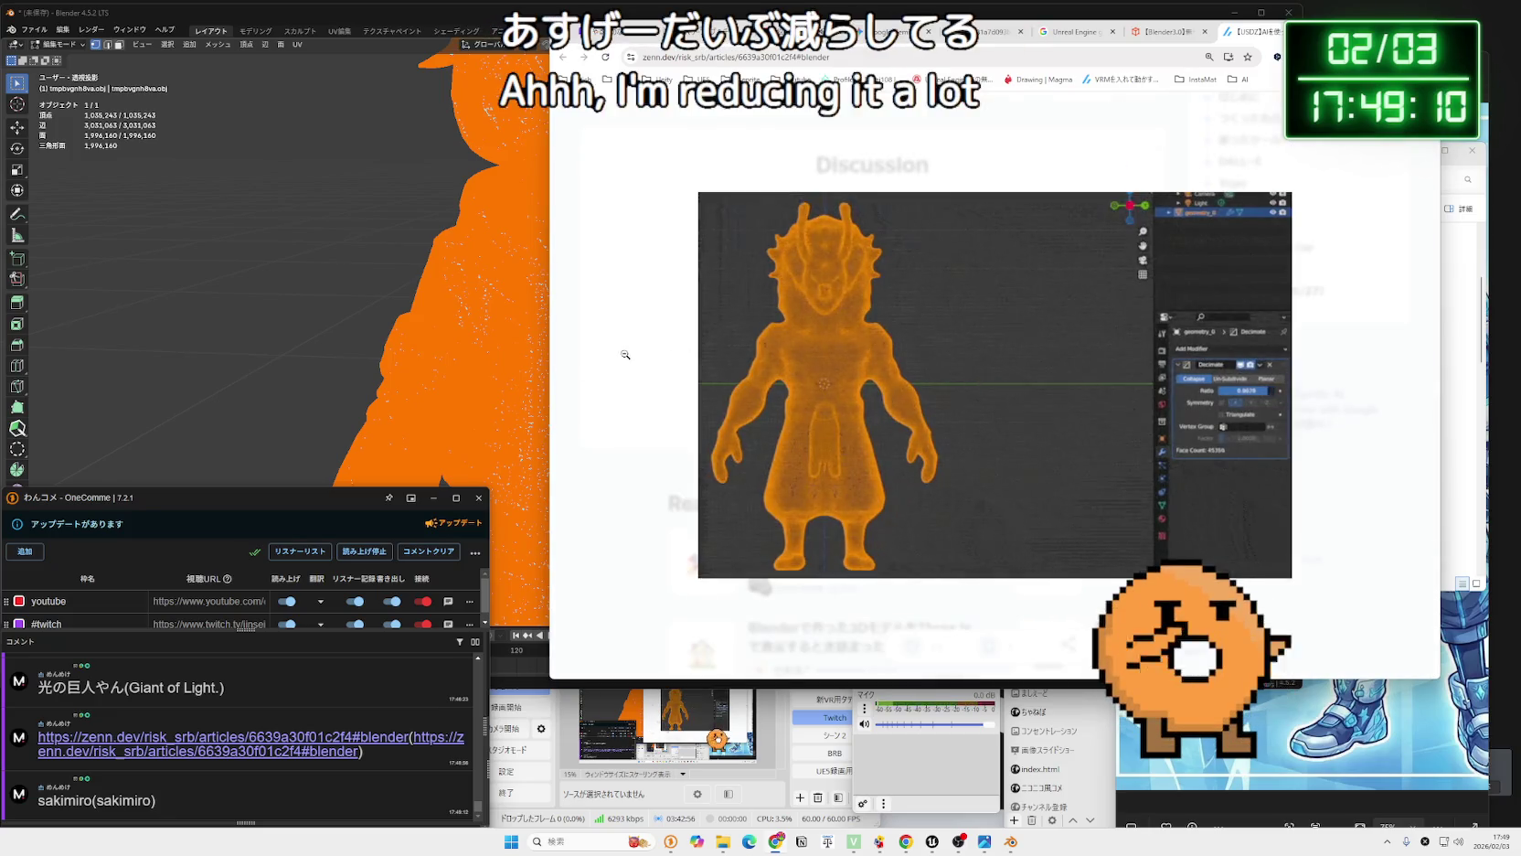
pyautogui.scroll(-15, 621, 350)
pyautogui.scroll(10, 782, 369)
pyautogui.scroll(10, 782, 369)
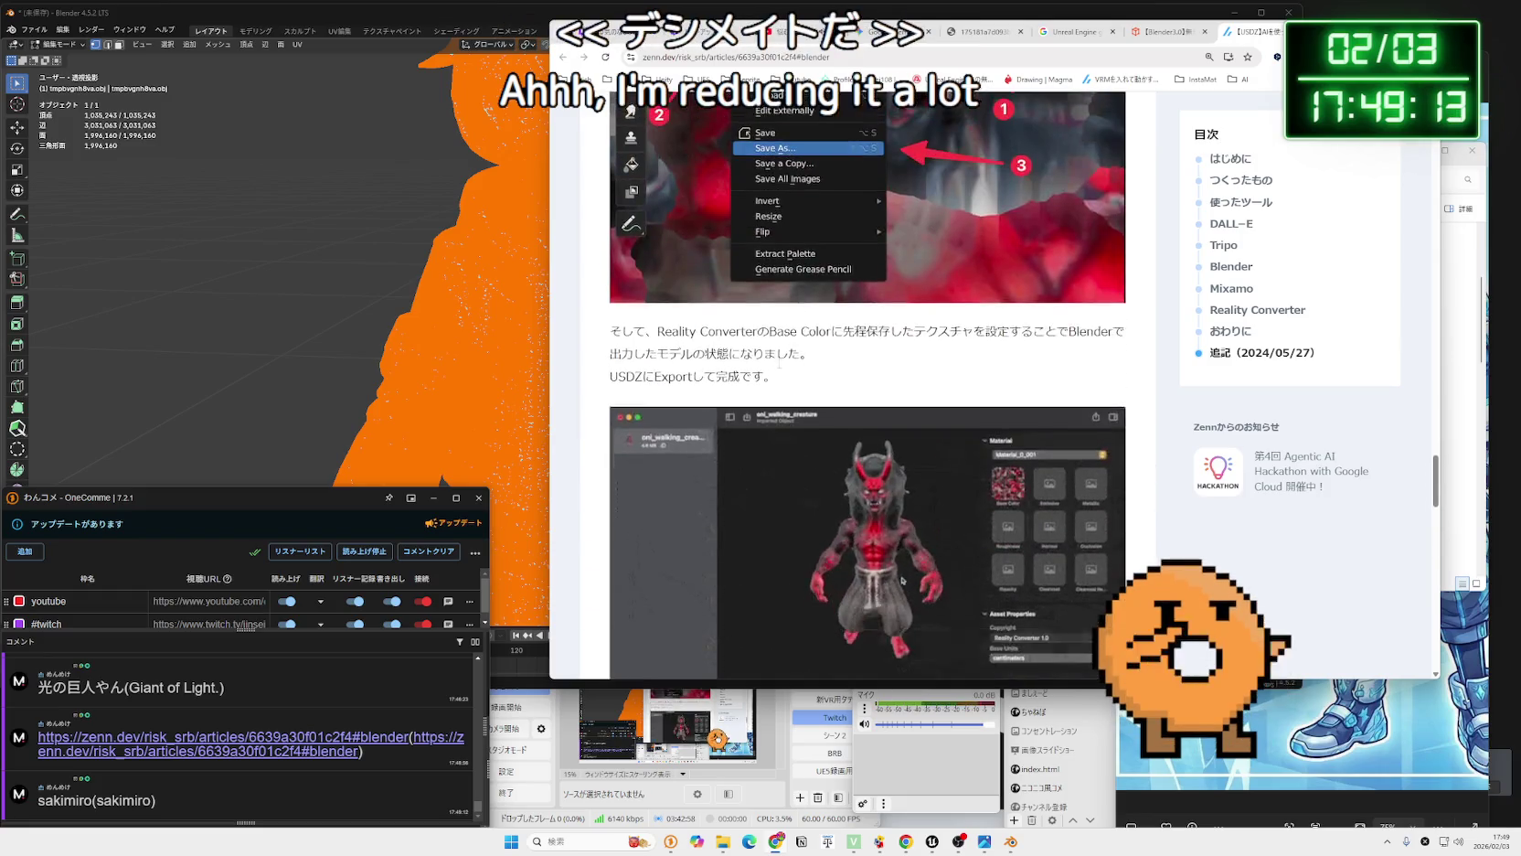
pyautogui.scroll(10, 804, 375)
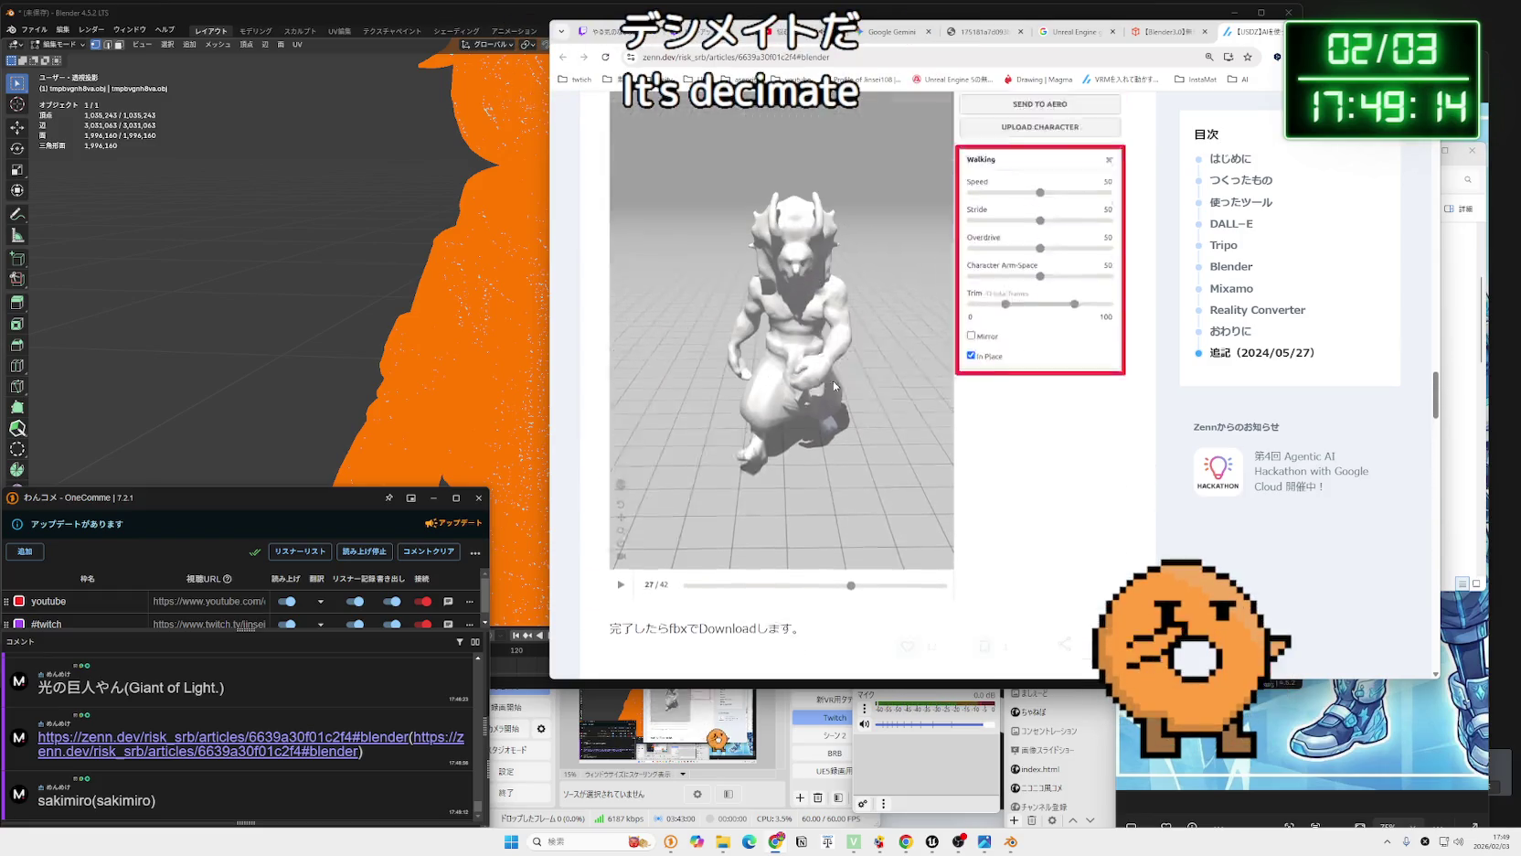
pyautogui.scroll(10, 824, 384)
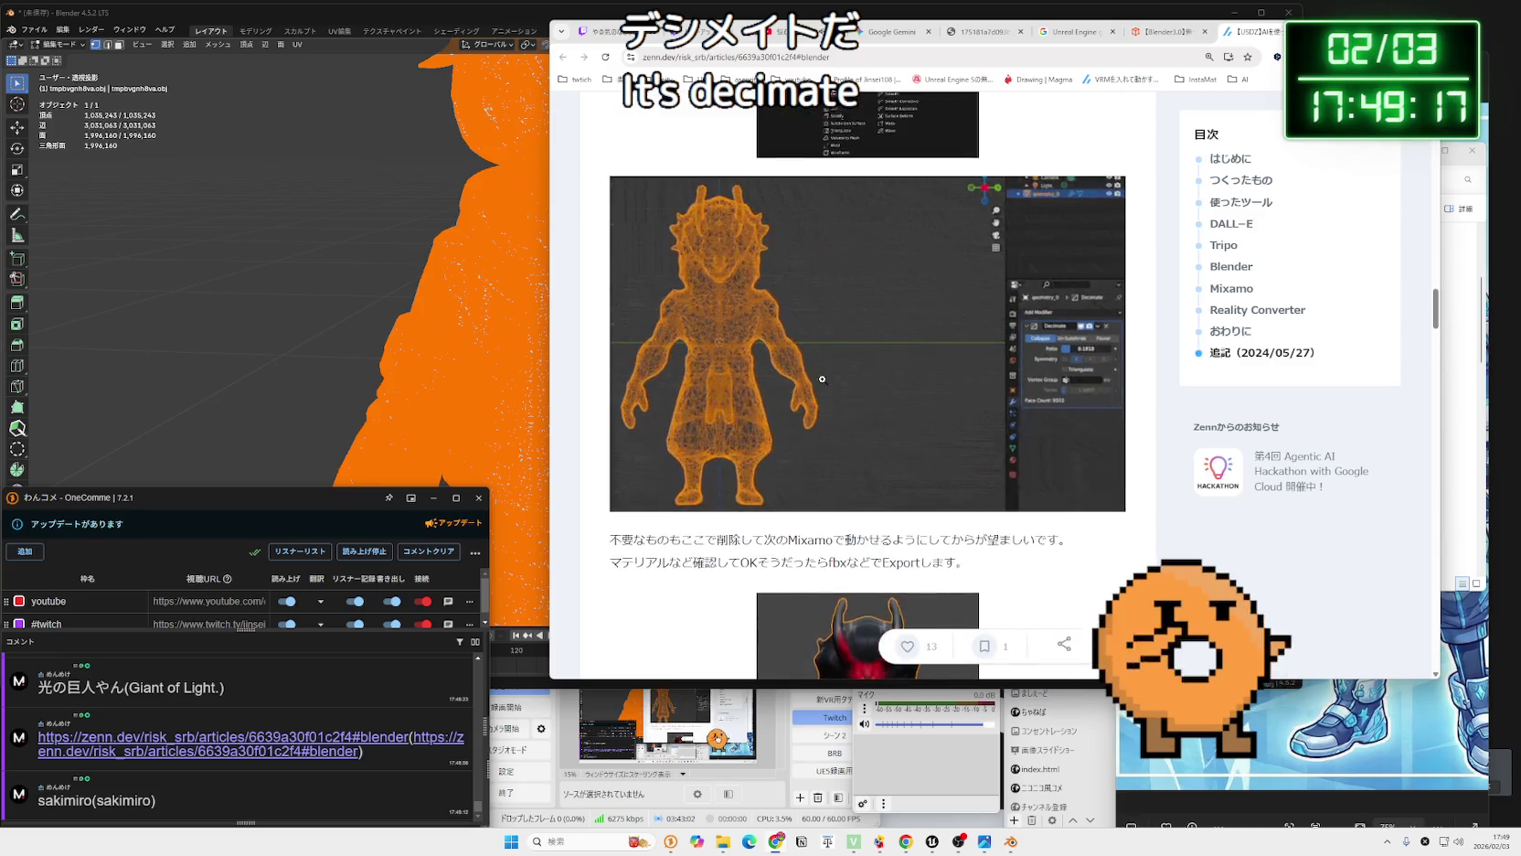
pyautogui.scroll(10, 824, 384)
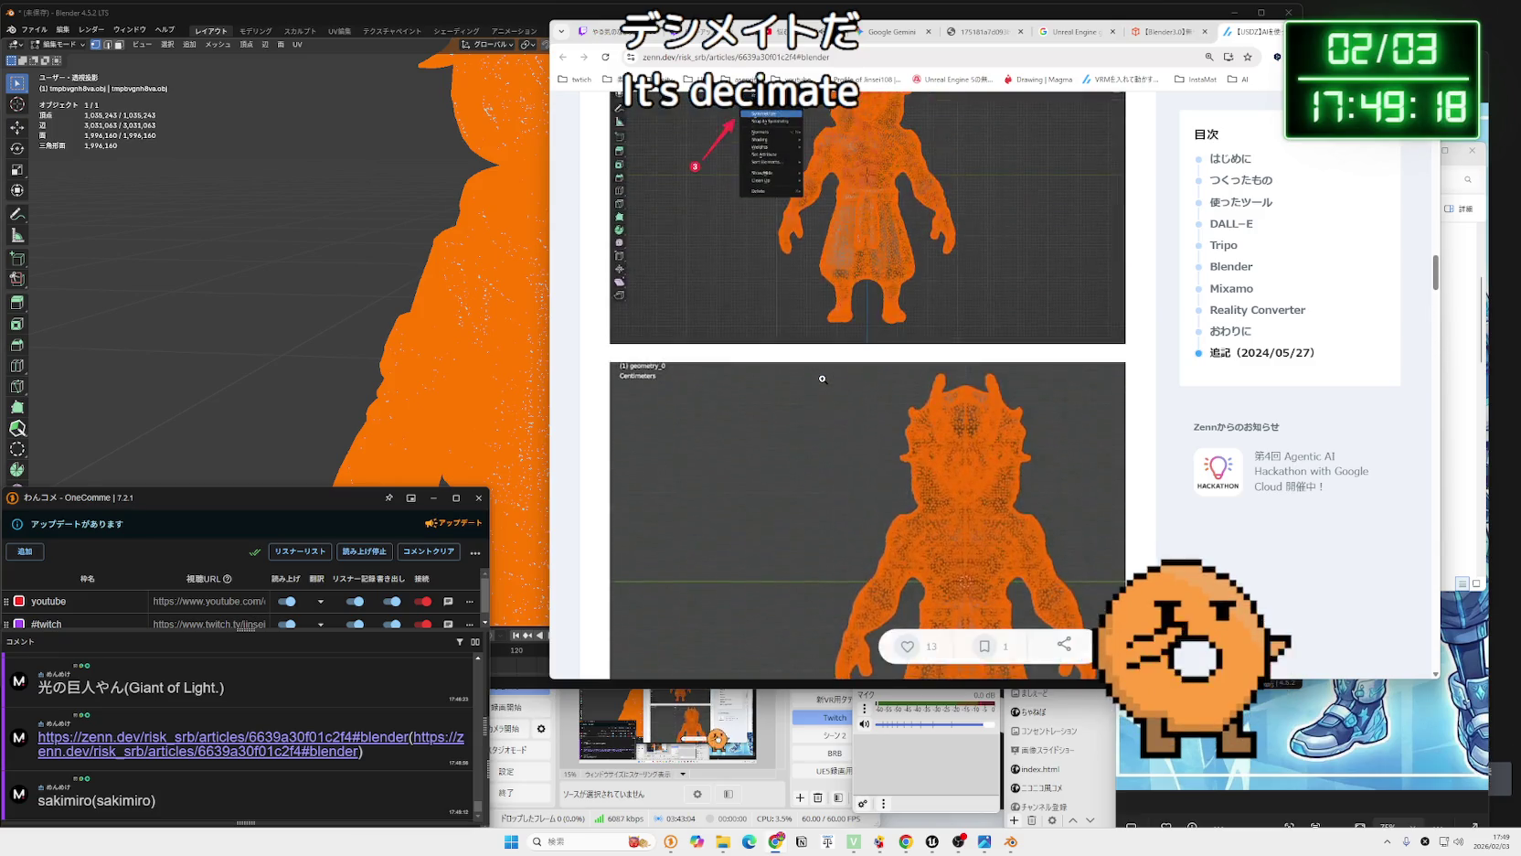
pyautogui.moveTo(955, 432); pyautogui.dragTo(791, 433)
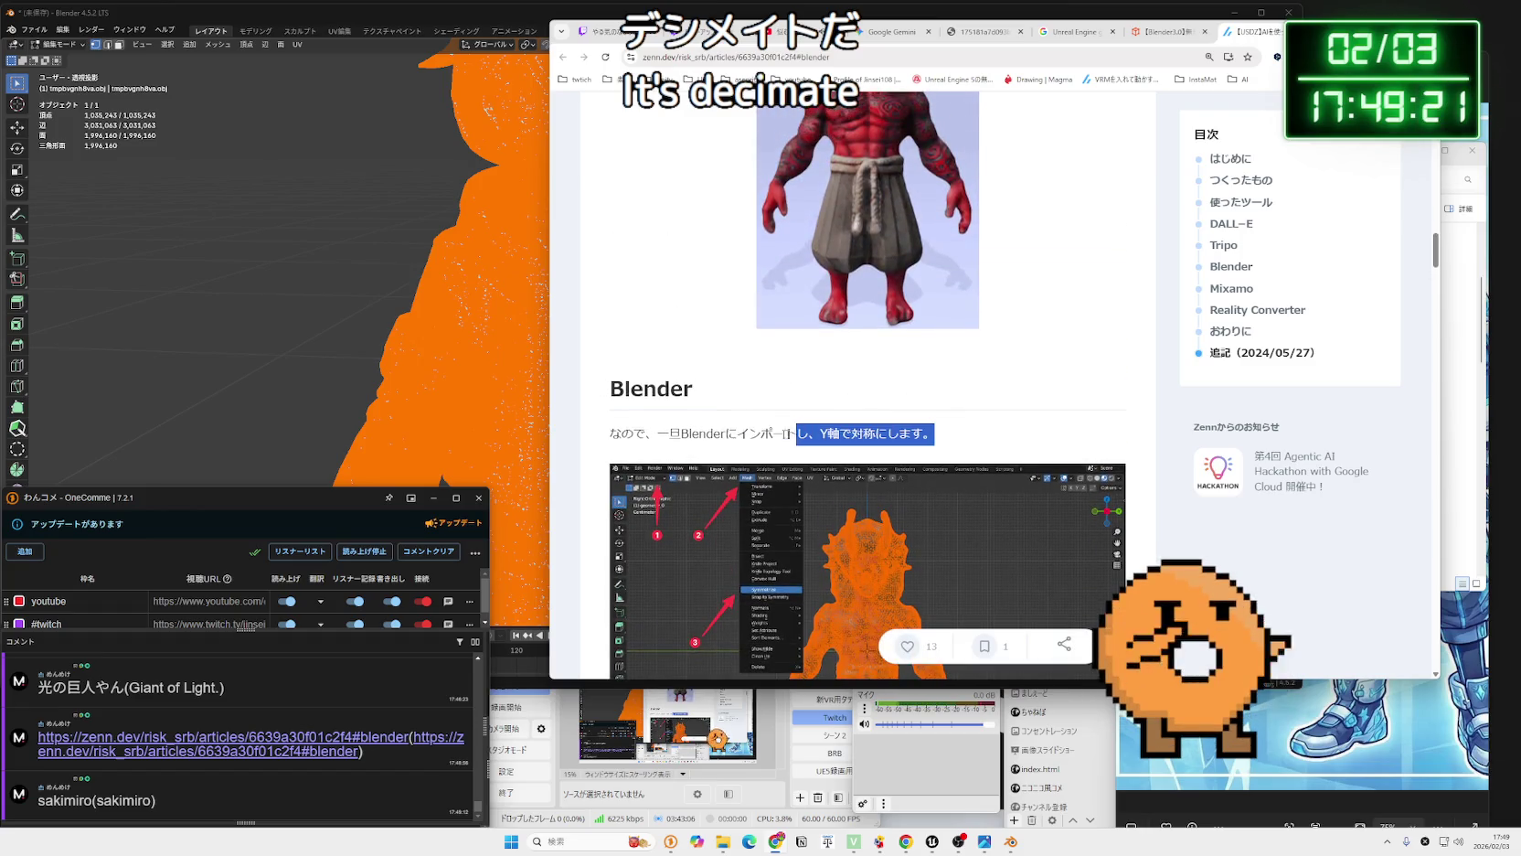
pyautogui.click(917, 424)
pyautogui.scroll(8, 914, 420)
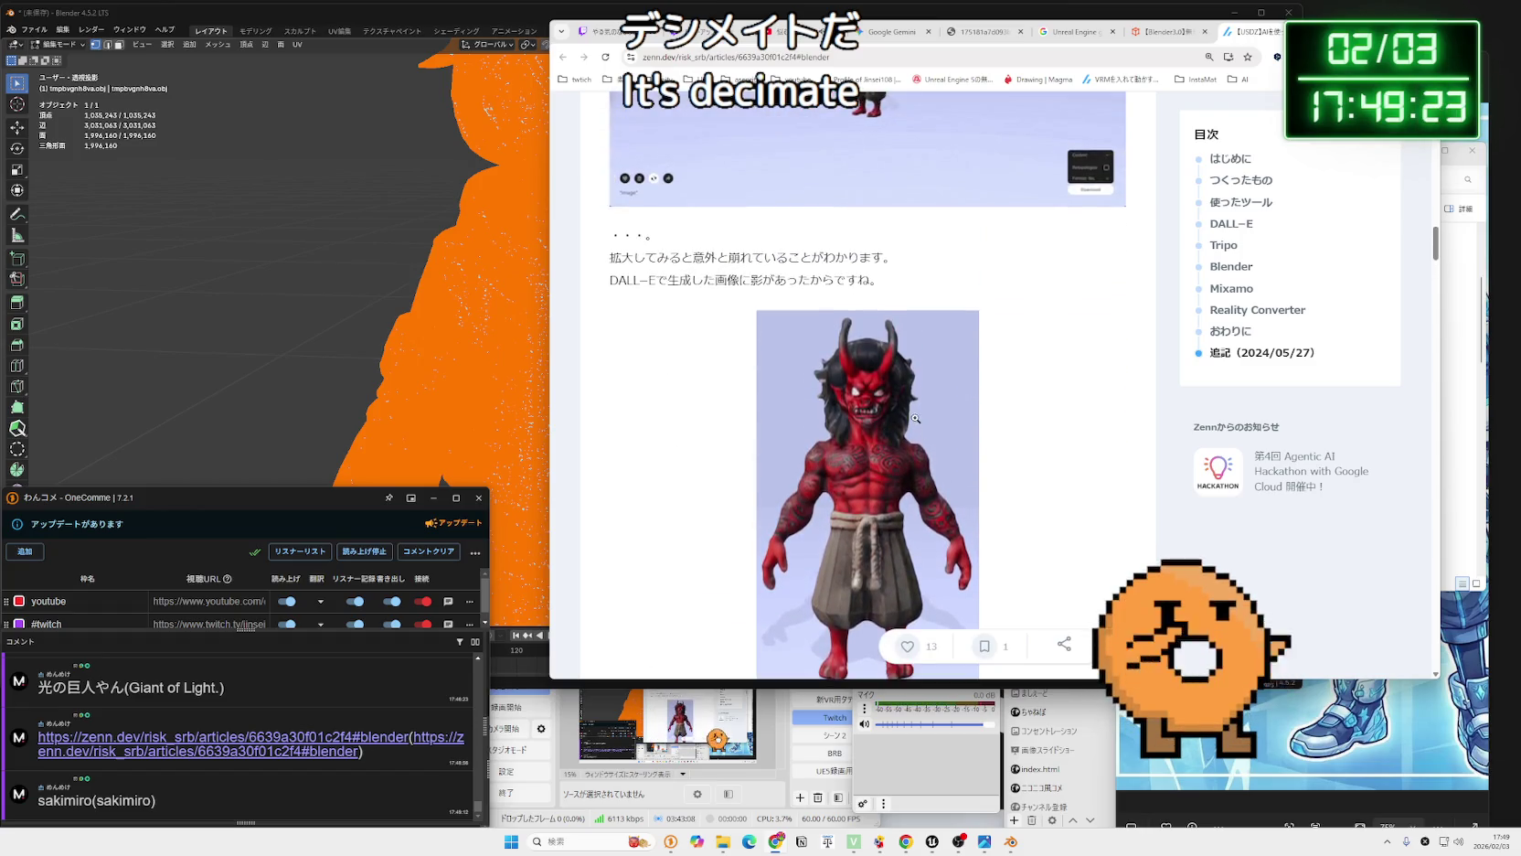
pyautogui.scroll(12, 906, 416)
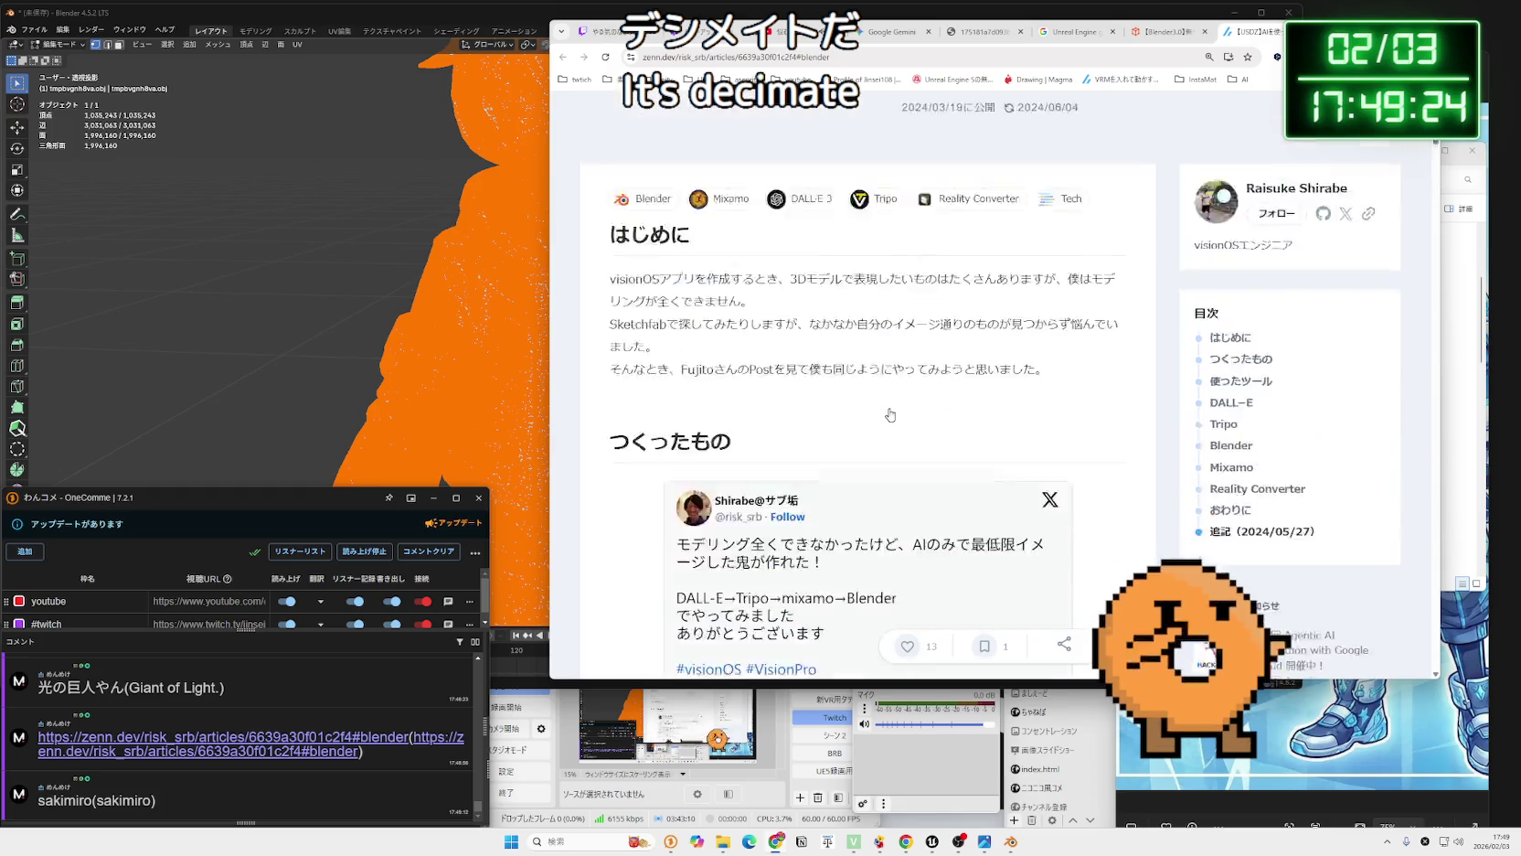
pyautogui.scroll(-3, 888, 411)
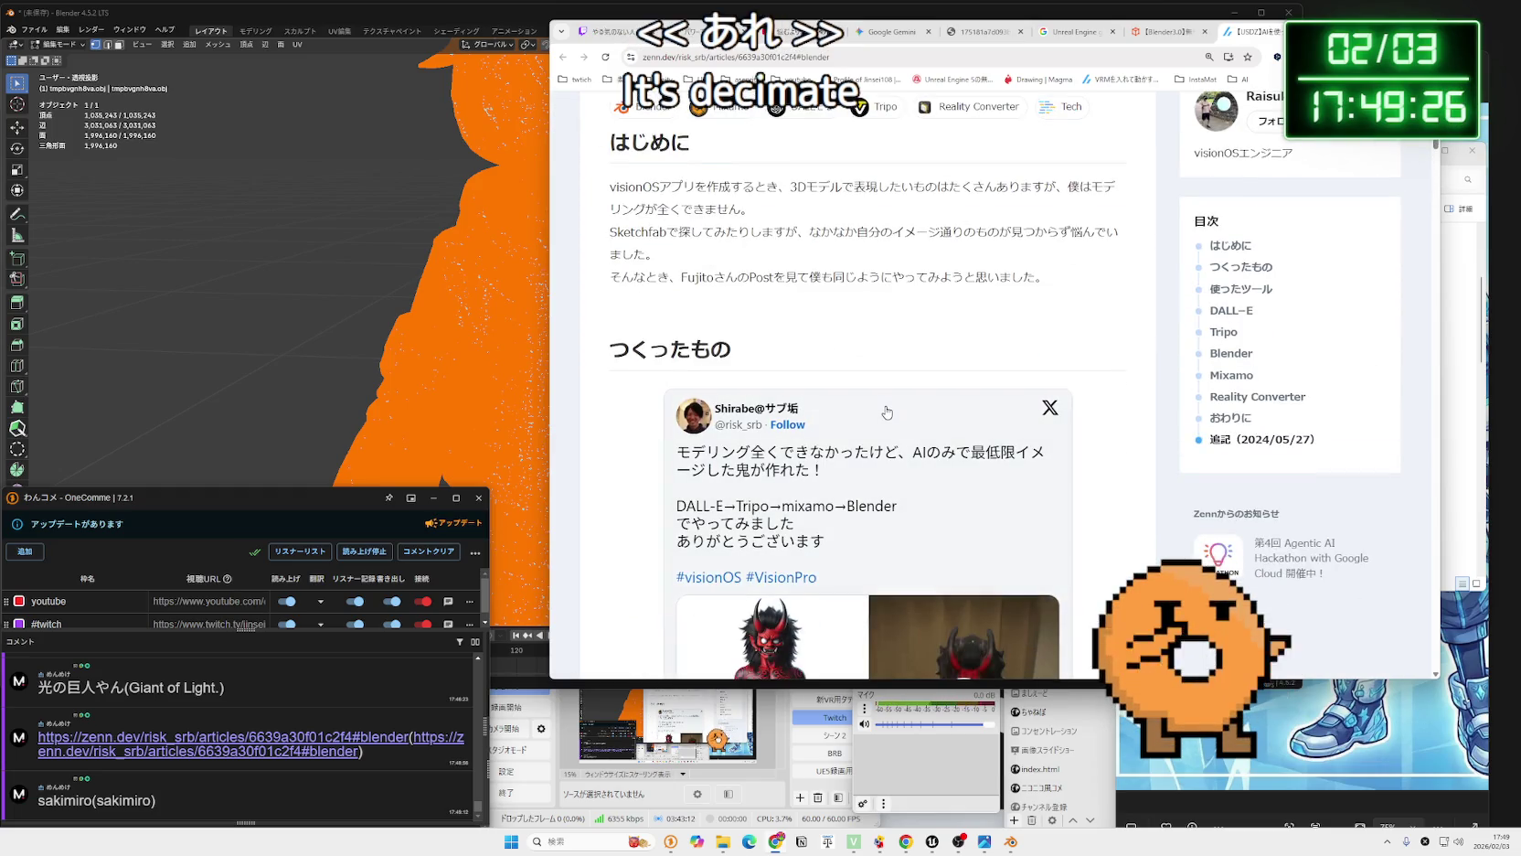
# Compare with the CGbox PolyQuilt tab and close the duplicate Zenn article tab.
pyautogui.click(1163, 31)
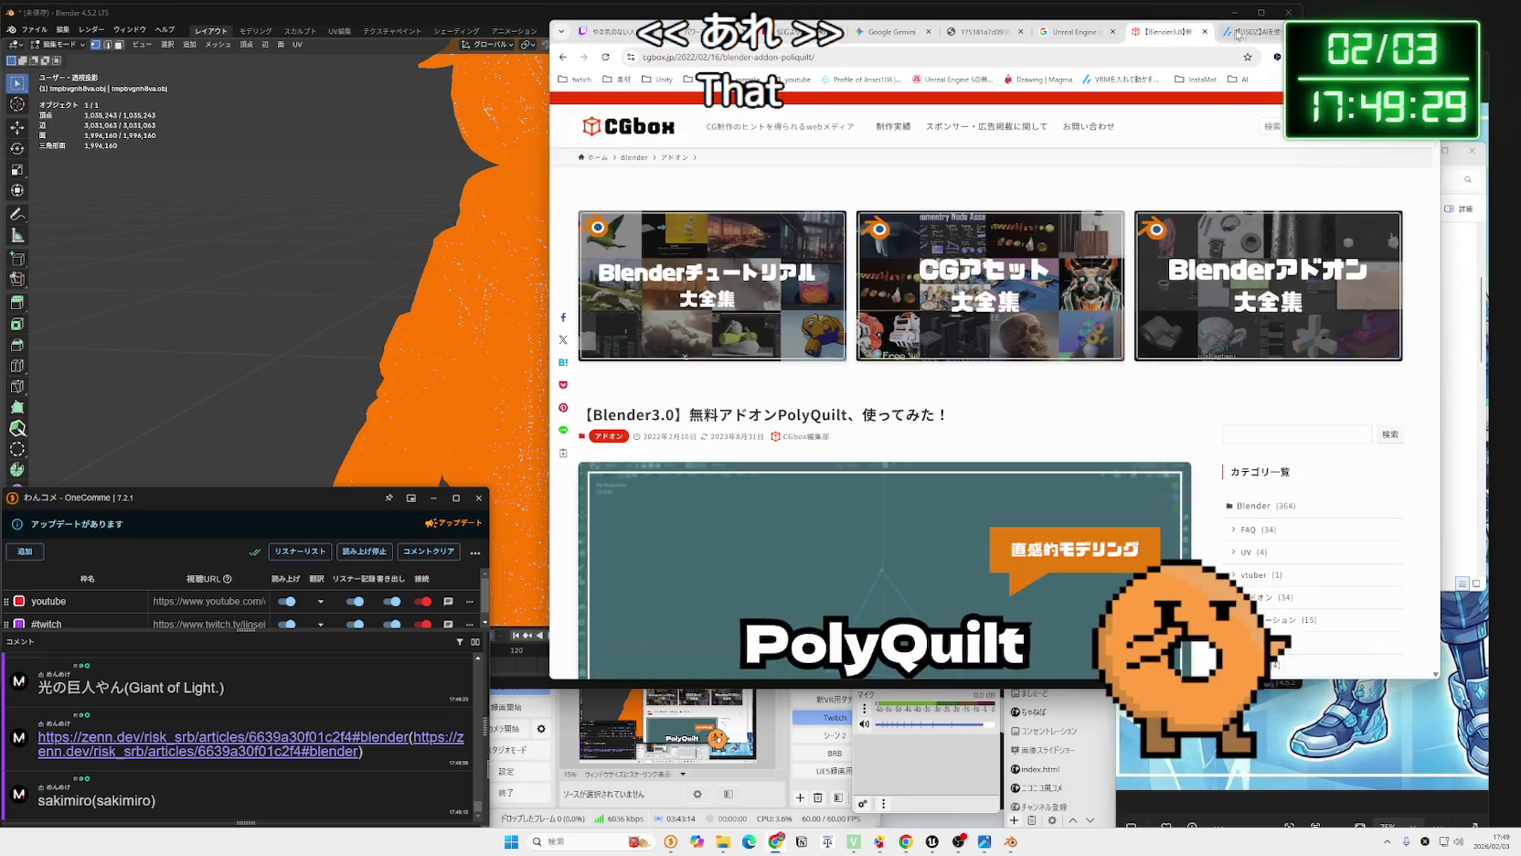
pyautogui.click(1257, 31)
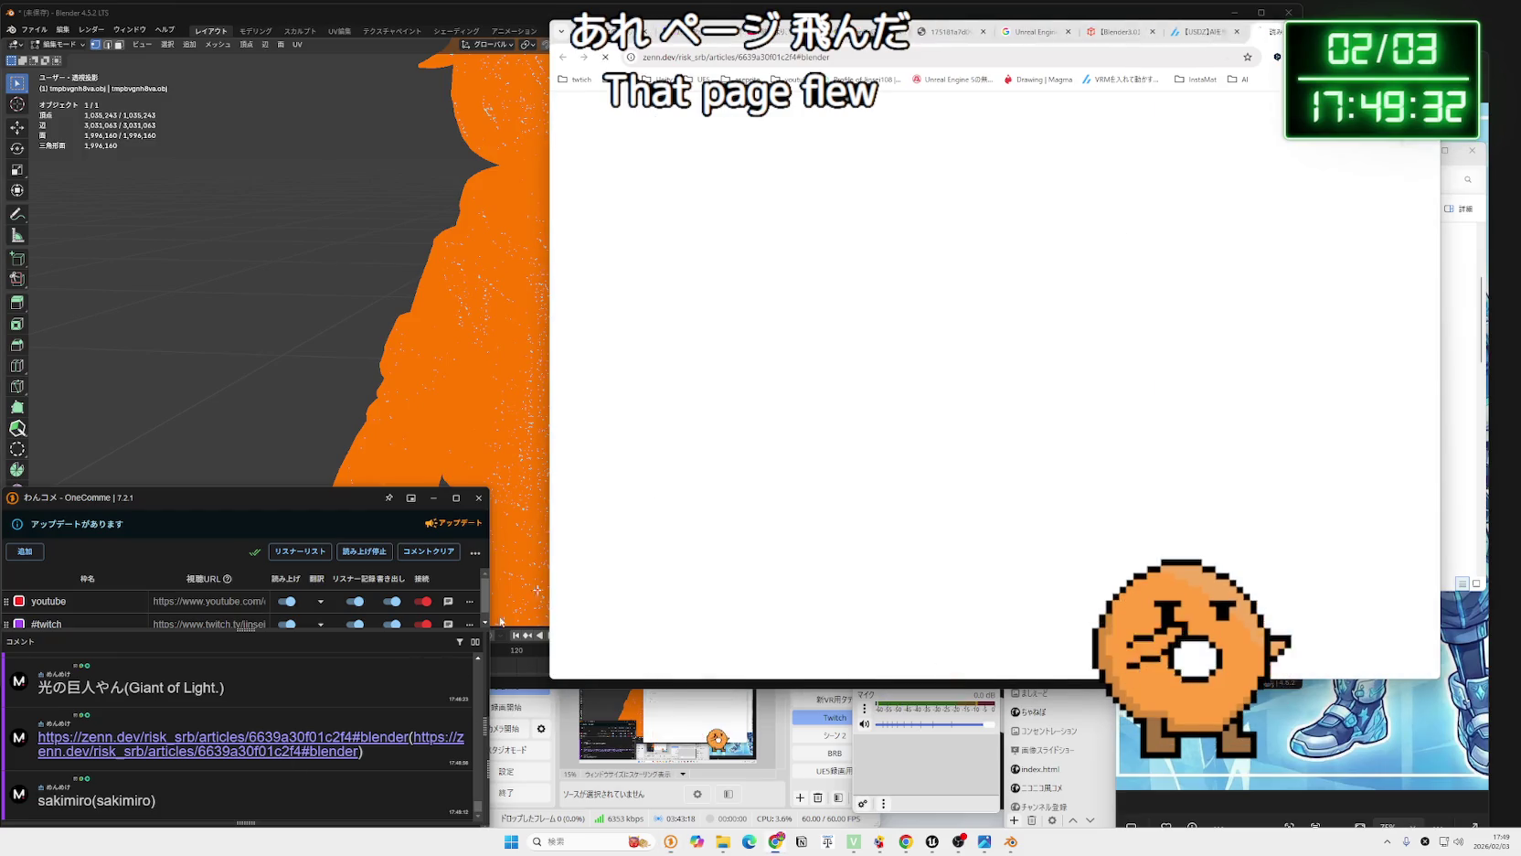
pyautogui.click(1218, 32)
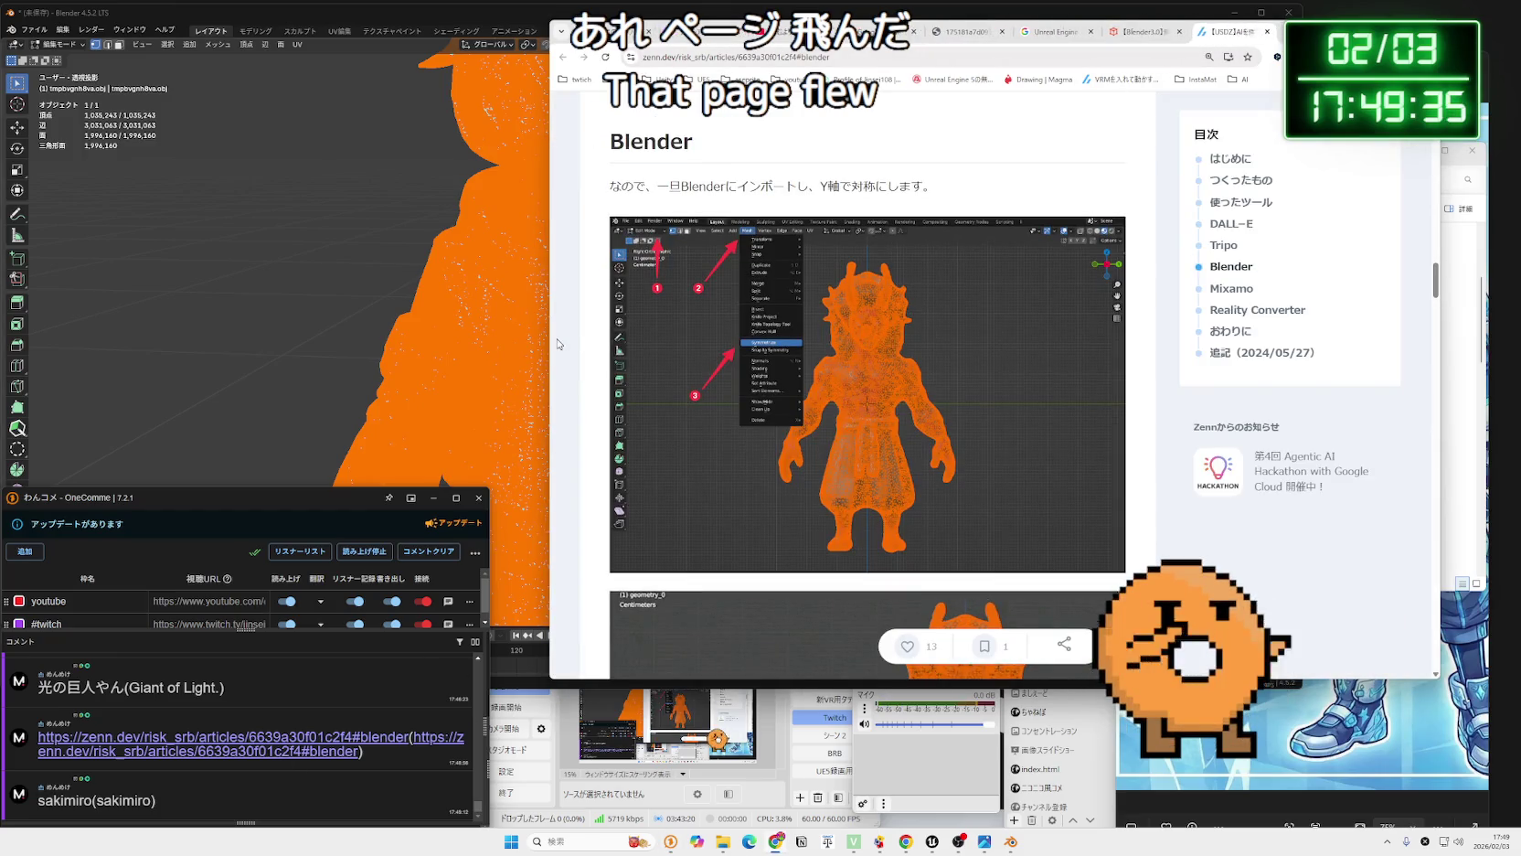
pyautogui.scroll(6, 574, 338)
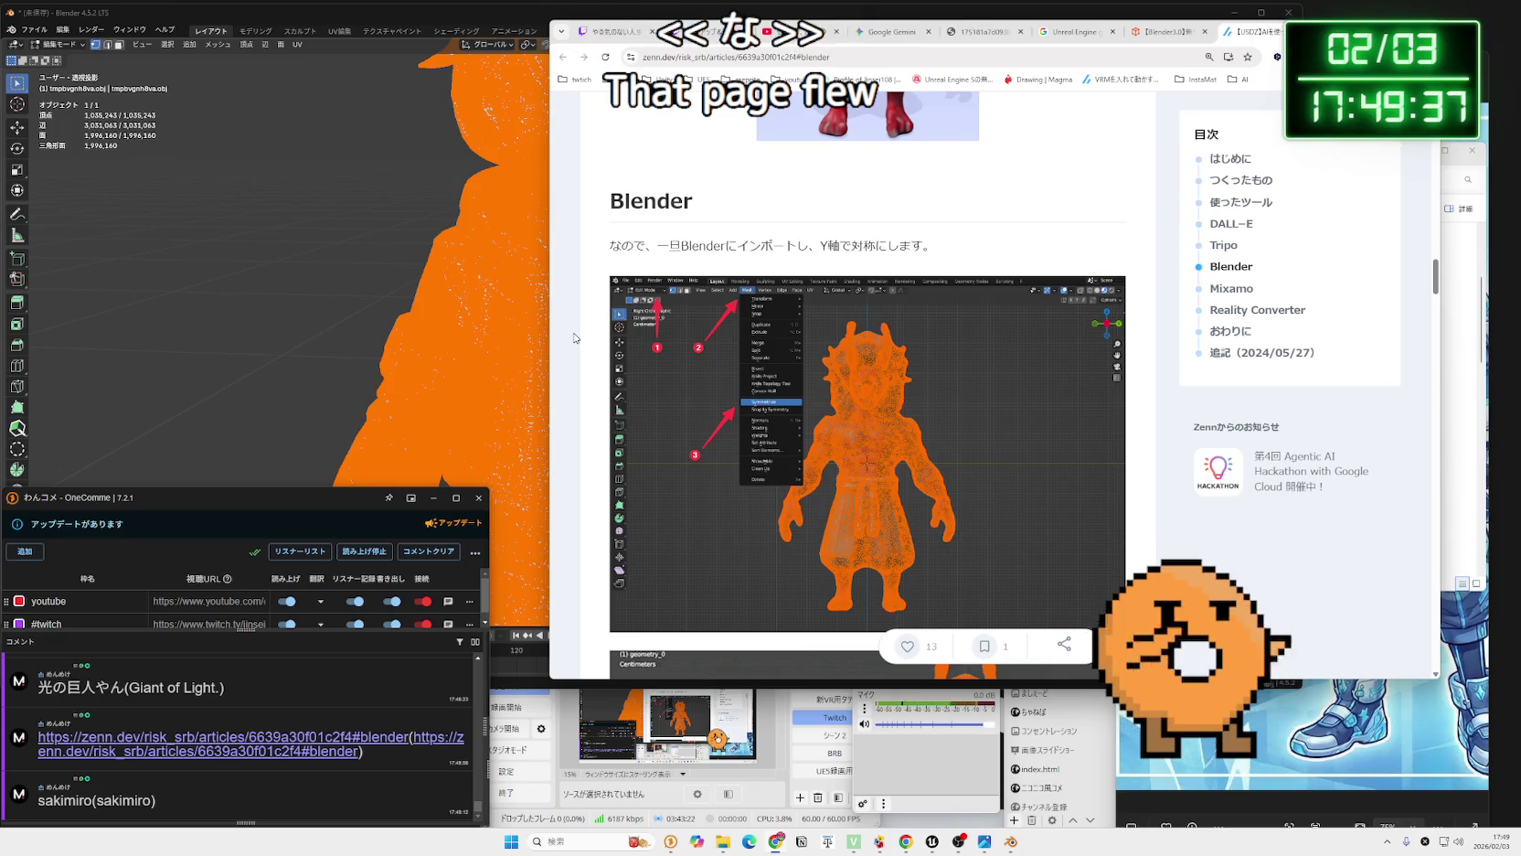
pyautogui.scroll(-6, 573, 338)
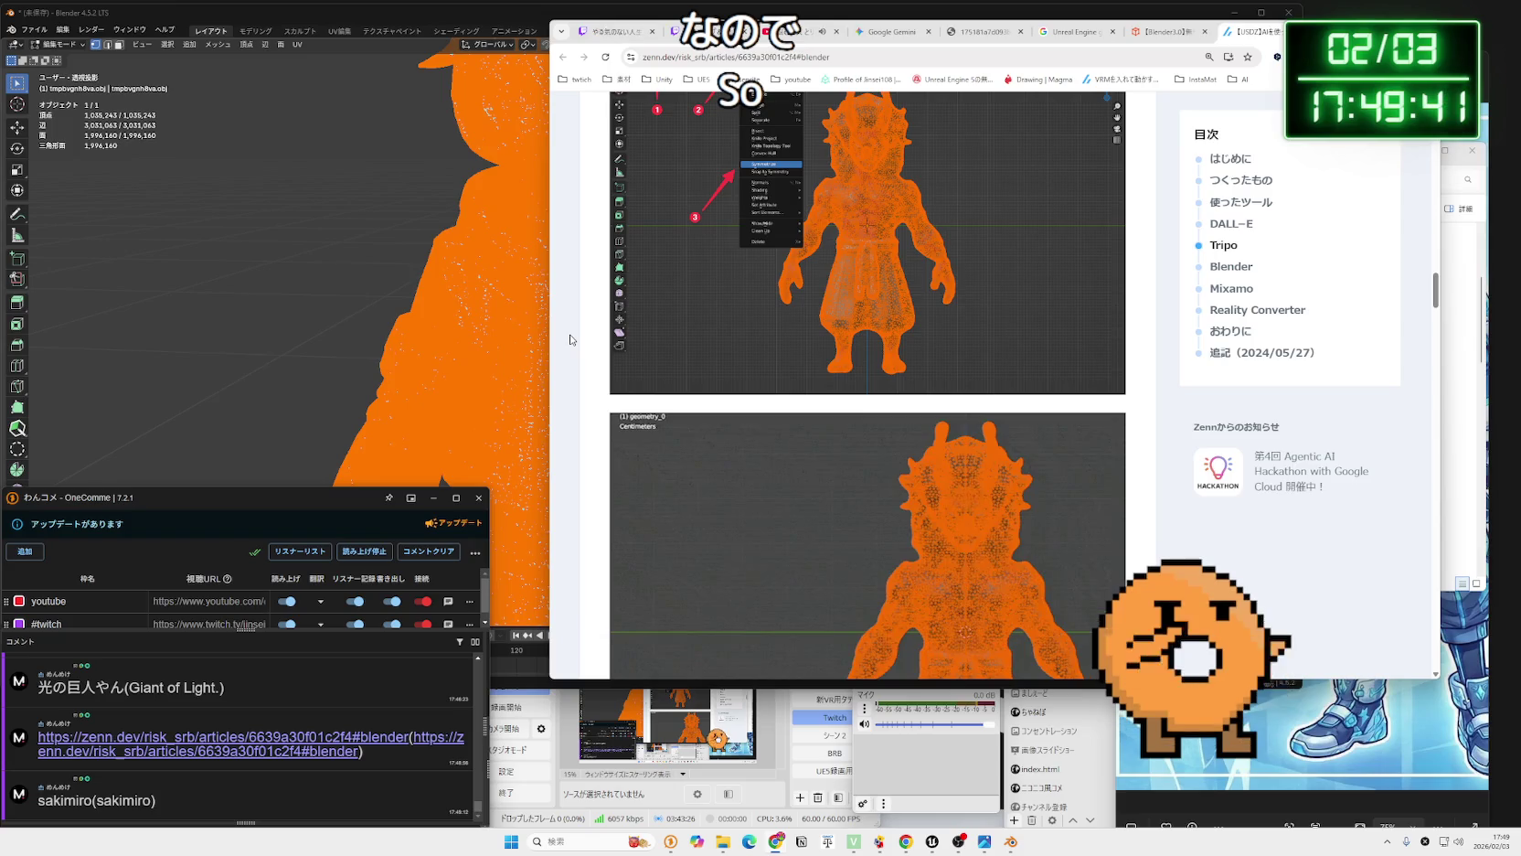
pyautogui.scroll(3, 571, 339)
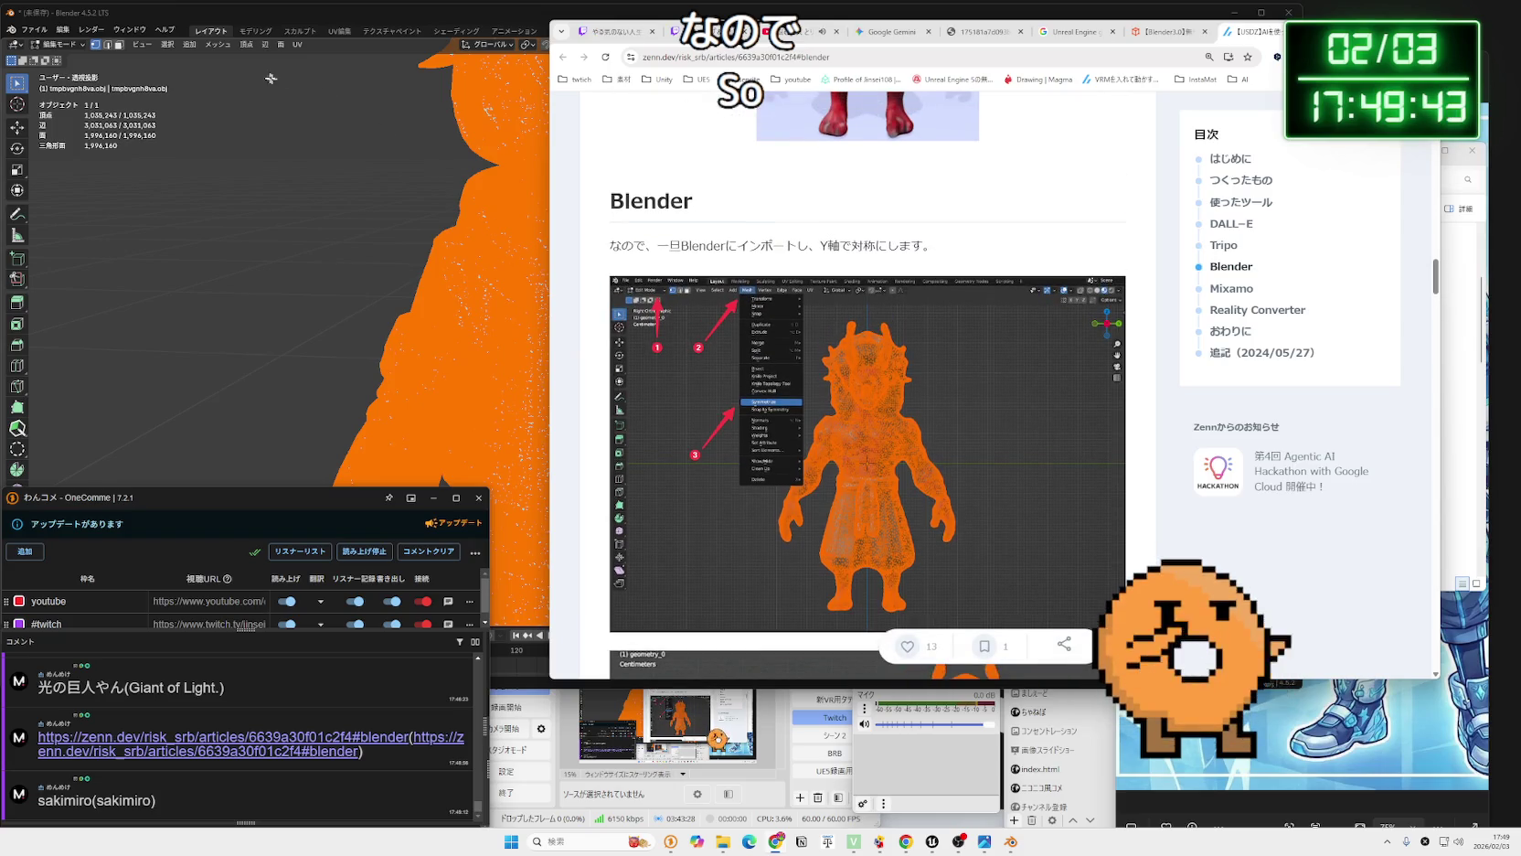
pyautogui.click(227, 47)
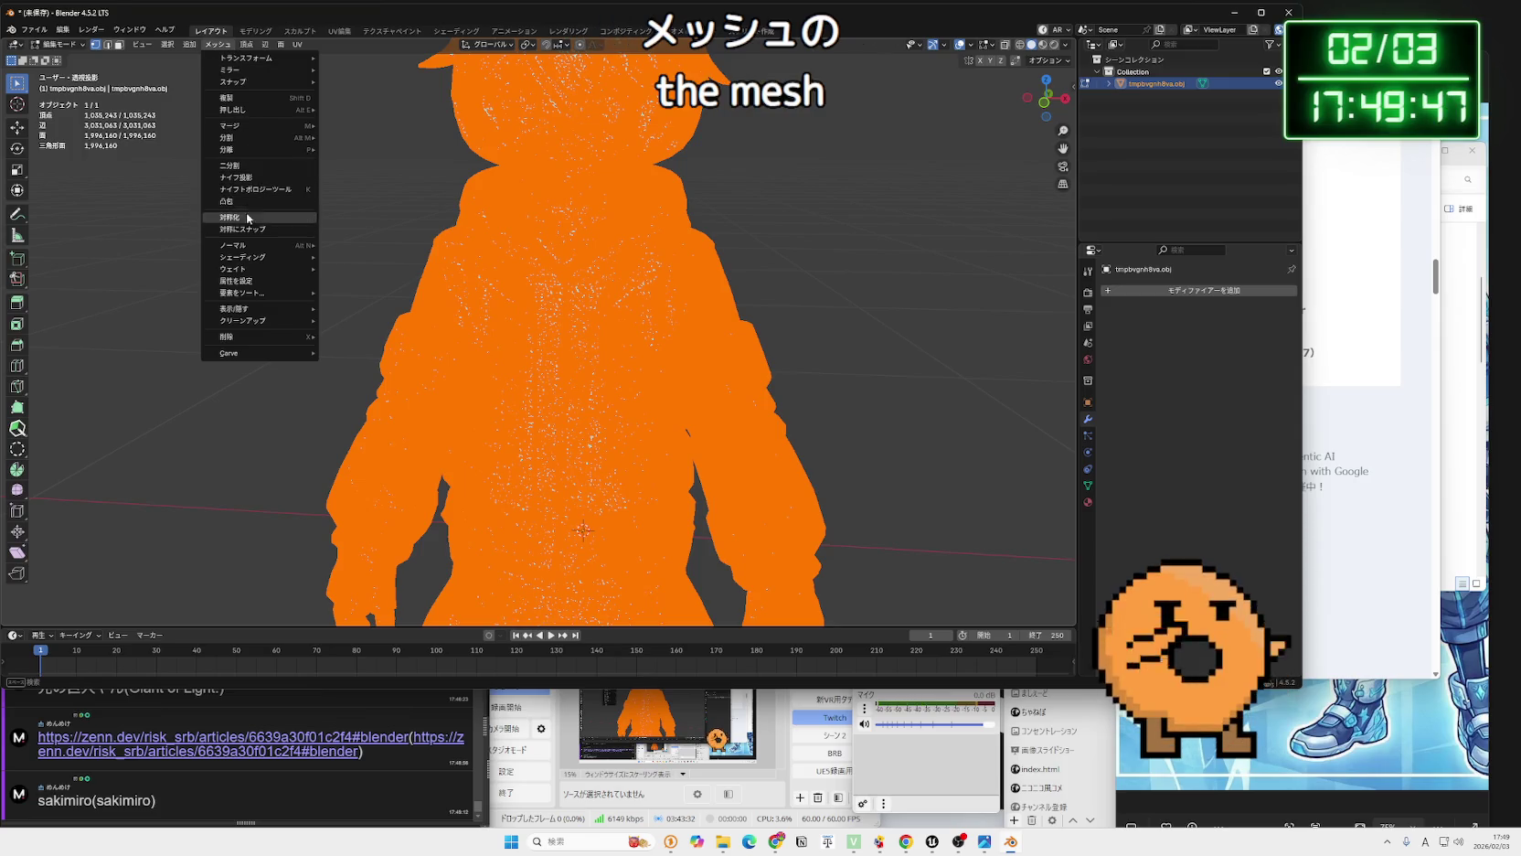
# Switch Blender's interface language to English and glance back at the Zenn article.
pyautogui.click(247, 166)
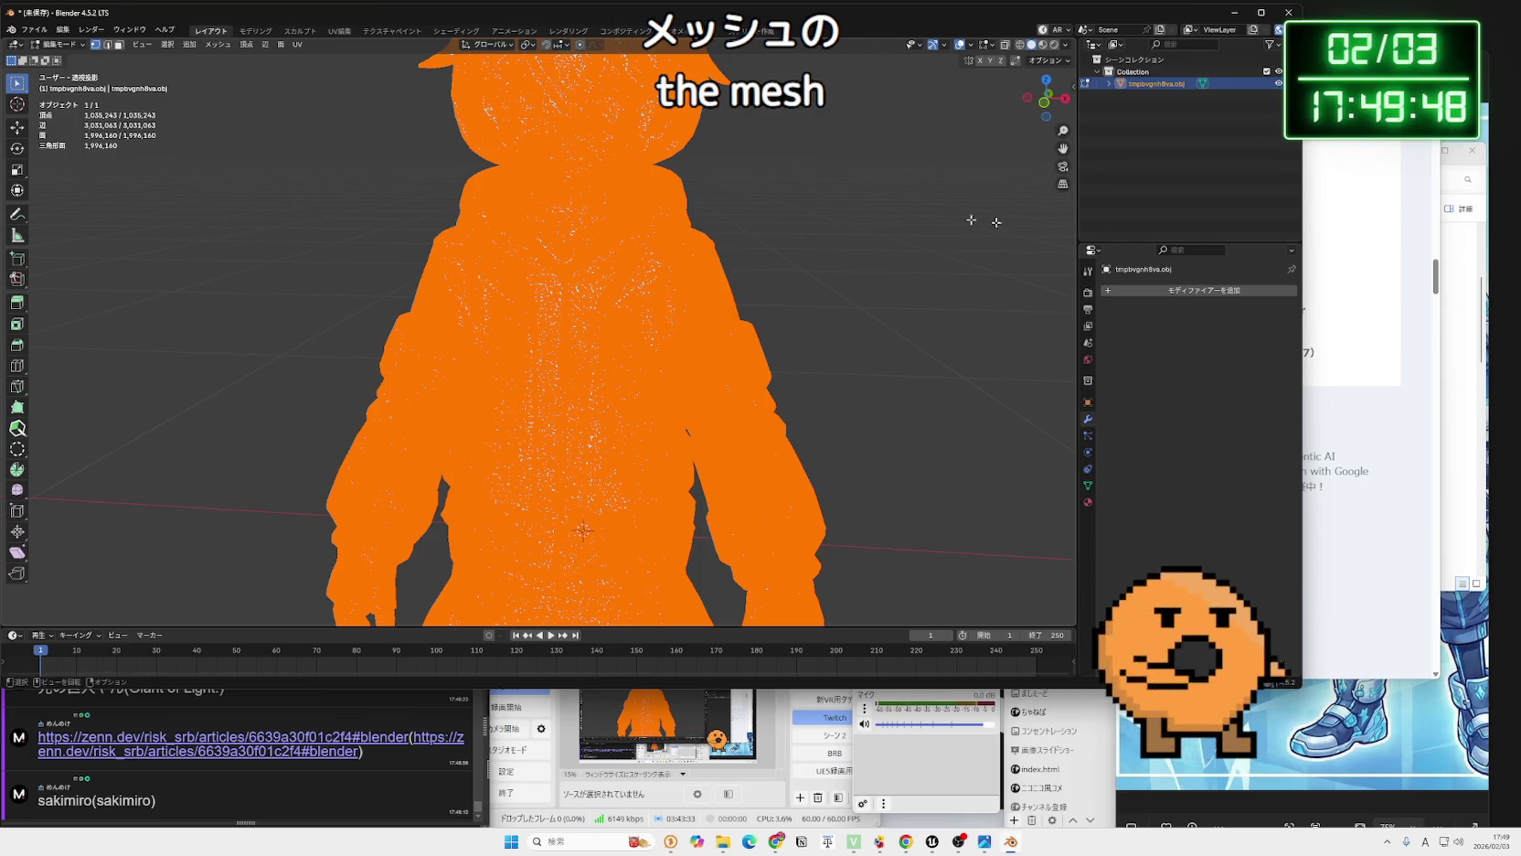
pyautogui.click(1279, 31)
pyautogui.click(1411, 245)
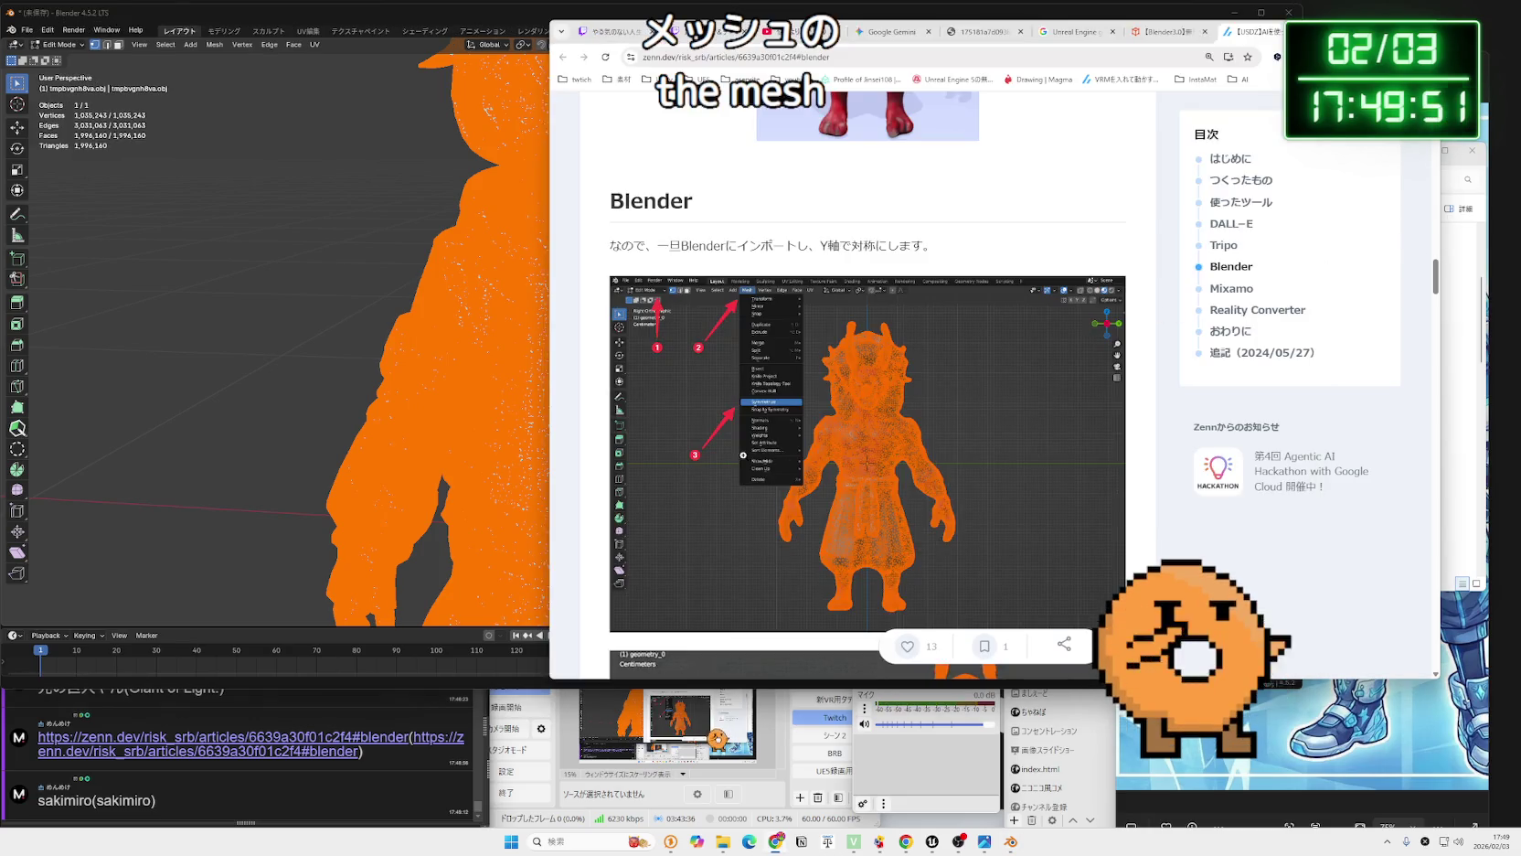
pyautogui.keyDown('ctrl'); pyautogui.scroll(2, 750, 454); pyautogui.keyUp('ctrl')
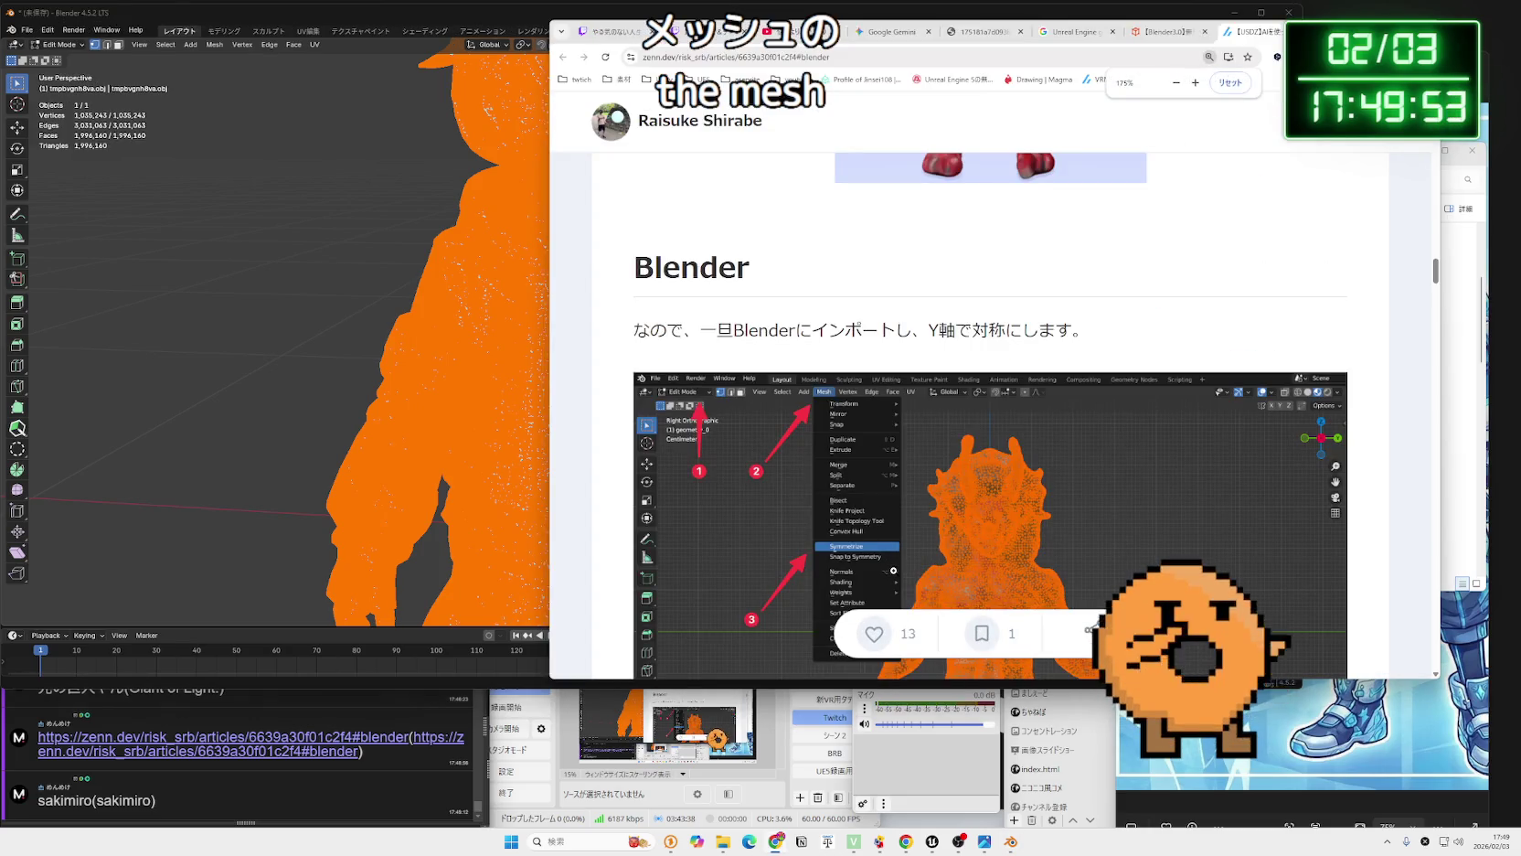
pyautogui.scroll(-3, 990, 416)
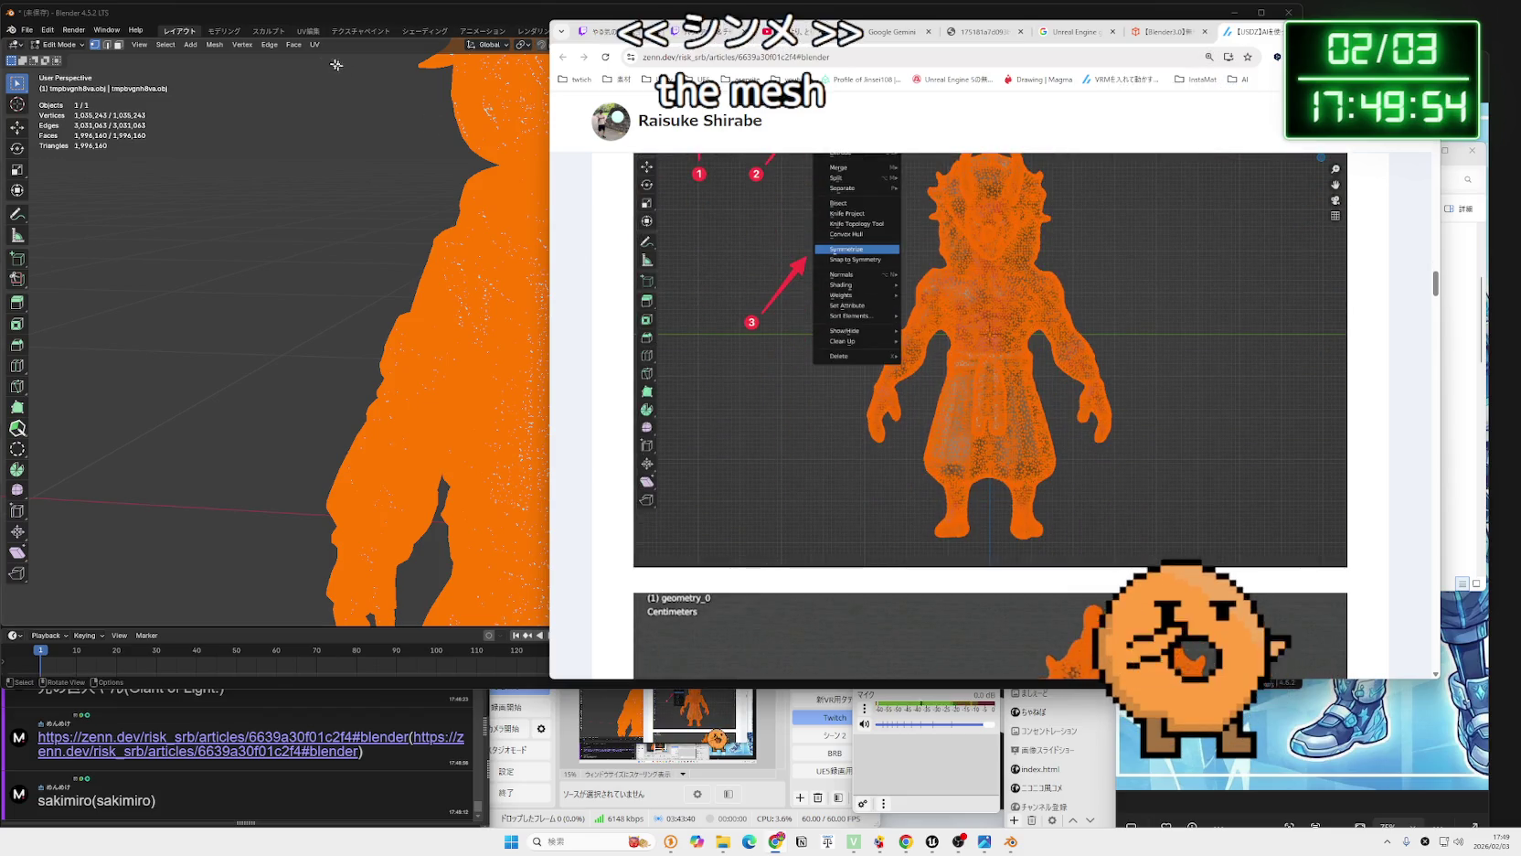
# Apply Mesh > Symmetrize, leaving 995,770 vertices, then return to the Zenn article.
pyautogui.click(200, 38)
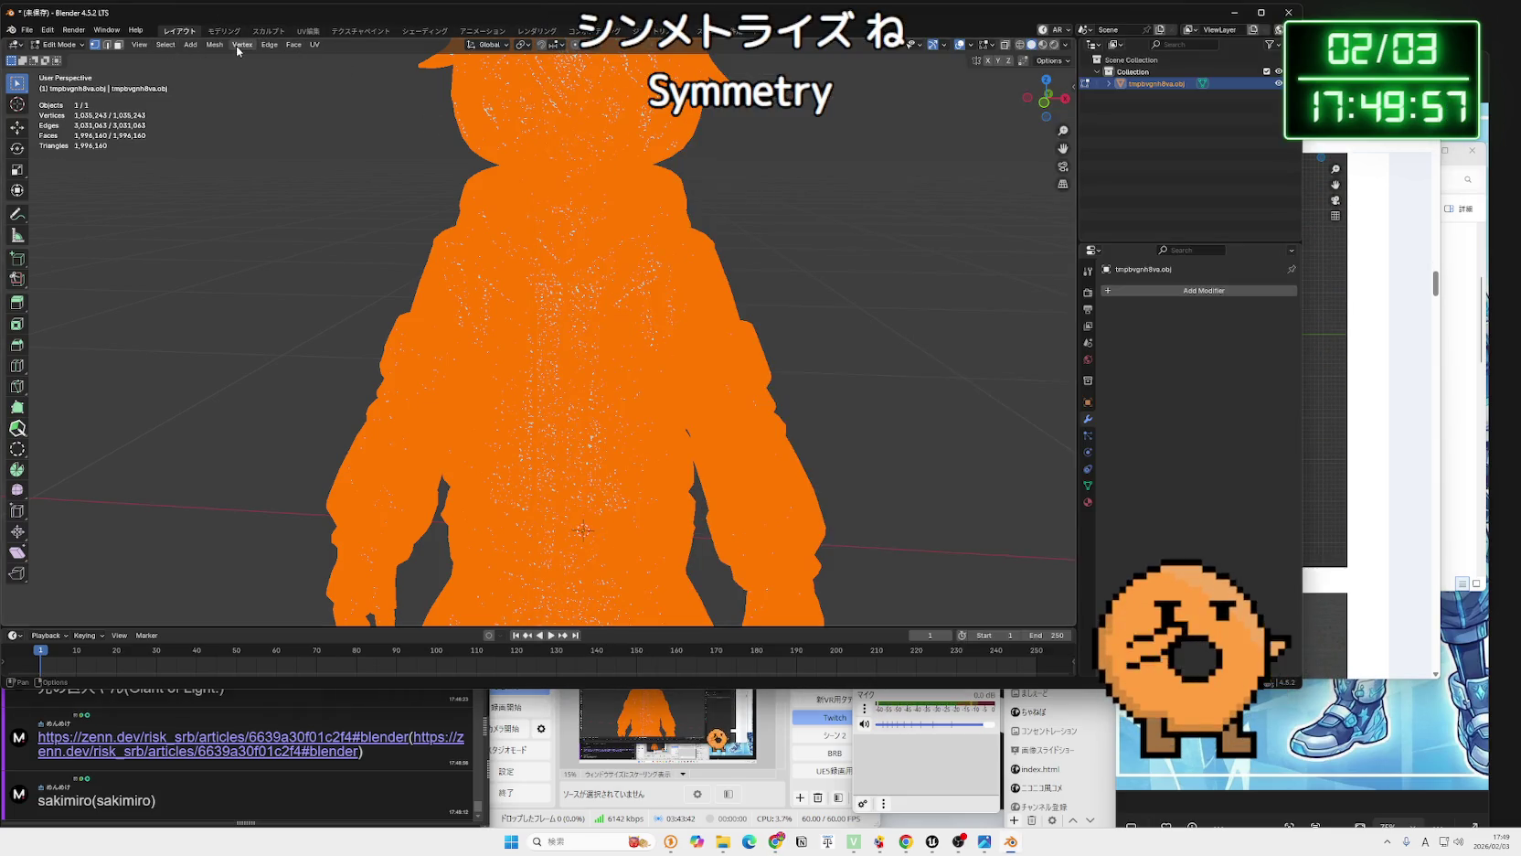
pyautogui.click(224, 46)
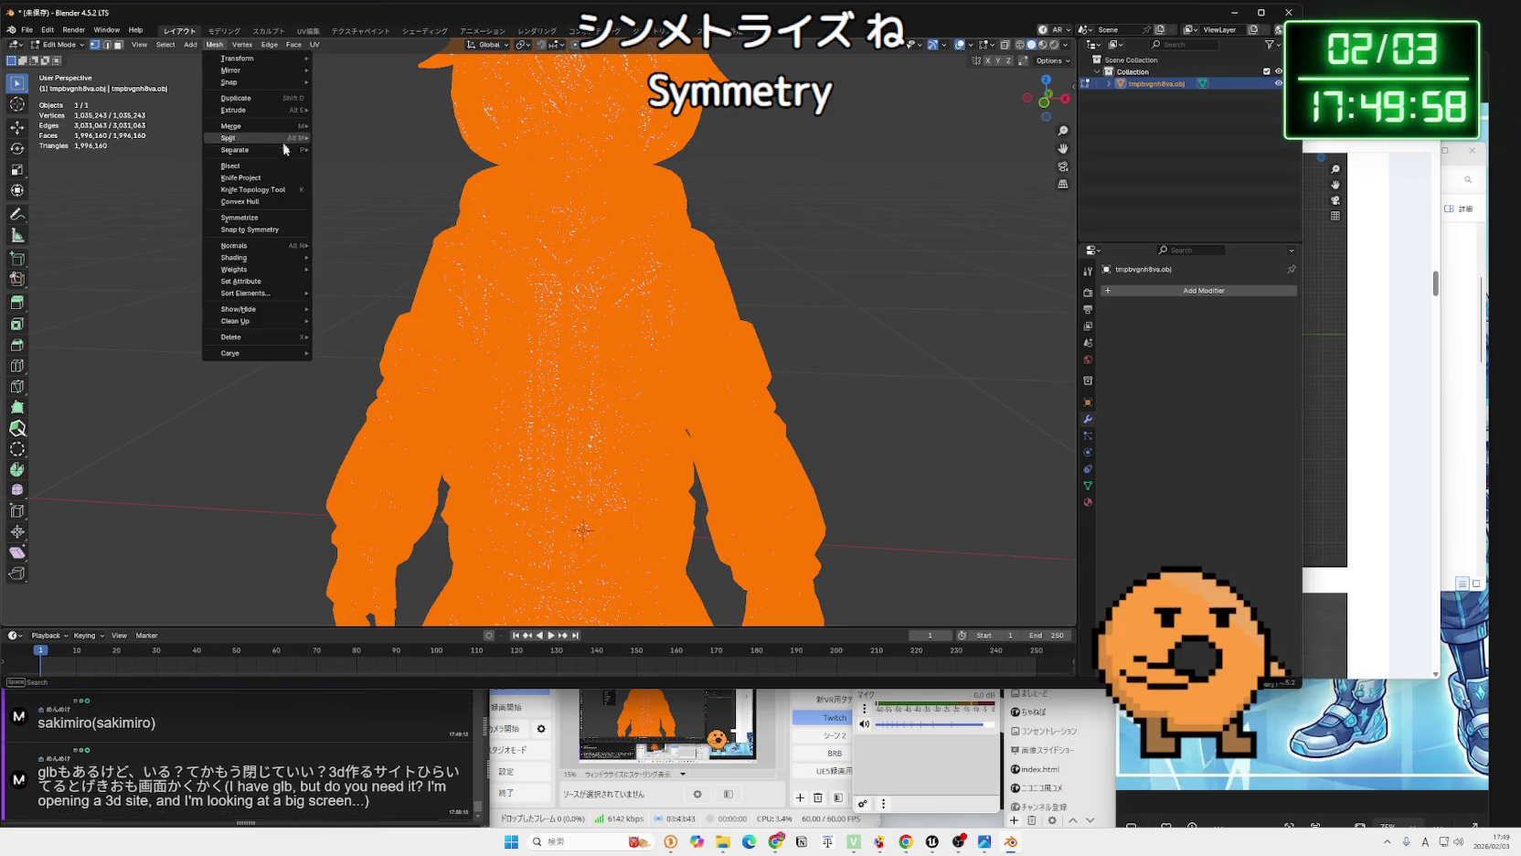
pyautogui.click(240, 217)
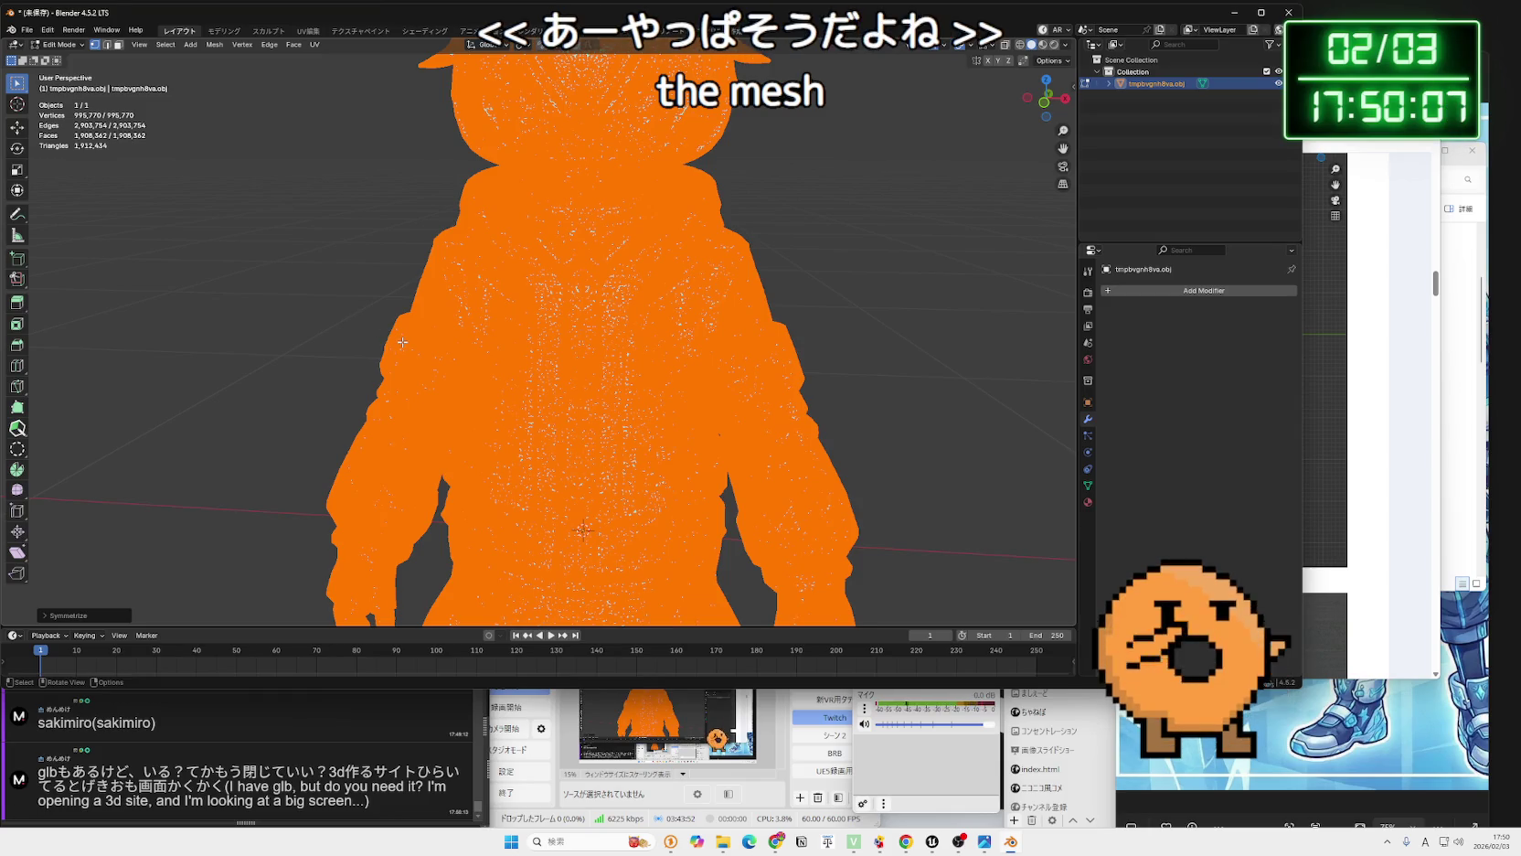
pyautogui.scroll(-1, 402, 342)
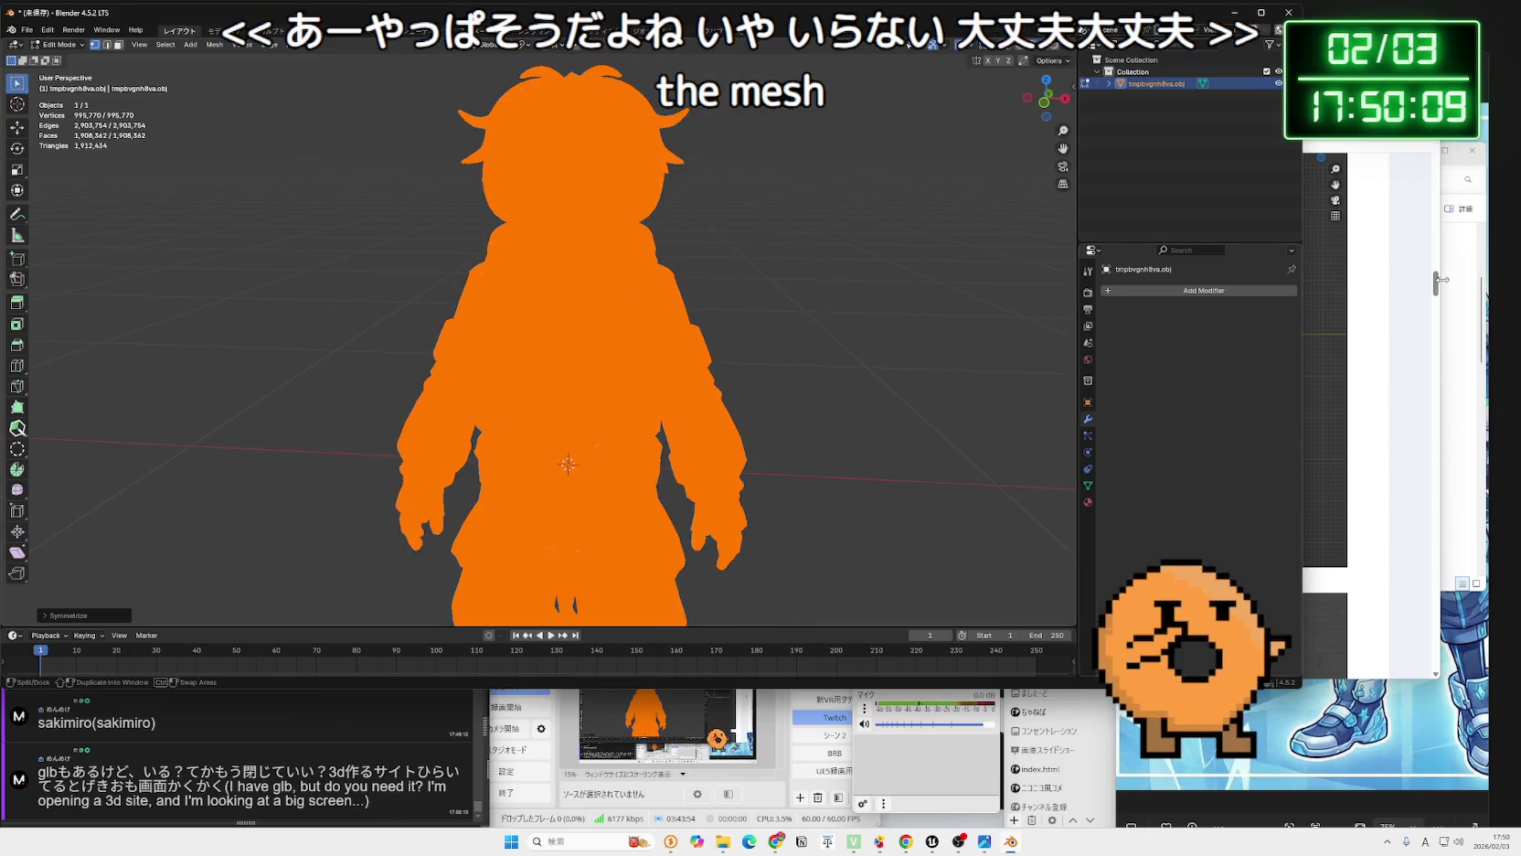
pyautogui.click(1437, 282)
pyautogui.scroll(-10, 974, 357)
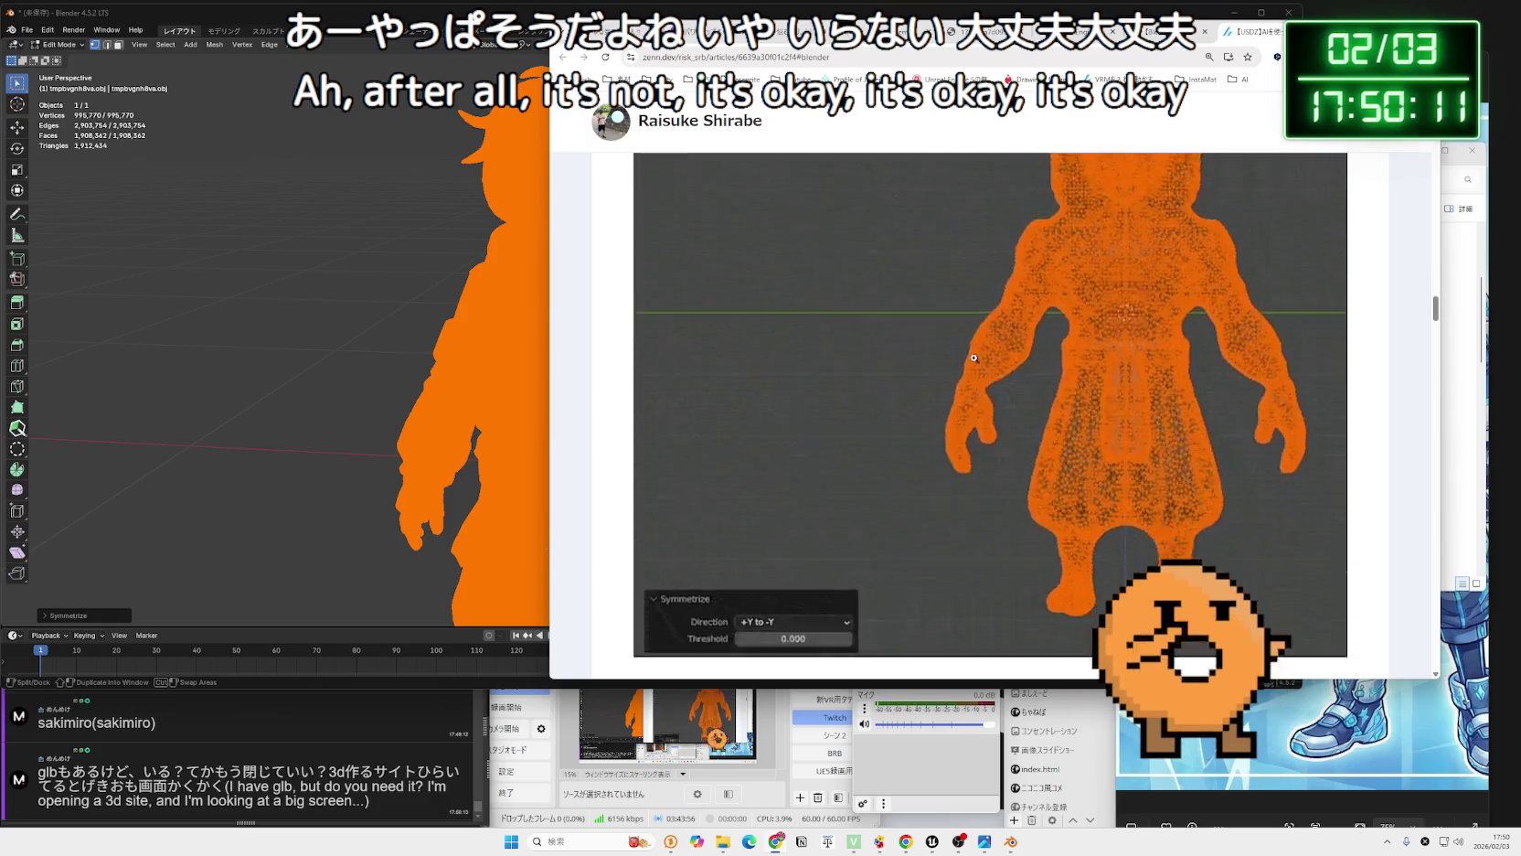
# Add a Decimate modifier to the symmetrized mesh.
pyautogui.scroll(-2, 963, 363)
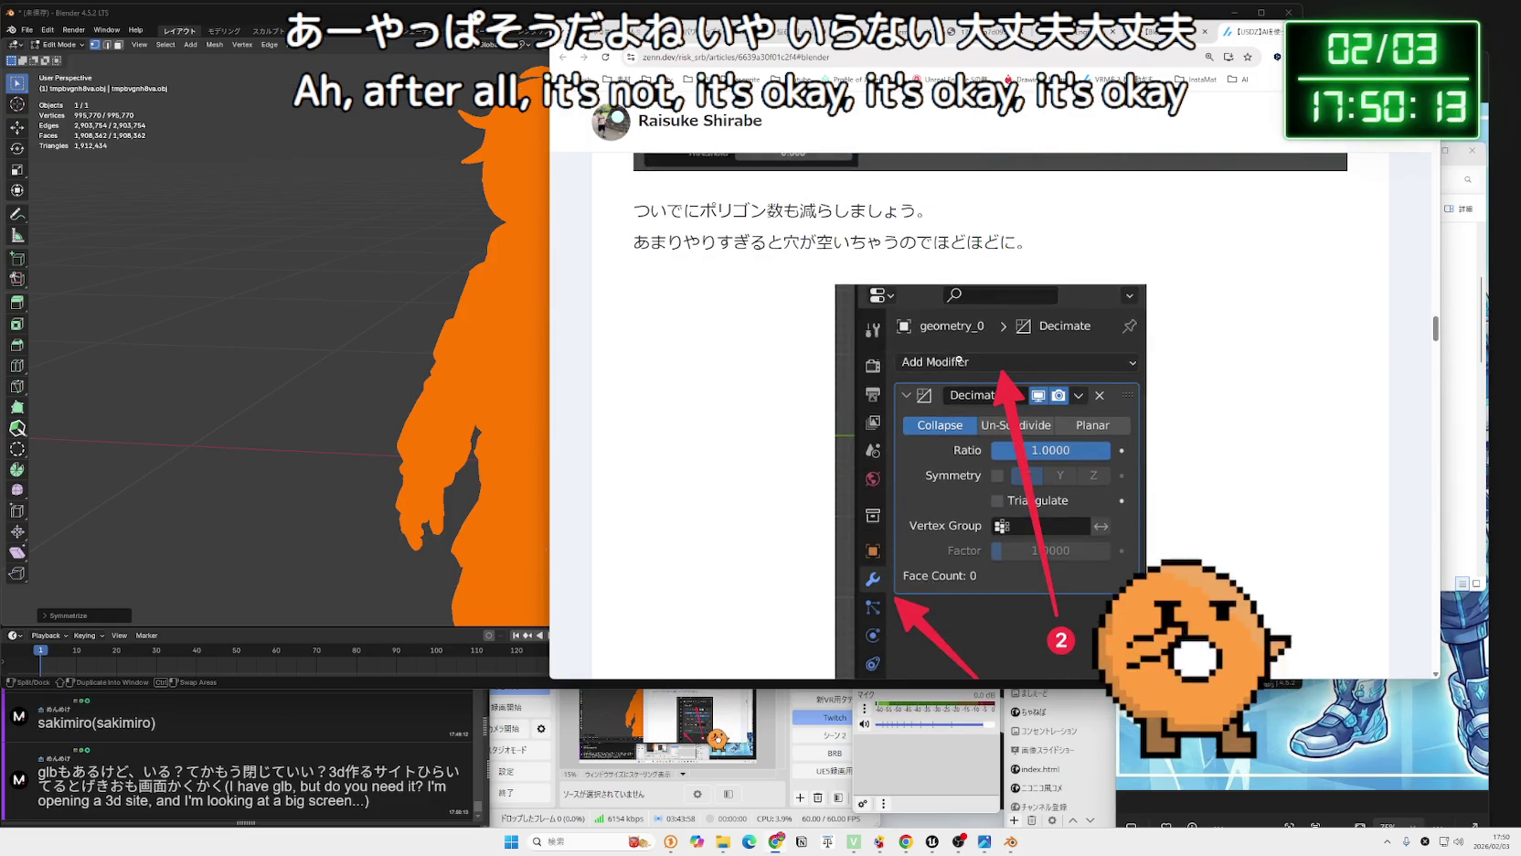
pyautogui.scroll(-1, 1005, 347)
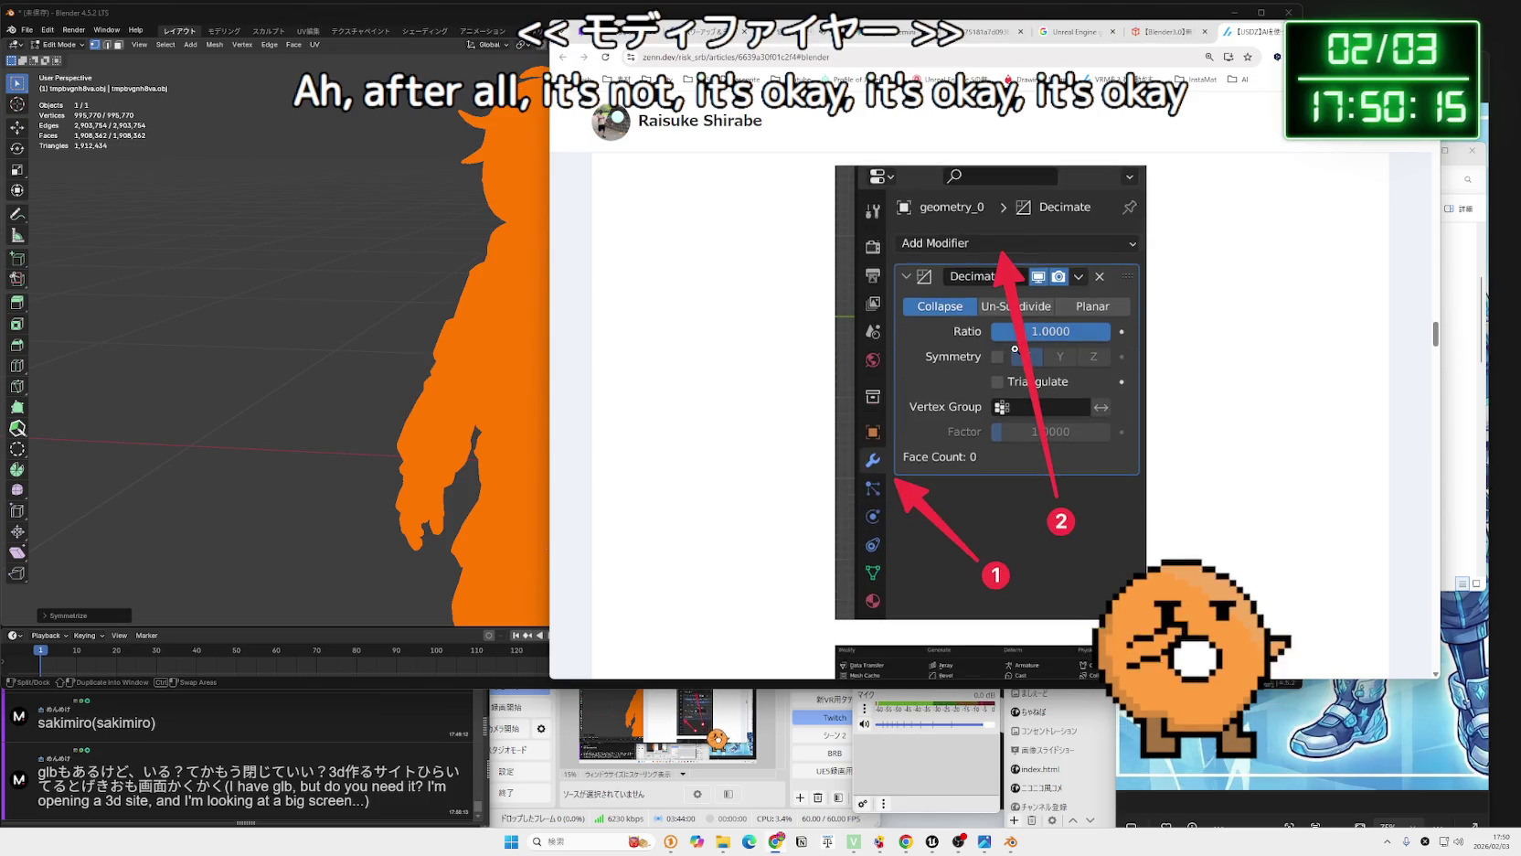
pyautogui.click(464, 24)
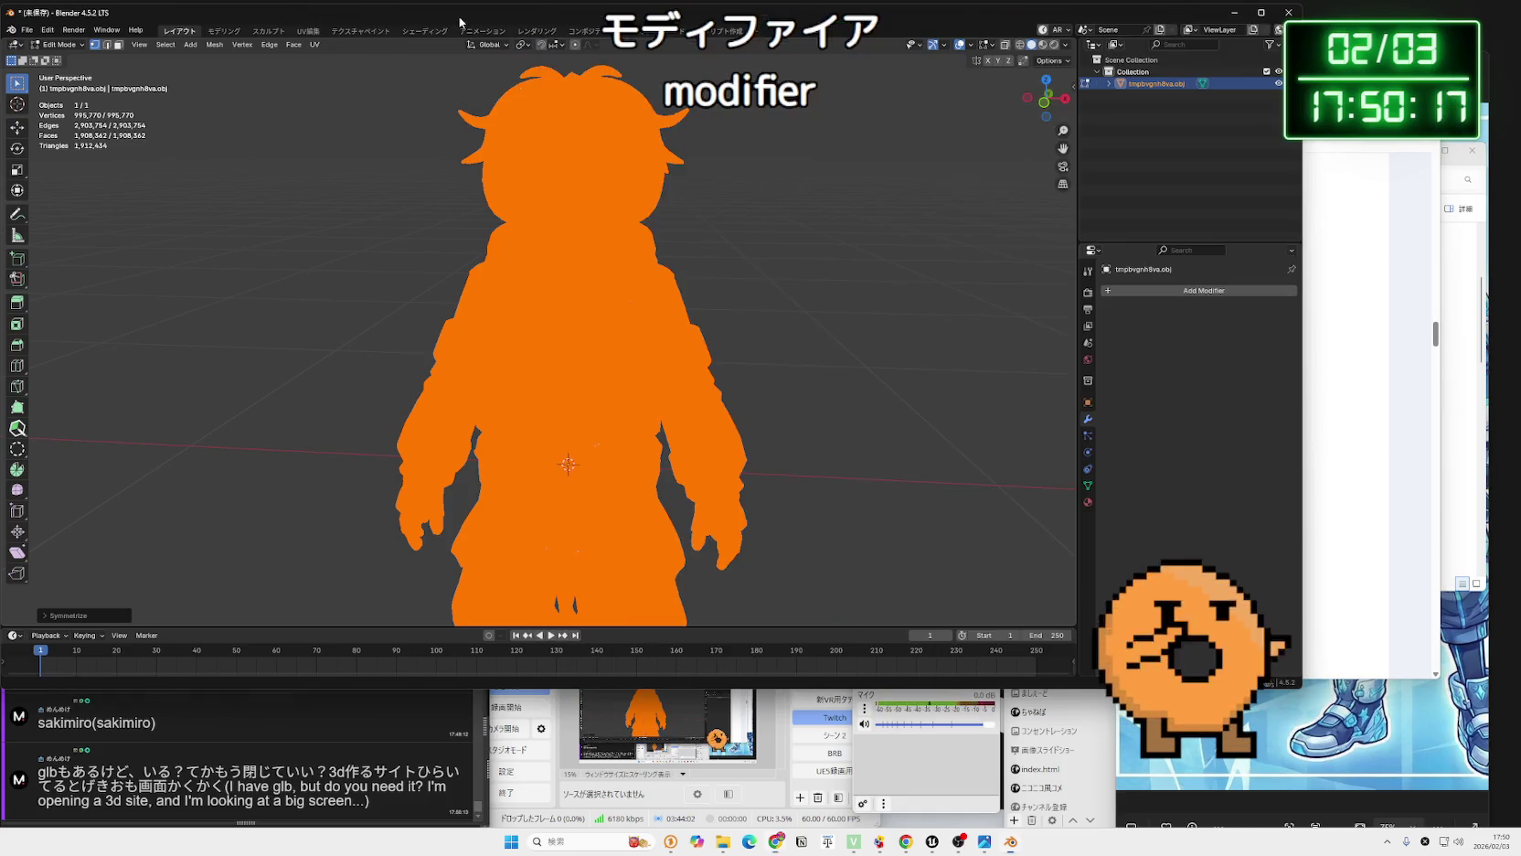
pyautogui.click(1198, 291)
pyautogui.moveTo(1115, 336)
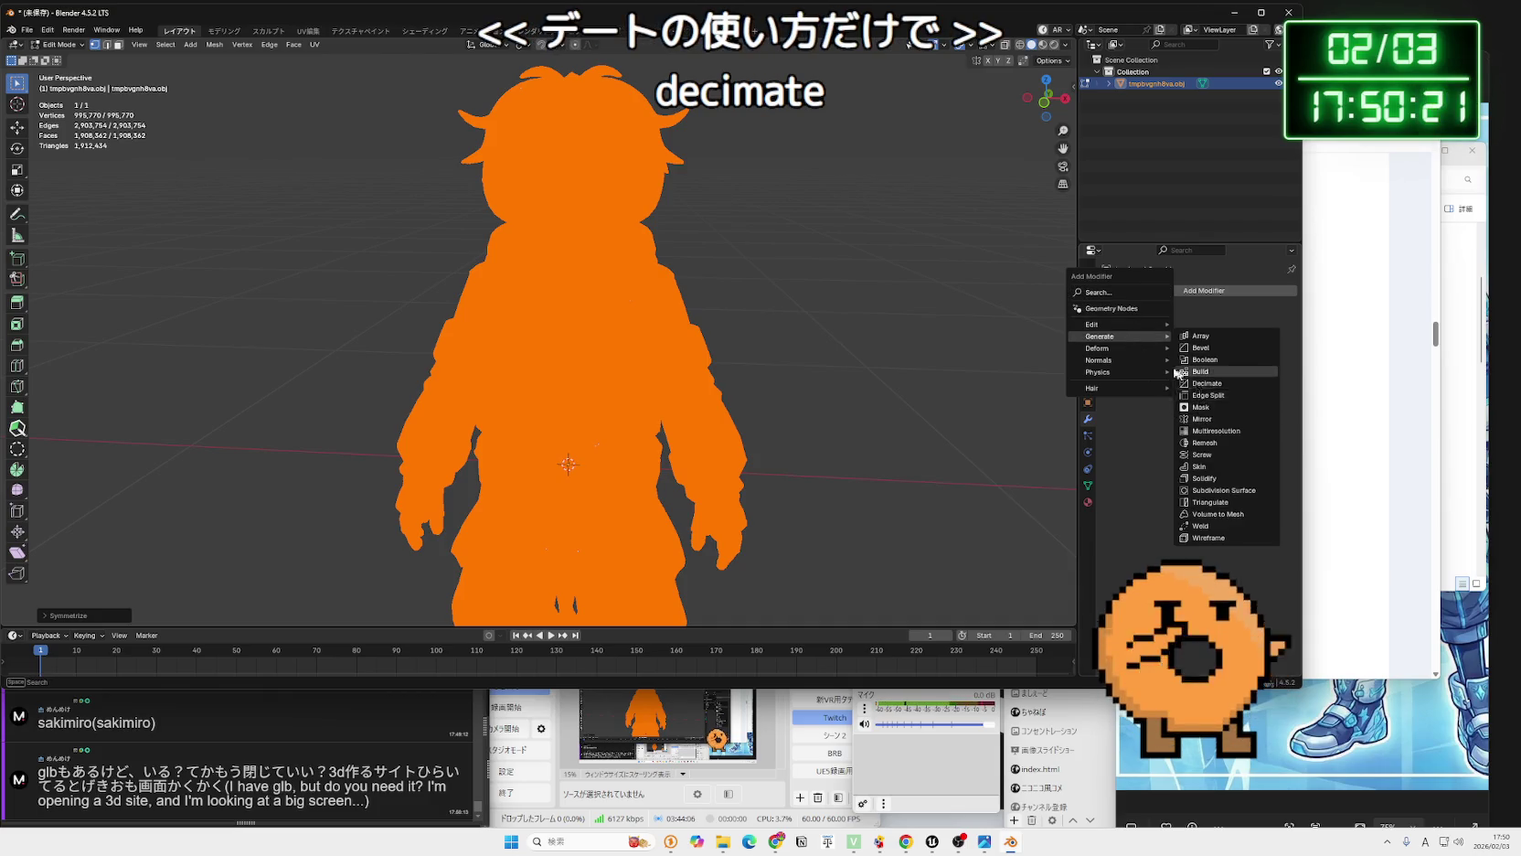
pyautogui.click(1220, 385)
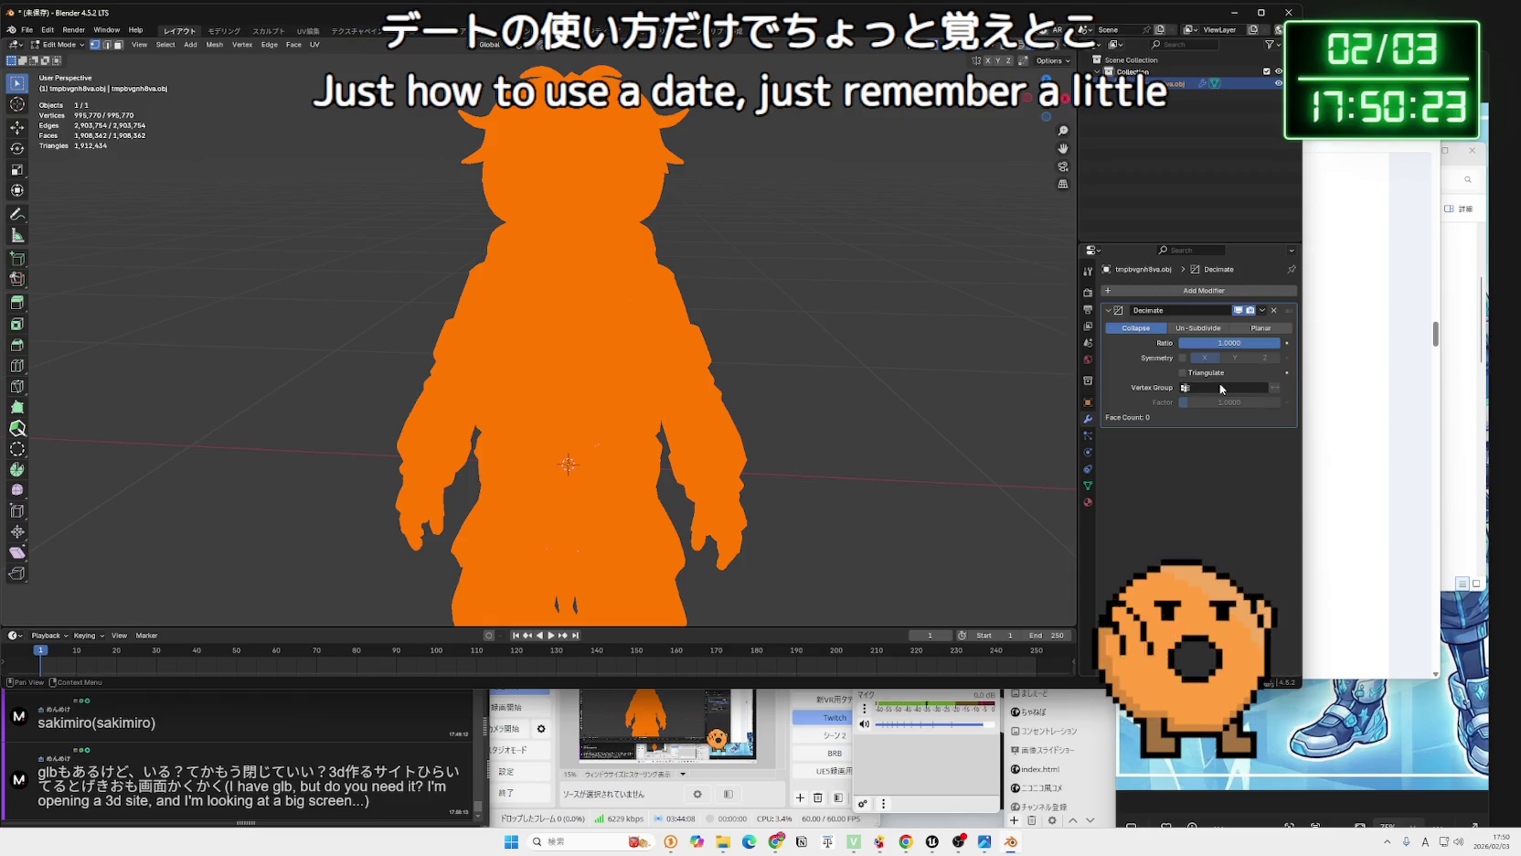
# Check the article, then lower the Collapse ratio to 0.4821 and orbit the model.
pyautogui.click(1383, 361)
pyautogui.scroll(-4, 1031, 374)
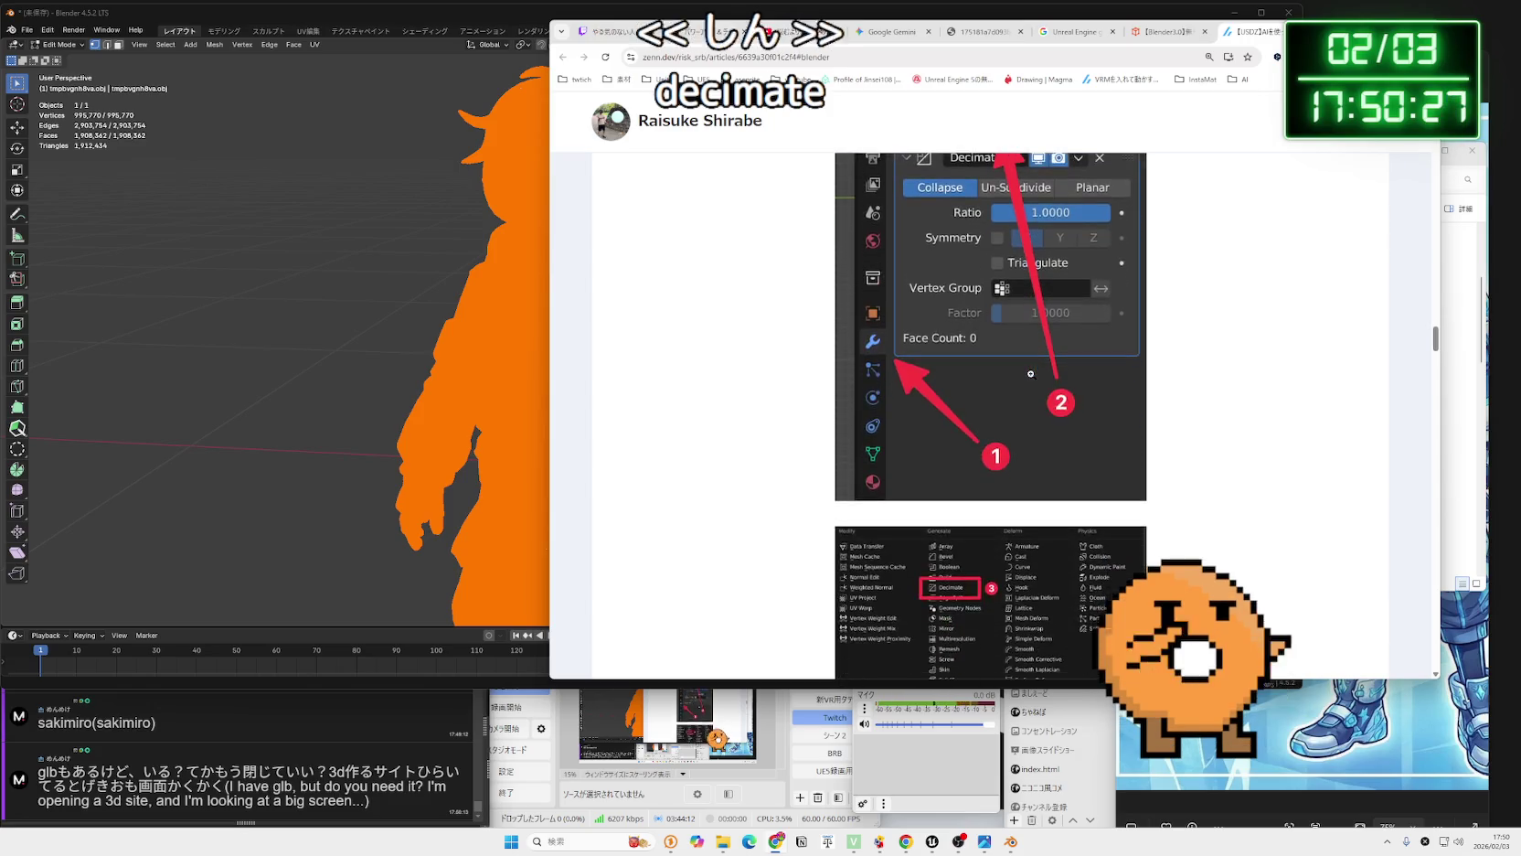
pyautogui.scroll(-3, 981, 377)
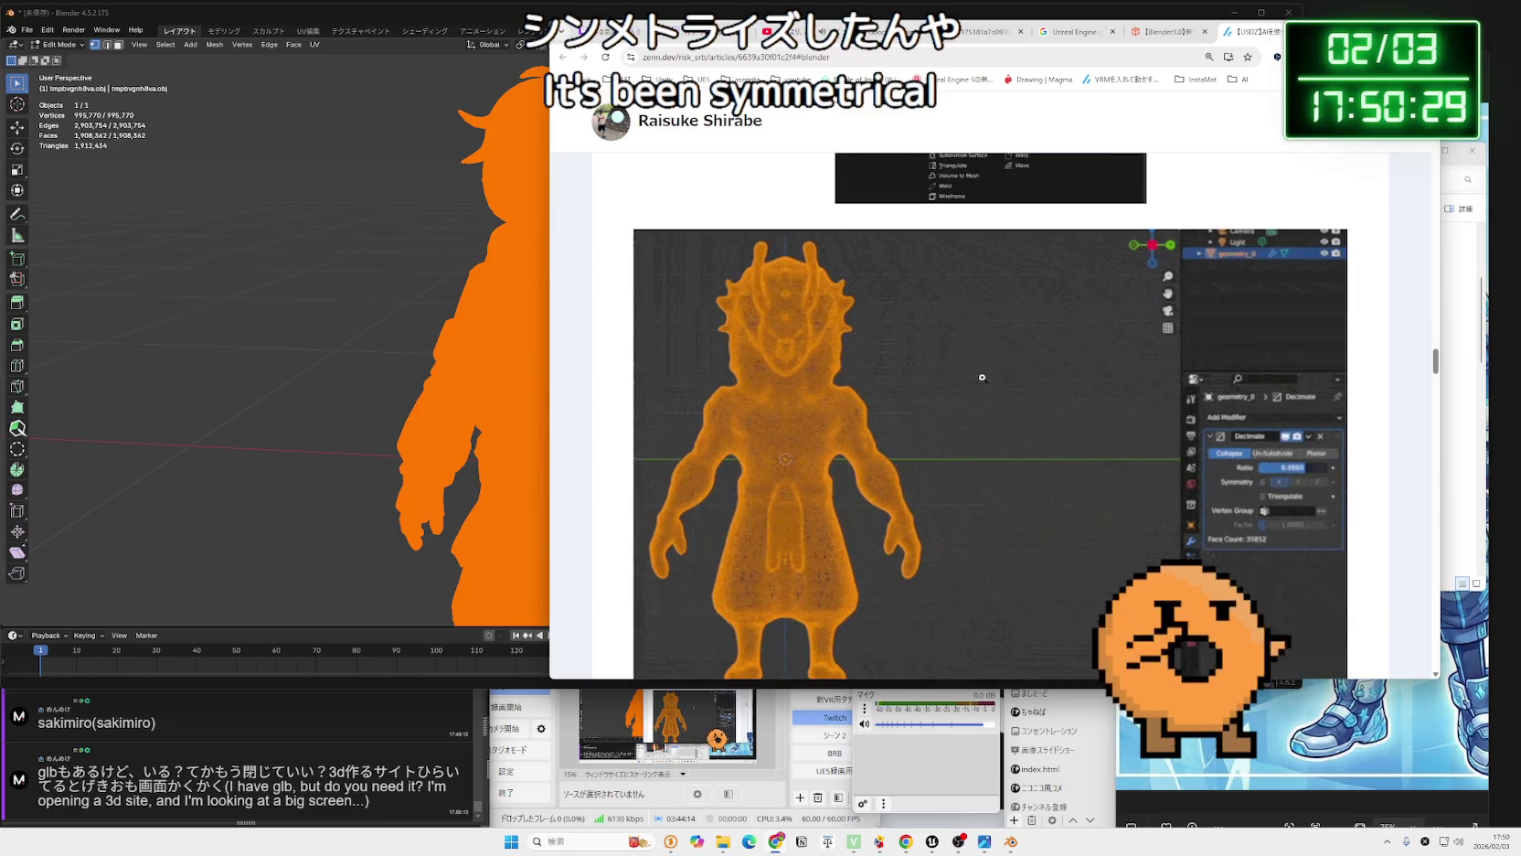
pyautogui.scroll(-1, 982, 378)
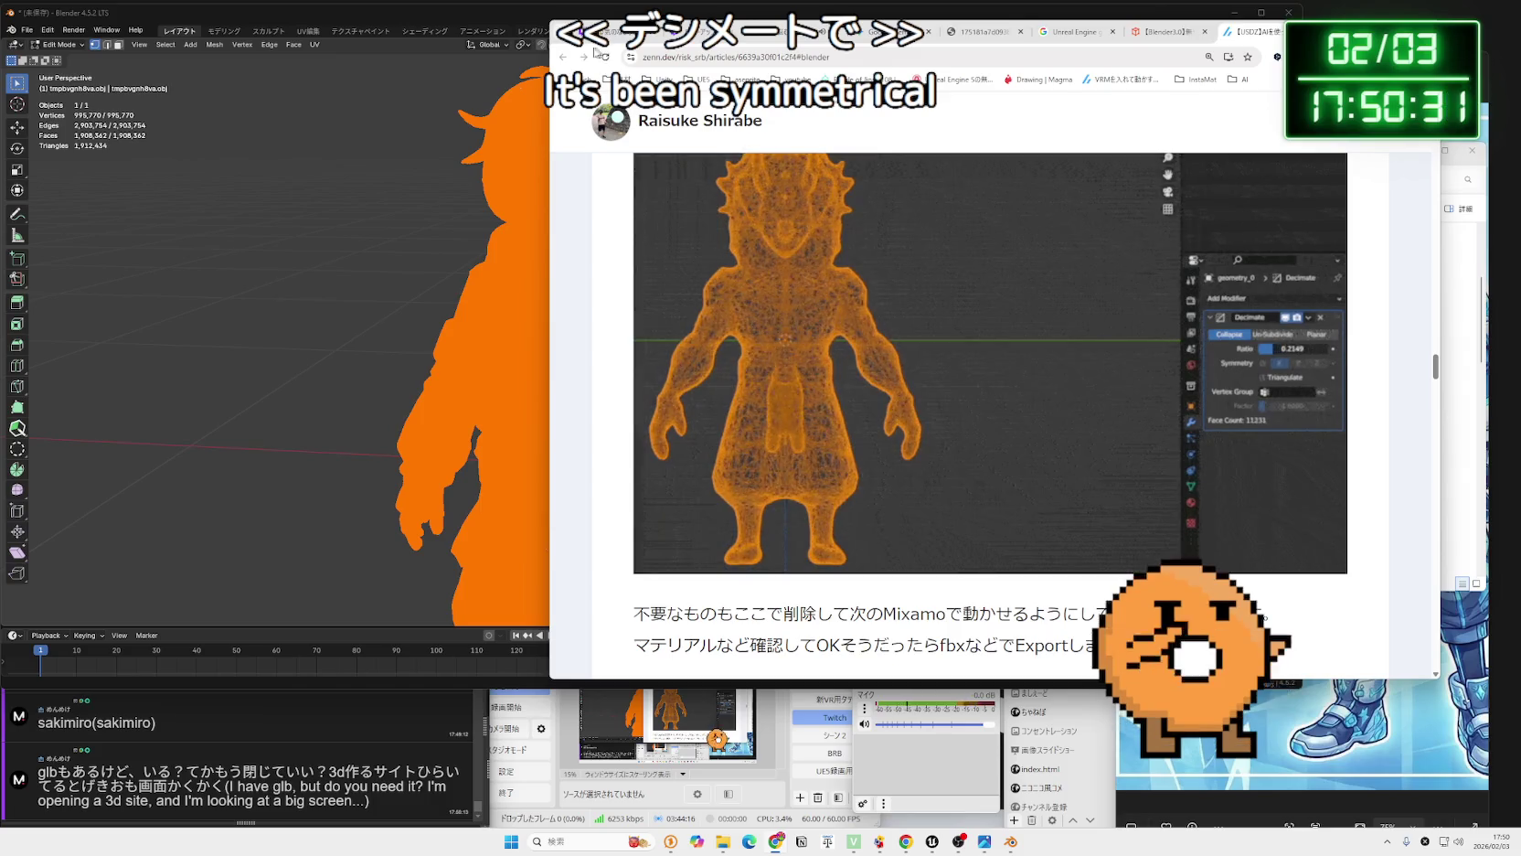
pyautogui.click(512, 20)
pyautogui.moveTo(1198, 349); pyautogui.dragTo(1263, 346)
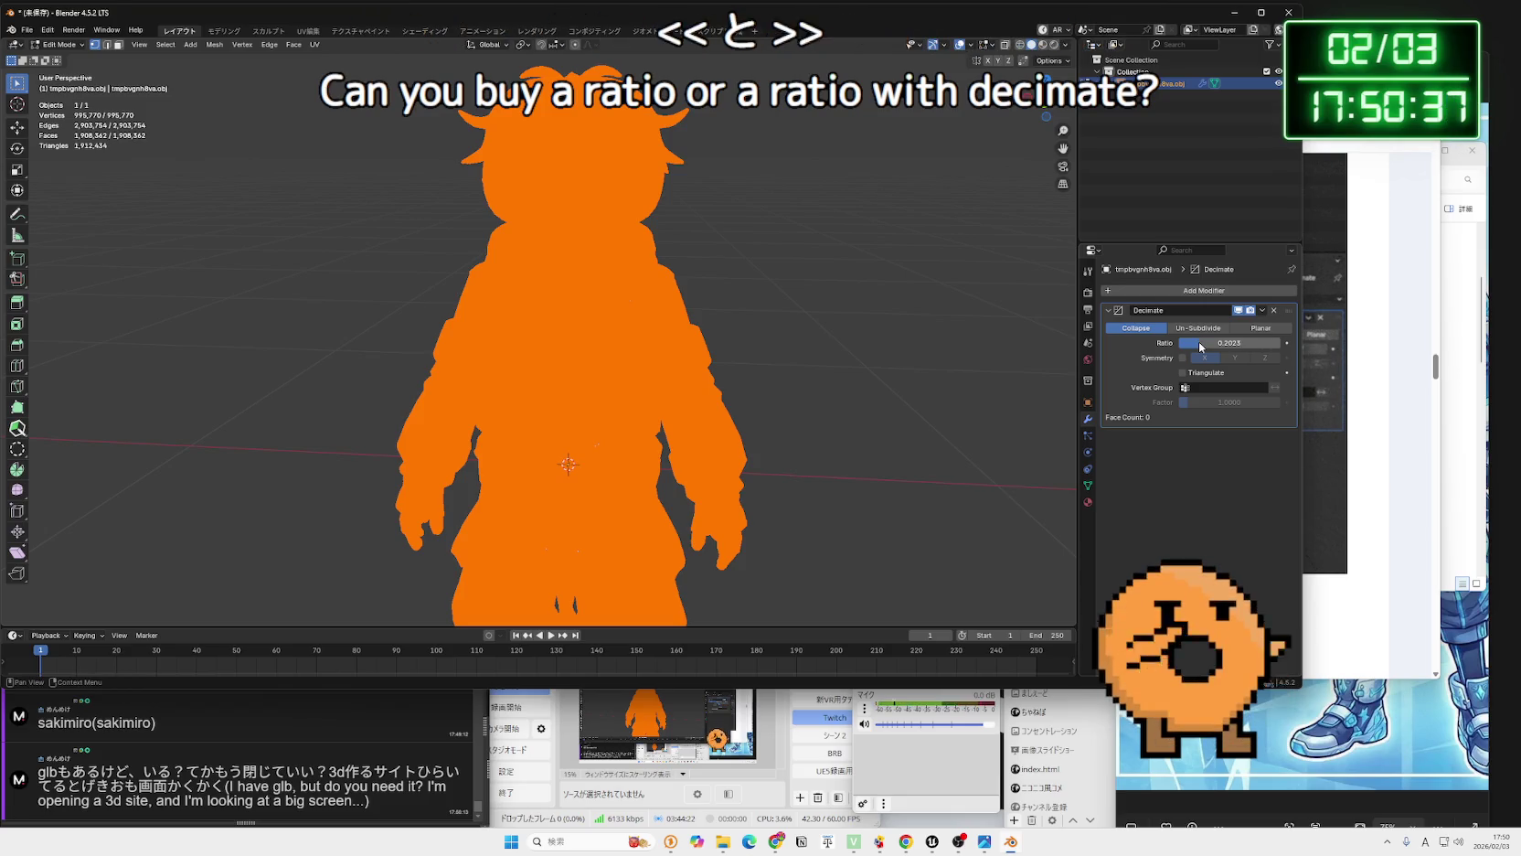
pyautogui.moveTo(1215, 349); pyautogui.dragTo(1215, 349)
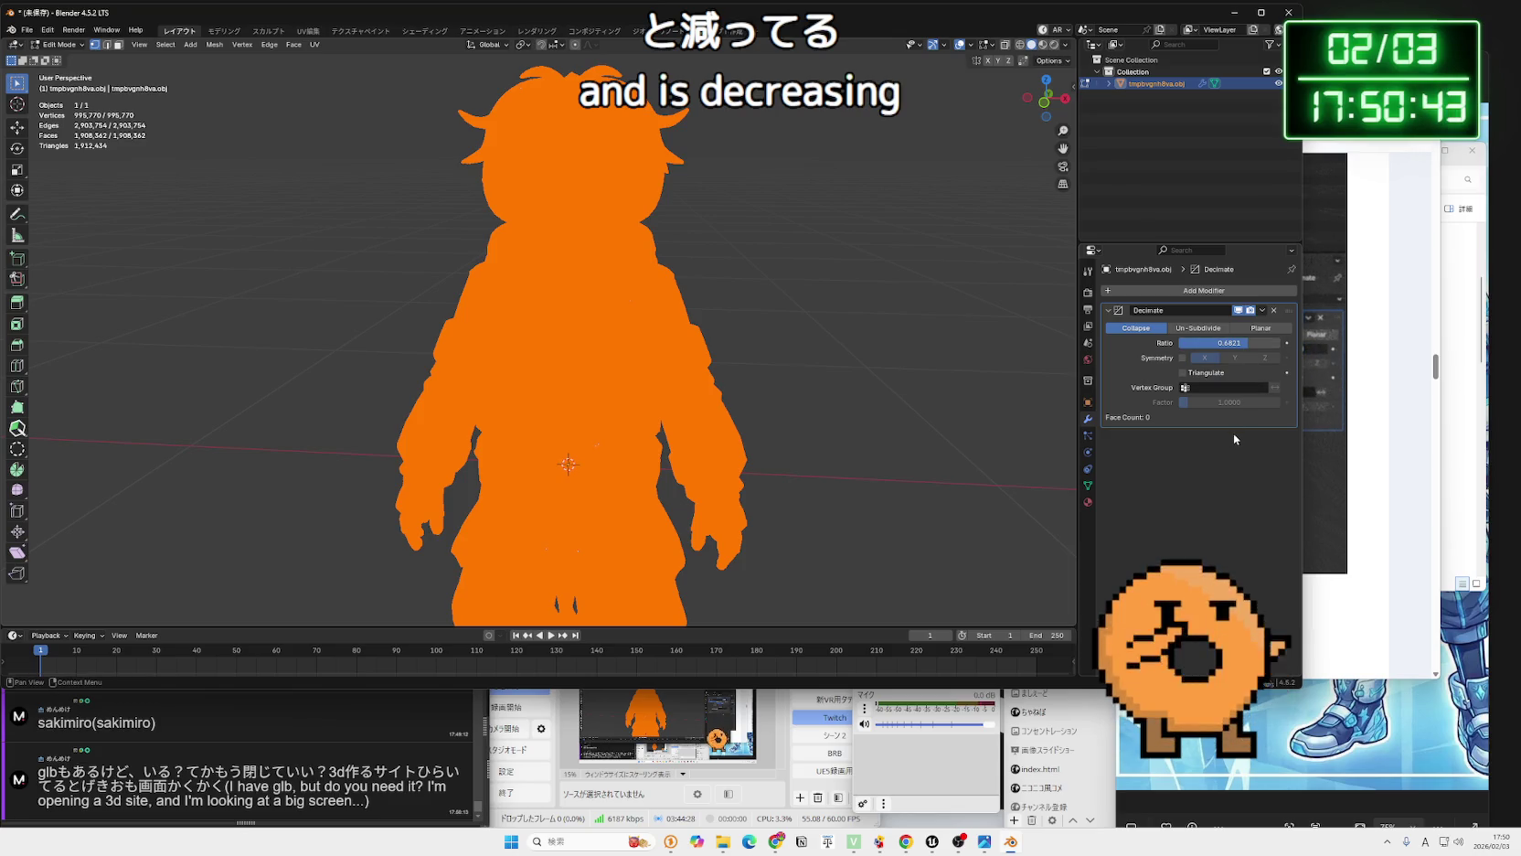
pyautogui.moveTo(757, 395)
pyautogui.mouseDown()
pyautogui.moveTo(798, 374)
pyautogui.moveTo(984, 390)
pyautogui.mouseUp()
pyautogui.click(1393, 428)
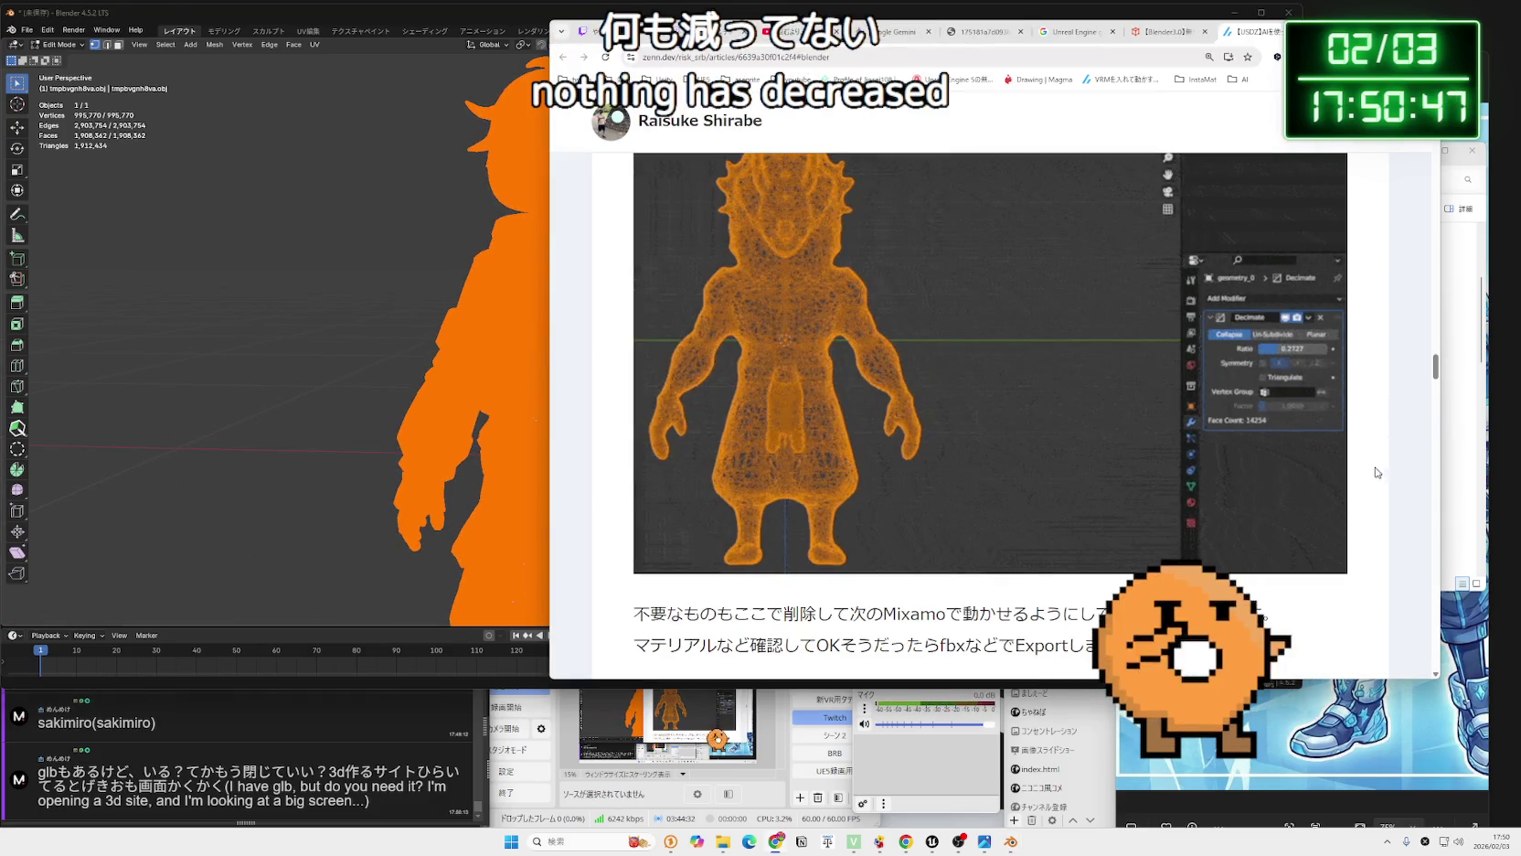
# Scroll through the Zenn article's decimated example model, then bring Blender back in front.
pyautogui.scroll(3, 962, 395)
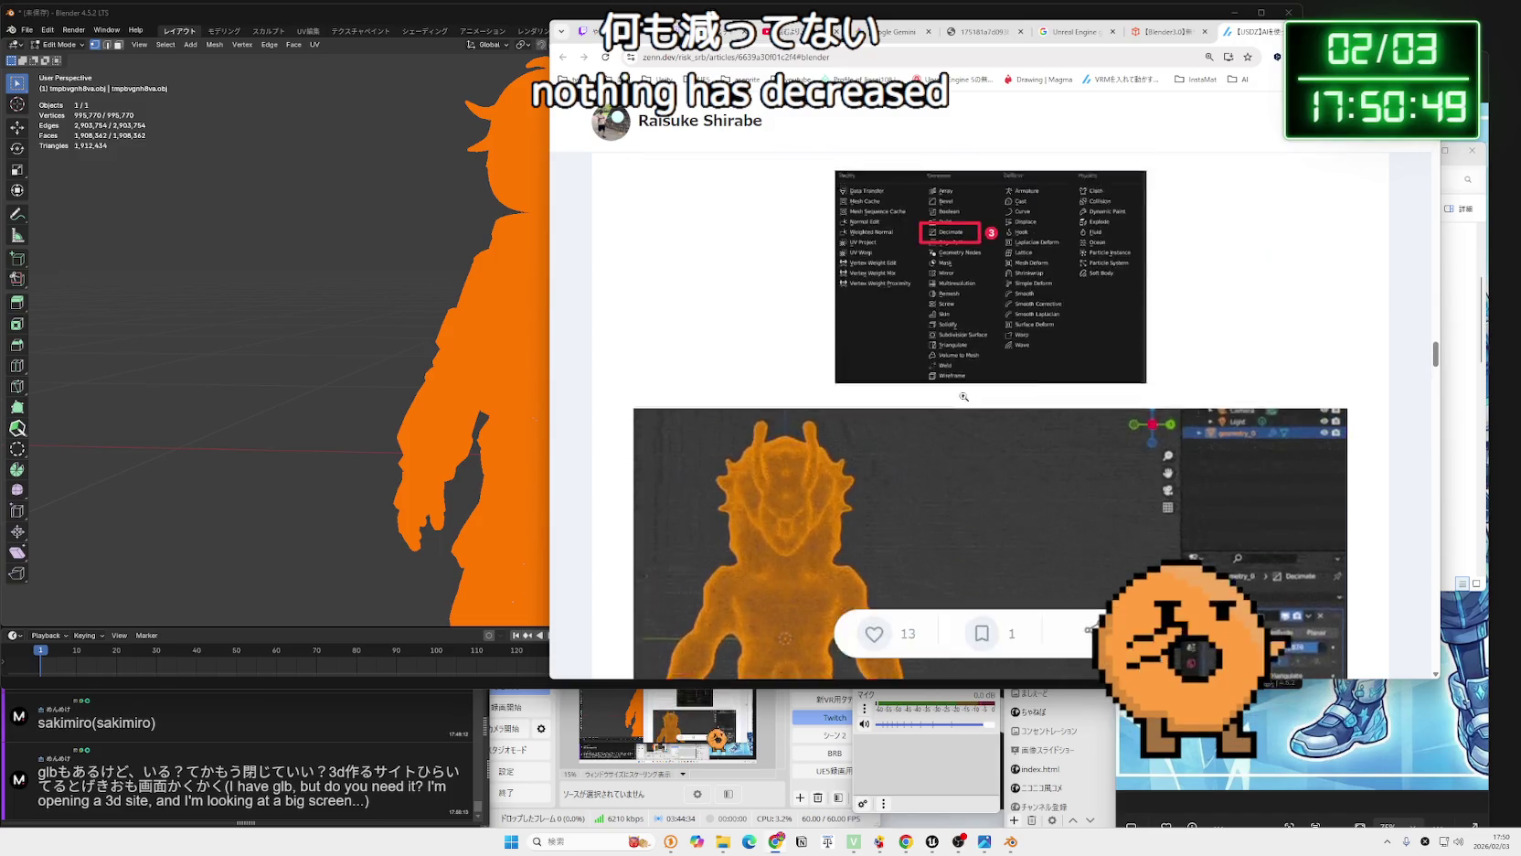
pyautogui.scroll(5, 963, 395)
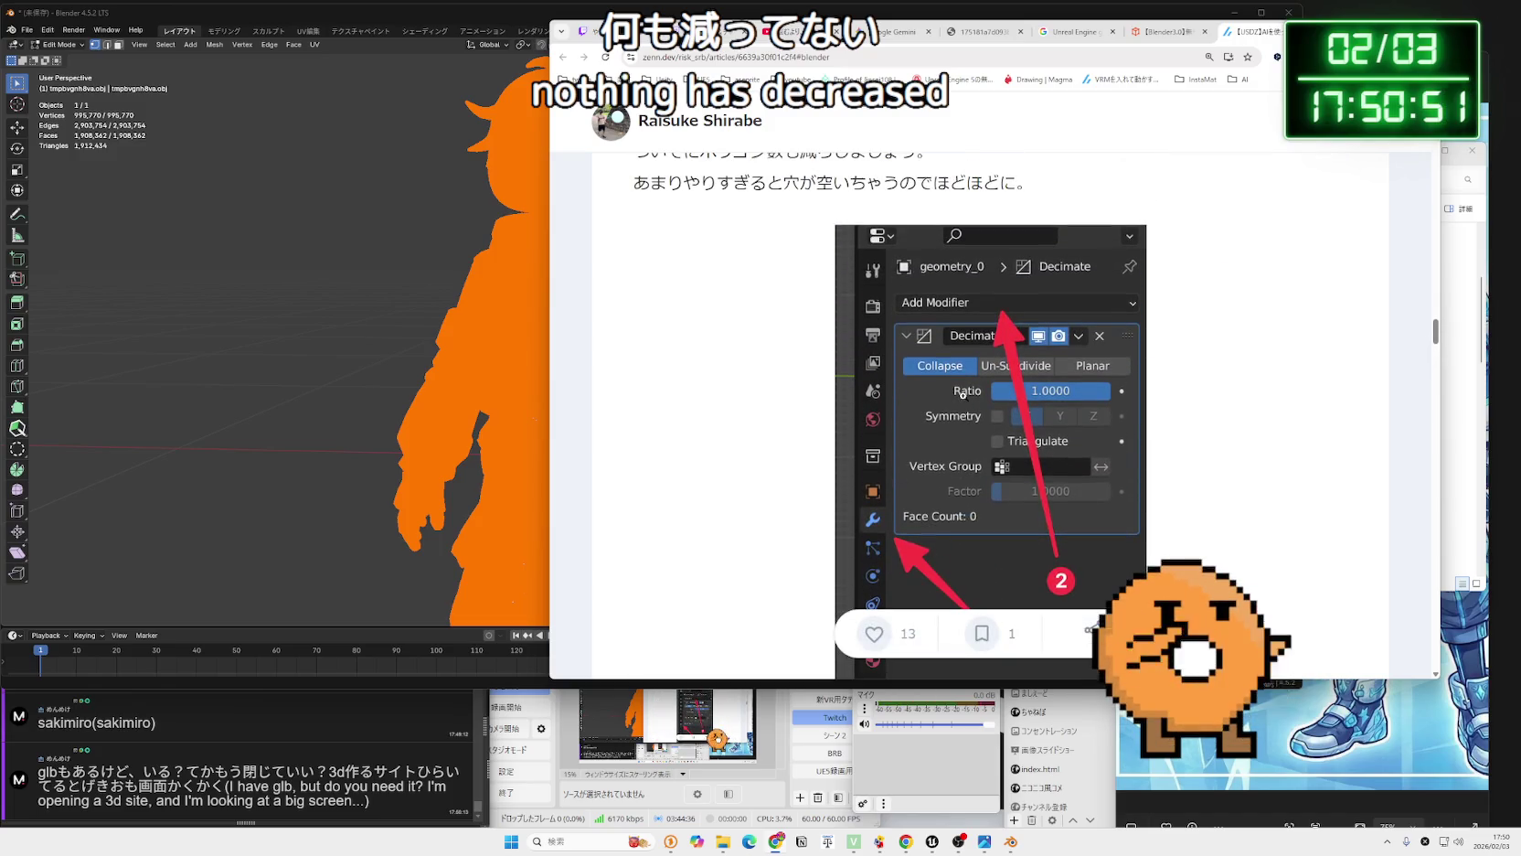
pyautogui.scroll(4, 963, 395)
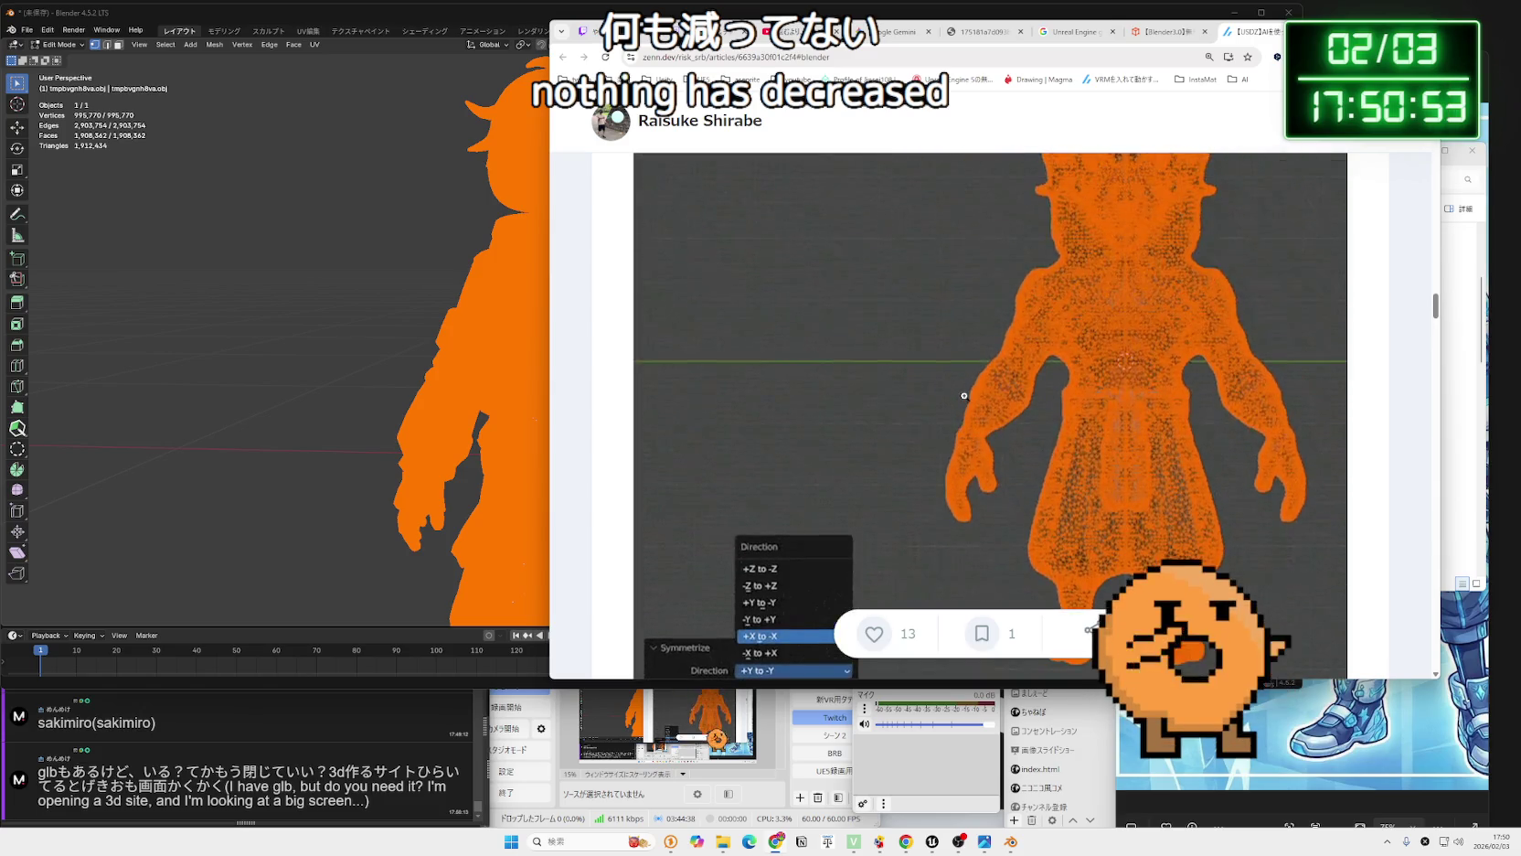
pyautogui.scroll(5, 963, 395)
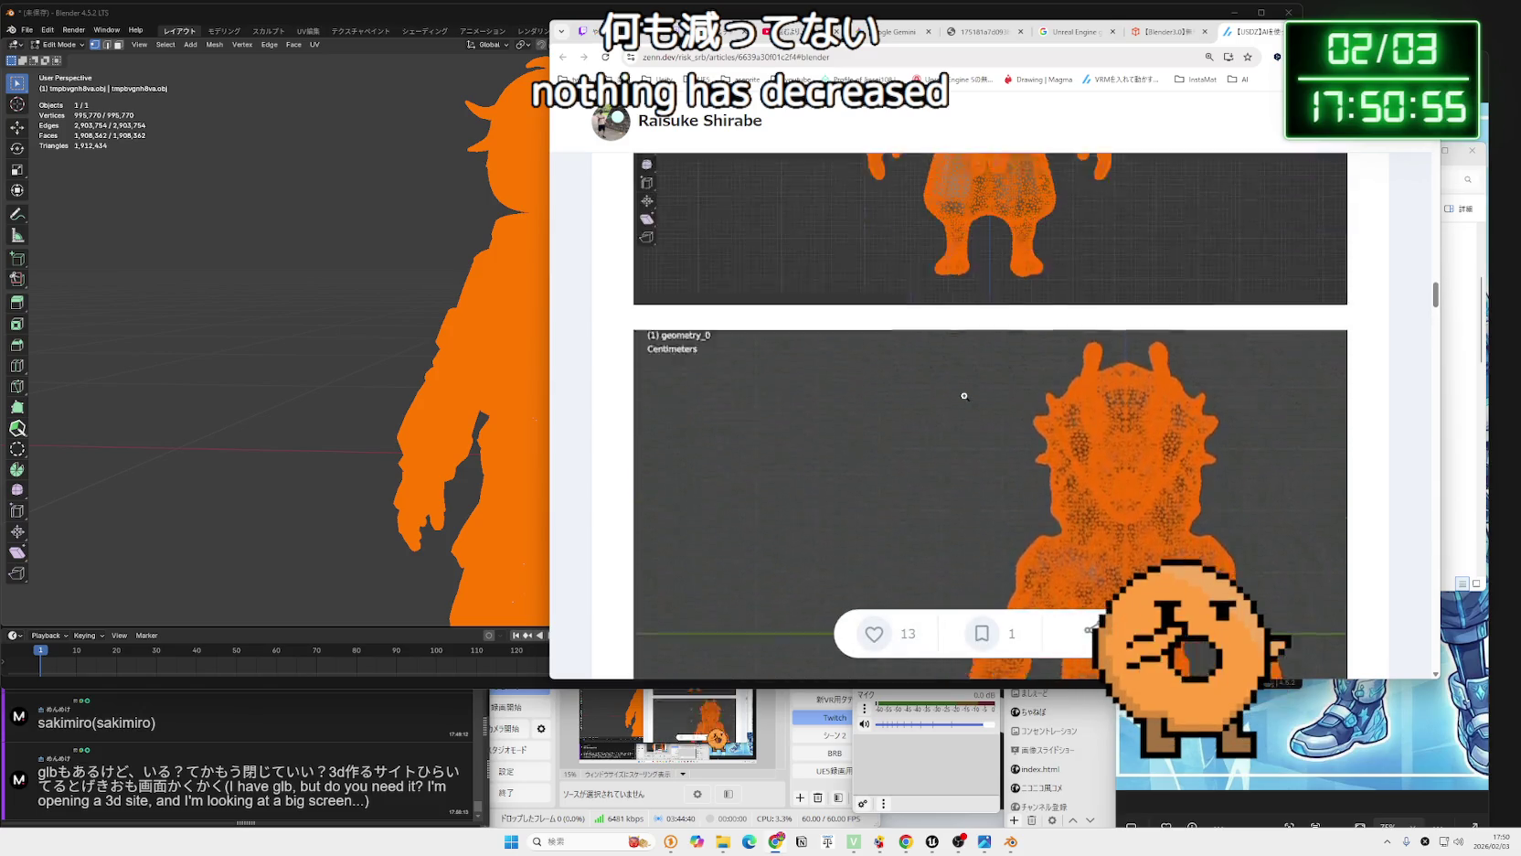
pyautogui.scroll(5, 966, 400)
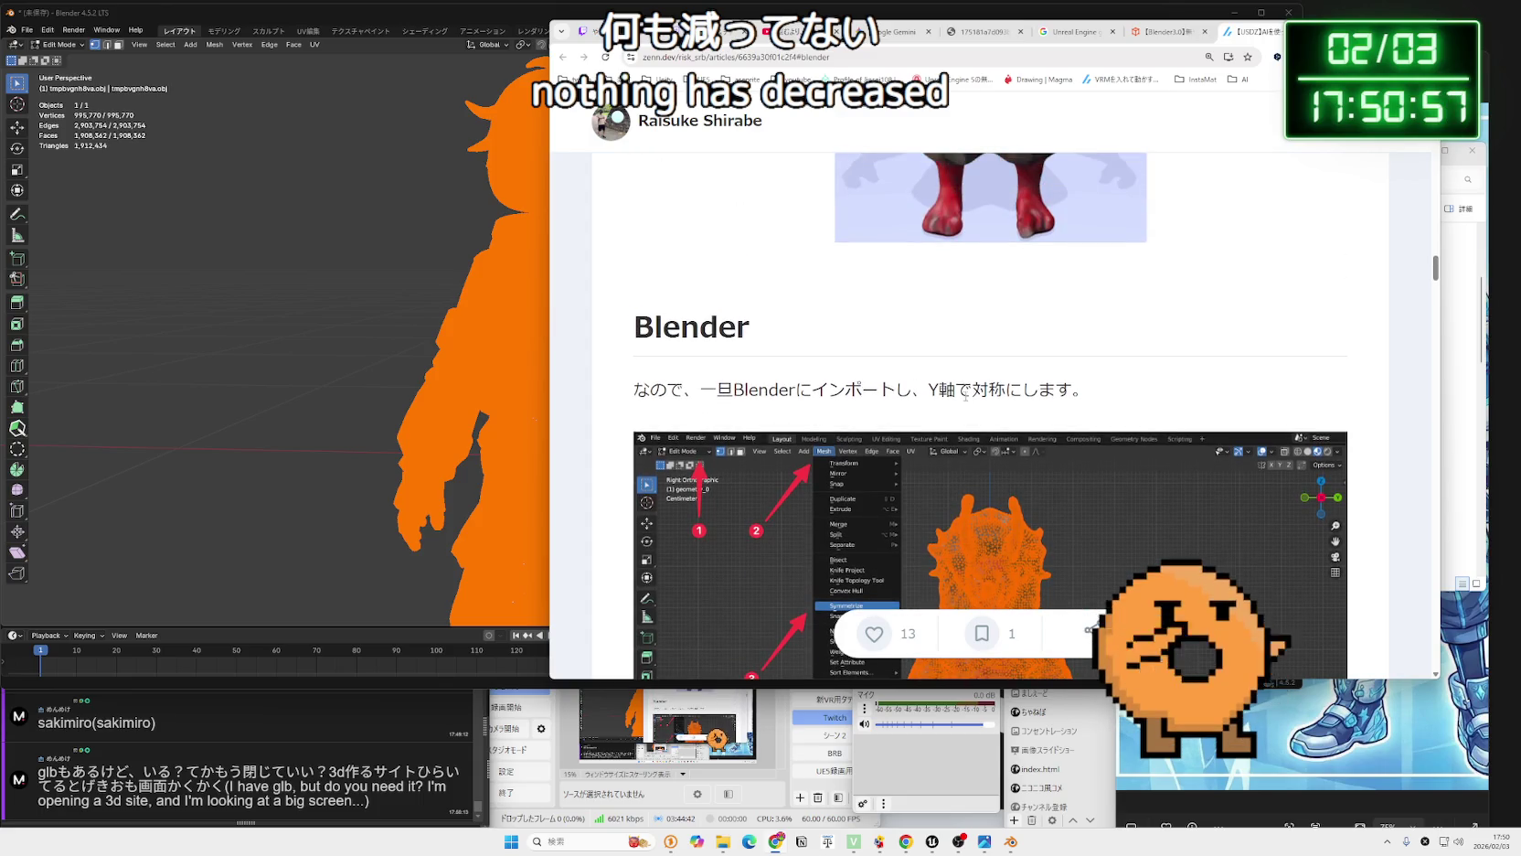
pyautogui.scroll(3, 965, 395)
pyautogui.scroll(-8, 965, 395)
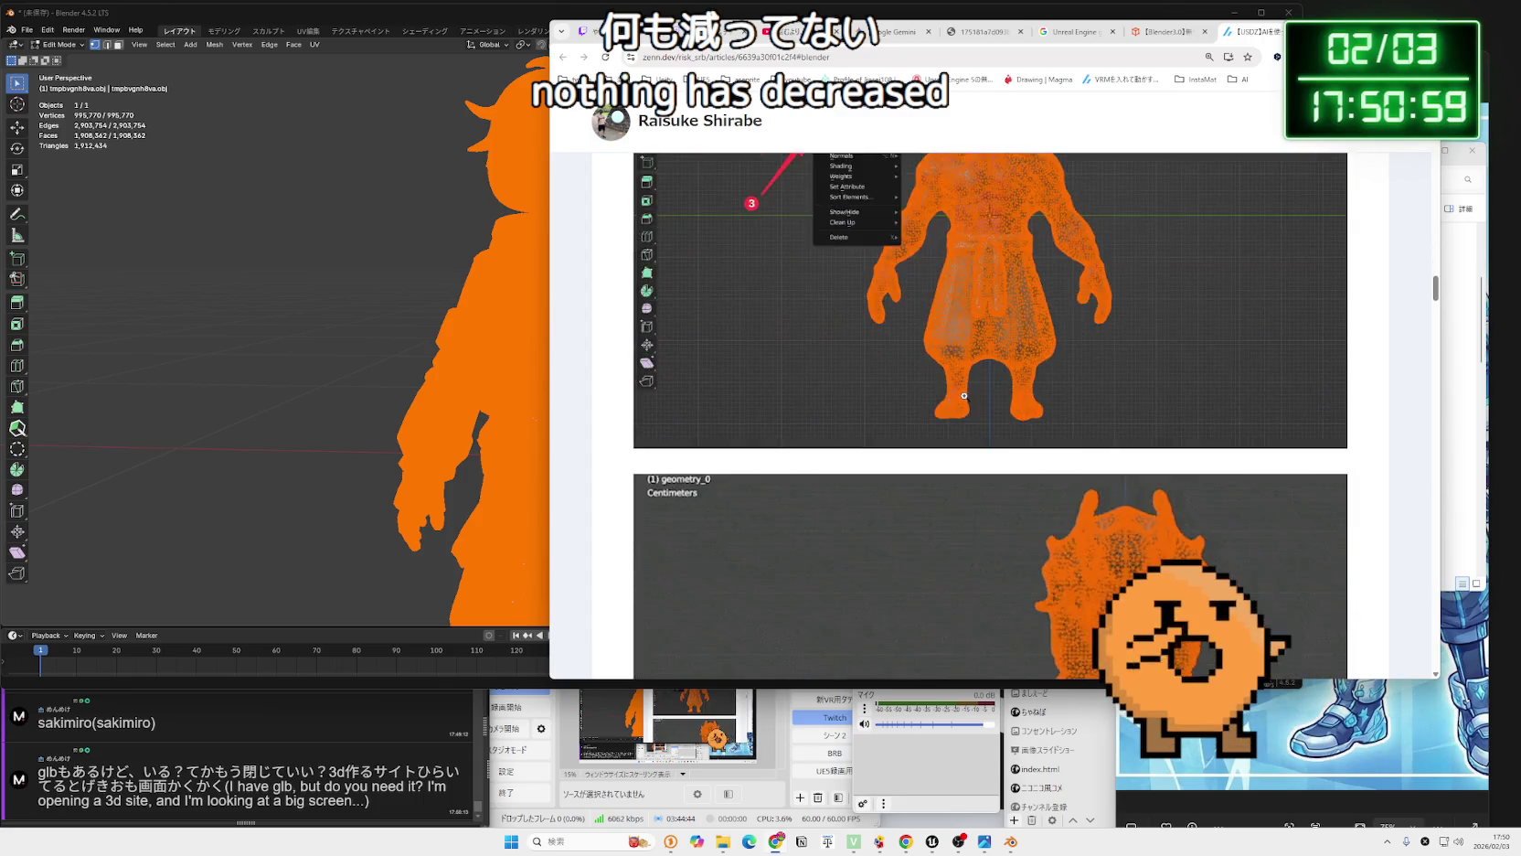
pyautogui.scroll(-4, 964, 395)
pyautogui.scroll(2, 965, 399)
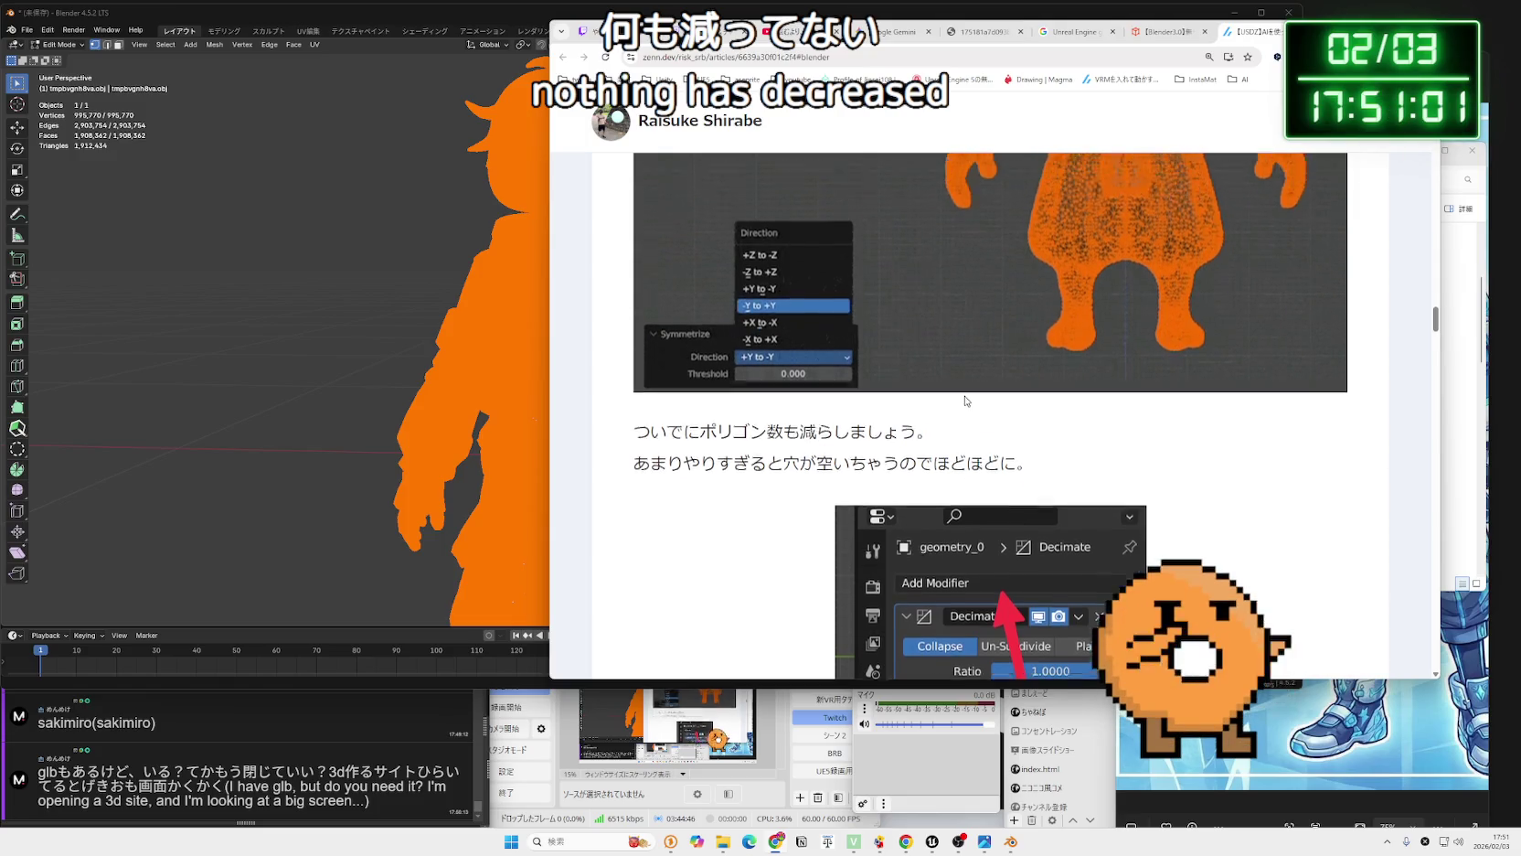
pyautogui.scroll(-4, 965, 398)
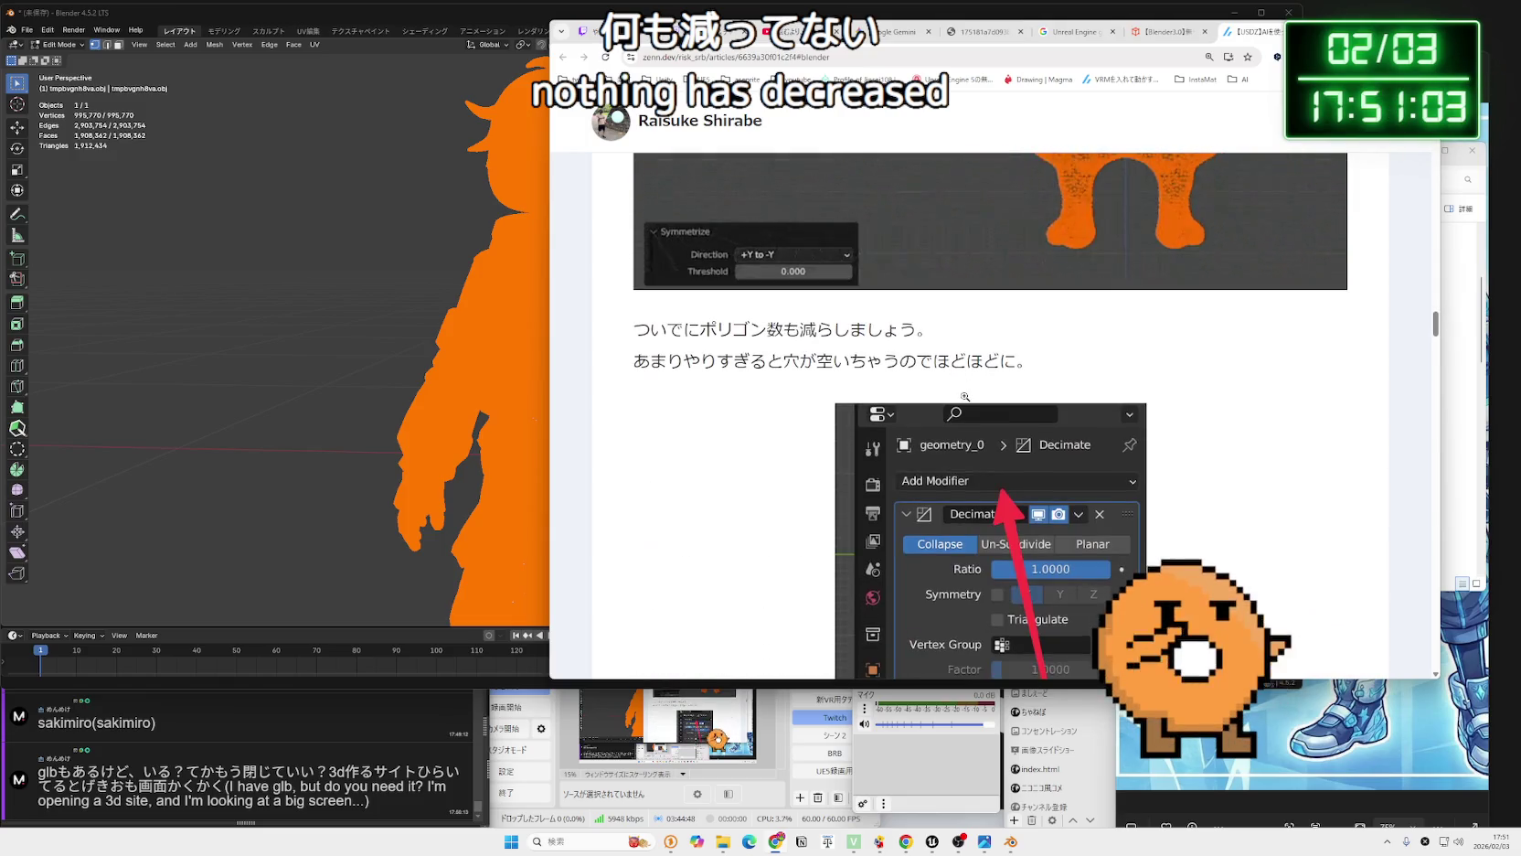
pyautogui.scroll(-5, 965, 399)
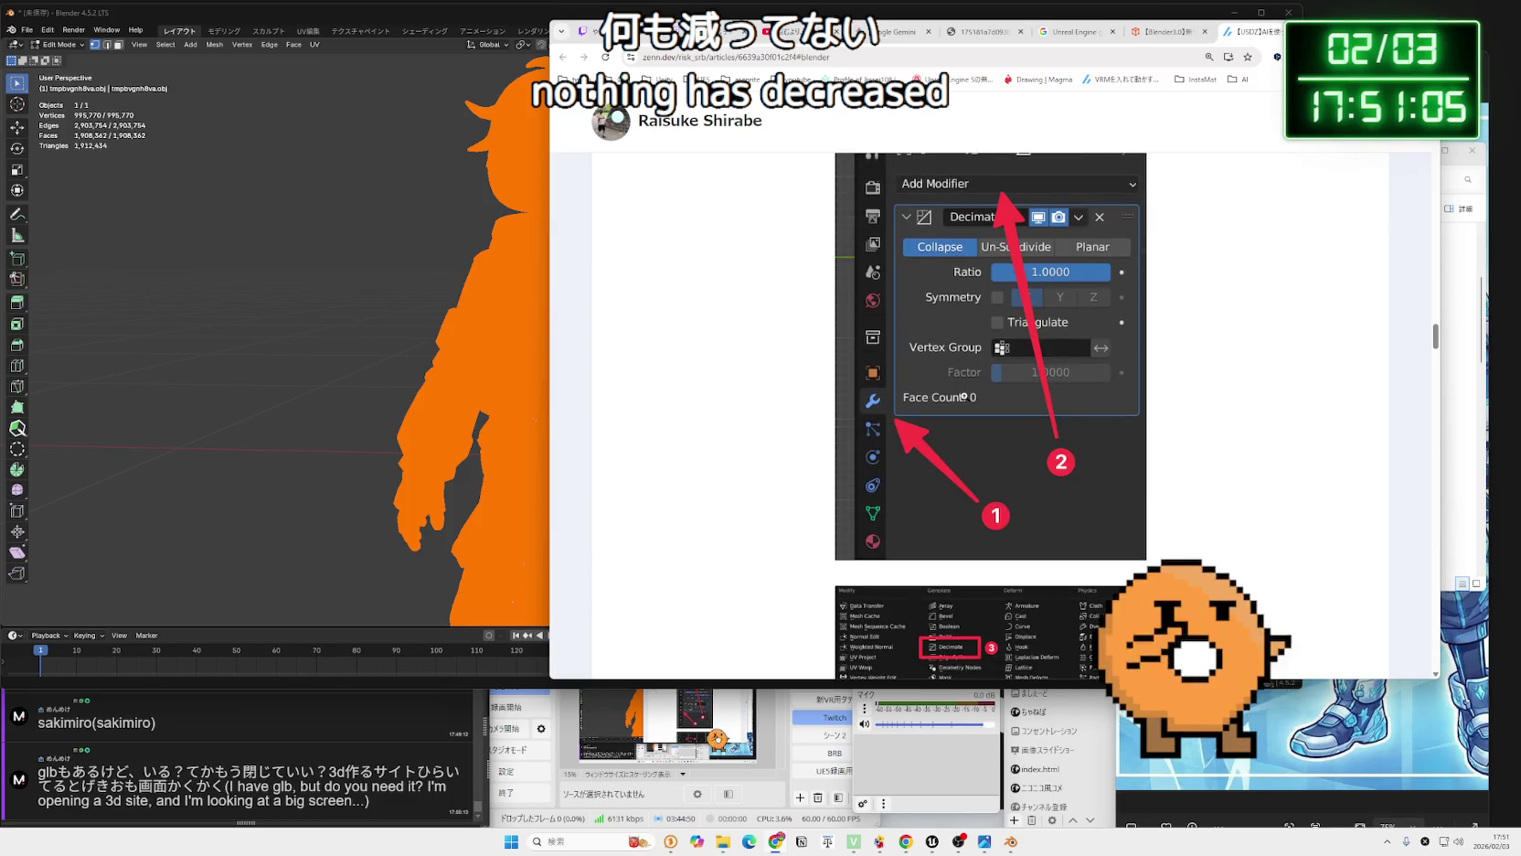
pyautogui.scroll(-7, 963, 395)
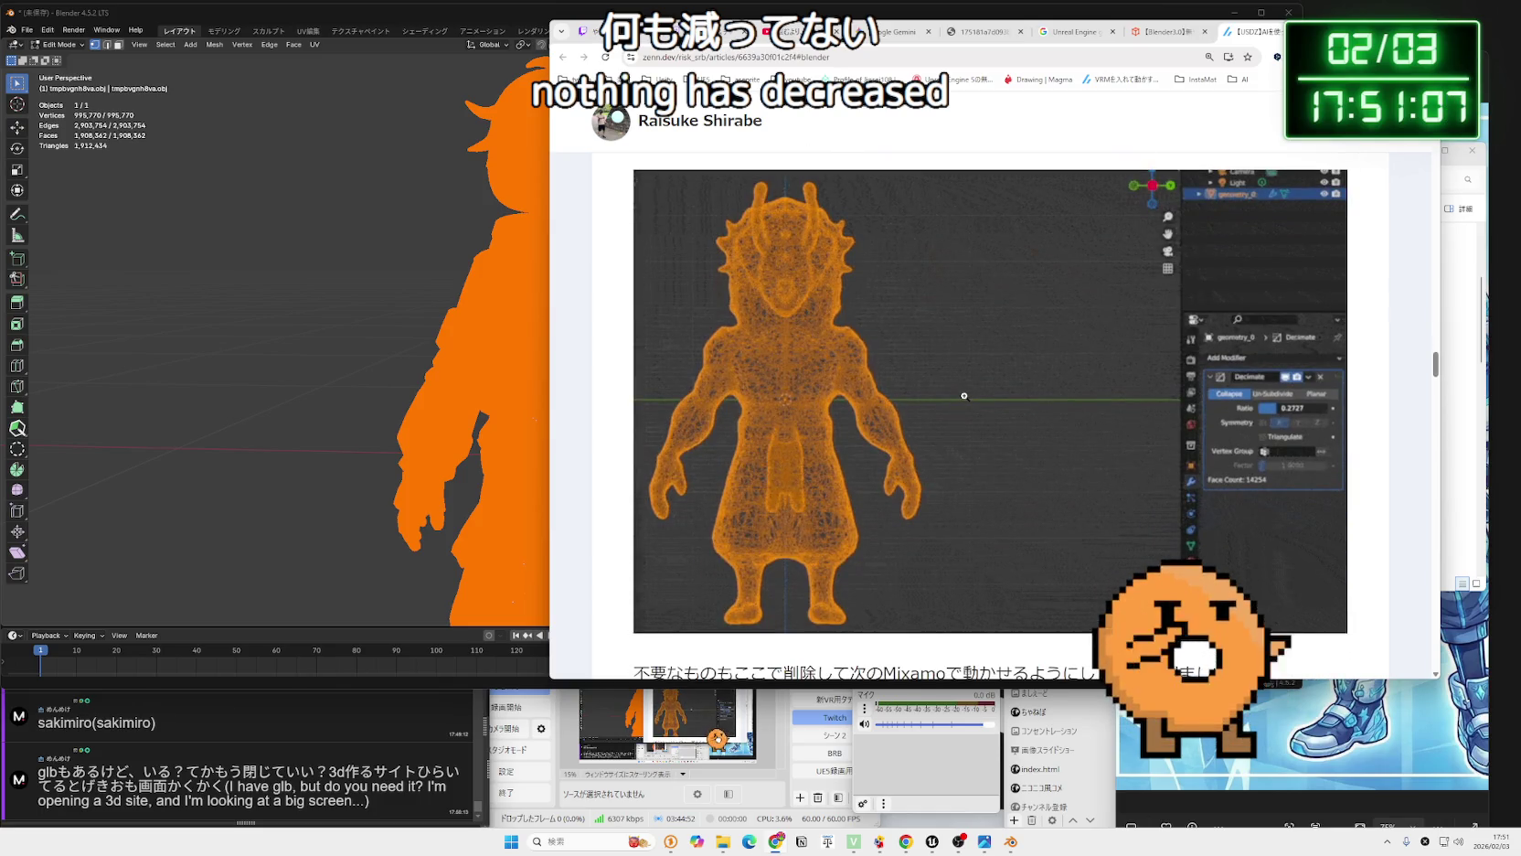
pyautogui.scroll(-4, 964, 396)
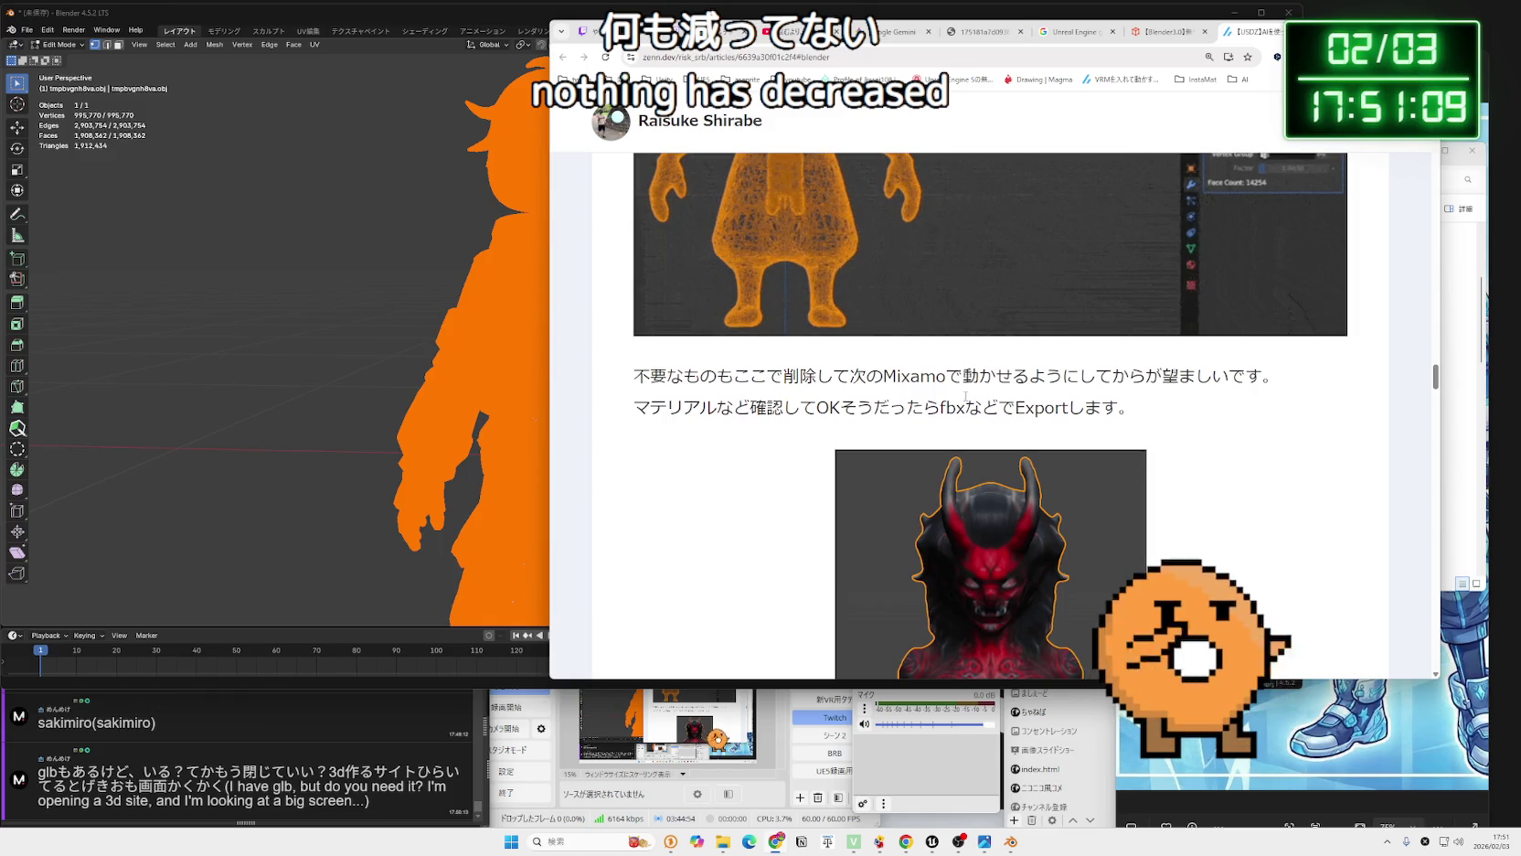
pyautogui.scroll(4, 965, 399)
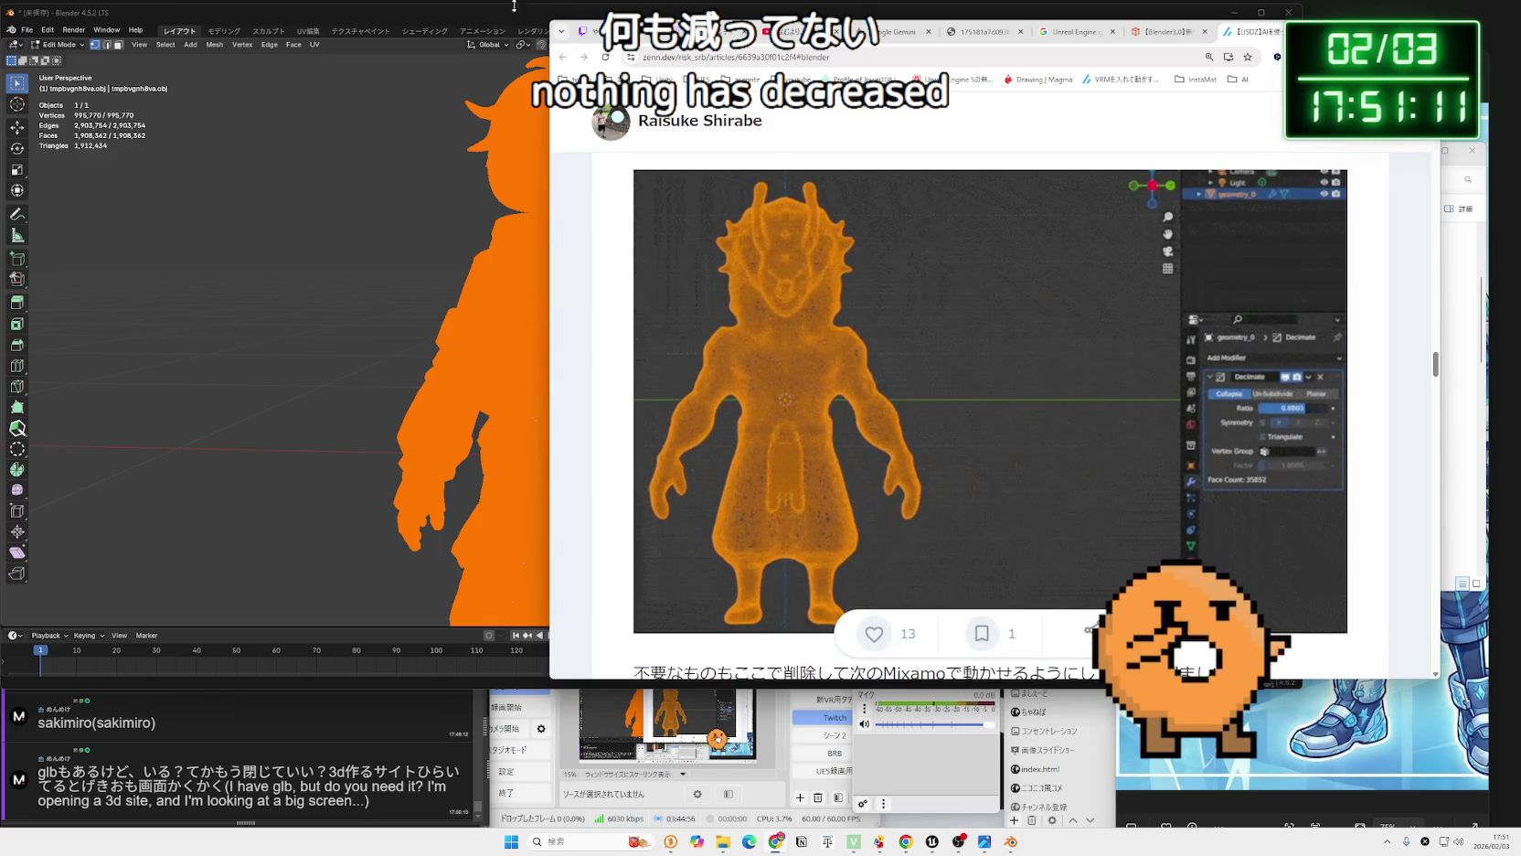
pyautogui.click(514, 6)
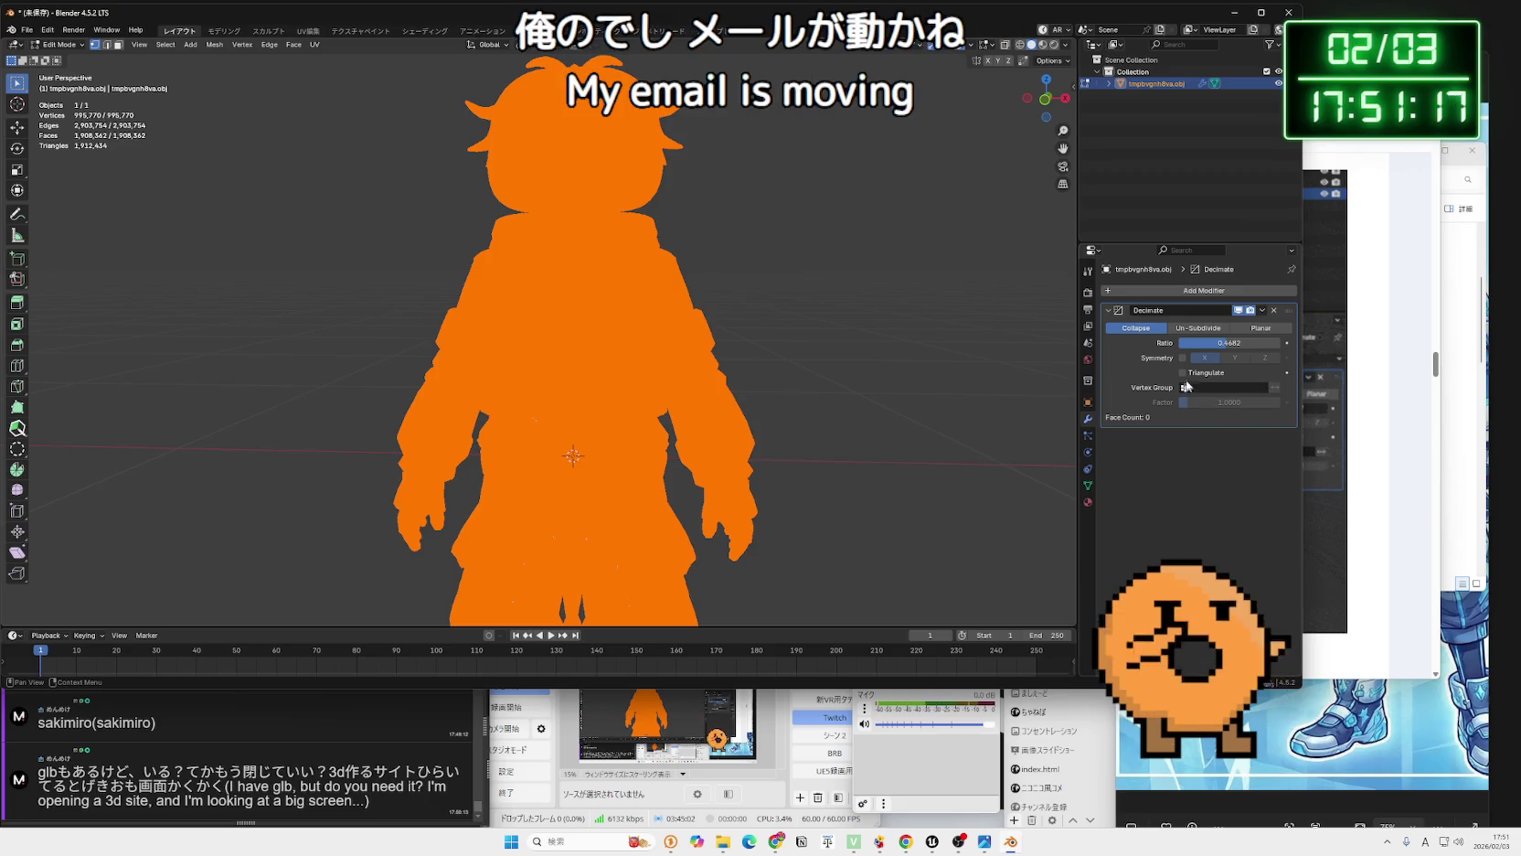
# Try Decimate's Un-Subdivide mode with 1 iteration, then Planar mode.
pyautogui.click(1192, 330)
pyautogui.click(1278, 342)
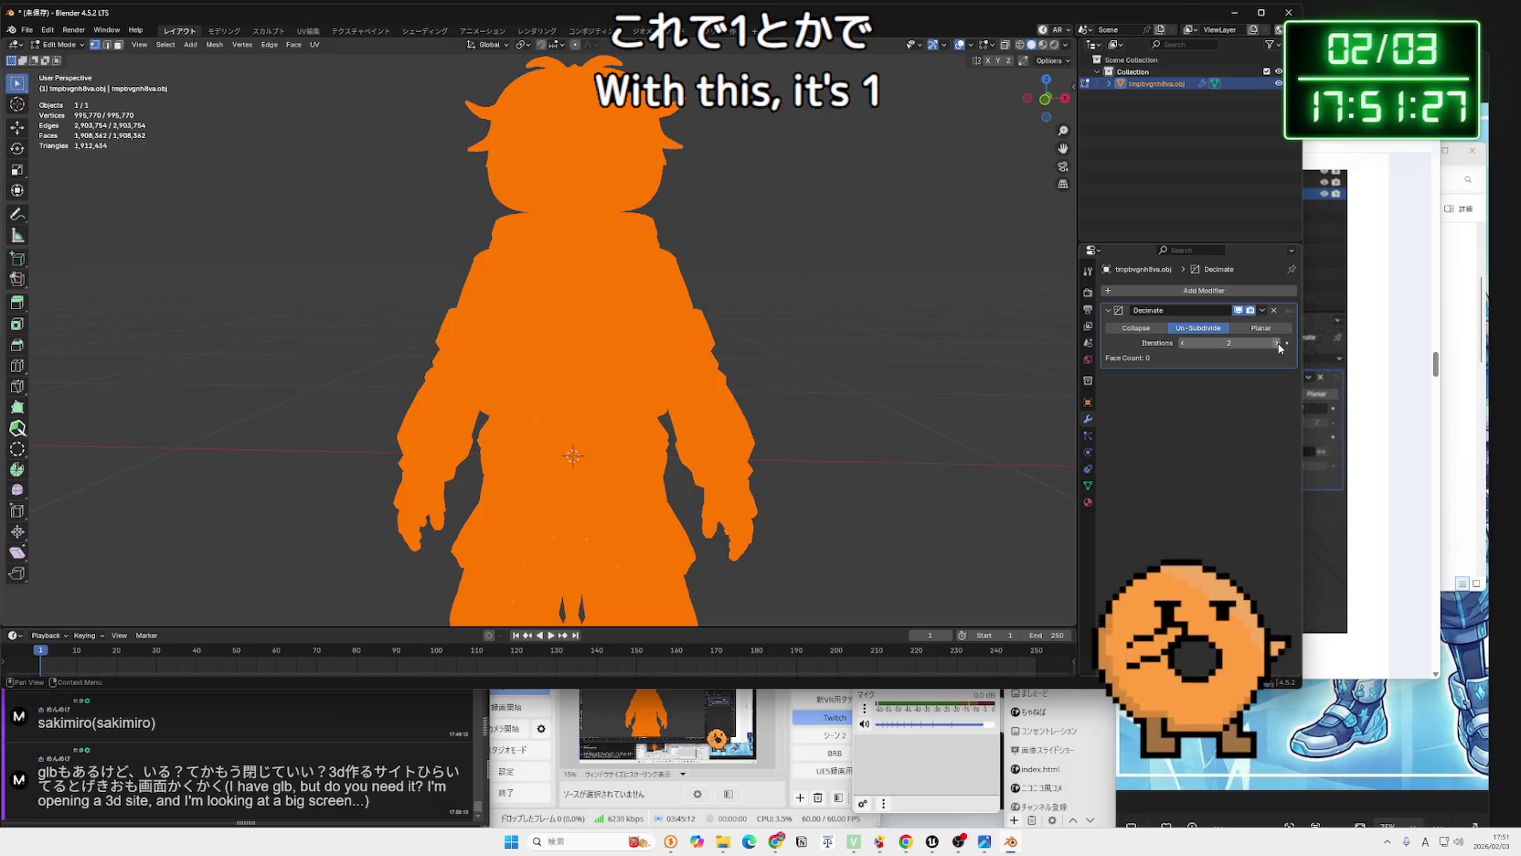
pyautogui.moveTo(1189, 342); pyautogui.dragTo(1170, 347)
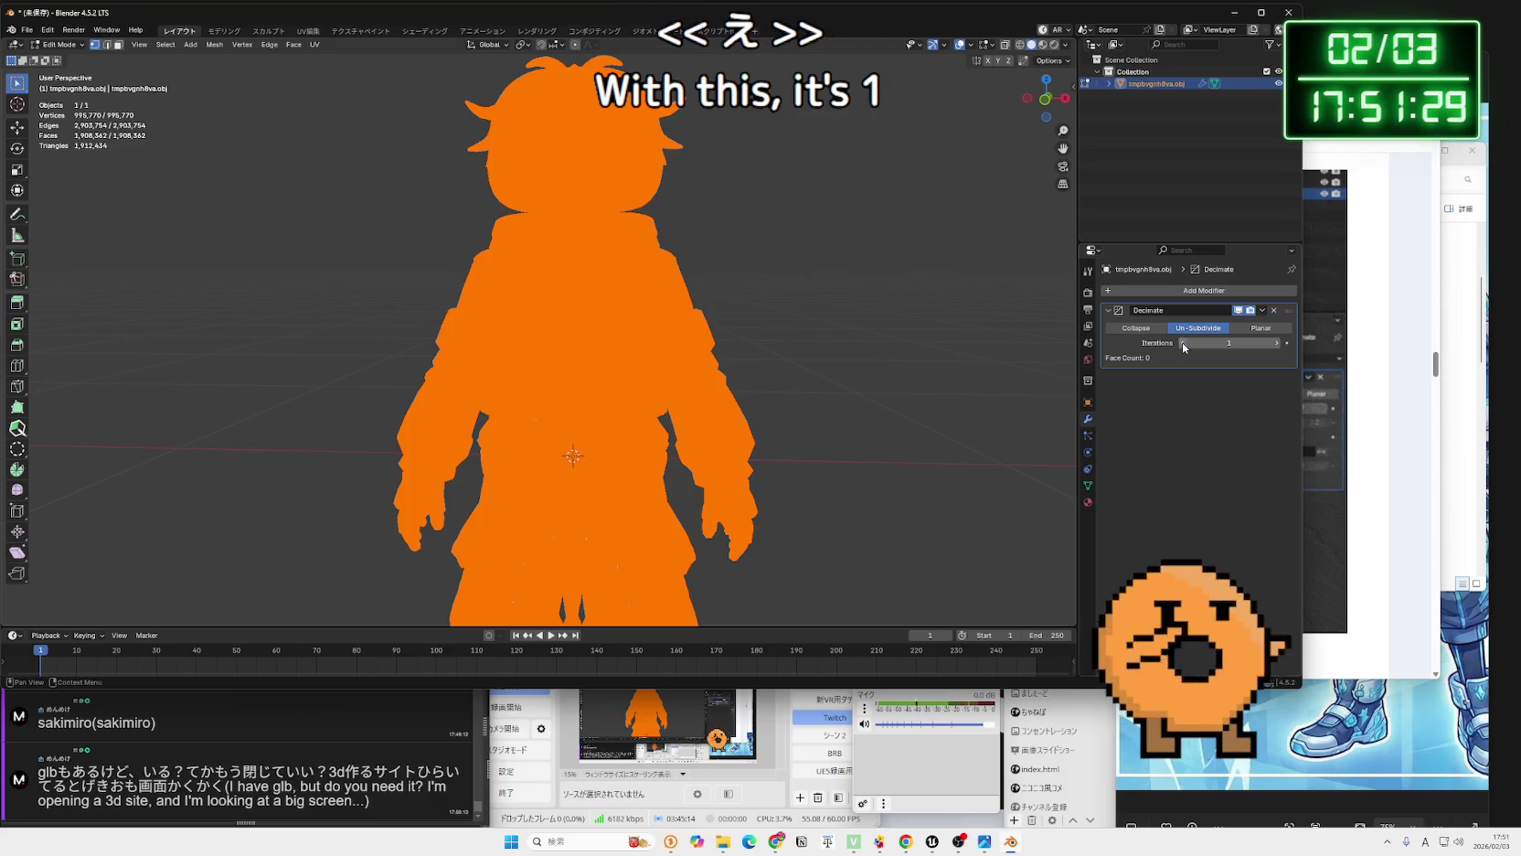
pyautogui.click(1254, 329)
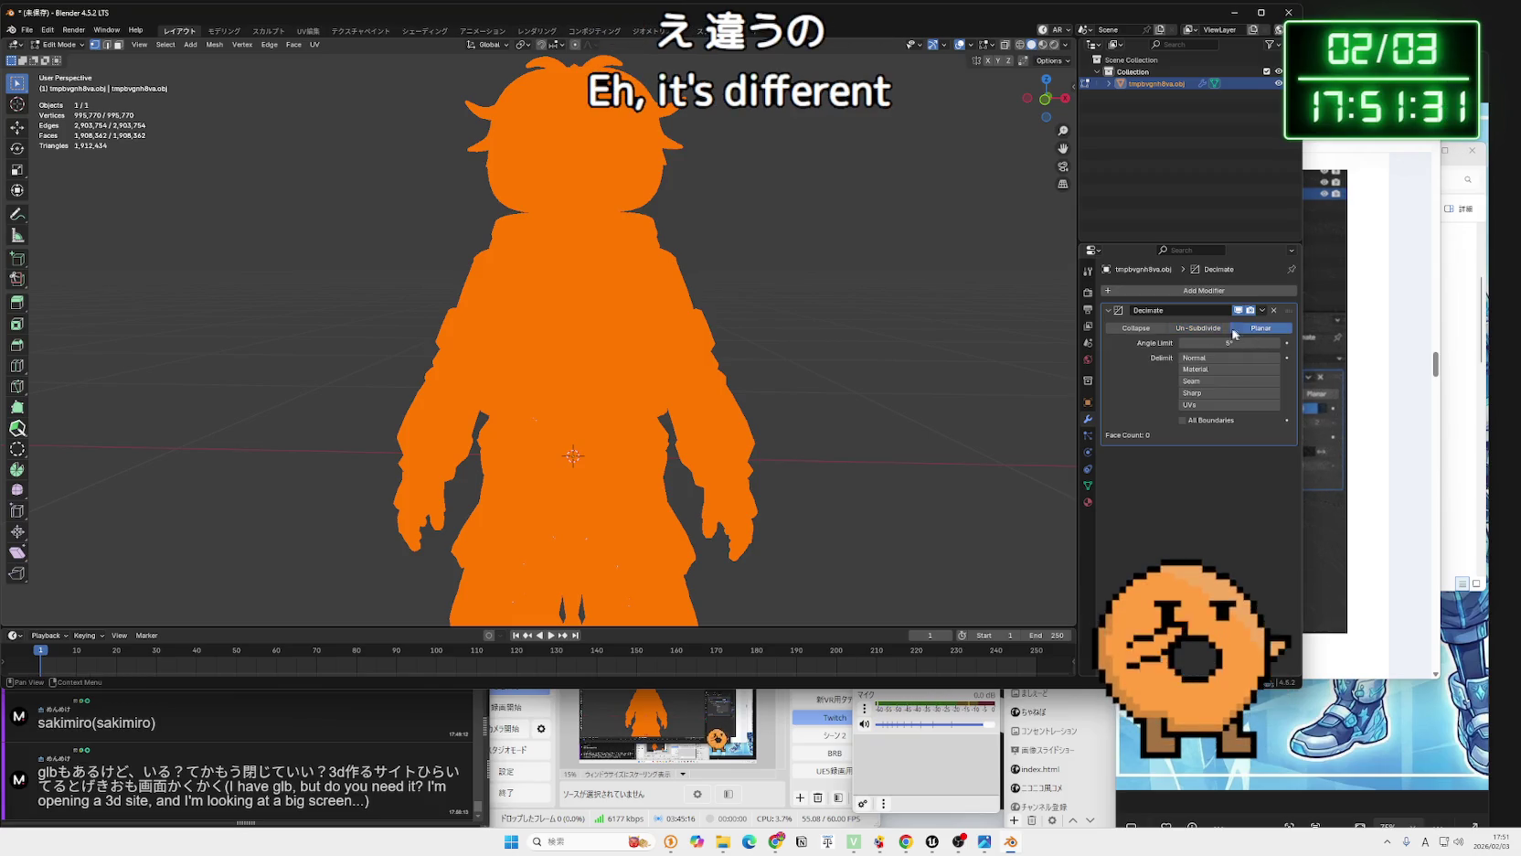
# Return to Collapse, lower the ratio to 0.7514, untick Triangulate, and bring the Zenn article forward.
pyautogui.click(1139, 330)
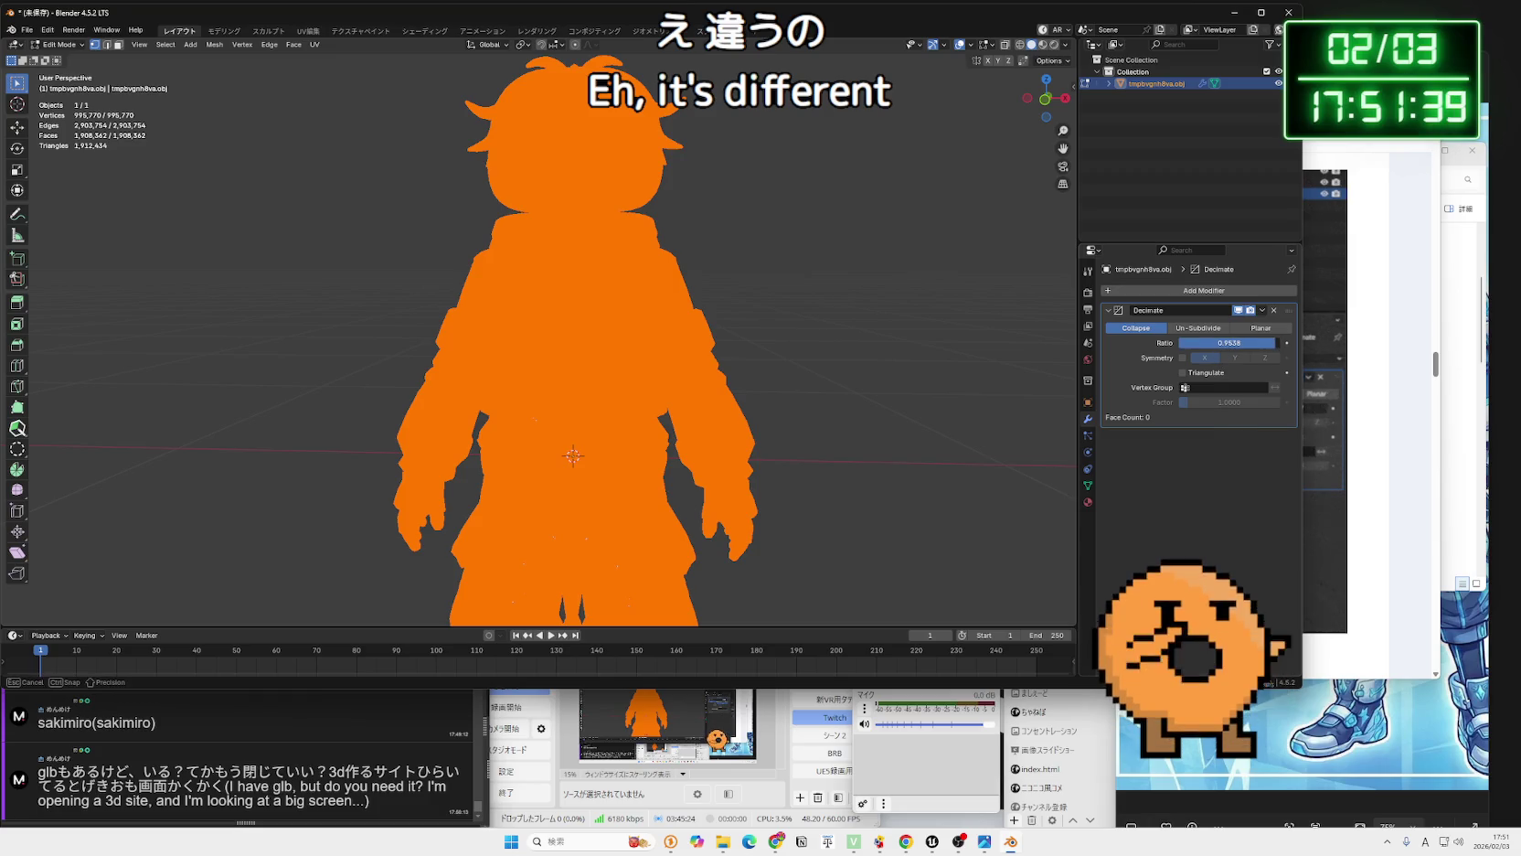
pyautogui.moveTo(1227, 422); pyautogui.dragTo(1216, 418)
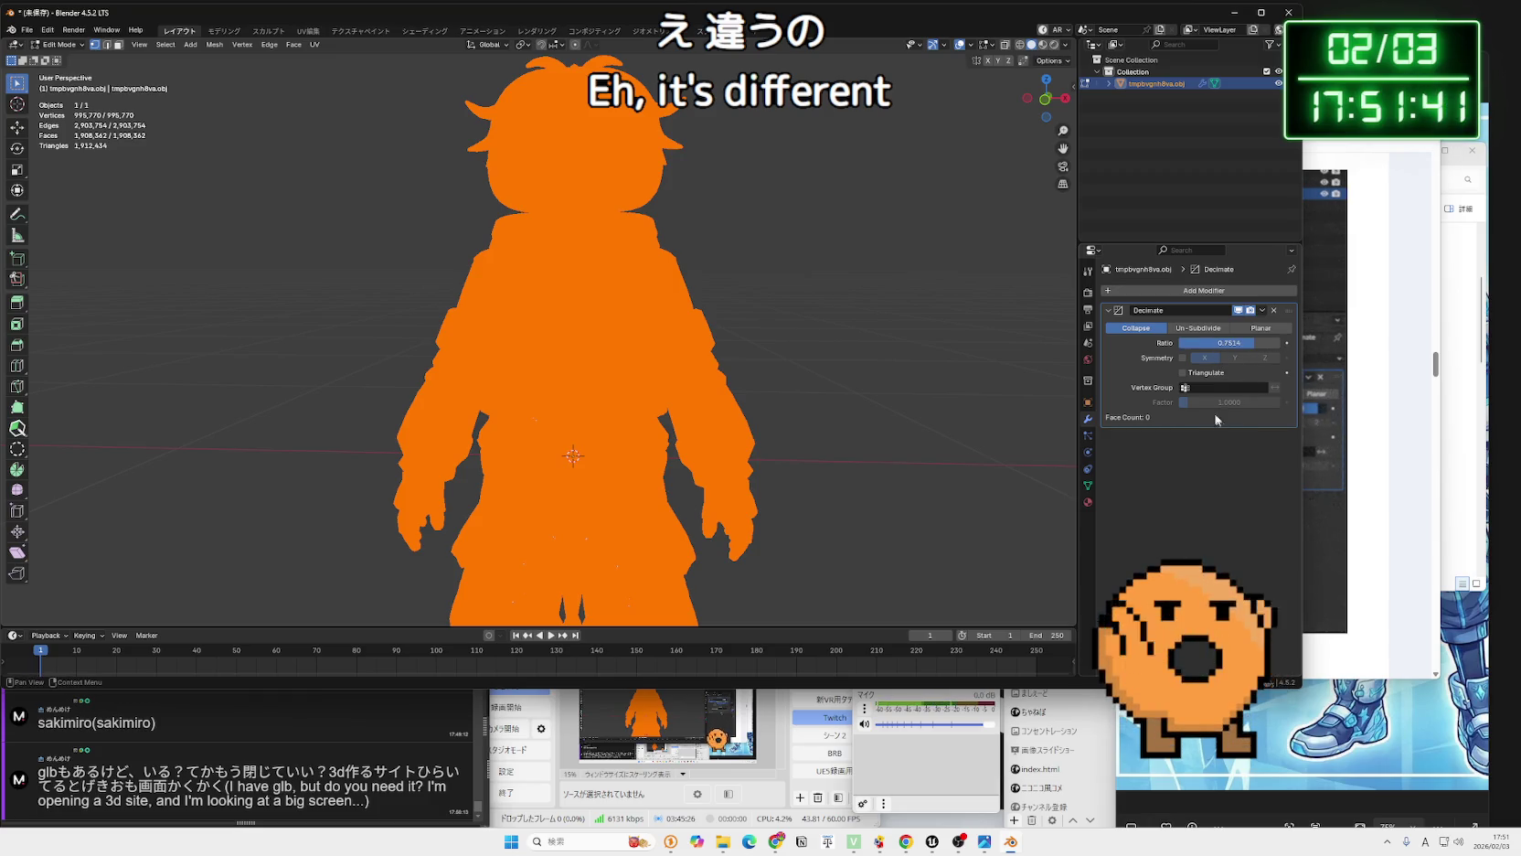
pyautogui.click(1184, 373)
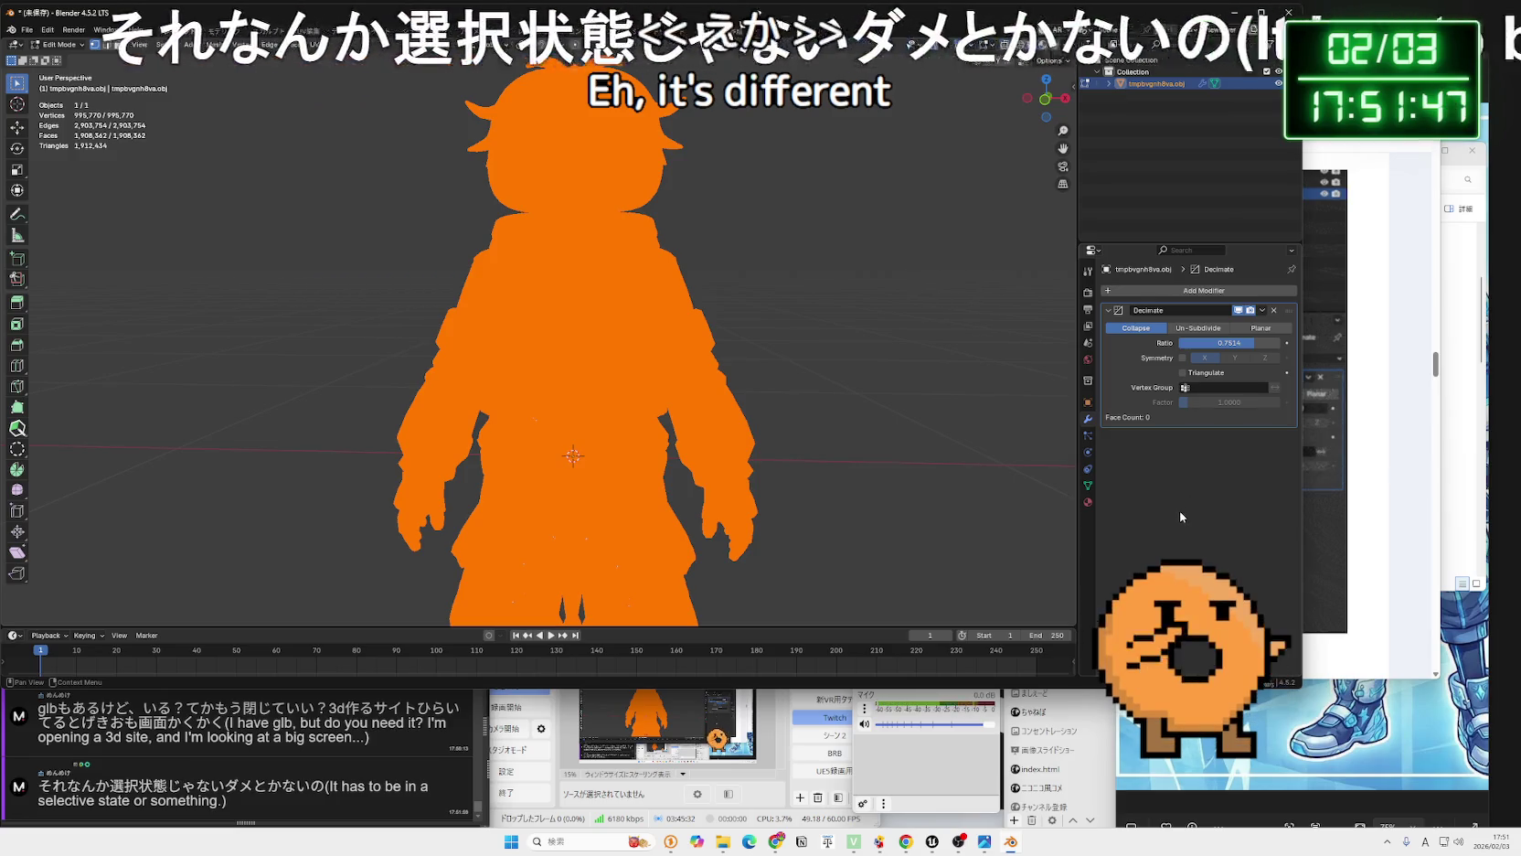
pyautogui.click(1387, 451)
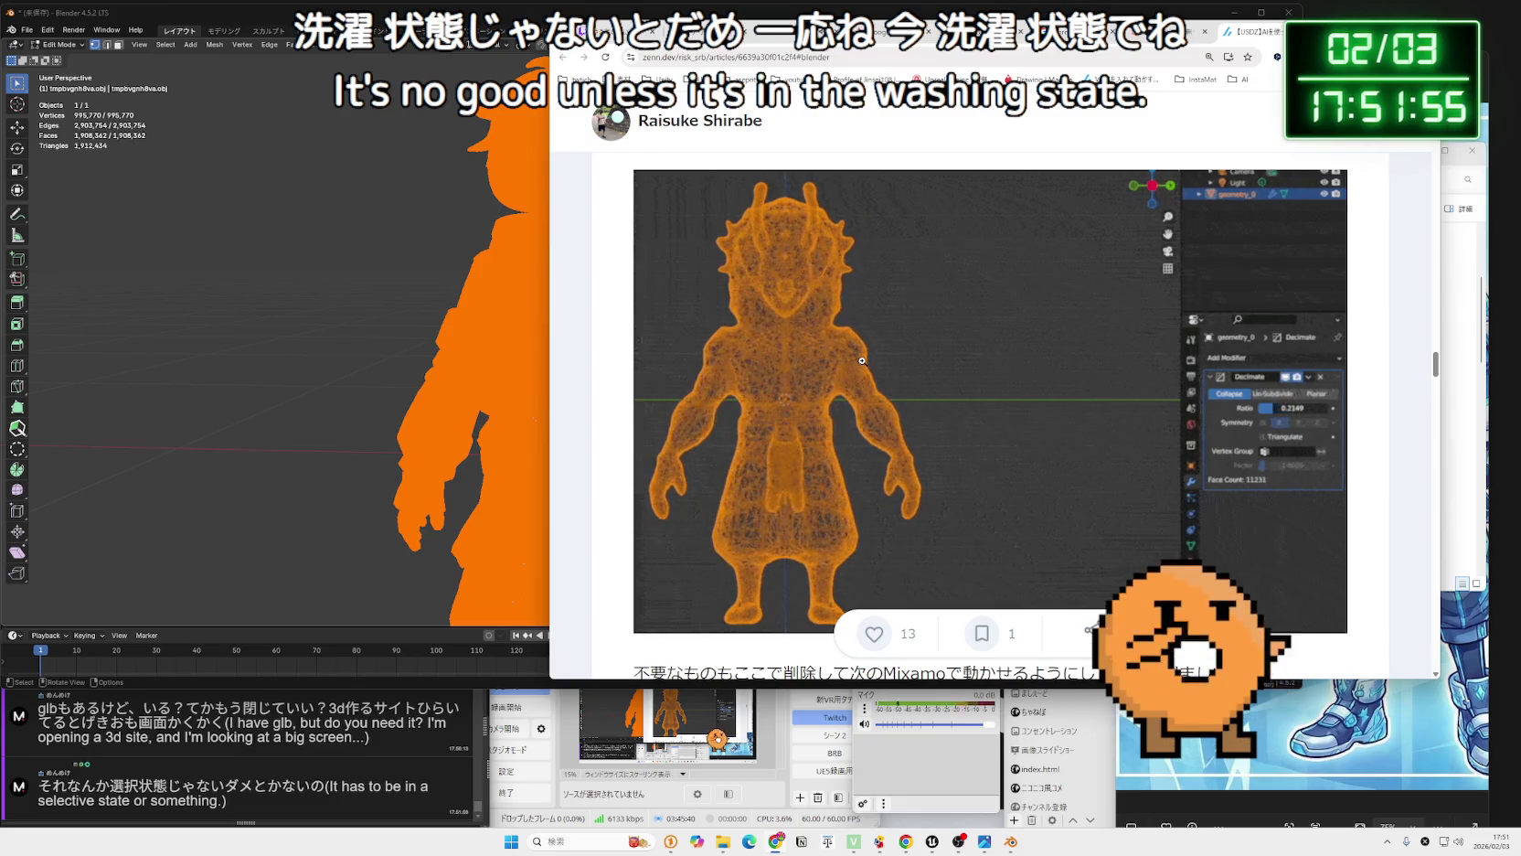
# Scroll through the Zenn article's orange wireframe Decimate screenshots and GIFs, then return to Blender.
pyautogui.click(508, 24)
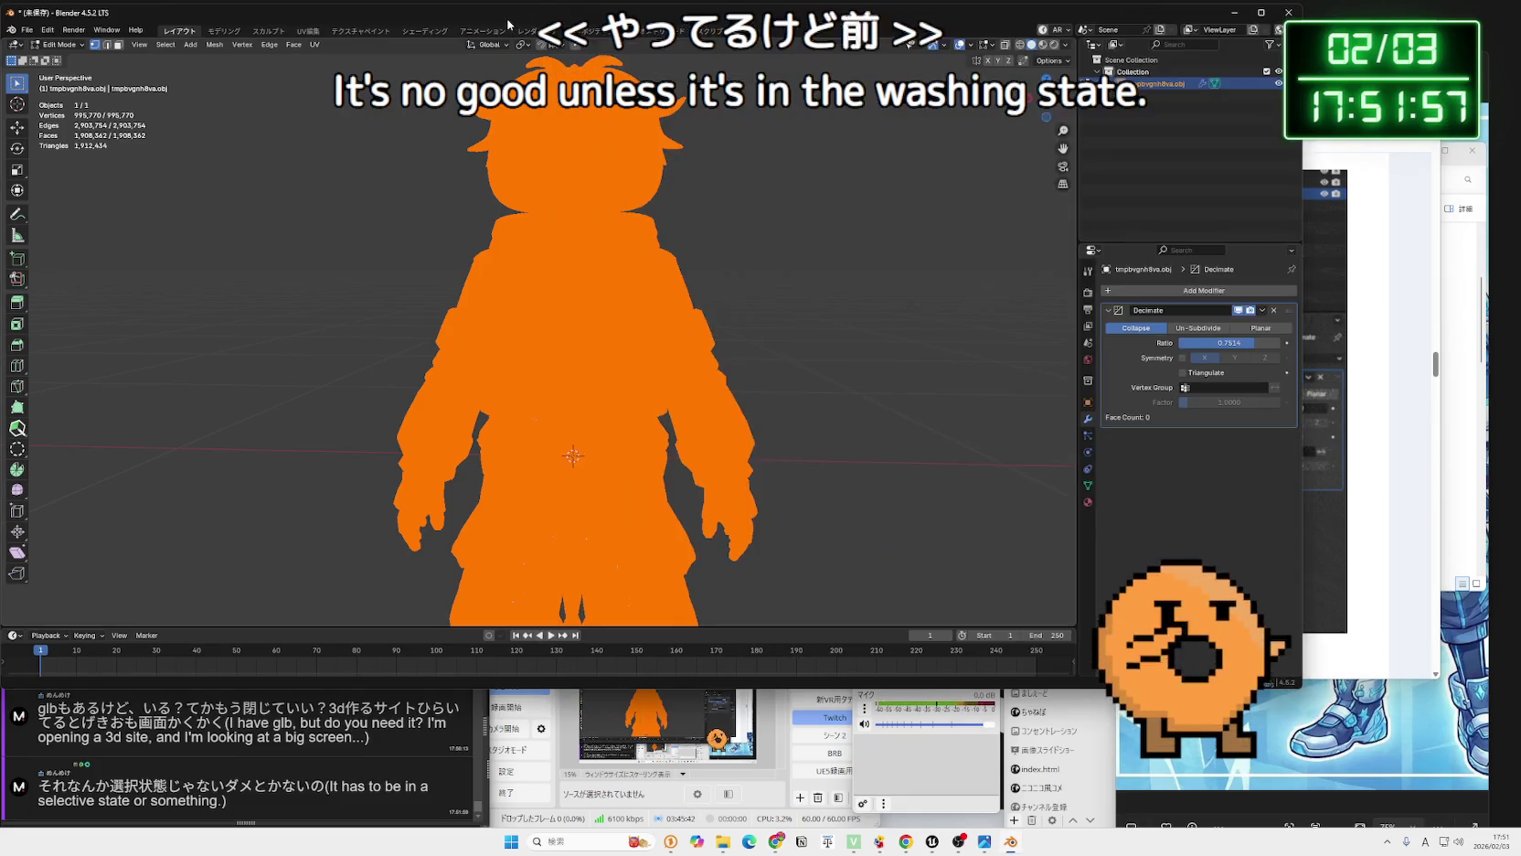
pyautogui.click(1390, 359)
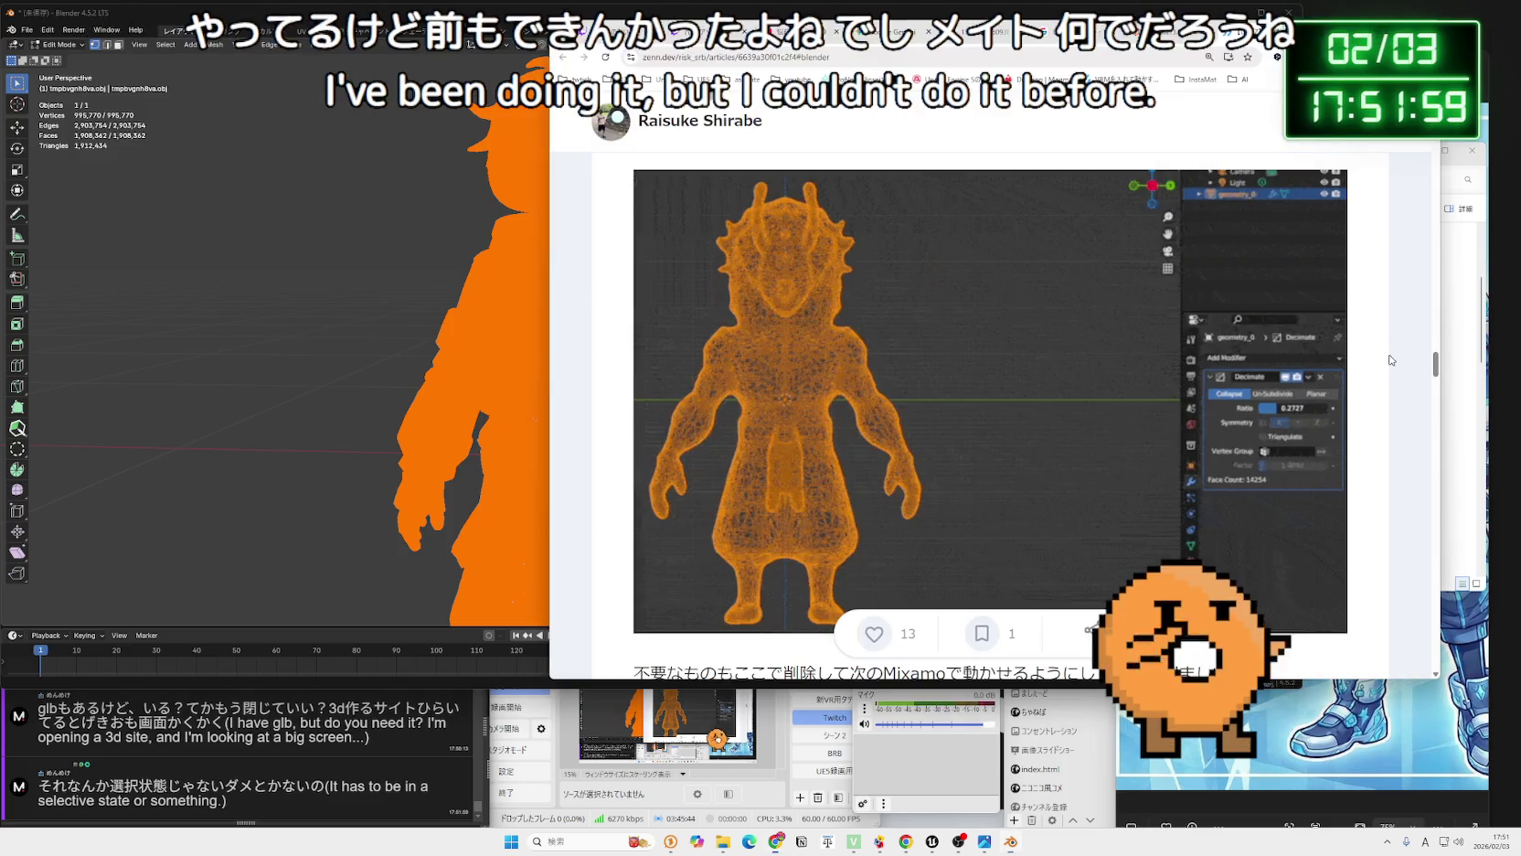
pyautogui.scroll(3, 1282, 342)
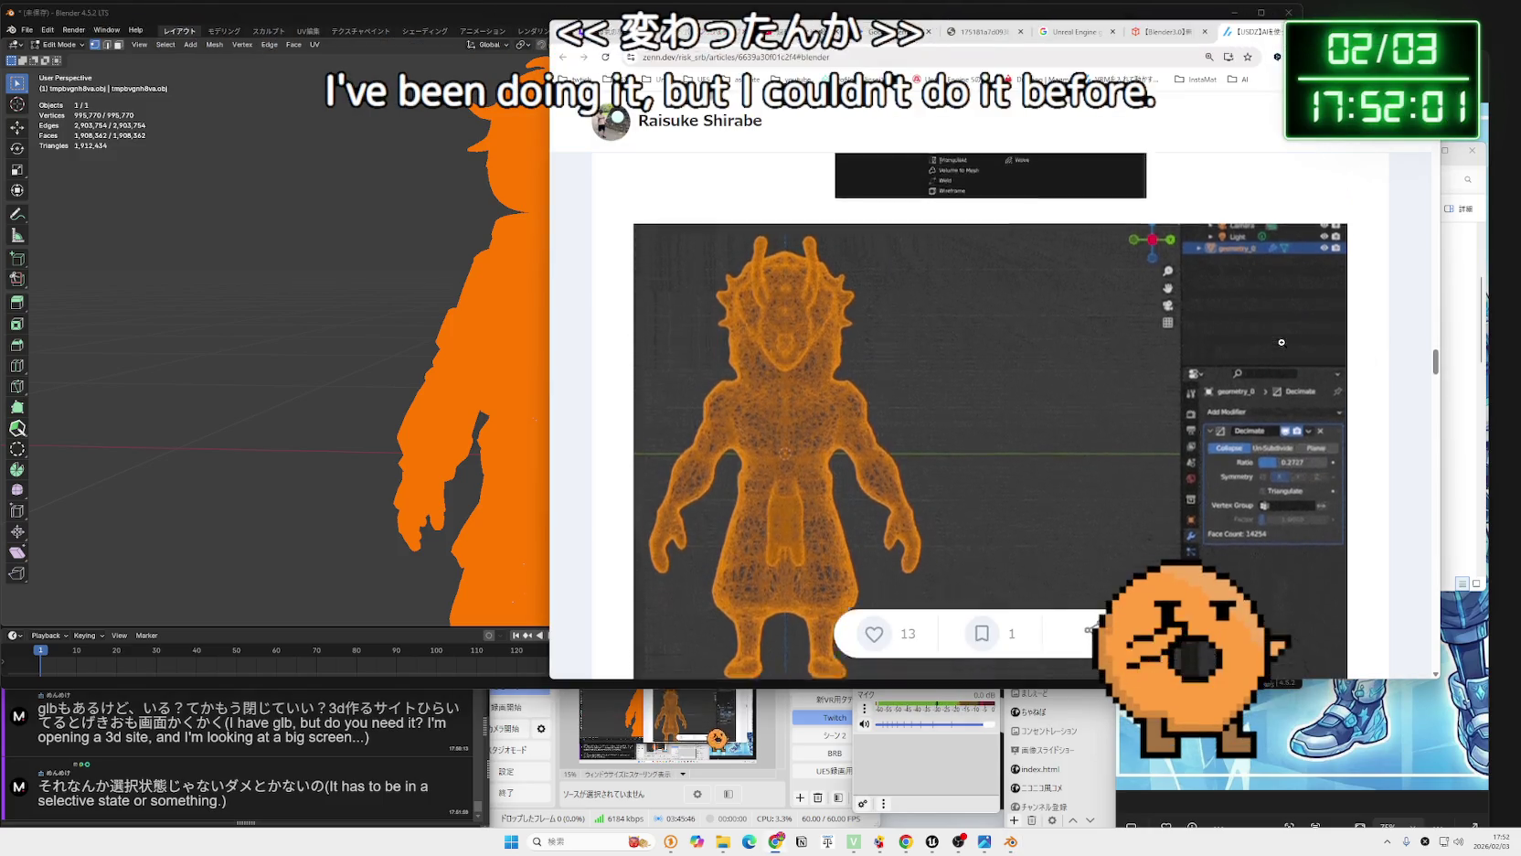
pyautogui.scroll(4, 1283, 342)
pyautogui.scroll(-10, 1283, 343)
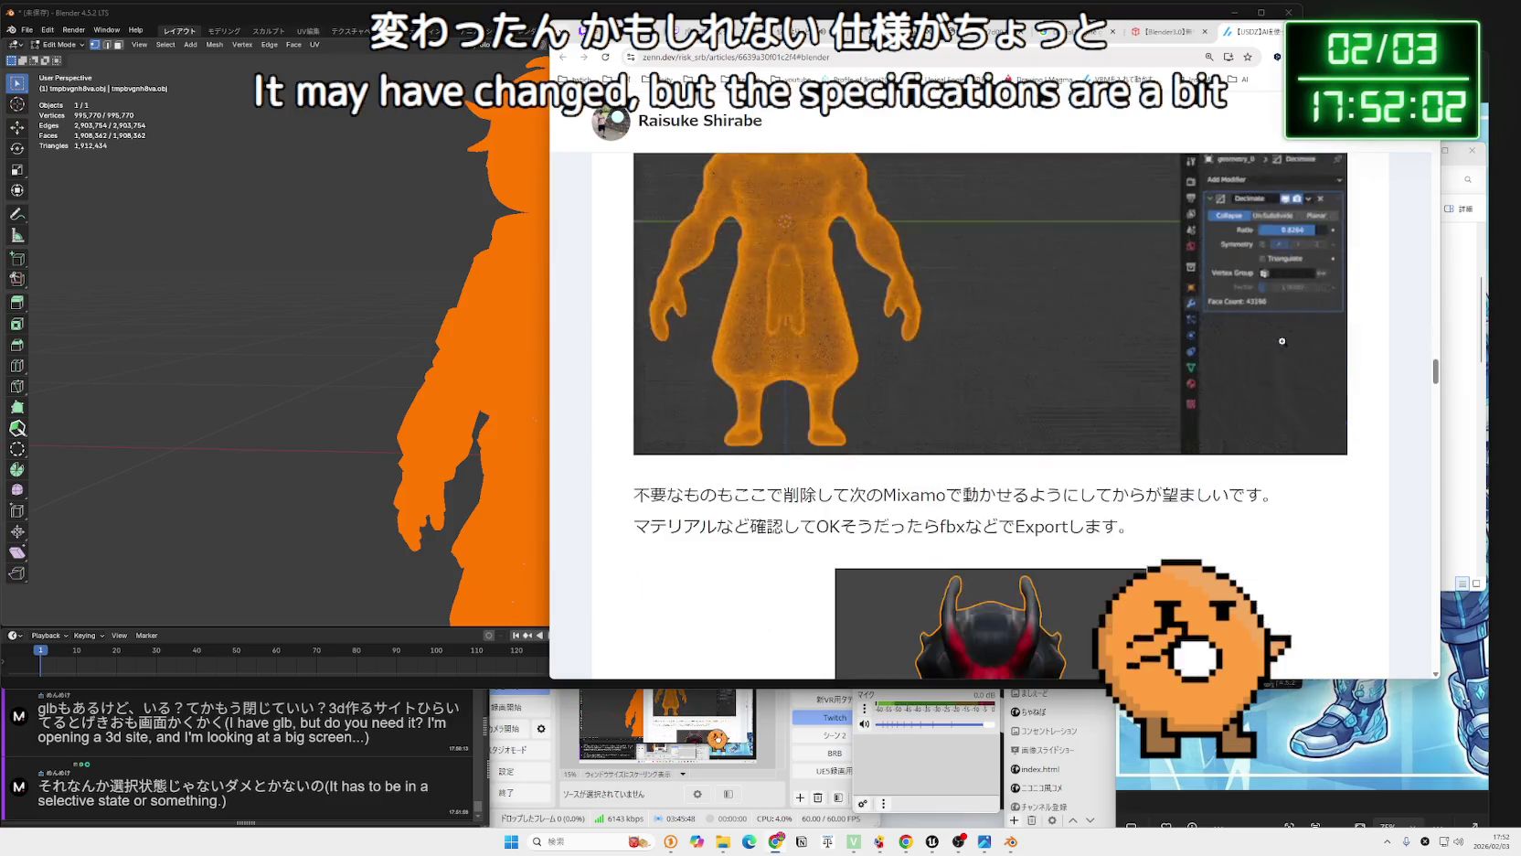
pyautogui.scroll(2, 1283, 345)
pyautogui.scroll(3, 1281, 337)
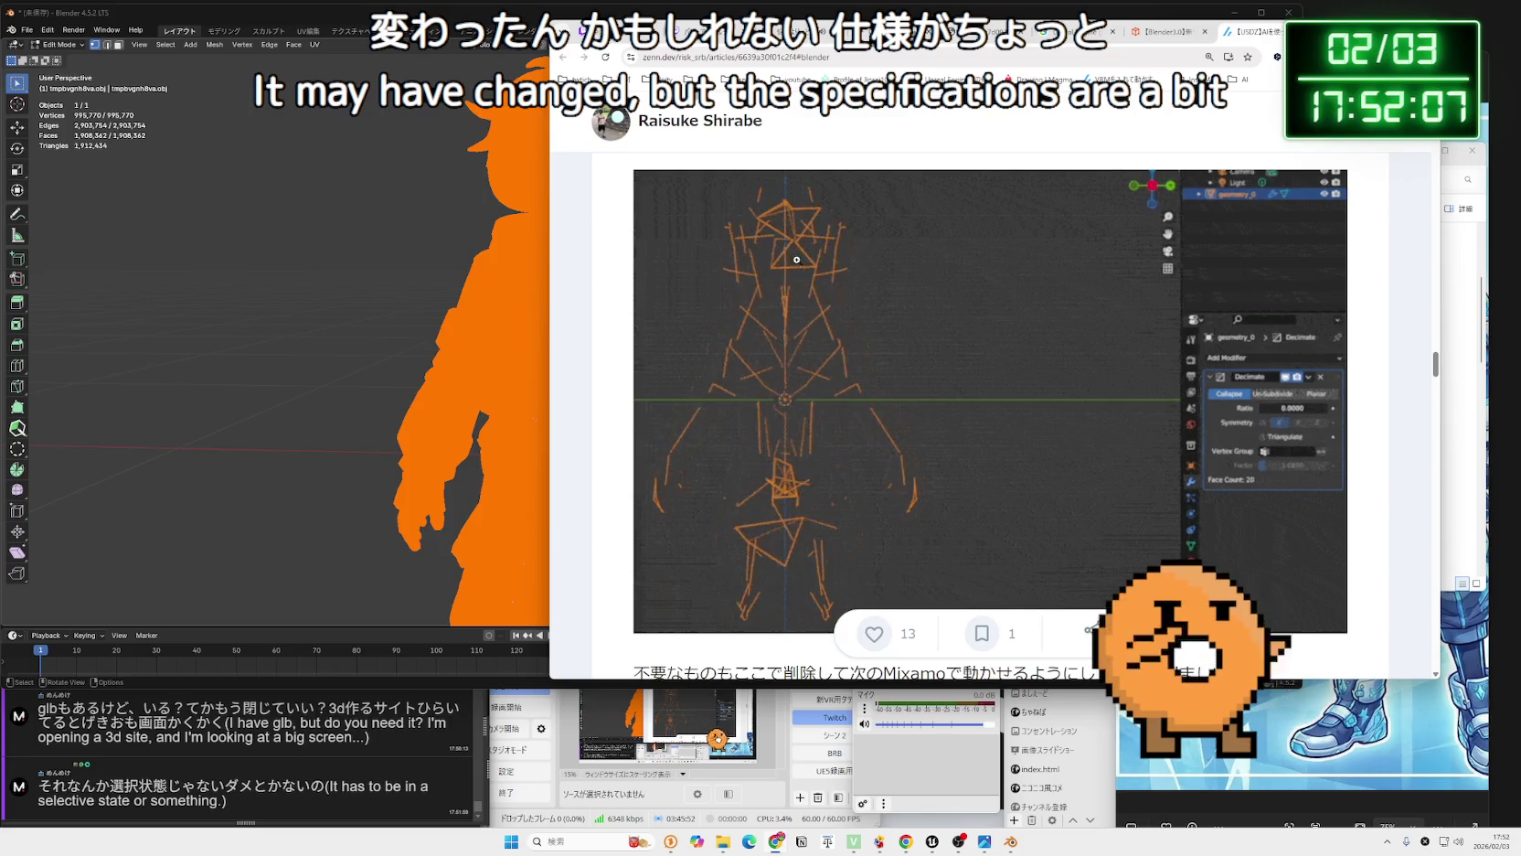
pyautogui.scroll(15, 838, 316)
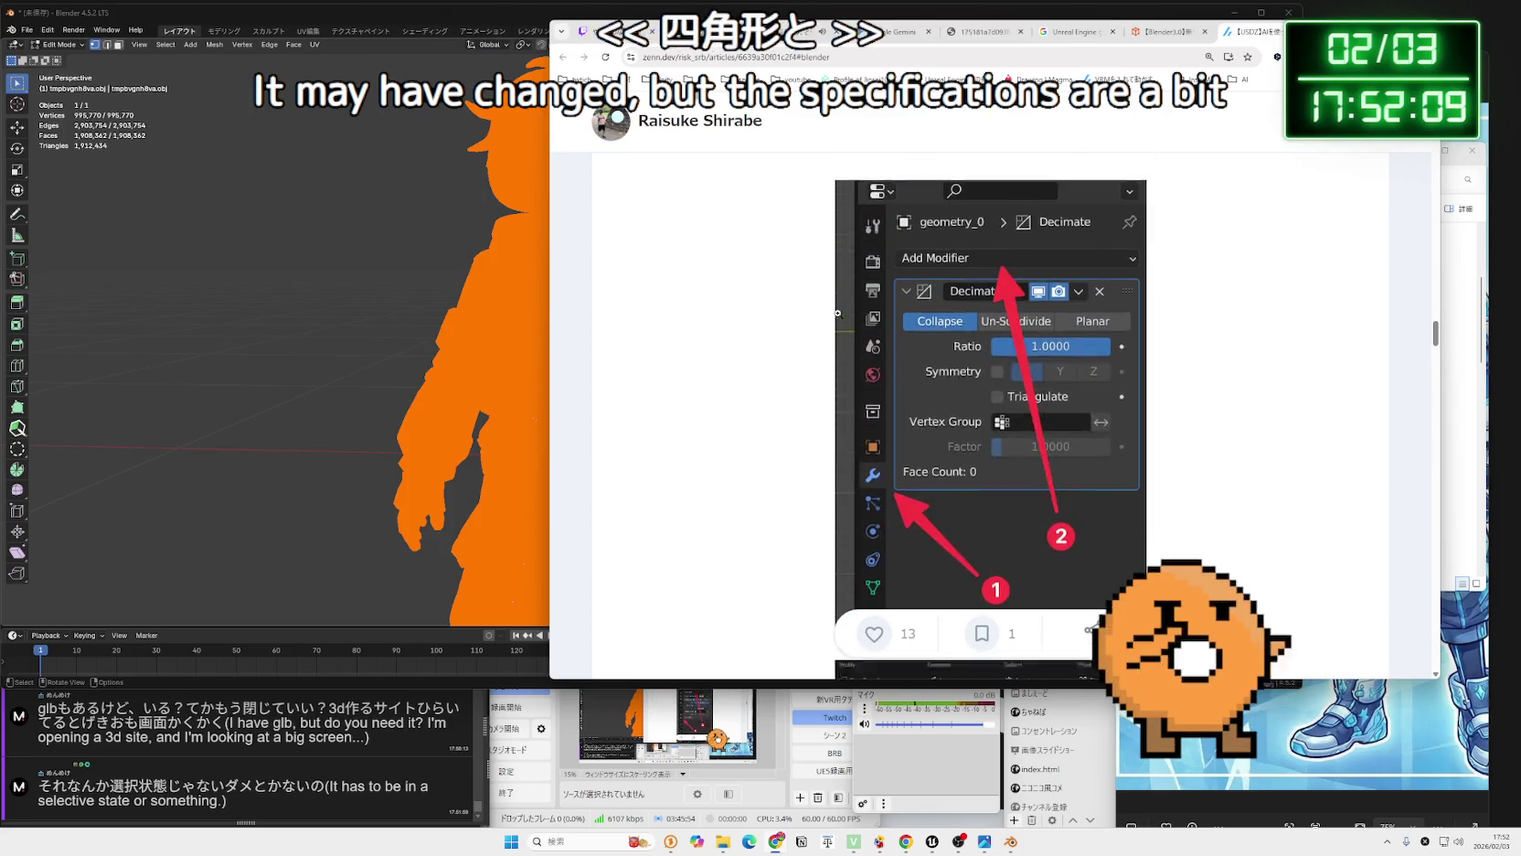
pyautogui.scroll(-5, 838, 312)
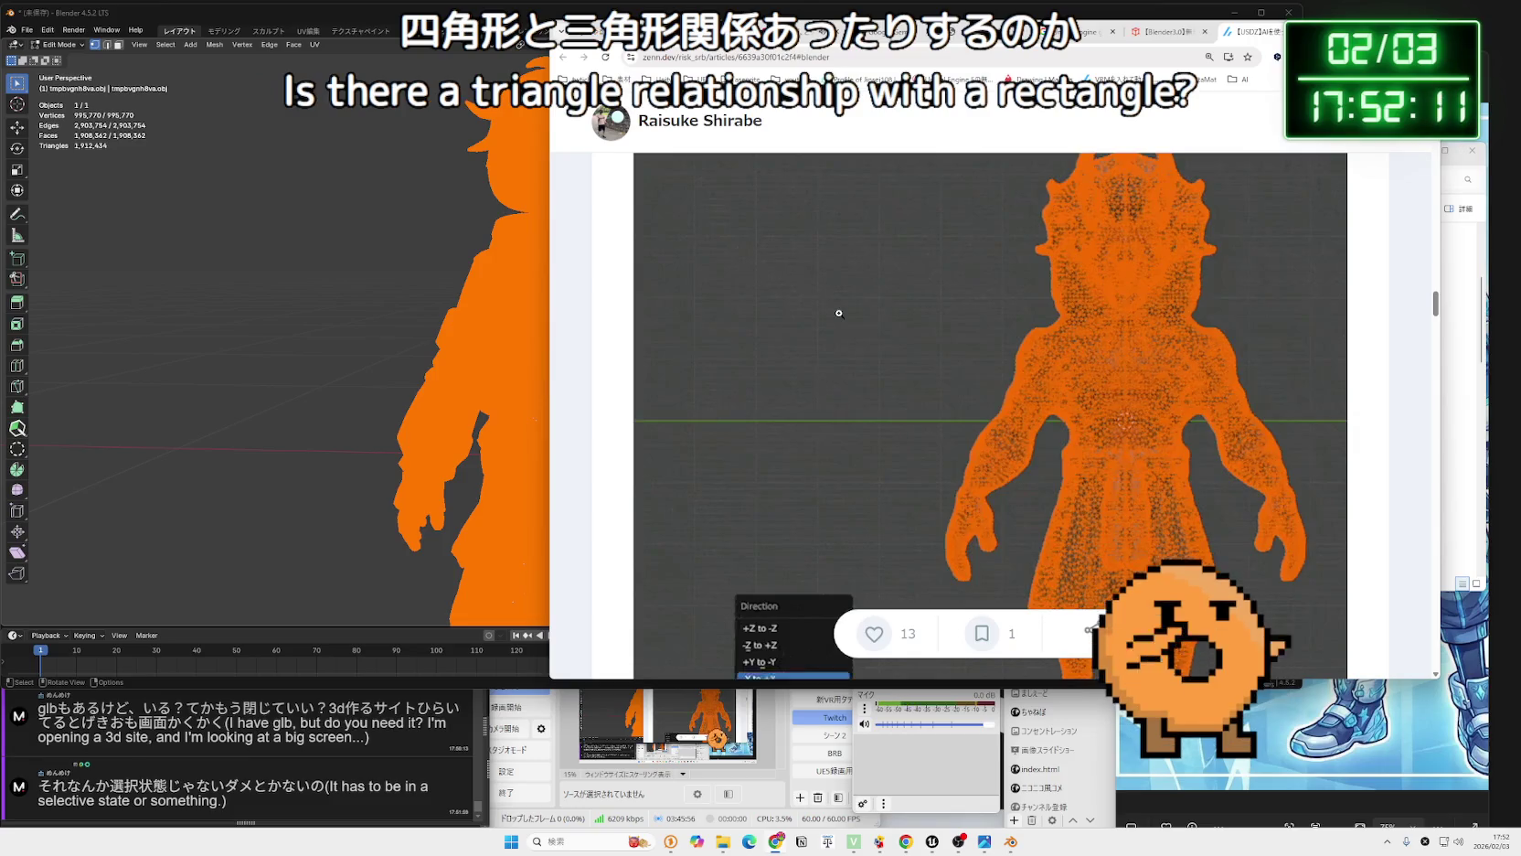
pyautogui.scroll(-10, 839, 313)
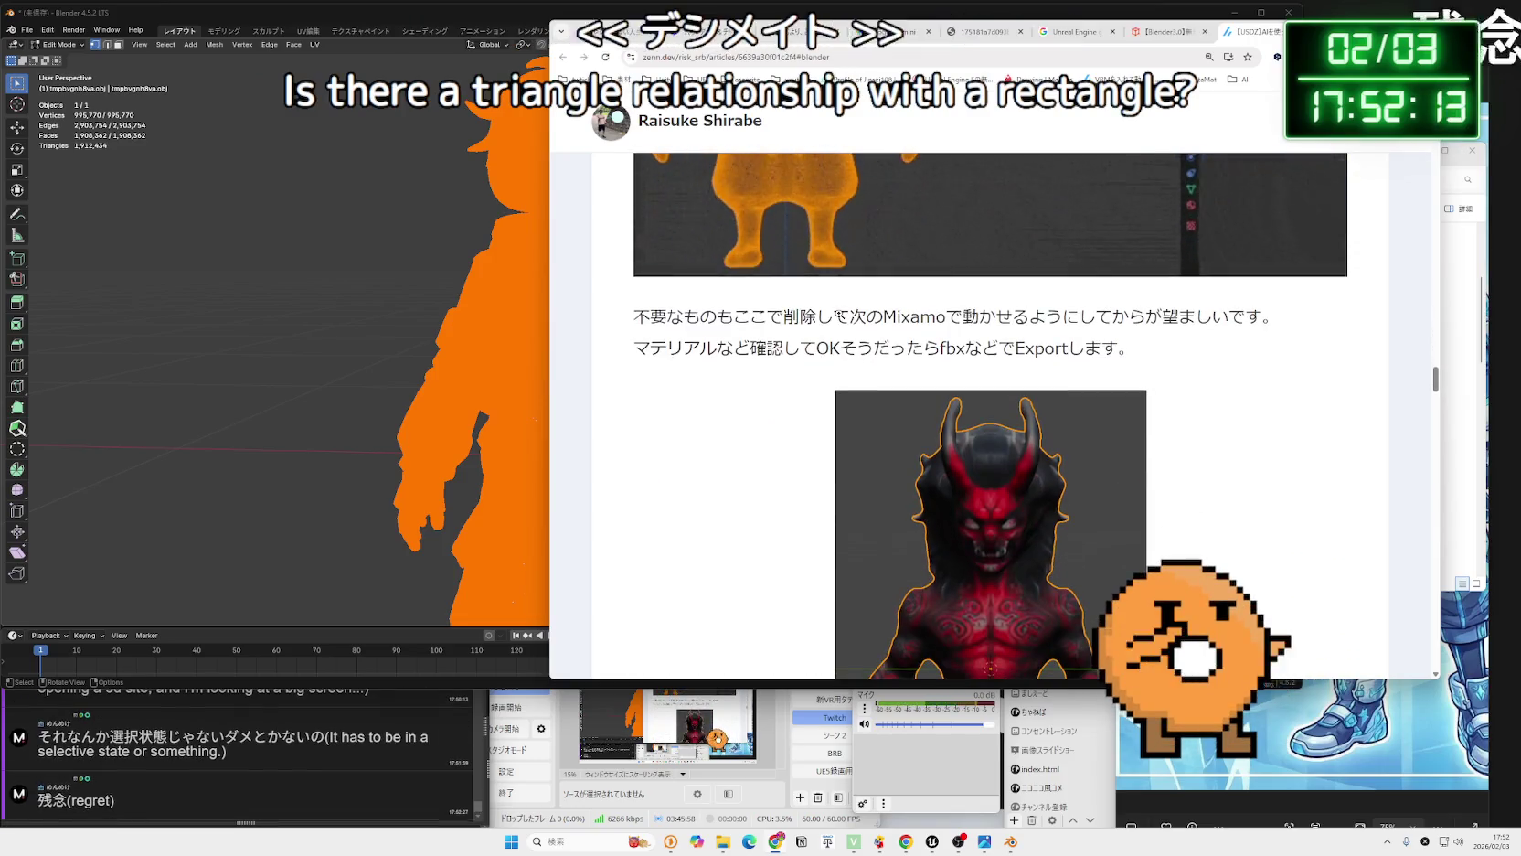
pyautogui.scroll(1, 839, 314)
pyautogui.scroll(3, 839, 314)
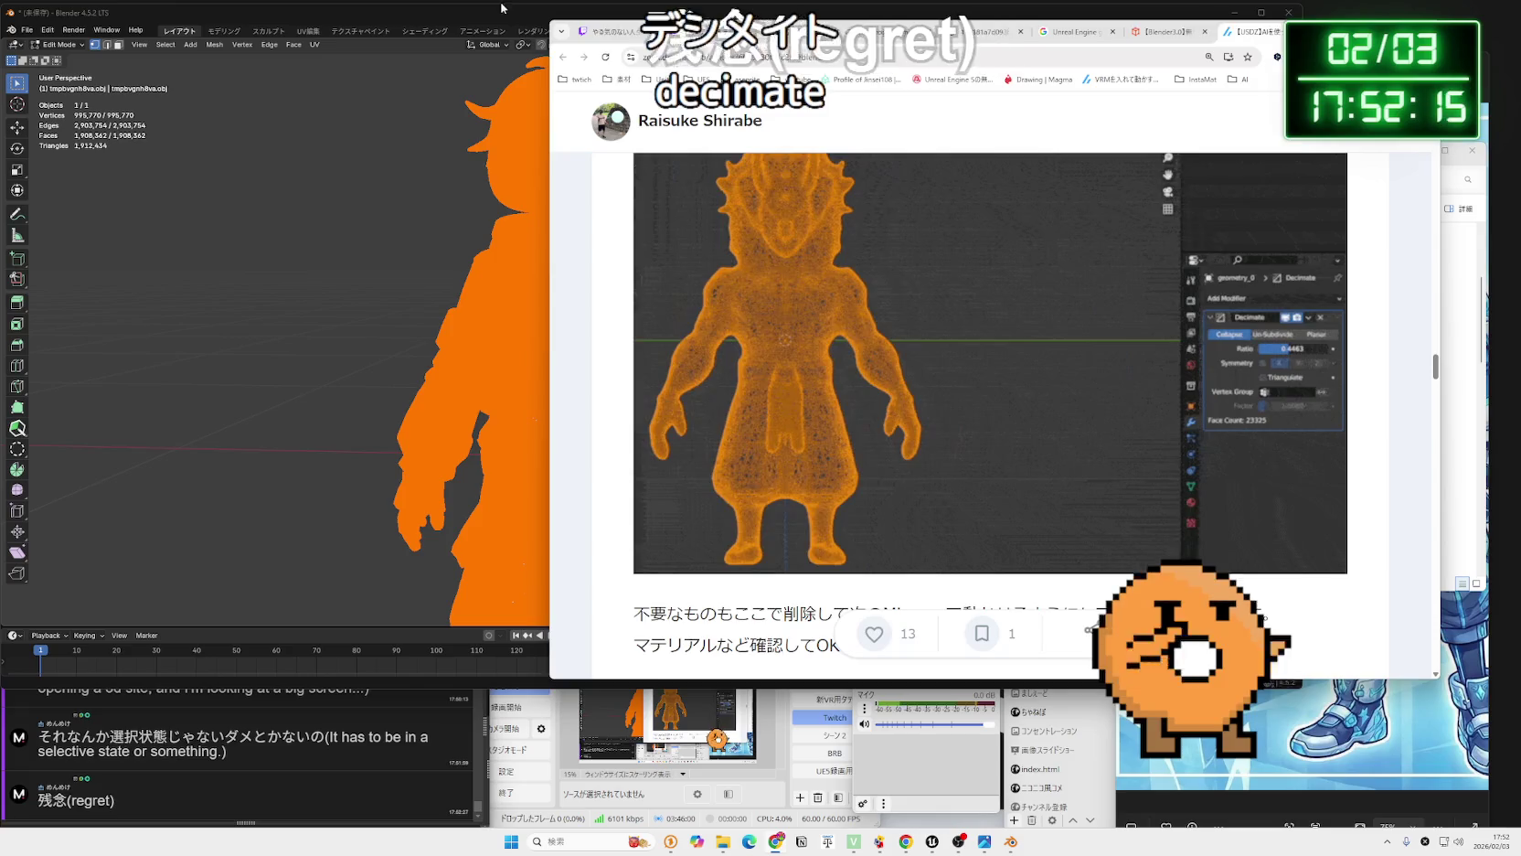
pyautogui.hotkey('alt', 'Tab')
# Set the Decimate Ratio to exactly 0.462427.
pyautogui.moveTo(1229, 342); pyautogui.dragTo(1207, 343)
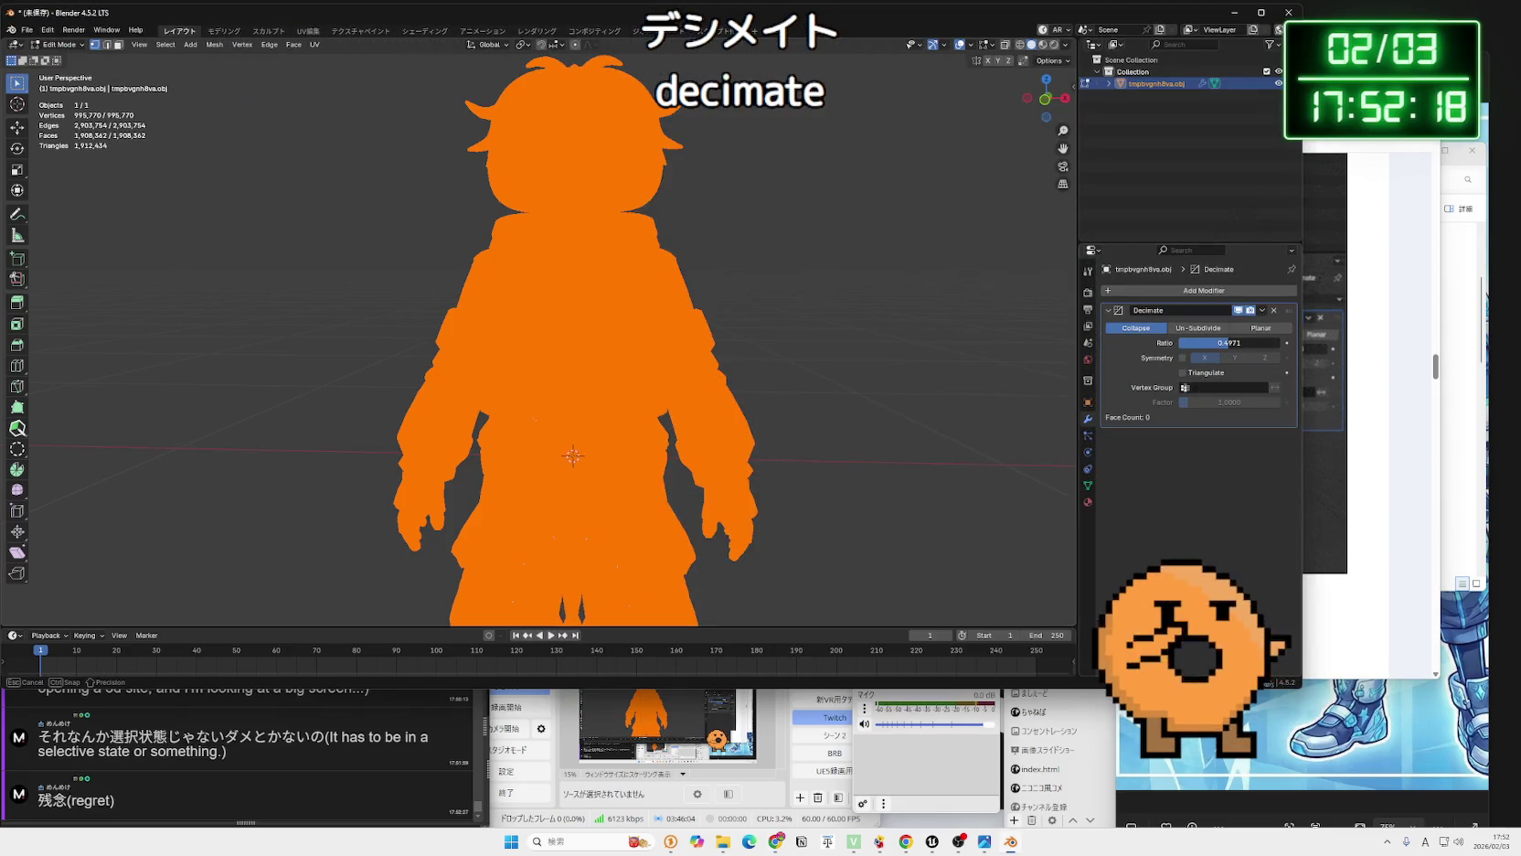
pyautogui.moveTo(161, 345); pyautogui.dragTo(161, 346)
pyautogui.press('Return')
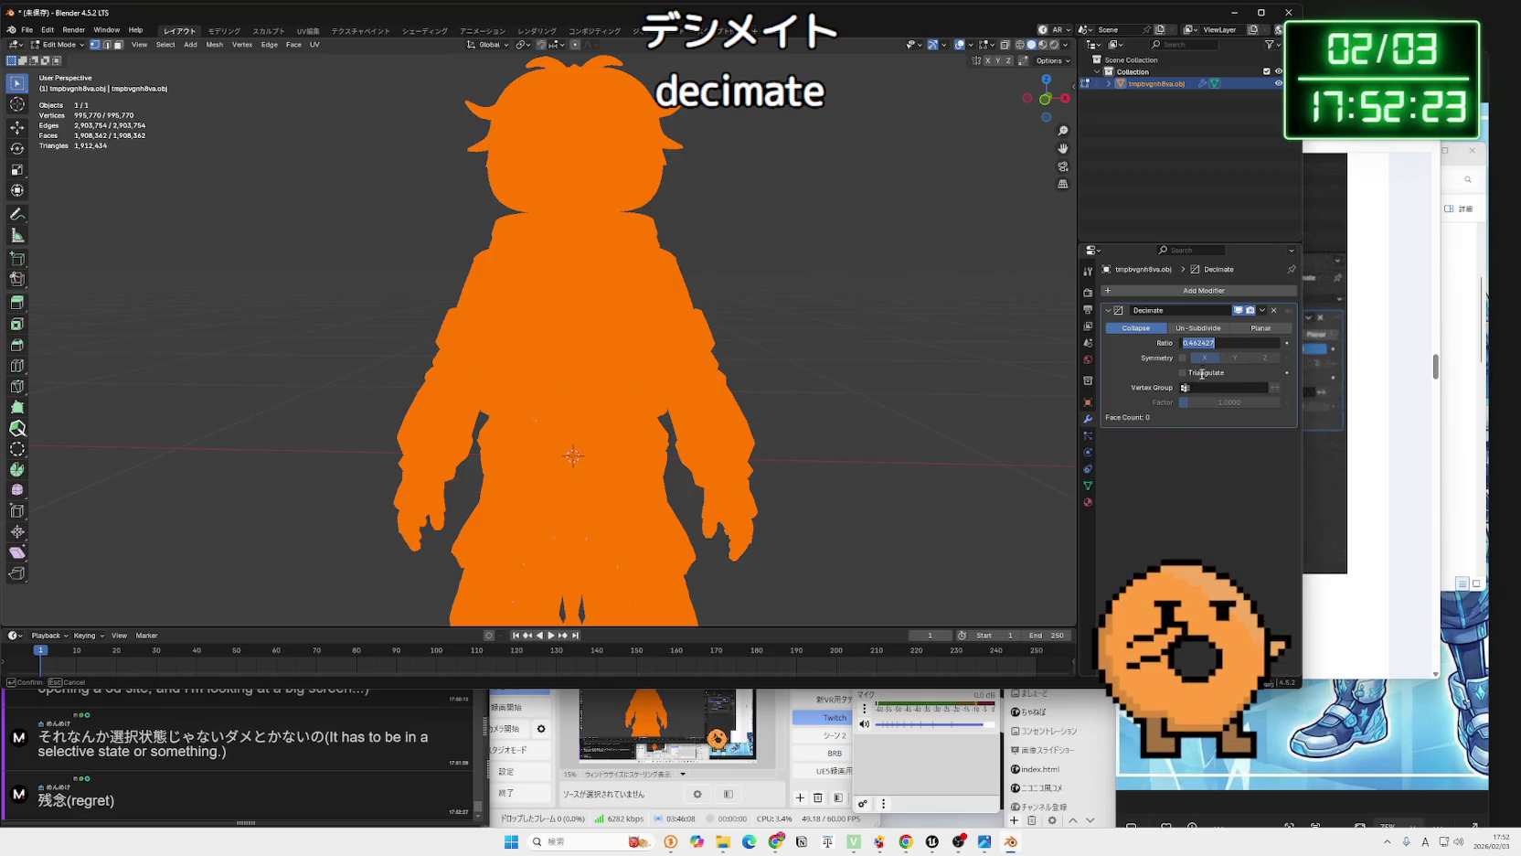
pyautogui.press('Return')
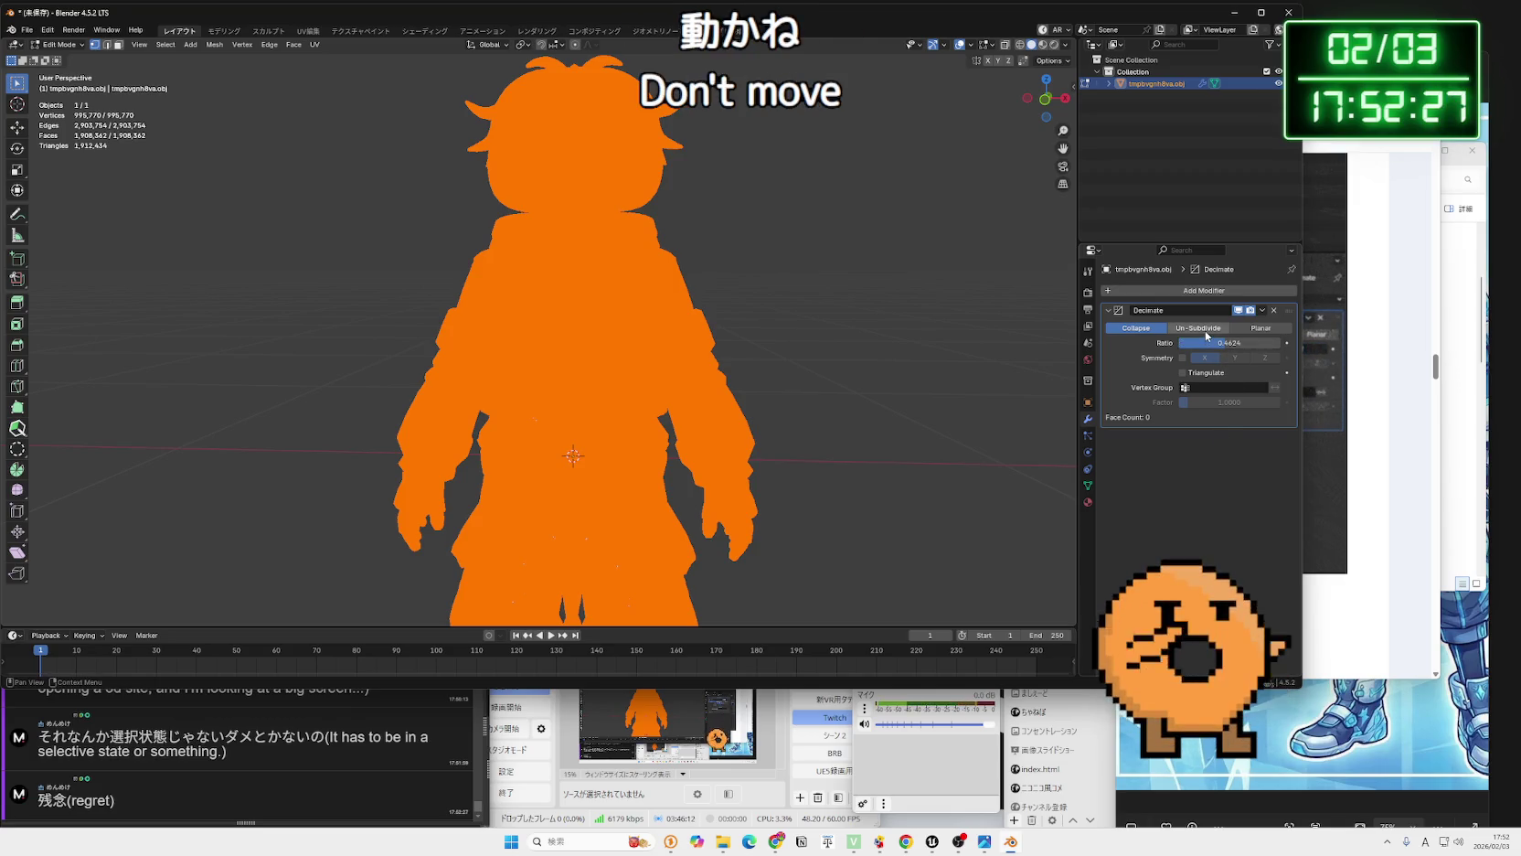
# Toggle Planar and back to Collapse, orbit the view, then quit Blender without saving Untitled.blend.
pyautogui.click(1262, 329)
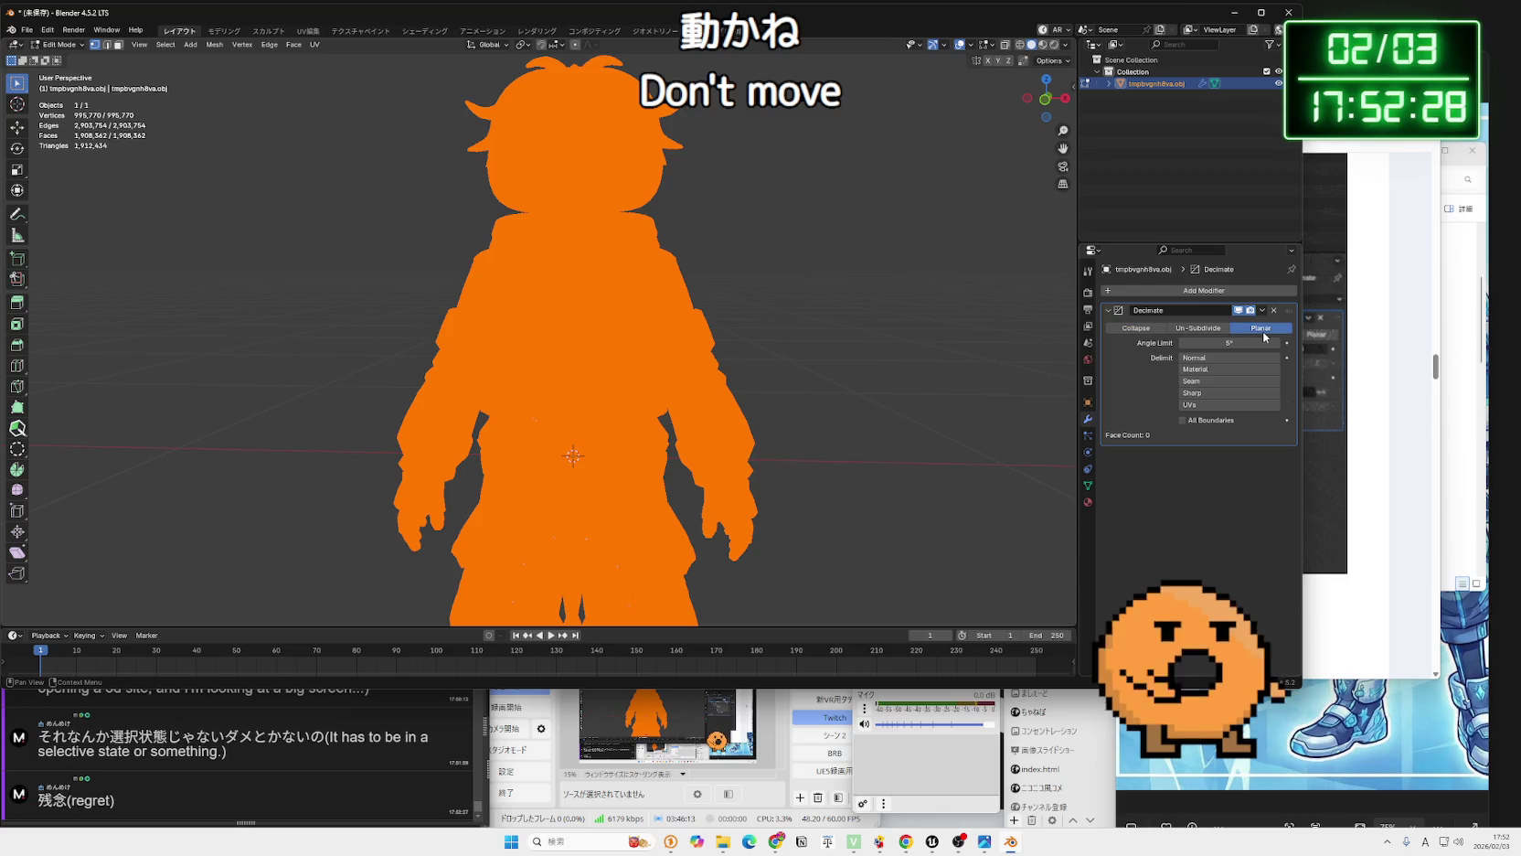
pyautogui.click(1154, 329)
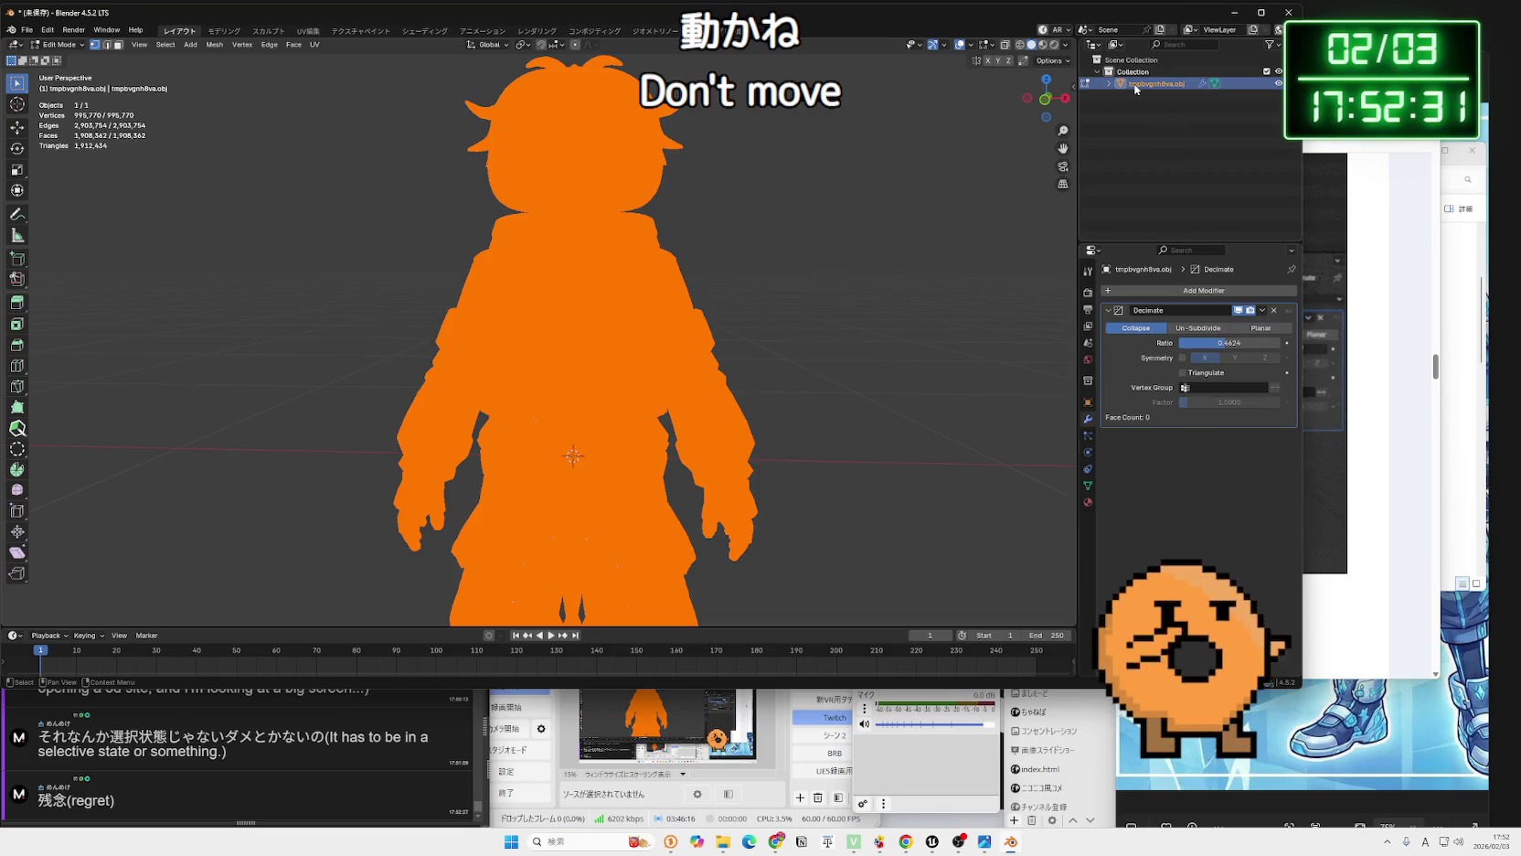
pyautogui.moveTo(950, 215)
pyautogui.mouseDown()
pyautogui.moveTo(805, 275)
pyautogui.moveTo(860, 248)
pyautogui.moveTo(900, 255)
pyautogui.moveTo(850, 183)
pyautogui.moveTo(821, 73)
pyautogui.mouseUp()
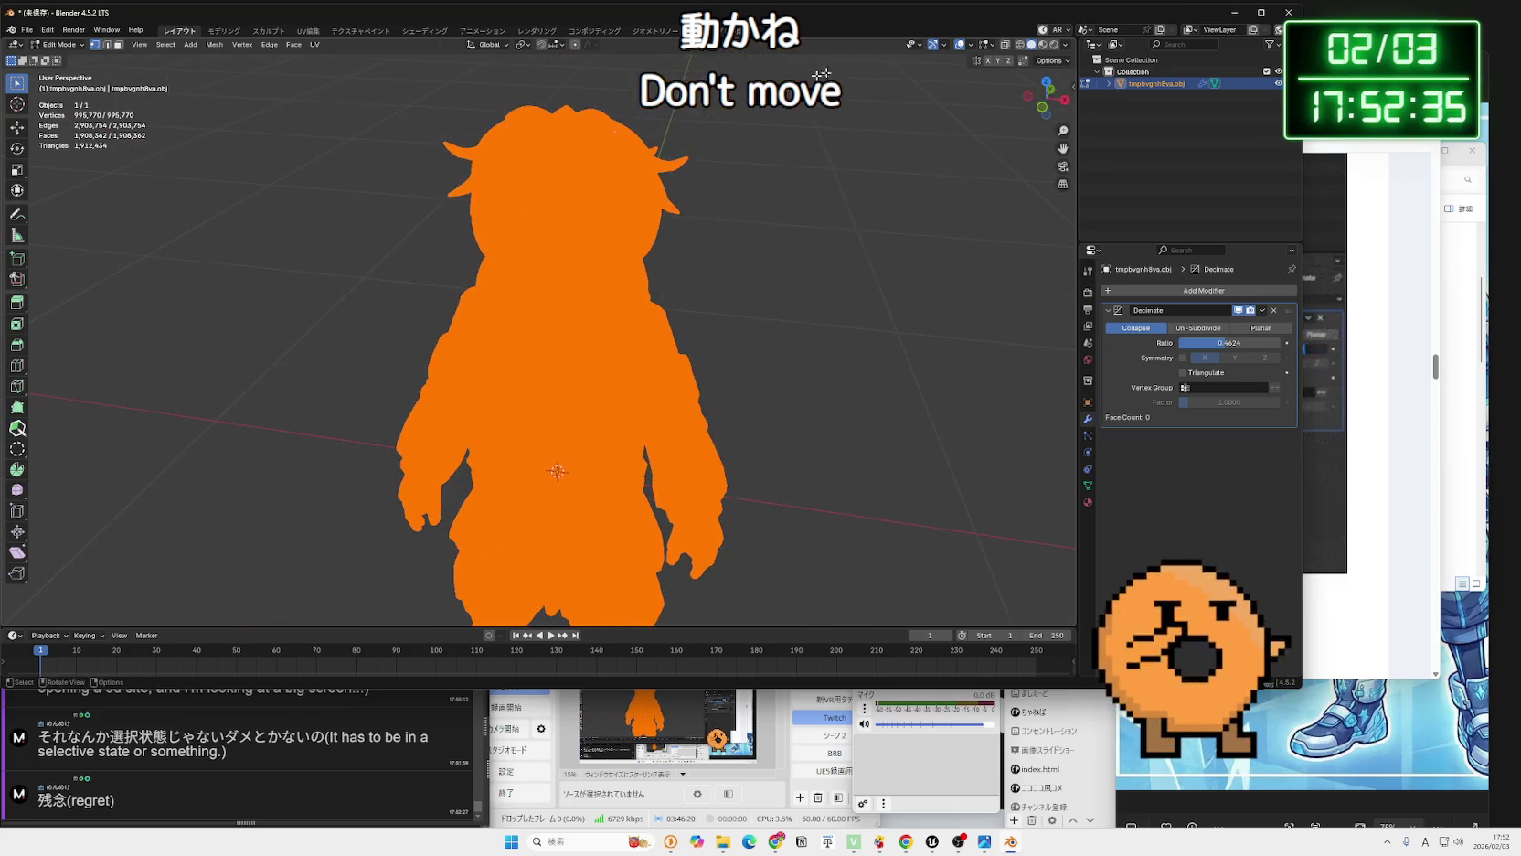
pyautogui.click(1289, 12)
pyautogui.click(680, 373)
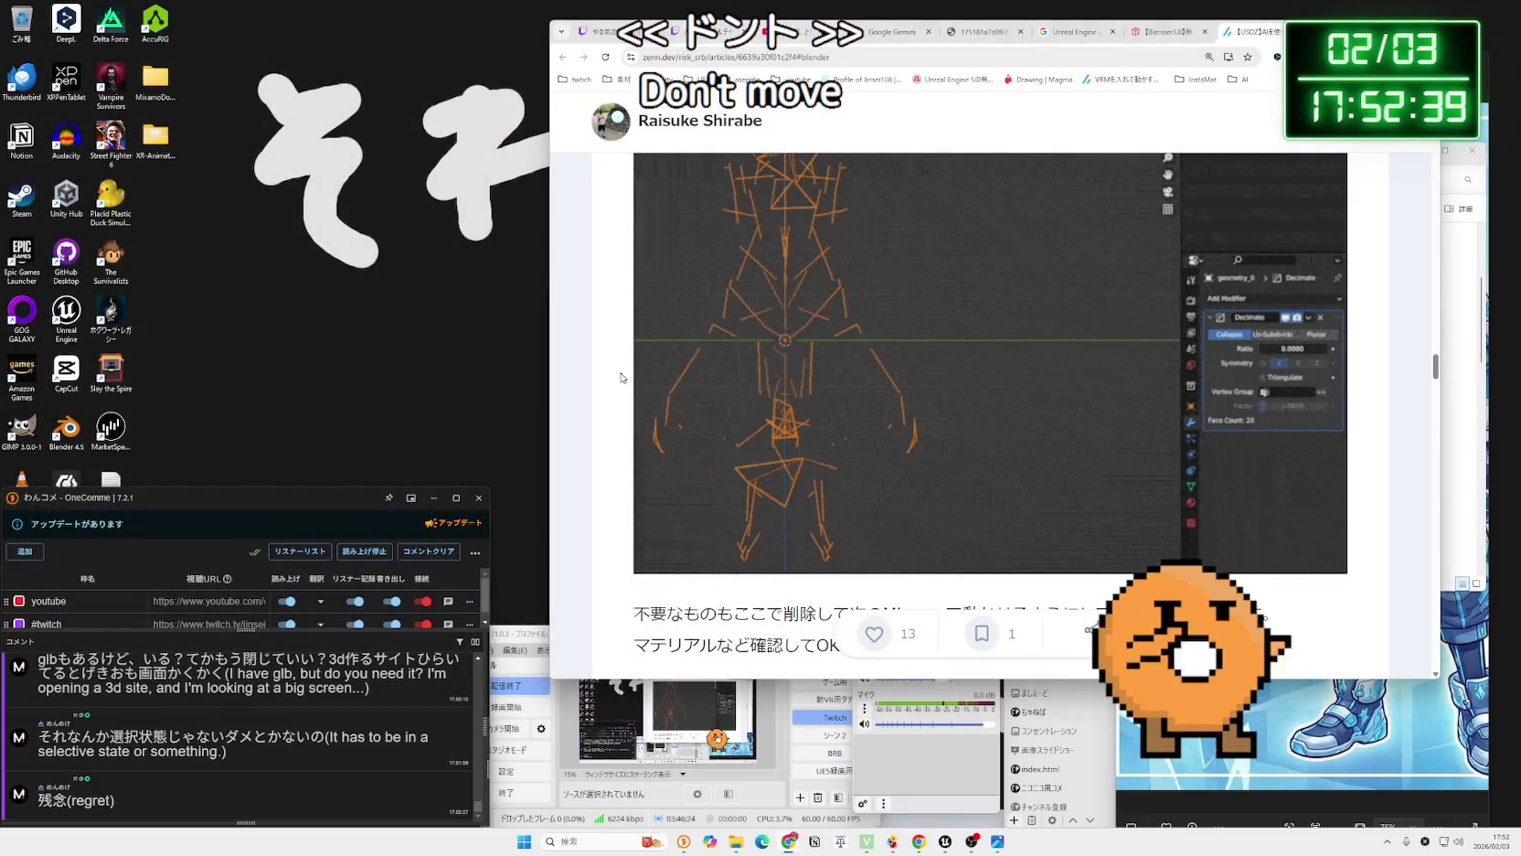
# Close the Zenn article tab and the Unreal Engine glb search tab in Chrome.
pyautogui.hotkey('ctrl', 'w')
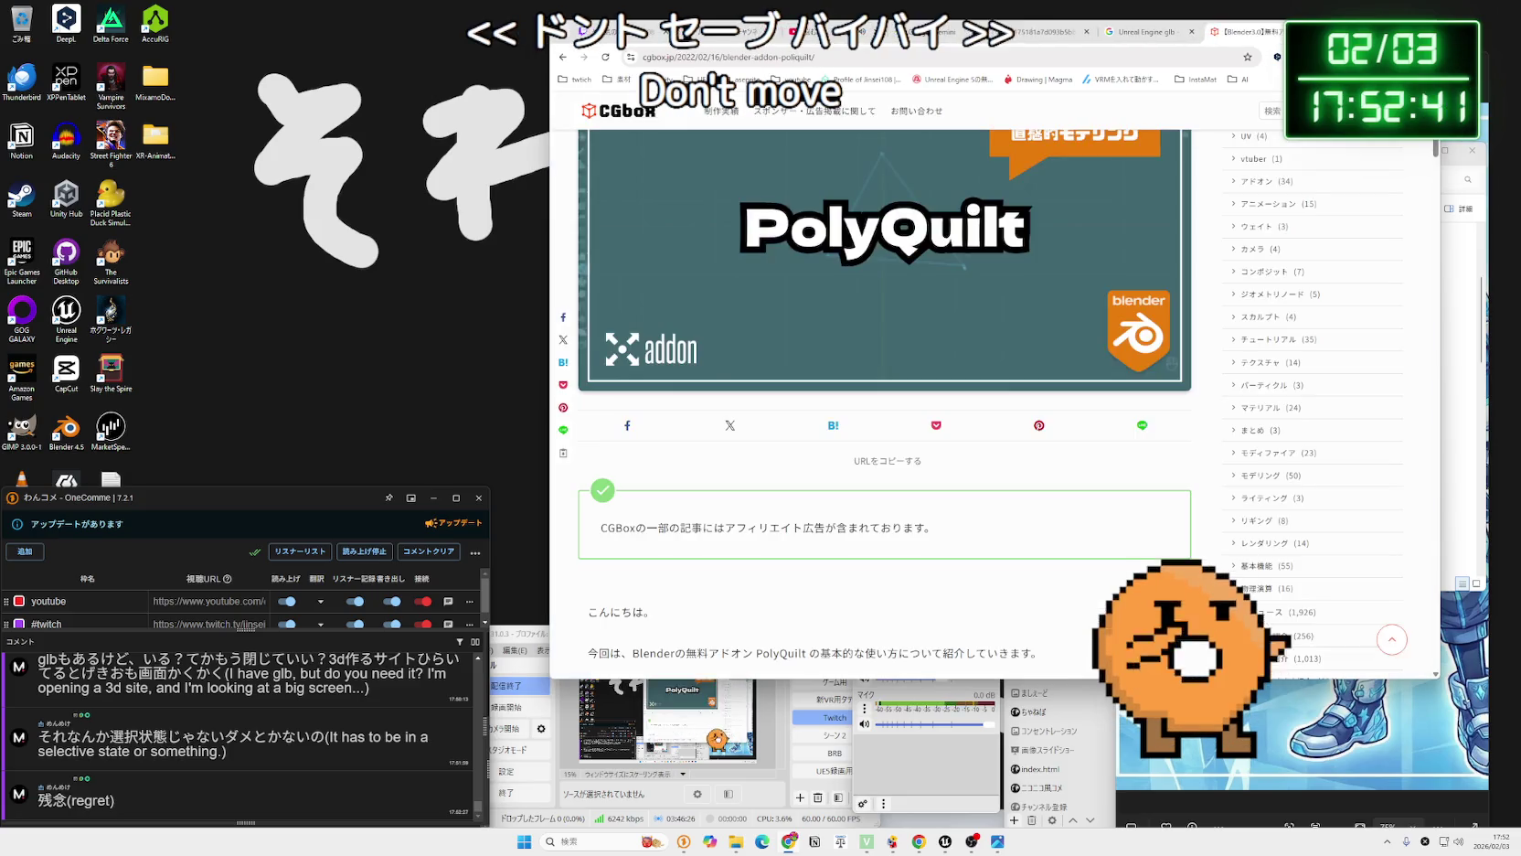
pyautogui.moveTo(1189, 24); pyautogui.dragTo(1116, 24)
pyautogui.click(1070, 31)
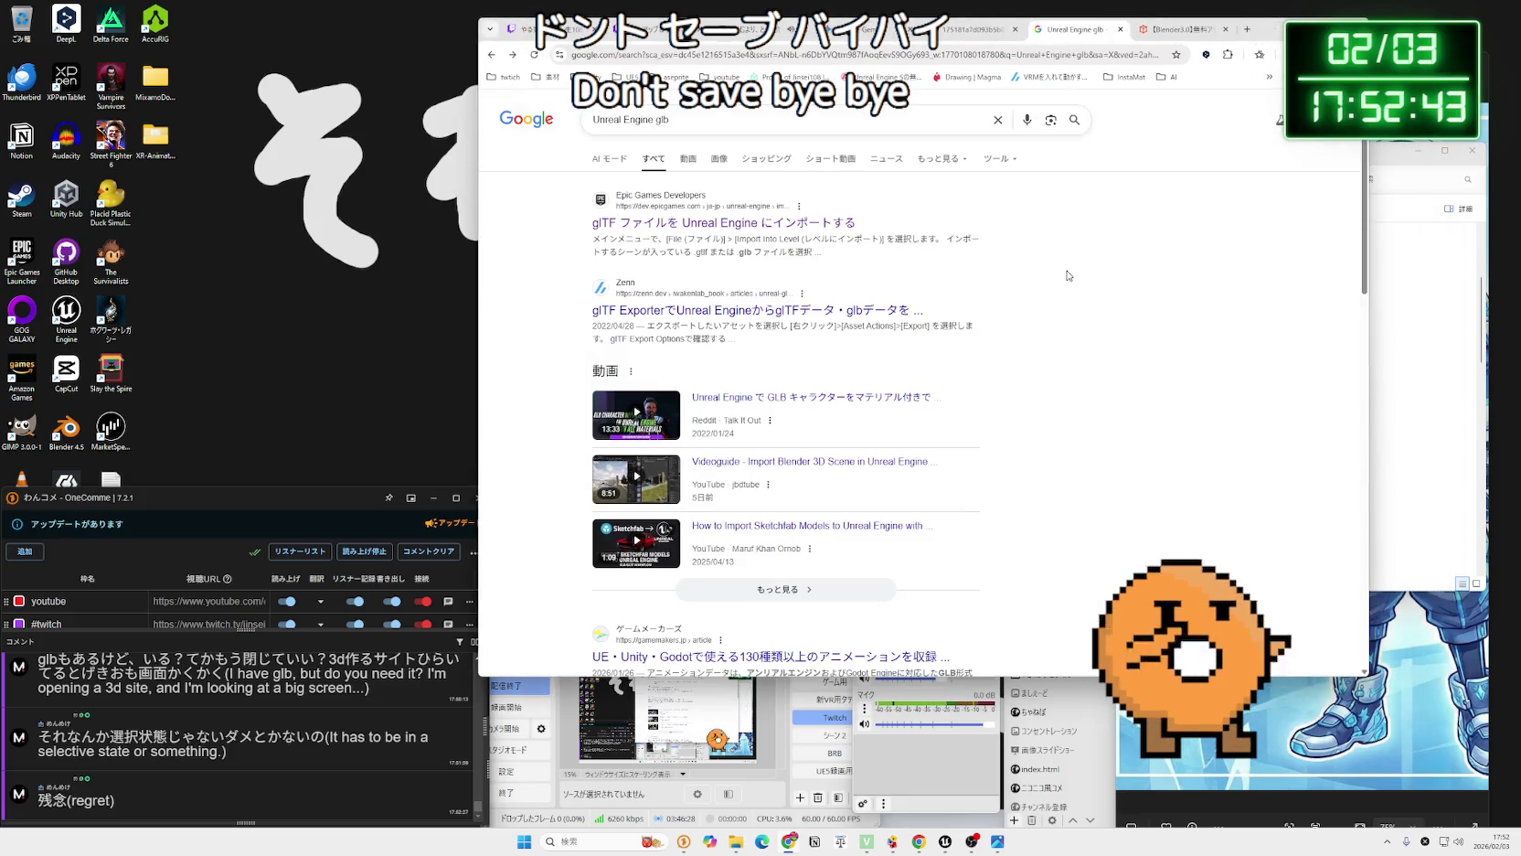
pyautogui.click(1121, 30)
# Switch to the Gemini chat tab, then bring the Unreal Engine editor to the front.
pyautogui.click(963, 32)
pyautogui.click(868, 29)
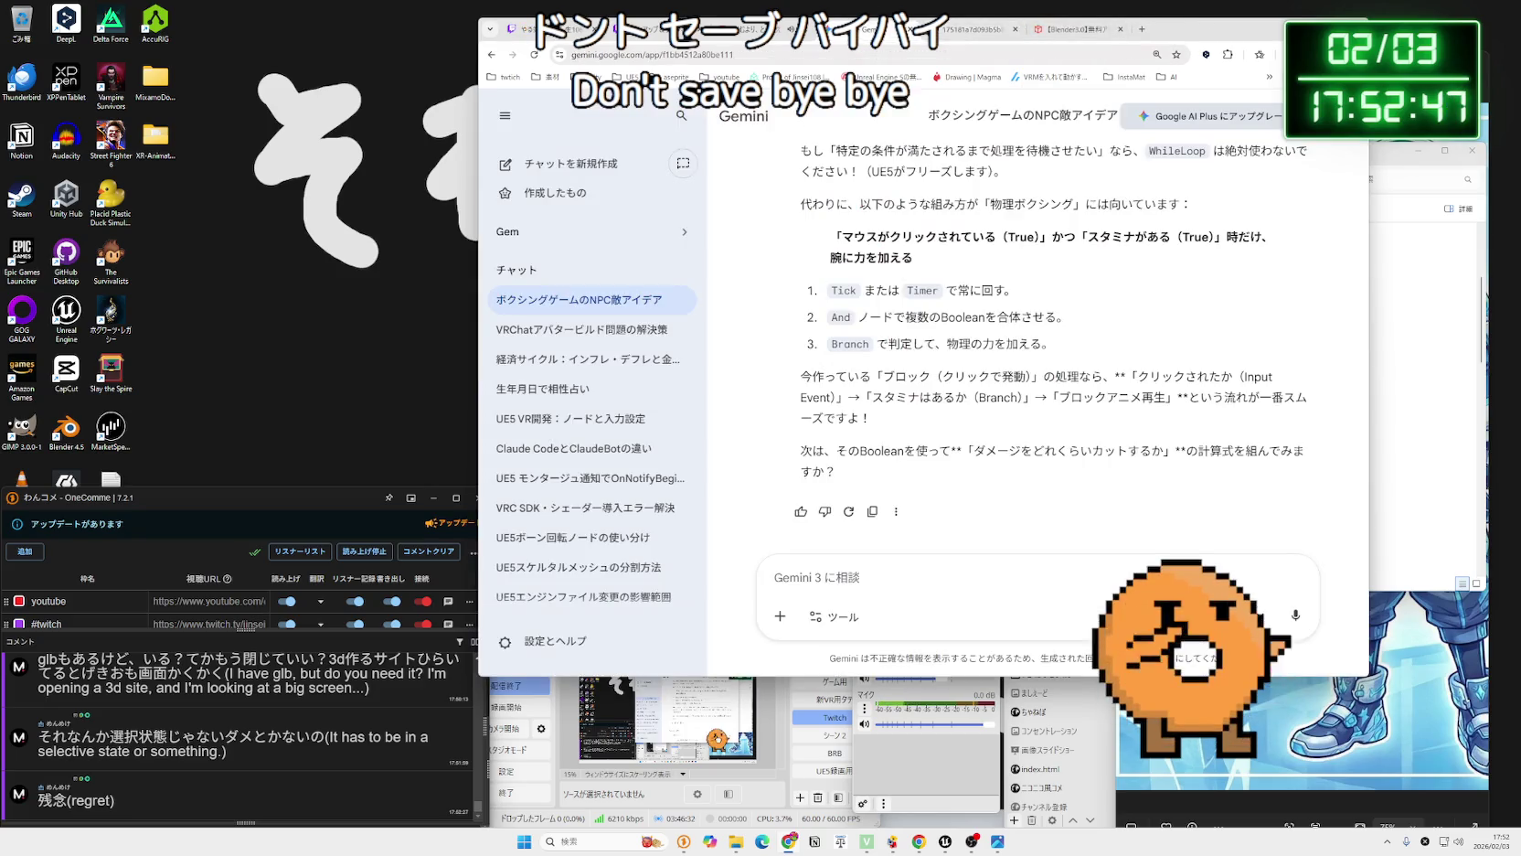
pyautogui.moveTo(1170, 38); pyautogui.dragTo(1293, 48)
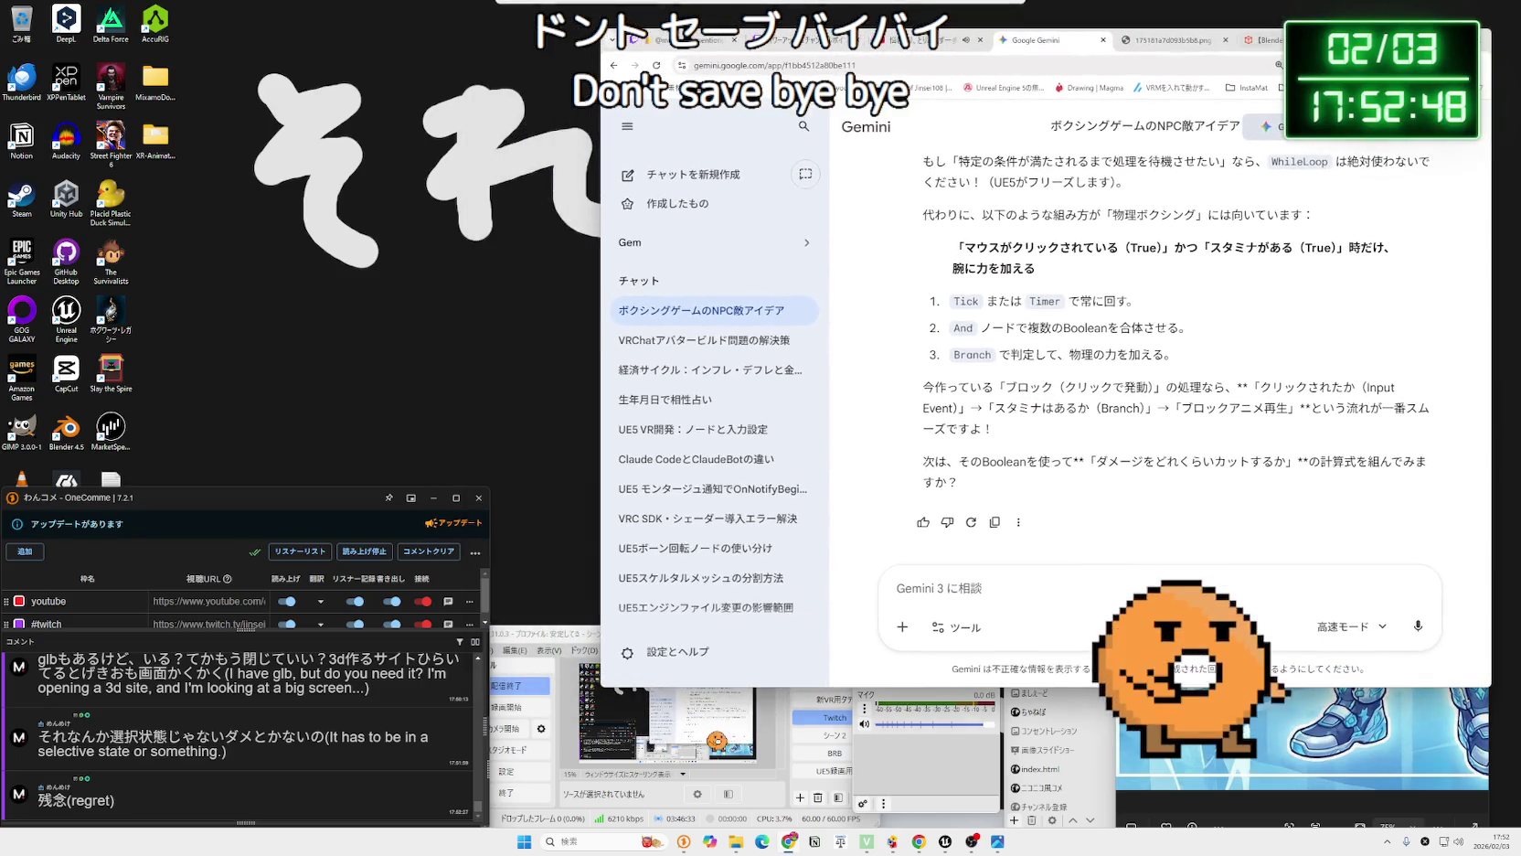
pyautogui.click(942, 843)
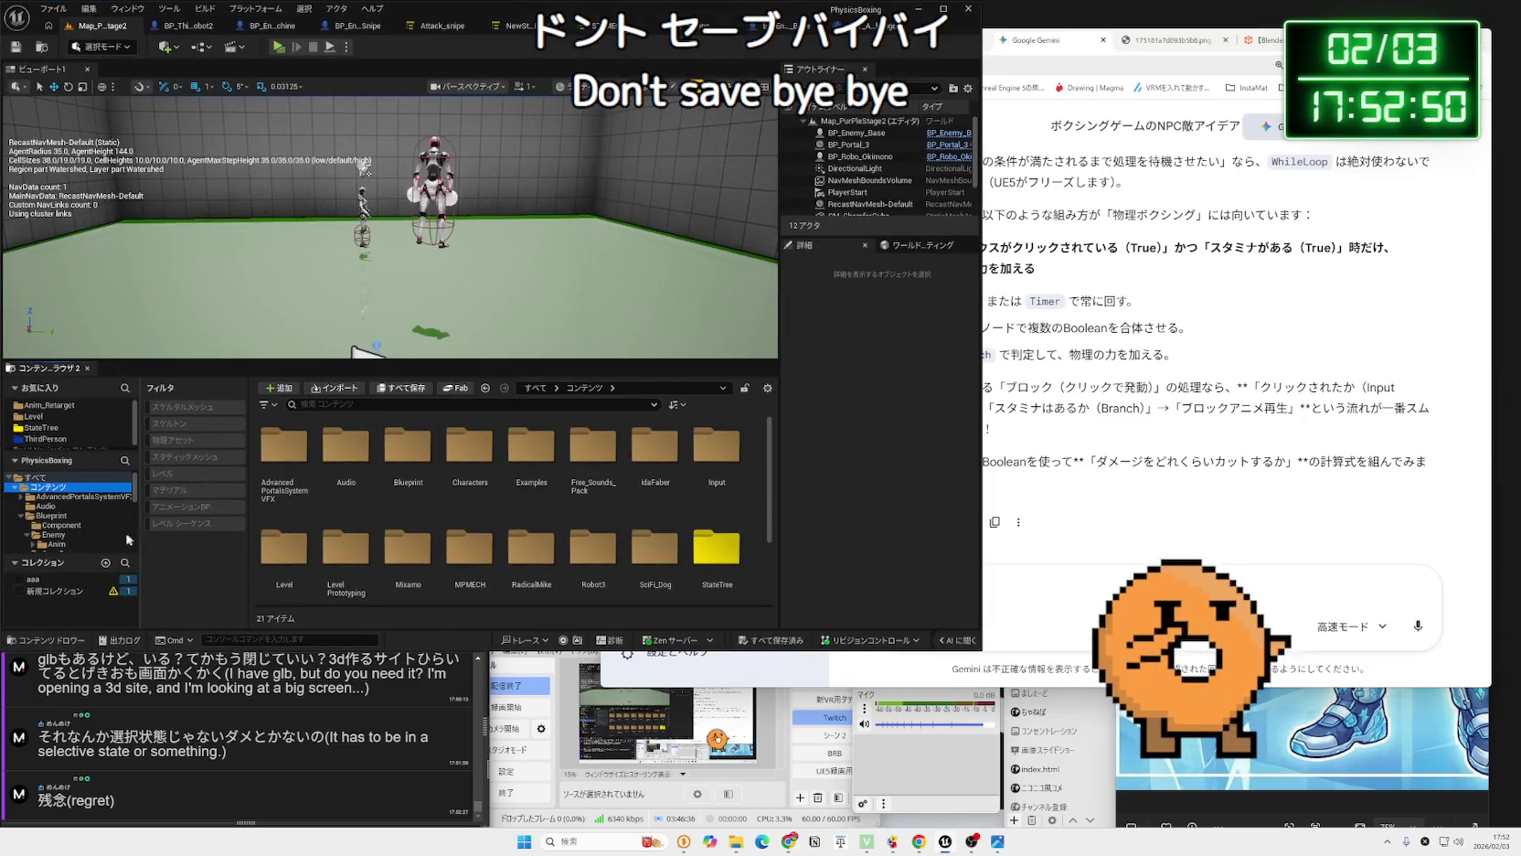
# Expand AdvancedPortalsSystemVFX and collapse the Robot3 and Level folders in the Content Browser tree.
pyautogui.scroll(-1, 92, 512)
pyautogui.click(57, 480)
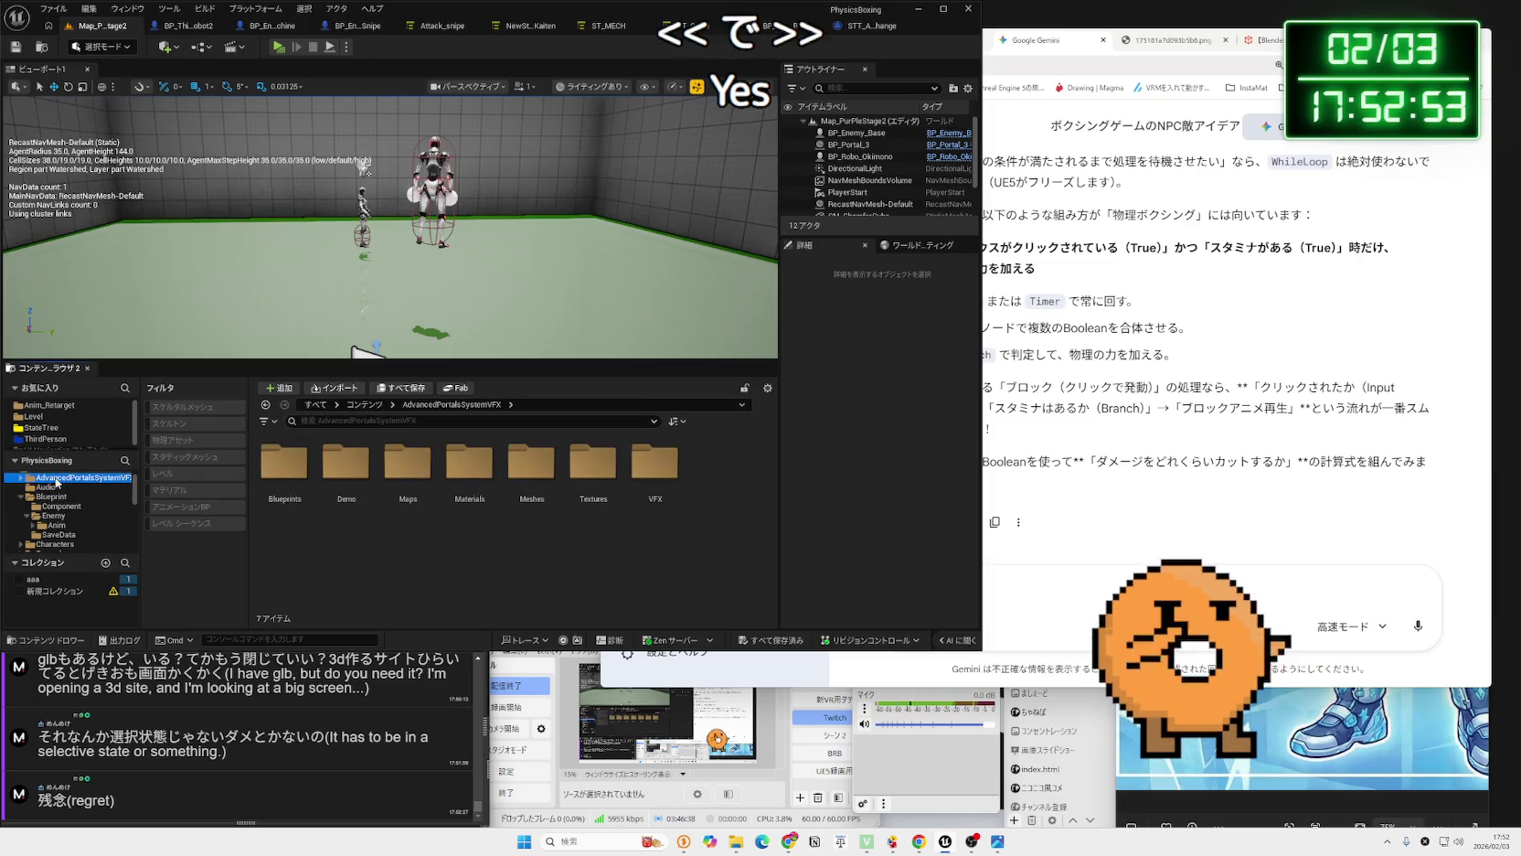
pyautogui.scroll(-5, 90, 512)
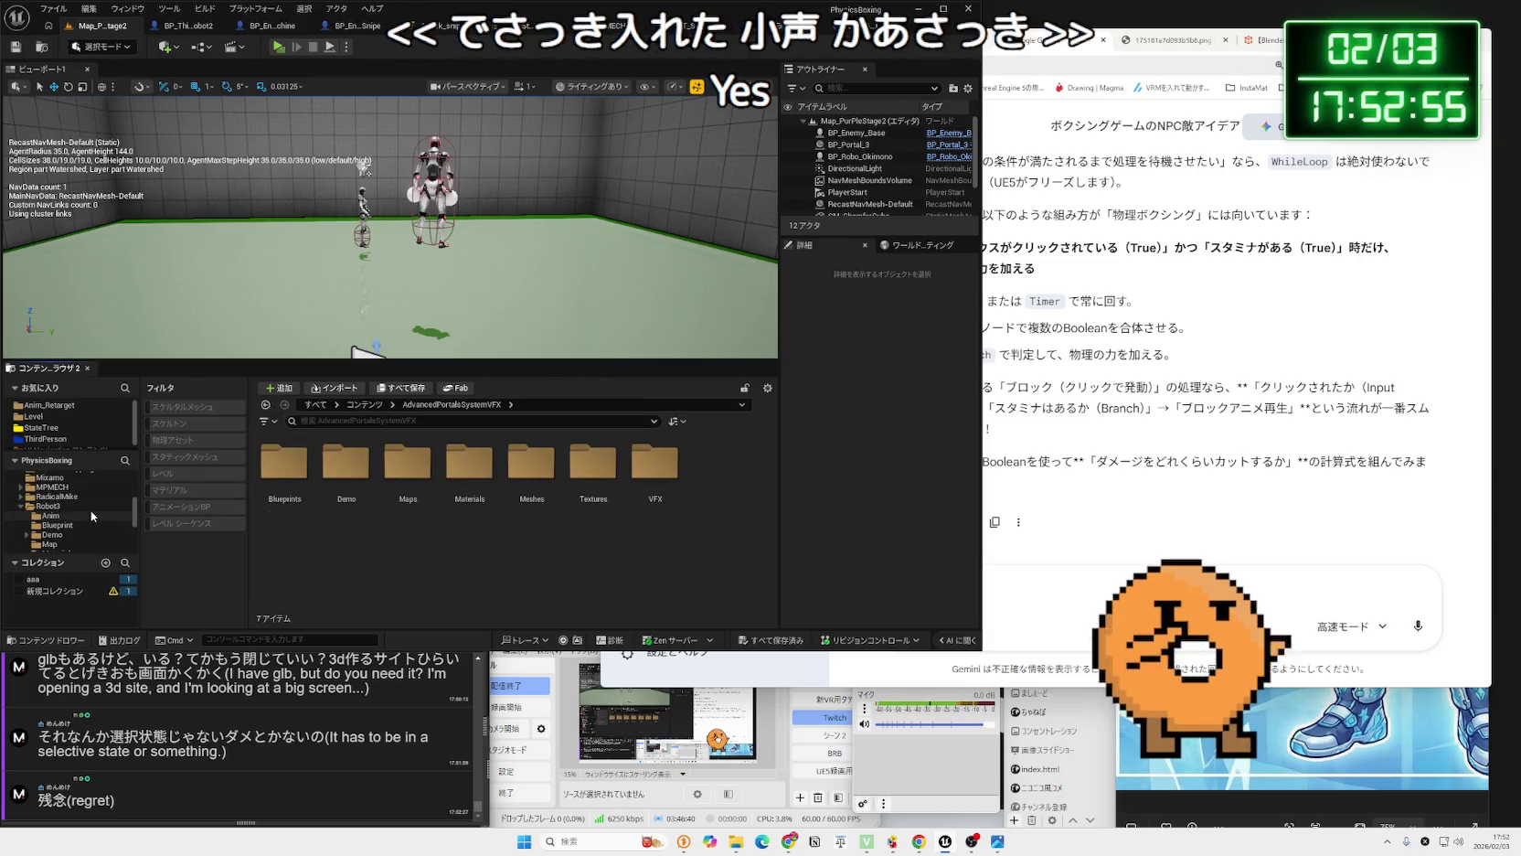
pyautogui.click(21, 507)
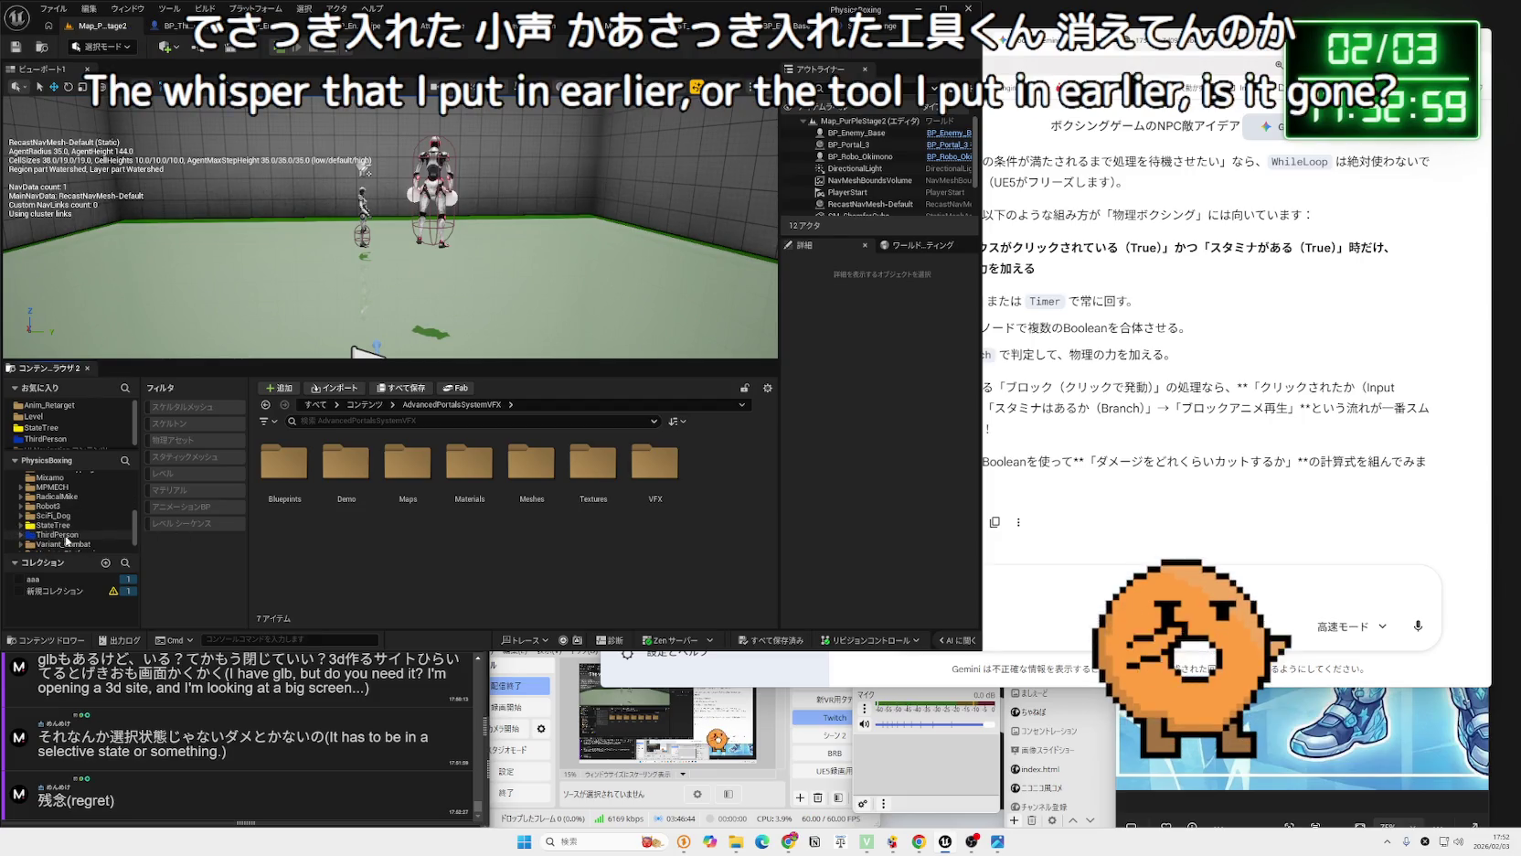
pyautogui.click(21, 496)
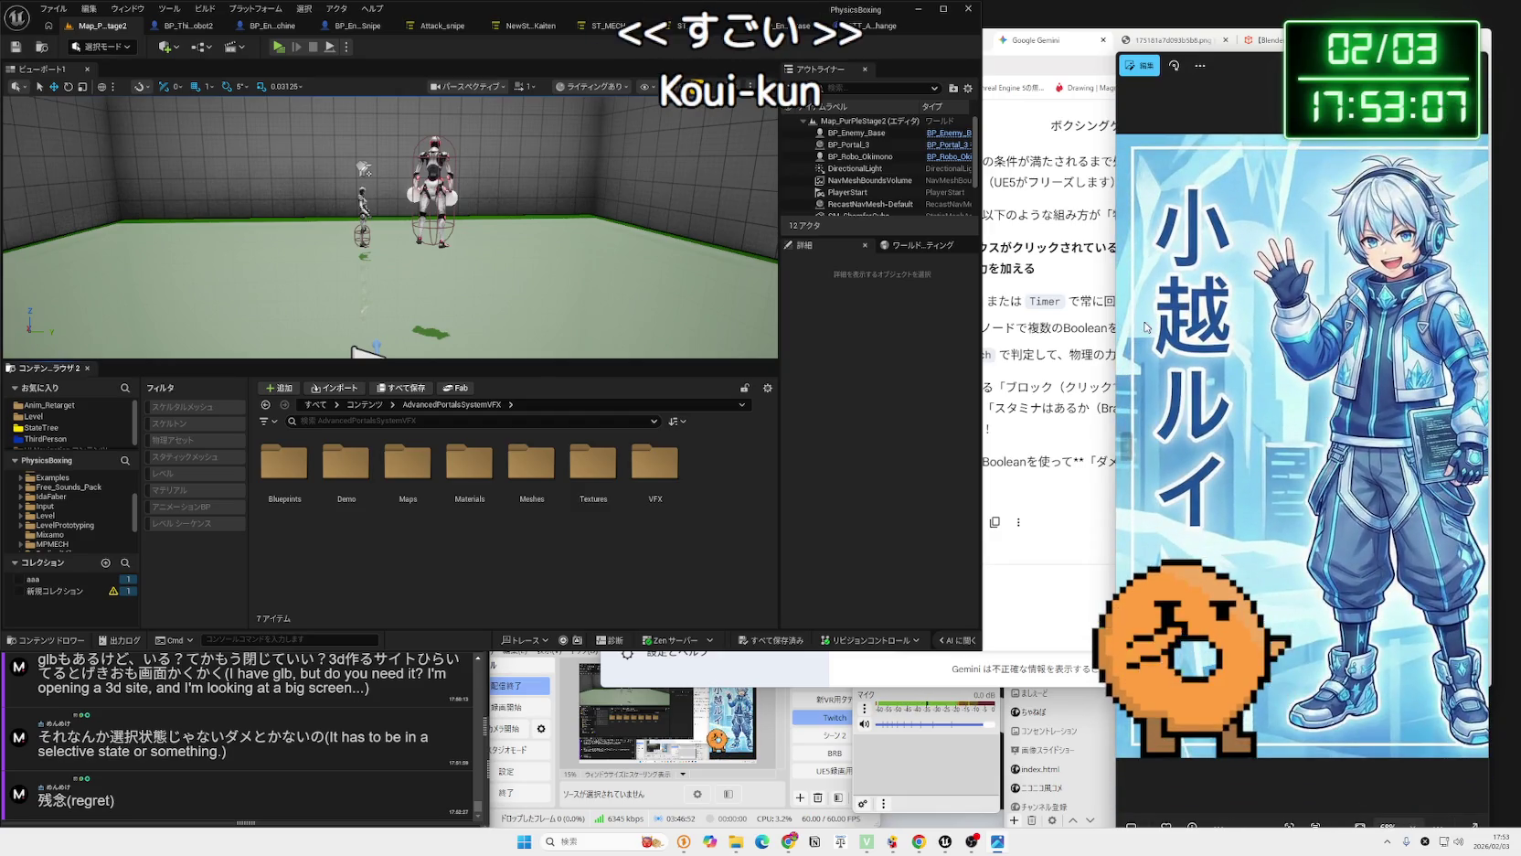
# Resize and zoom the kogoe.jpg Photos viewer, then close it.
pyautogui.moveTo(1116, 318)
pyautogui.mouseDown()
pyautogui.moveTo(910, 318)
pyautogui.moveTo(919, 161)
pyautogui.moveTo(772, 161)
pyautogui.mouseUp()
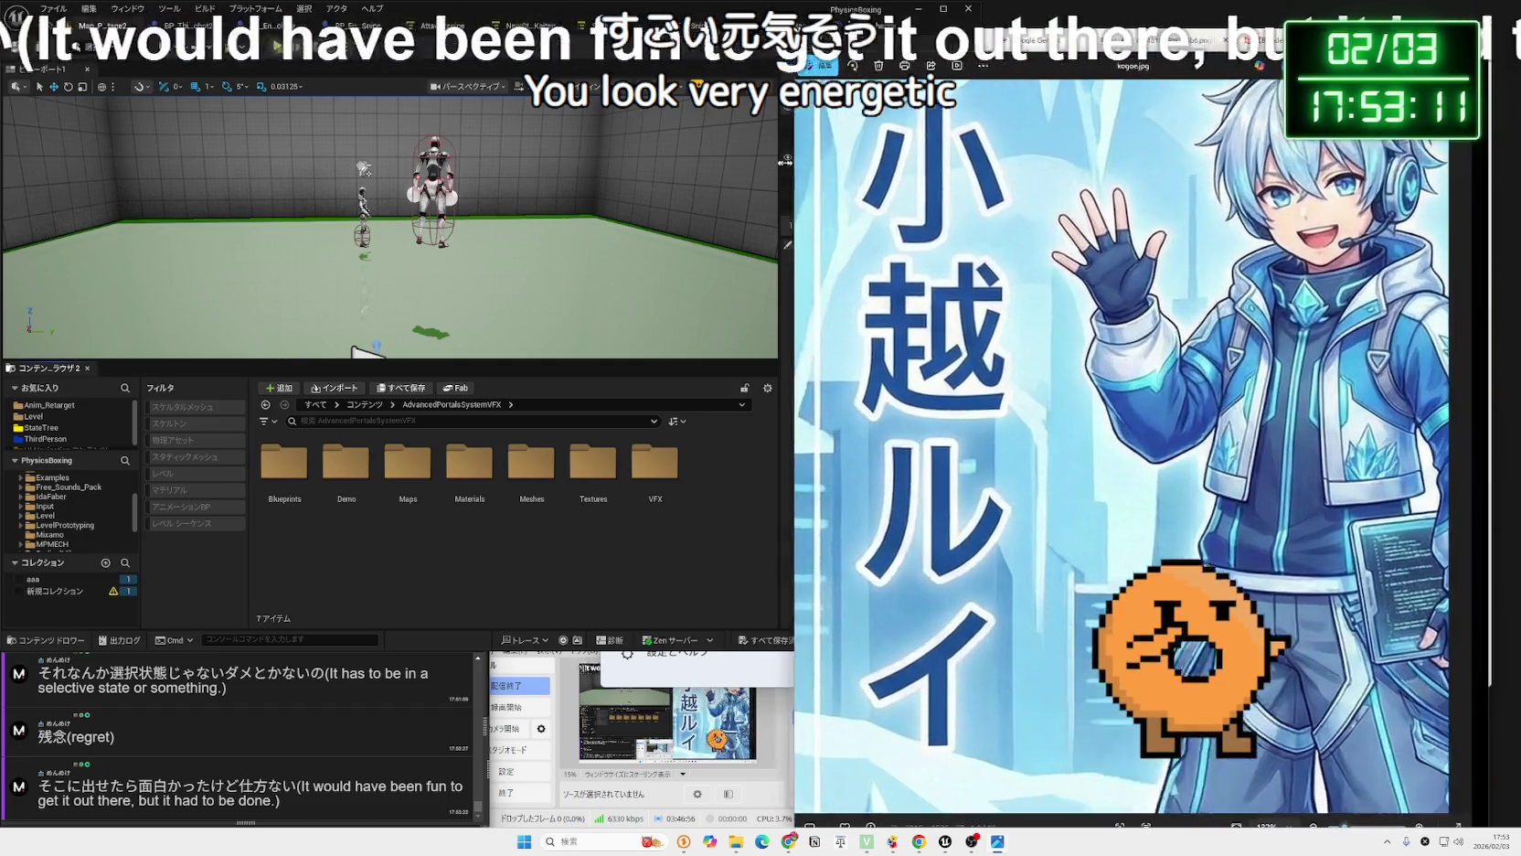
pyautogui.moveTo(1158, 55)
pyautogui.mouseDown()
pyautogui.moveTo(1170, 348)
pyautogui.moveTo(1180, 272)
pyautogui.mouseUp()
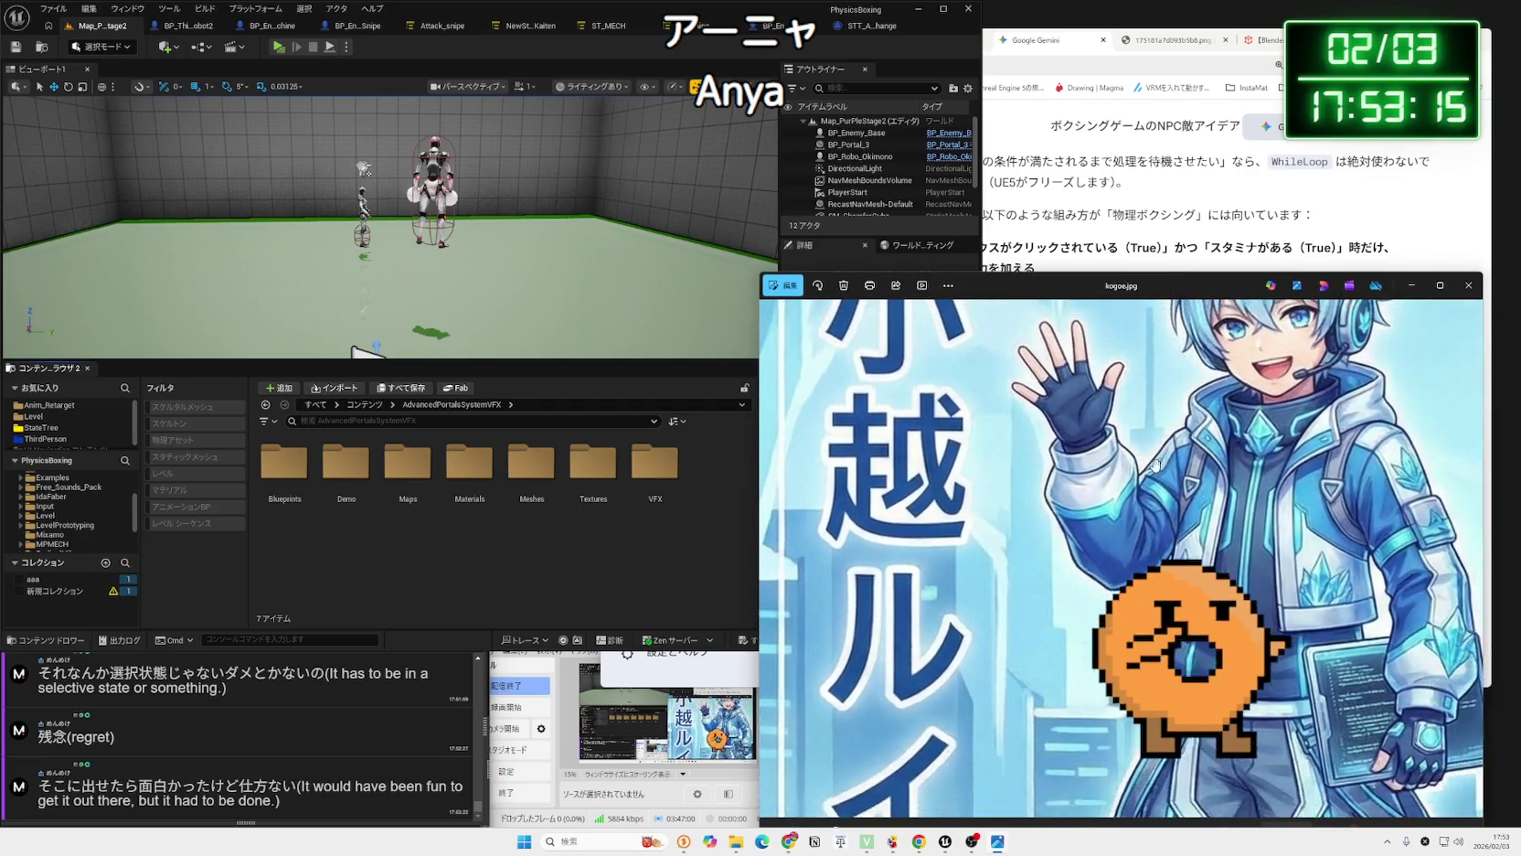
pyautogui.scroll(1, 1156, 465)
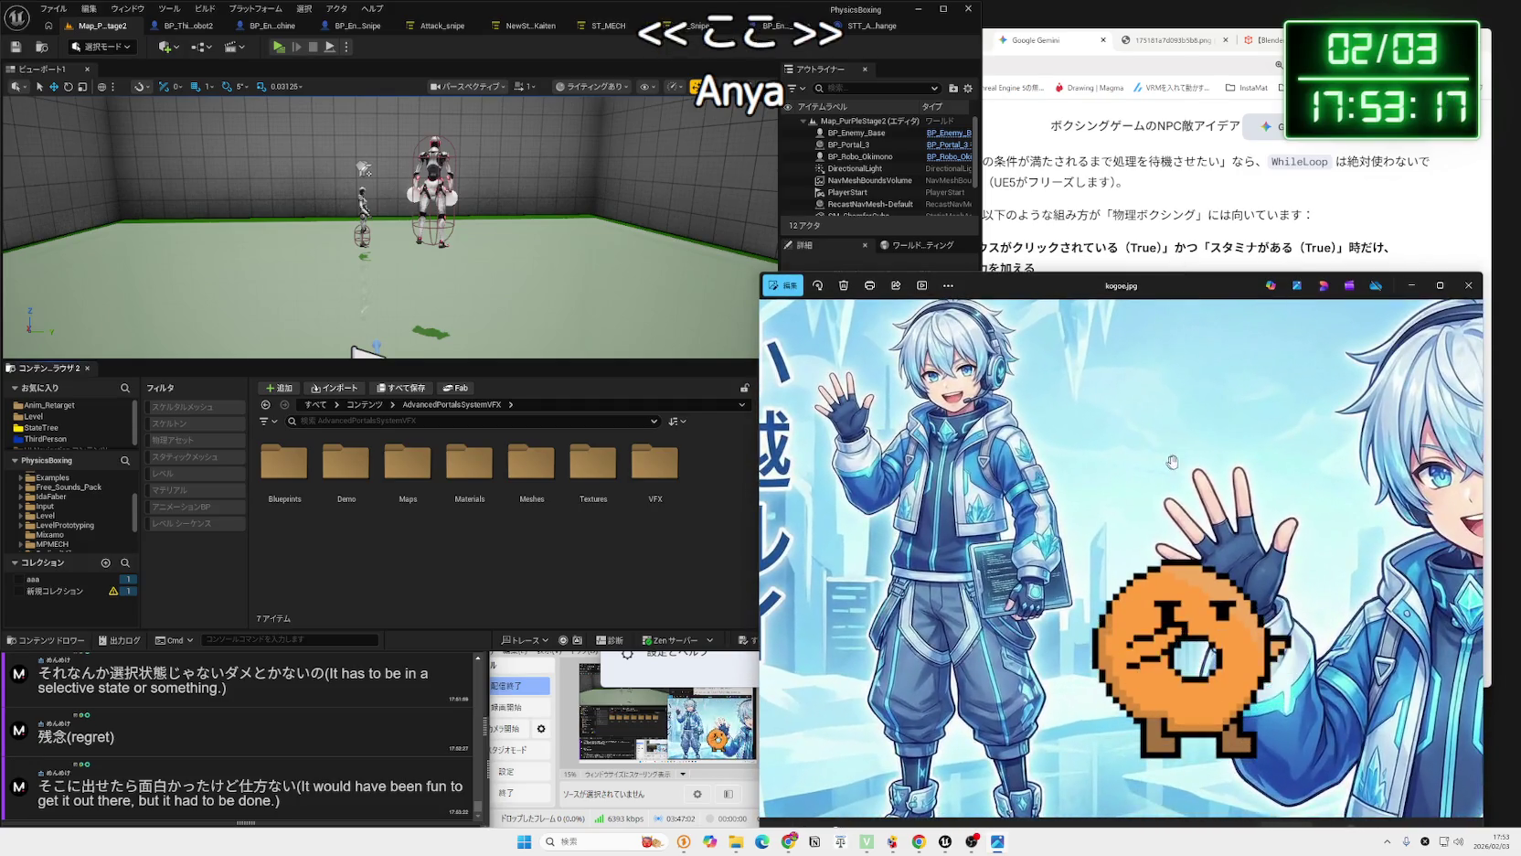
pyautogui.click(1468, 285)
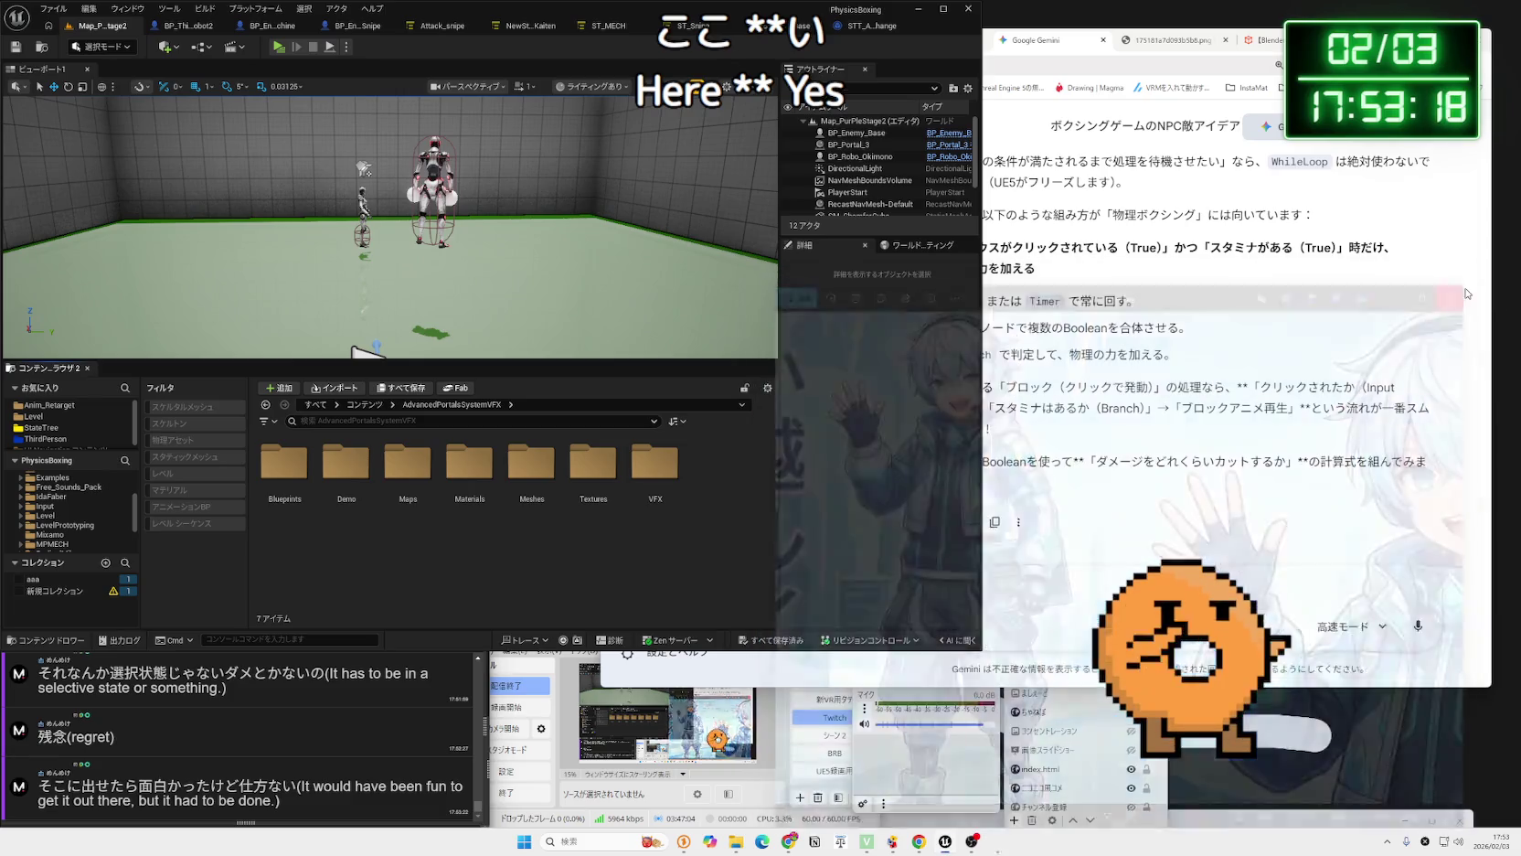
# Select and deselect text in the Gemini boxing-game NPC answer and scroll through it.
pyautogui.moveTo(958, 481); pyautogui.dragTo(976, 350)
pyautogui.click(1035, 381)
pyautogui.scroll(2, 1036, 402)
pyautogui.scroll(-2, 1037, 420)
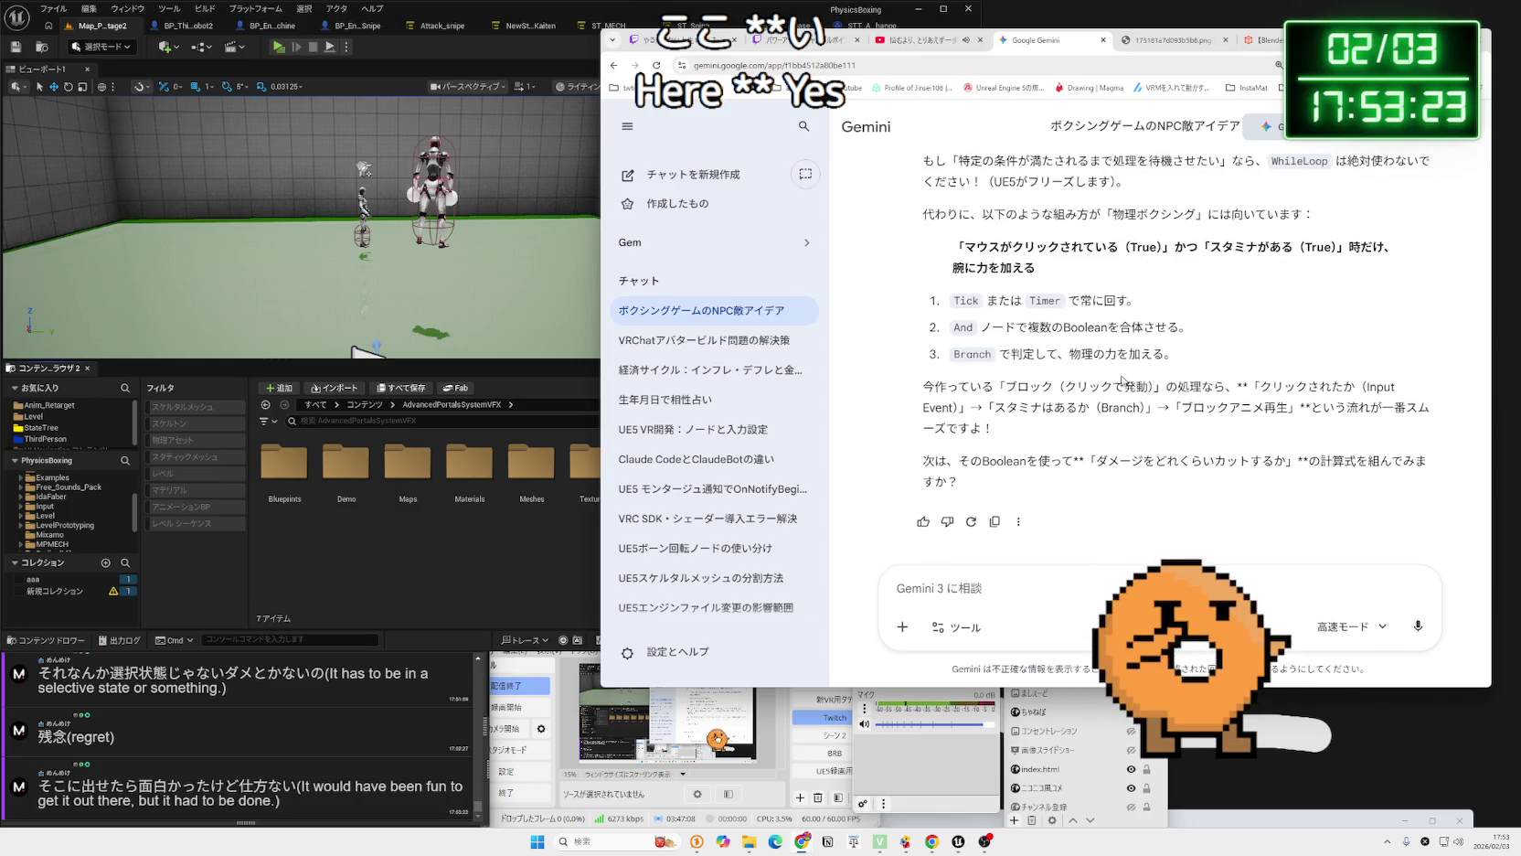
# Make the カメラ camera source visible in OBS Studio.
pyautogui.click(739, 733)
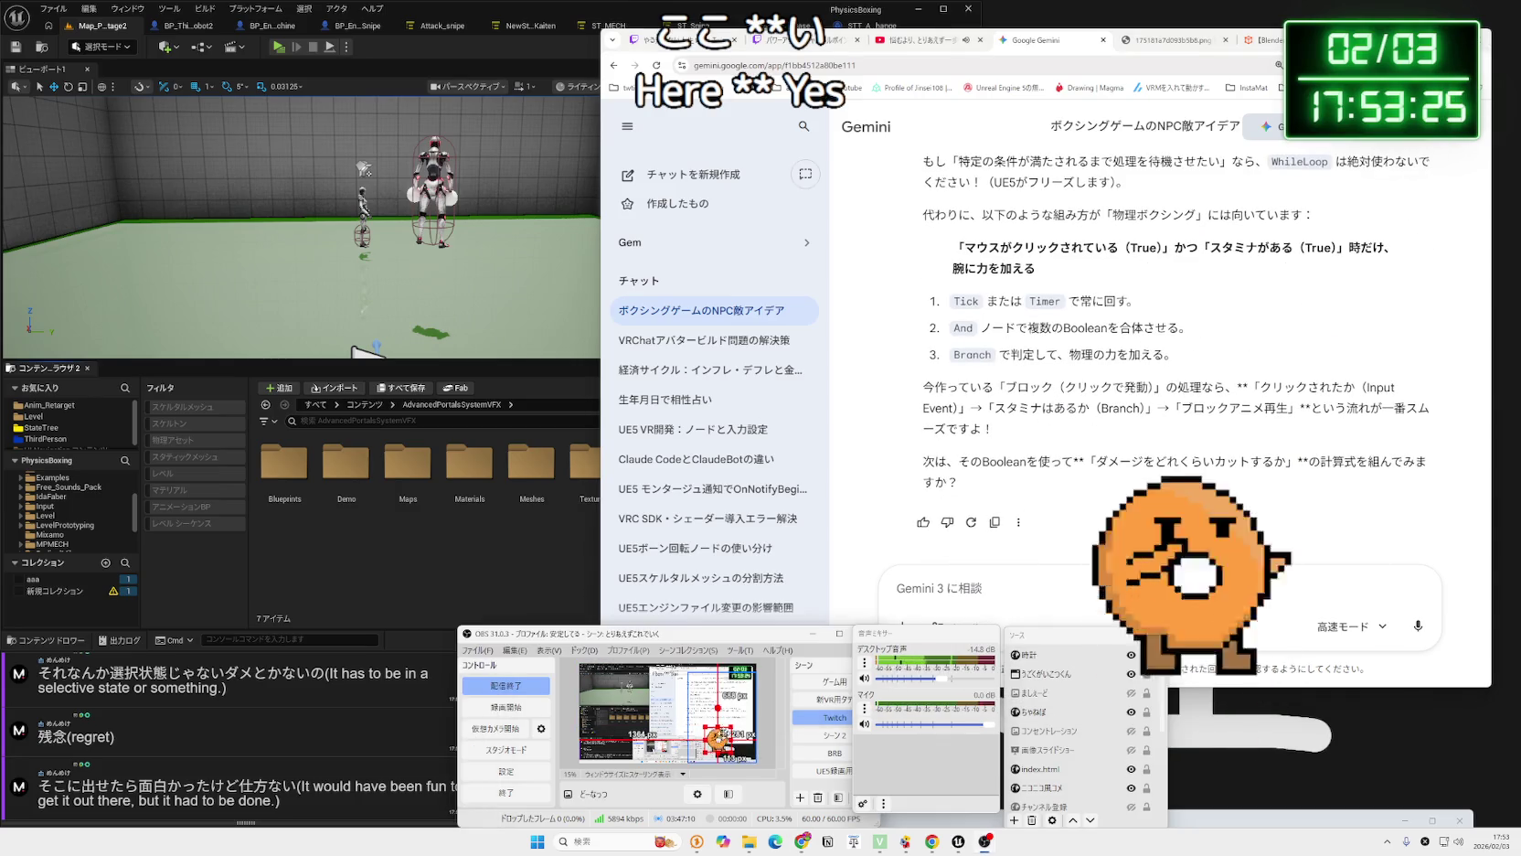
pyautogui.scroll(-3, 1097, 723)
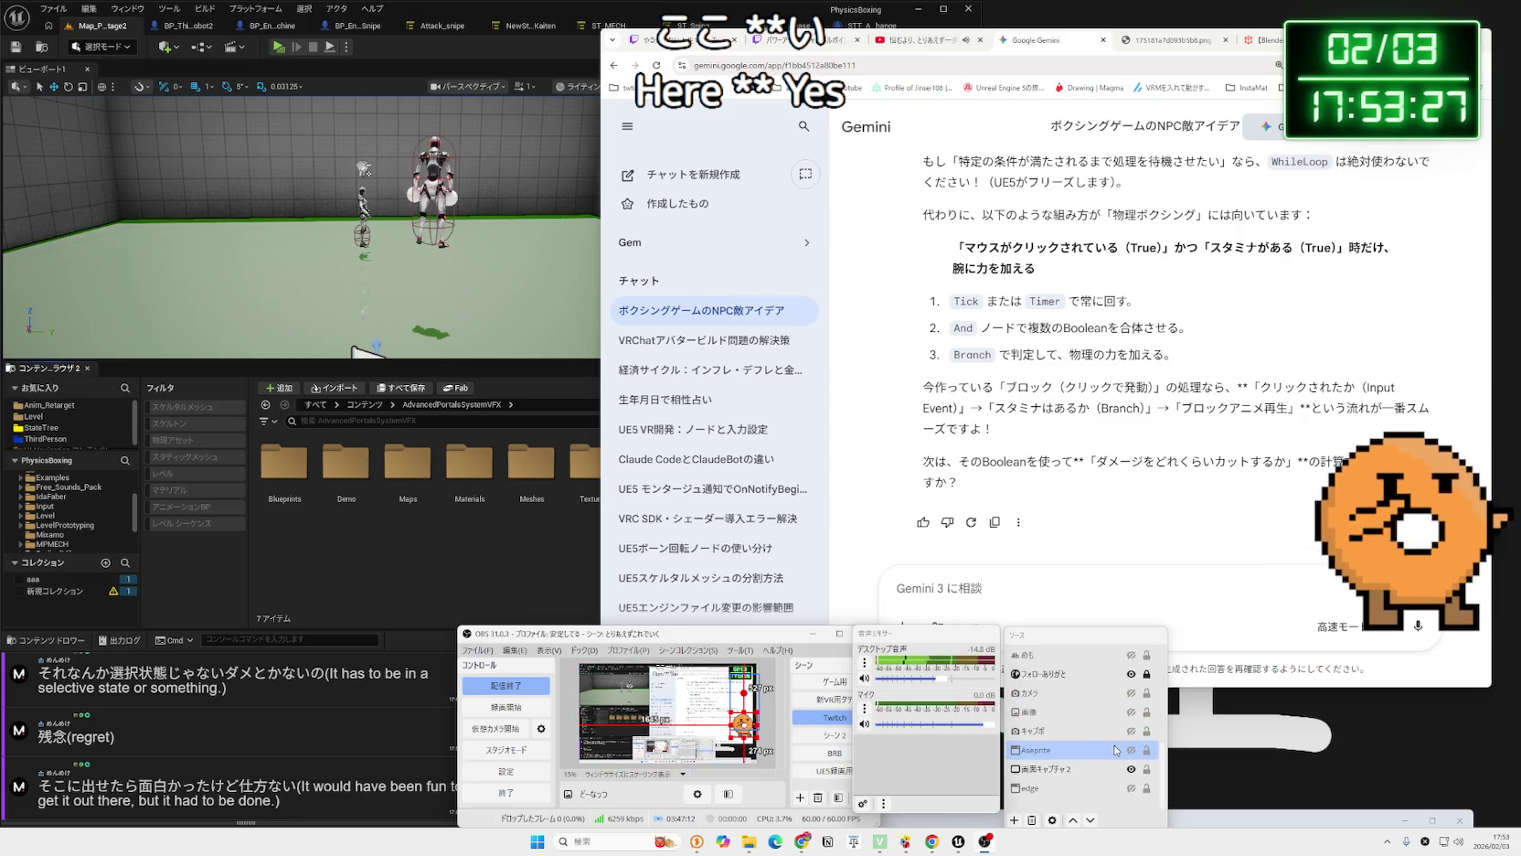
pyautogui.click(1131, 694)
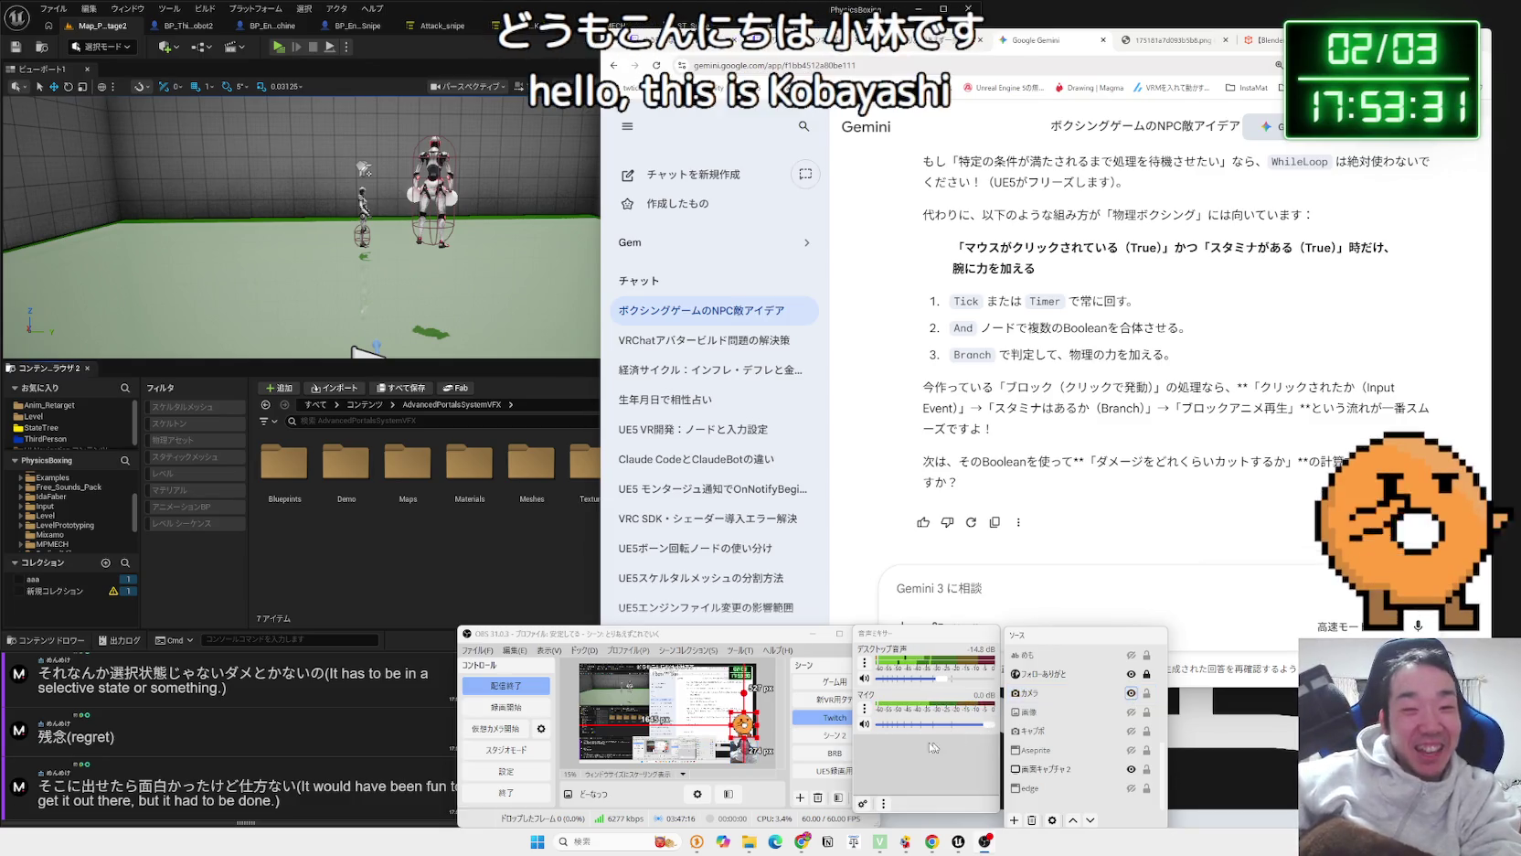
pyautogui.click(772, 734)
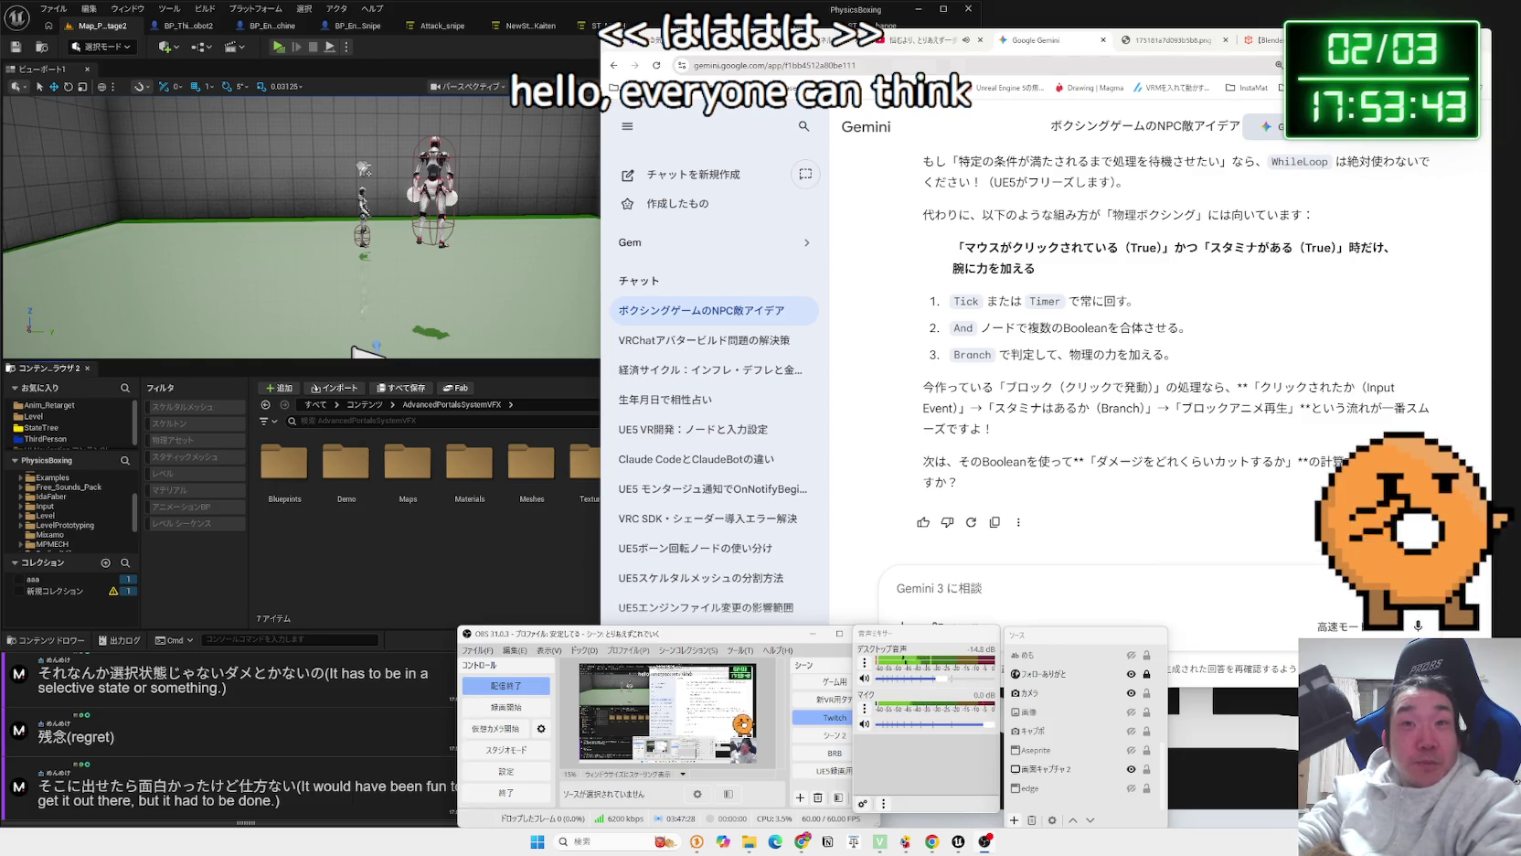
# Show Twitch's Creator Dashboard Channel Points custom rewards list in Chrome.
pyautogui.moveTo(731, 33); pyautogui.dragTo(699, 17)
pyautogui.click(698, 20)
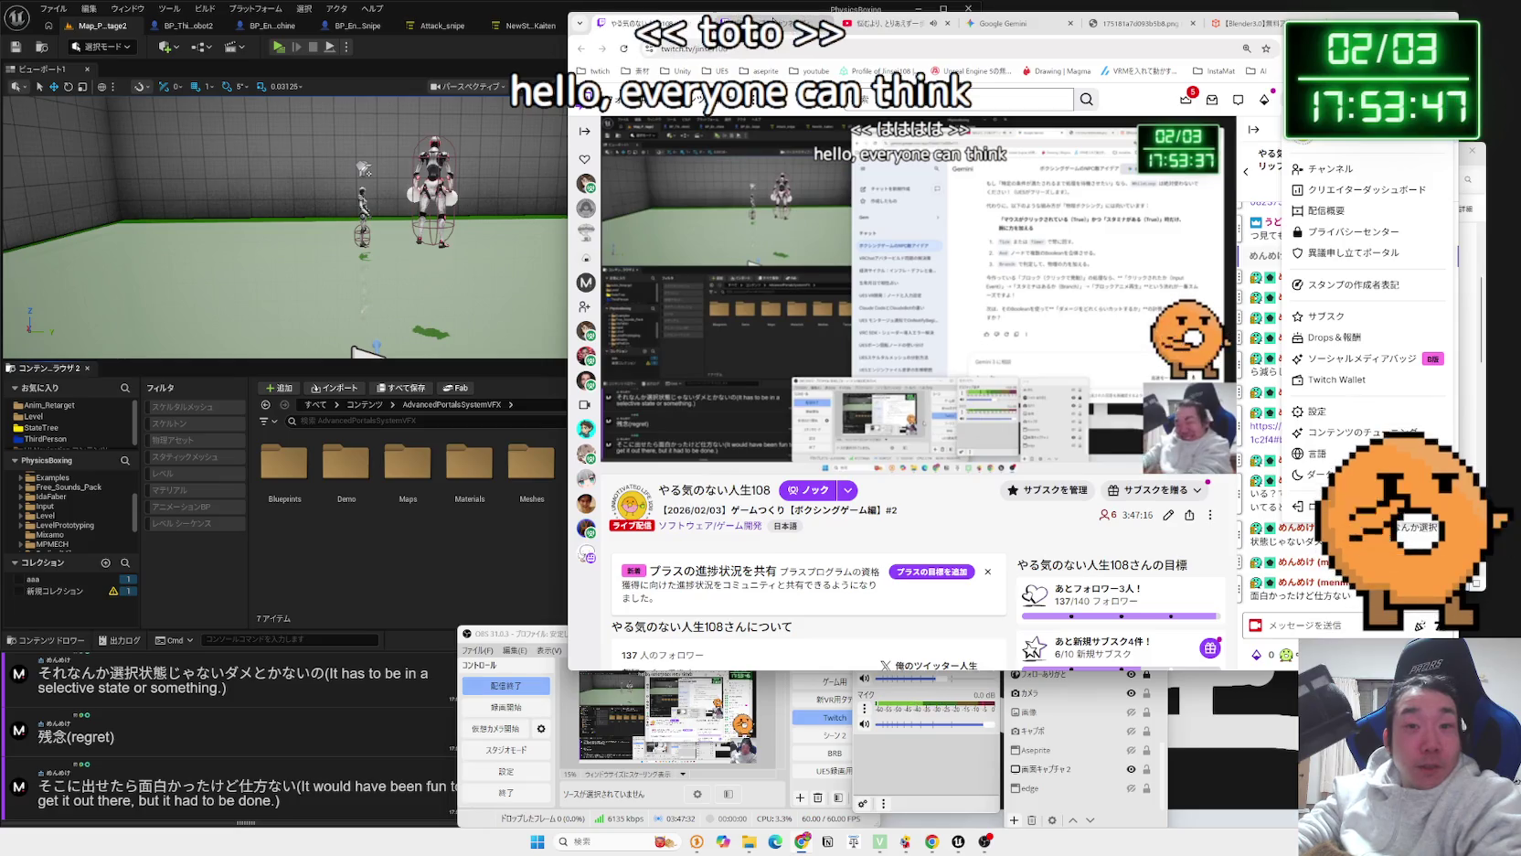
pyautogui.click(786, 22)
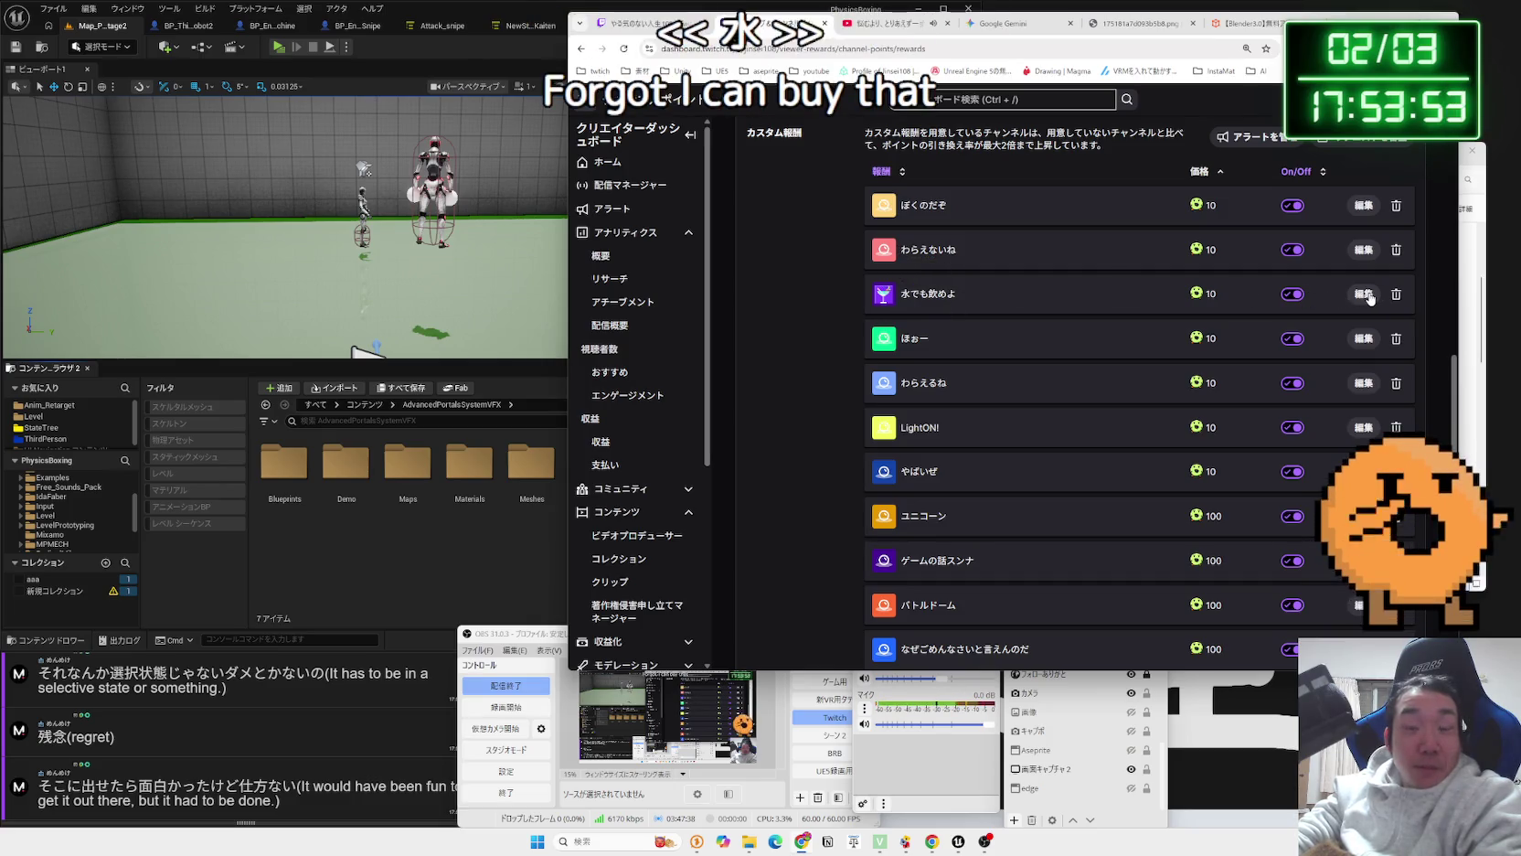
# Open the 数智 folder, move Explorer left, and sort by 更新日時 newest first.
pyautogui.click(757, 848)
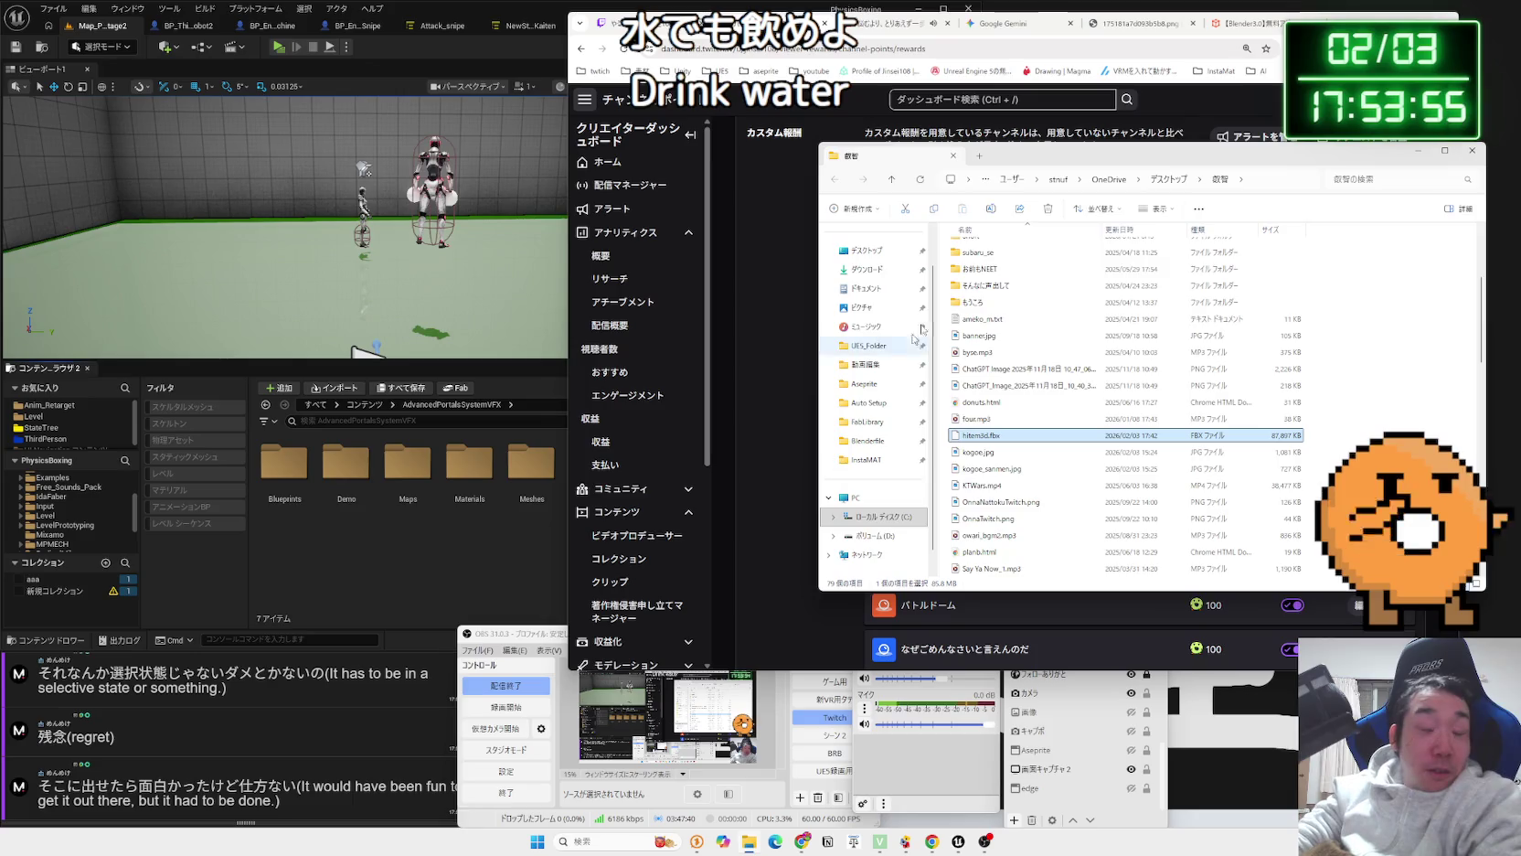
pyautogui.moveTo(917, 159); pyautogui.dragTo(427, 175)
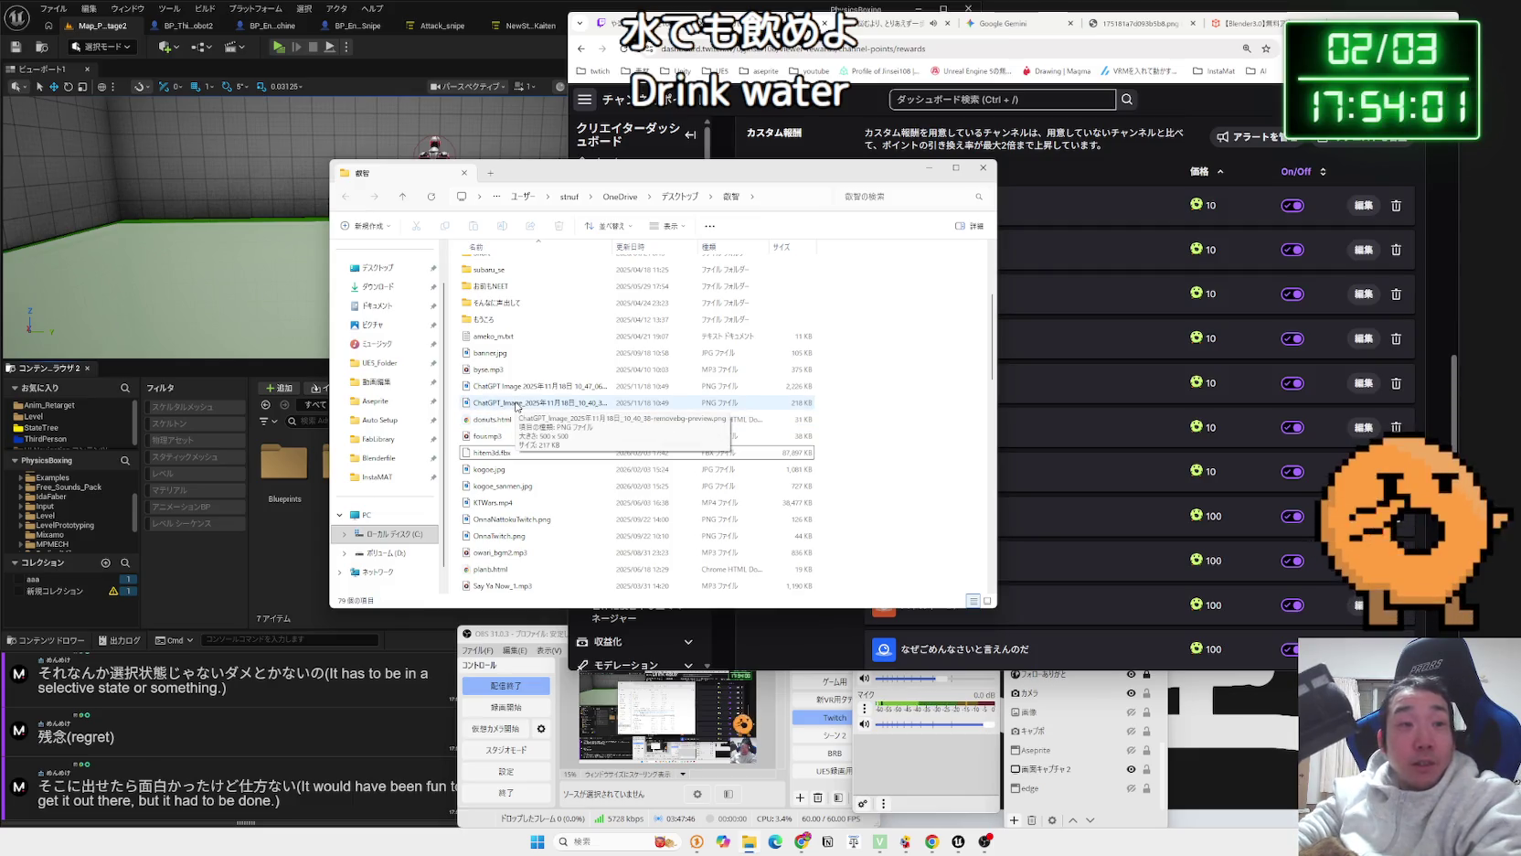
pyautogui.scroll(-10, 521, 416)
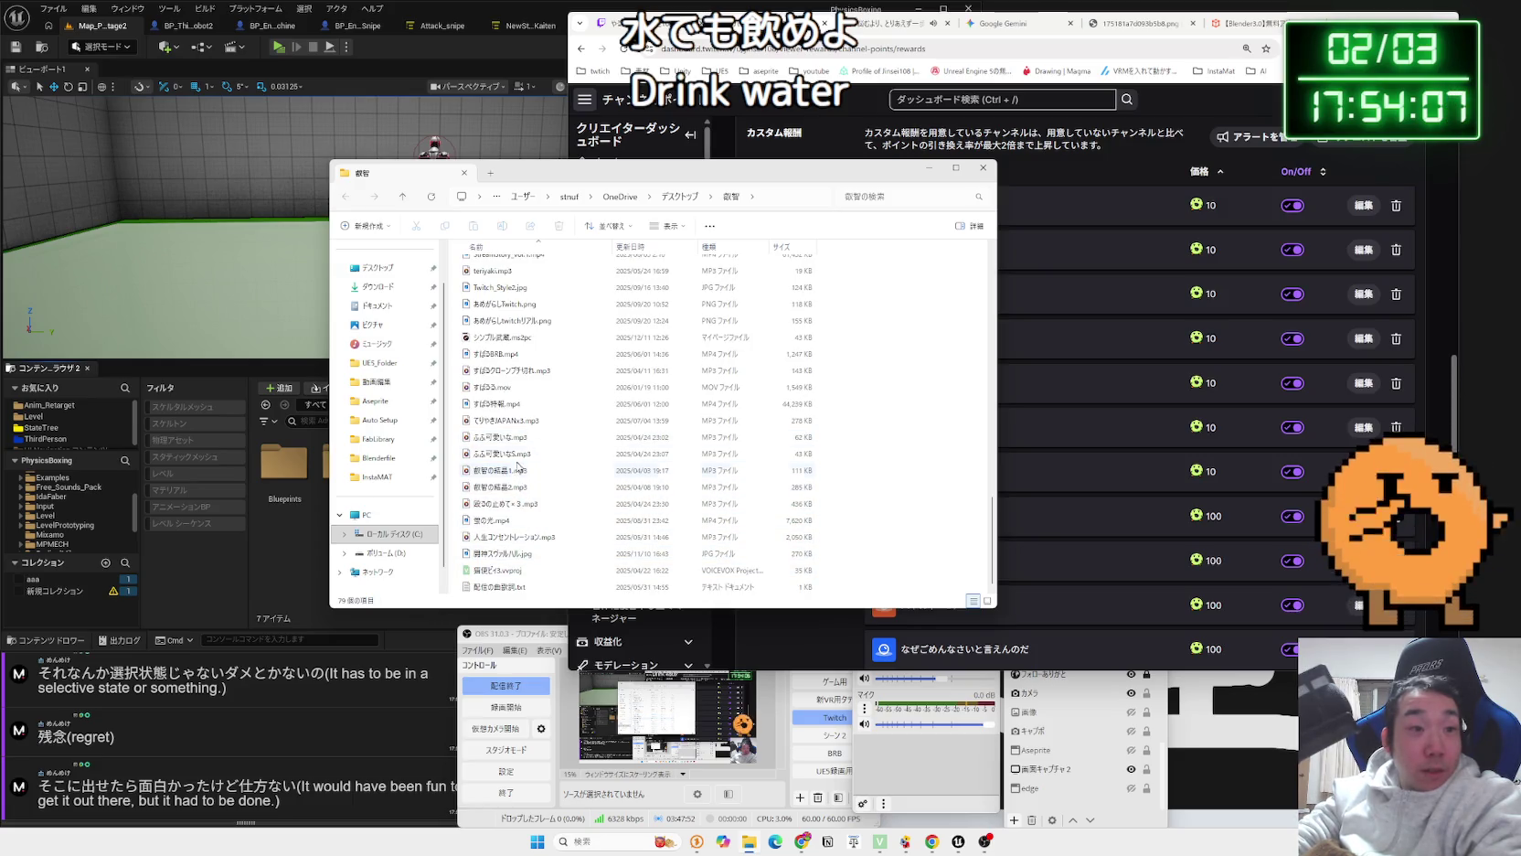
pyautogui.scroll(1, 516, 455)
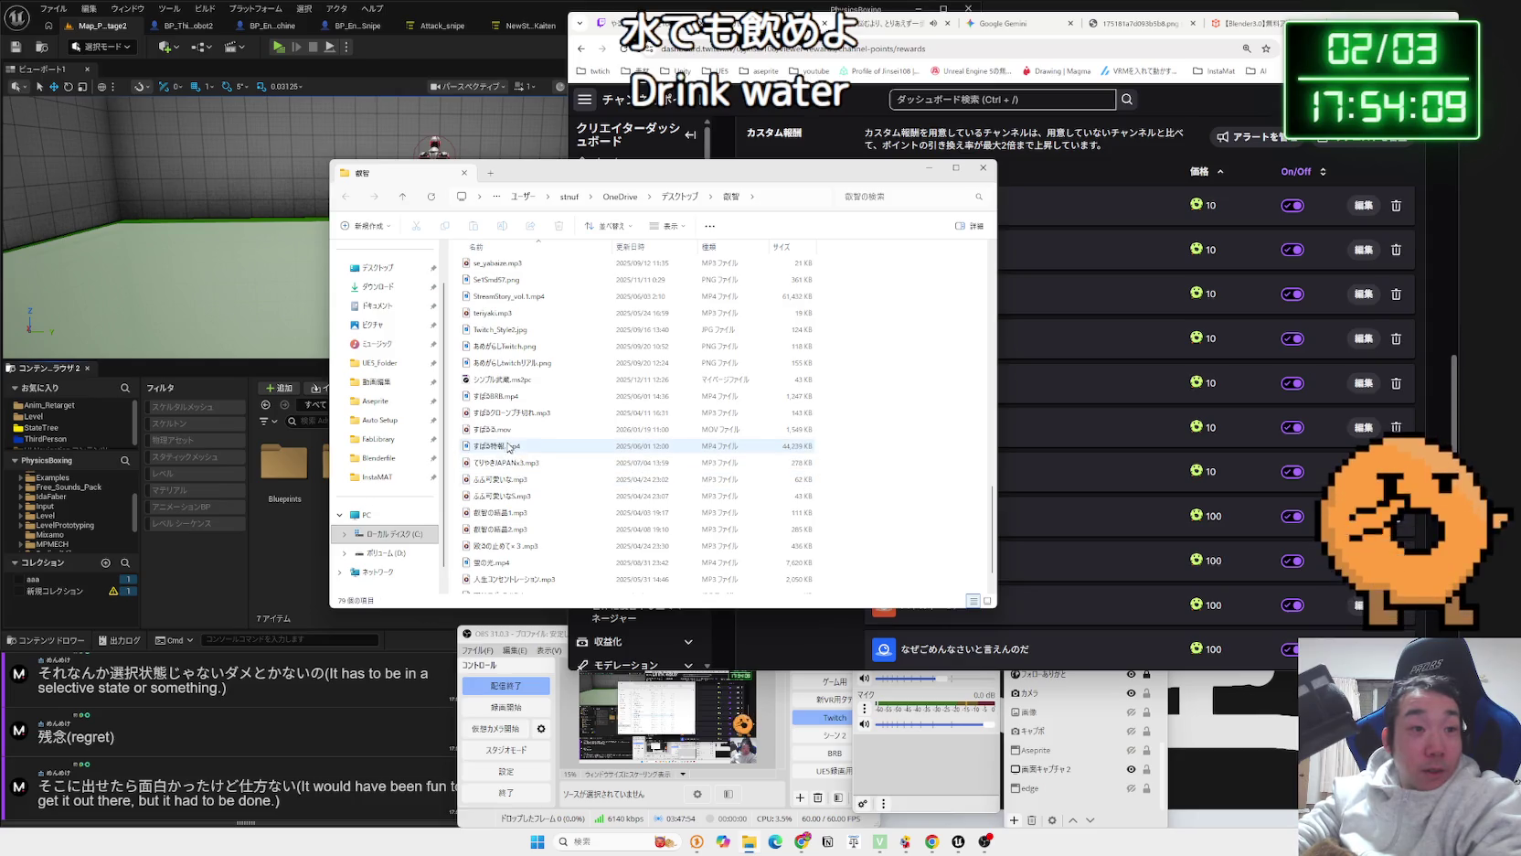
pyautogui.scroll(2, 509, 428)
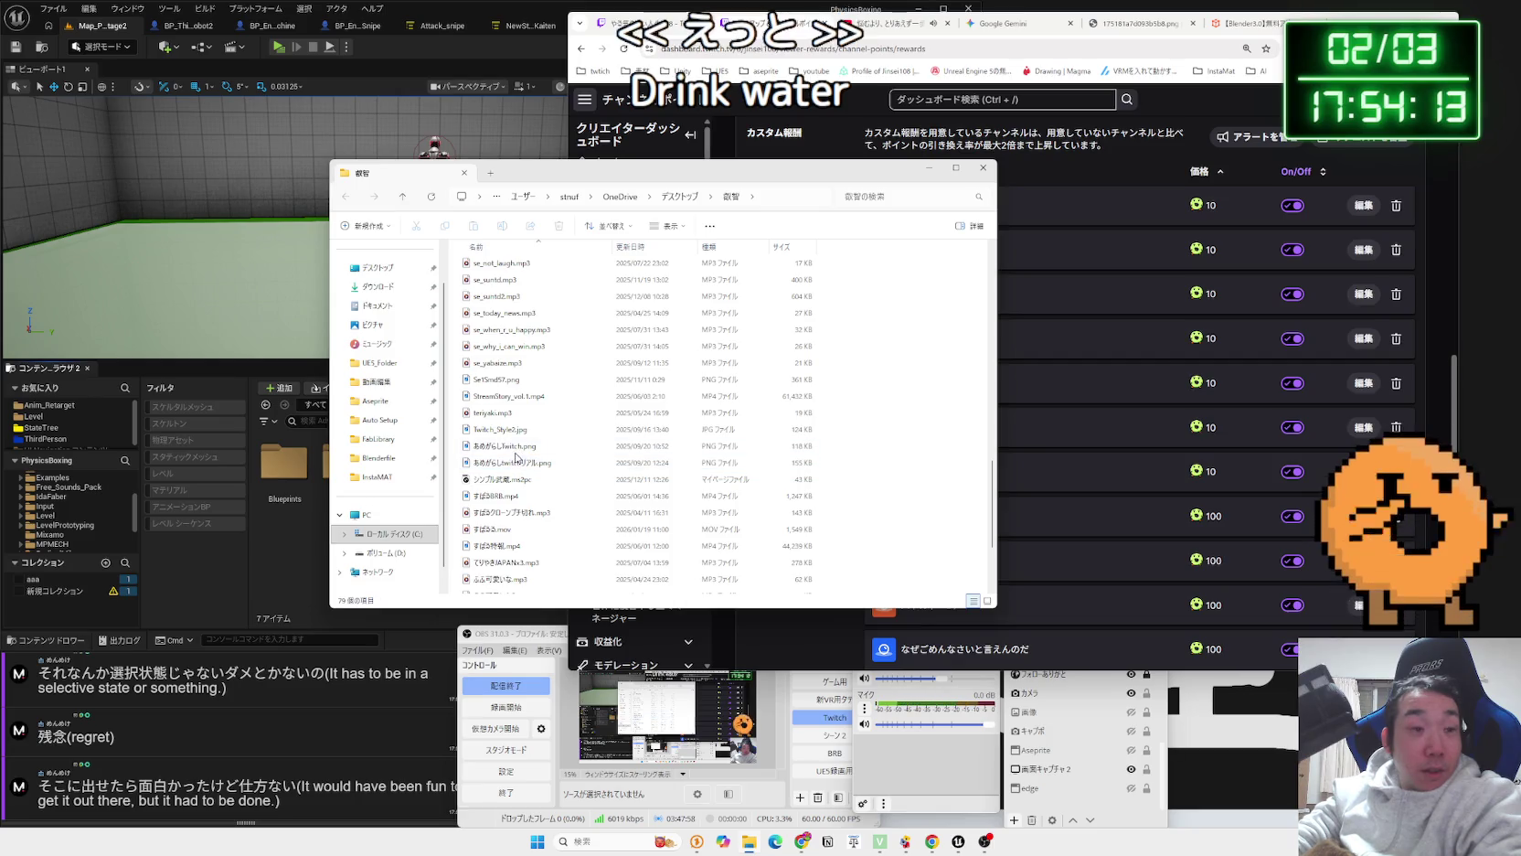
pyautogui.scroll(1, 518, 434)
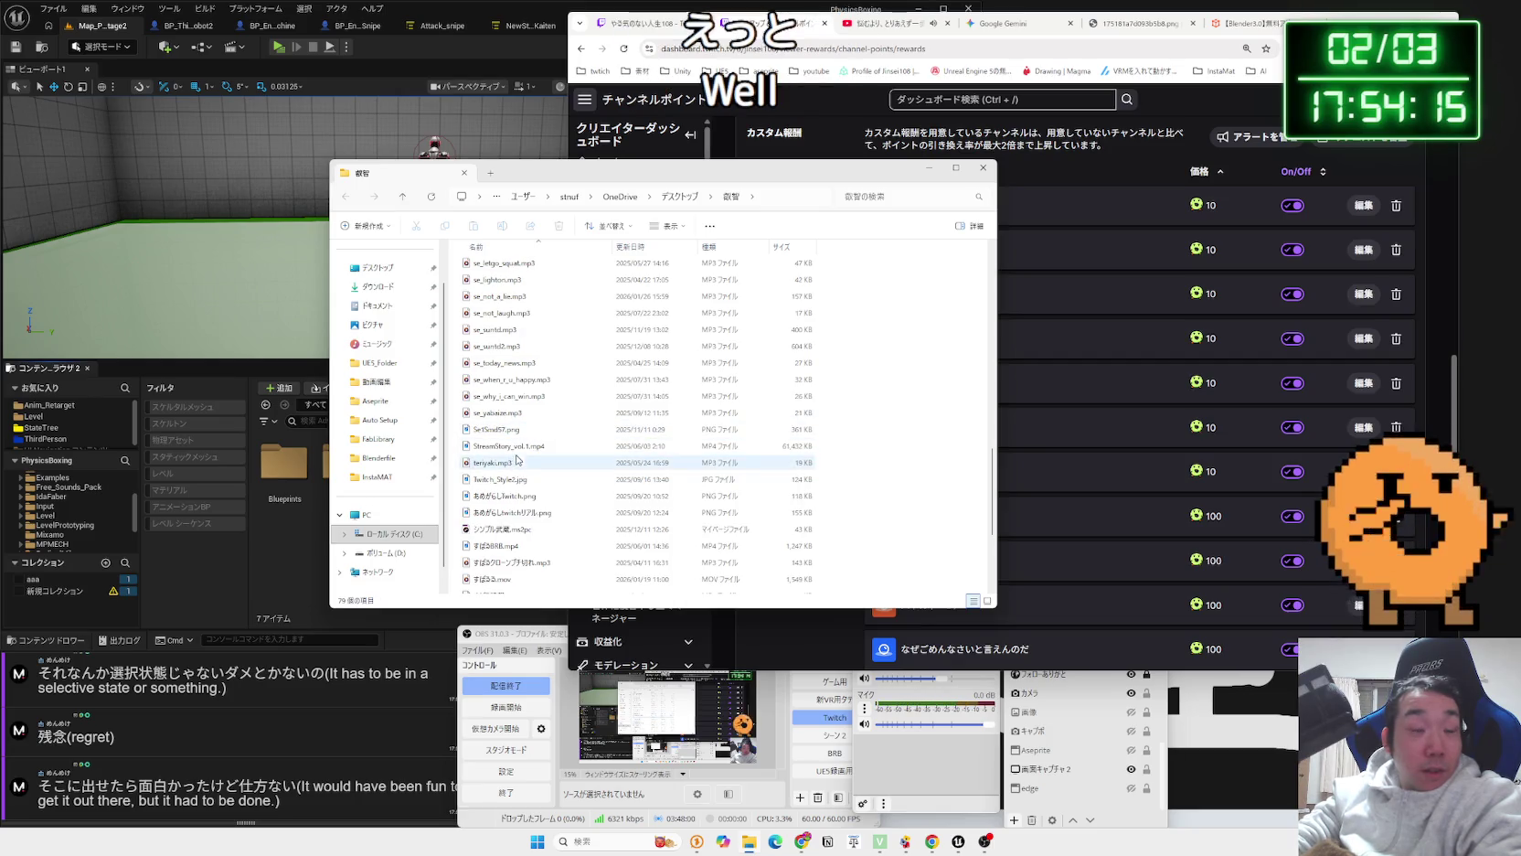
pyautogui.scroll(1, 517, 437)
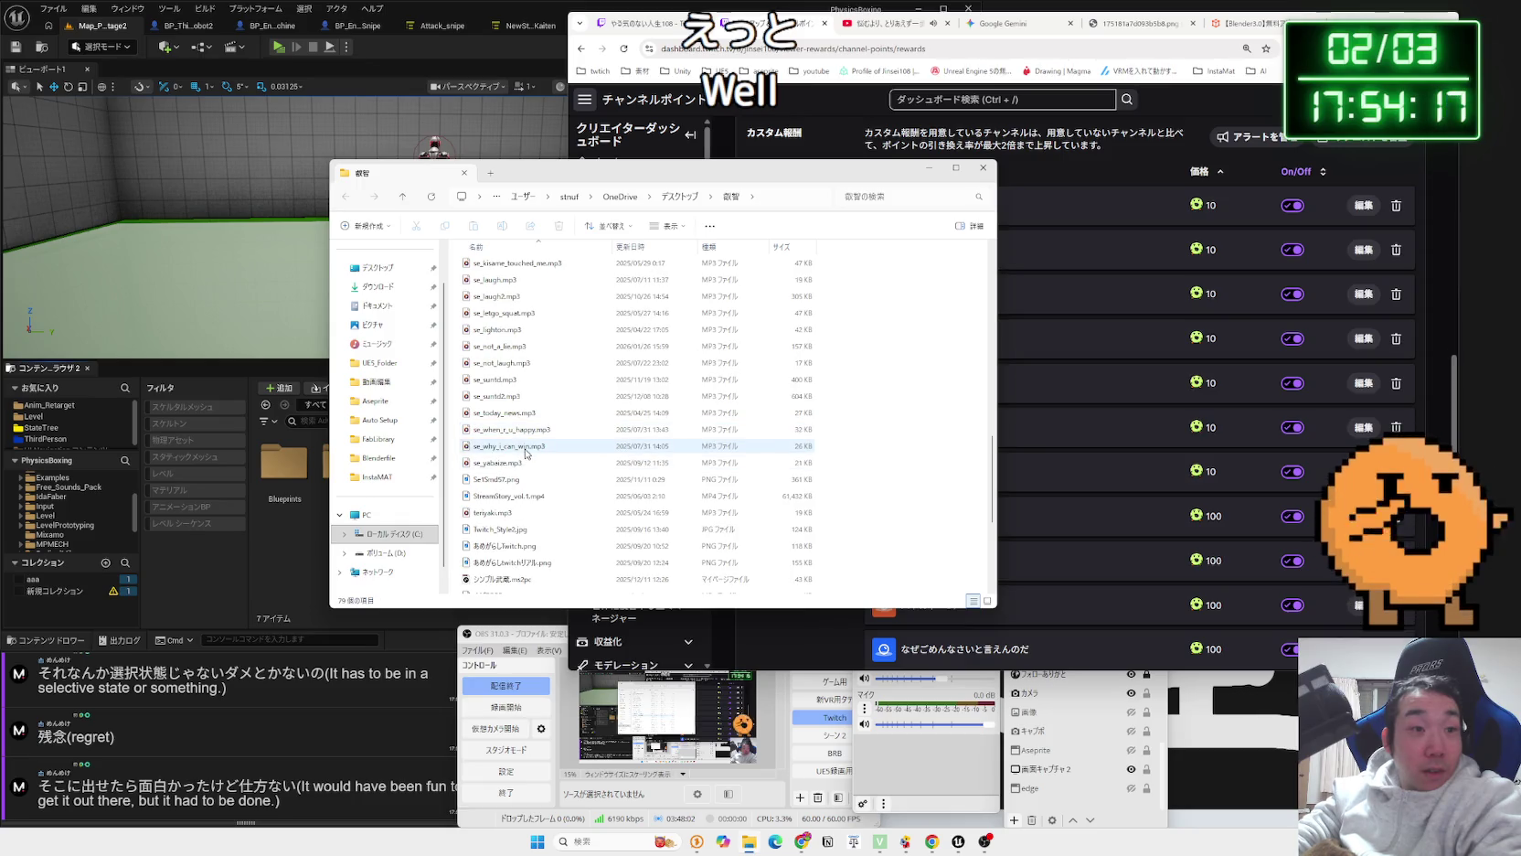
pyautogui.scroll(1, 519, 439)
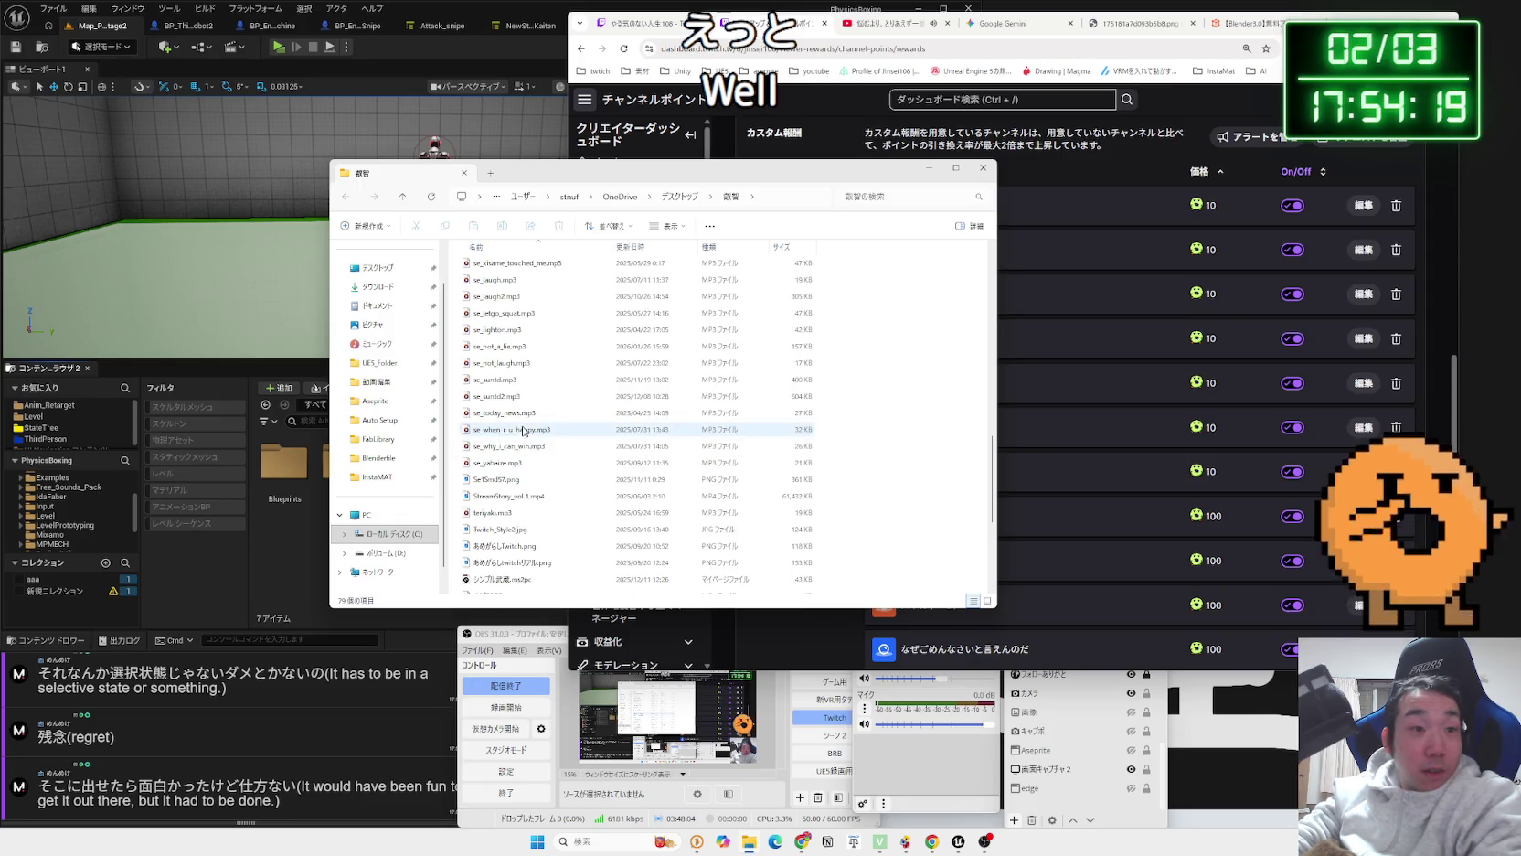
pyautogui.scroll(2, 518, 437)
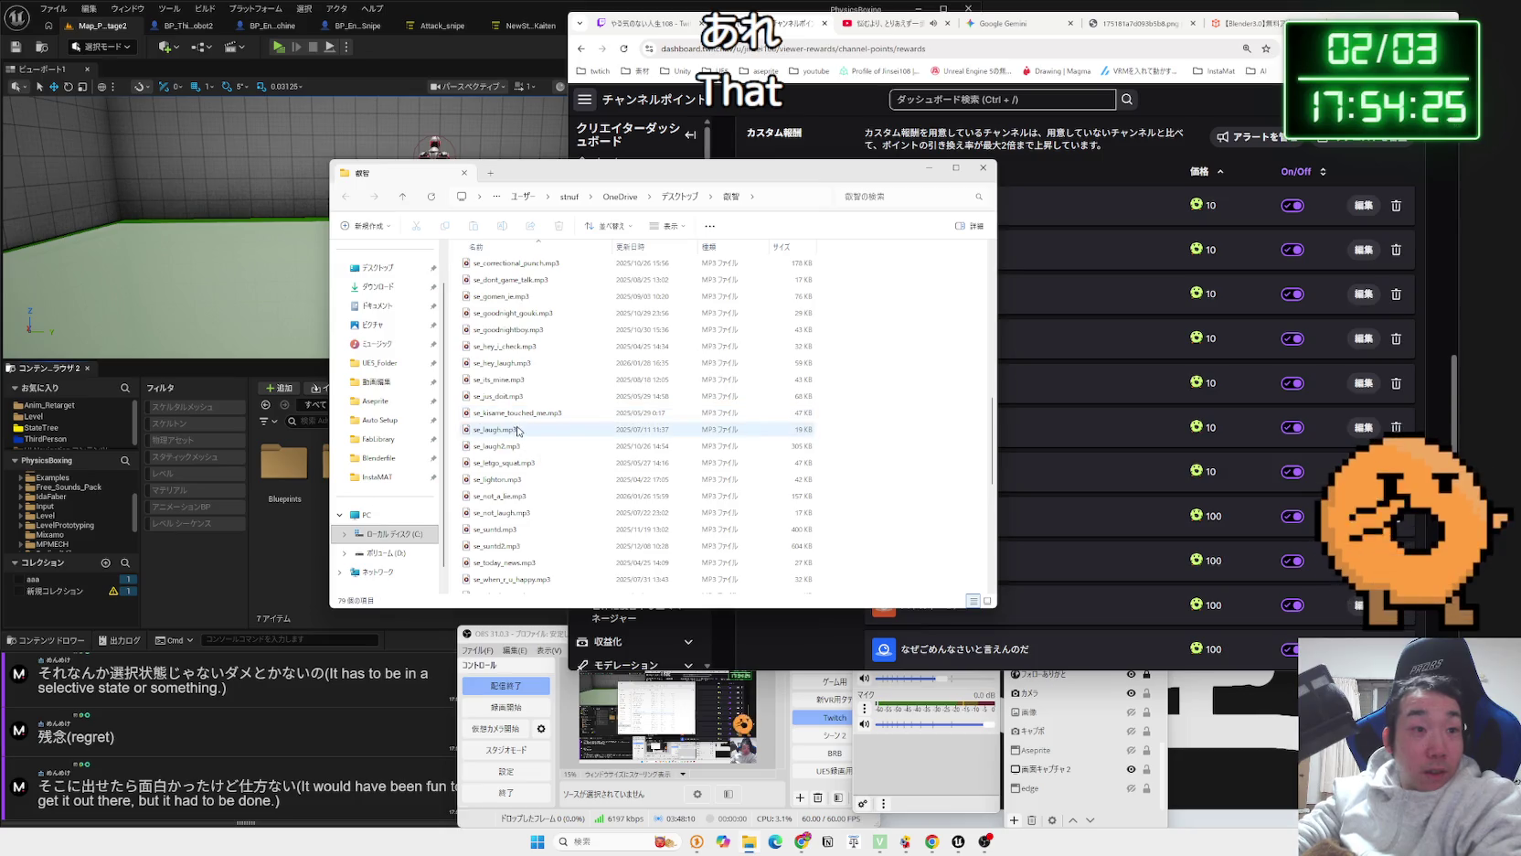
pyautogui.scroll(1, 517, 431)
pyautogui.scroll(1, 517, 432)
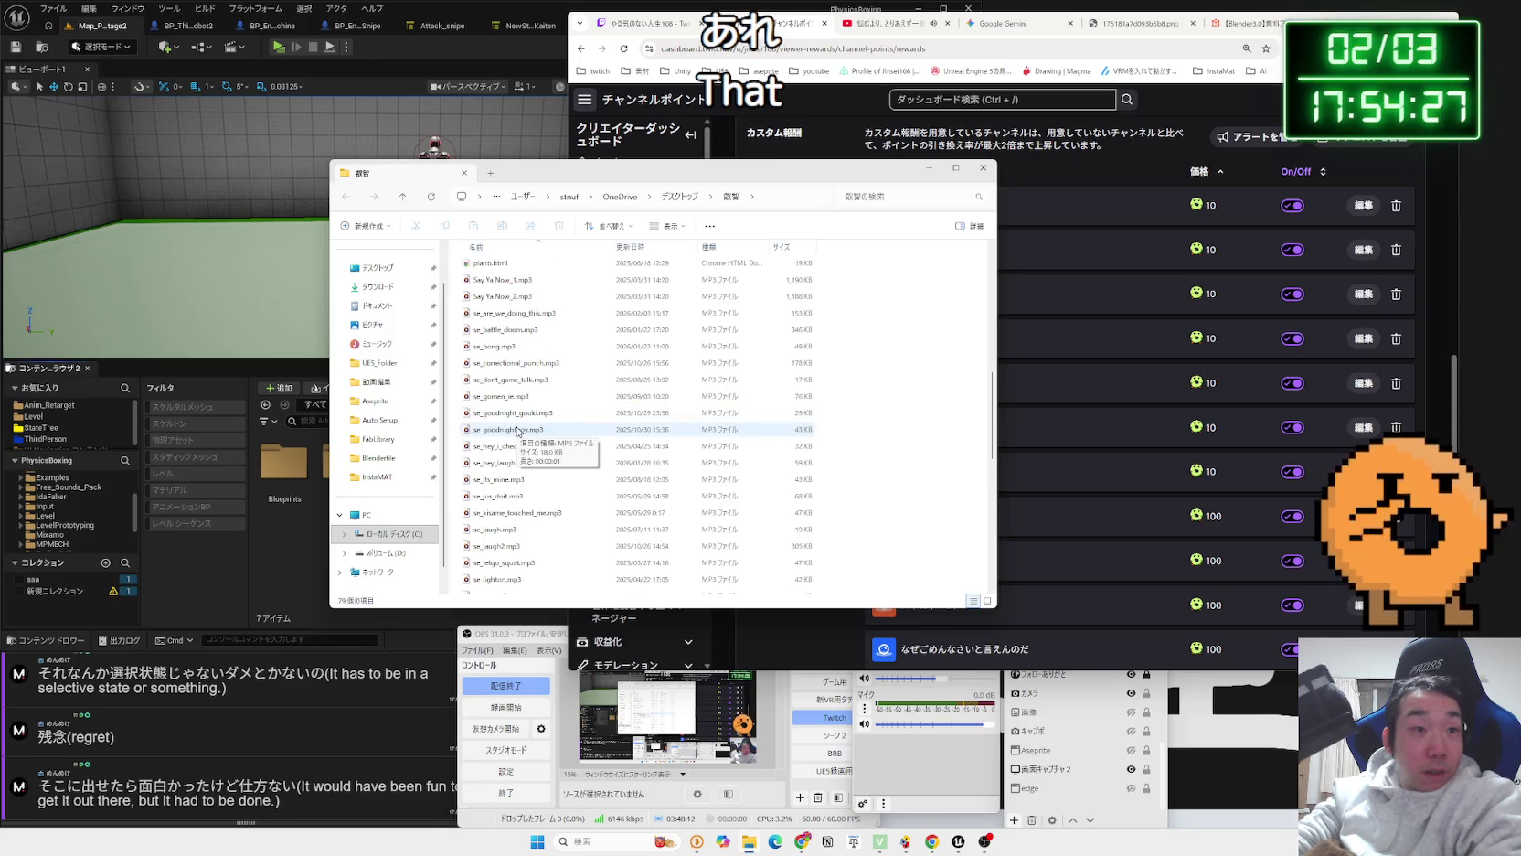
pyautogui.scroll(1, 517, 431)
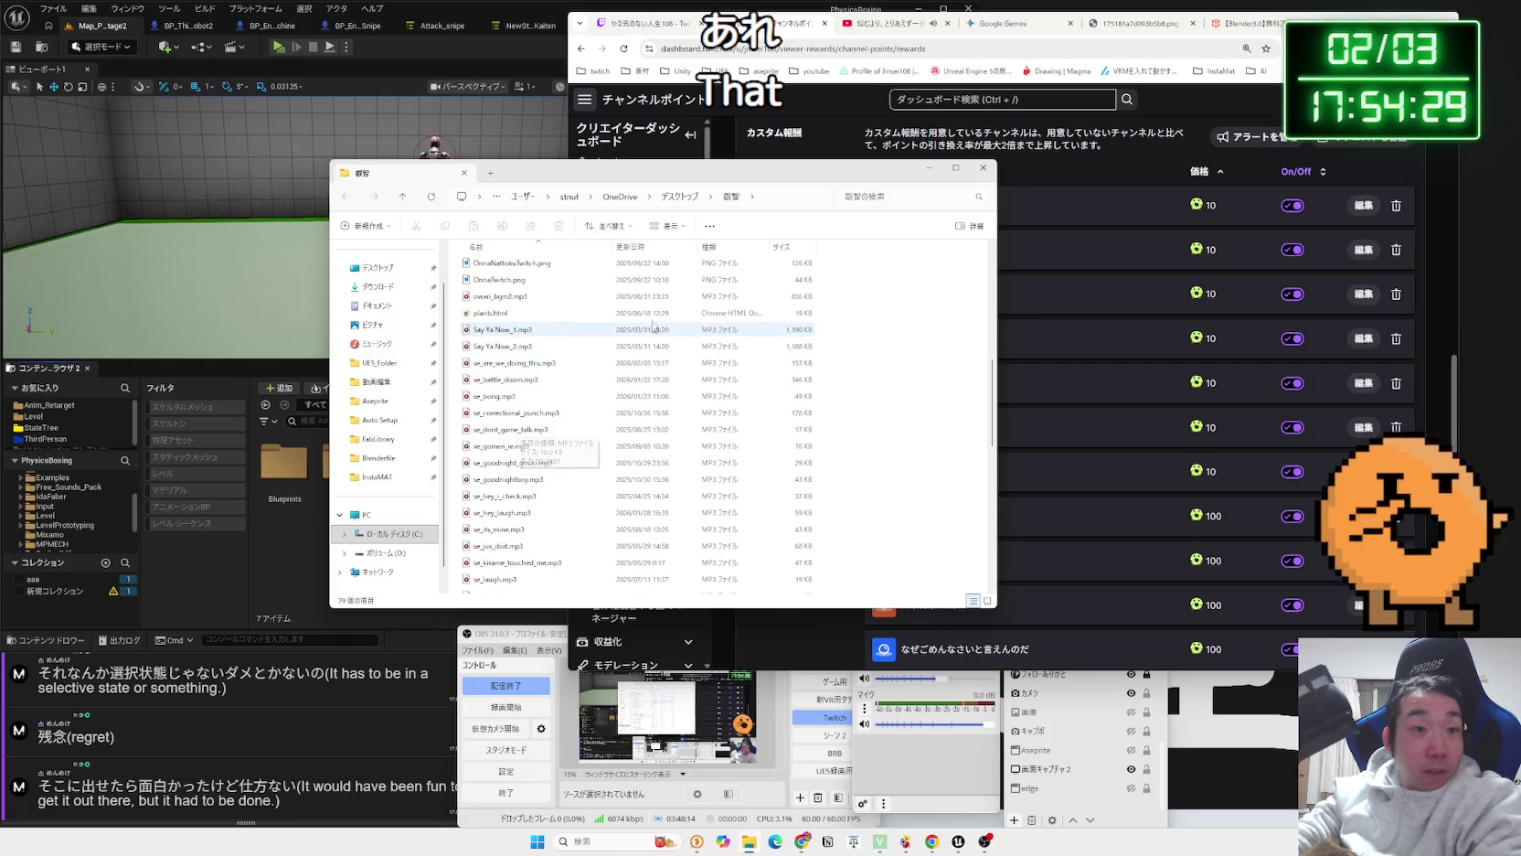
pyautogui.click(650, 247)
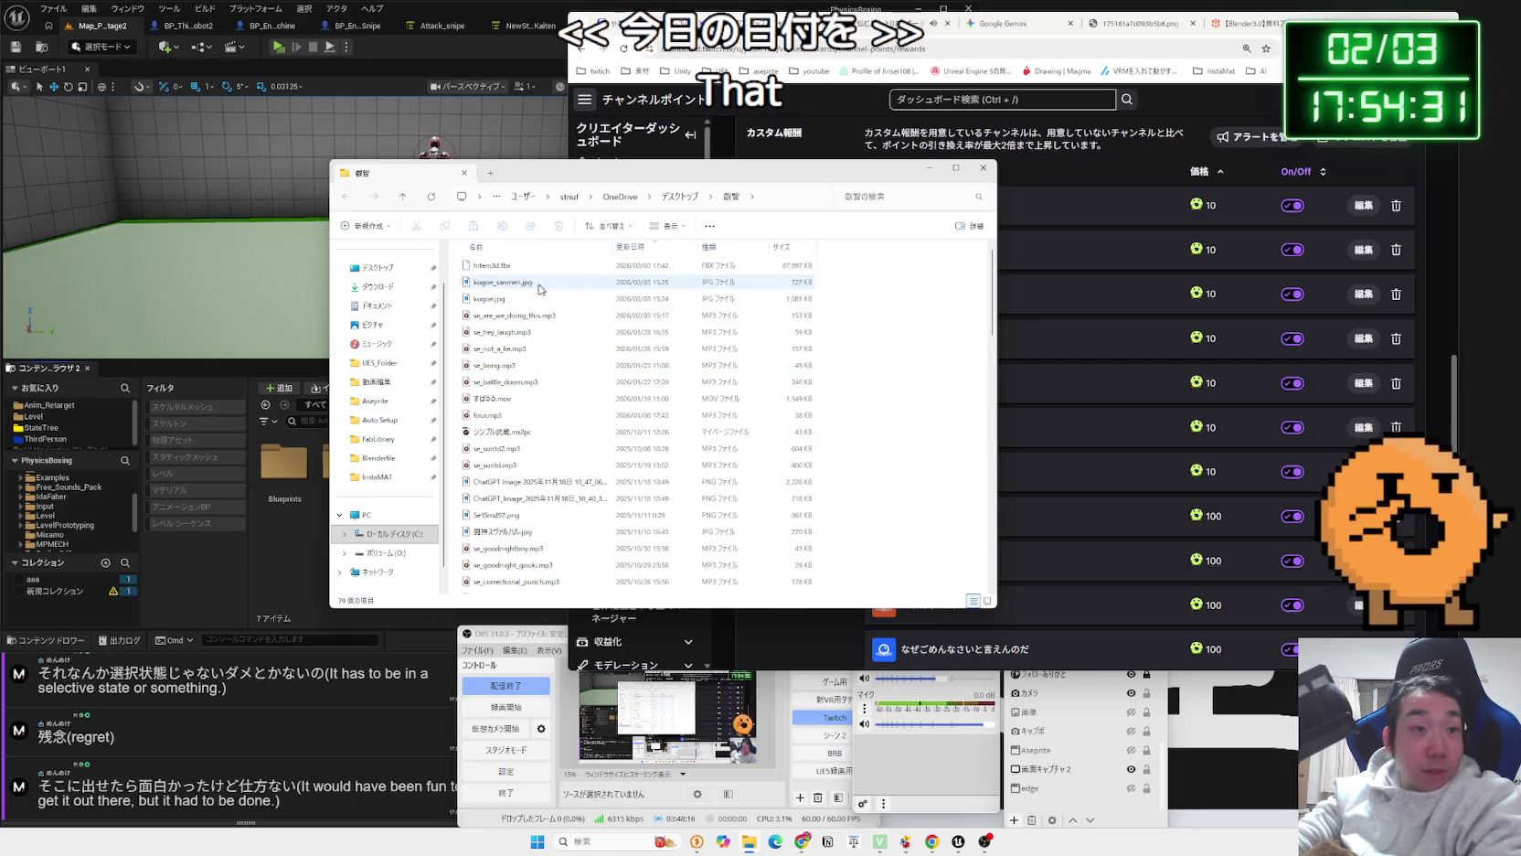
# Play se_are_we_doing_this.mp3 in Media Player, close it, and move Explorer to the left.
pyautogui.doubleClick(526, 315)
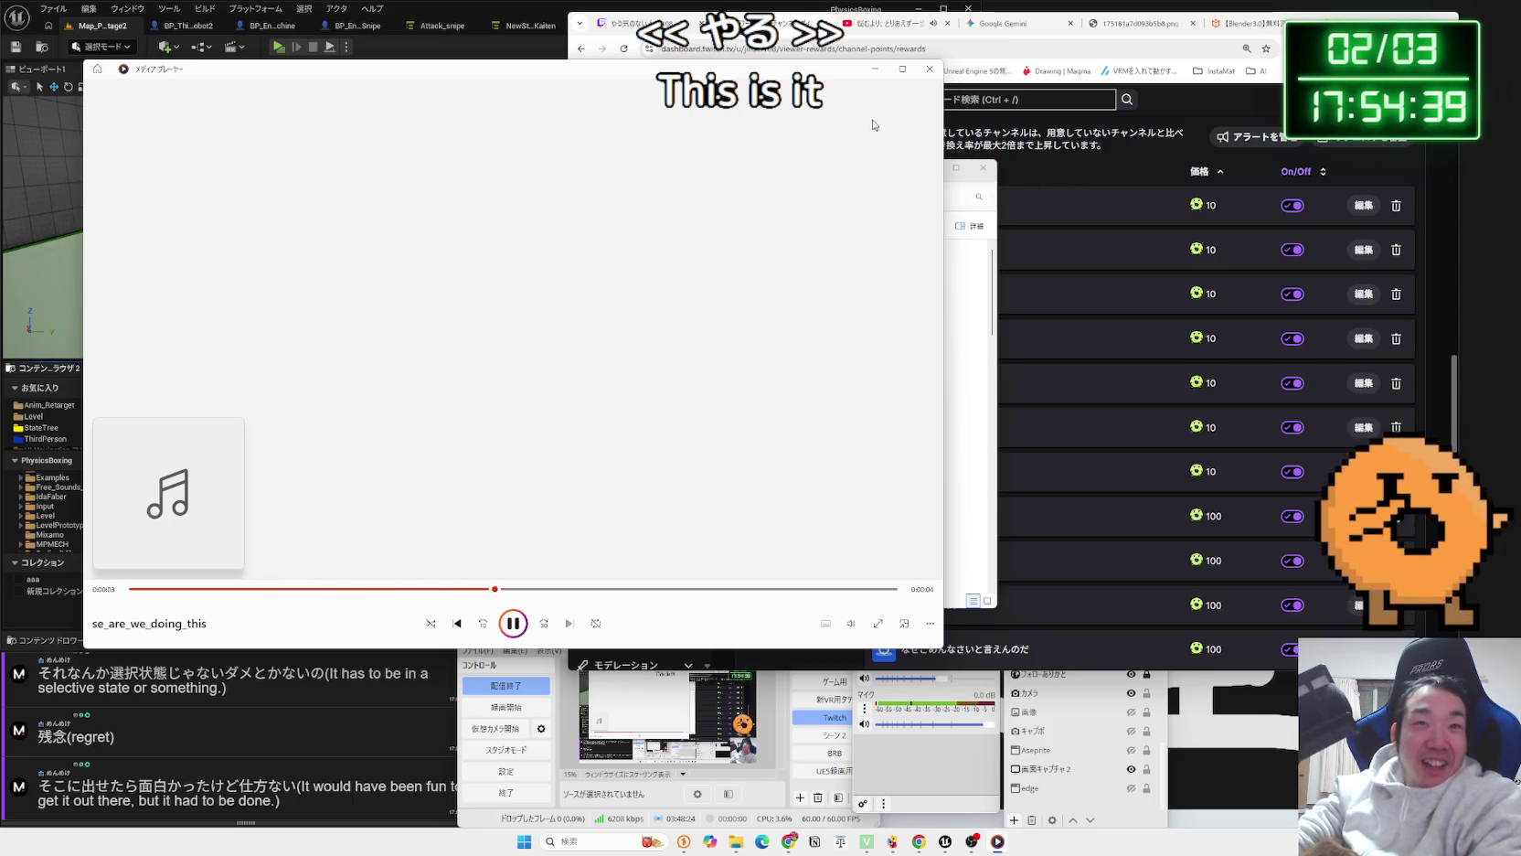
pyautogui.click(930, 71)
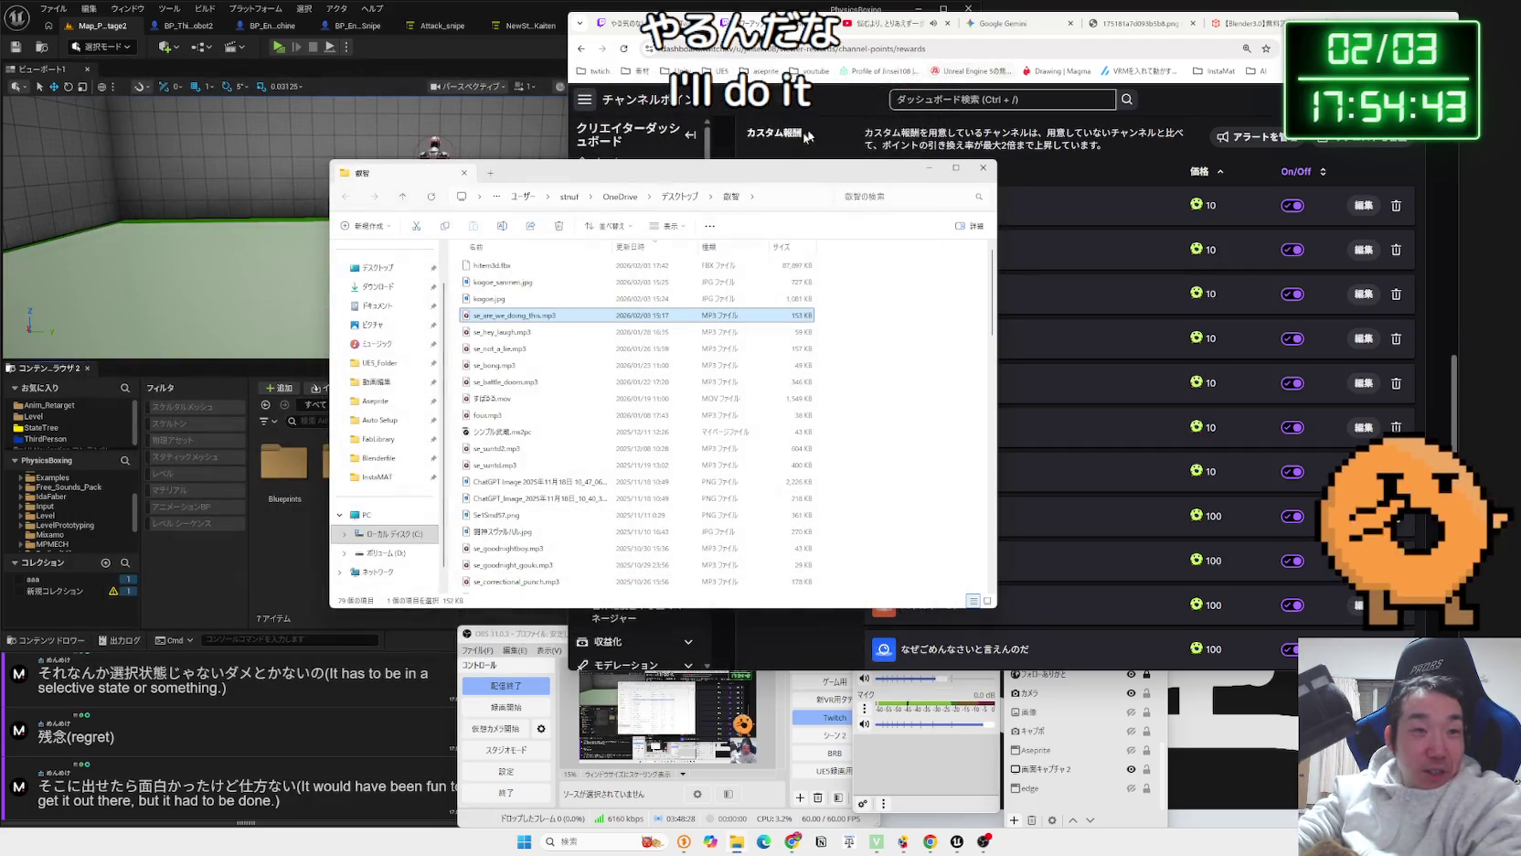
pyautogui.moveTo(640, 168); pyautogui.dragTo(338, 168)
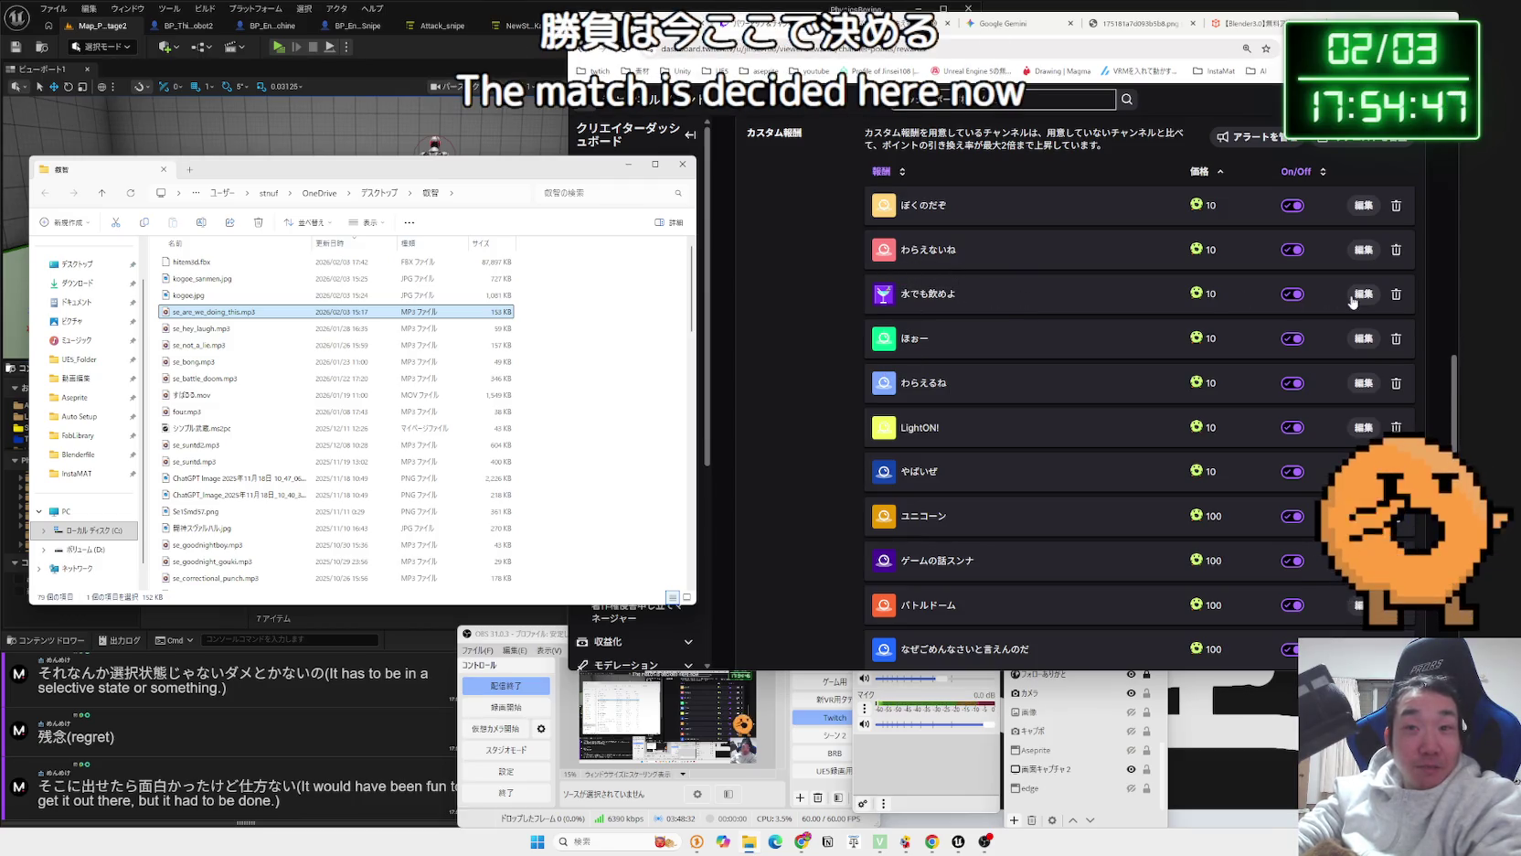
# Rename the 水でも飲めよ custom reward to やるんだないまここで.
pyautogui.click(1352, 302)
pyautogui.tripleClick(870, 202)
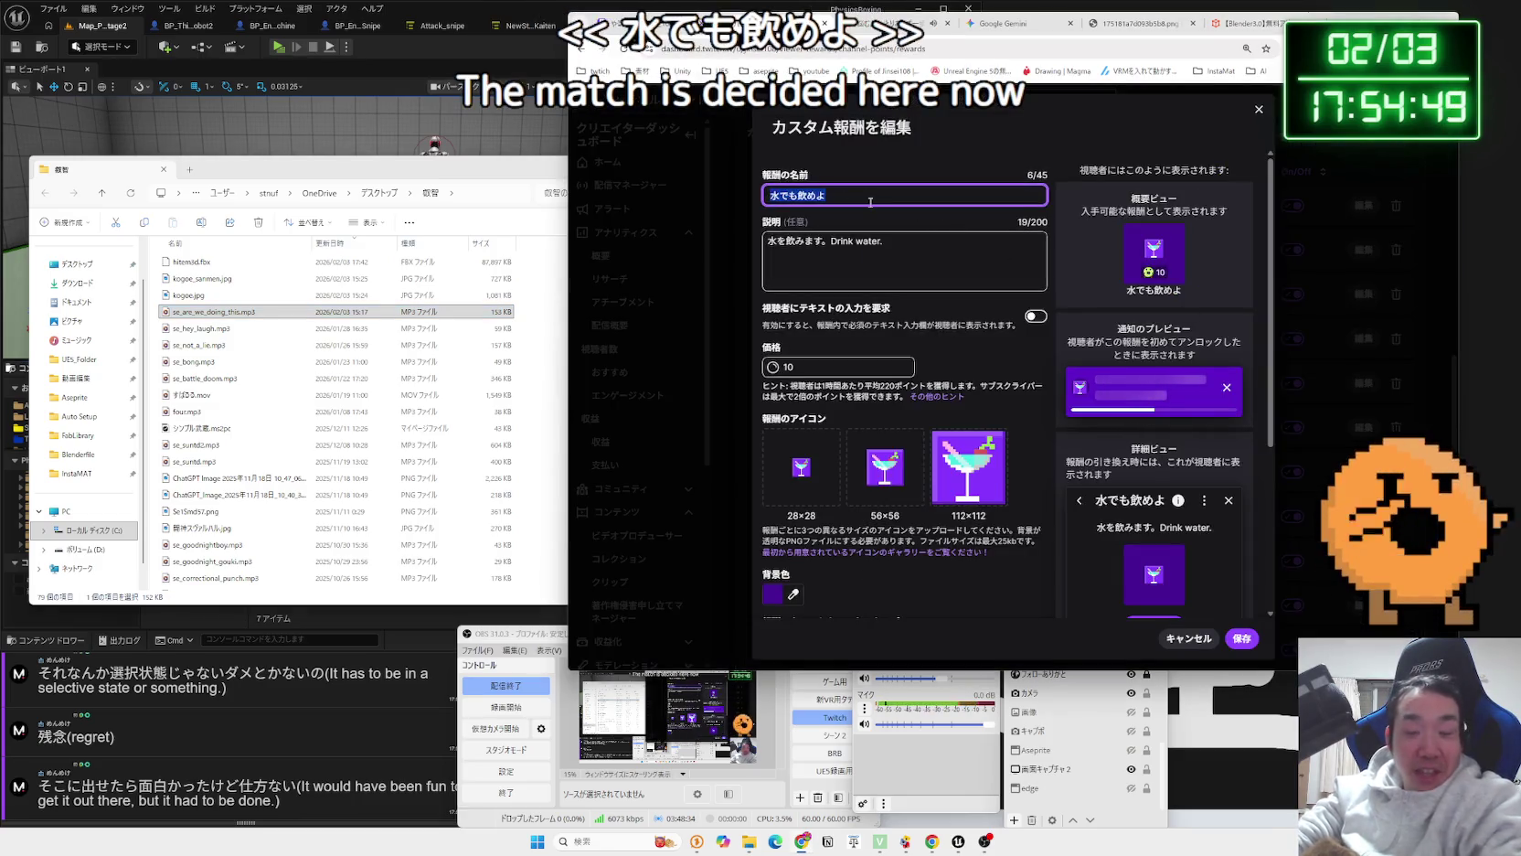
pyautogui.press('BackSpace')
pyautogui.press('Zenkaku_Hankaku')
pyautogui.write('やるんだな')
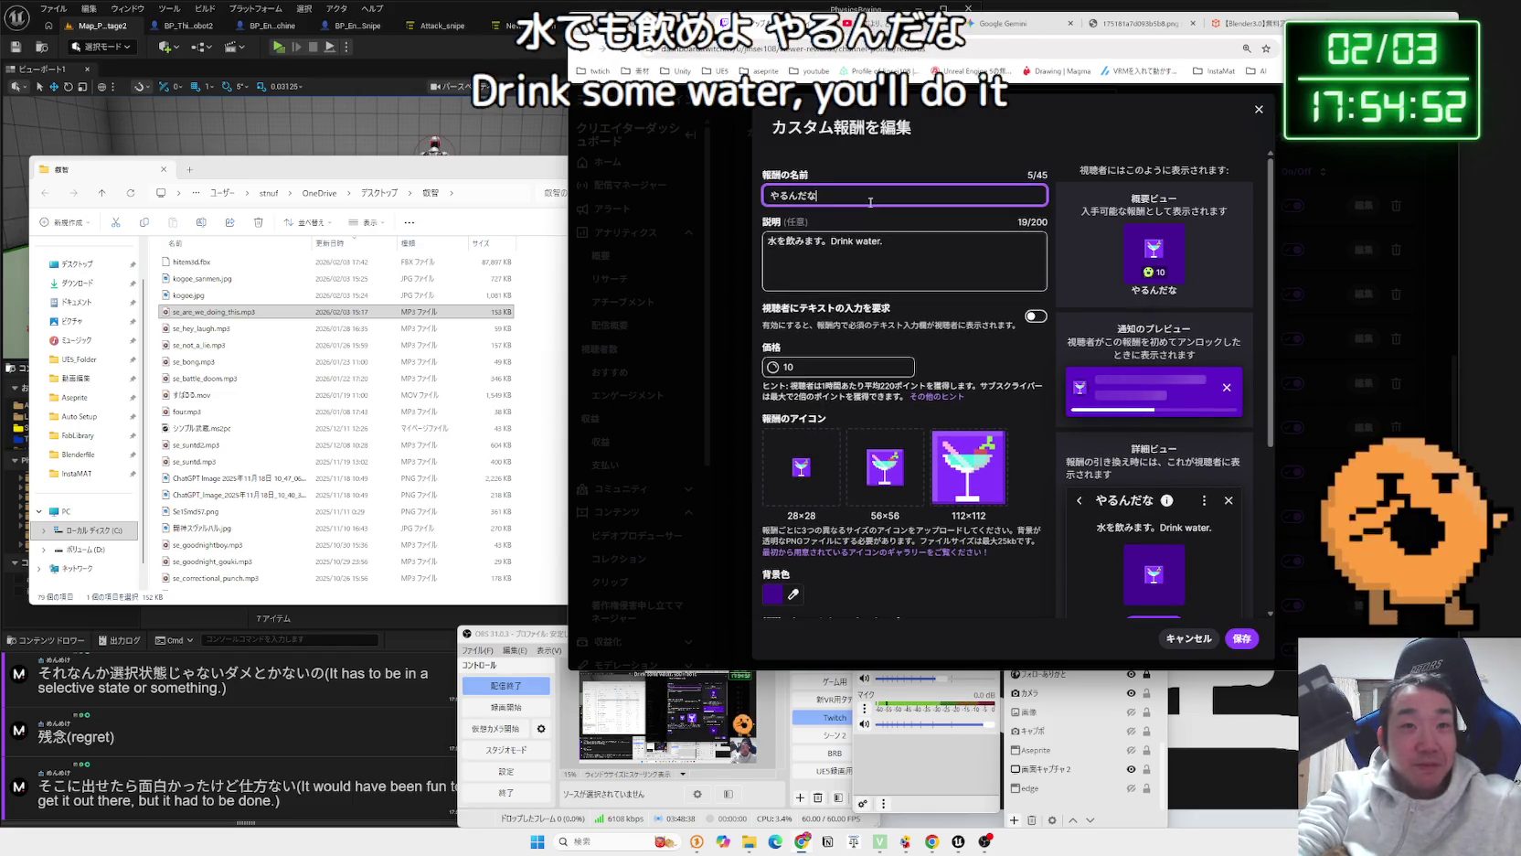
pyautogui.write('いまここで')
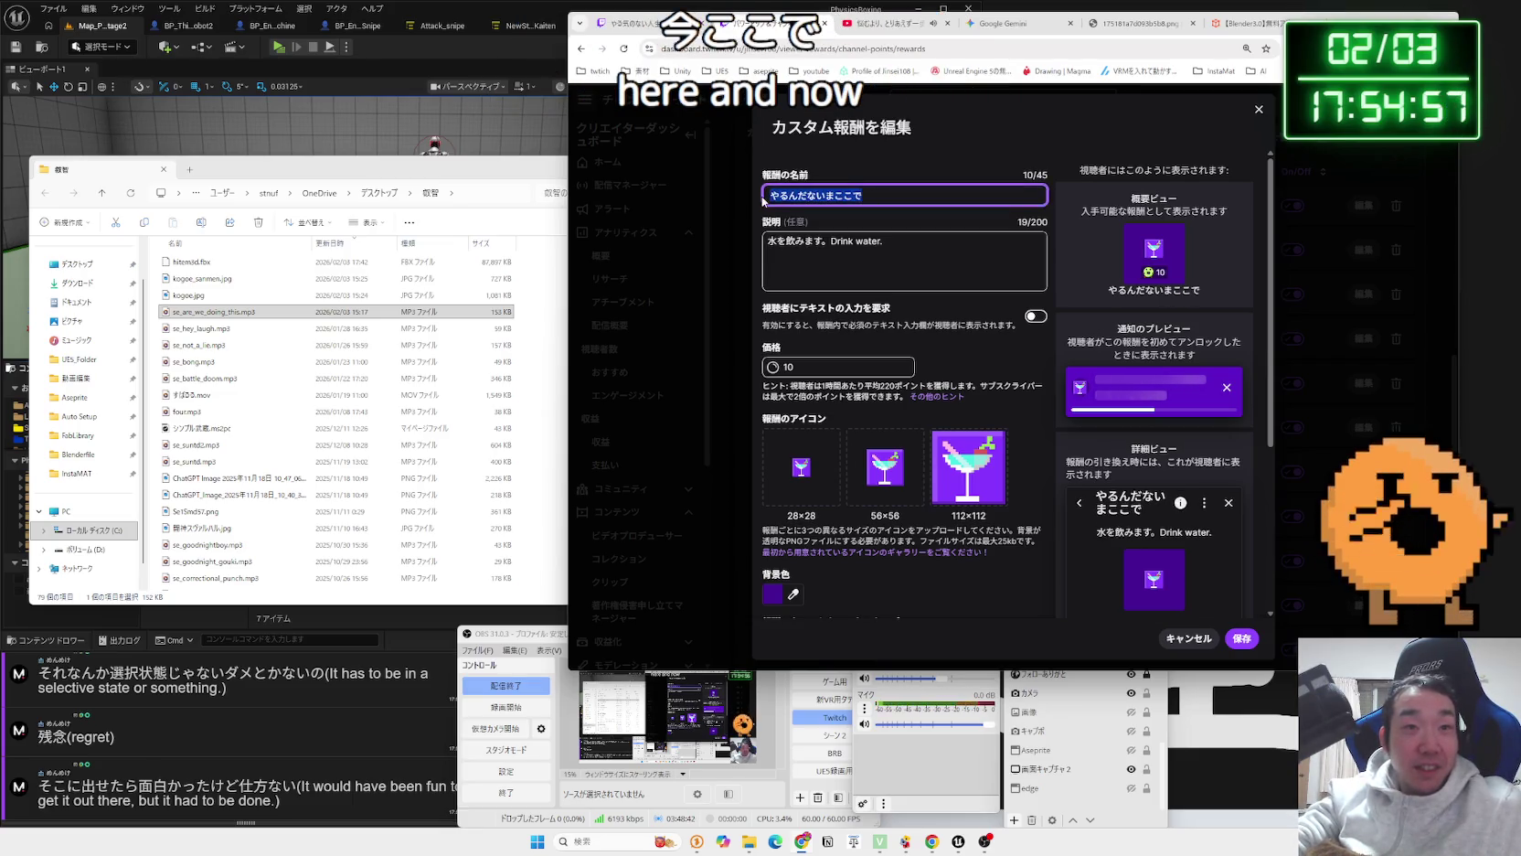
# Change the reward's cost from 10 to 100 channel points.
pyautogui.click(849, 195)
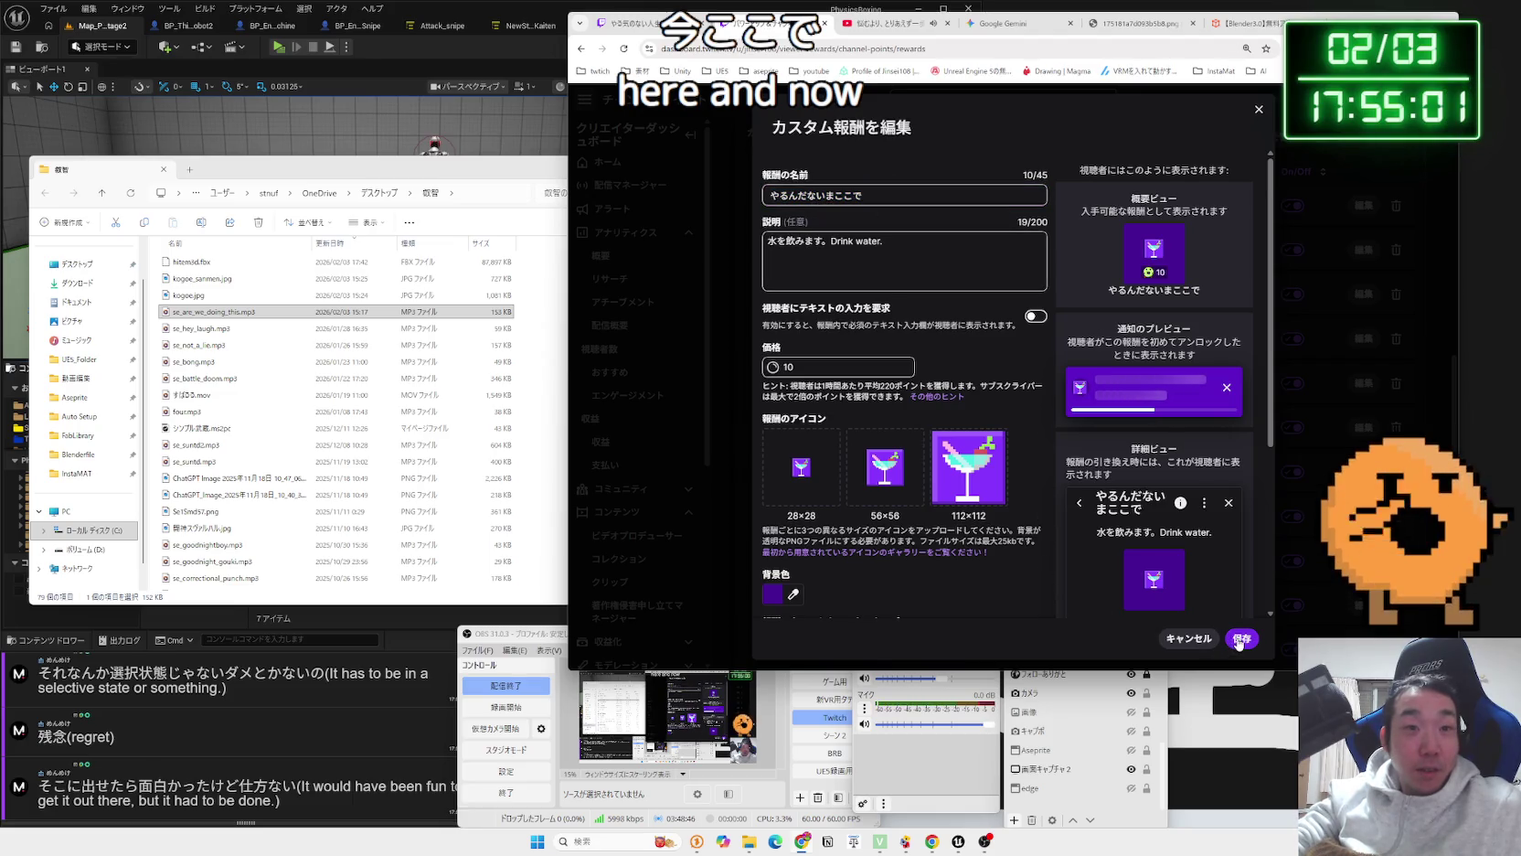
pyautogui.click(843, 370)
pyautogui.write('0')
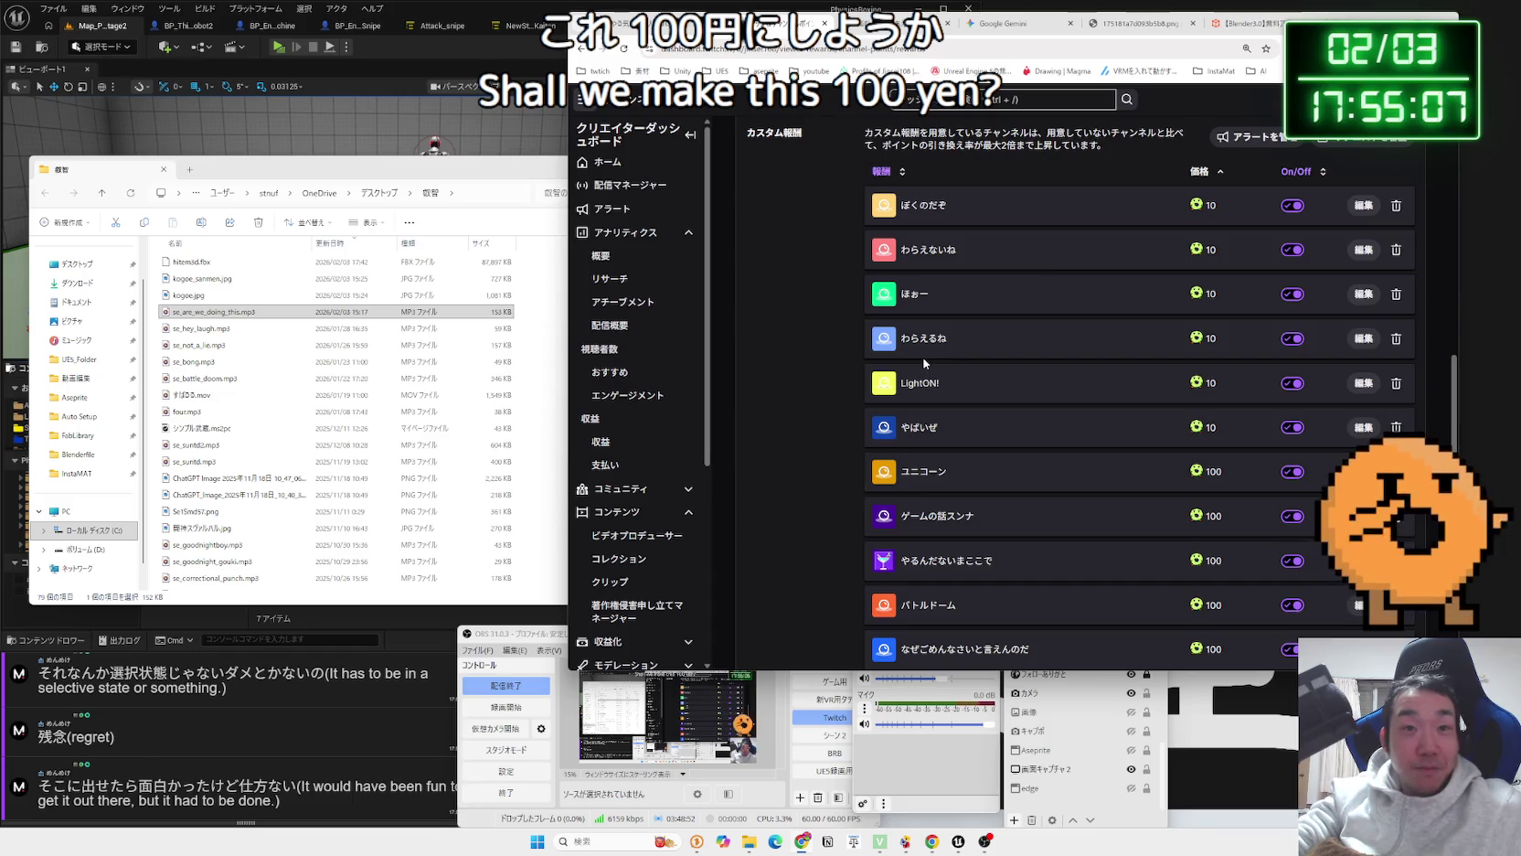
# Open a new Chrome tab and glance at the bookmarks list and browser menu.
pyautogui.scroll(4, 979, 425)
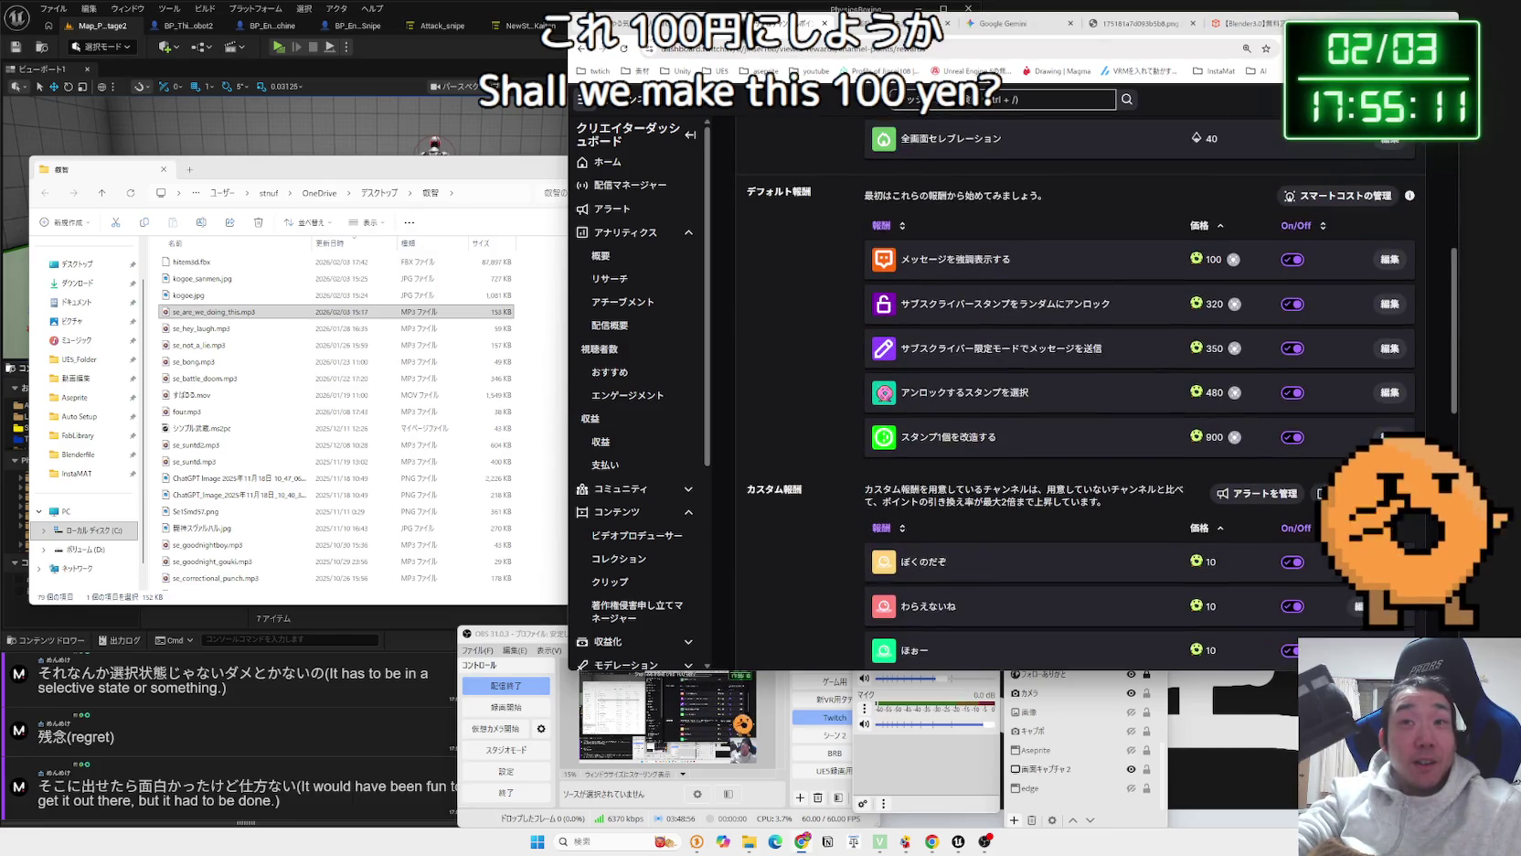
pyautogui.click(1297, 23)
pyautogui.click(1449, 71)
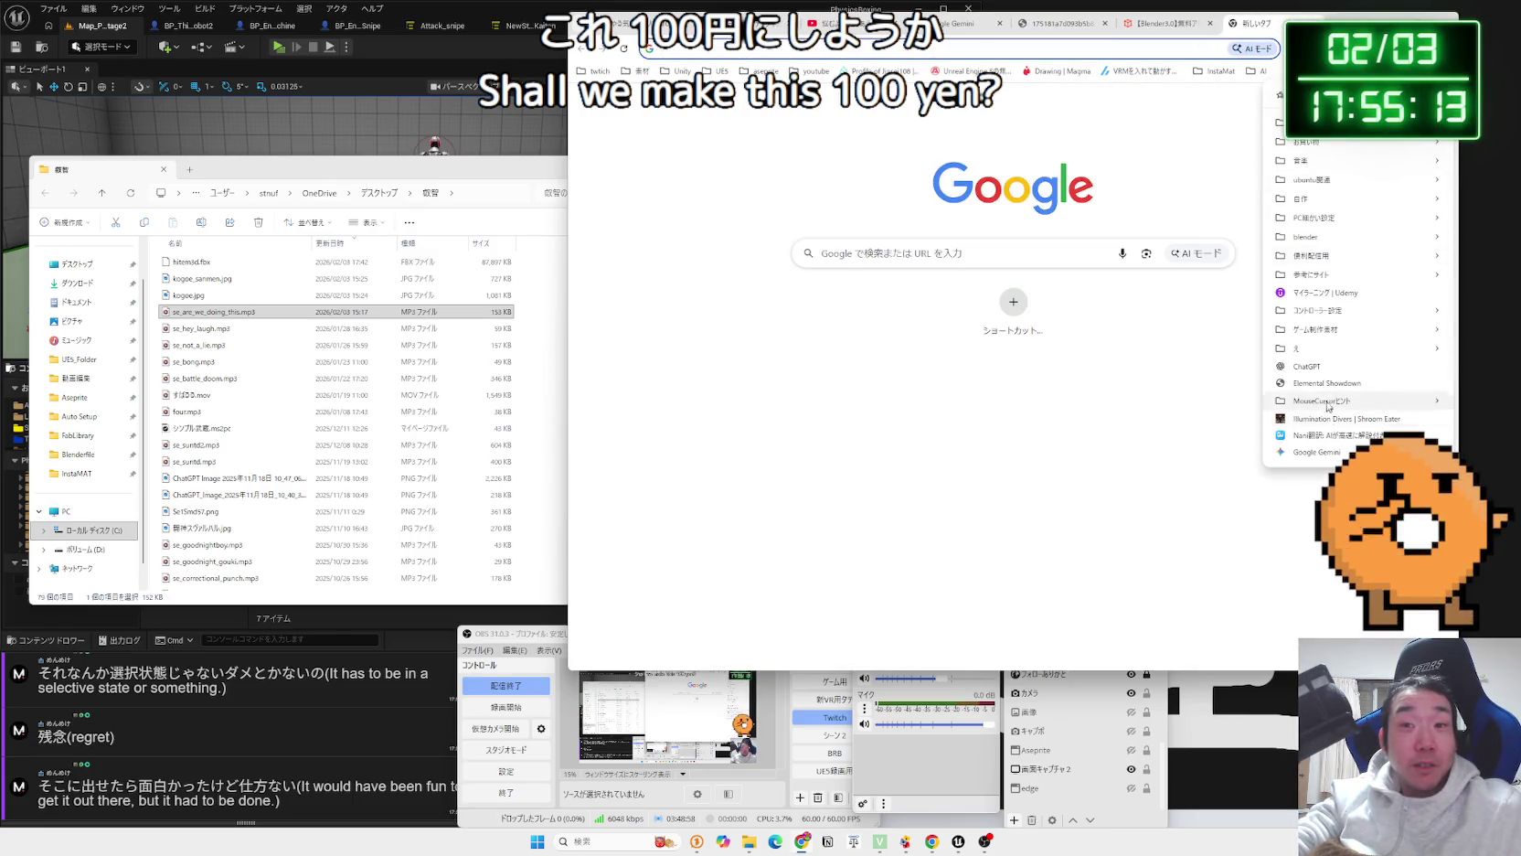
pyautogui.click(1217, 208)
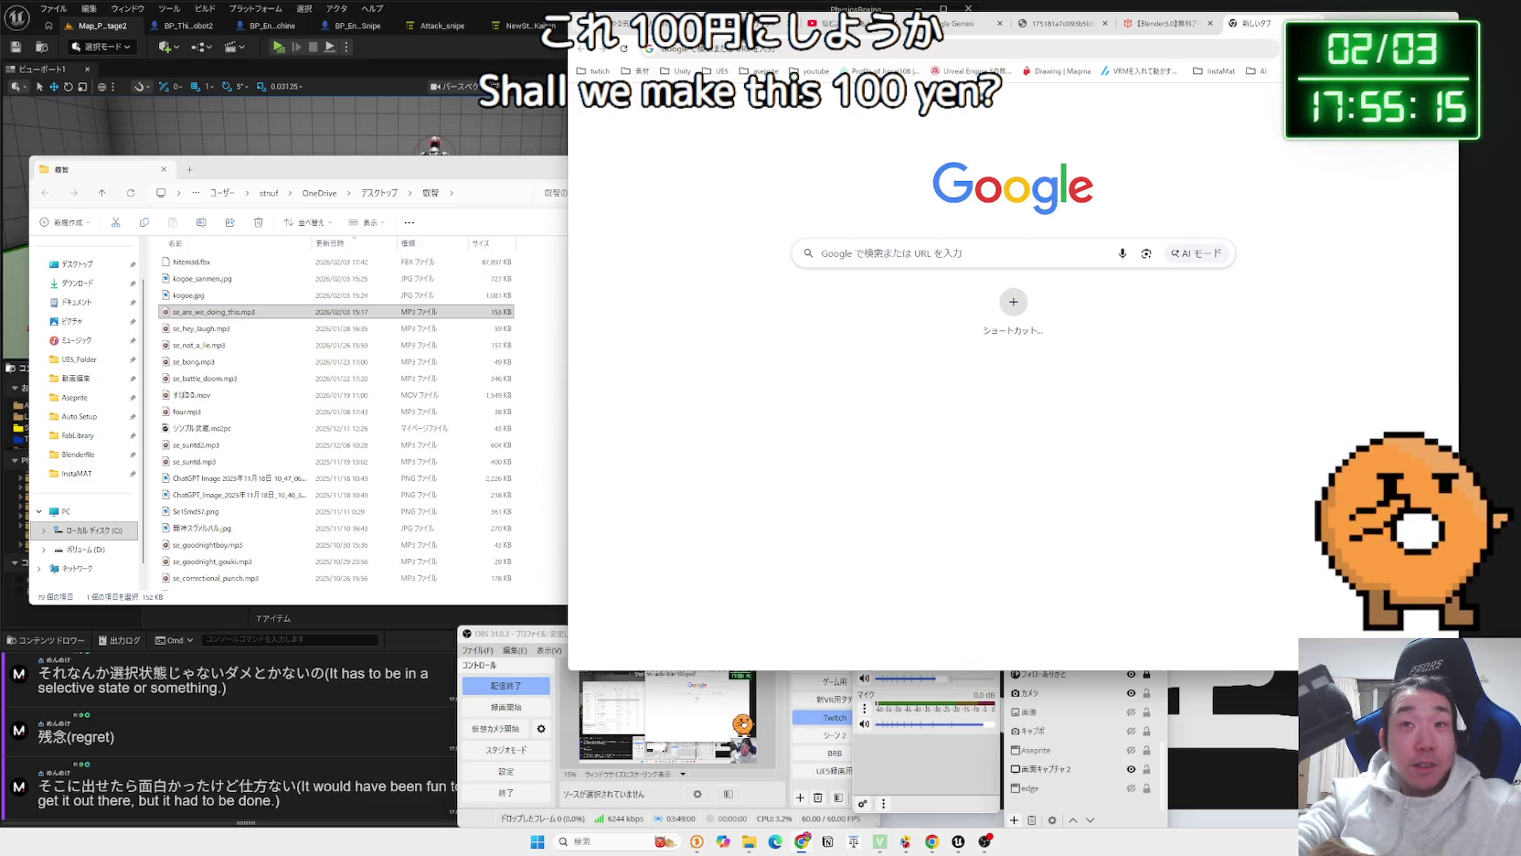
pyautogui.hotkey('alt', 'f')
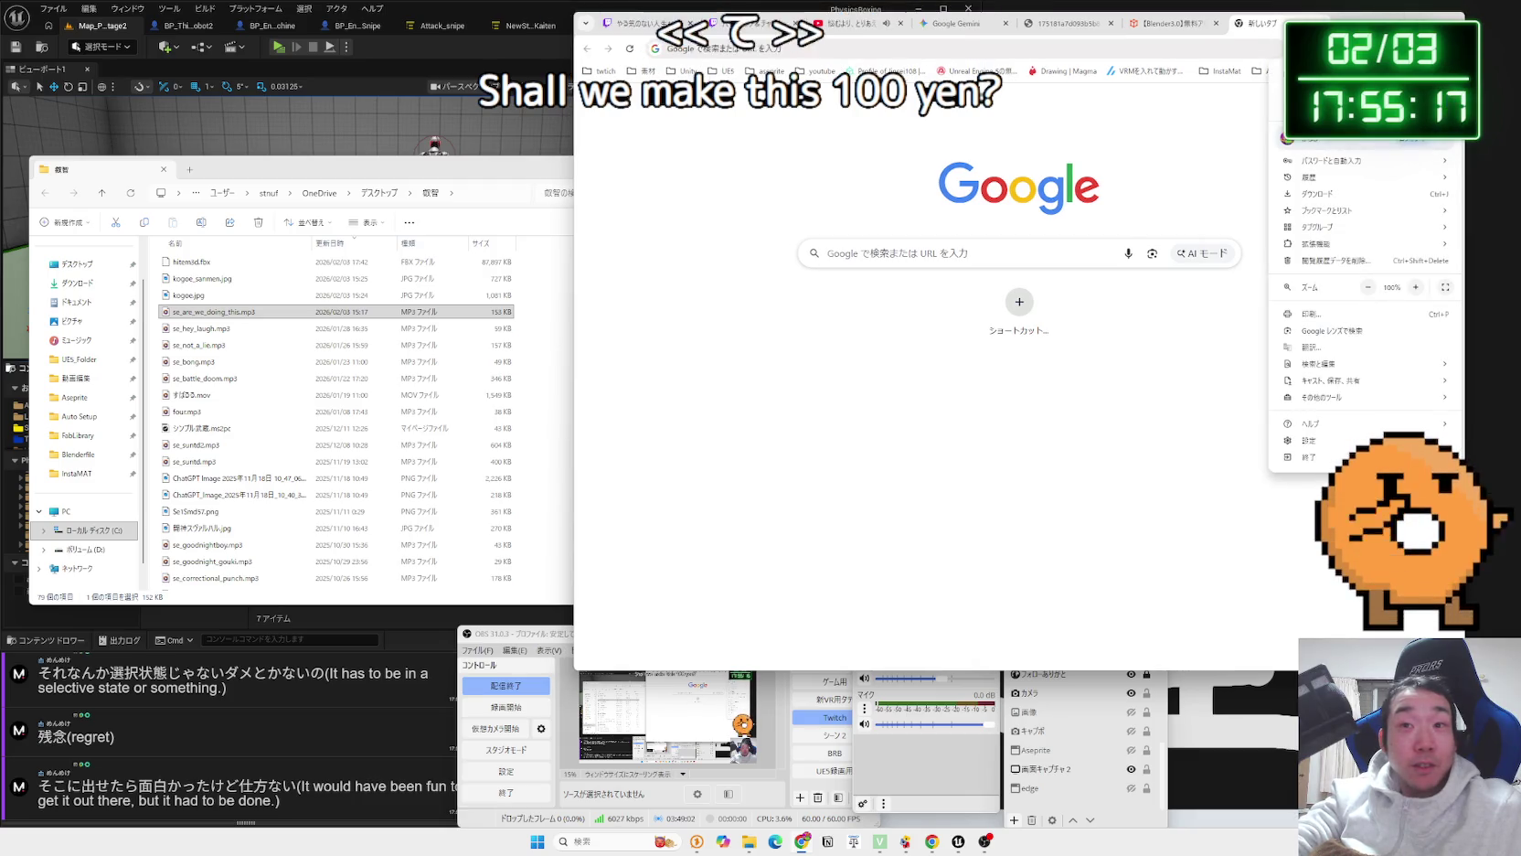
pyautogui.press('Escape')
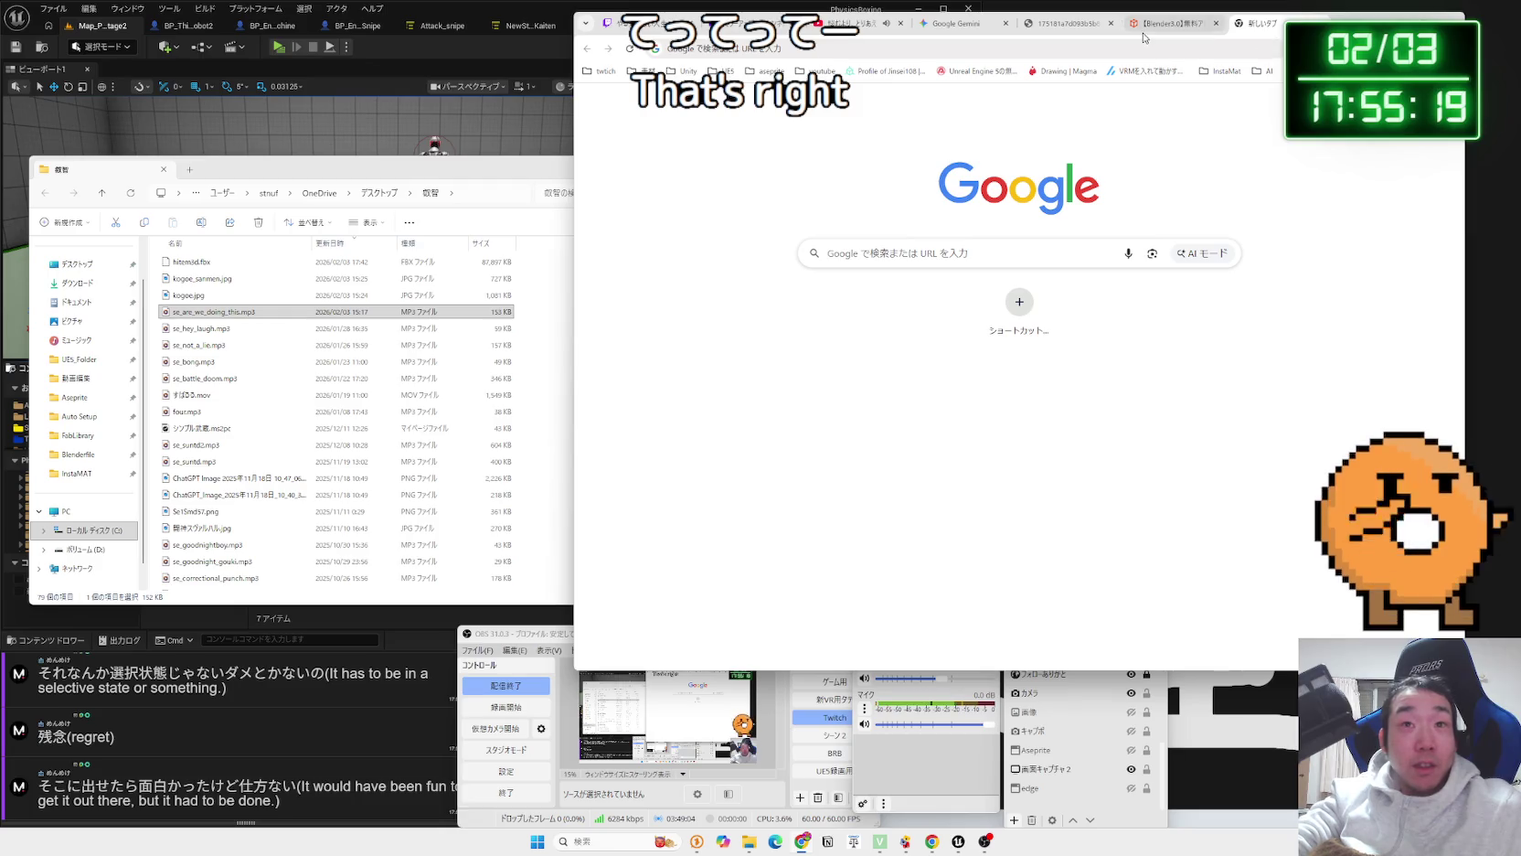
# Cycle through the open tabs, then open TriggerFyre from the twitch bookmark folder.
pyautogui.click(1081, 30)
pyautogui.hotkey('ctrl', 'shift', 'Tab')
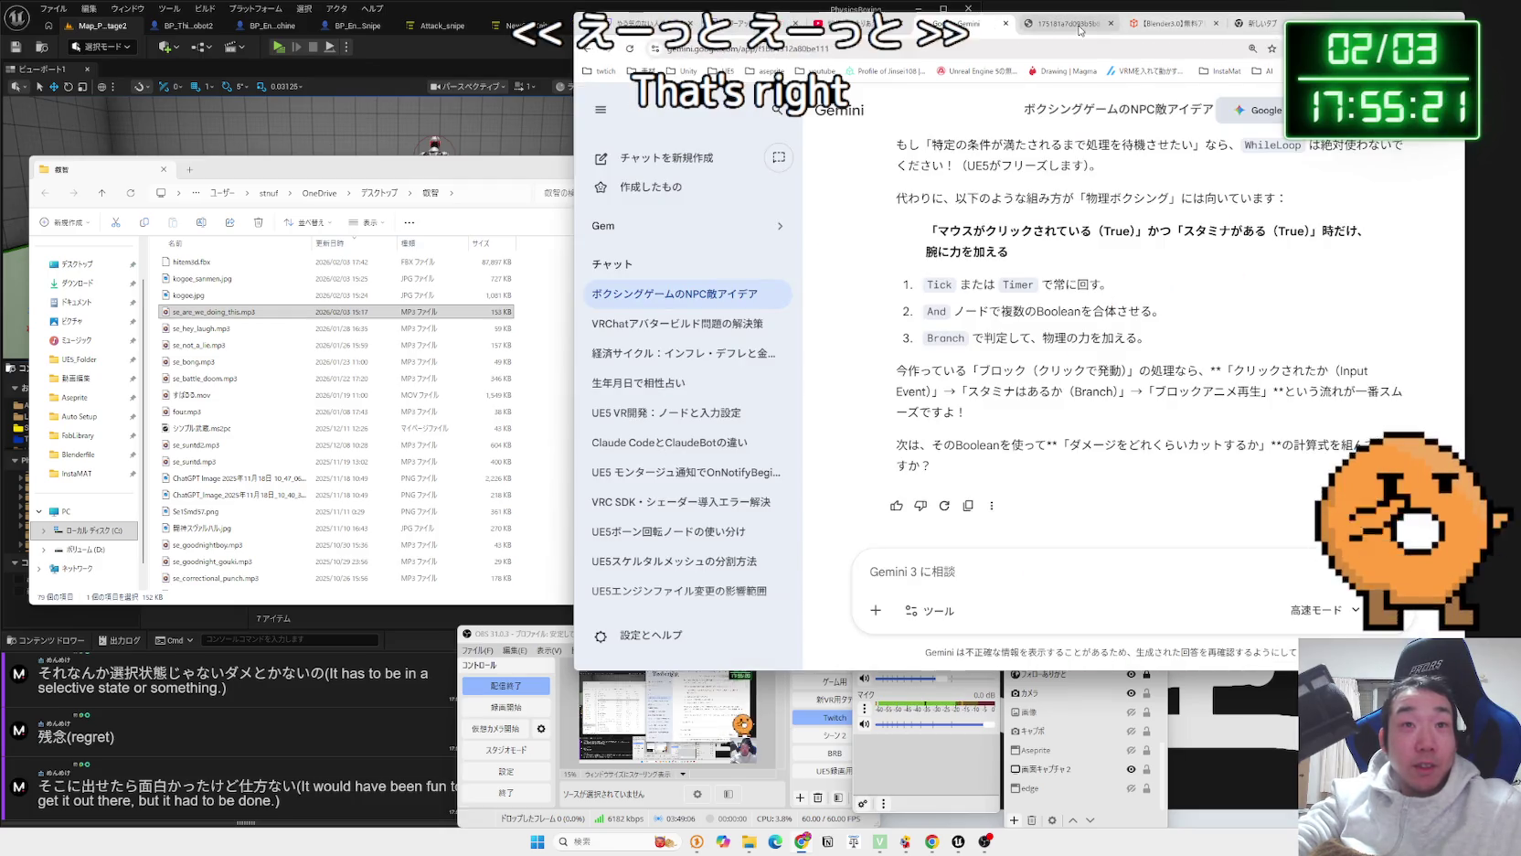
pyautogui.click(1170, 24)
pyautogui.click(1266, 24)
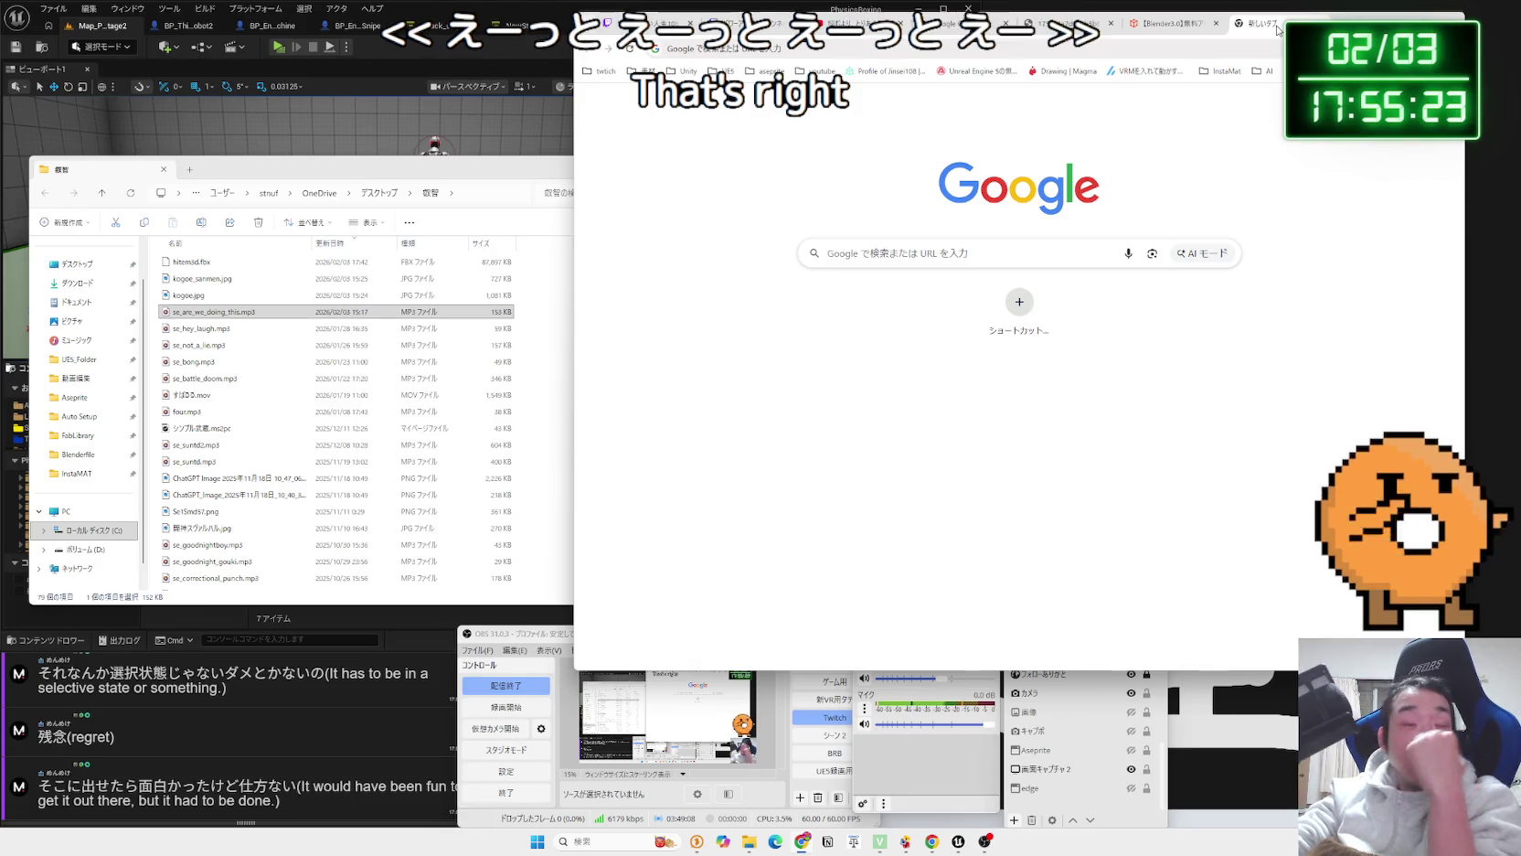
pyautogui.click(602, 70)
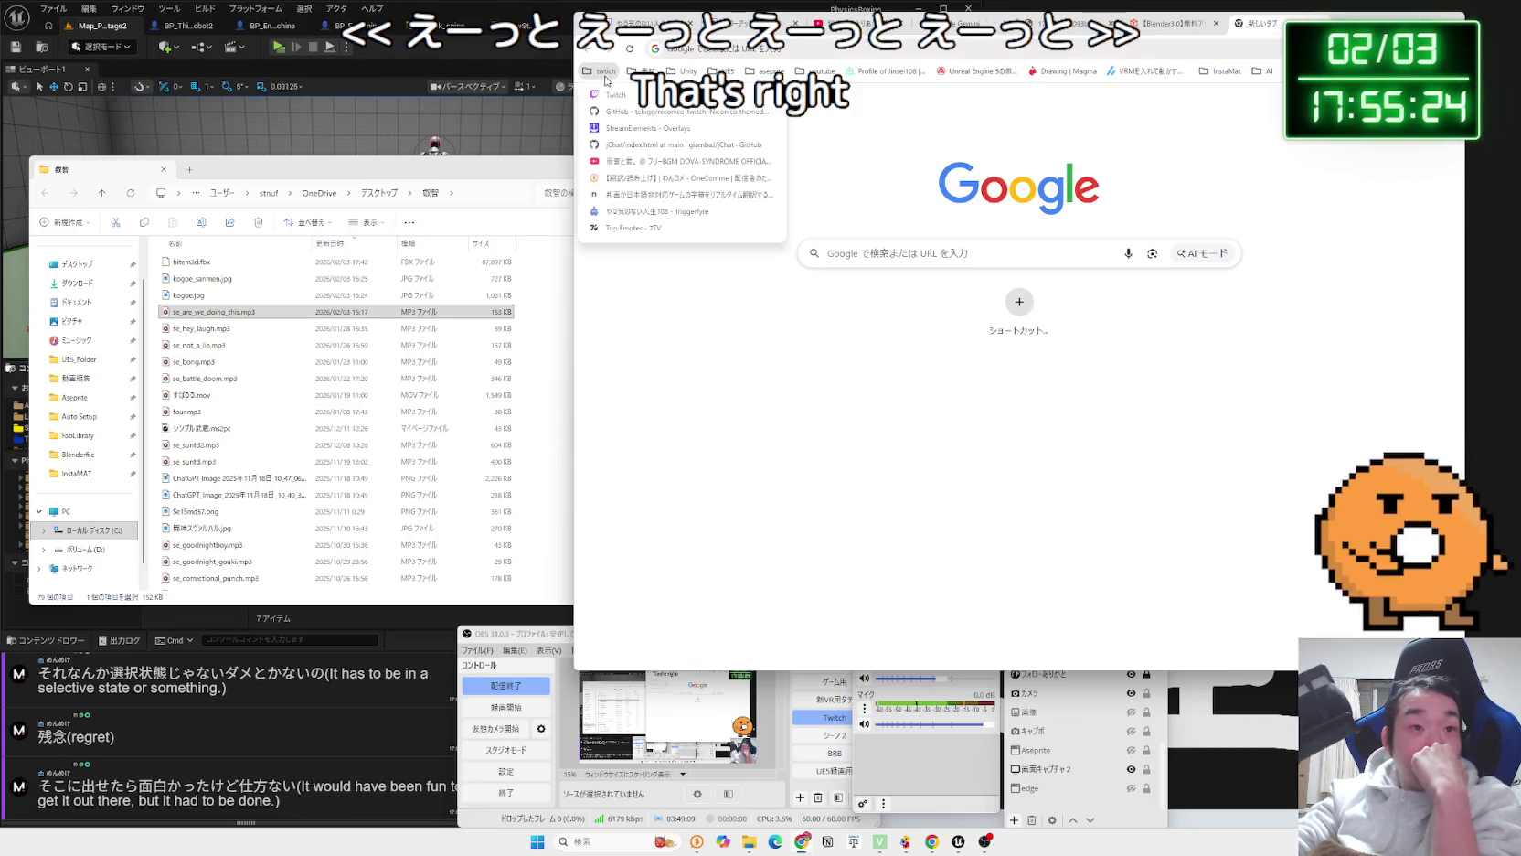
pyautogui.click(640, 212)
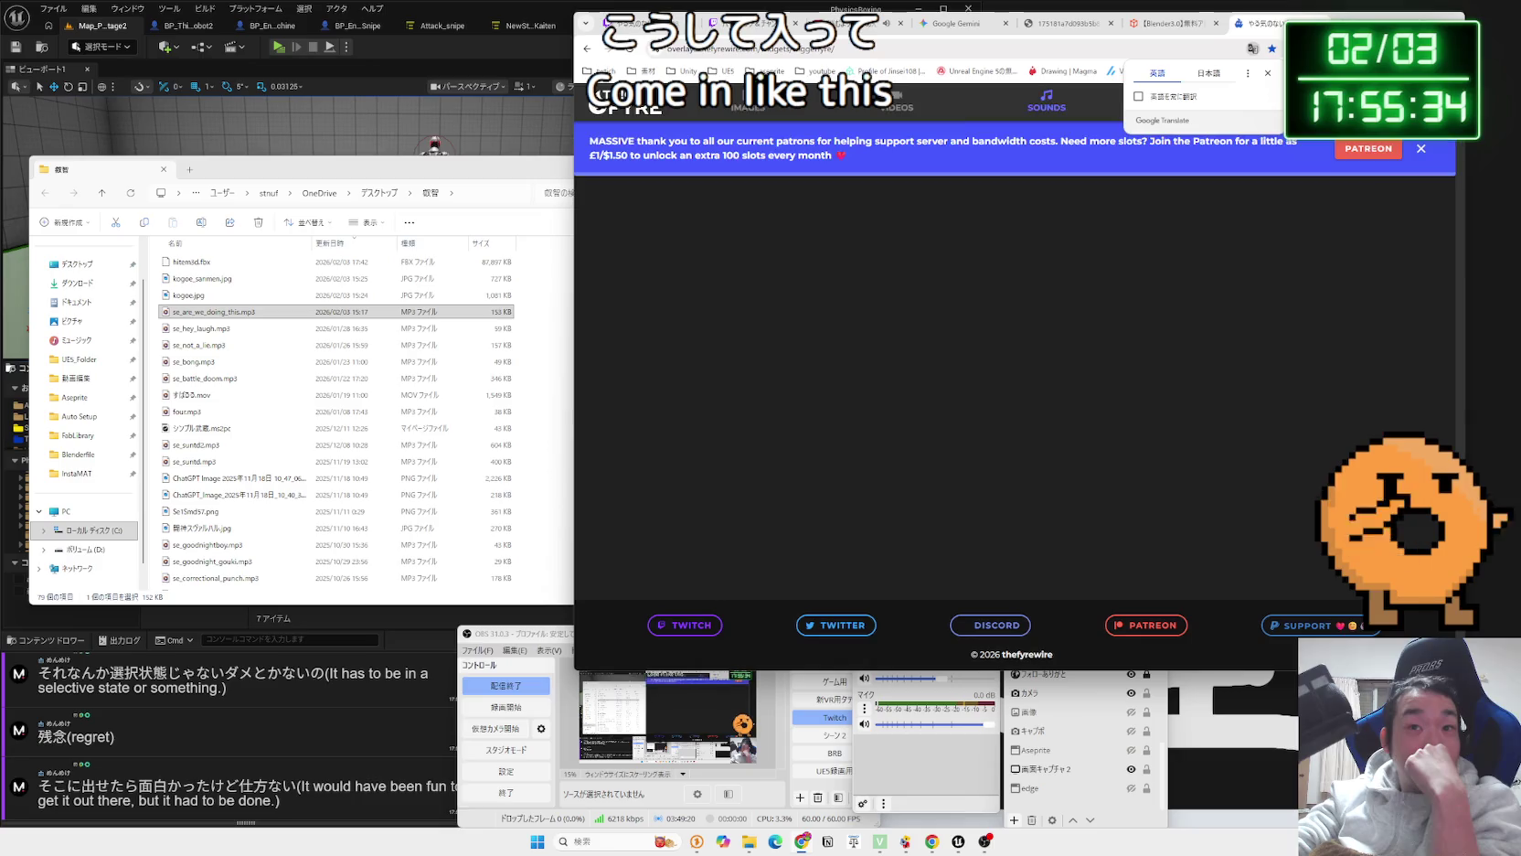
# Dismiss the Translate popup and compare the Twitch rewards with the TriggerFyre Sounds list.
pyautogui.click(1267, 73)
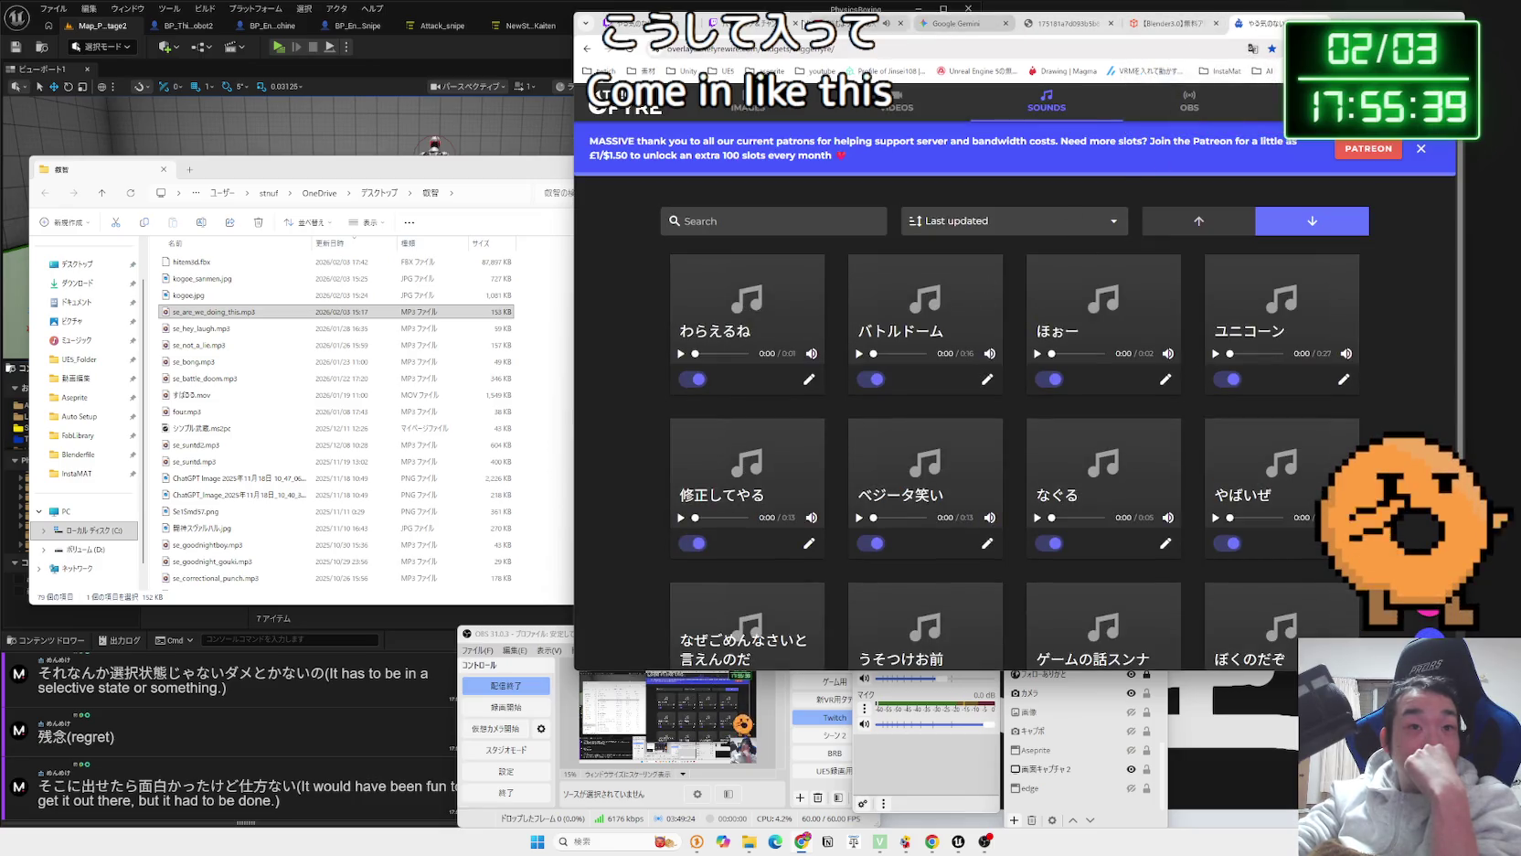
pyautogui.click(759, 20)
pyautogui.scroll(-10, 1034, 280)
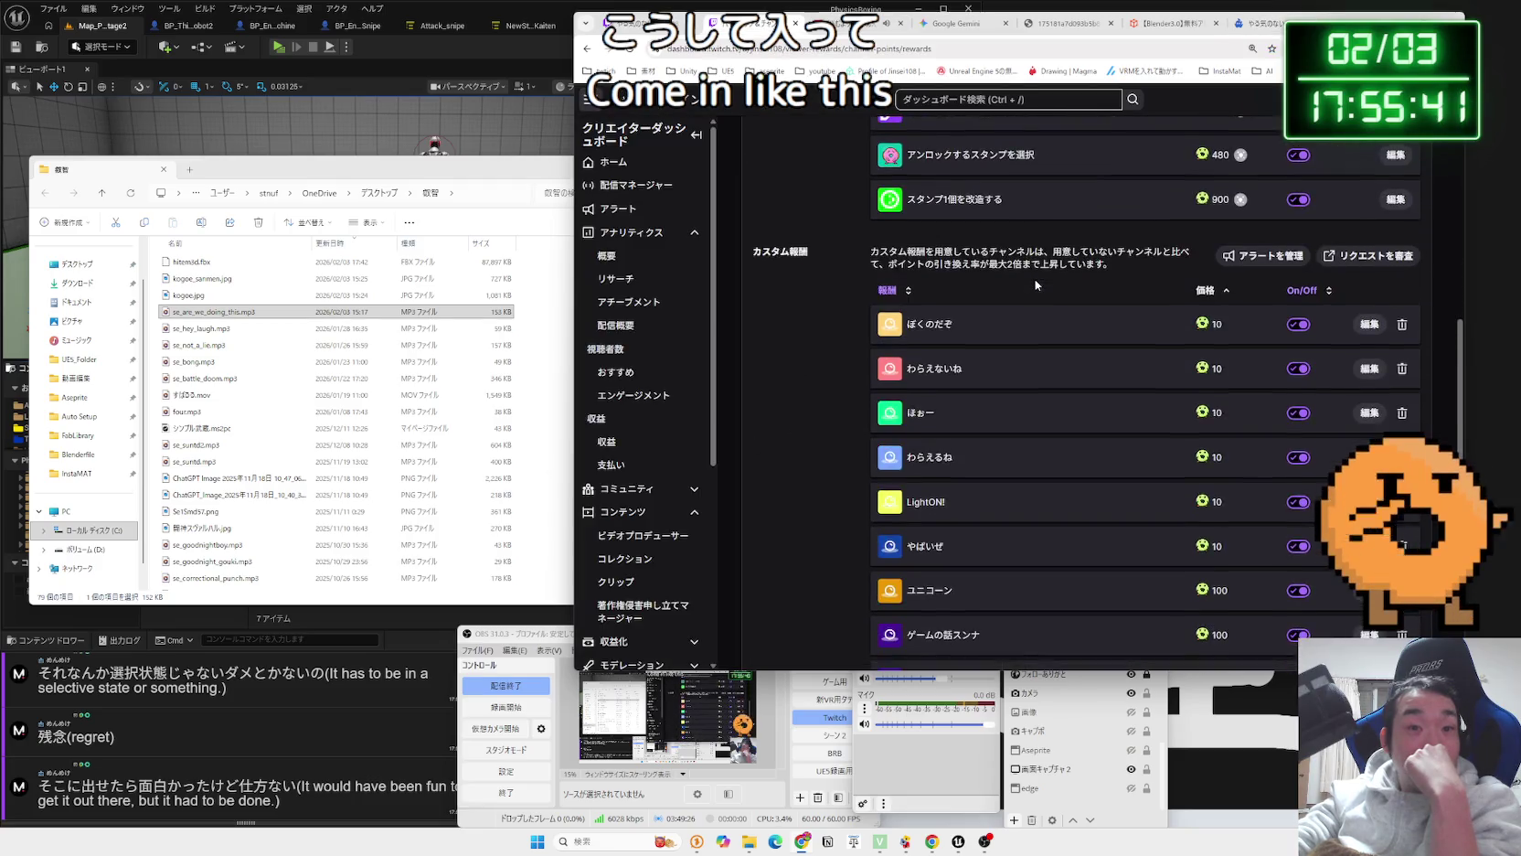
pyautogui.scroll(-2, 1035, 280)
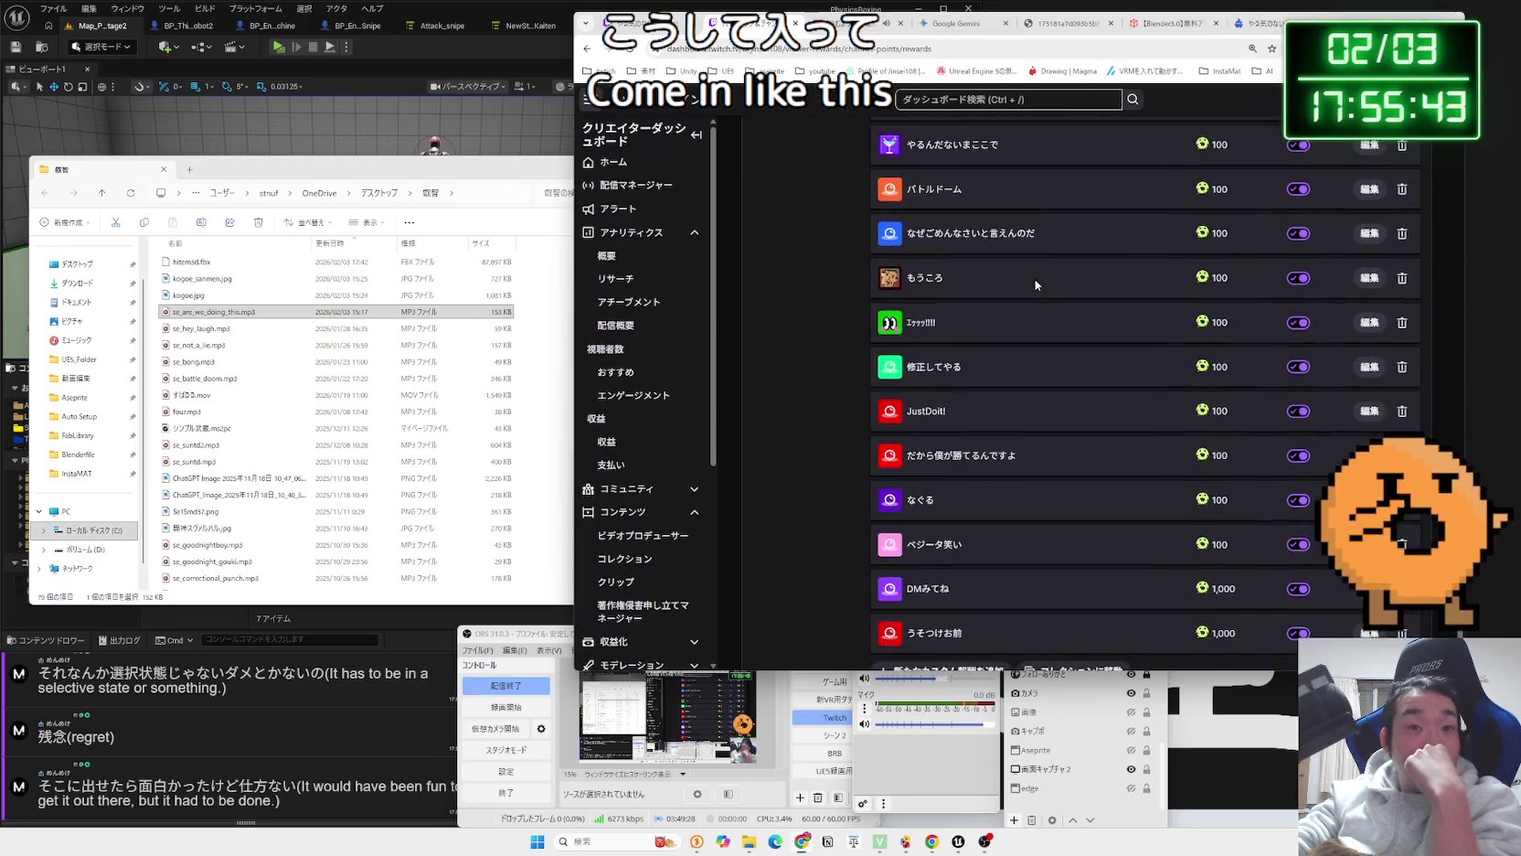
pyautogui.click(1269, 28)
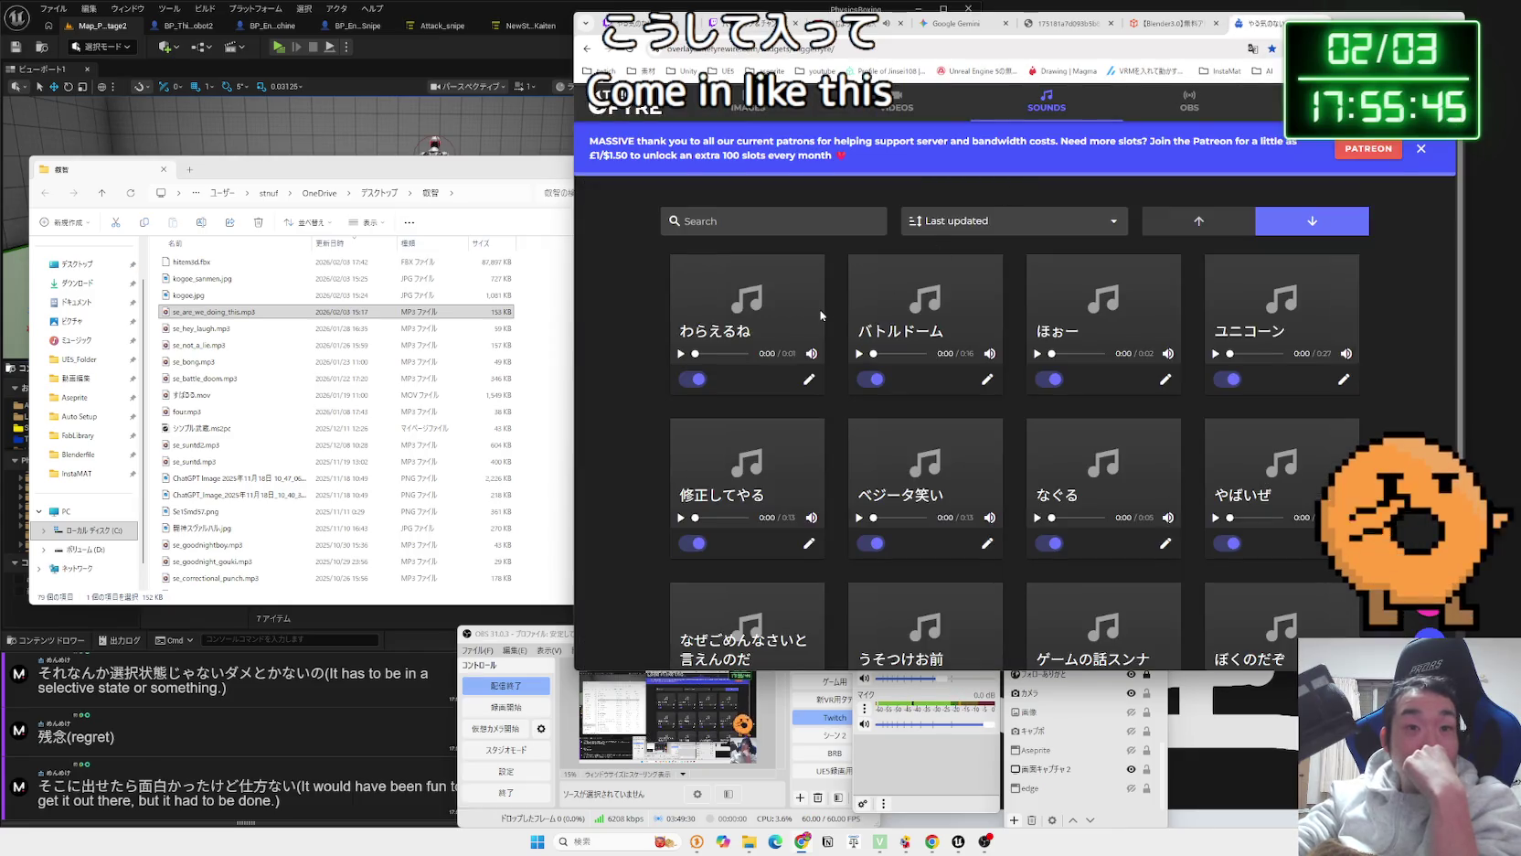
pyautogui.scroll(-2, 820, 315)
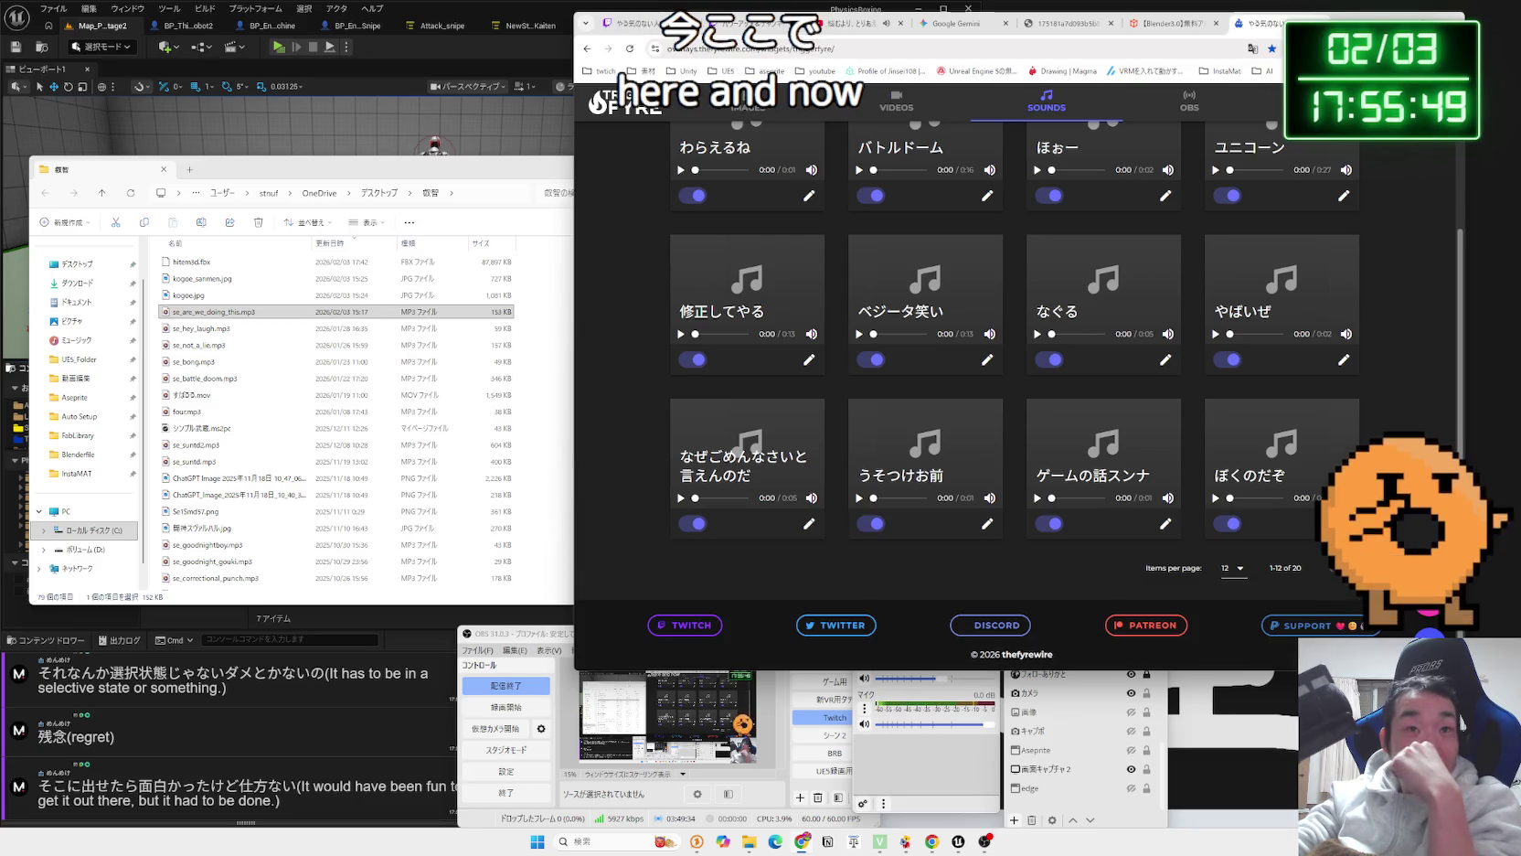
# Pause the lo-fi YouTube video, recheck the 20 TriggerFyre sound clips, and start a new tab.
pyautogui.click(855, 23)
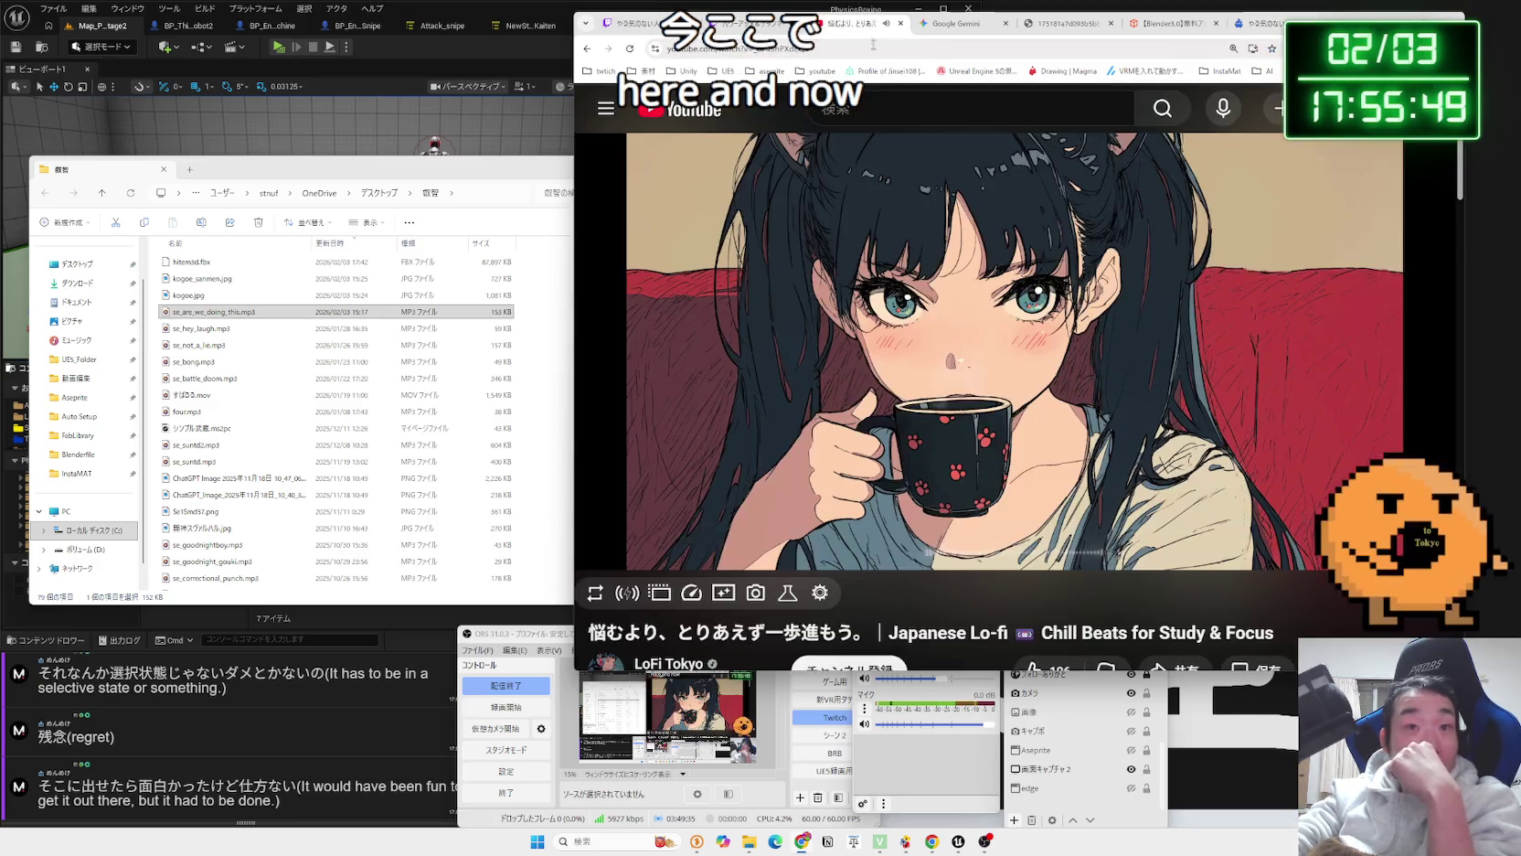
pyautogui.click(930, 222)
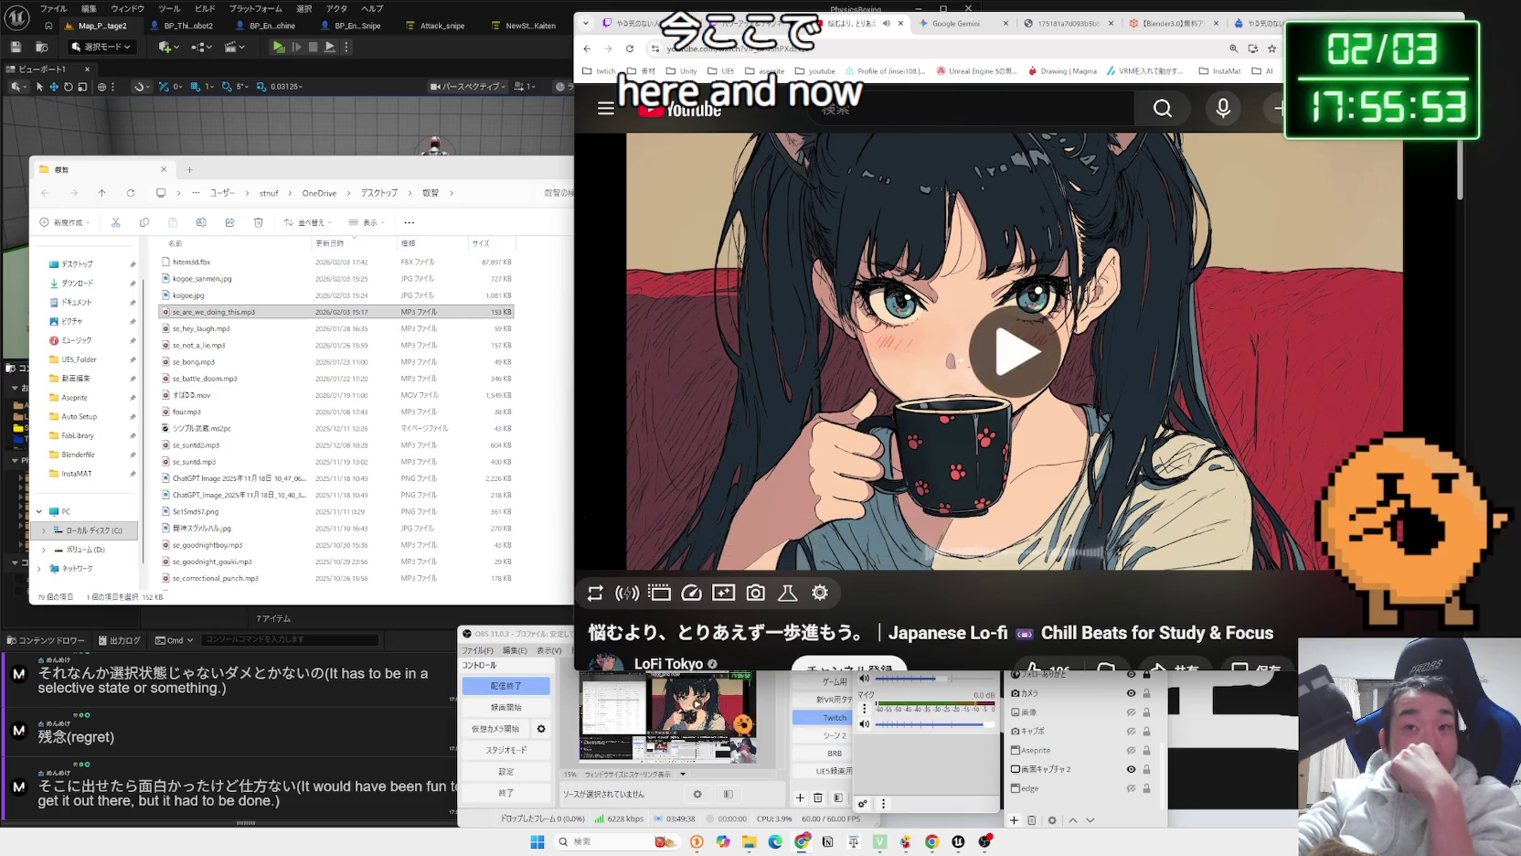
pyautogui.click(1257, 23)
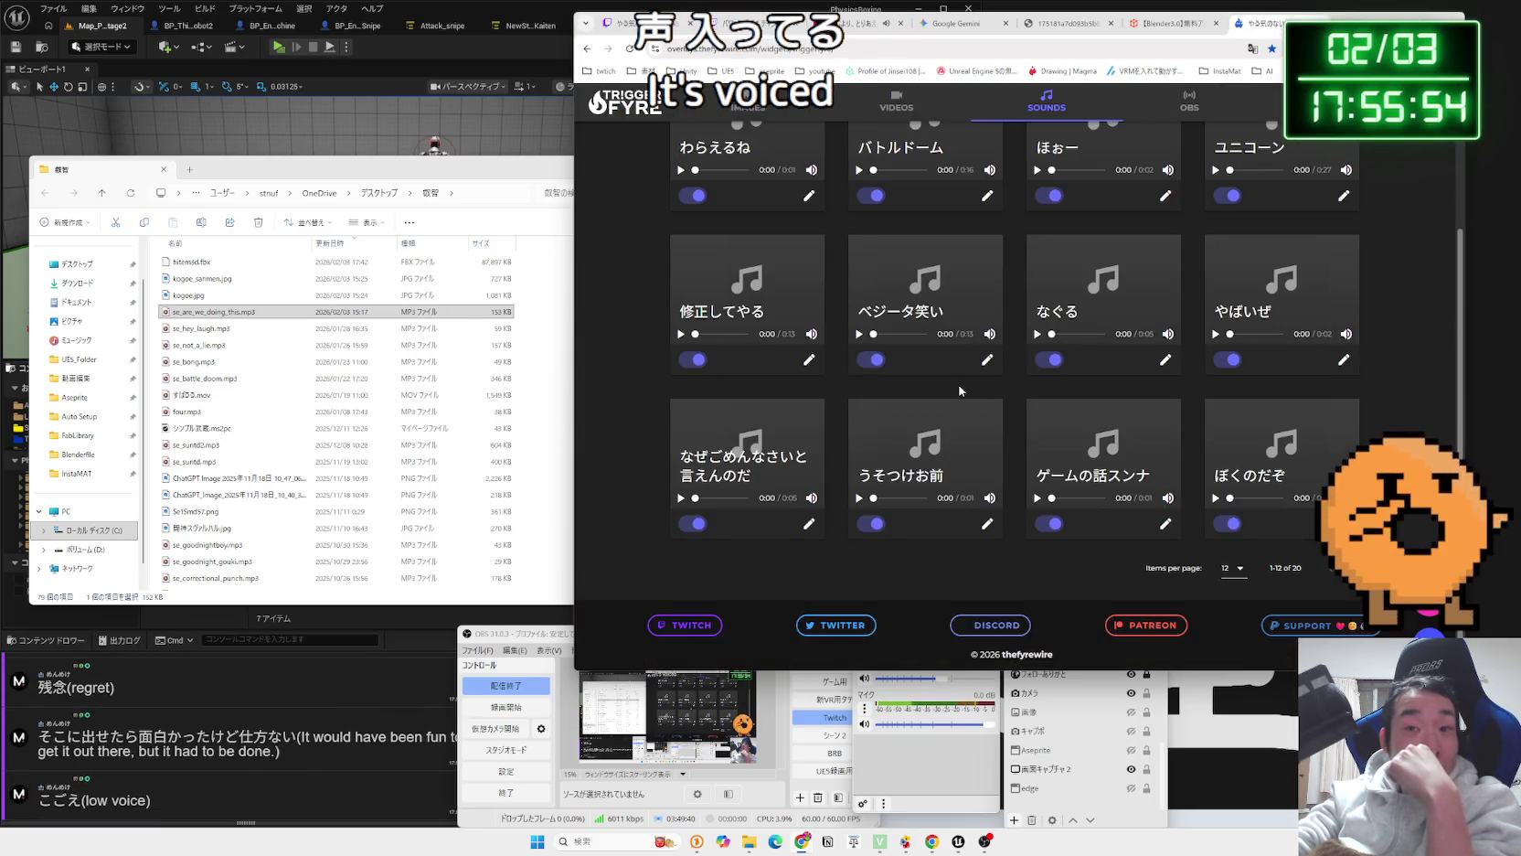
pyautogui.scroll(1, 959, 390)
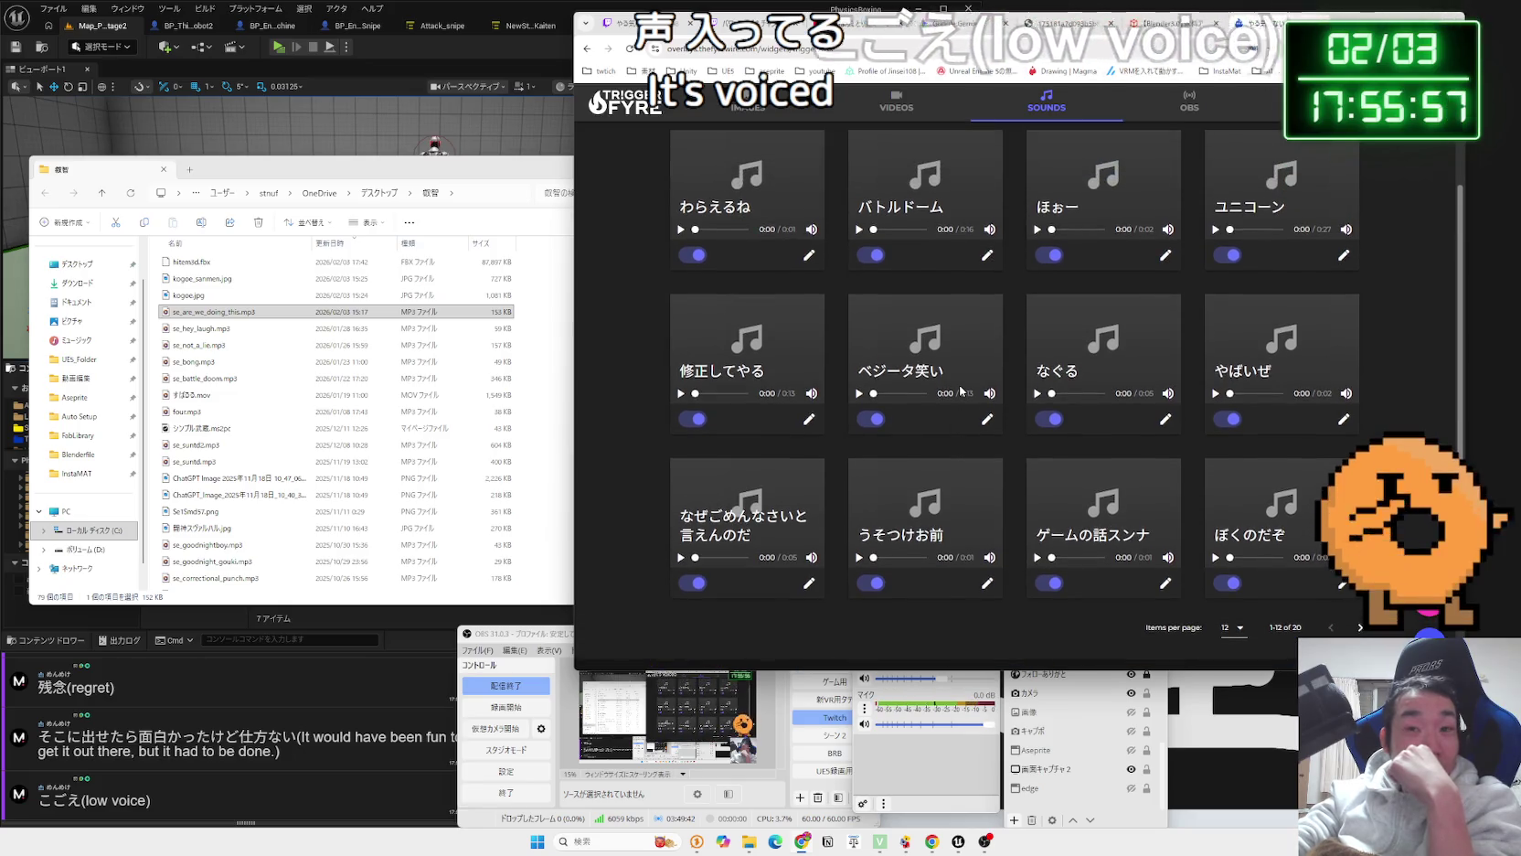
pyautogui.scroll(2, 961, 390)
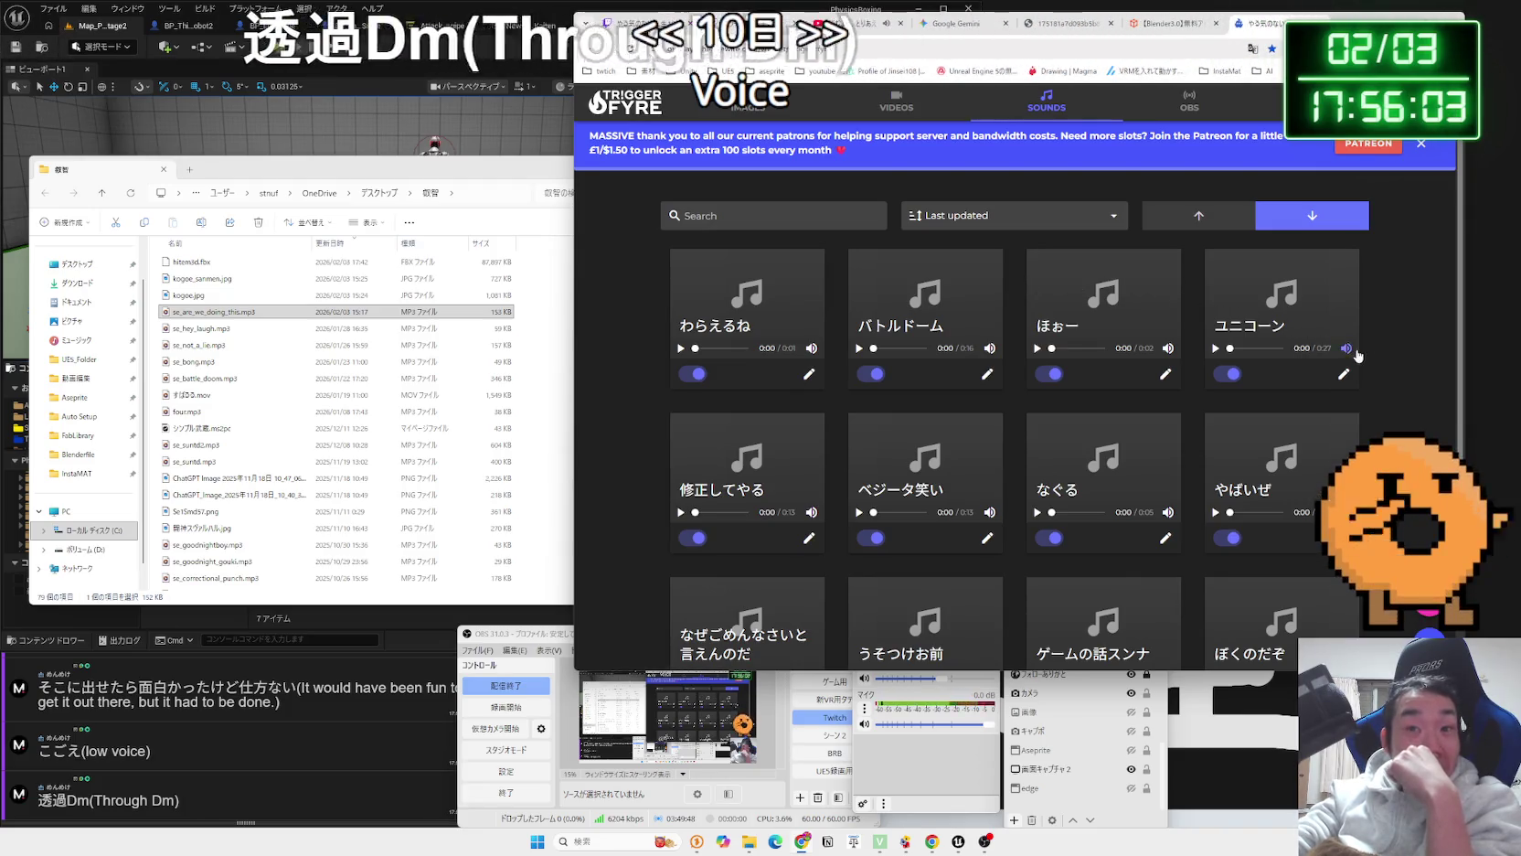
pyautogui.scroll(-3, 1291, 324)
pyautogui.hotkey('ctrl', 't')
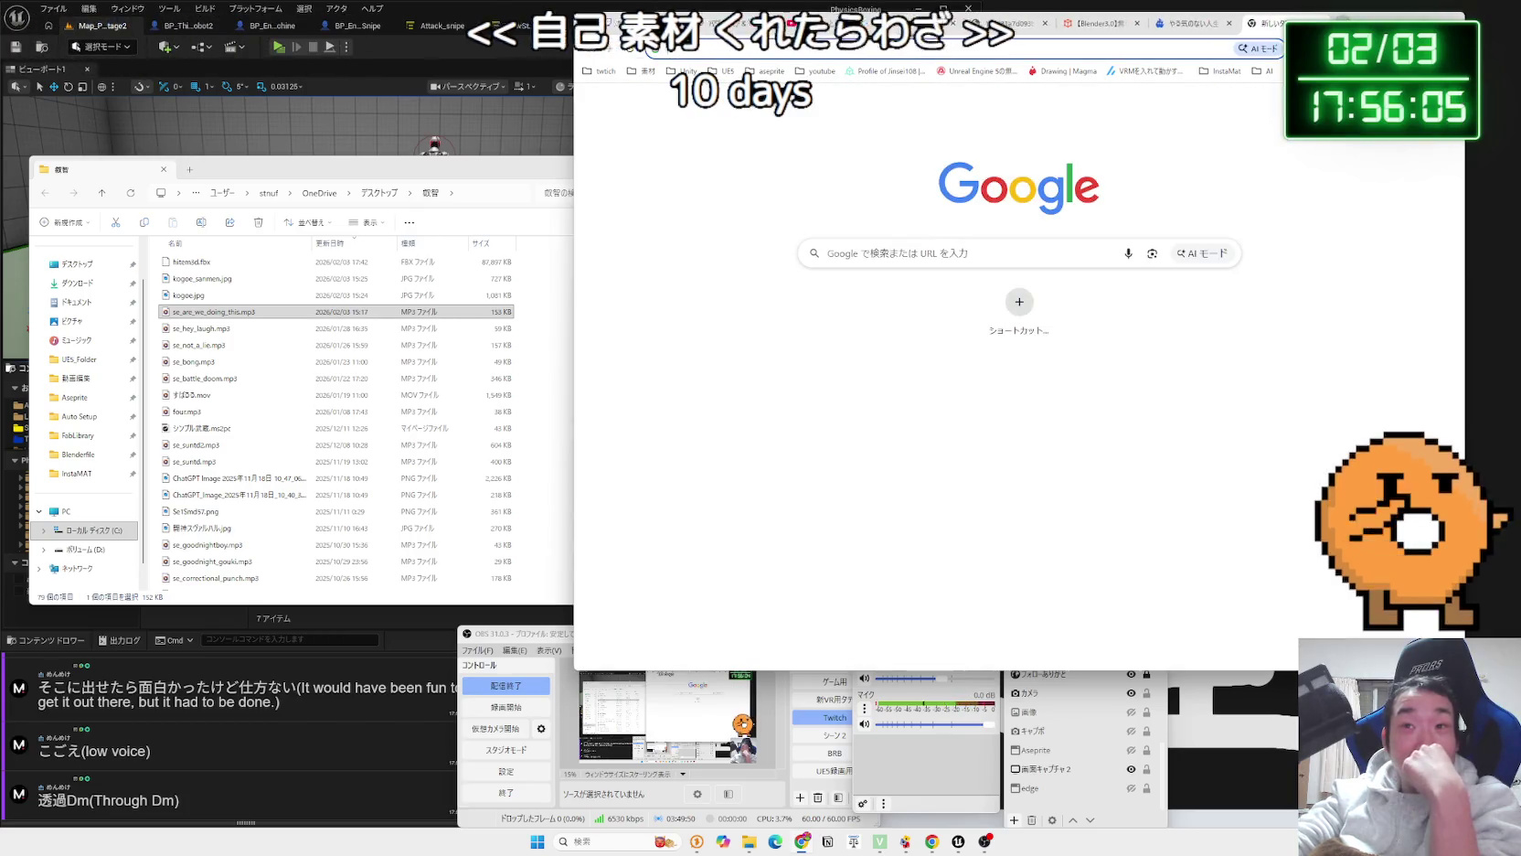
# Load the X (twitter.com) home page in the new tab.
pyautogui.click(1454, 71)
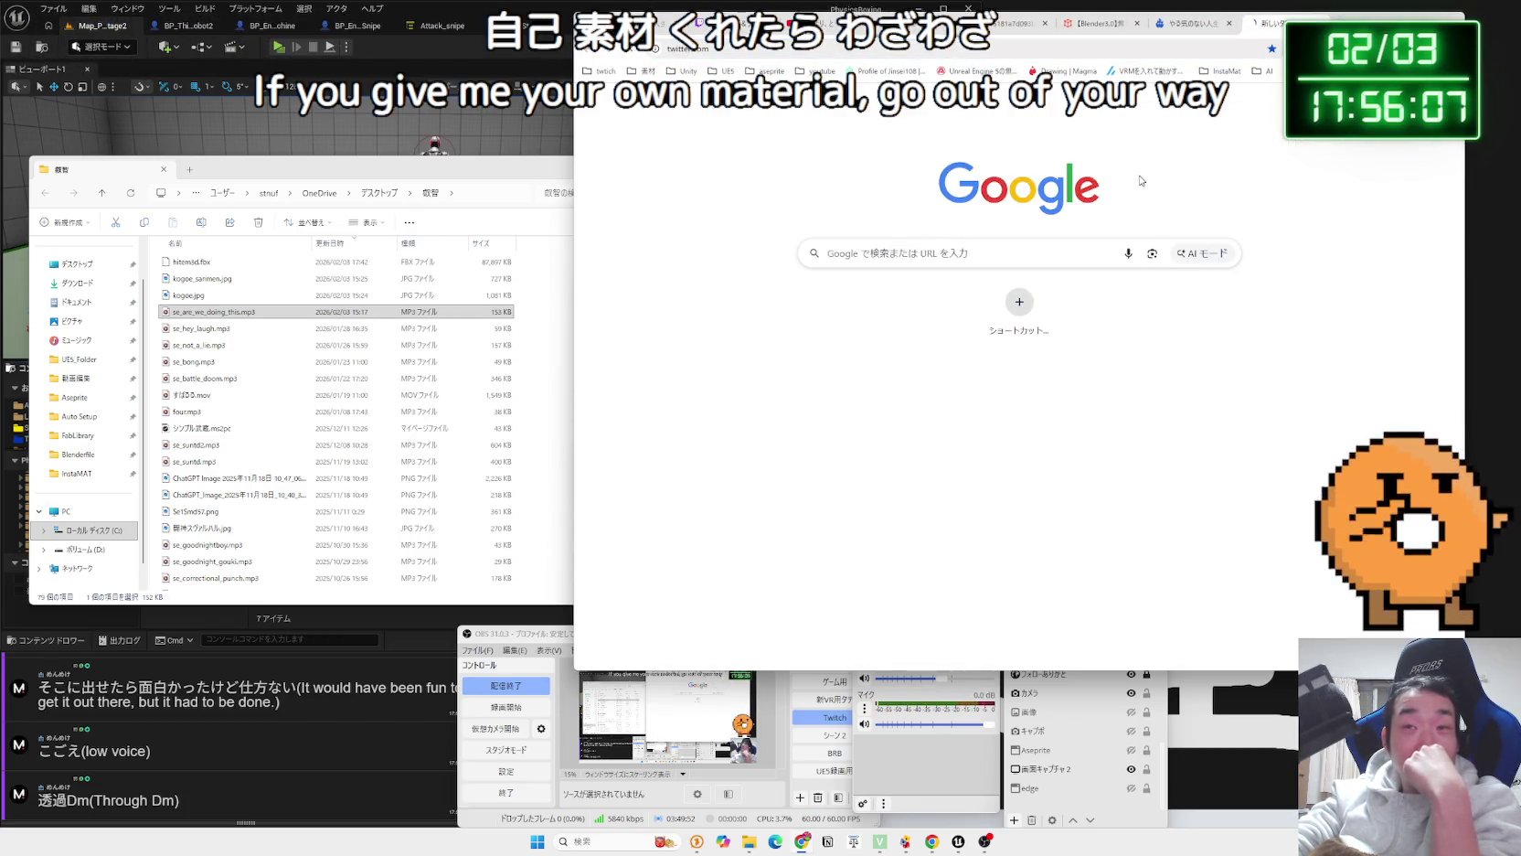
pyautogui.press('Return')
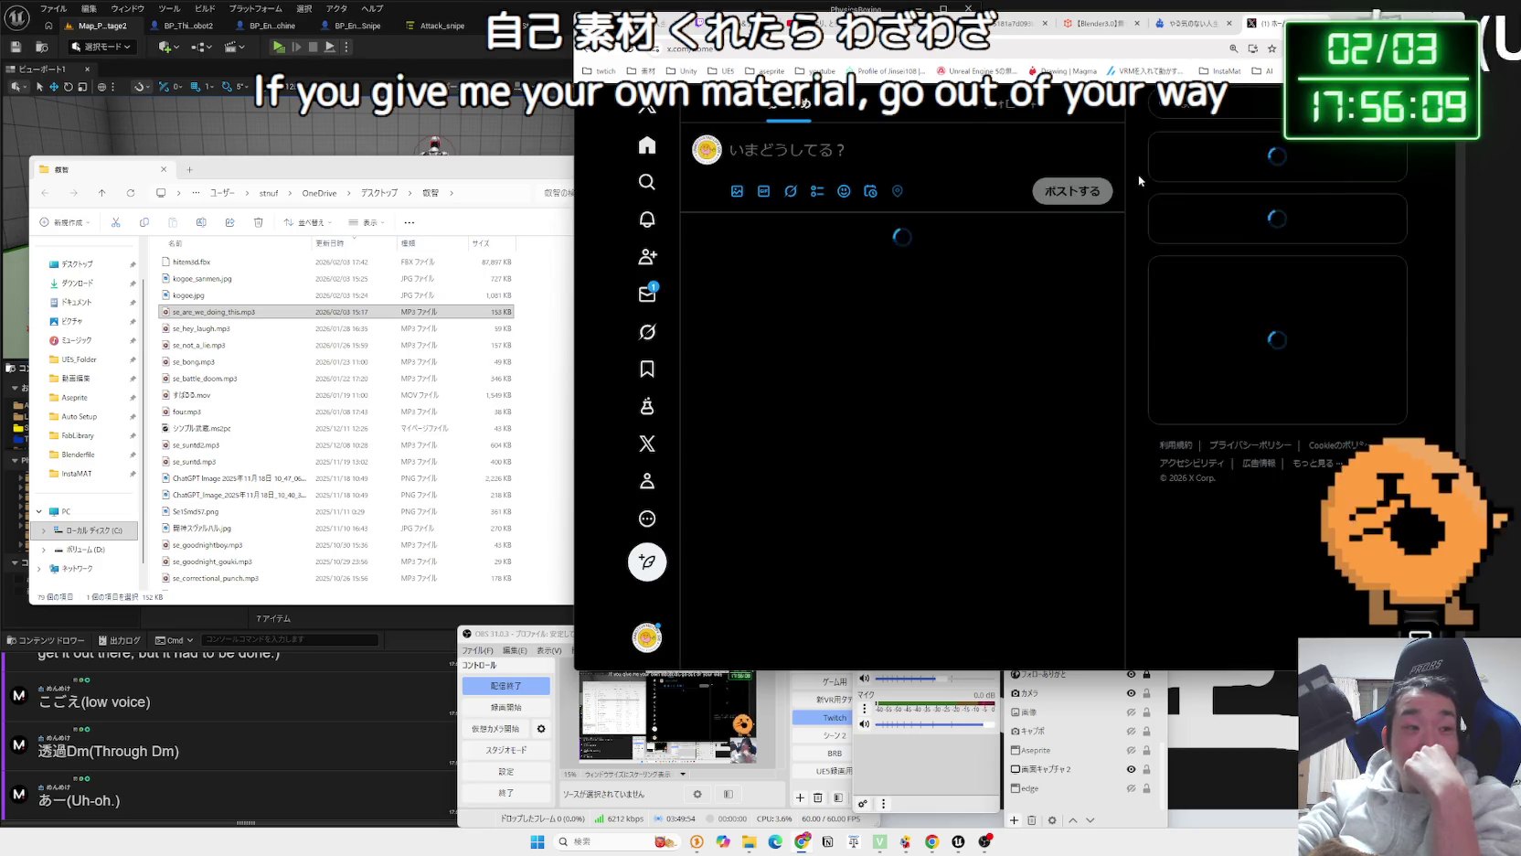
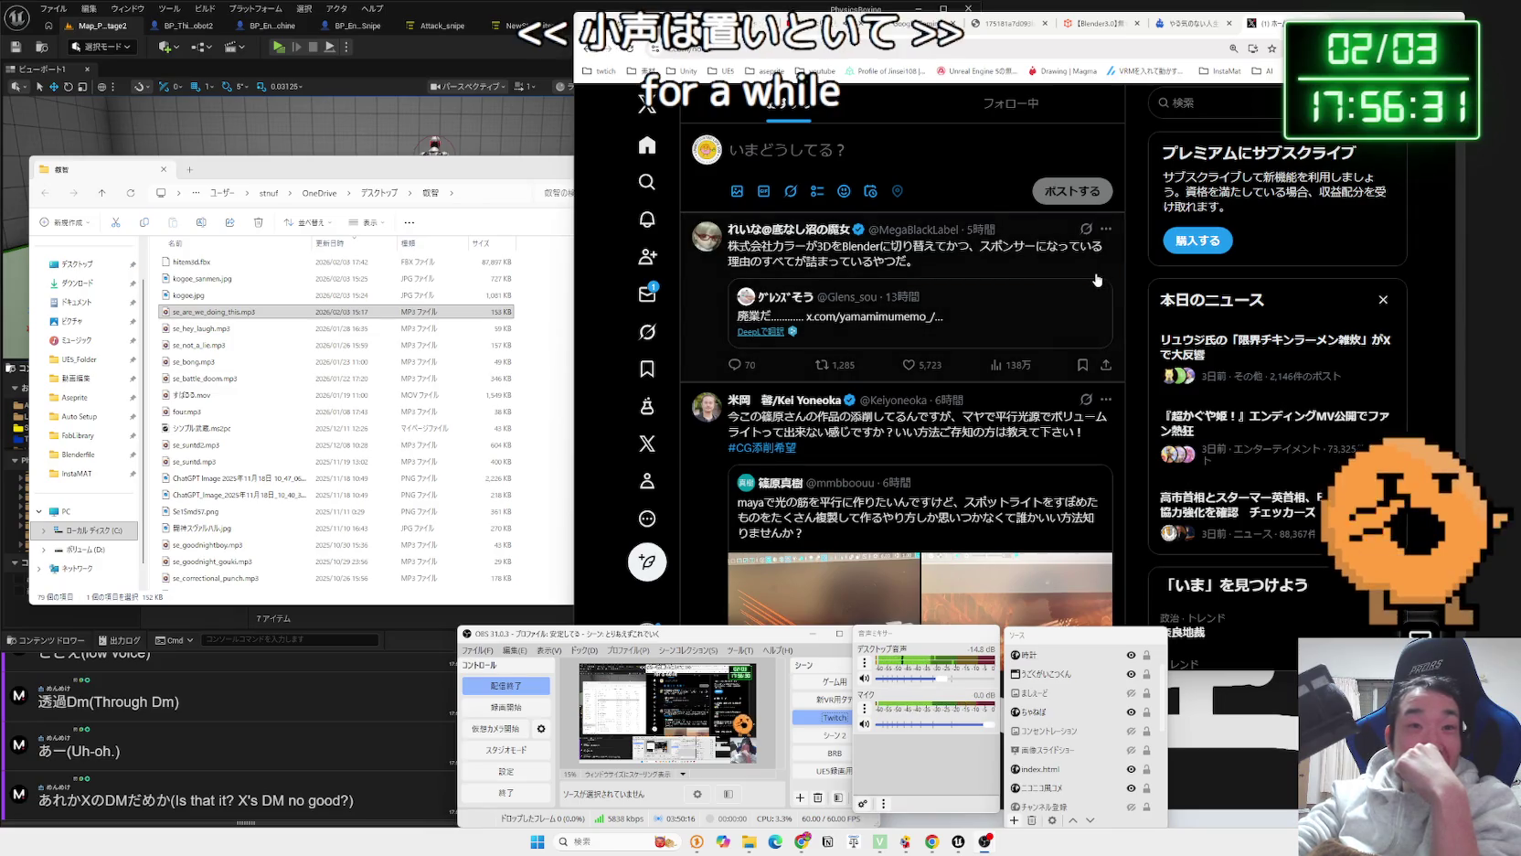
# Scroll down through the X home feed.
pyautogui.scroll(-2, 1097, 280)
pyautogui.scroll(-15, 1097, 279)
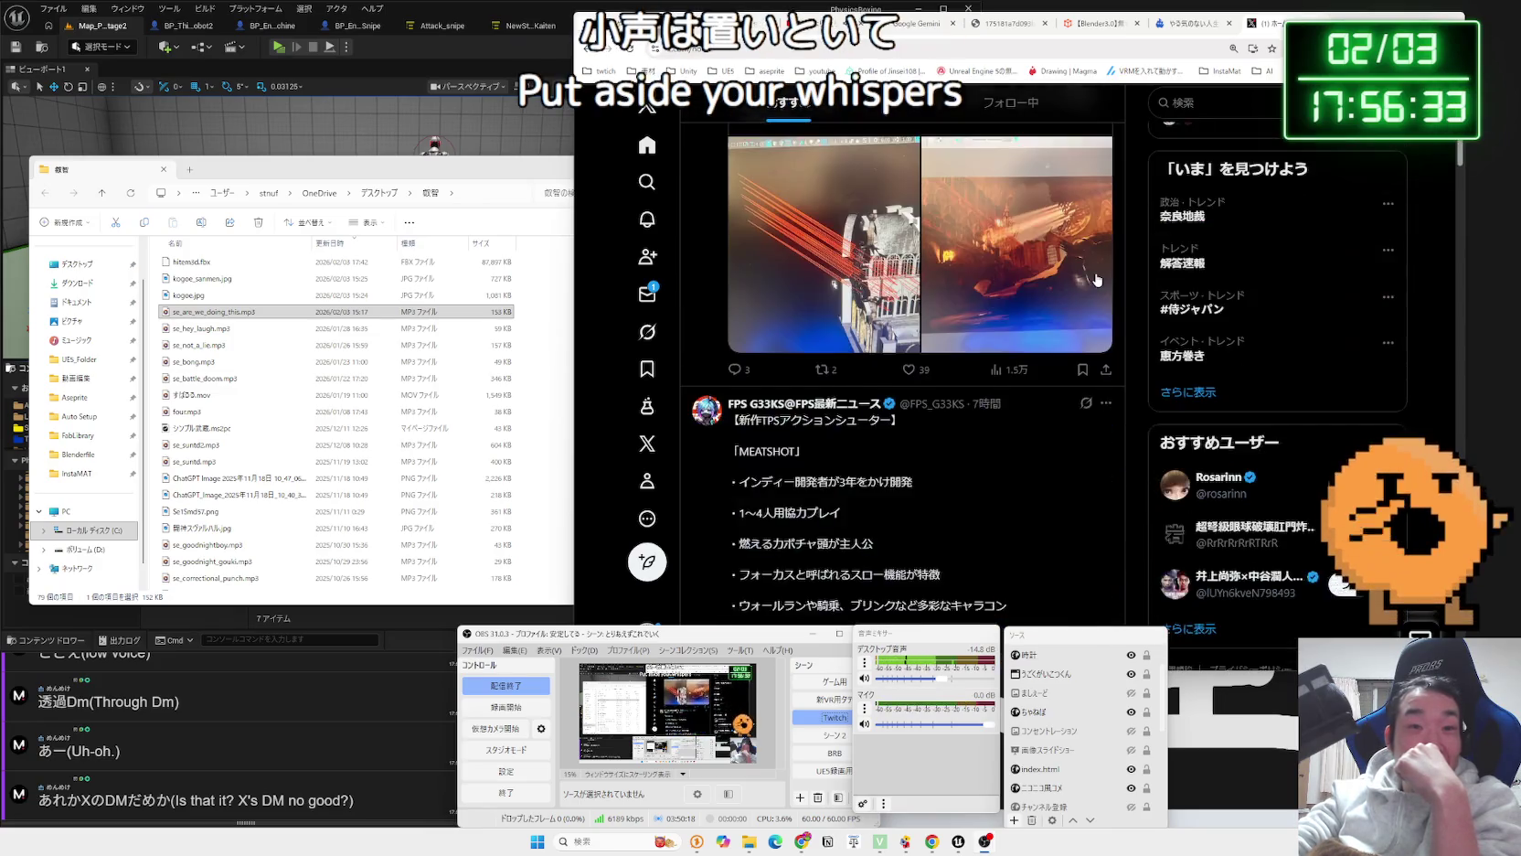
pyautogui.scroll(-5, 1097, 280)
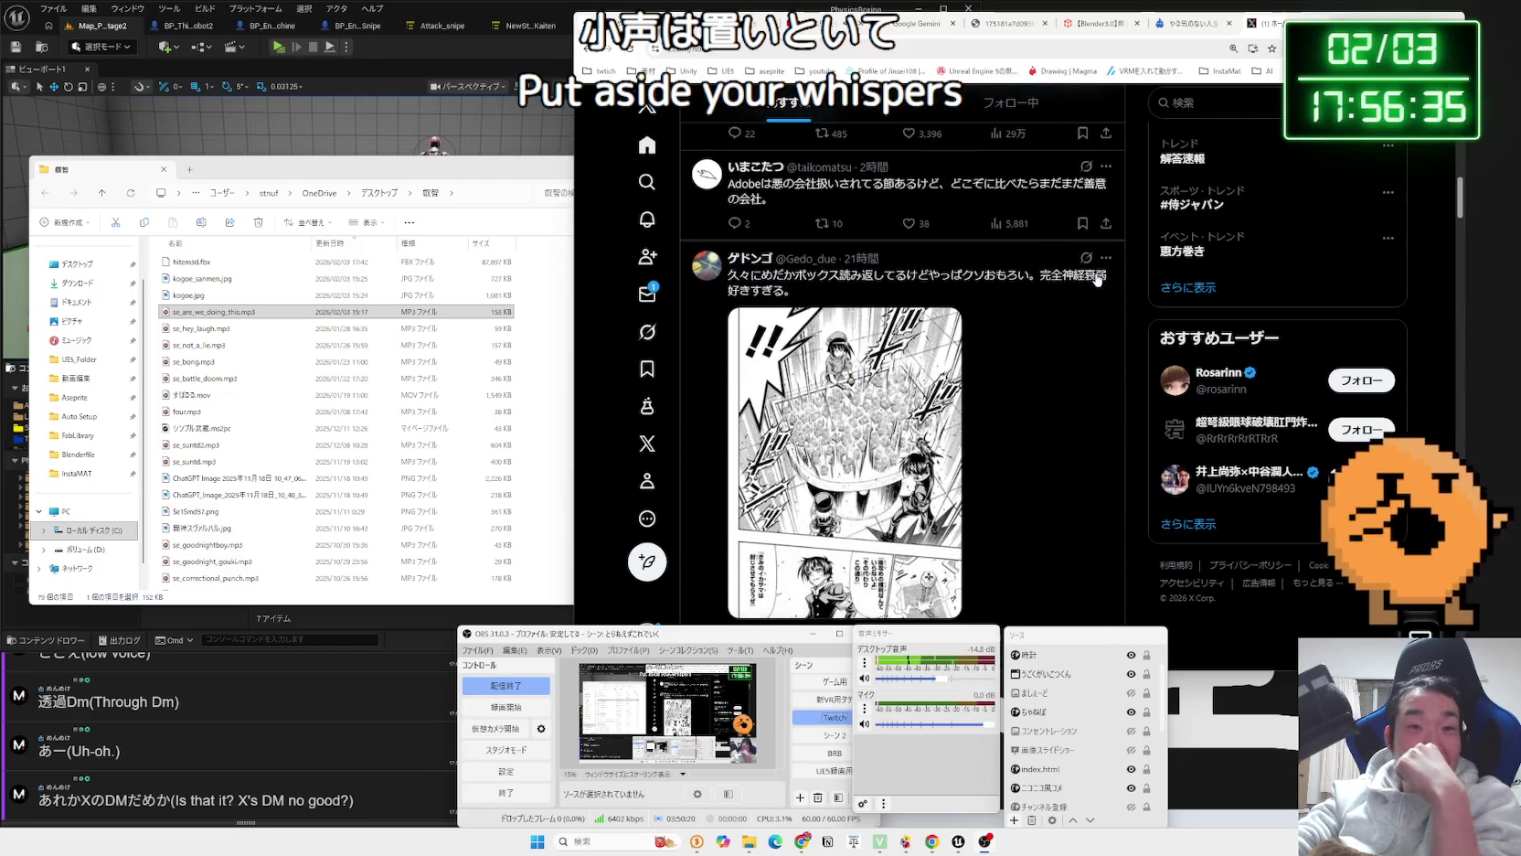
pyautogui.scroll(-2, 1097, 280)
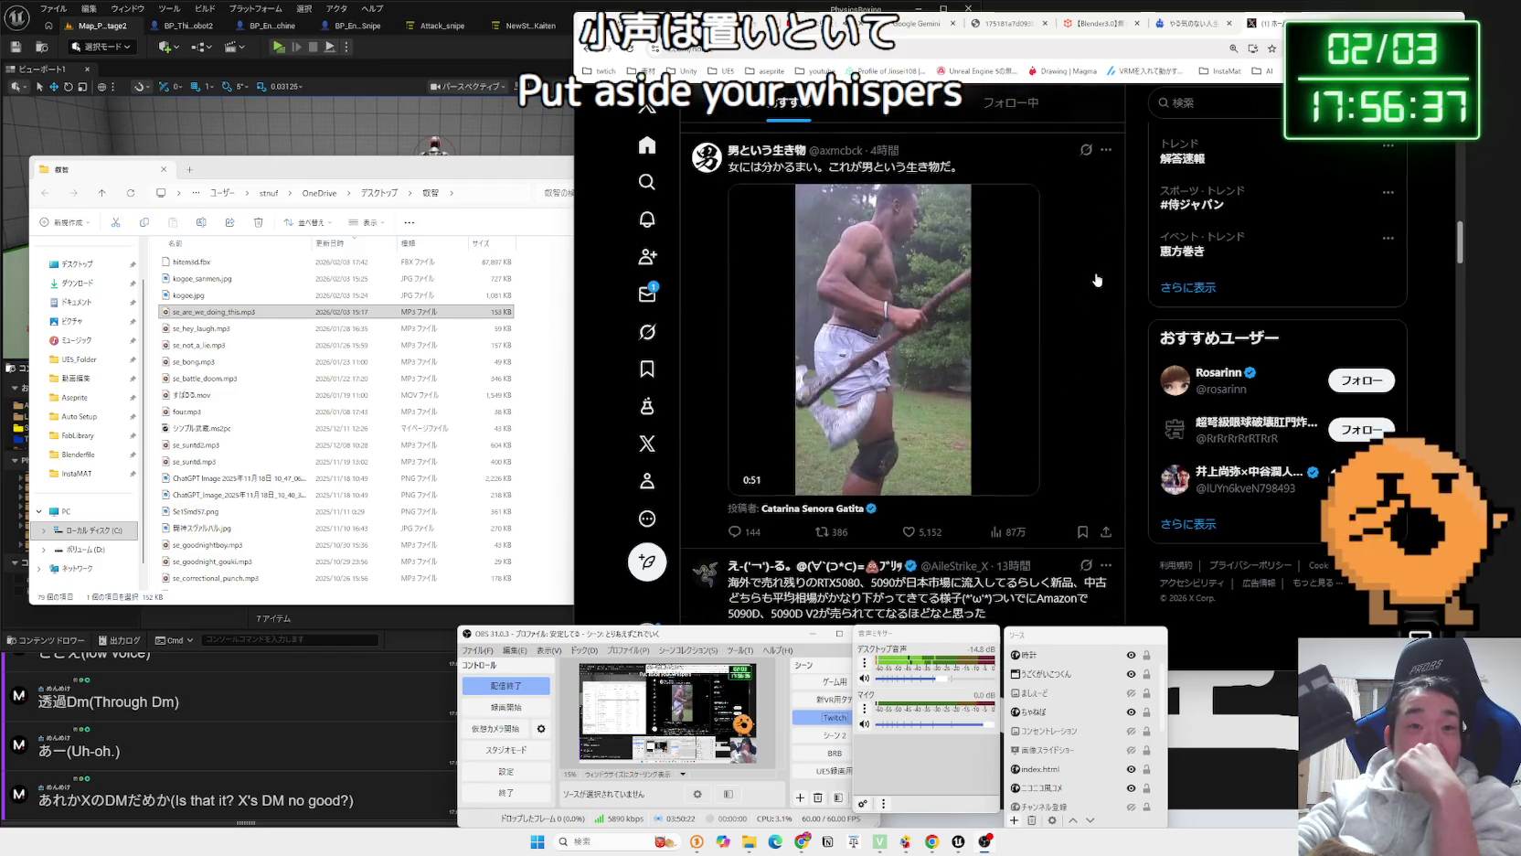
pyautogui.scroll(1, 995, 421)
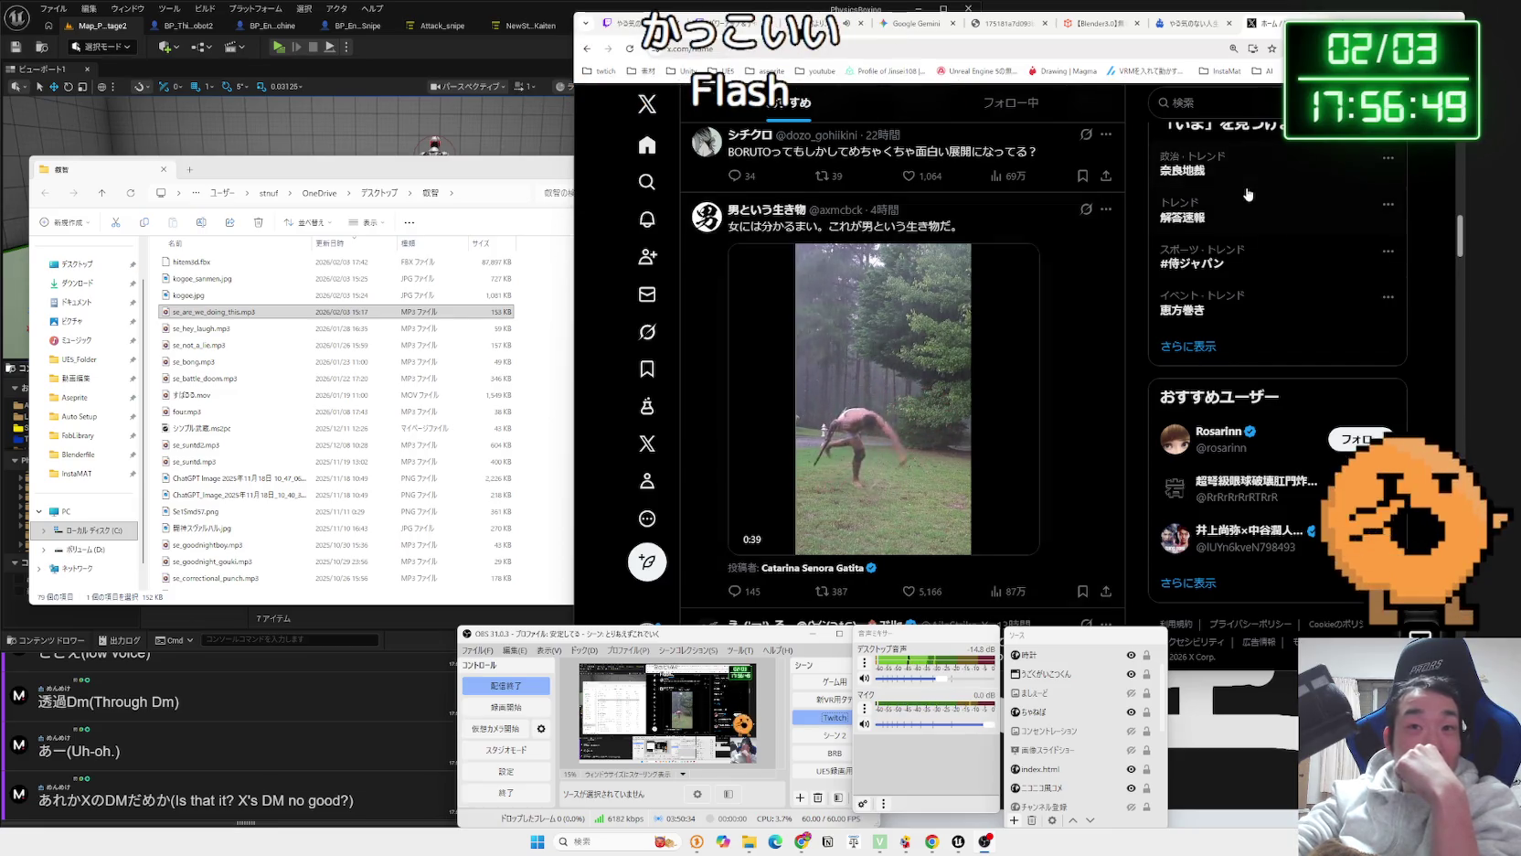
# Close the X tab in the browser, leaving the TriggerFyre sounds page showing.
pyautogui.hotkey('alt', 'Tab')
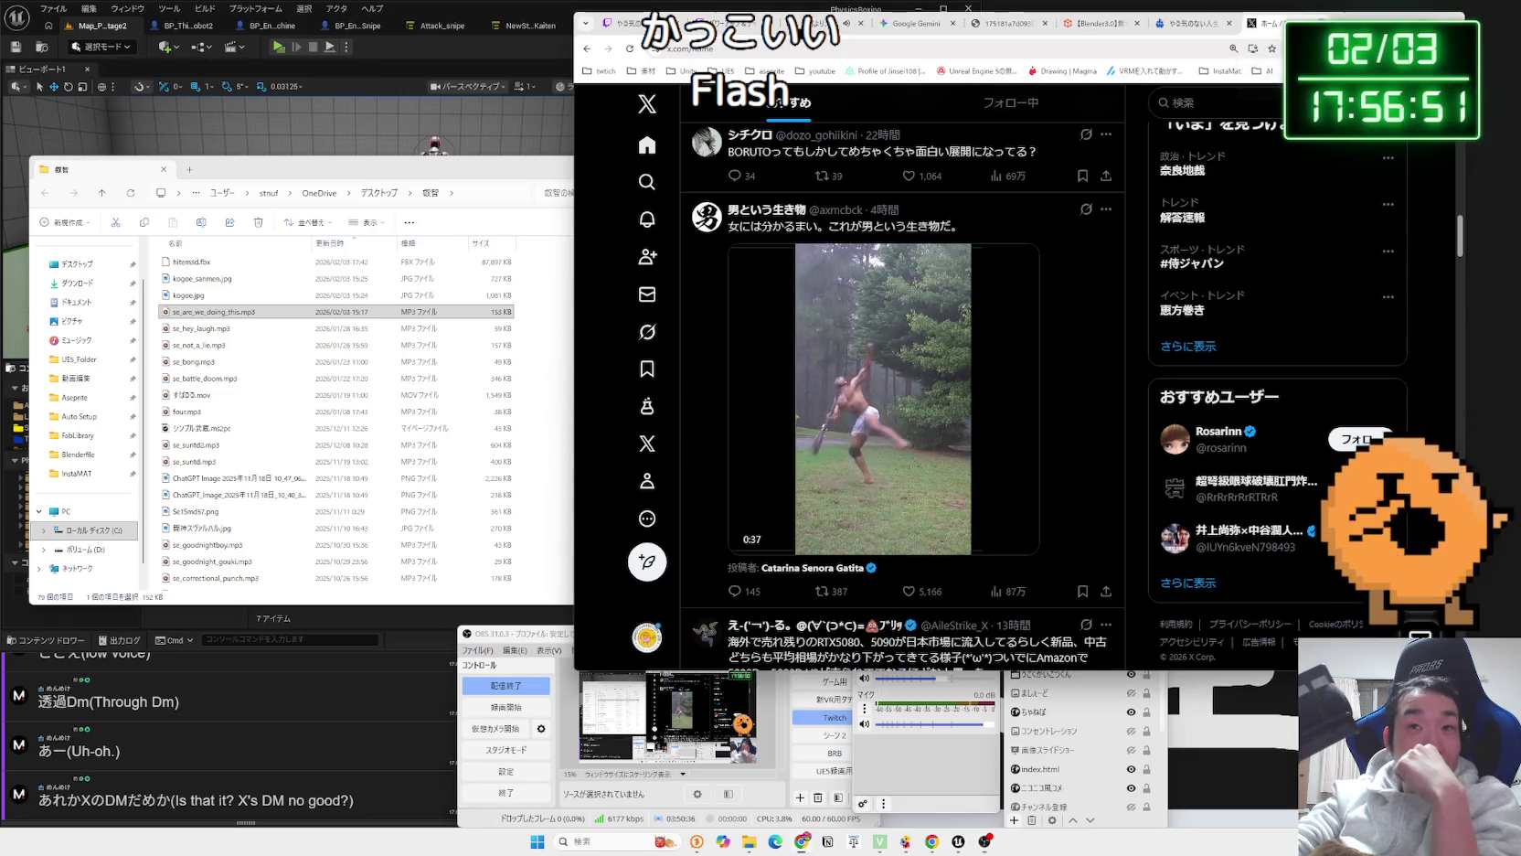
pyautogui.hotkey('ctrl', 'w')
pyautogui.scroll(3, 1136, 173)
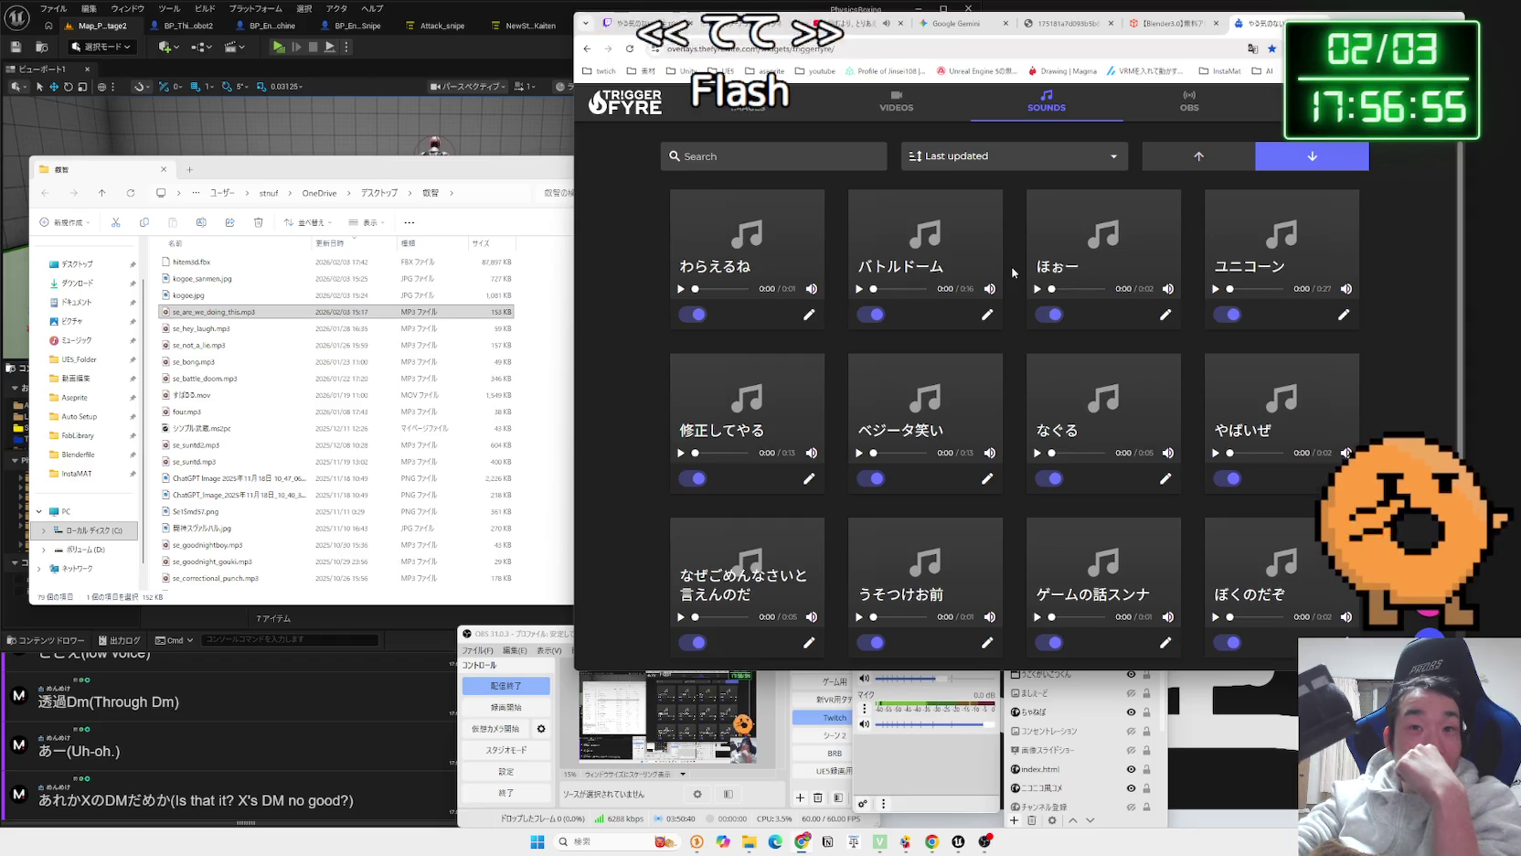
# Compare the Twitch channel-points rewards page with the TriggerFyre sounds page.
pyautogui.scroll(-2, 1015, 295)
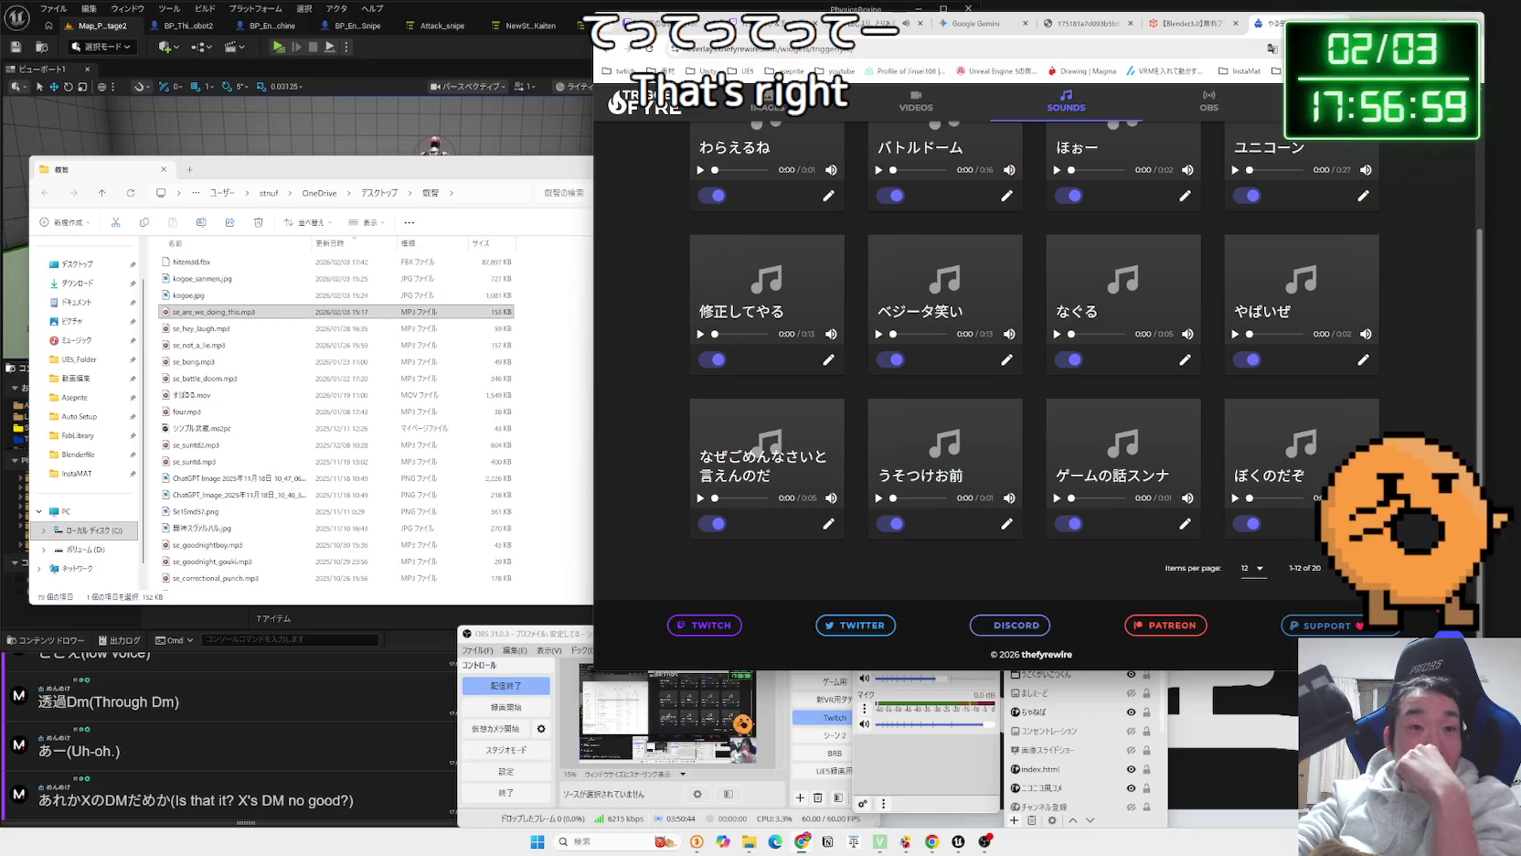
pyautogui.click(780, 20)
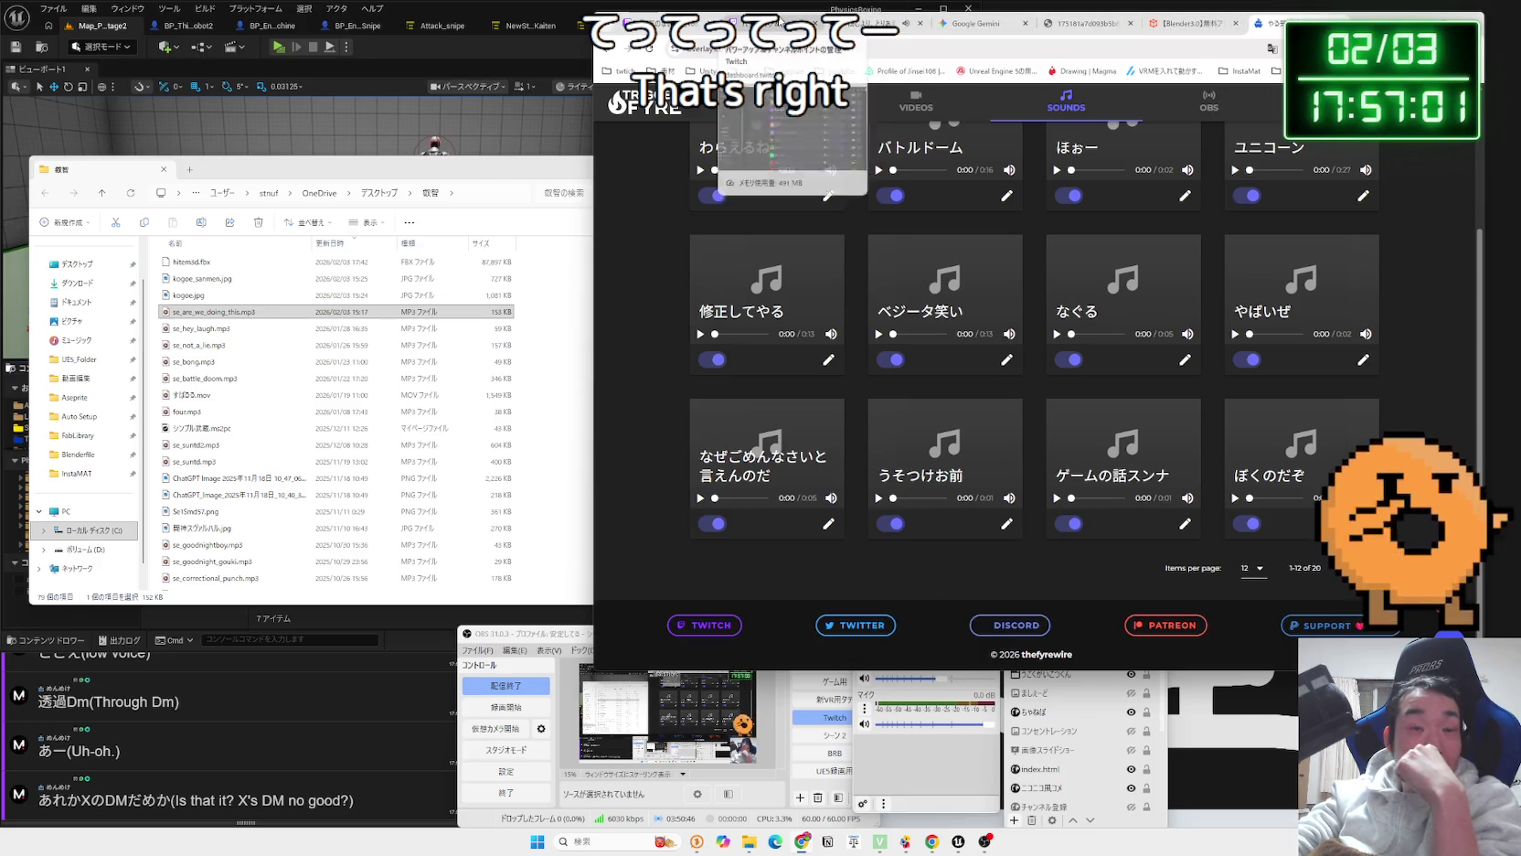
pyautogui.click(1290, 21)
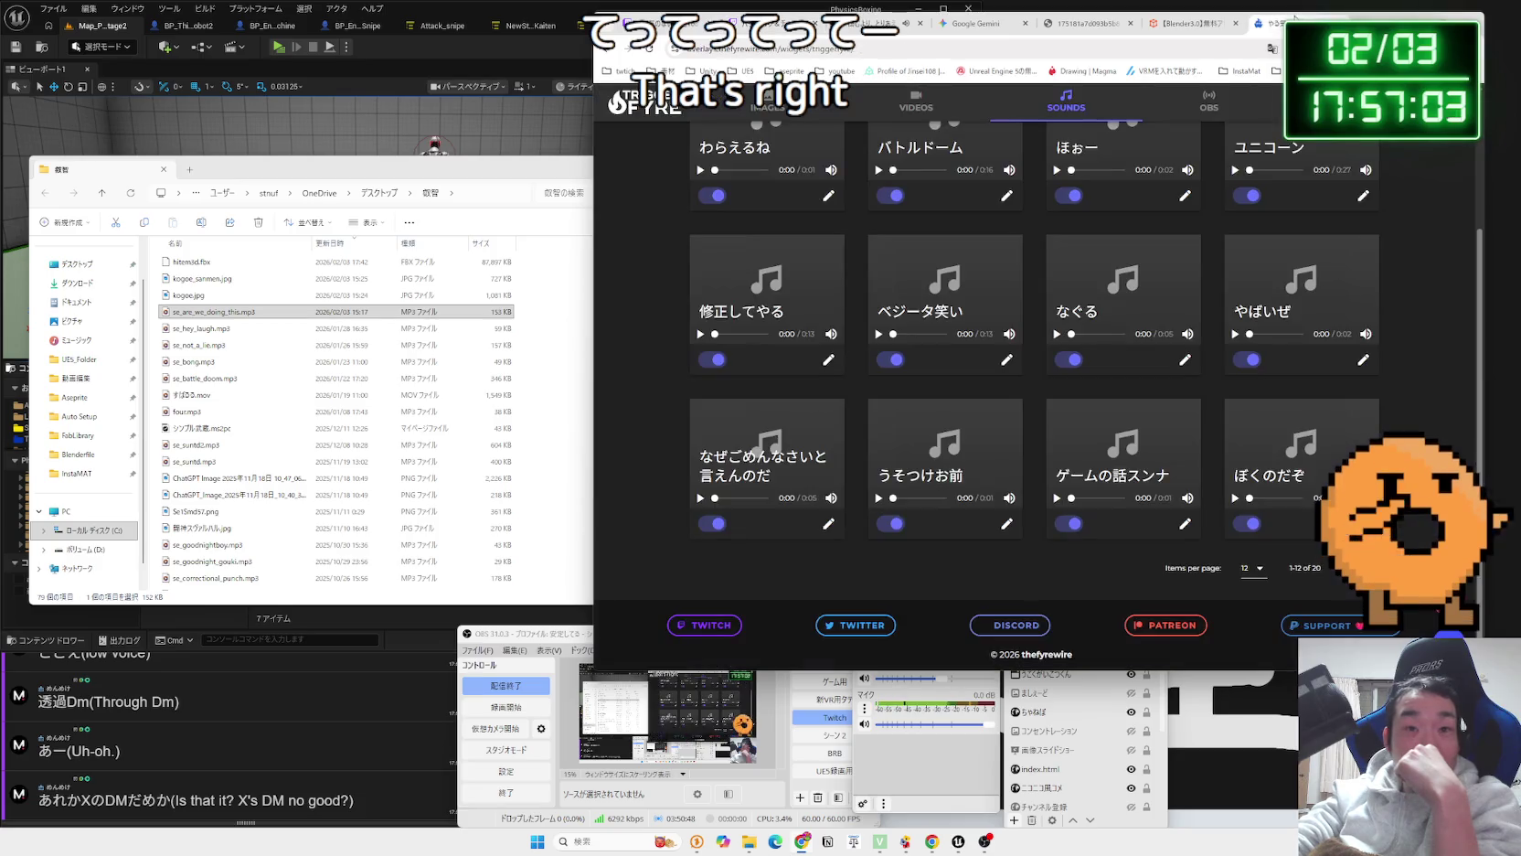
pyautogui.click(780, 20)
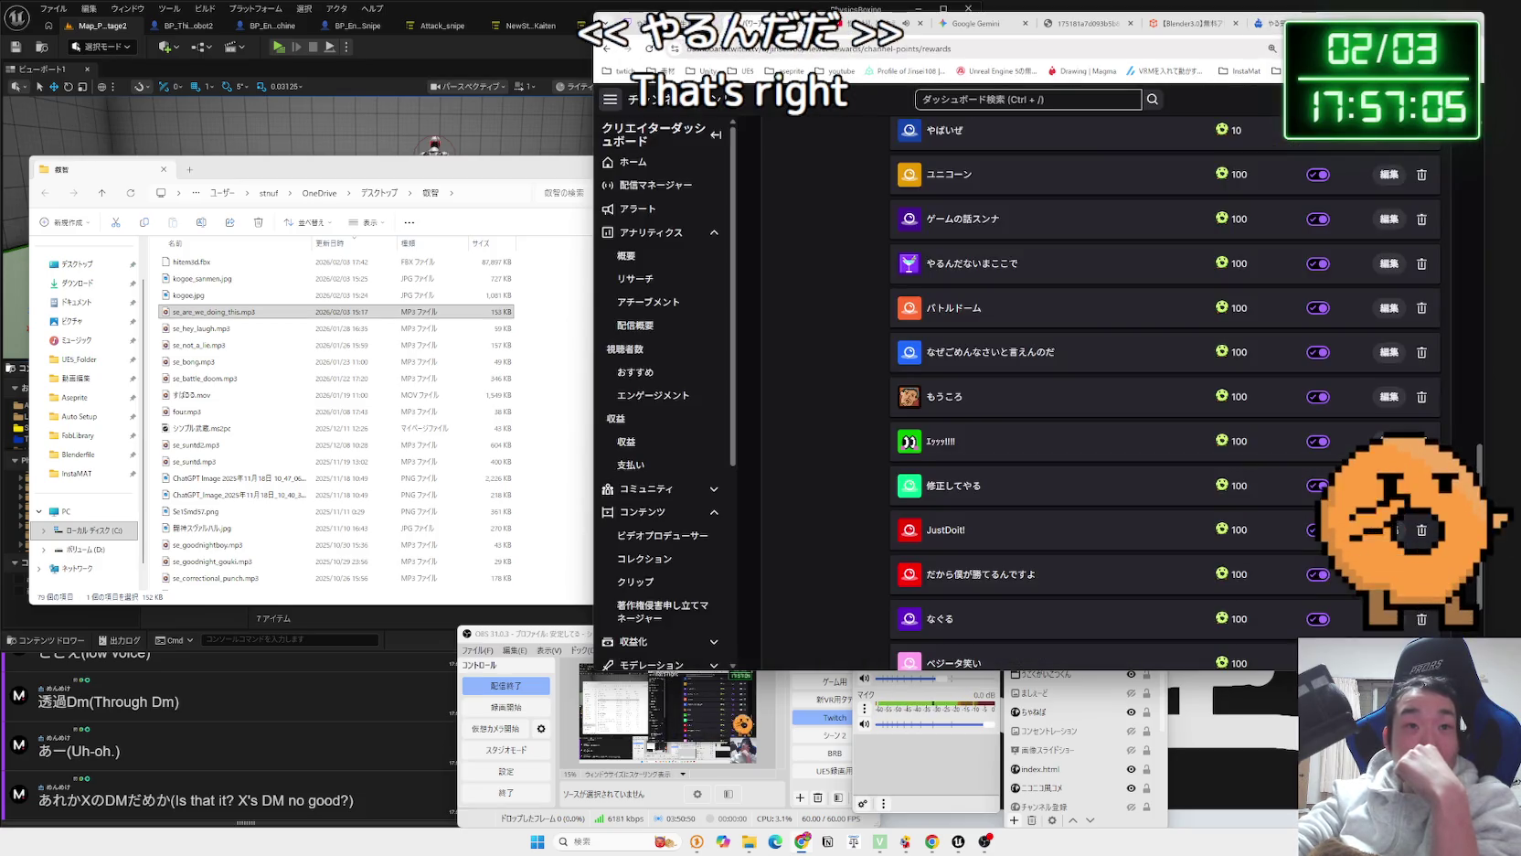
pyautogui.click(1275, 22)
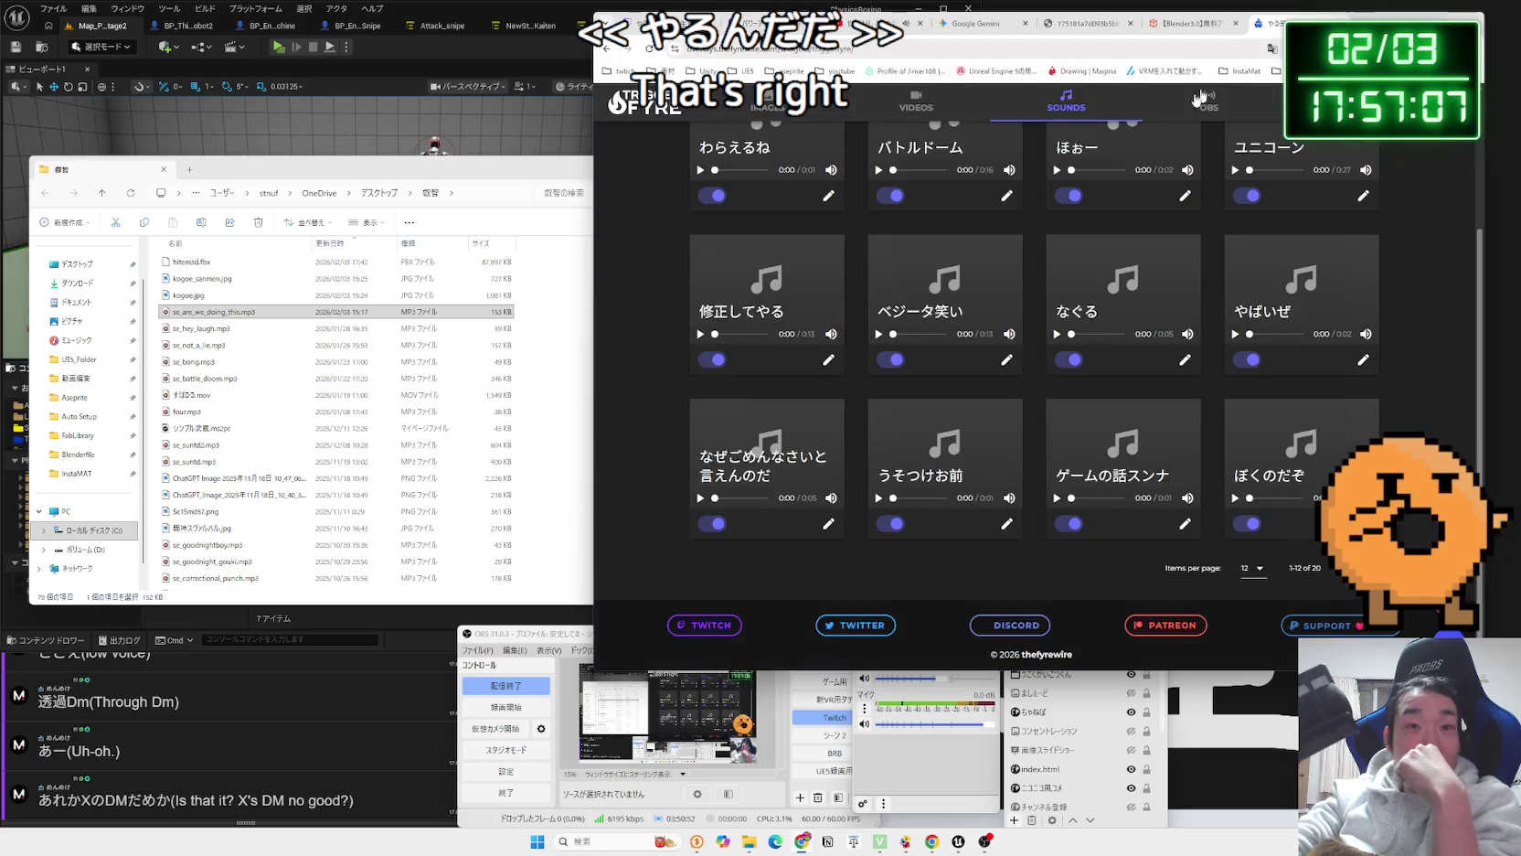
# Show the second page of TriggerFyre sounds, items 13–20.
pyautogui.scroll(2, 794, 333)
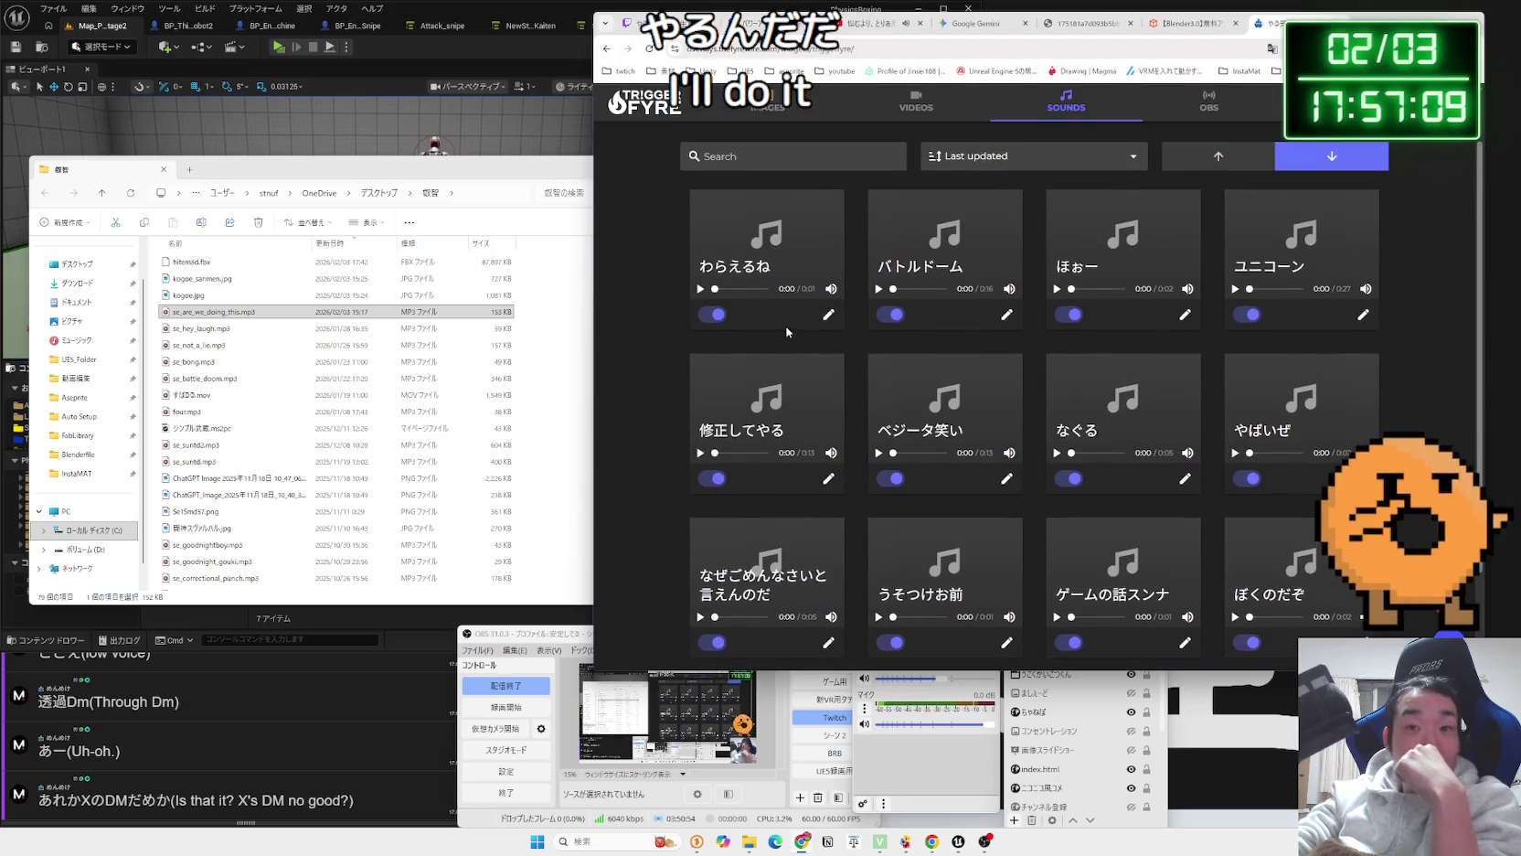
pyautogui.scroll(-1, 787, 332)
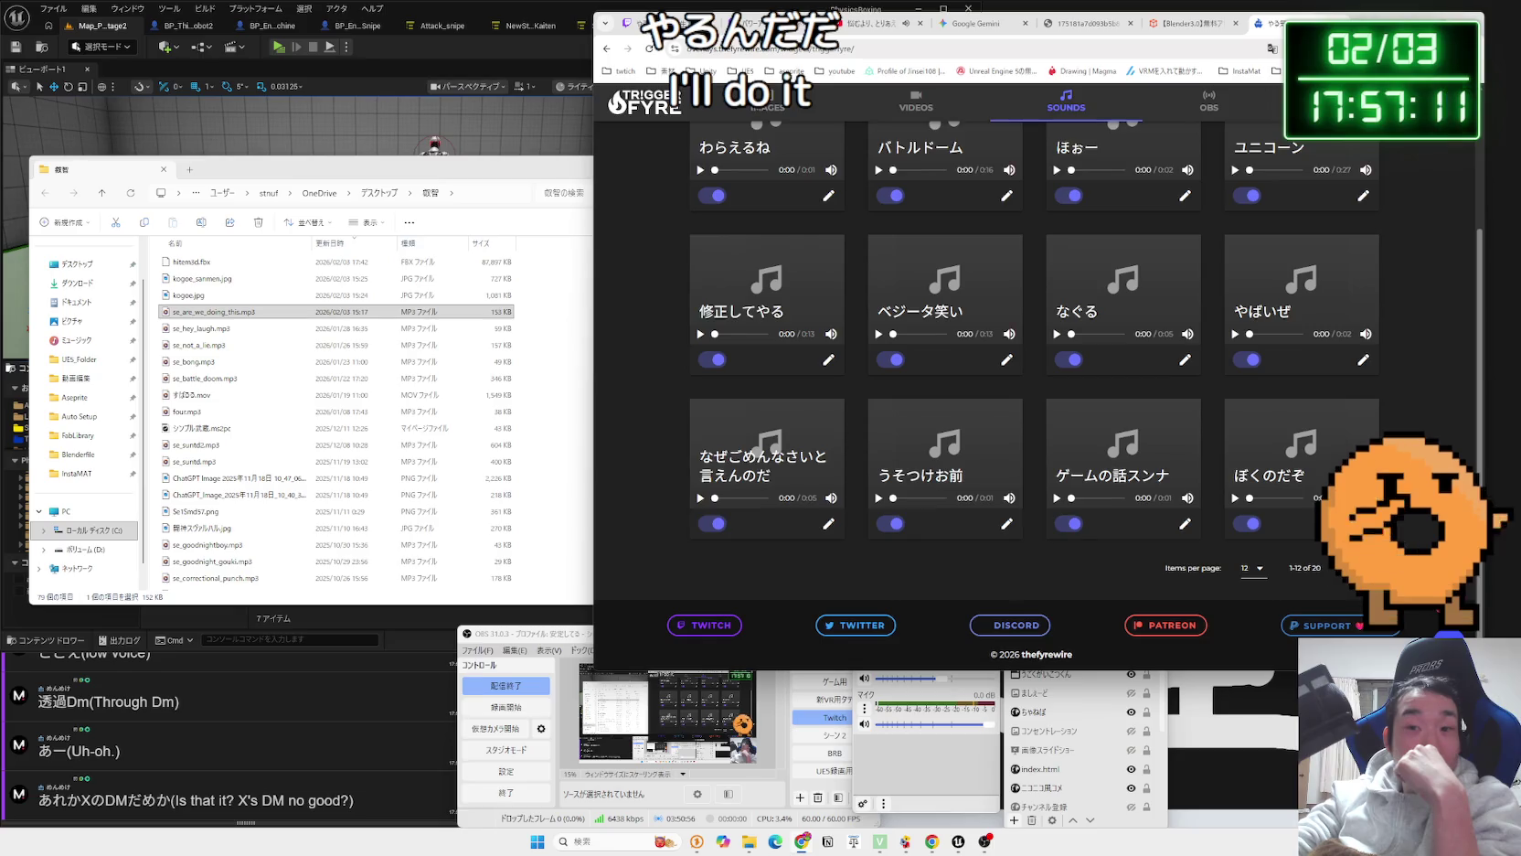
pyautogui.click(1363, 567)
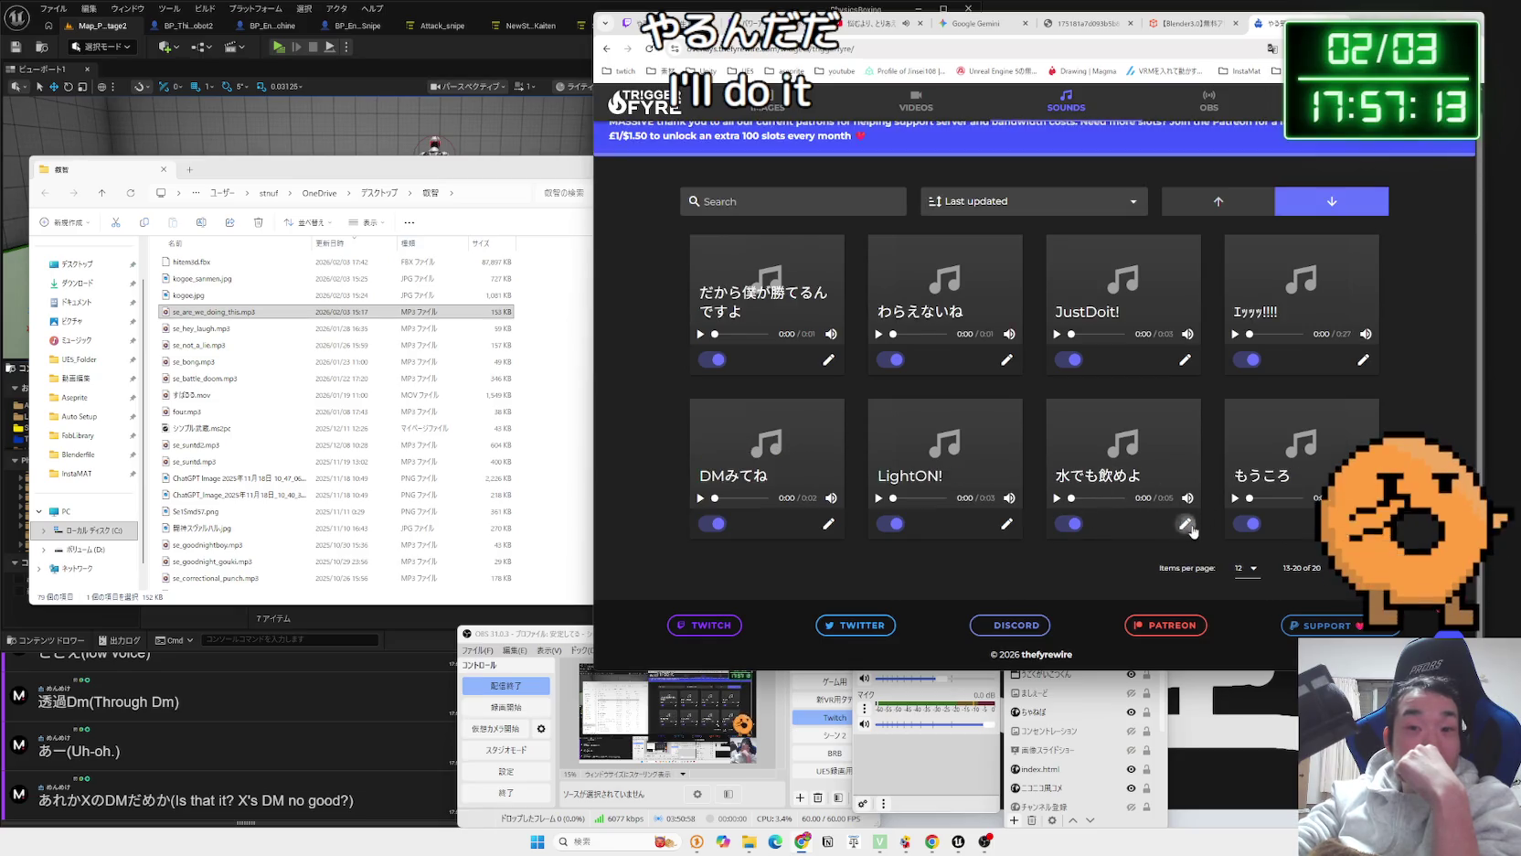
# Rename the 水でも飲めよ trigger's command to やるんだないまここで and confirm its reward settings.
pyautogui.click(1185, 524)
pyautogui.moveTo(792, 323); pyautogui.dragTo(866, 327)
pyautogui.write('やるんだないまここで')
pyautogui.click(977, 324)
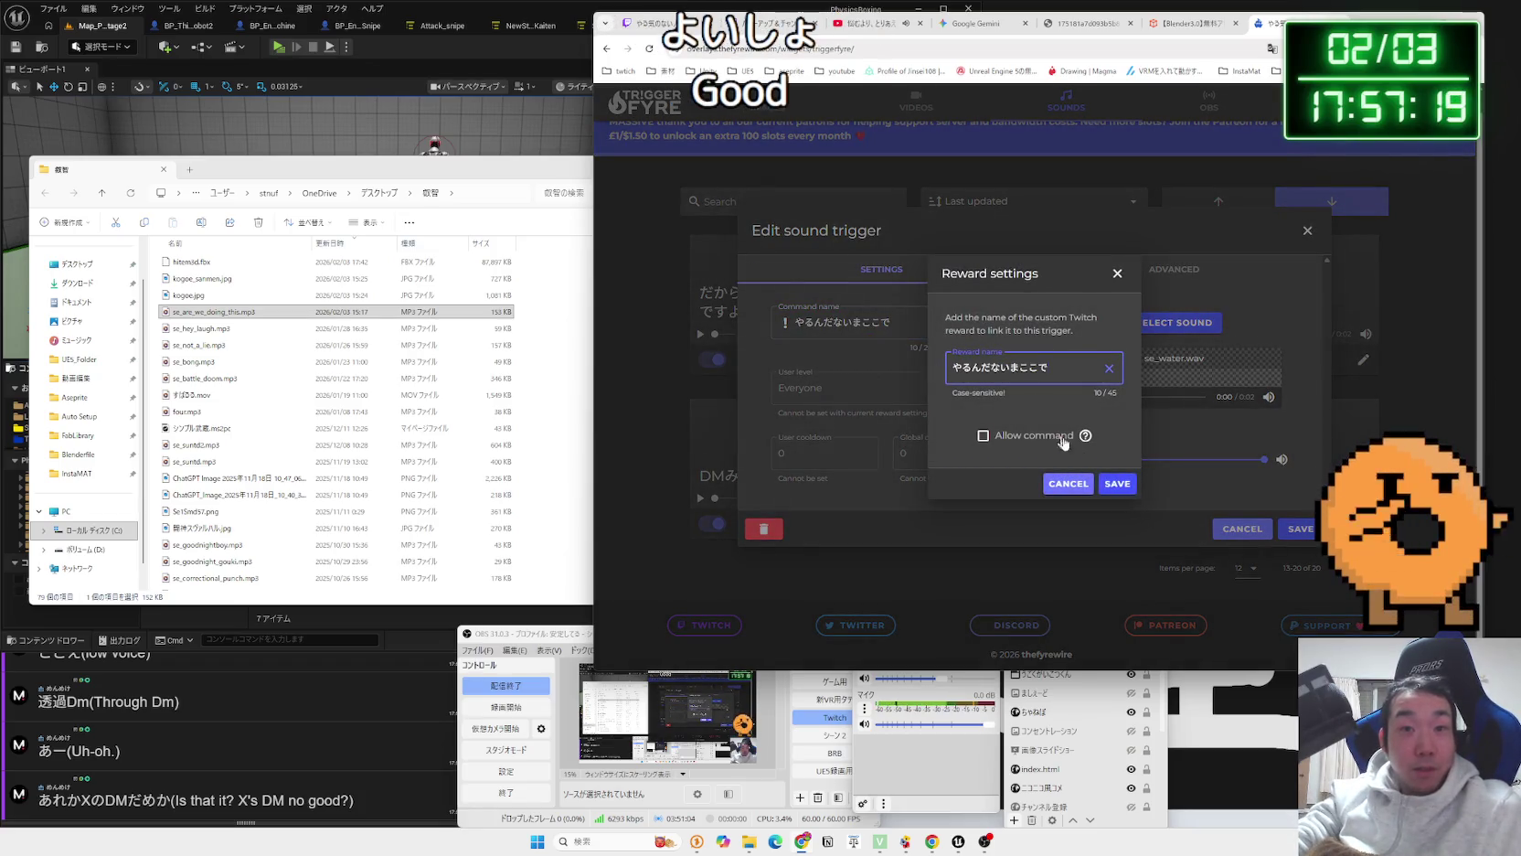
pyautogui.click(1117, 483)
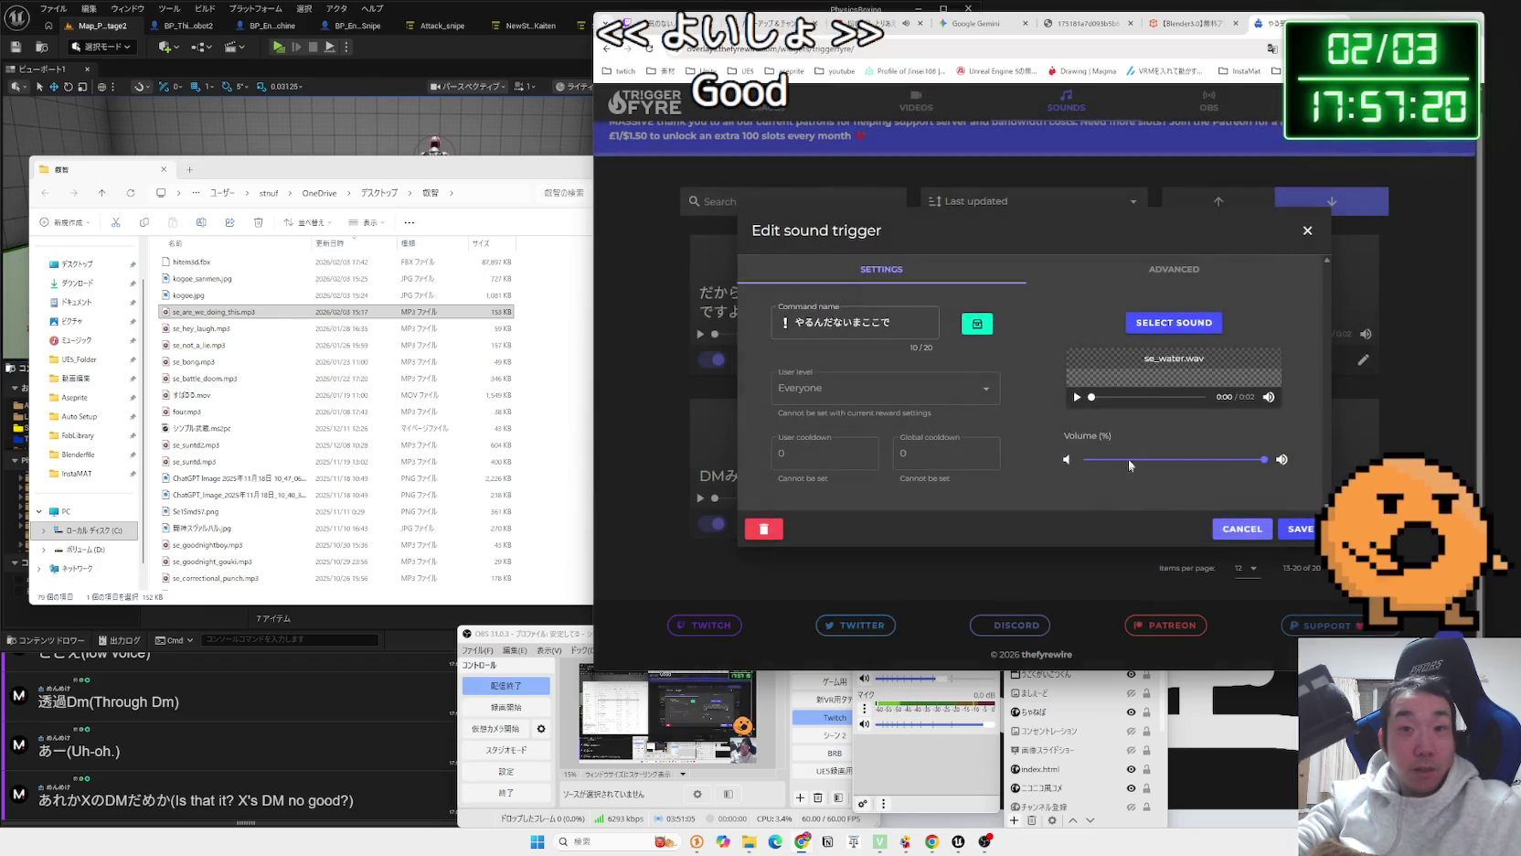
# Upload se_are_we_doing_this.mp3, preview it, assign it to the trigger and save.
pyautogui.click(1200, 328)
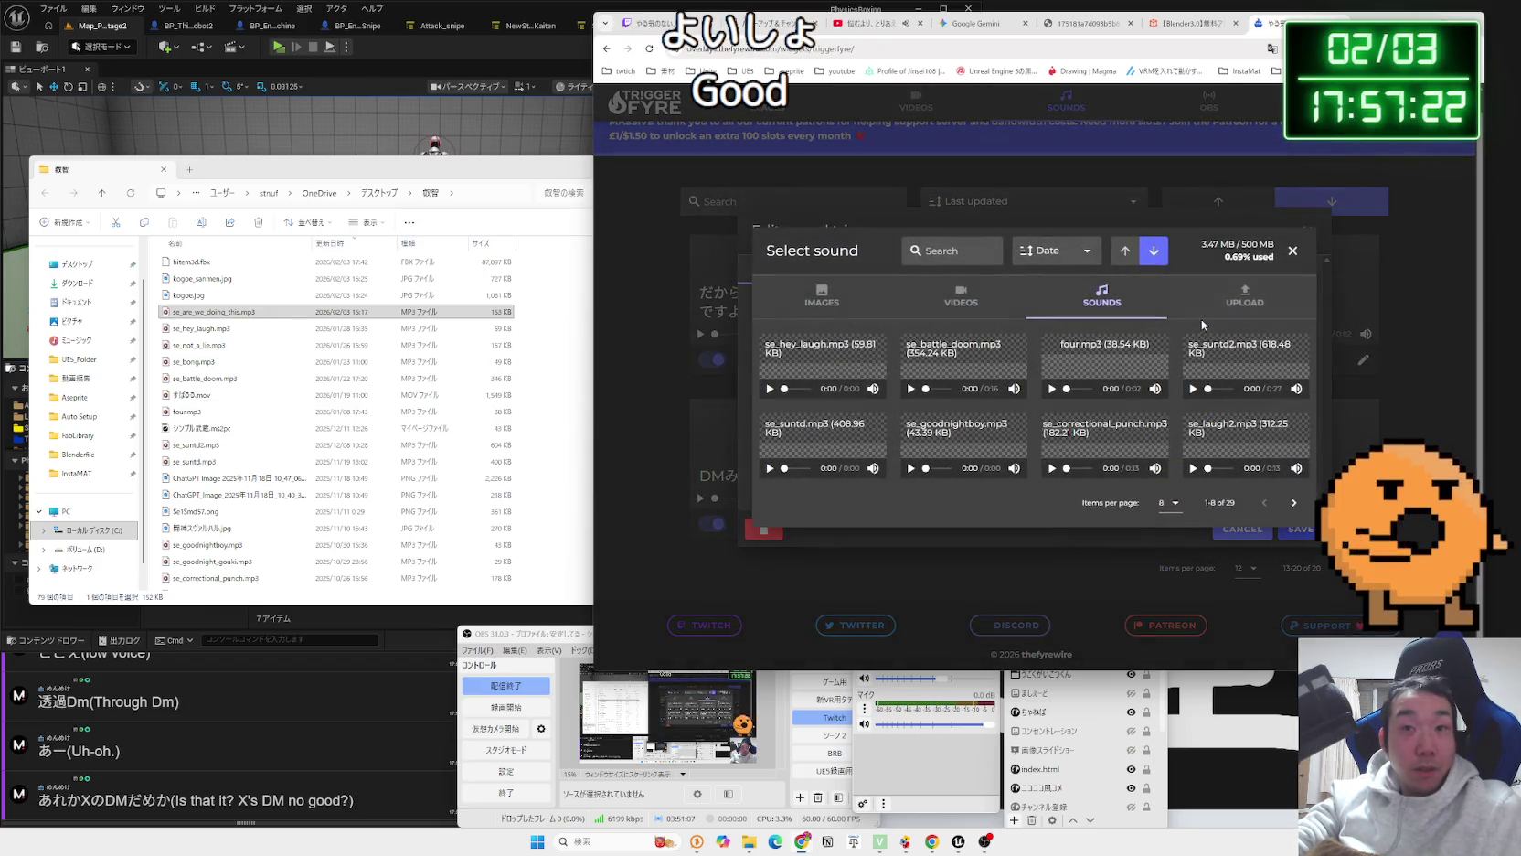
pyautogui.click(1242, 291)
pyautogui.moveTo(212, 312); pyautogui.dragTo(973, 419)
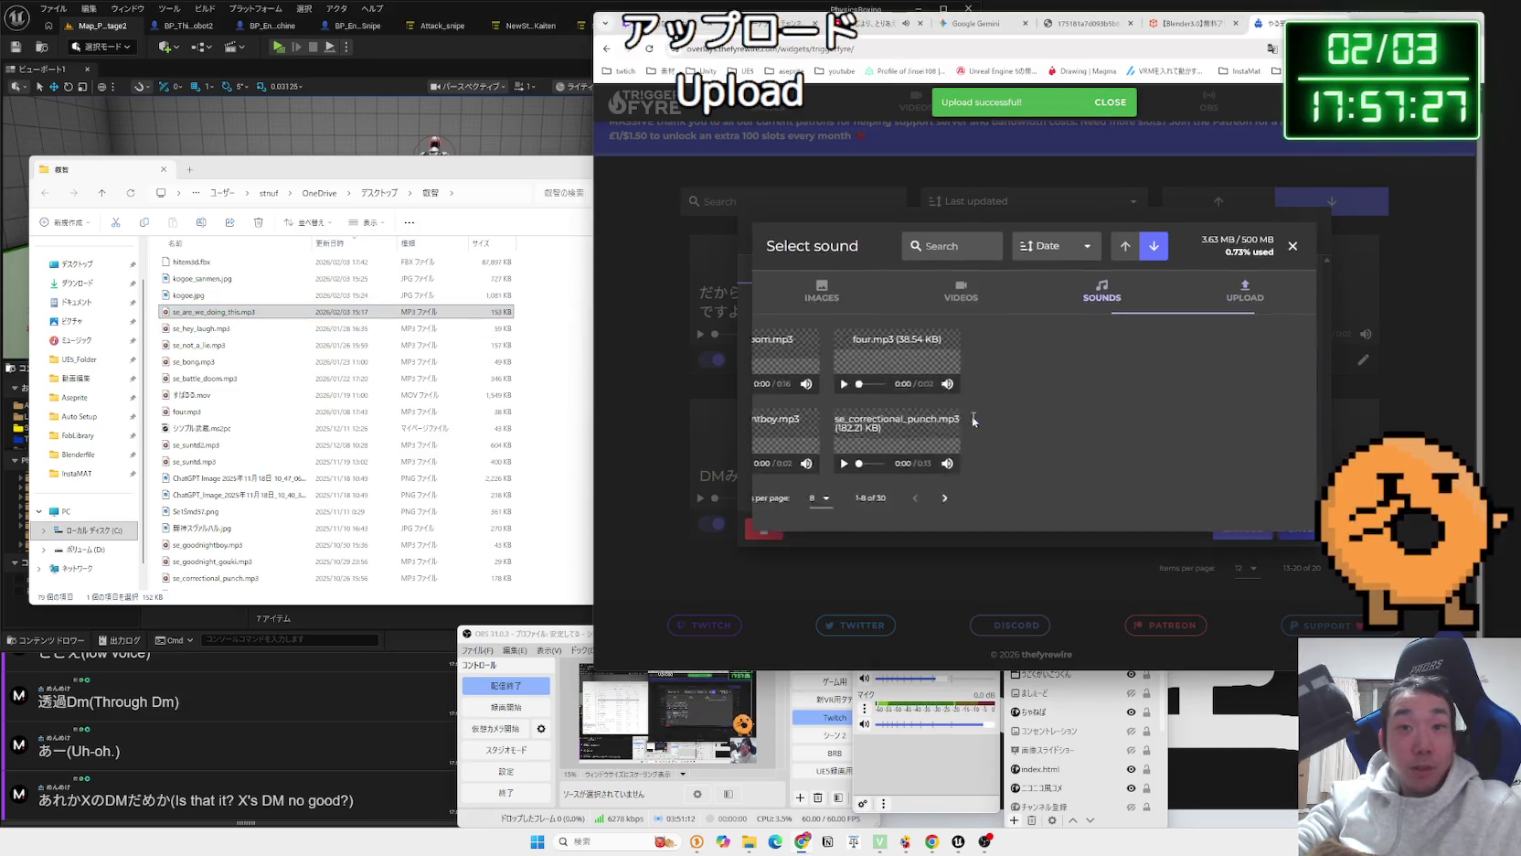
pyautogui.click(771, 390)
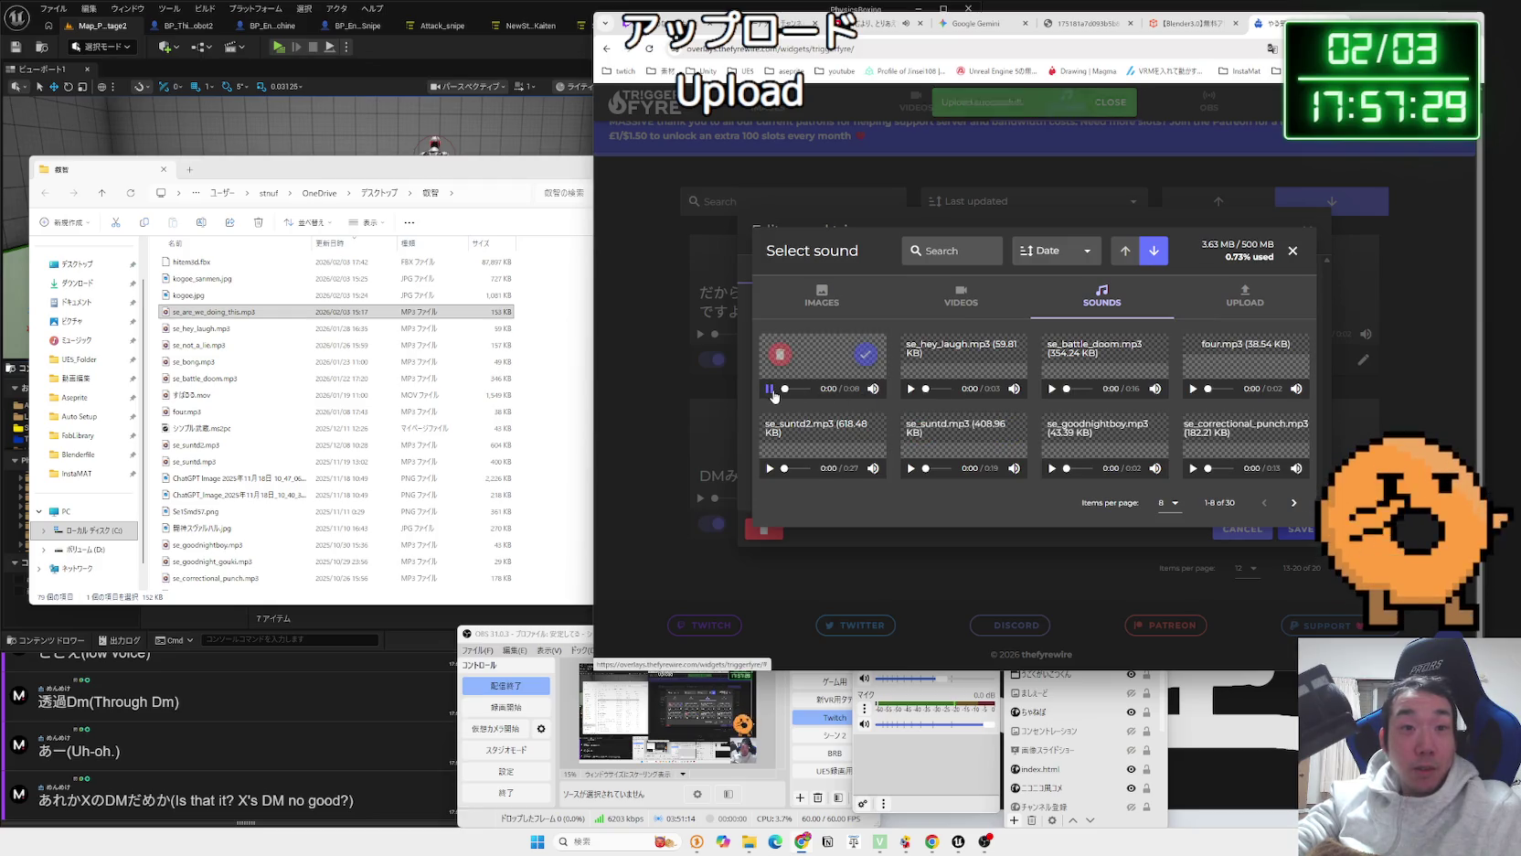
pyautogui.click(866, 354)
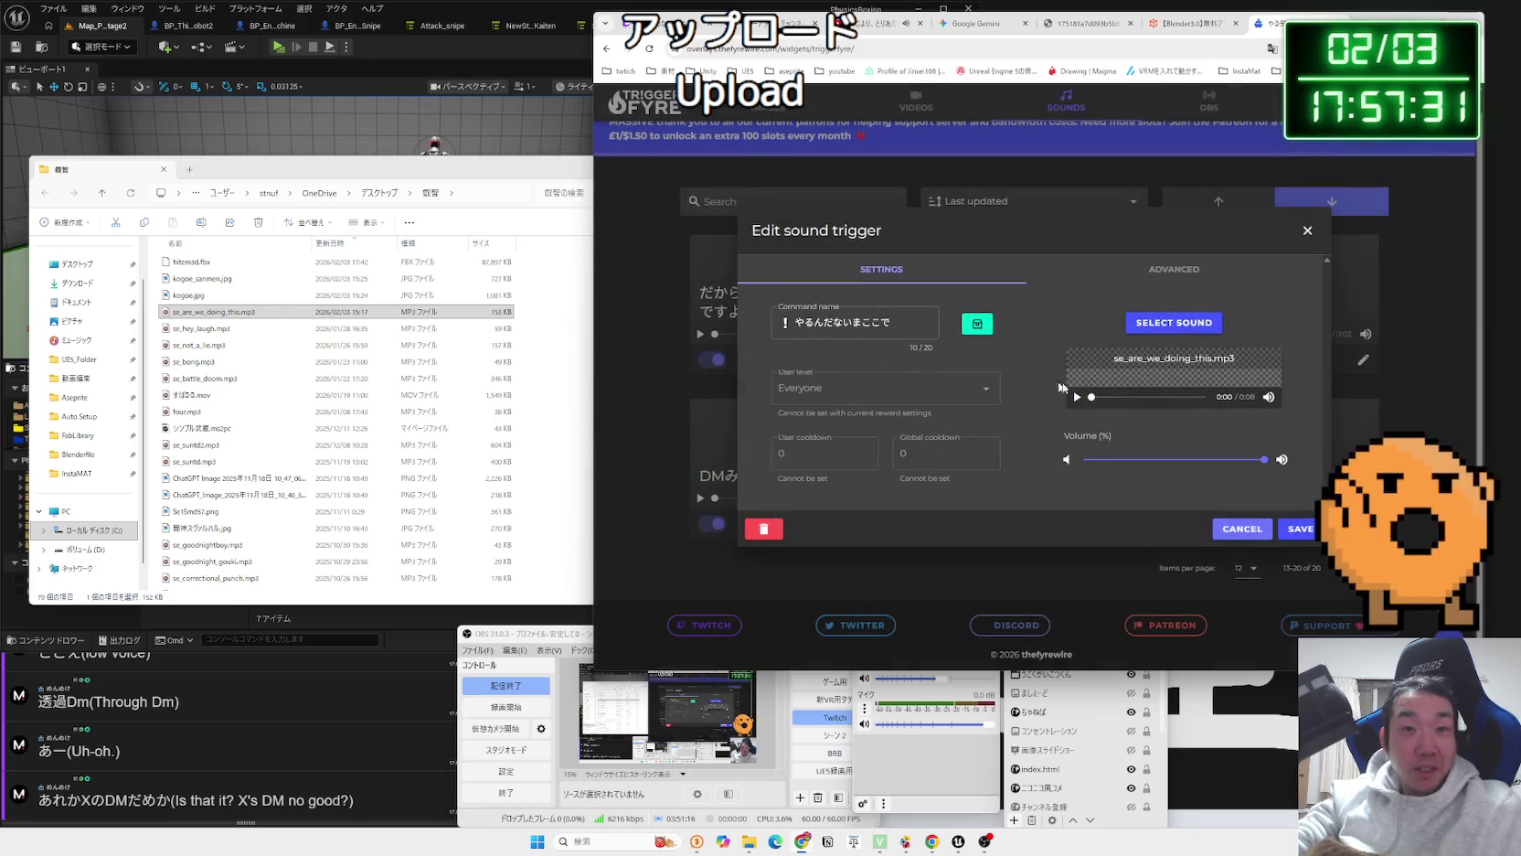
pyautogui.click(1305, 526)
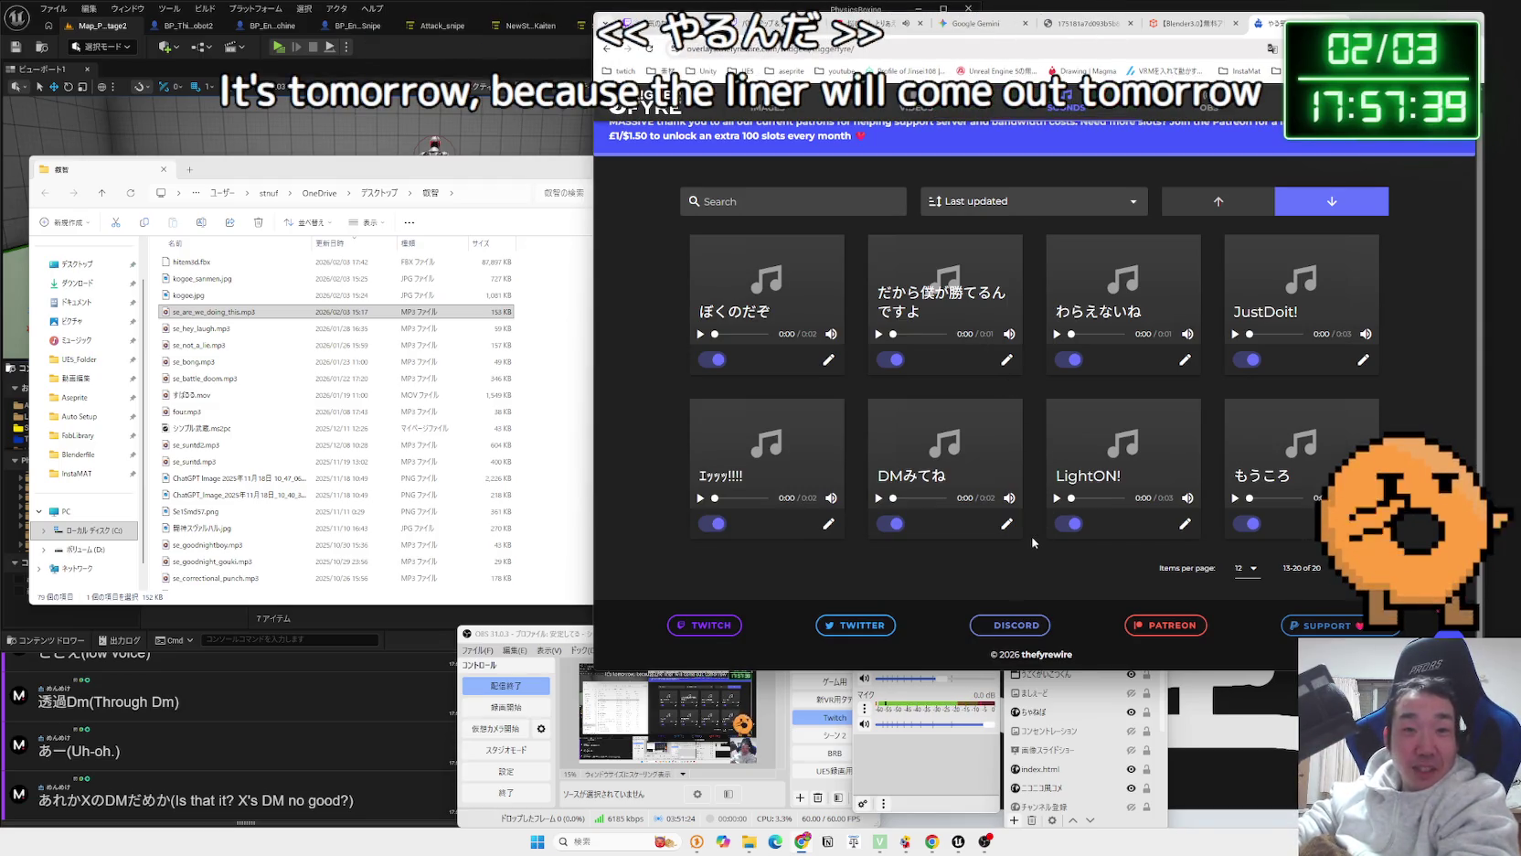
# Dismiss the Patreon thank-you banner and close the TriggerFyre tab.
pyautogui.scroll(1, 1037, 535)
pyautogui.click(1440, 151)
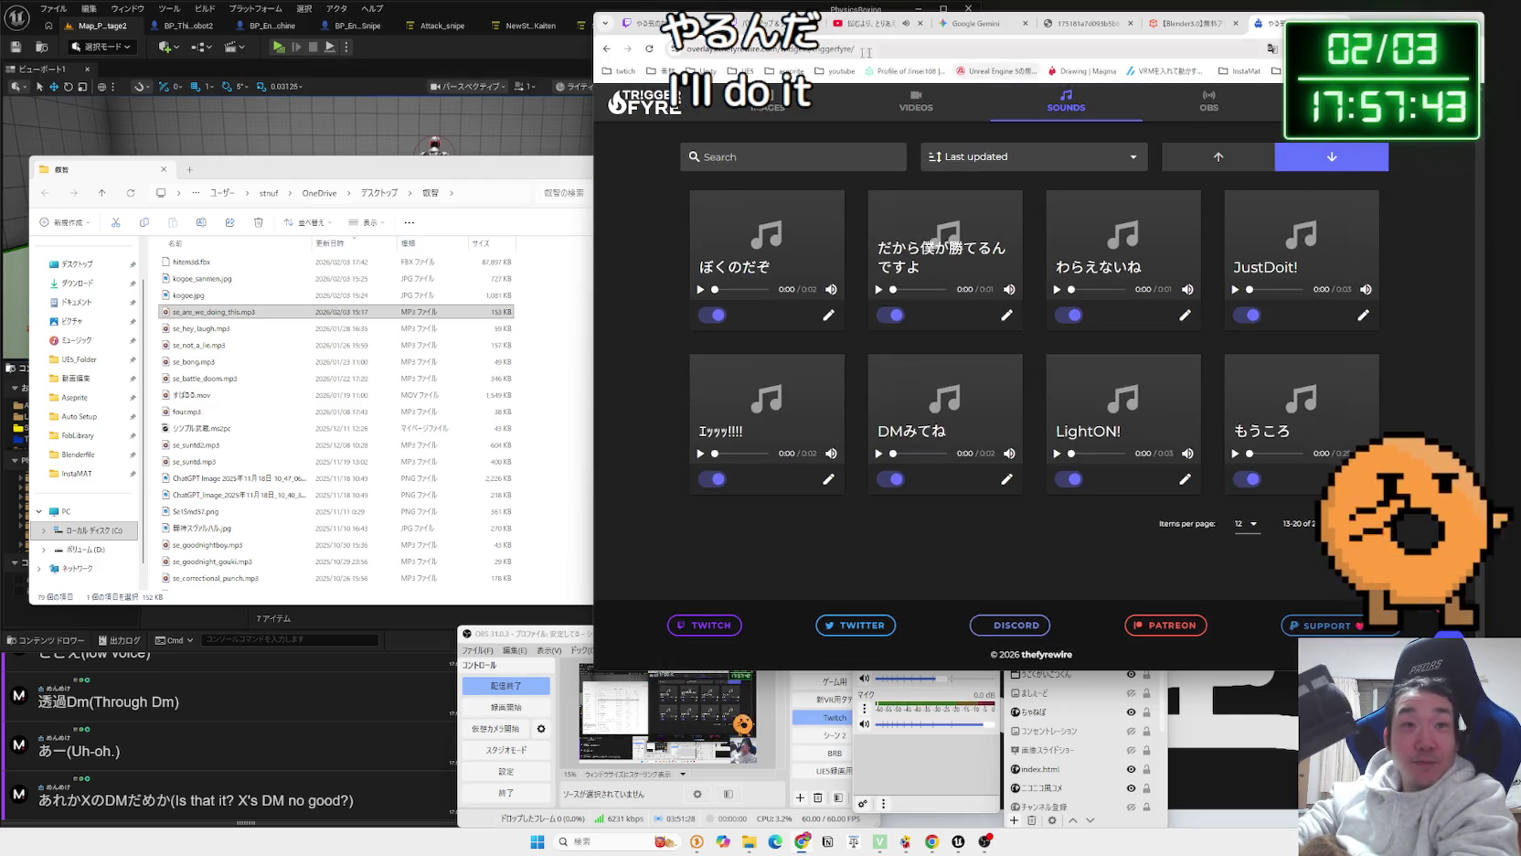
pyautogui.hotkey('ctrl', 'w')
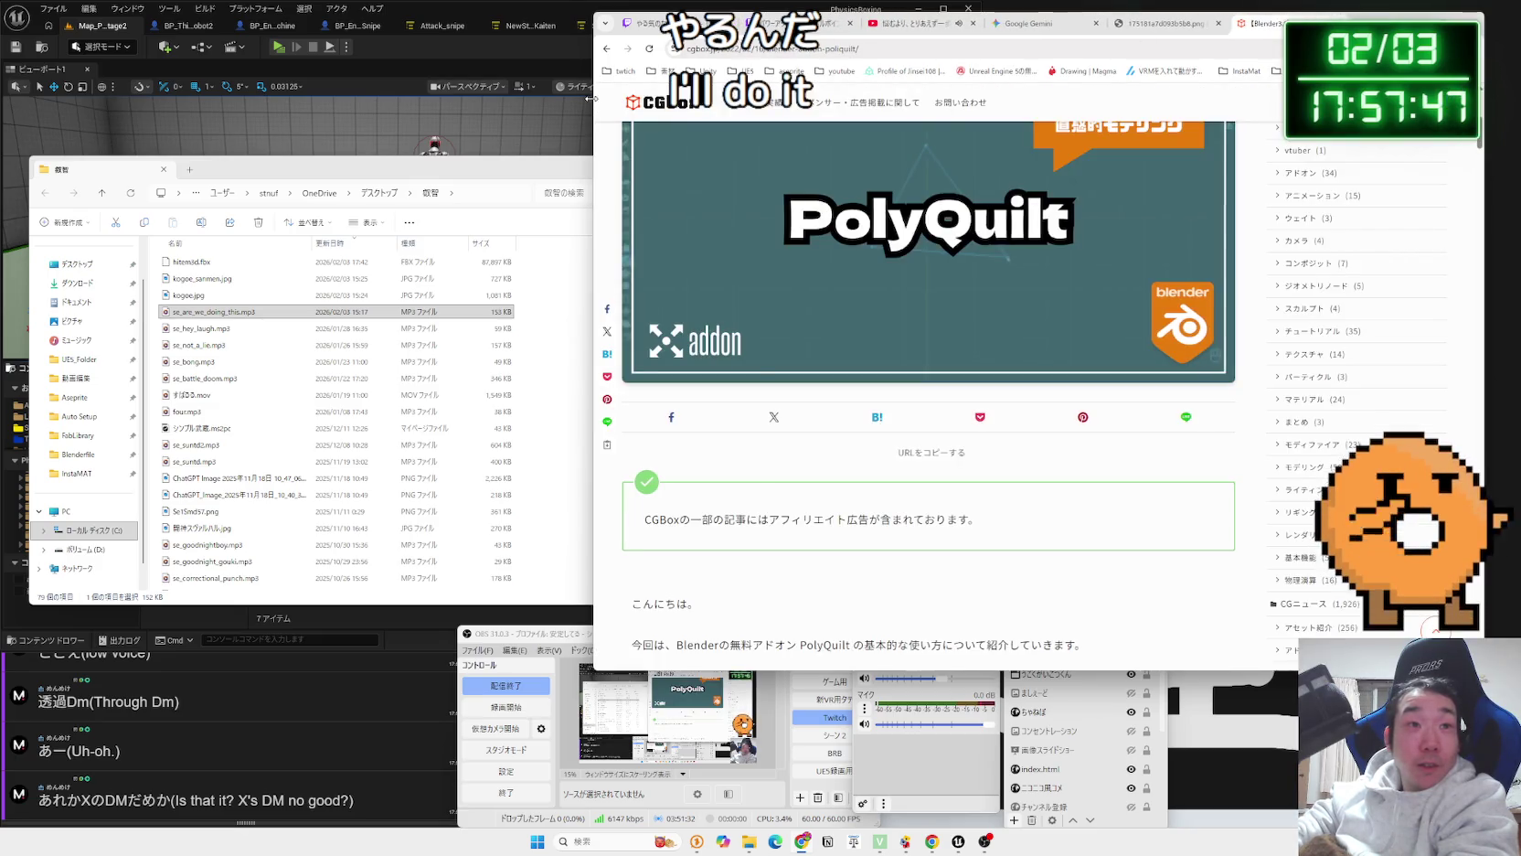
# Narrow the browser window and close the file folder window.
pyautogui.moveTo(592, 98); pyautogui.dragTo(669, 98)
pyautogui.moveTo(274, 169); pyautogui.dragTo(617, 144)
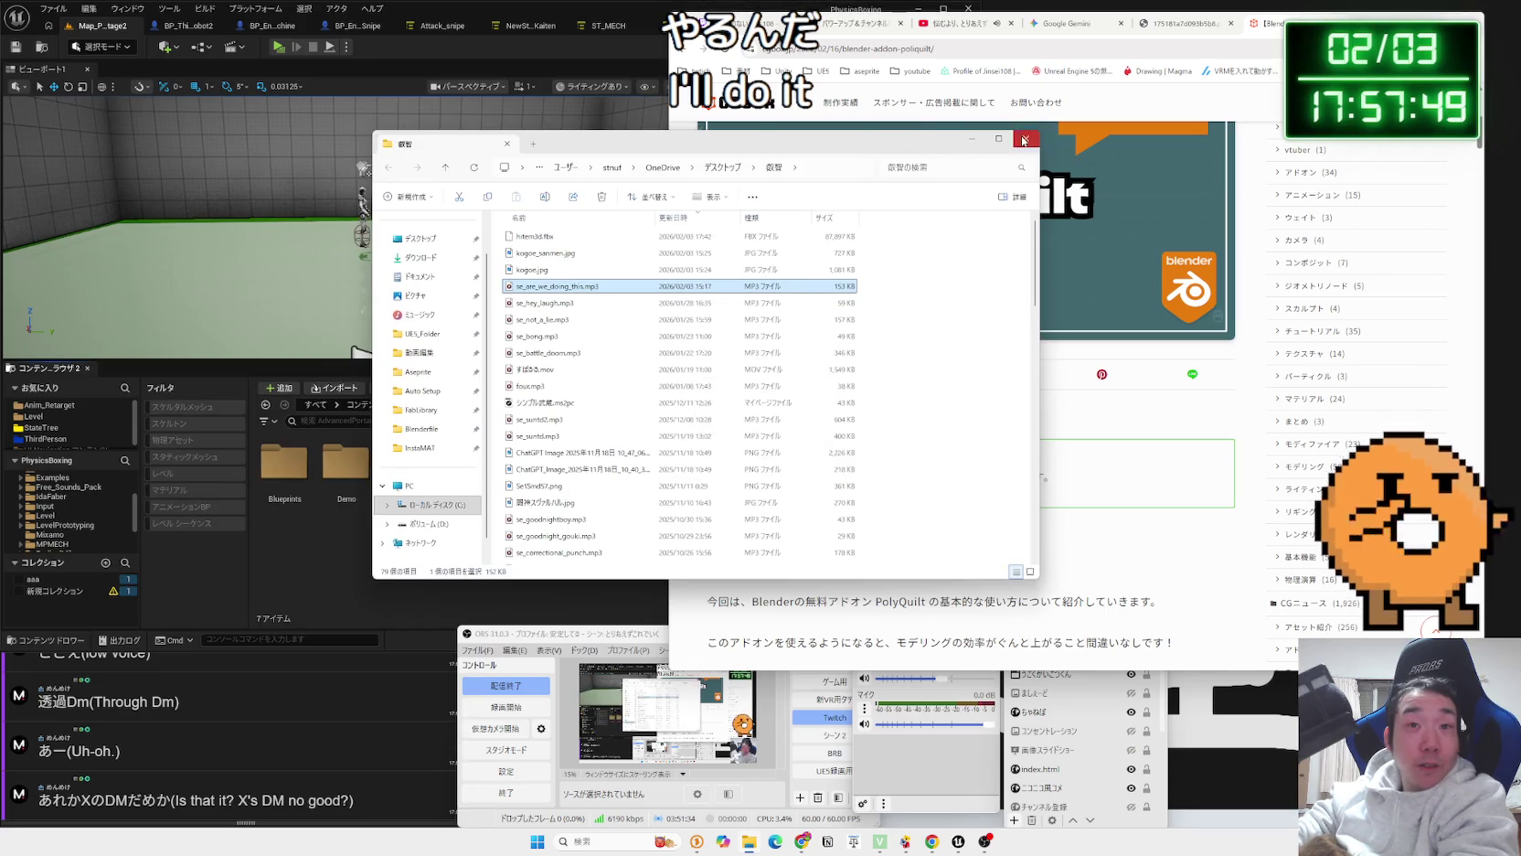
pyautogui.click(1024, 140)
# Open the thefyrewire page from the twitch bookmarks folder in a new tab.
pyautogui.scroll(-2, 859, 429)
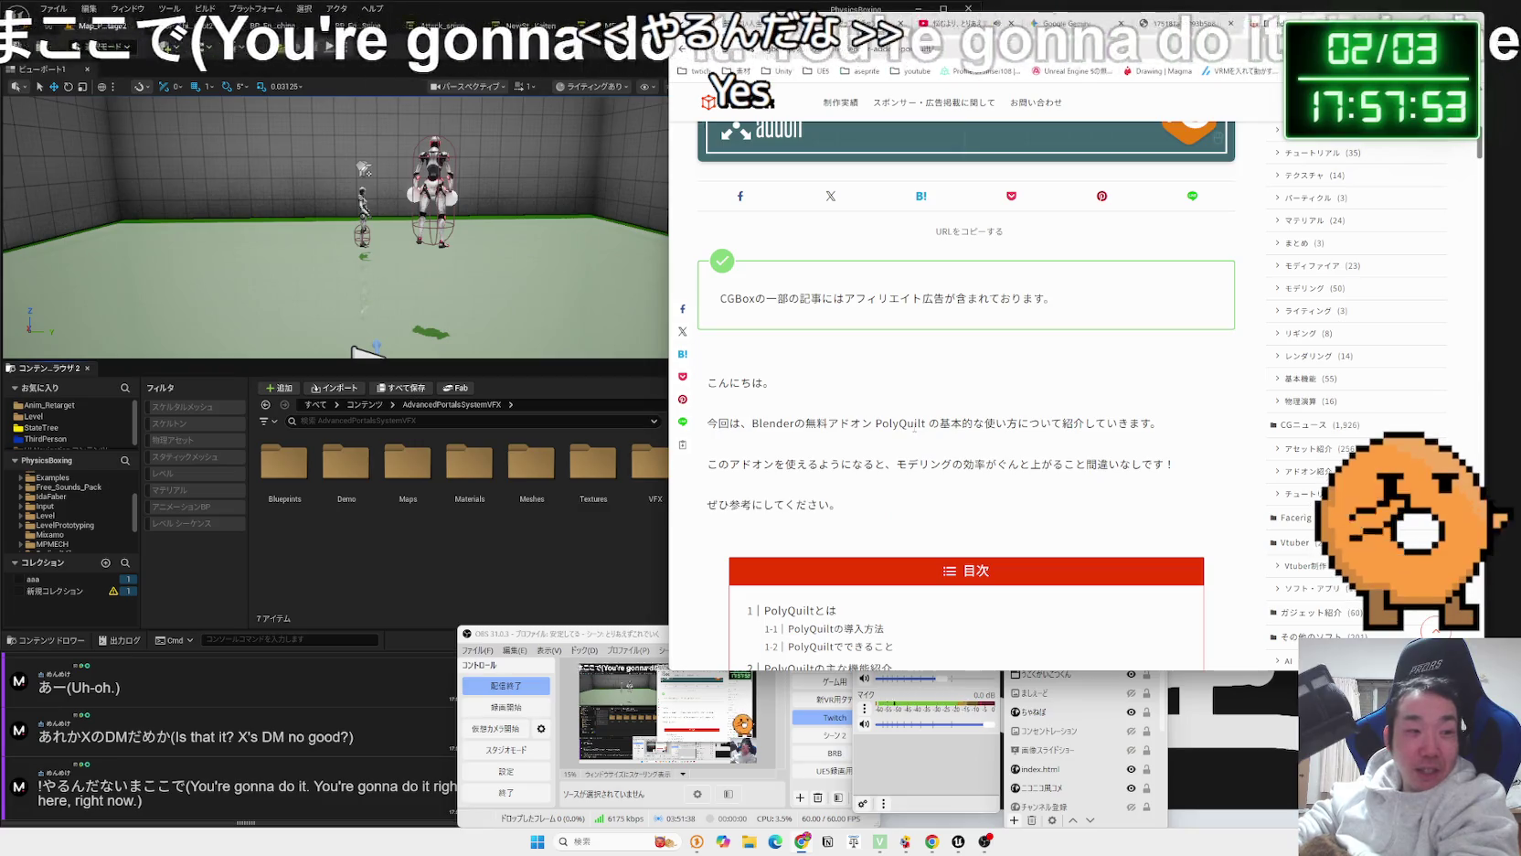
pyautogui.scroll(5, 914, 425)
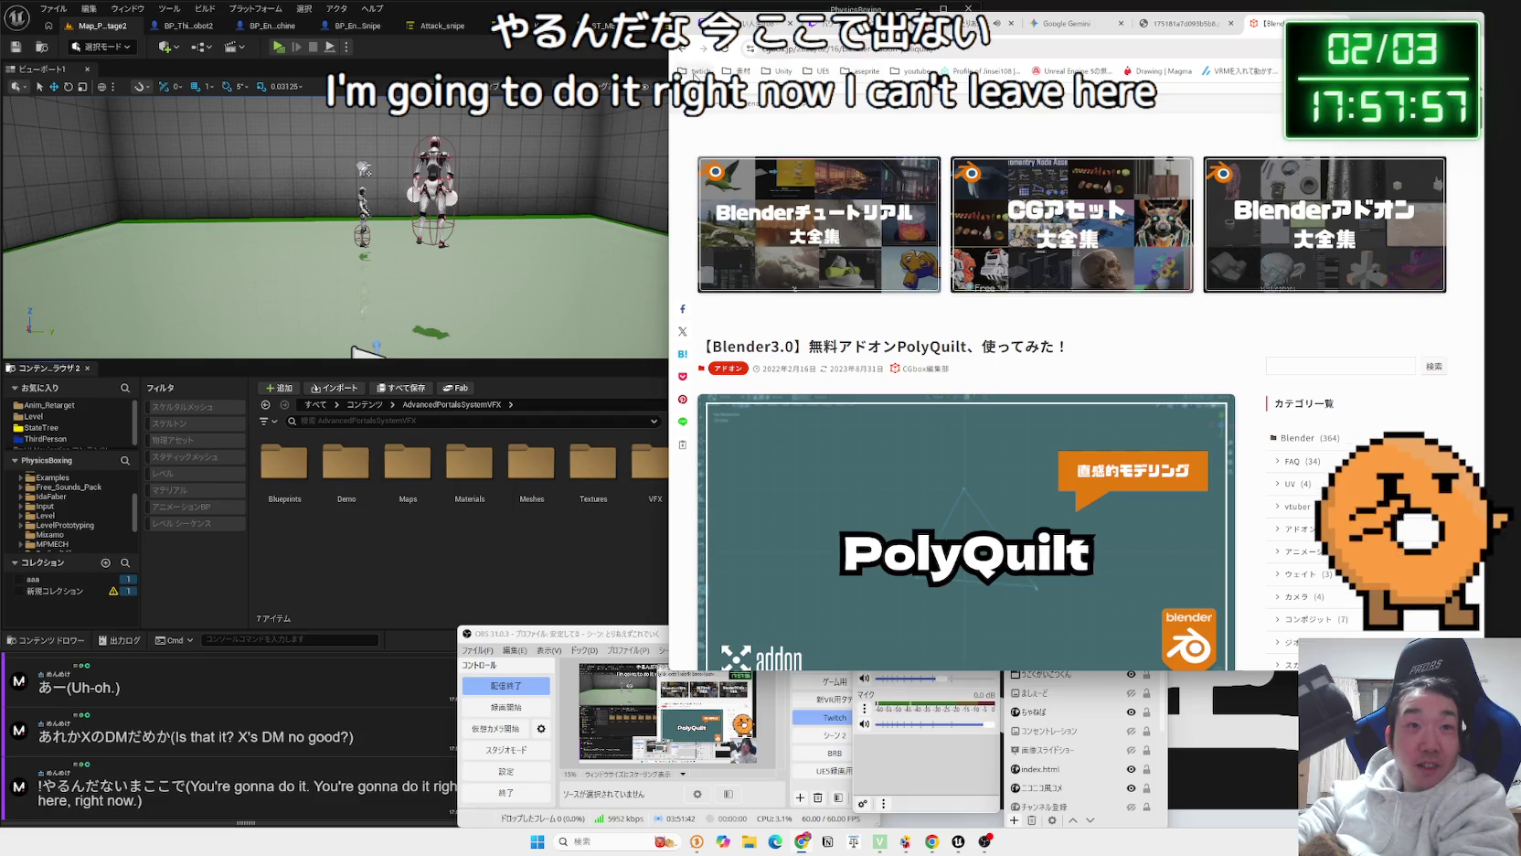
pyautogui.click(697, 71)
pyautogui.click(734, 210)
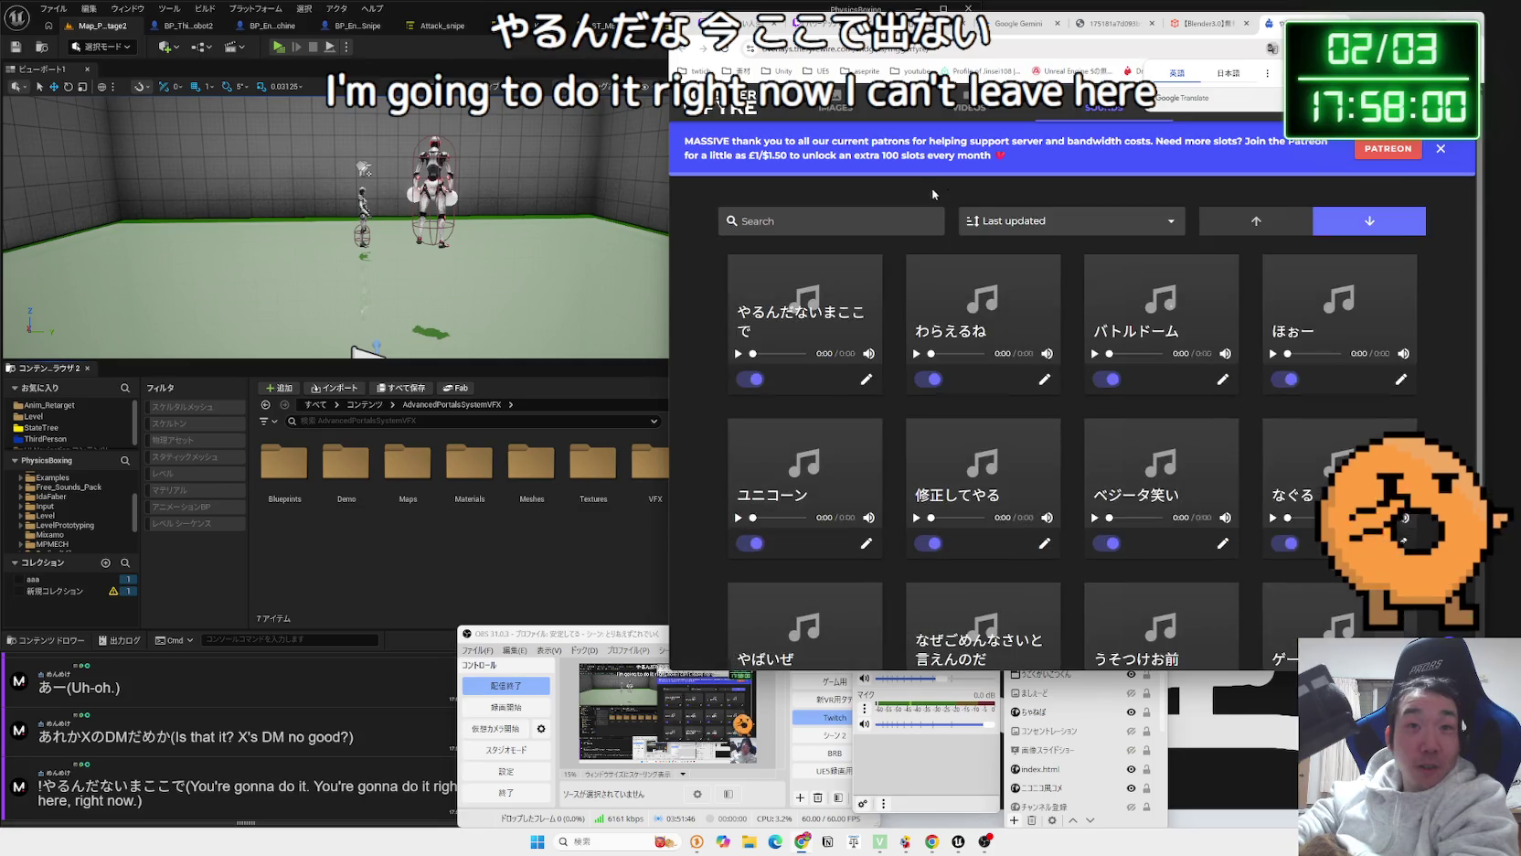
# Check the やるんだないまここで trigger's reward settings without changes, then return to the PolyQuilt article.
pyautogui.click(864, 378)
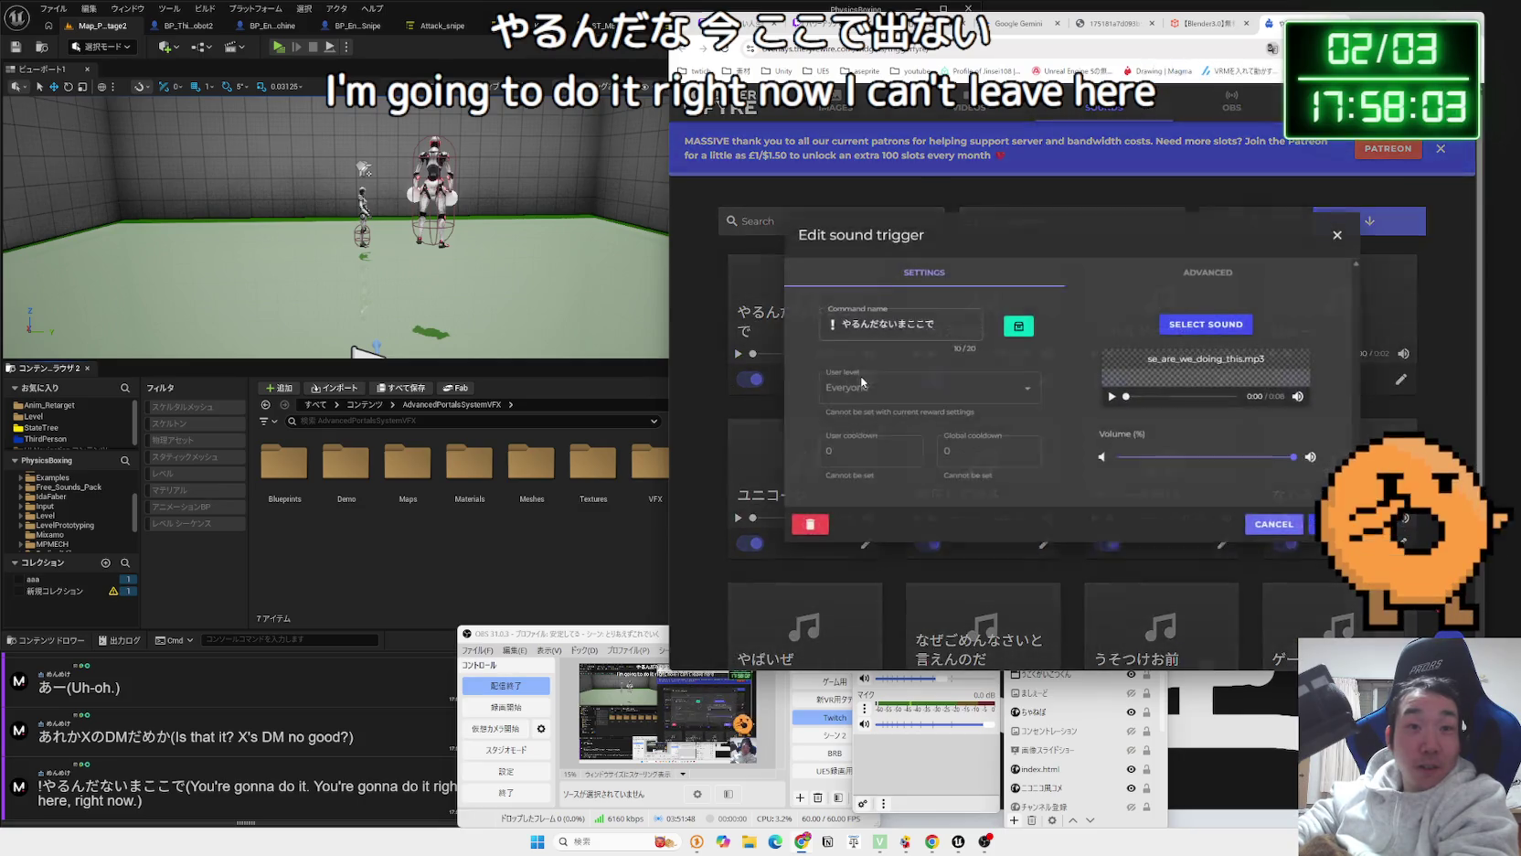
pyautogui.click(1015, 325)
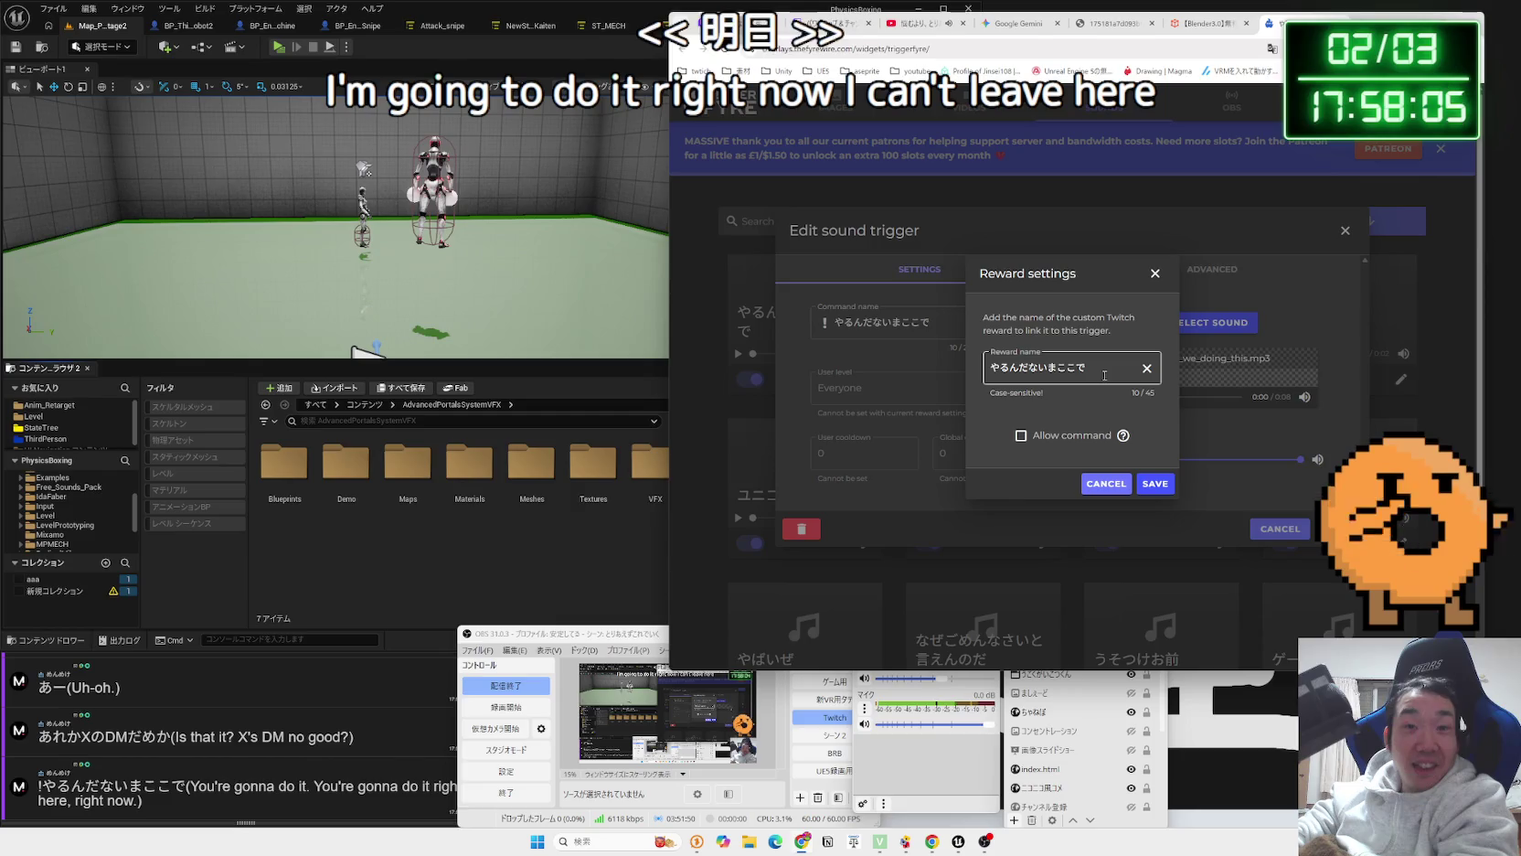
pyautogui.click(1155, 273)
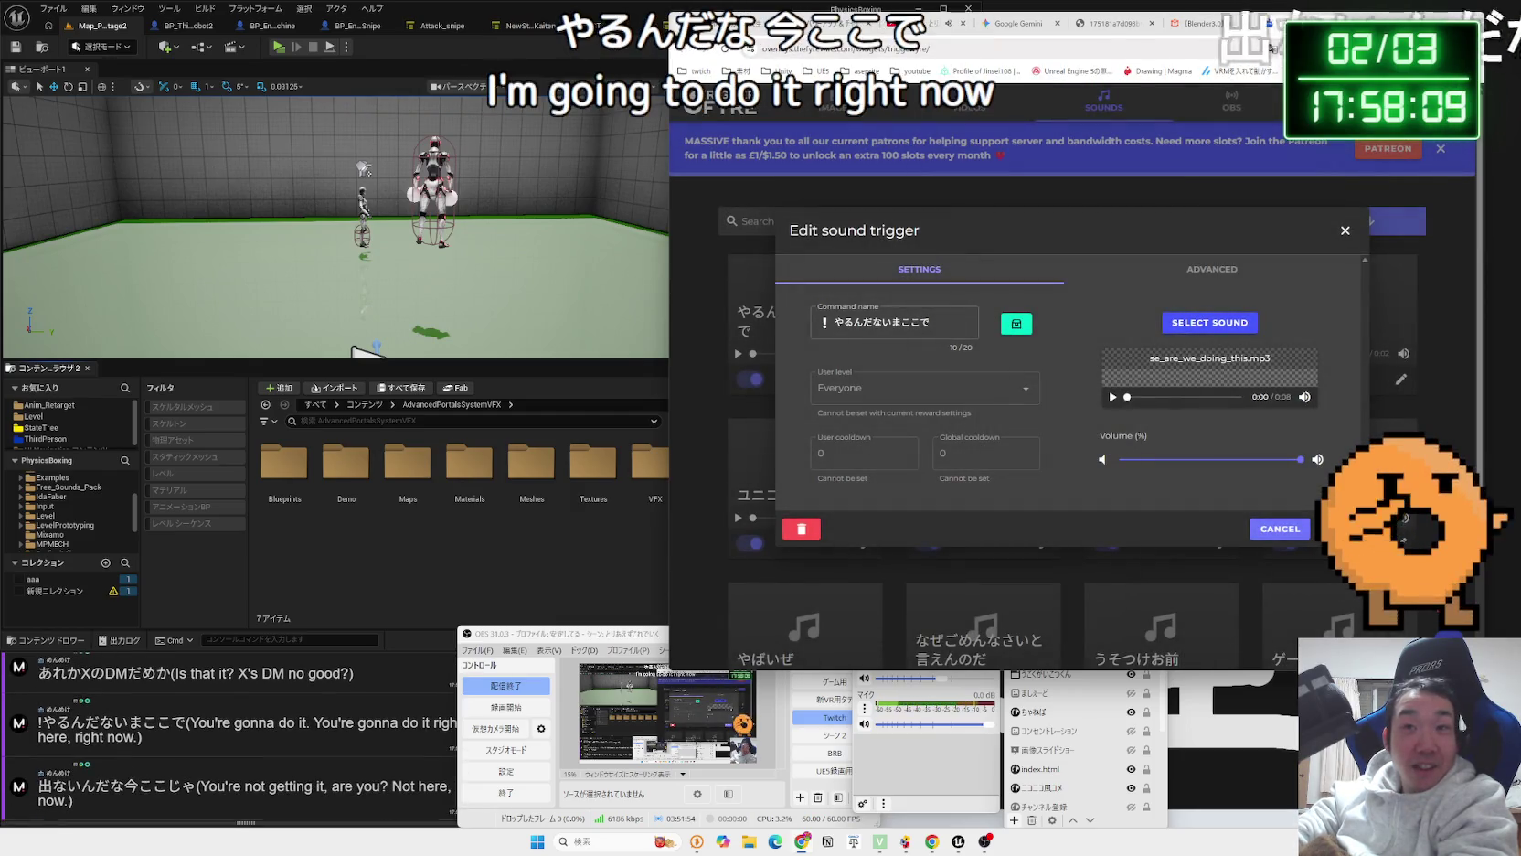
pyautogui.hotkey('ctrl', 'Tab')
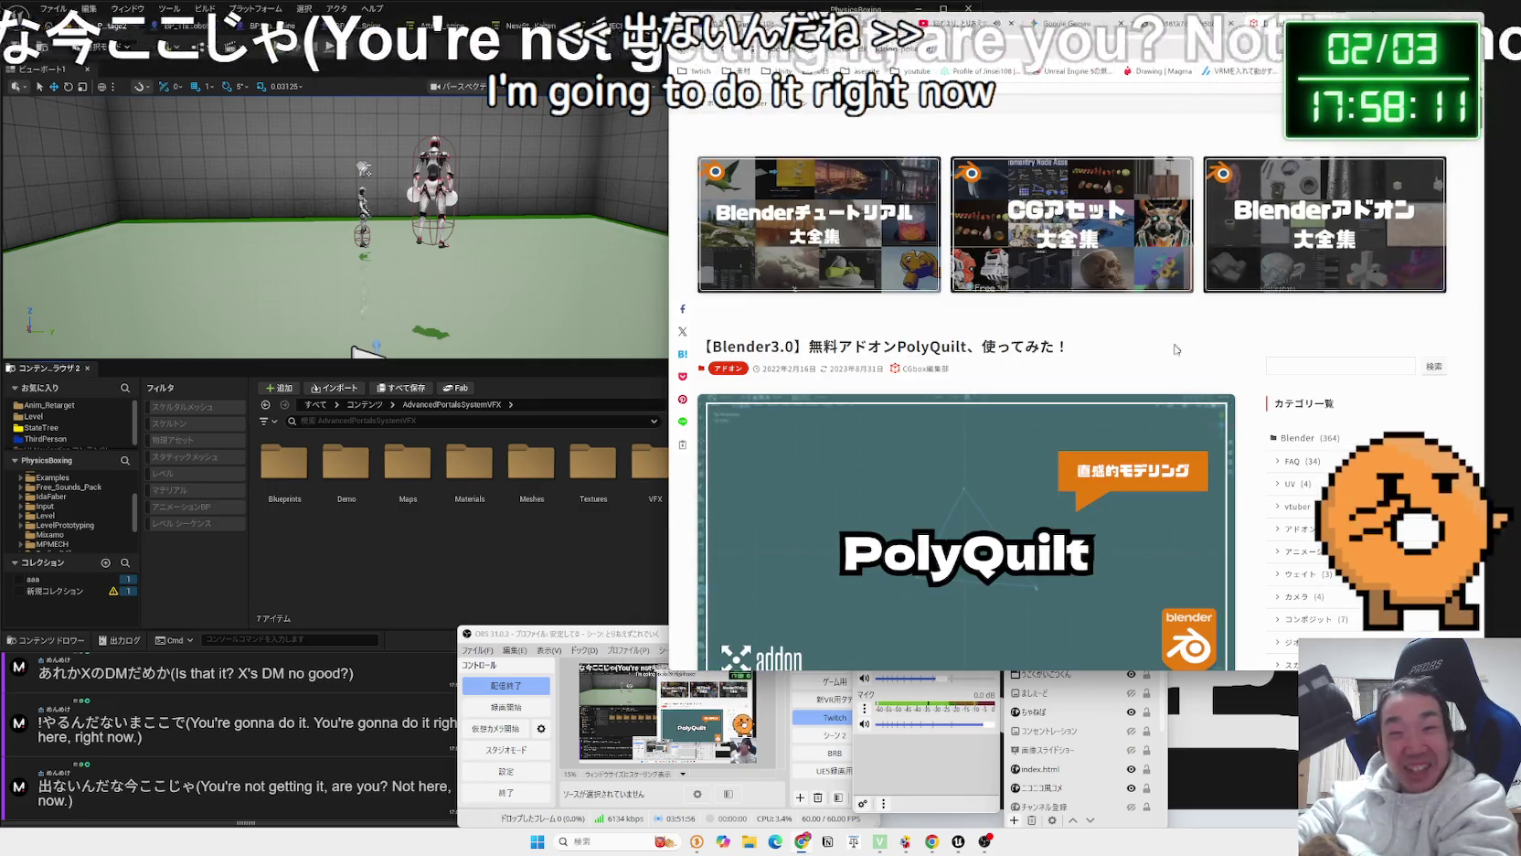
# Scroll through the PolyQuilt article's face-creation section.
pyautogui.scroll(-10, 1172, 362)
pyautogui.scroll(-3, 1172, 362)
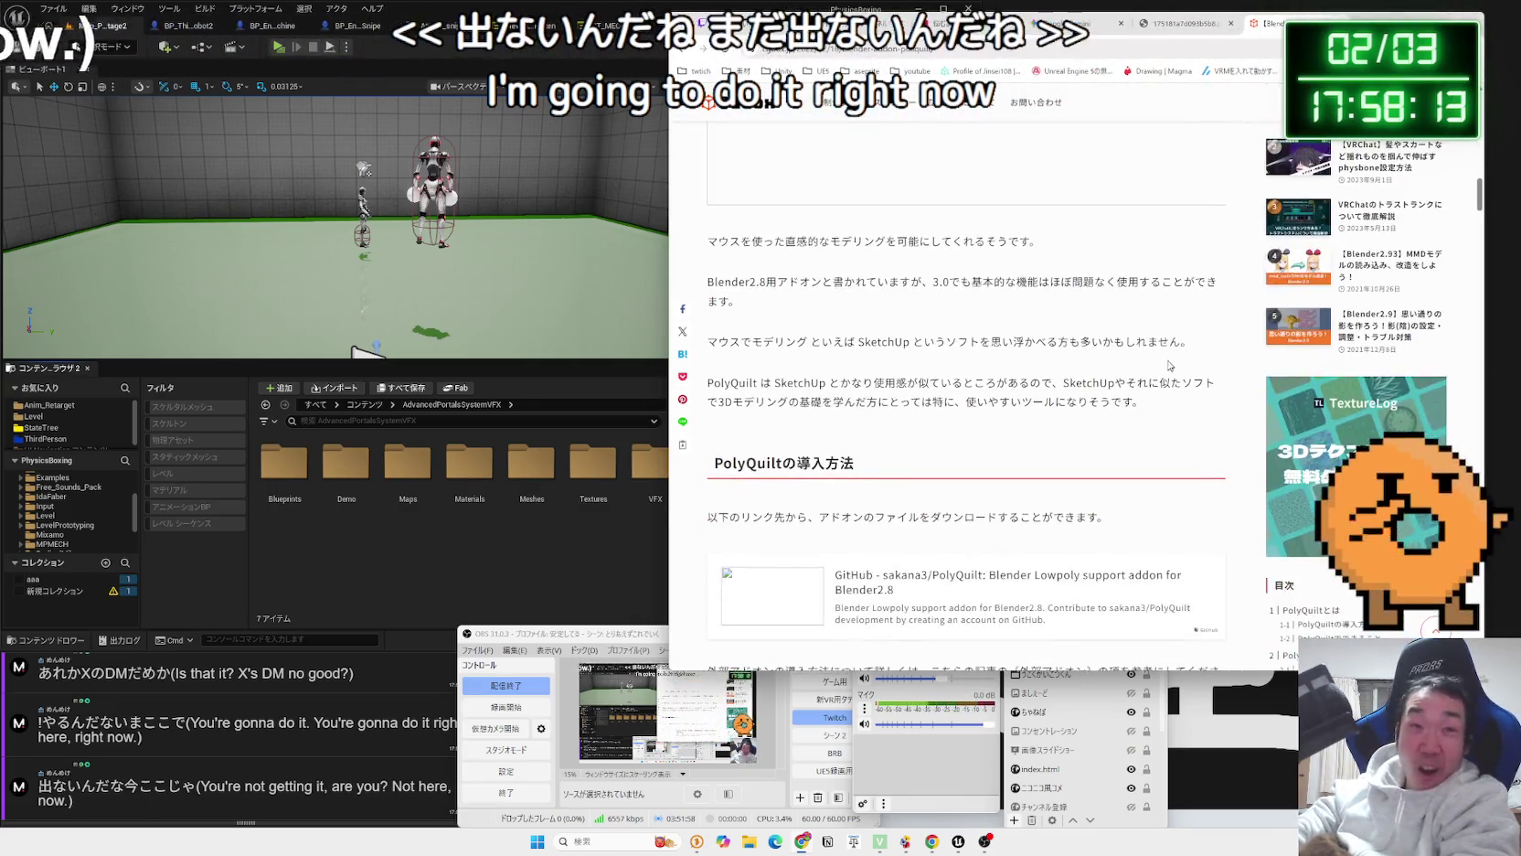
pyautogui.moveTo(1041, 316); pyautogui.dragTo(744, 241)
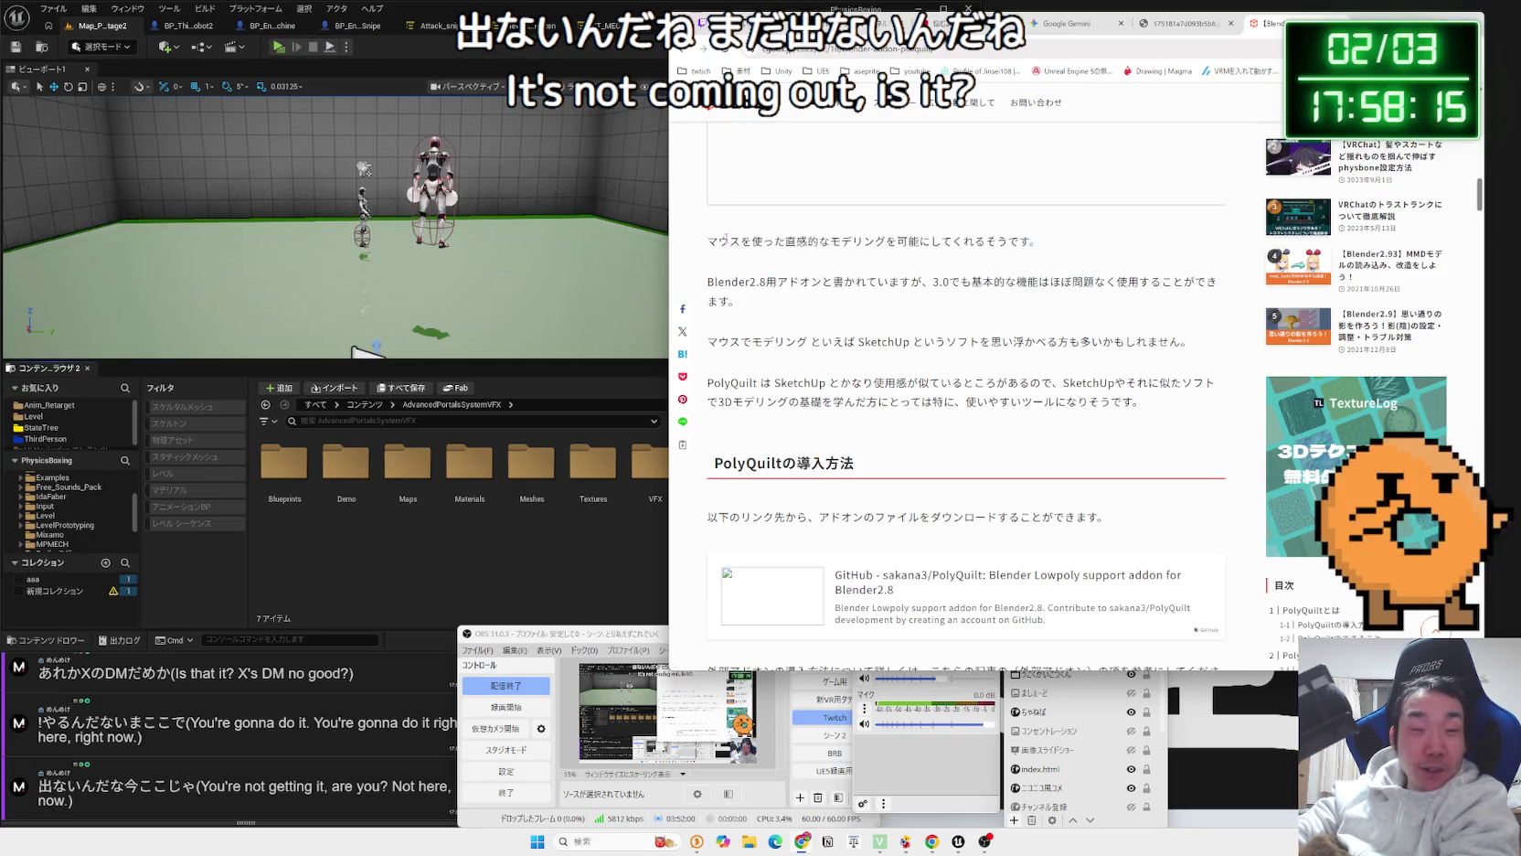
pyautogui.scroll(-5, 1108, 360)
pyautogui.scroll(-4, 1108, 359)
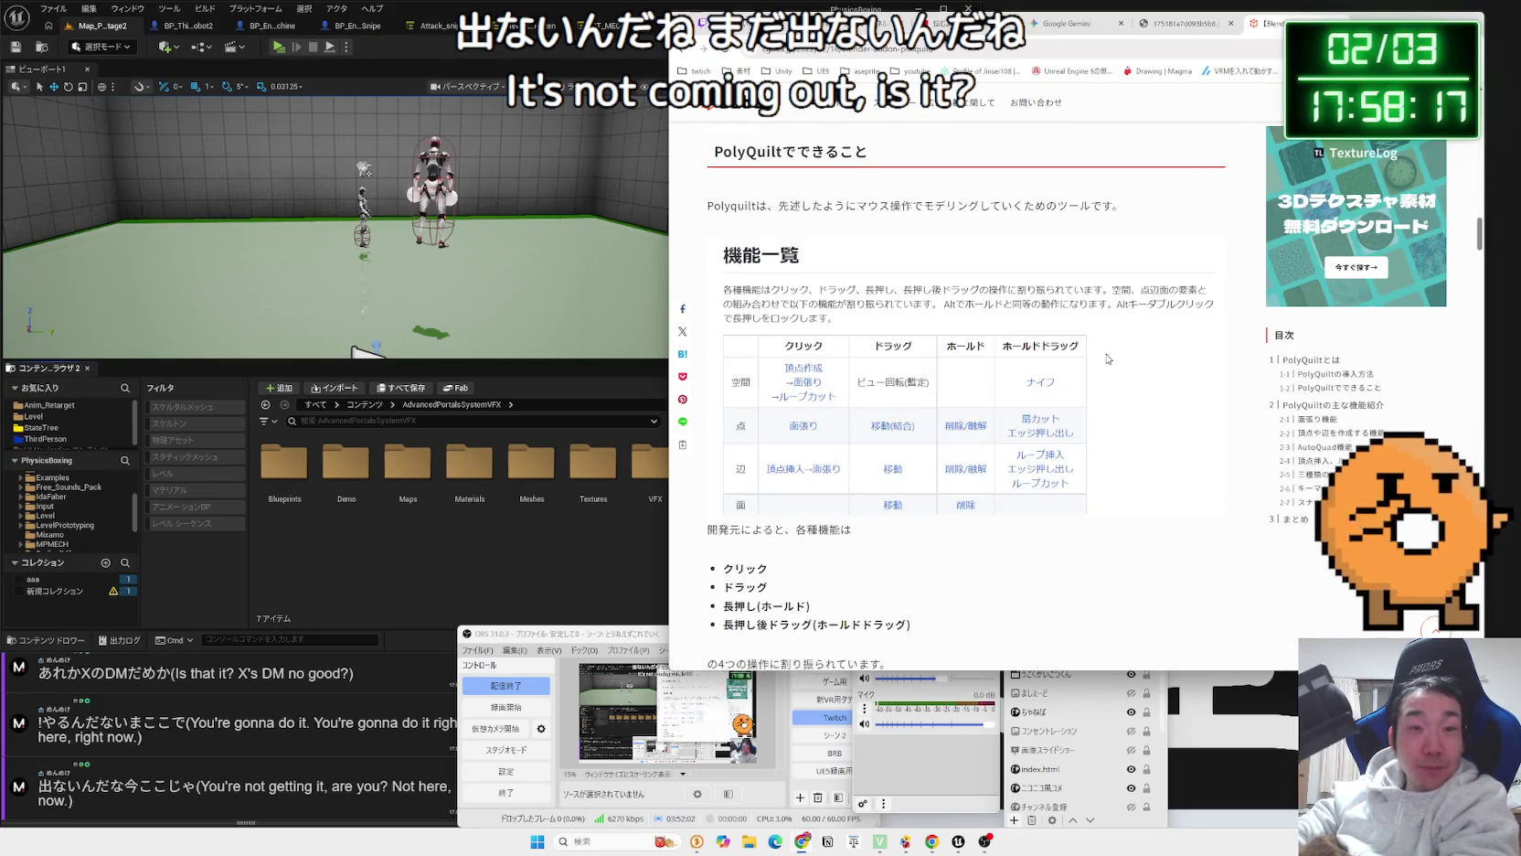
pyautogui.scroll(-12, 1108, 358)
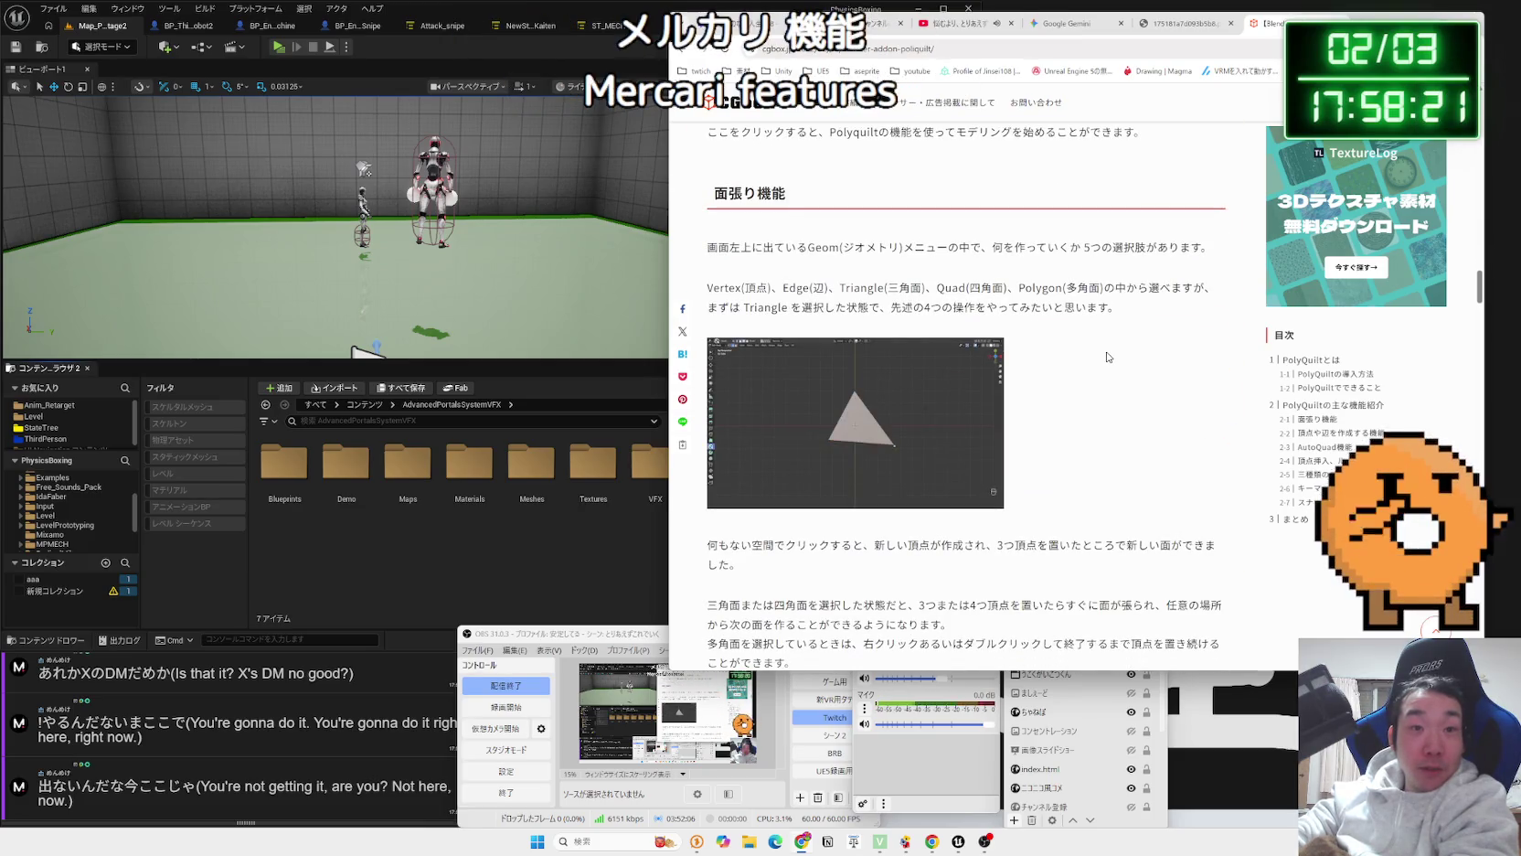
pyautogui.scroll(-10, 1107, 357)
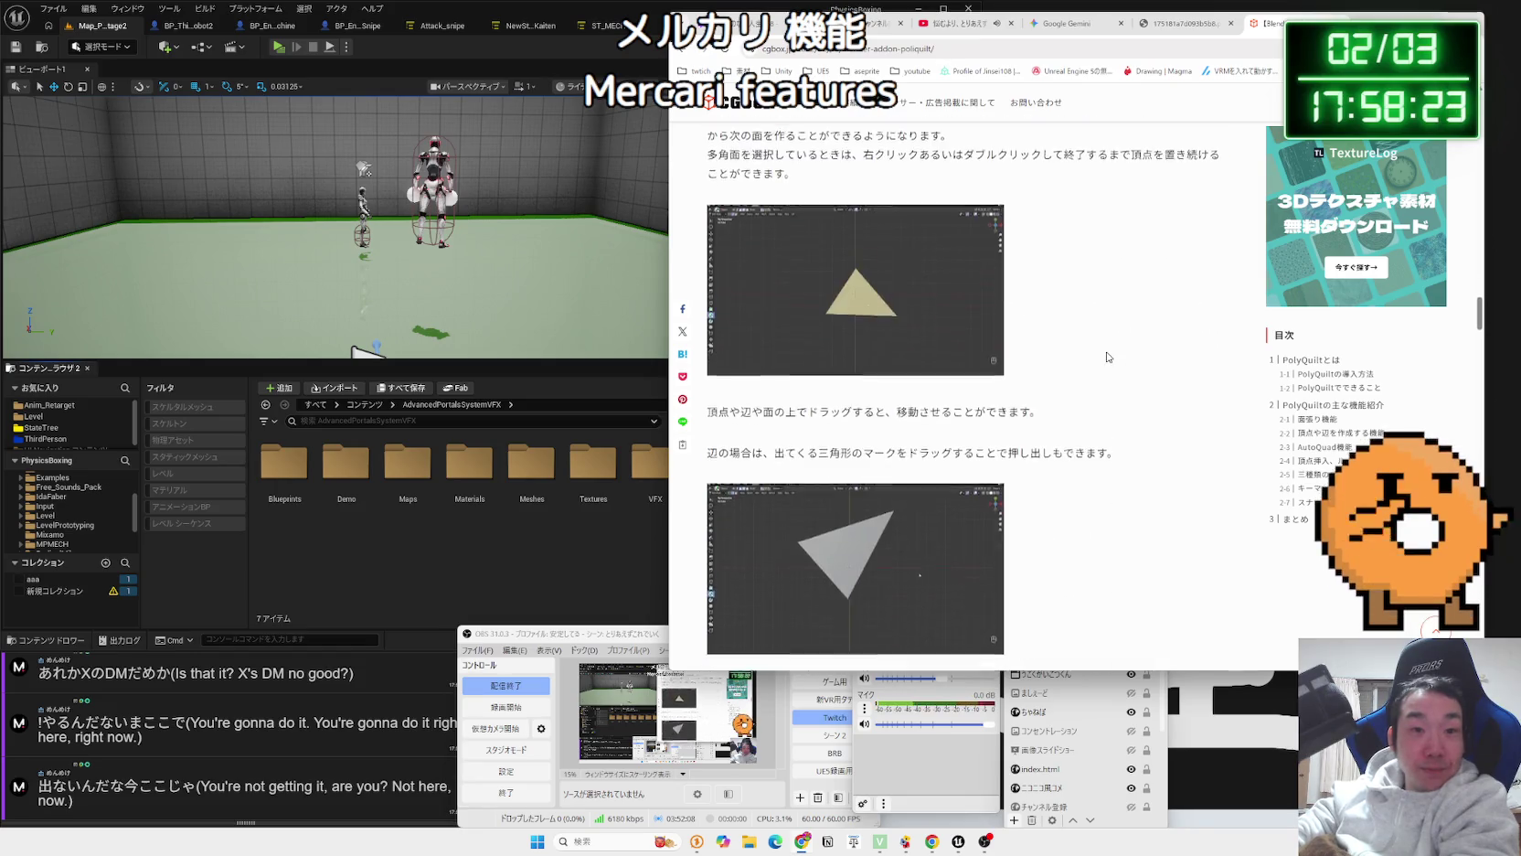
pyautogui.scroll(-12, 1107, 354)
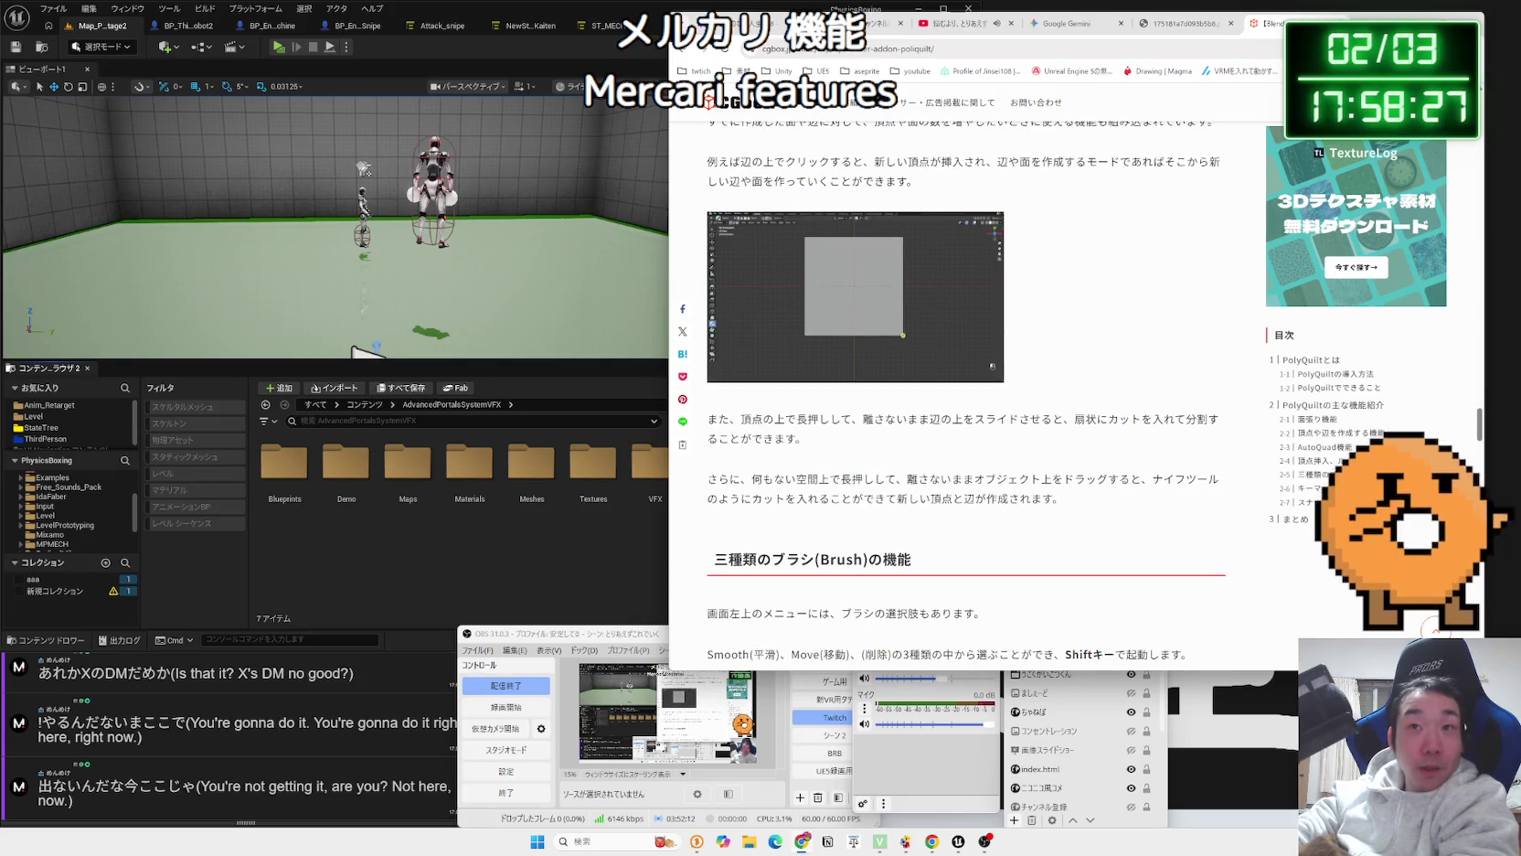
# Switch through the browser tabs to the Gemini chat, then bring Unreal Editor forward.
pyautogui.click(1179, 23)
pyautogui.click(1023, 25)
pyautogui.click(1023, 24)
pyautogui.click(1134, 23)
pyautogui.click(548, 16)
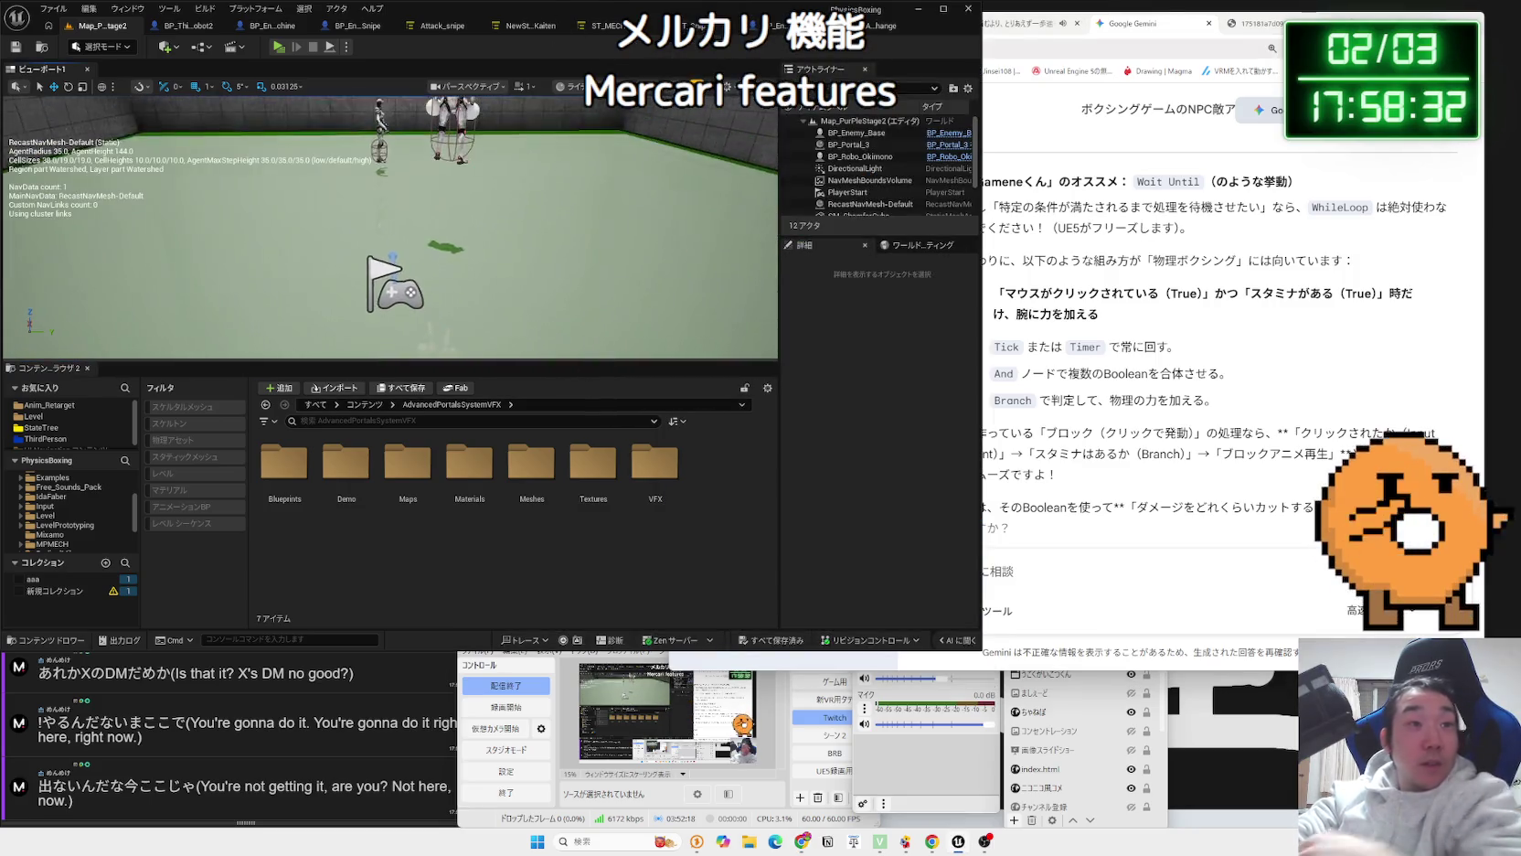
pyautogui.scroll(5, 390, 227)
pyautogui.click(278, 47)
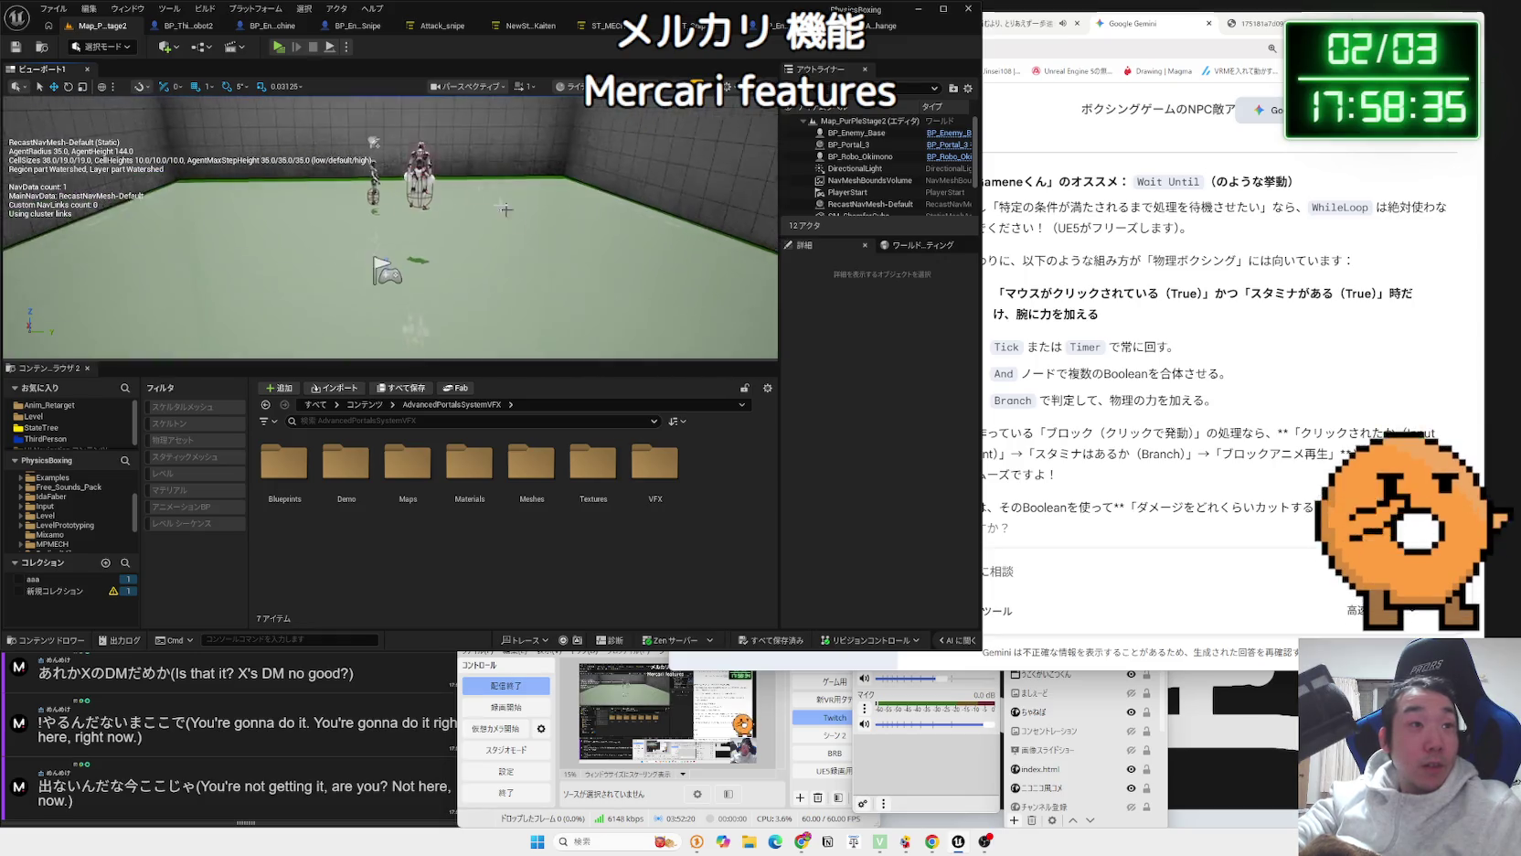
pyautogui.press('a')
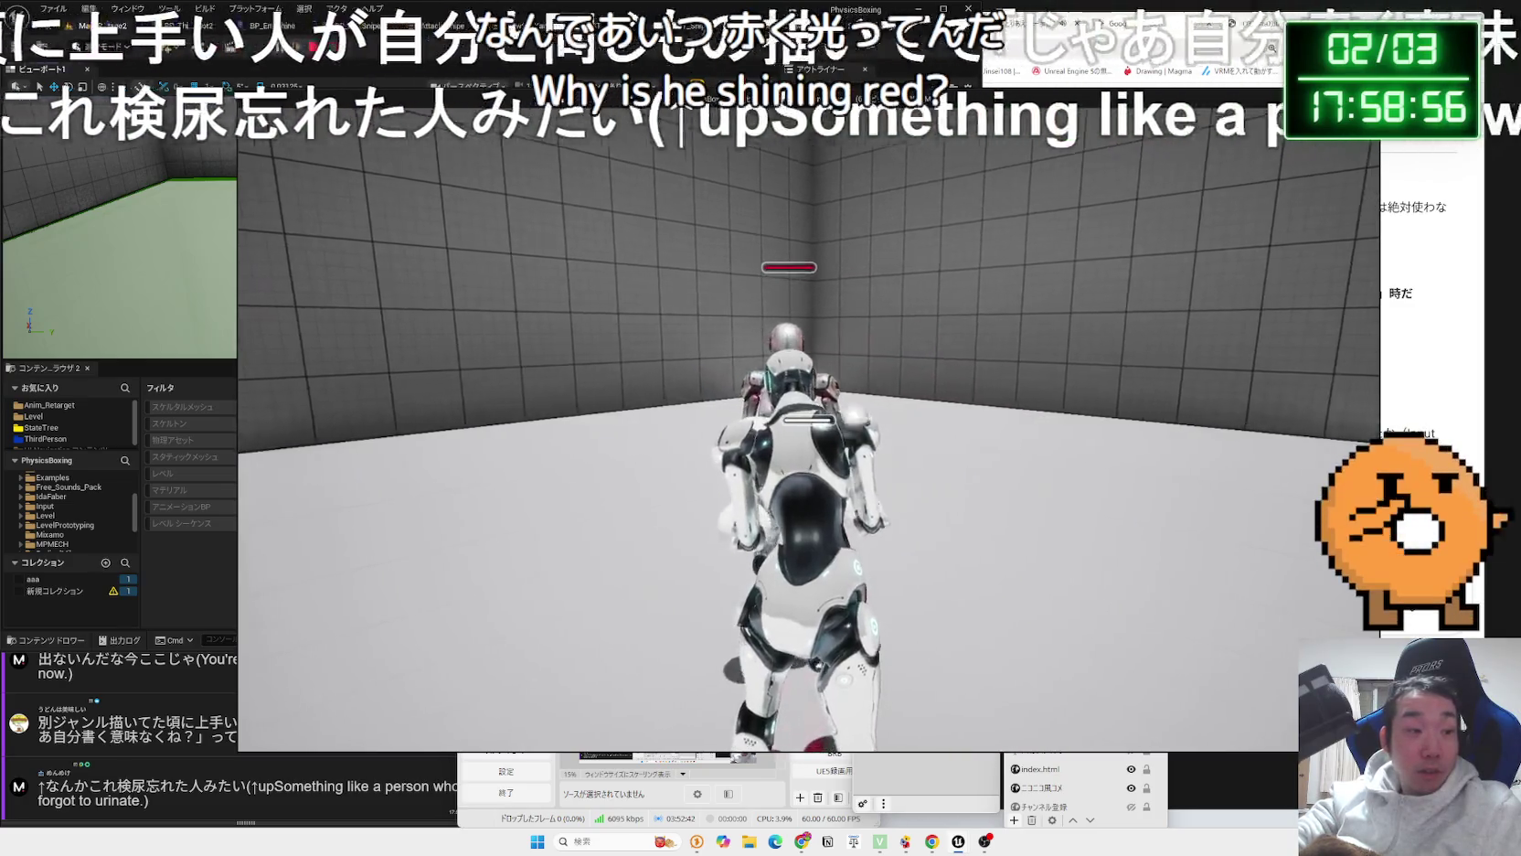
pyautogui.press('Escape')
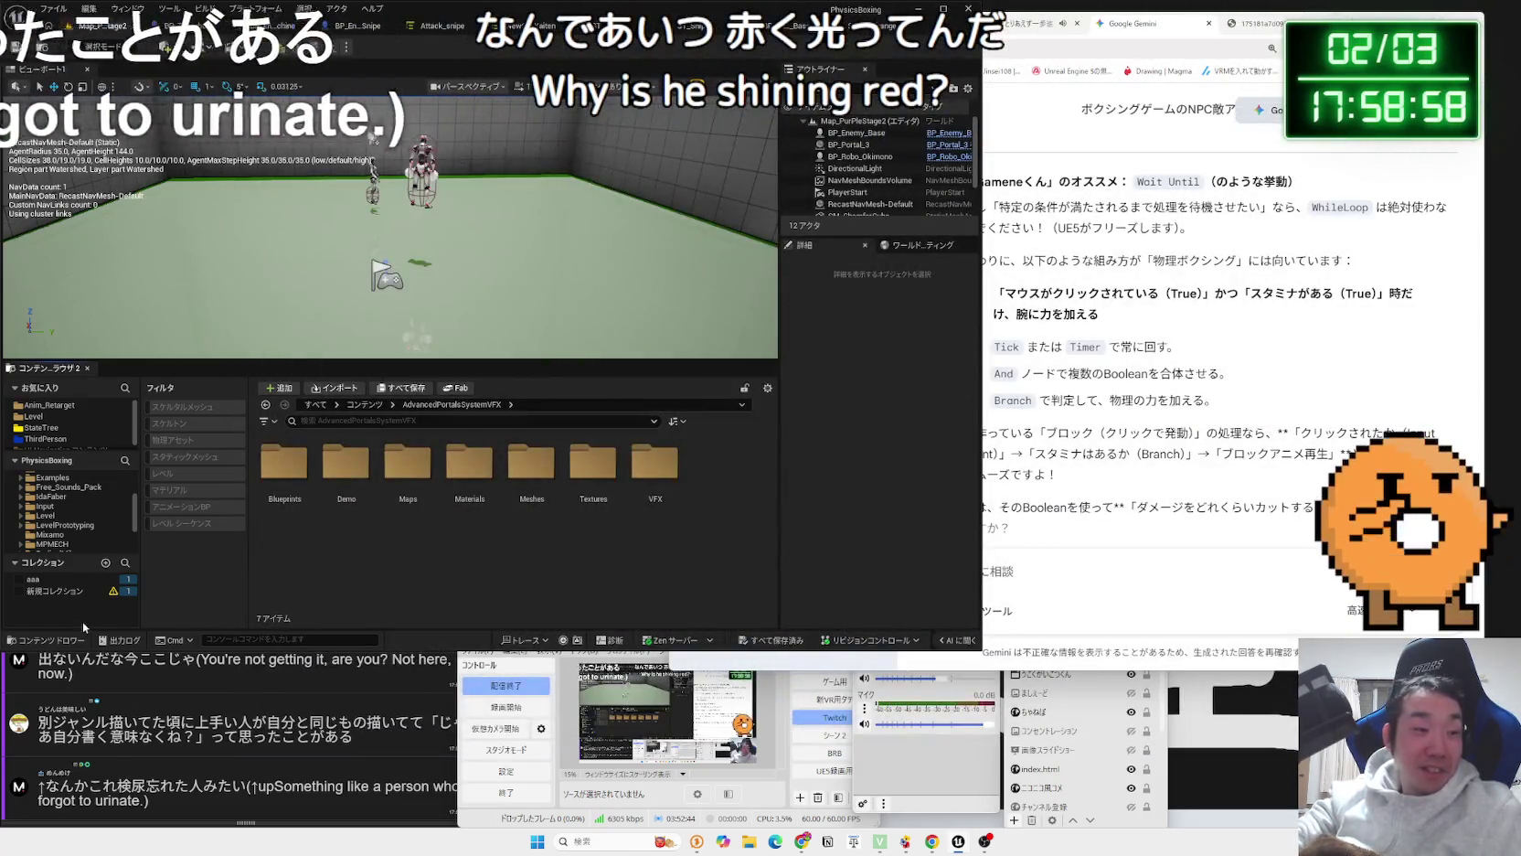
# Bring OneComme forward and highlight the text of the second chat comment.
pyautogui.click(291, 787)
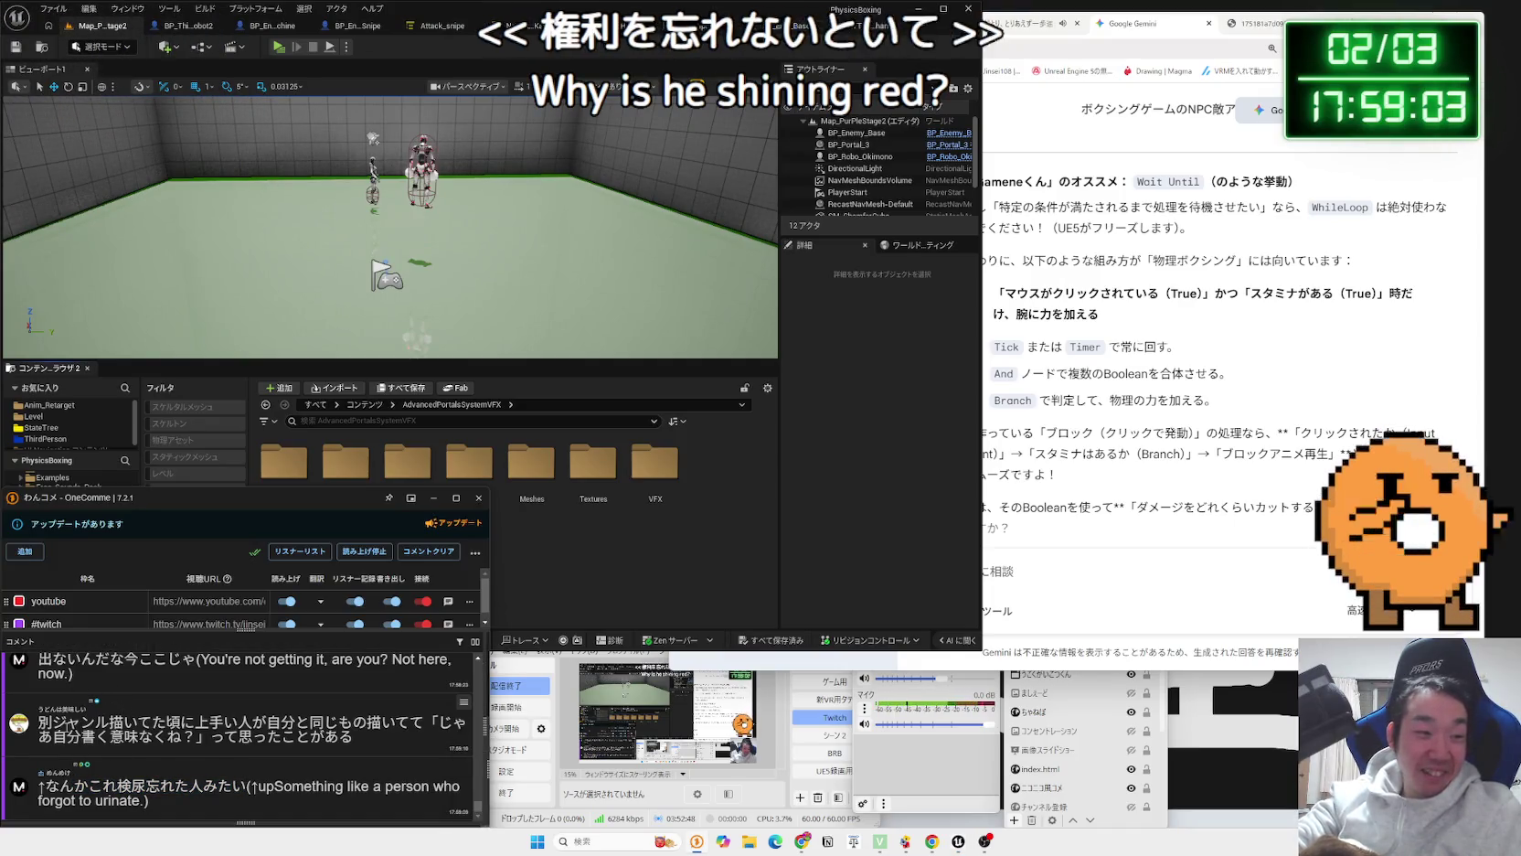
pyautogui.moveTo(66, 723); pyautogui.dragTo(138, 725)
pyautogui.moveTo(236, 724); pyautogui.dragTo(305, 736)
pyautogui.click(304, 737)
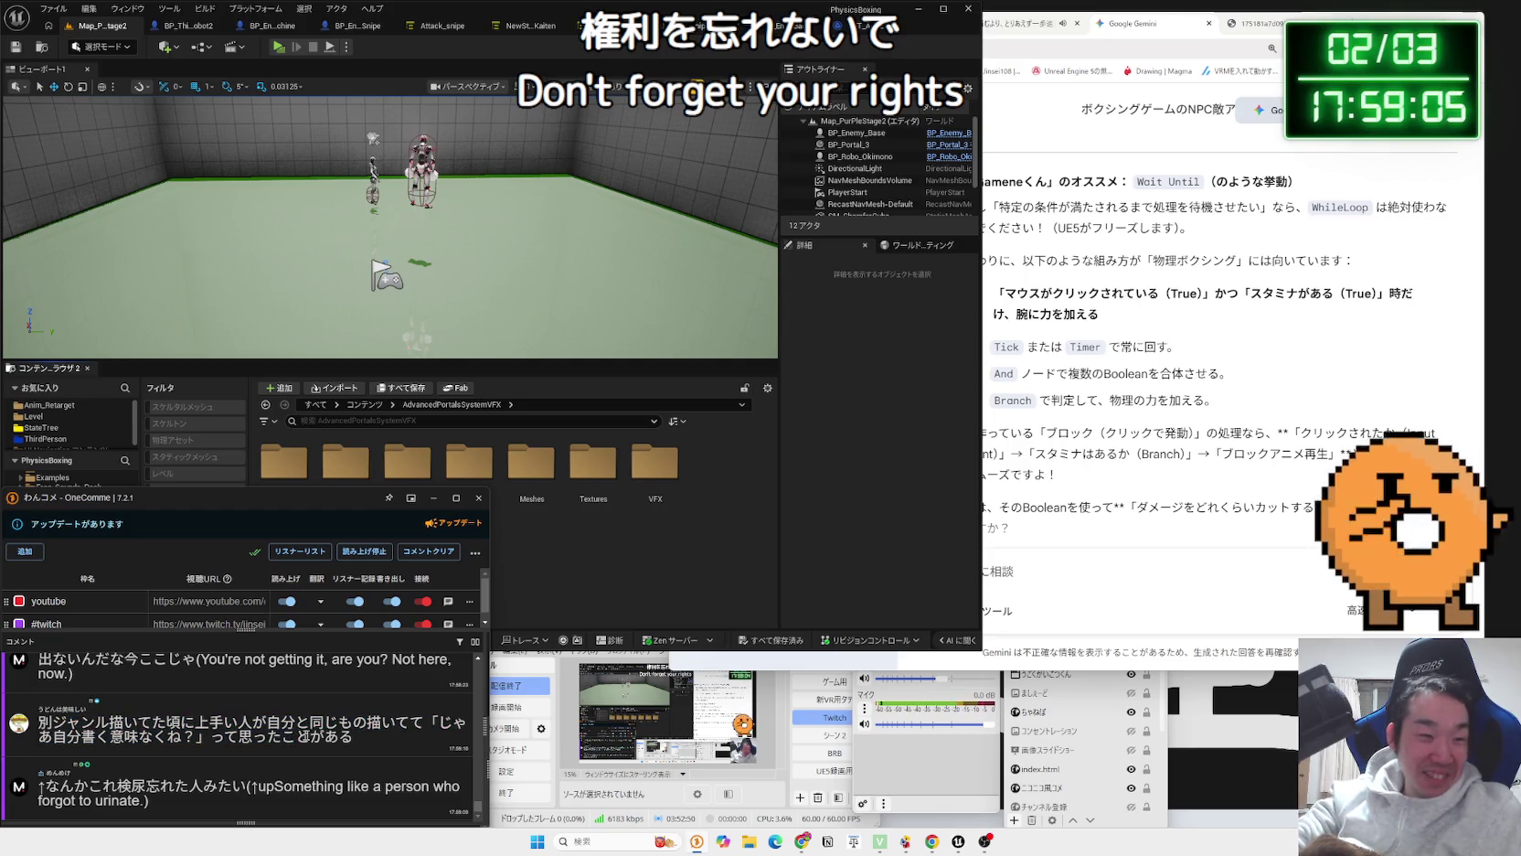
pyautogui.moveTo(210, 735)
pyautogui.mouseDown()
pyautogui.moveTo(122, 723)
pyautogui.moveTo(314, 724)
pyautogui.mouseUp()
pyautogui.click(197, 737)
pyautogui.tripleClick(198, 737)
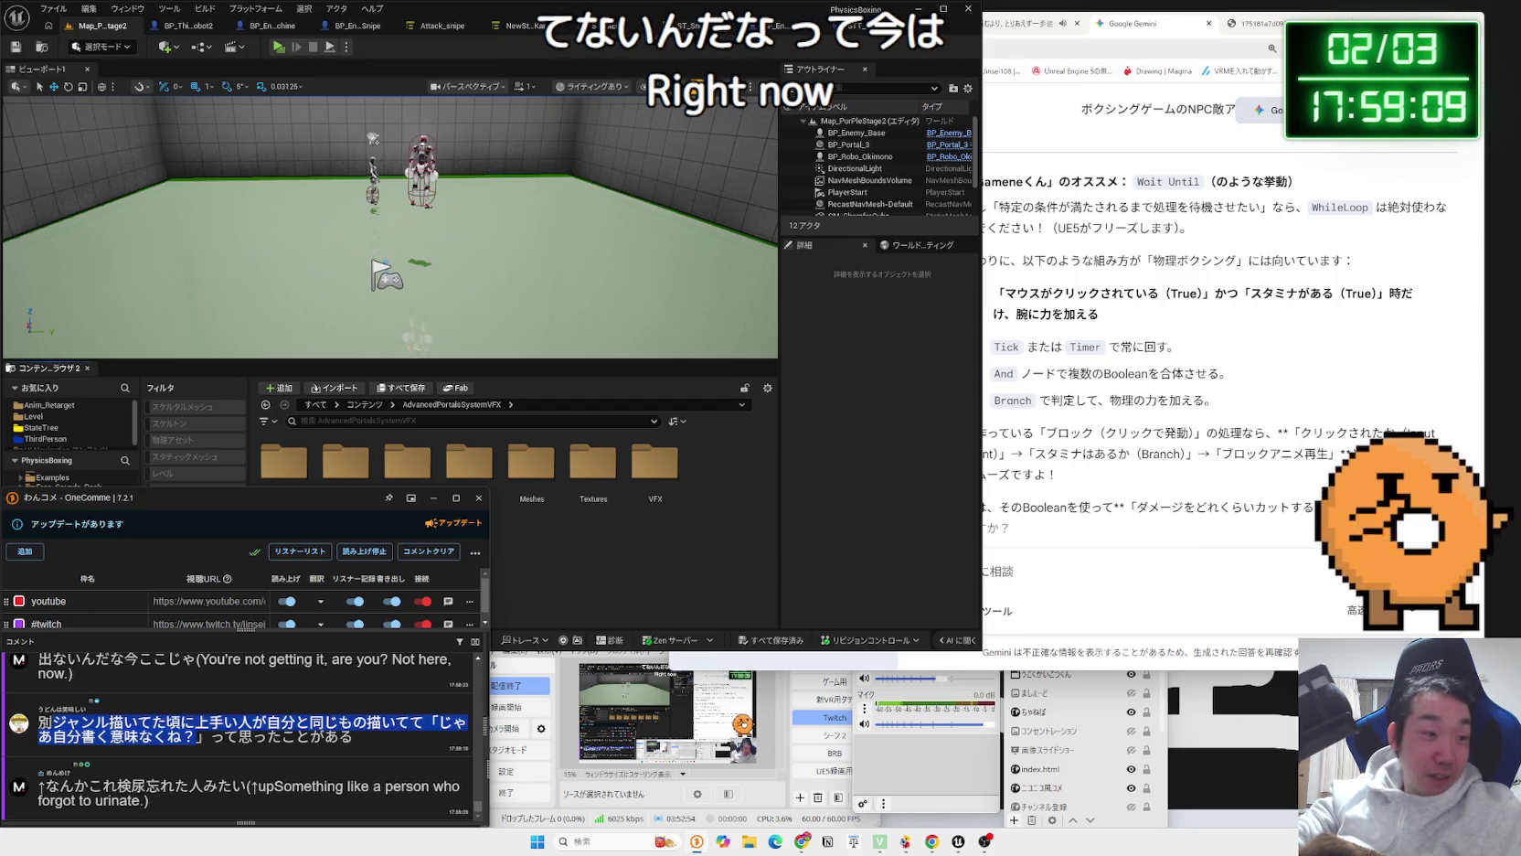
pyautogui.moveTo(52, 722); pyautogui.dragTo(397, 724)
pyautogui.click(396, 724)
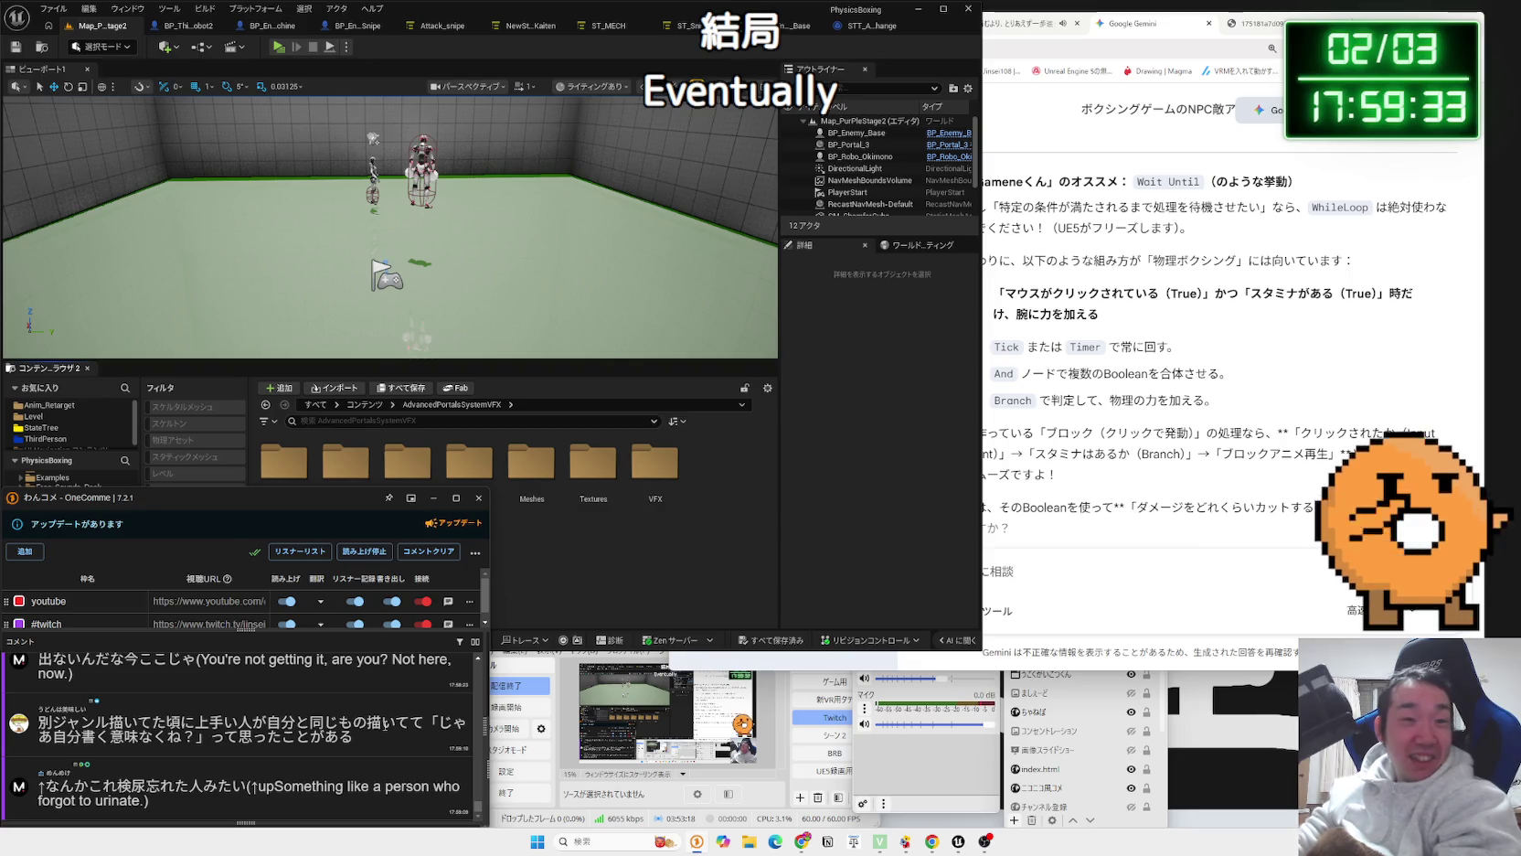
# Play-test the boxing level punching the enemy robot with W, then stop and move closer to the robots.
pyautogui.click(612, 589)
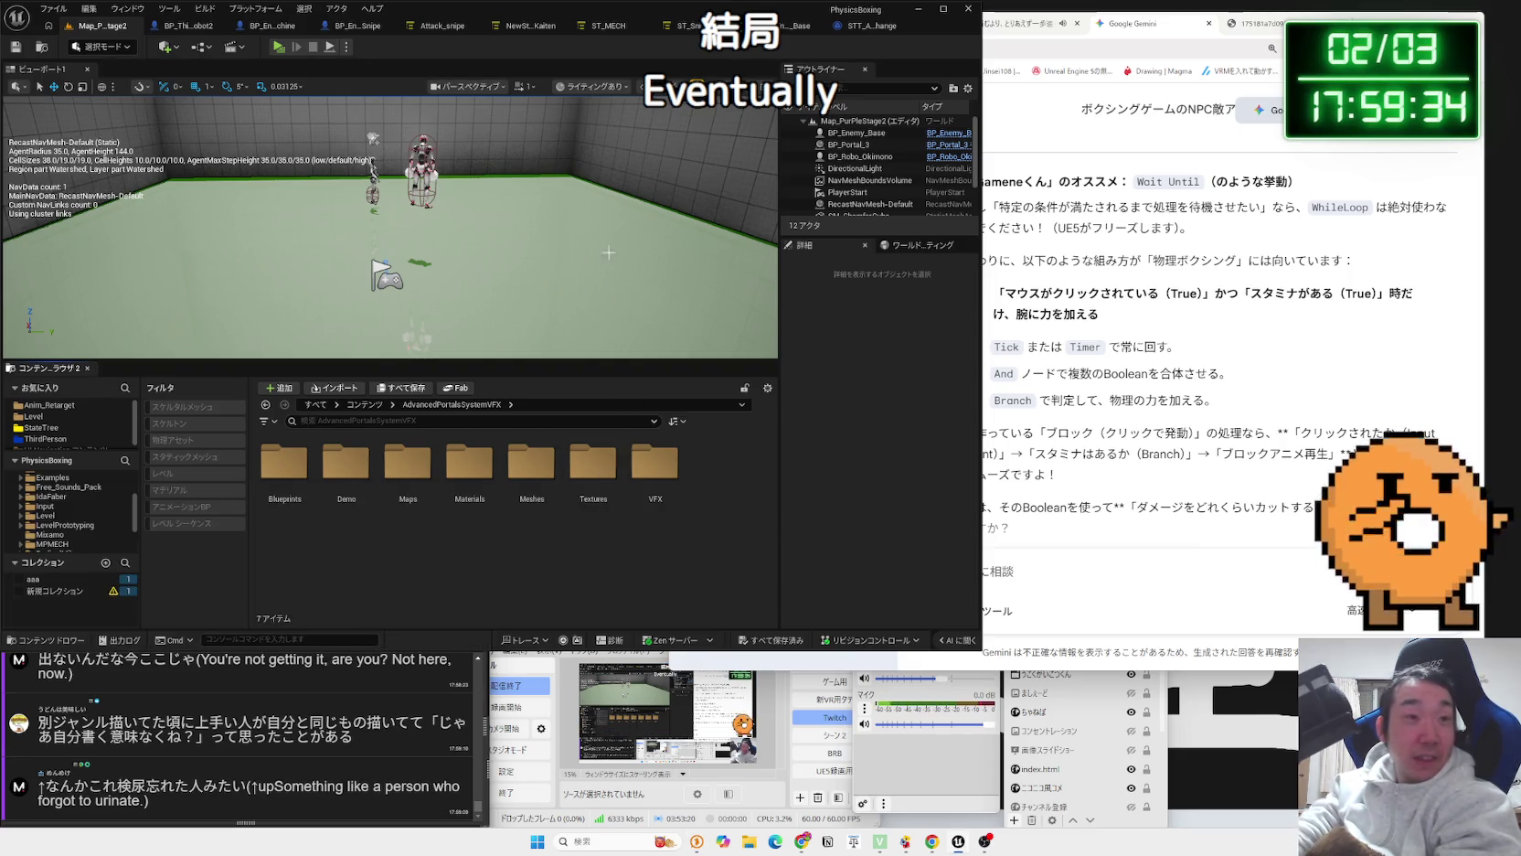
pyautogui.click(279, 49)
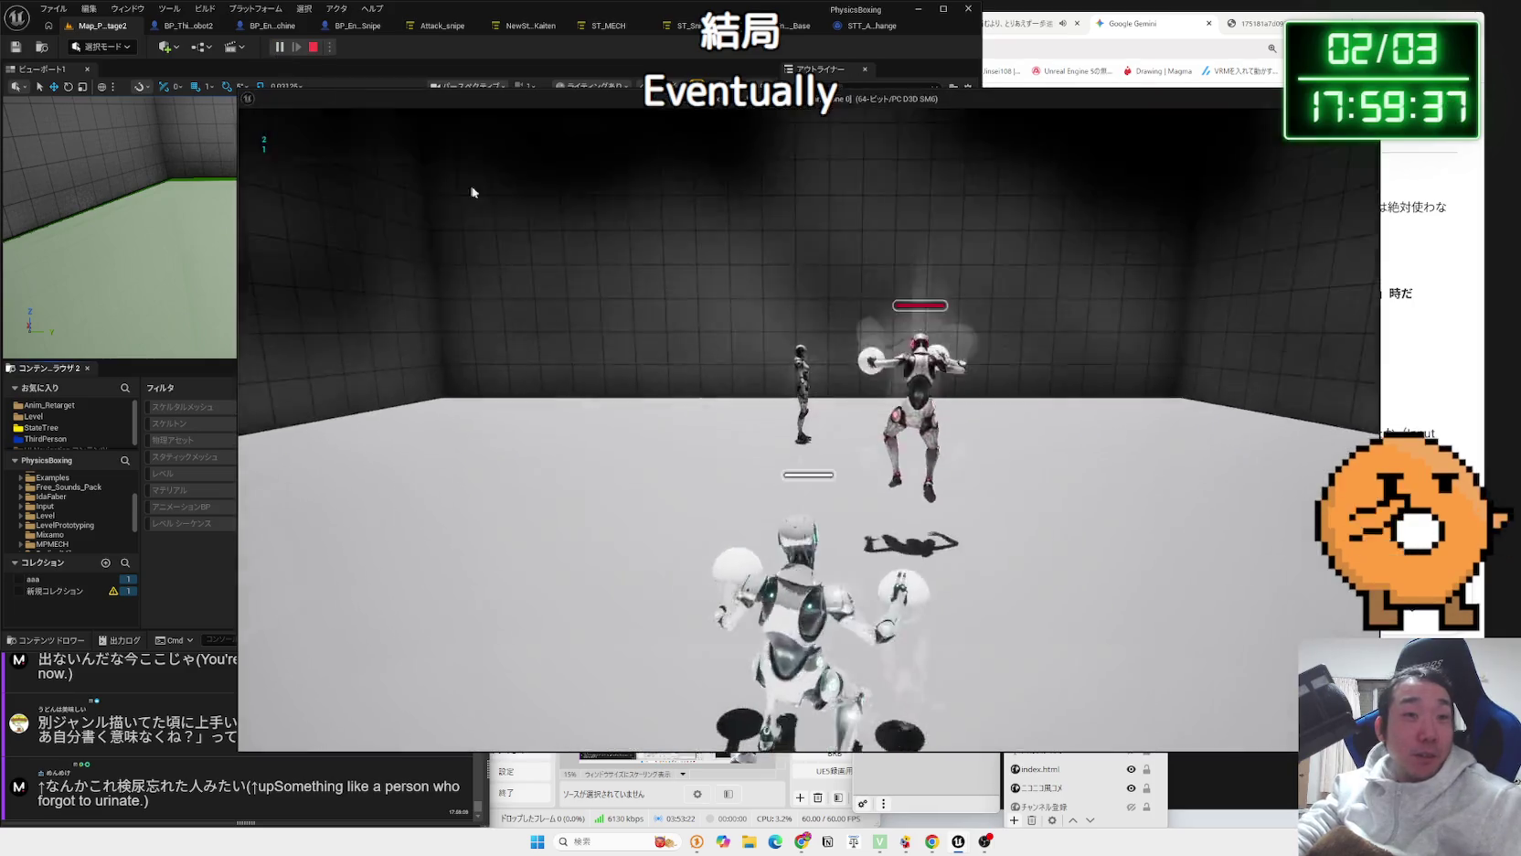
pyautogui.press('w')
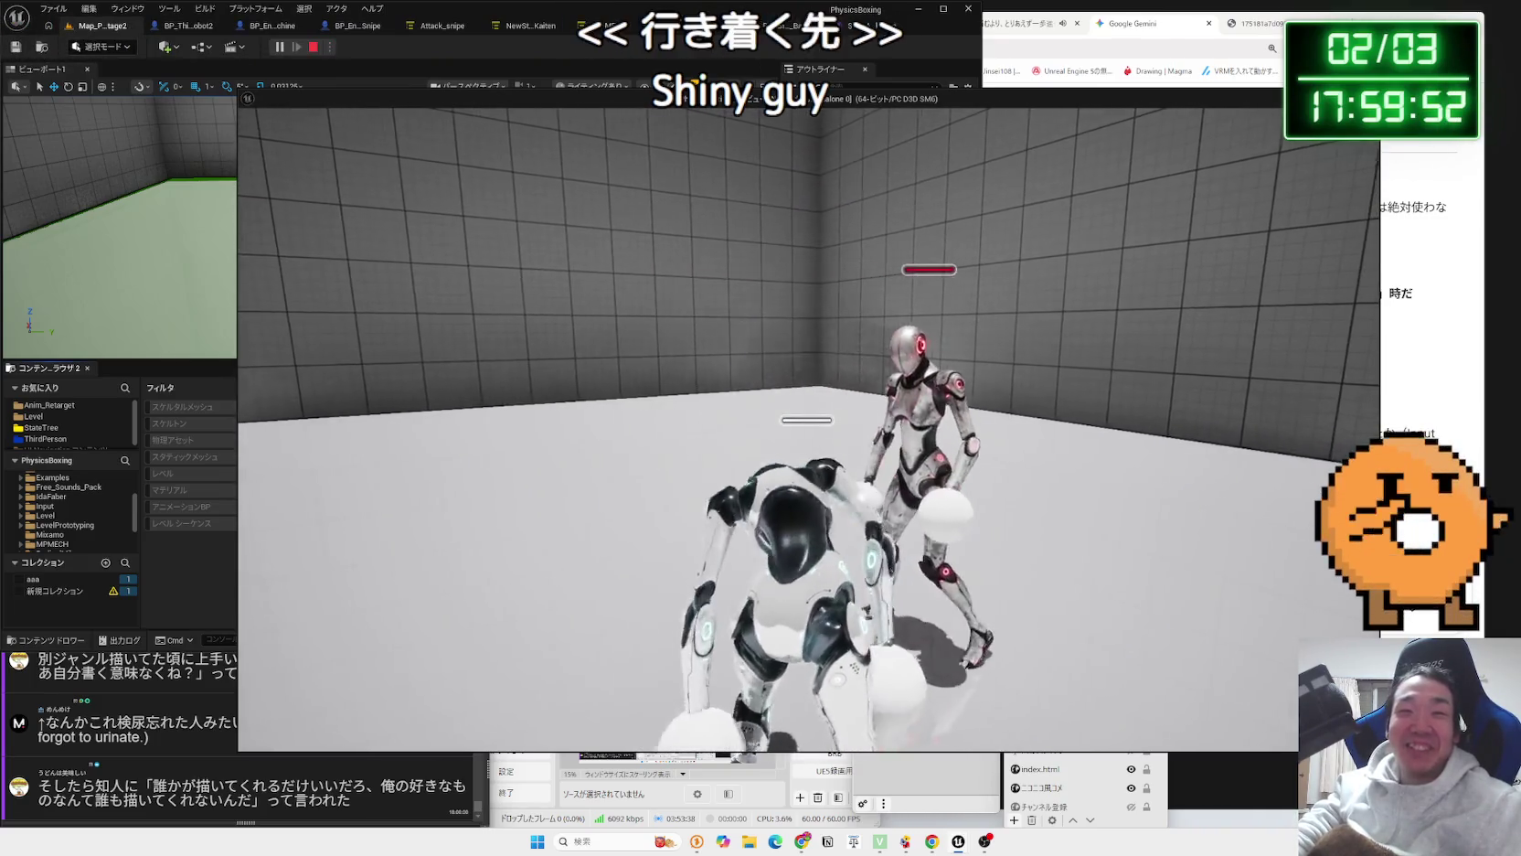
pyautogui.press('Escape')
pyautogui.moveTo(502, 220); pyautogui.dragTo(502, 183)
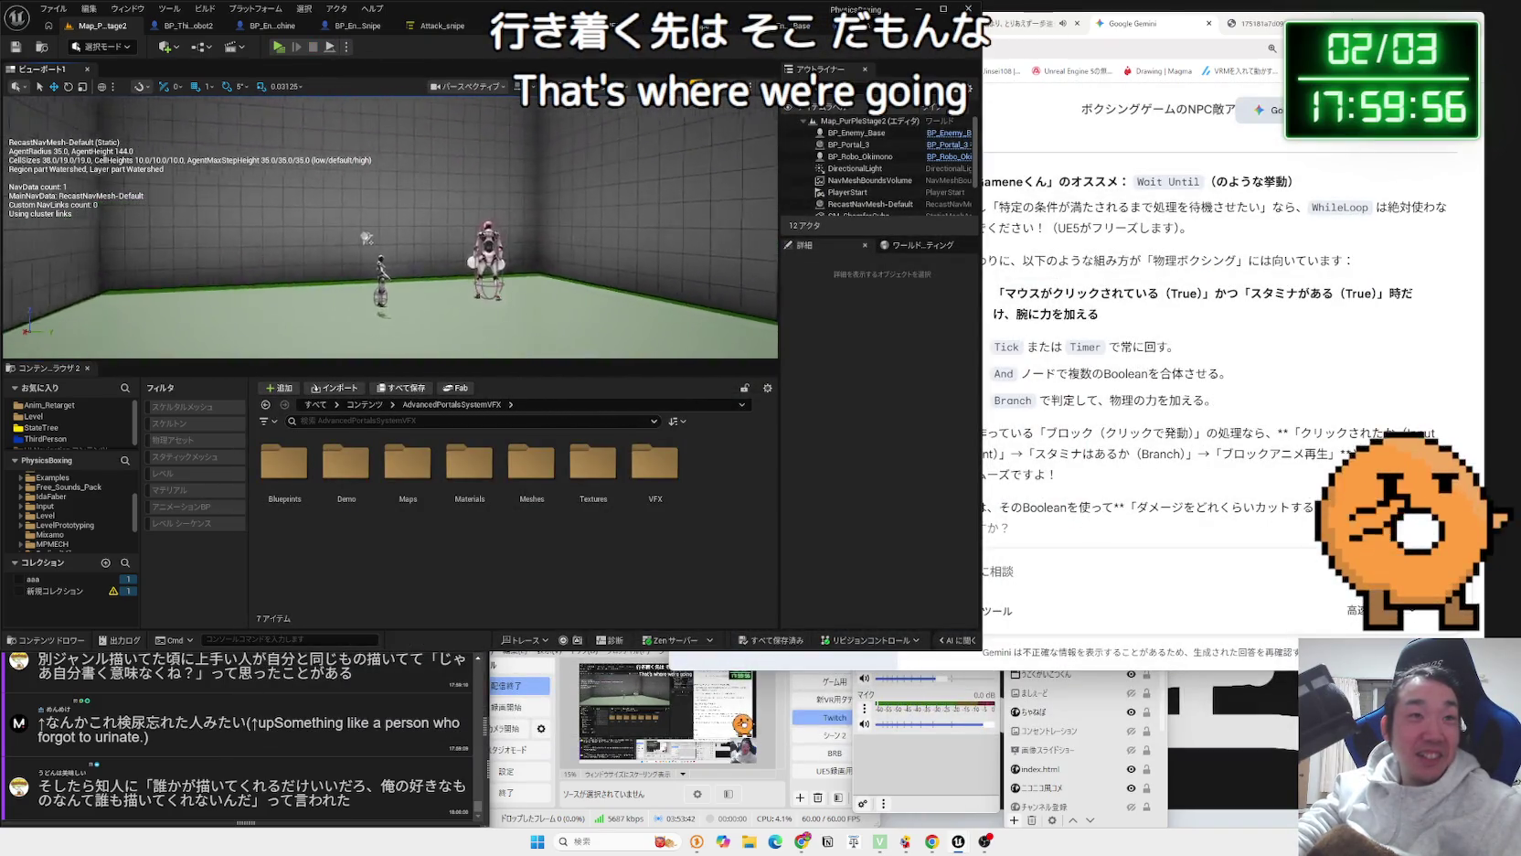
pyautogui.moveTo(456, 229); pyautogui.dragTo(456, 218)
# Select BP_Enemy_Base in the Outliner, focusing the view on the enemy robot.
pyautogui.doubleClick(856, 133)
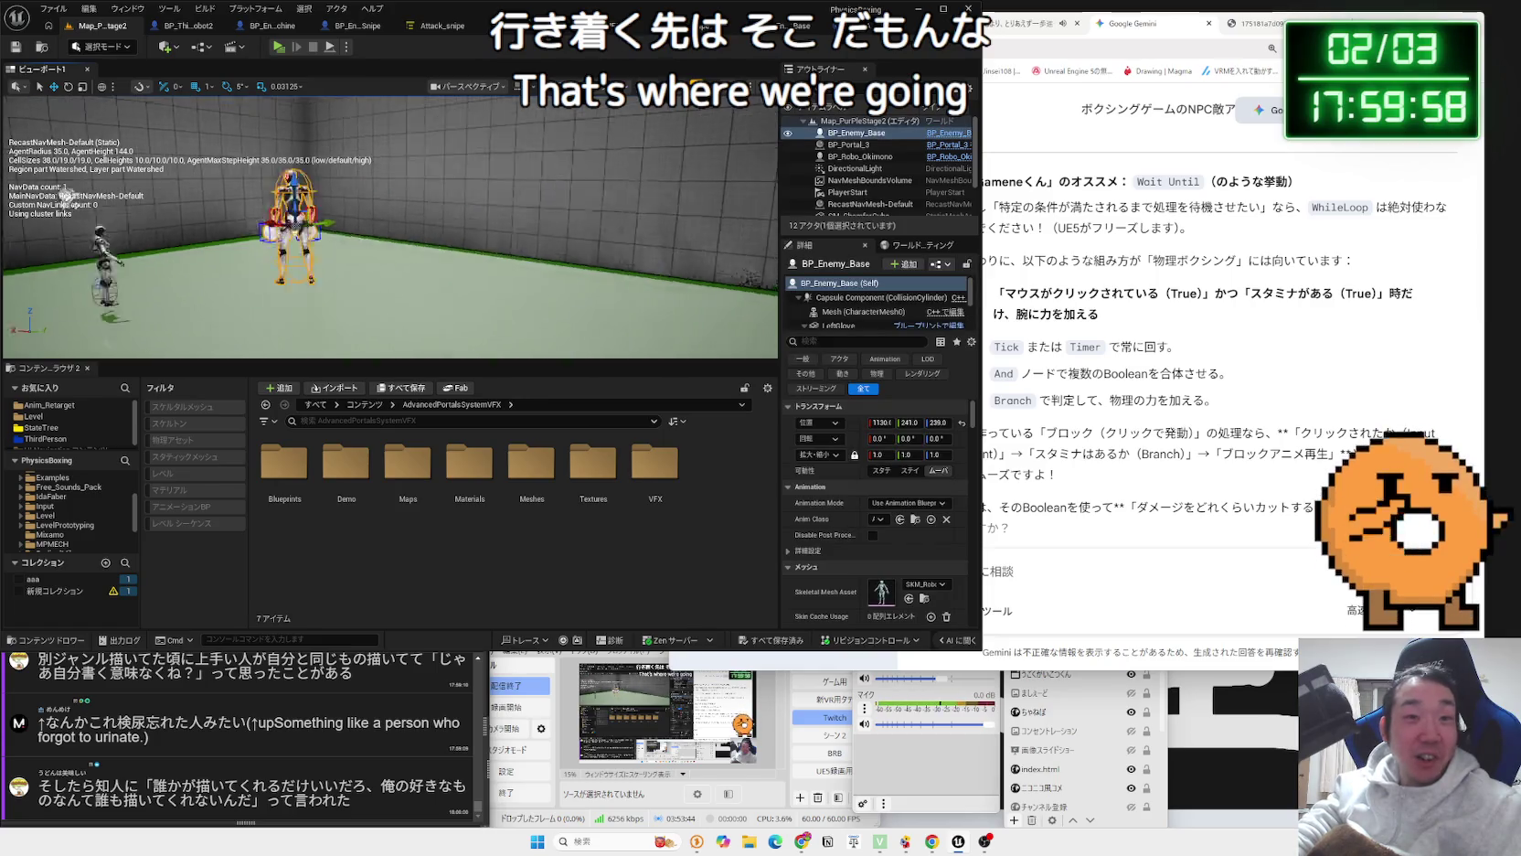
pyautogui.click(470, 245)
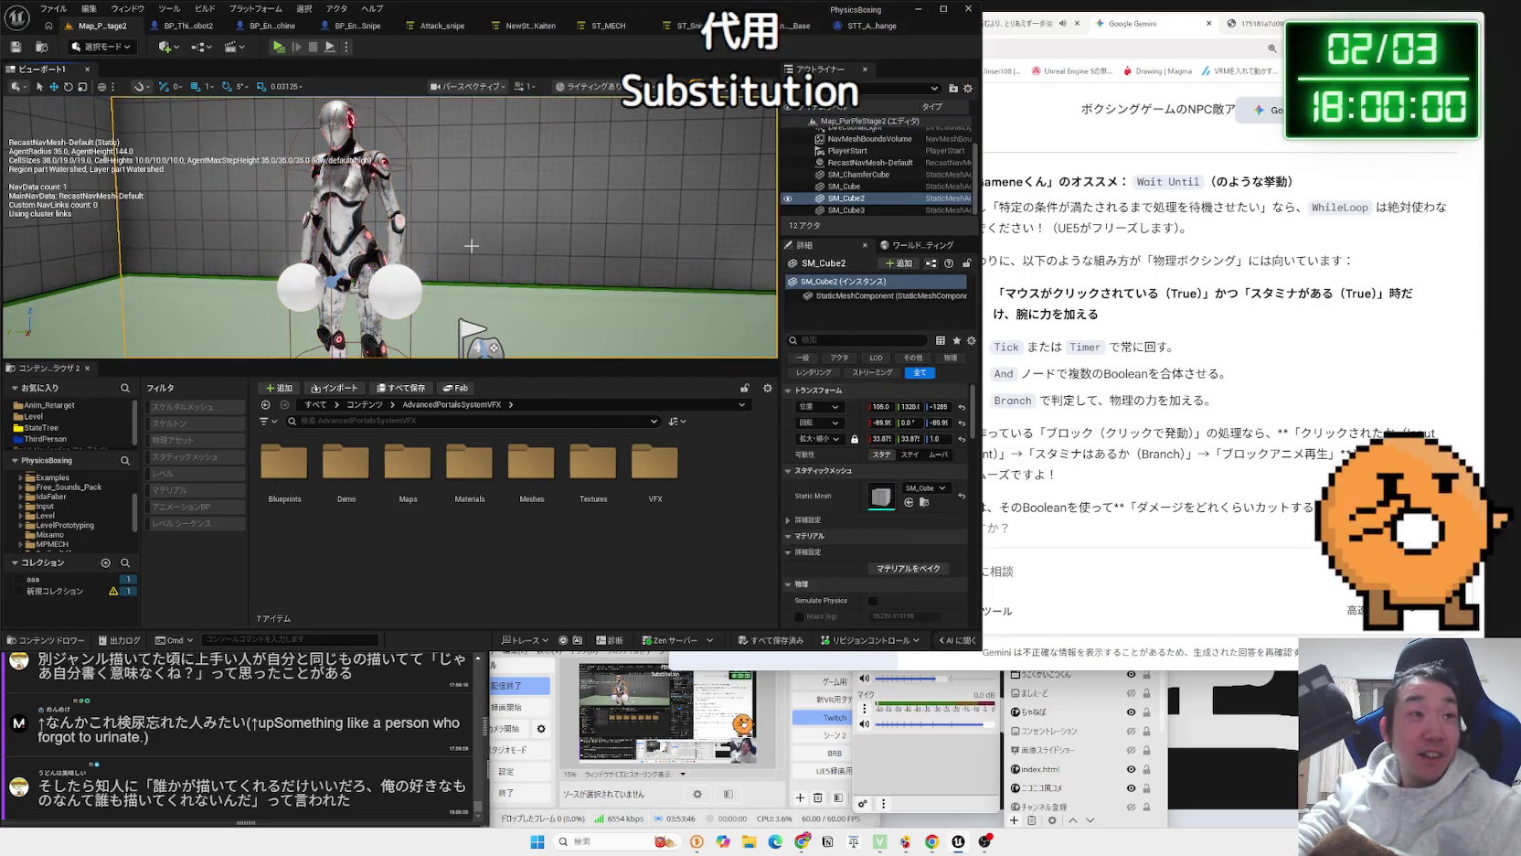
pyautogui.click(340, 280)
pyautogui.scroll(-5, 340, 279)
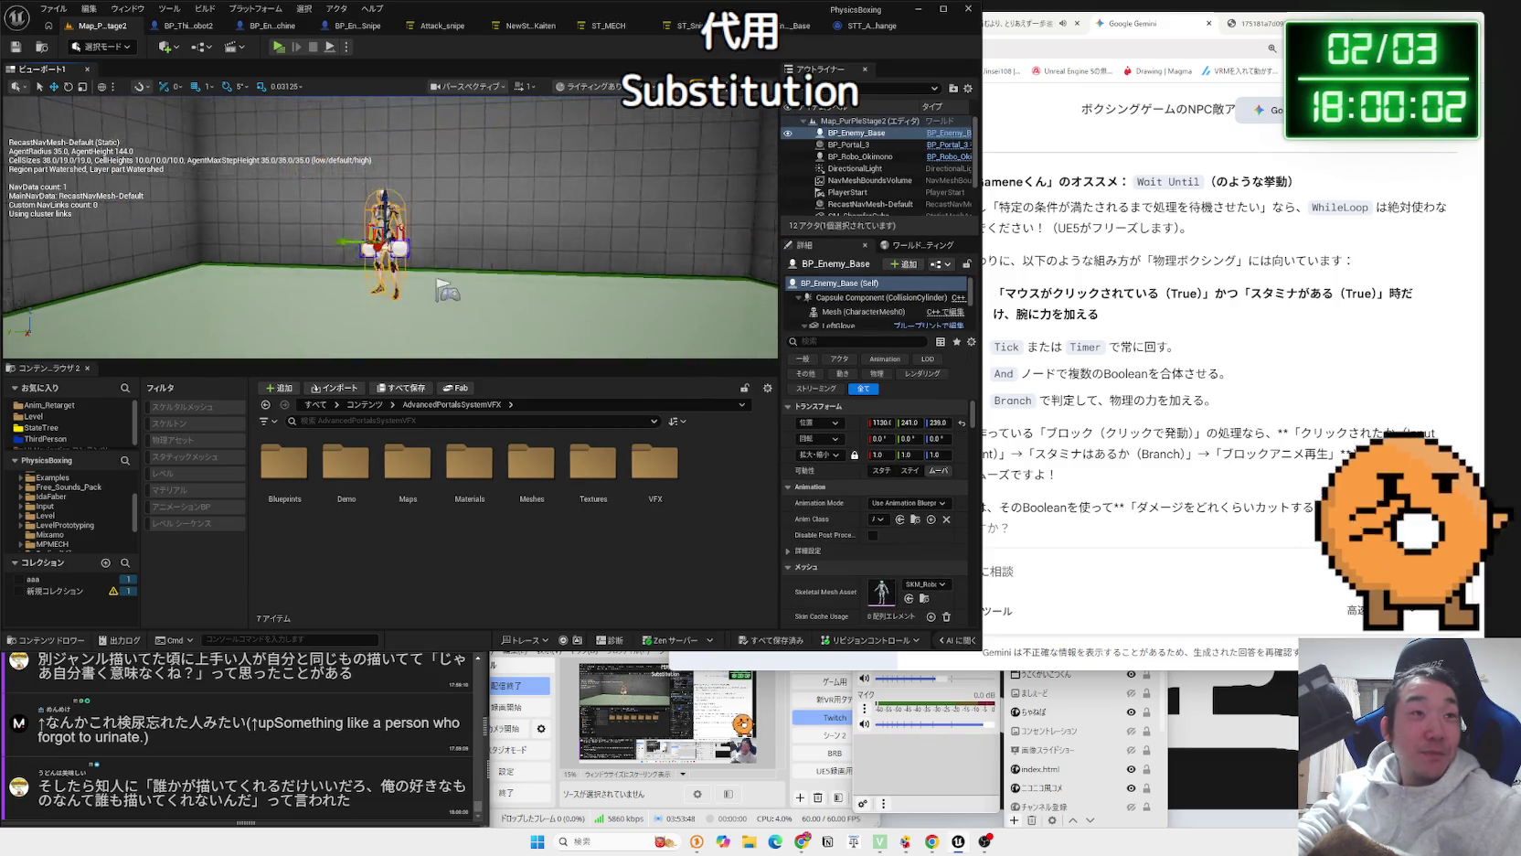
# Open the enemy blueprint graphs and save the BP_Enemy_Machine blueprint.
pyautogui.click(356, 26)
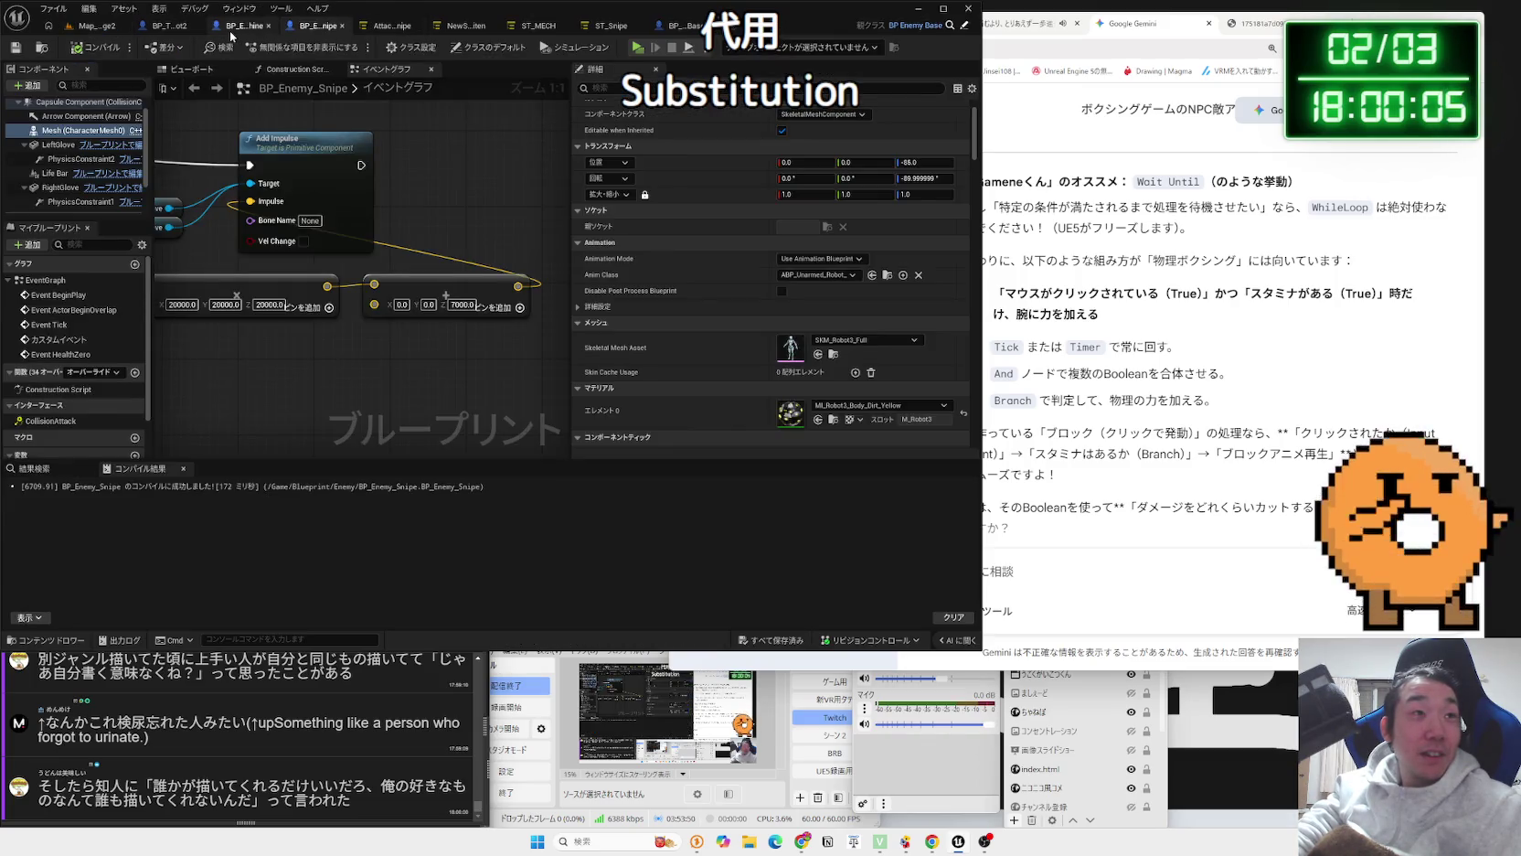
pyautogui.click(231, 33)
pyautogui.scroll(-2, 418, 267)
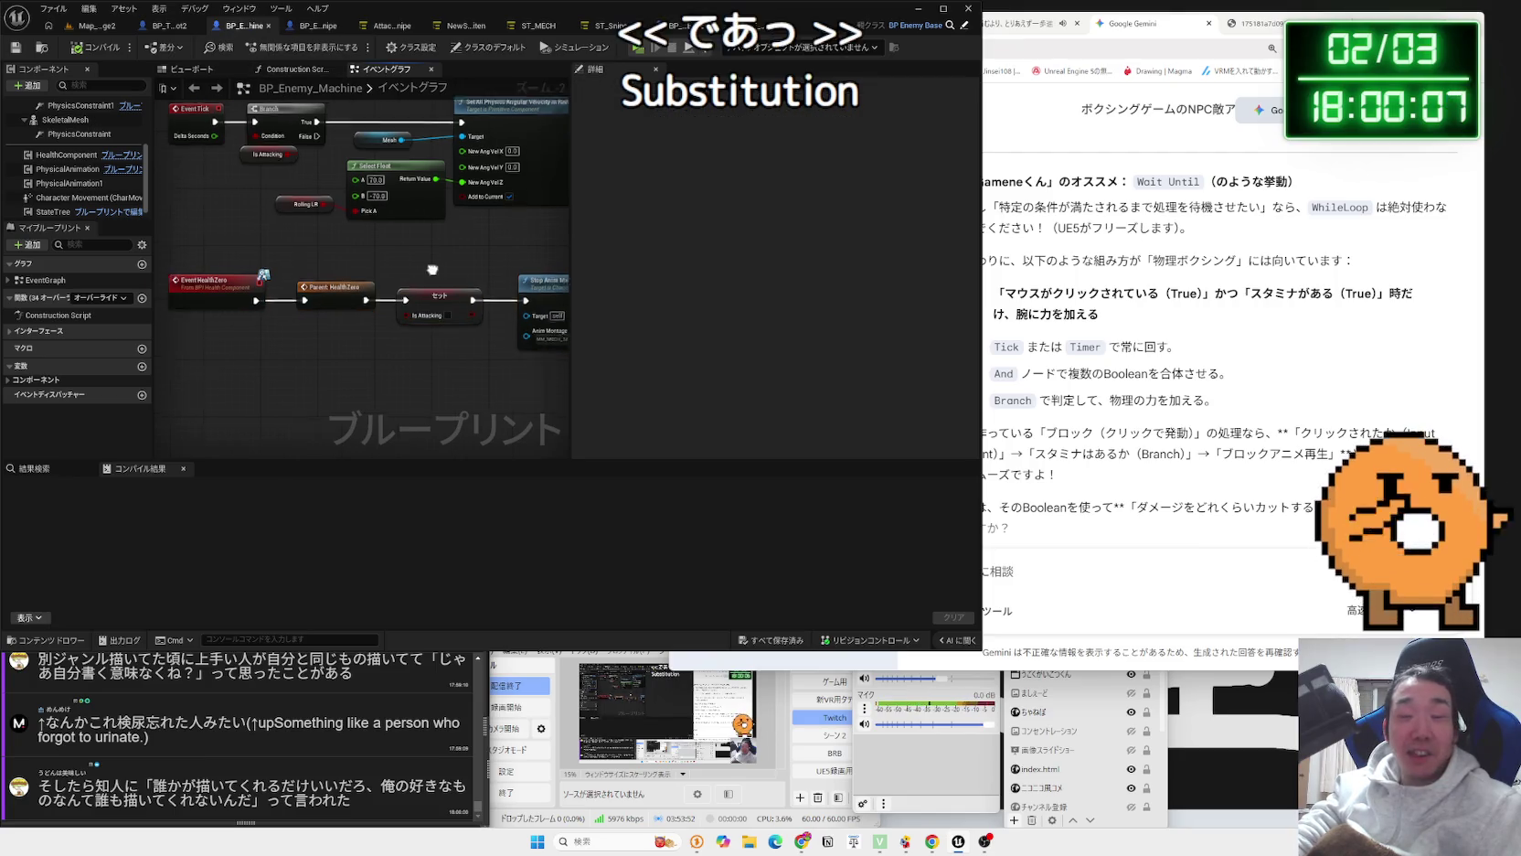
pyautogui.moveTo(227, 273); pyautogui.dragTo(230, 275)
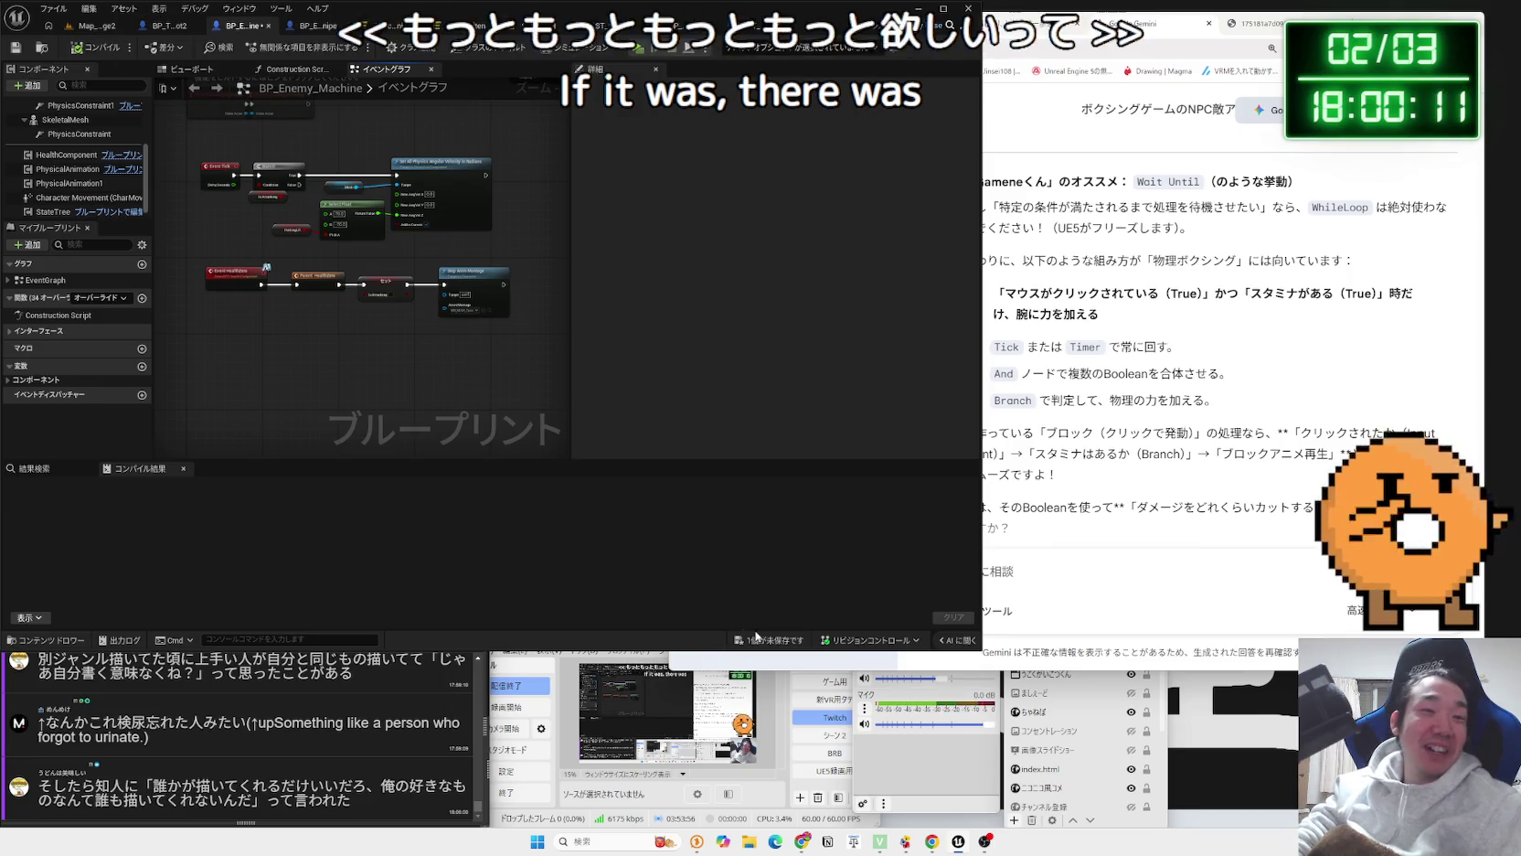
pyautogui.hotkey('ctrl', 'shift', 's')
pyautogui.click(852, 554)
pyautogui.moveTo(296, 280)
pyautogui.mouseDown()
pyautogui.moveTo(250, 275)
pyautogui.moveTo(254, 315)
pyautogui.mouseUp()
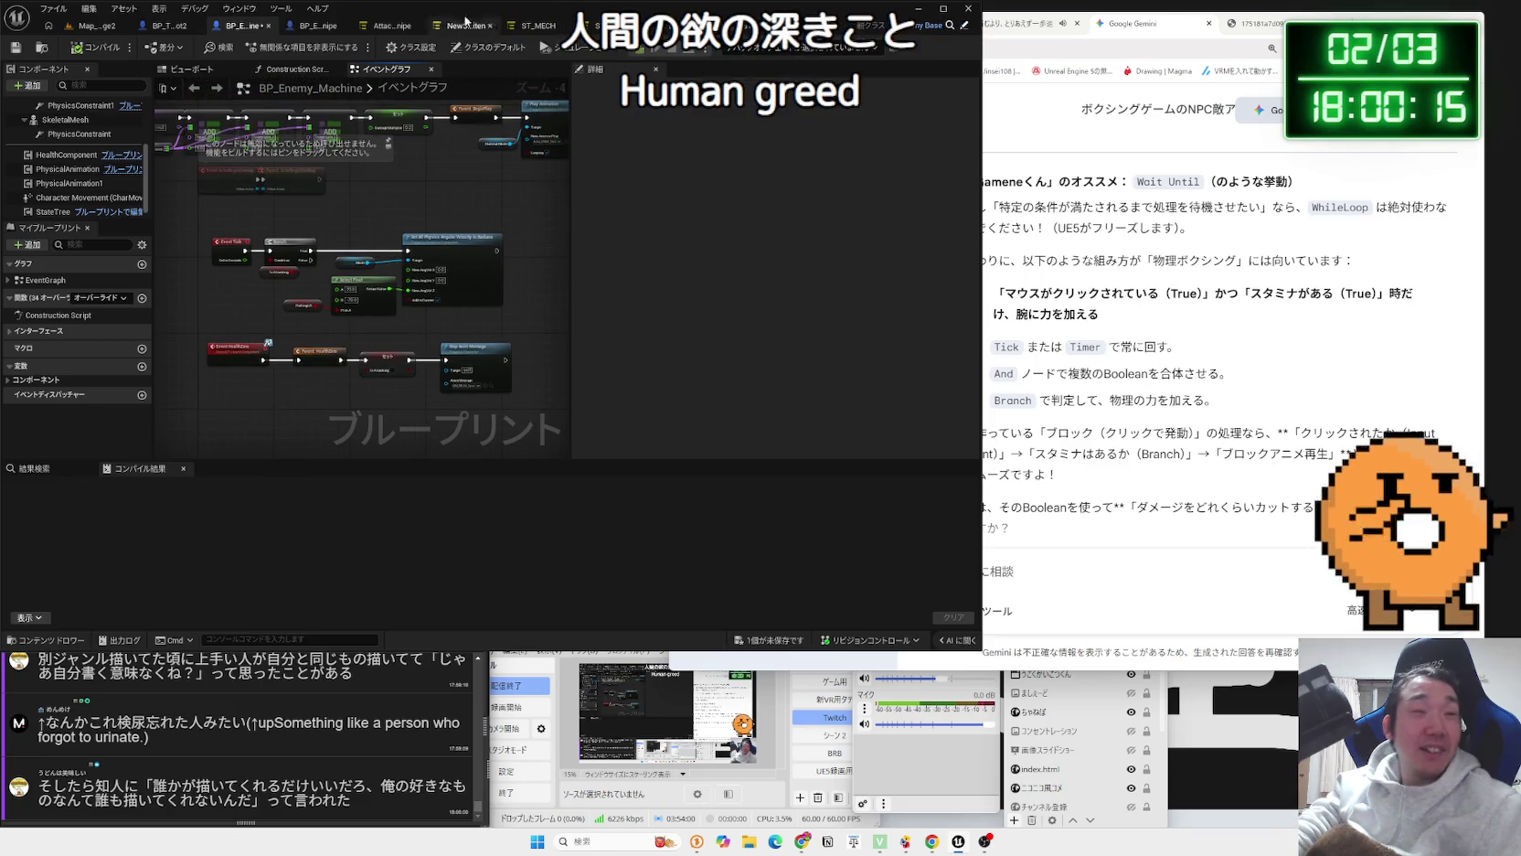
# Review the StateTree and BP_Enemy_Snipe tabs, then frame the enemy robot in the level view.
pyautogui.click(466, 21)
pyautogui.click(375, 28)
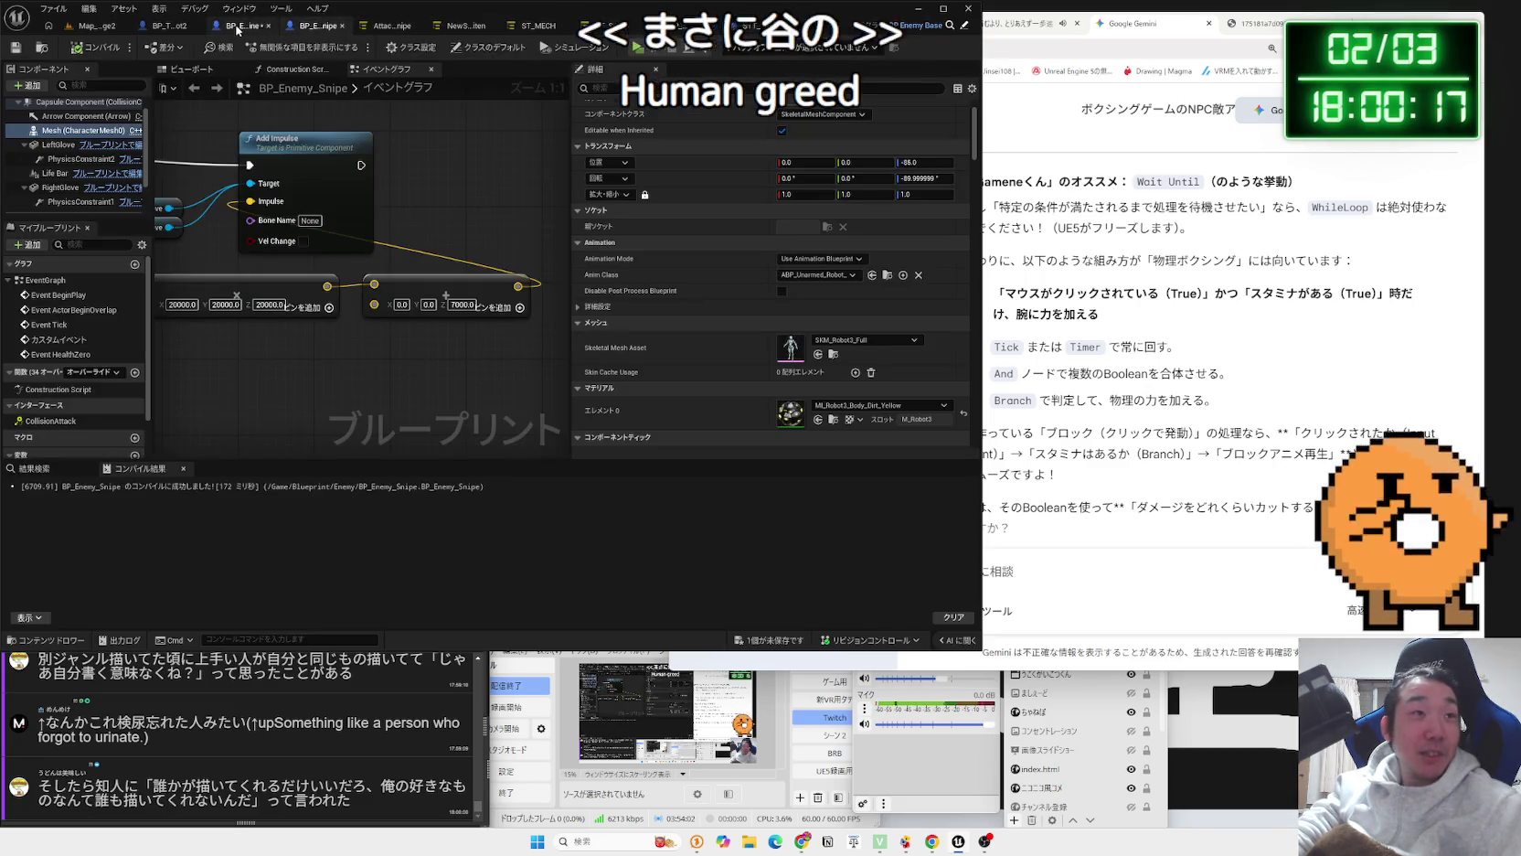
pyautogui.click(239, 27)
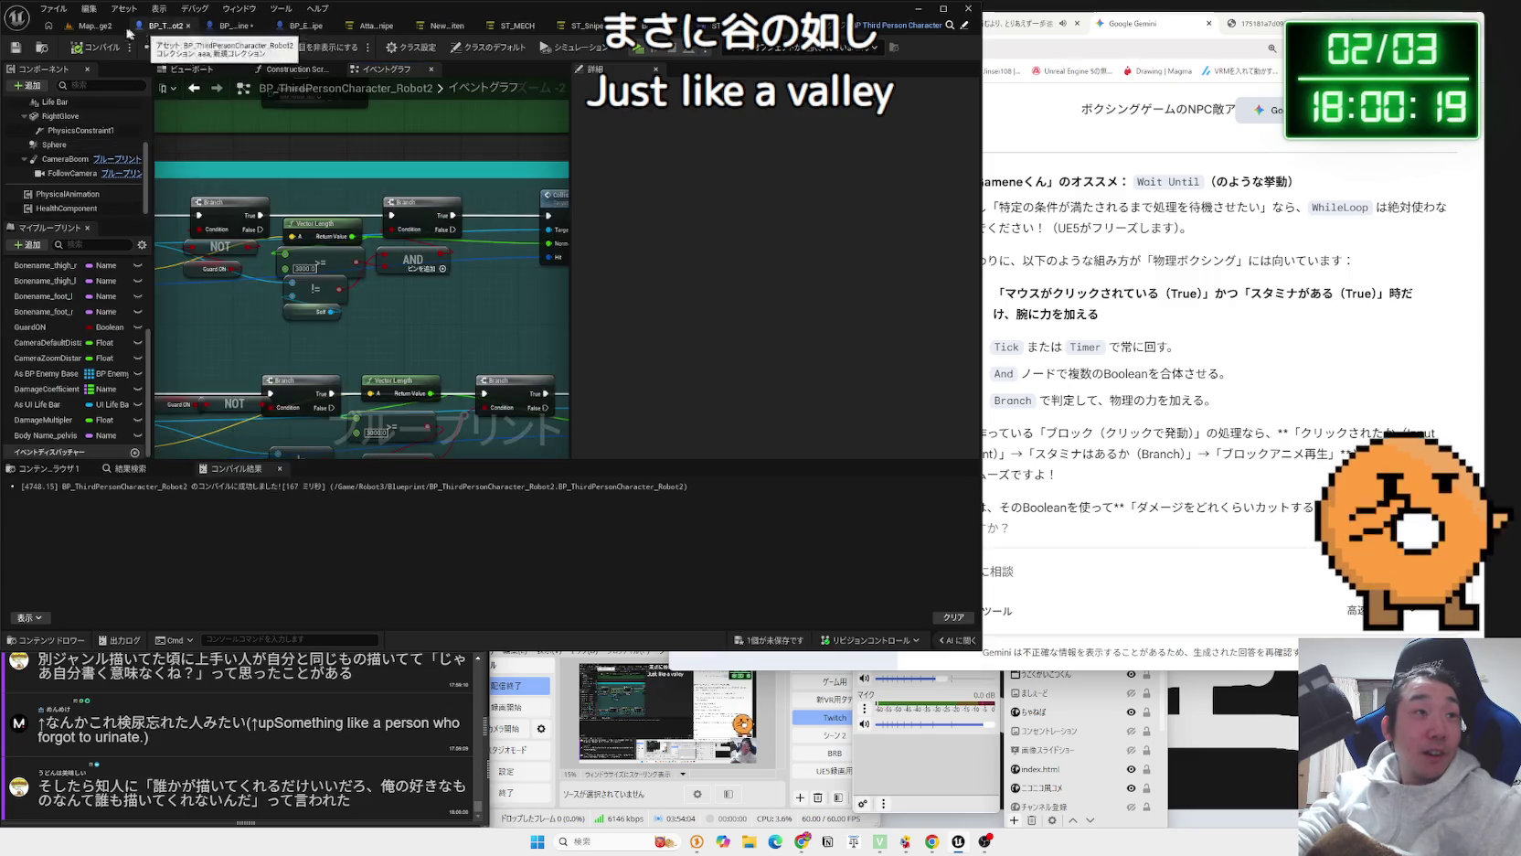
pyautogui.click(97, 25)
pyautogui.press('f')
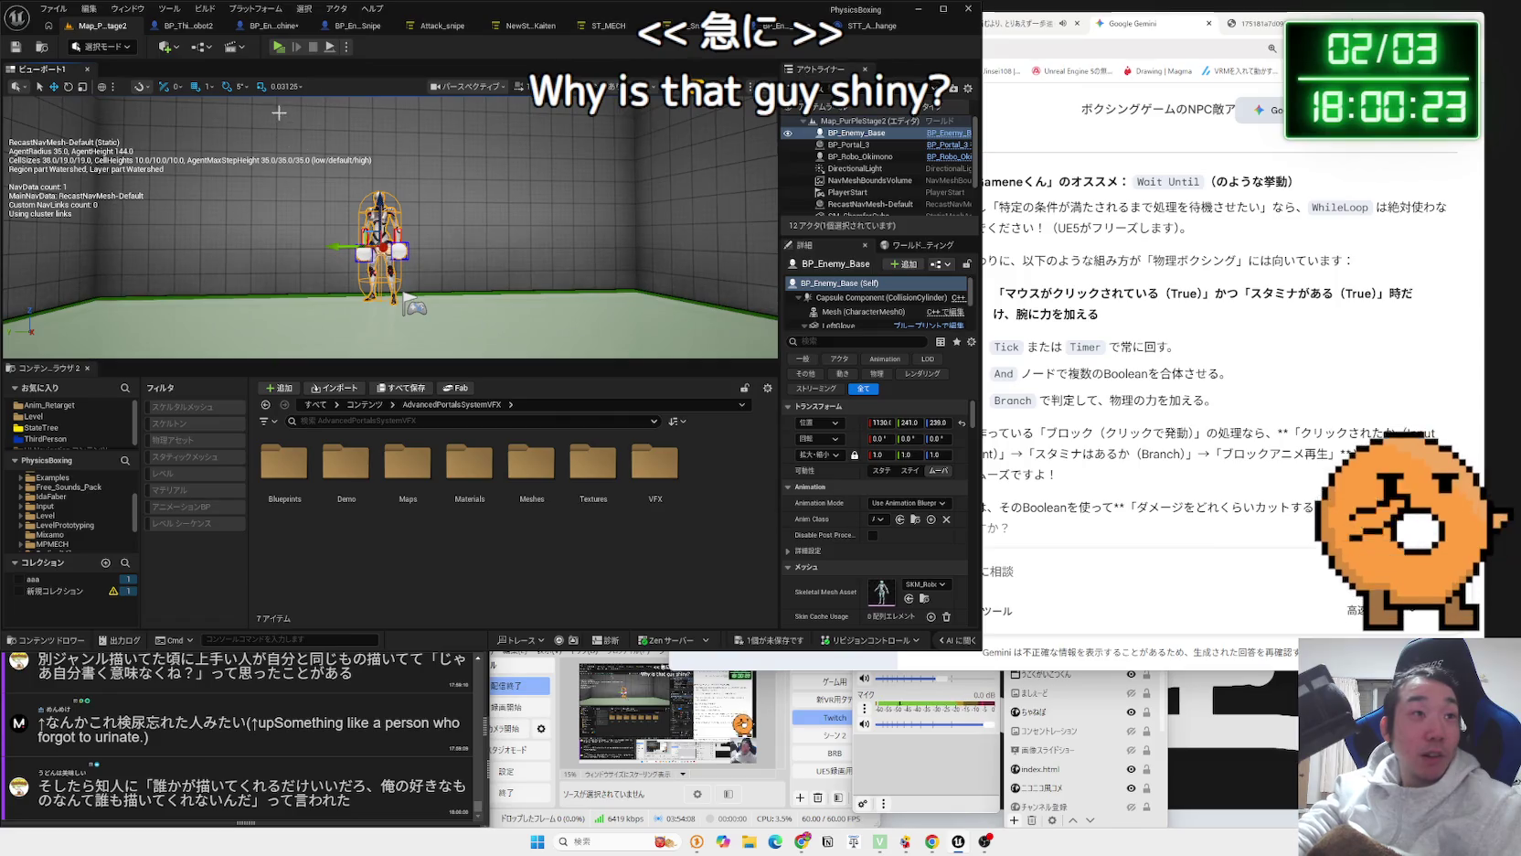
# Run and stop a test play of the boxing level, then Save All content.
pyautogui.click(279, 47)
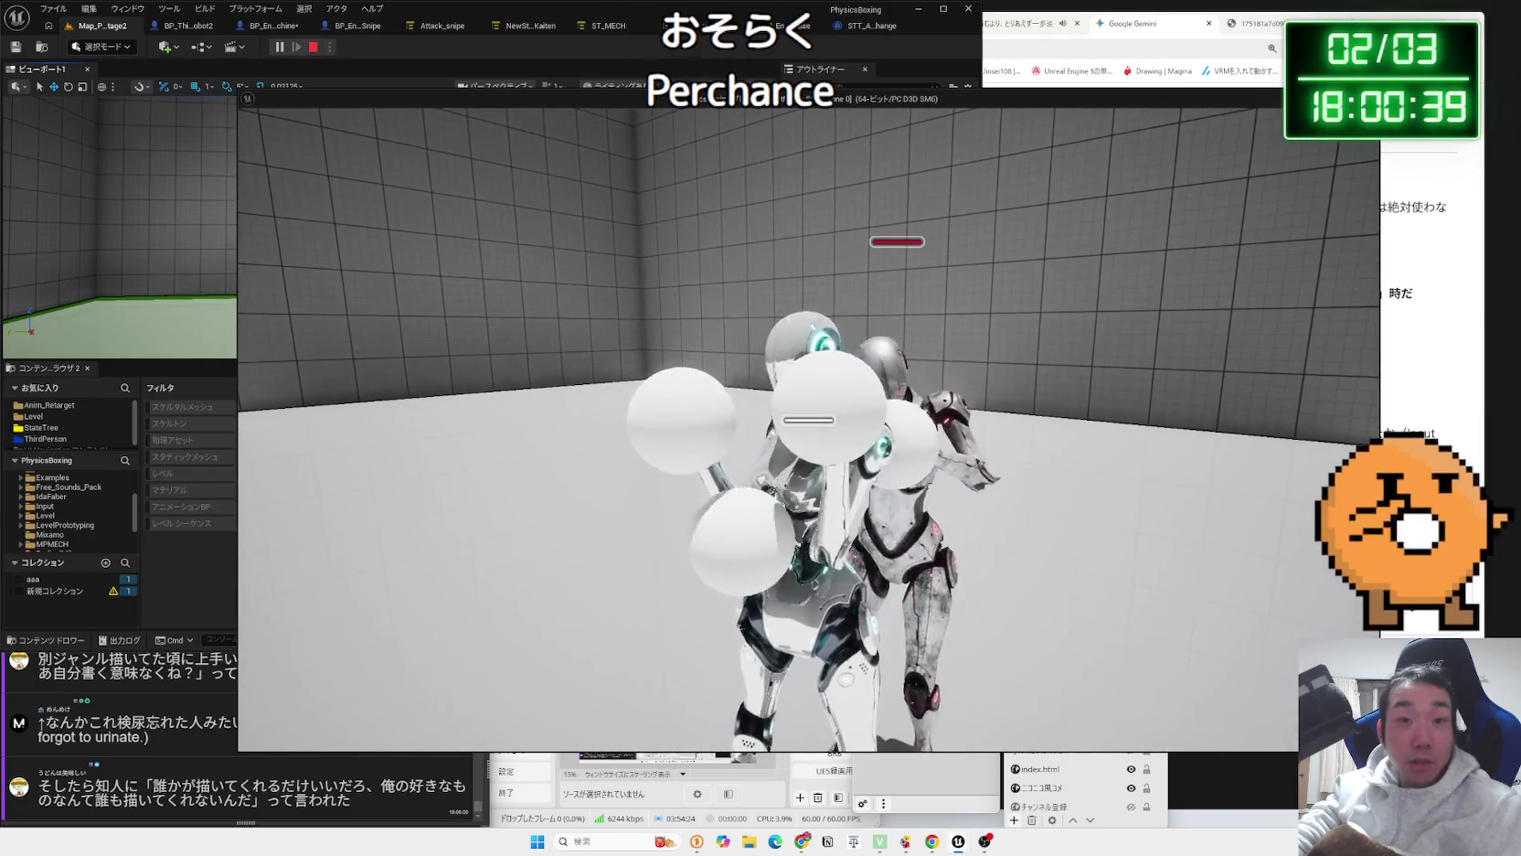
pyautogui.press('Escape')
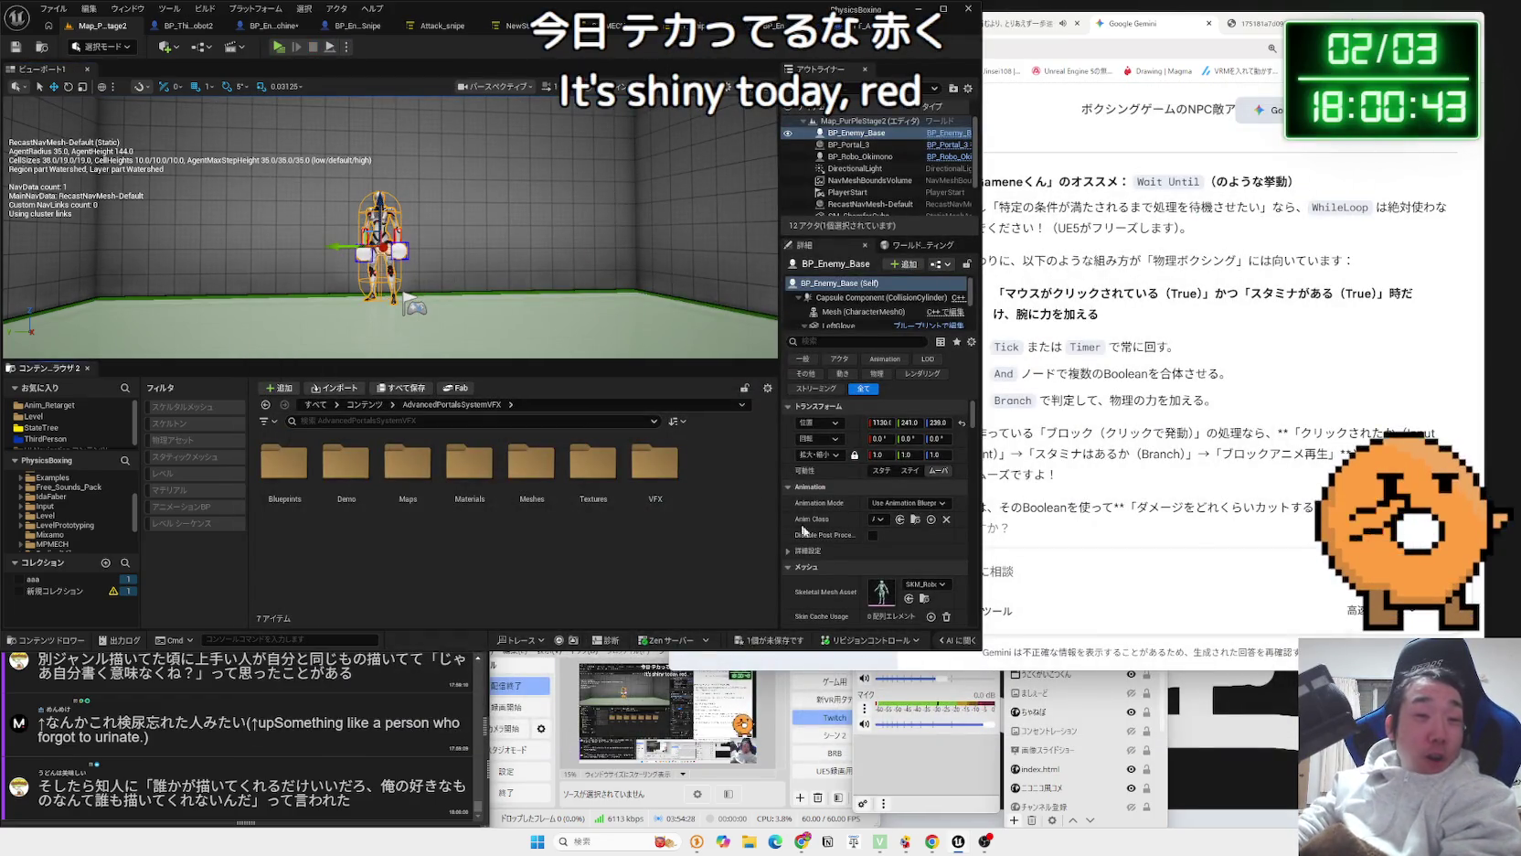
pyautogui.click(769, 639)
pyautogui.click(735, 493)
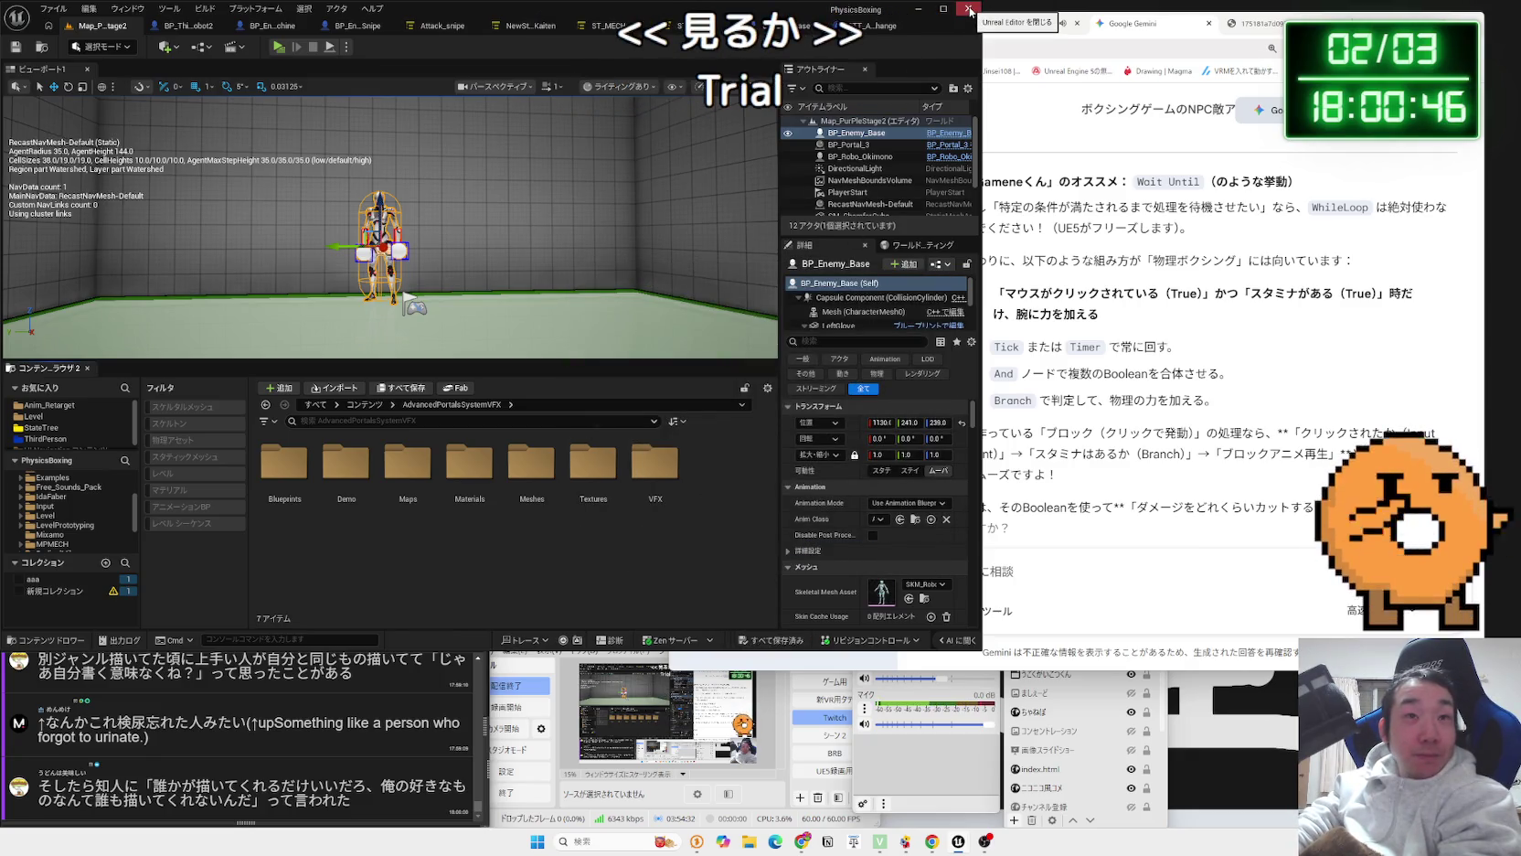
# Search Google for 'VRC new user' in a new Chrome tab and select the first result's snippet.
pyautogui.hotkey('alt', 'Tab')
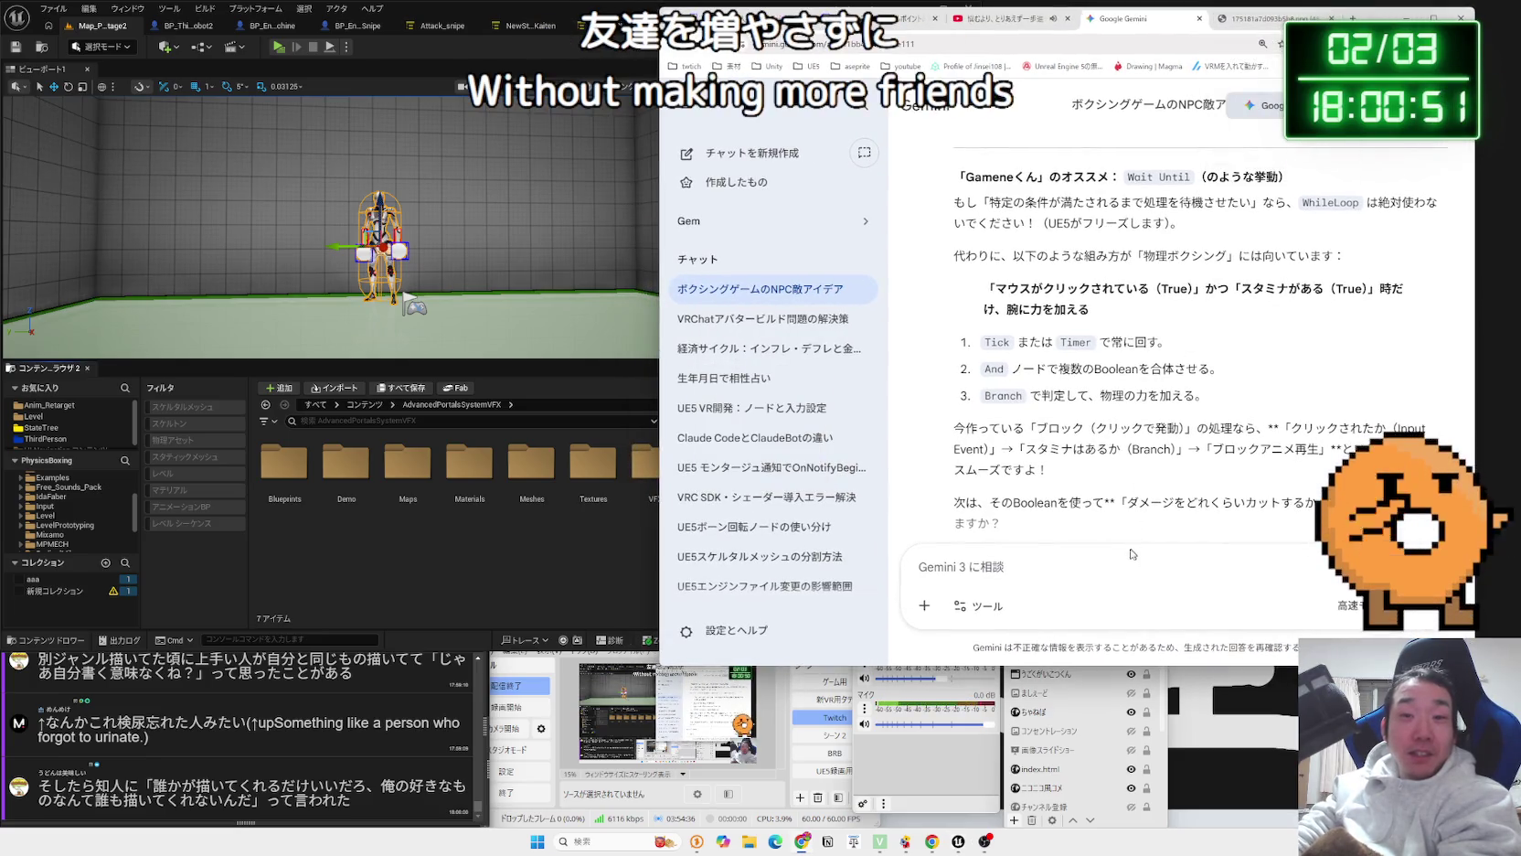
pyautogui.hotkey('ctrl', 't')
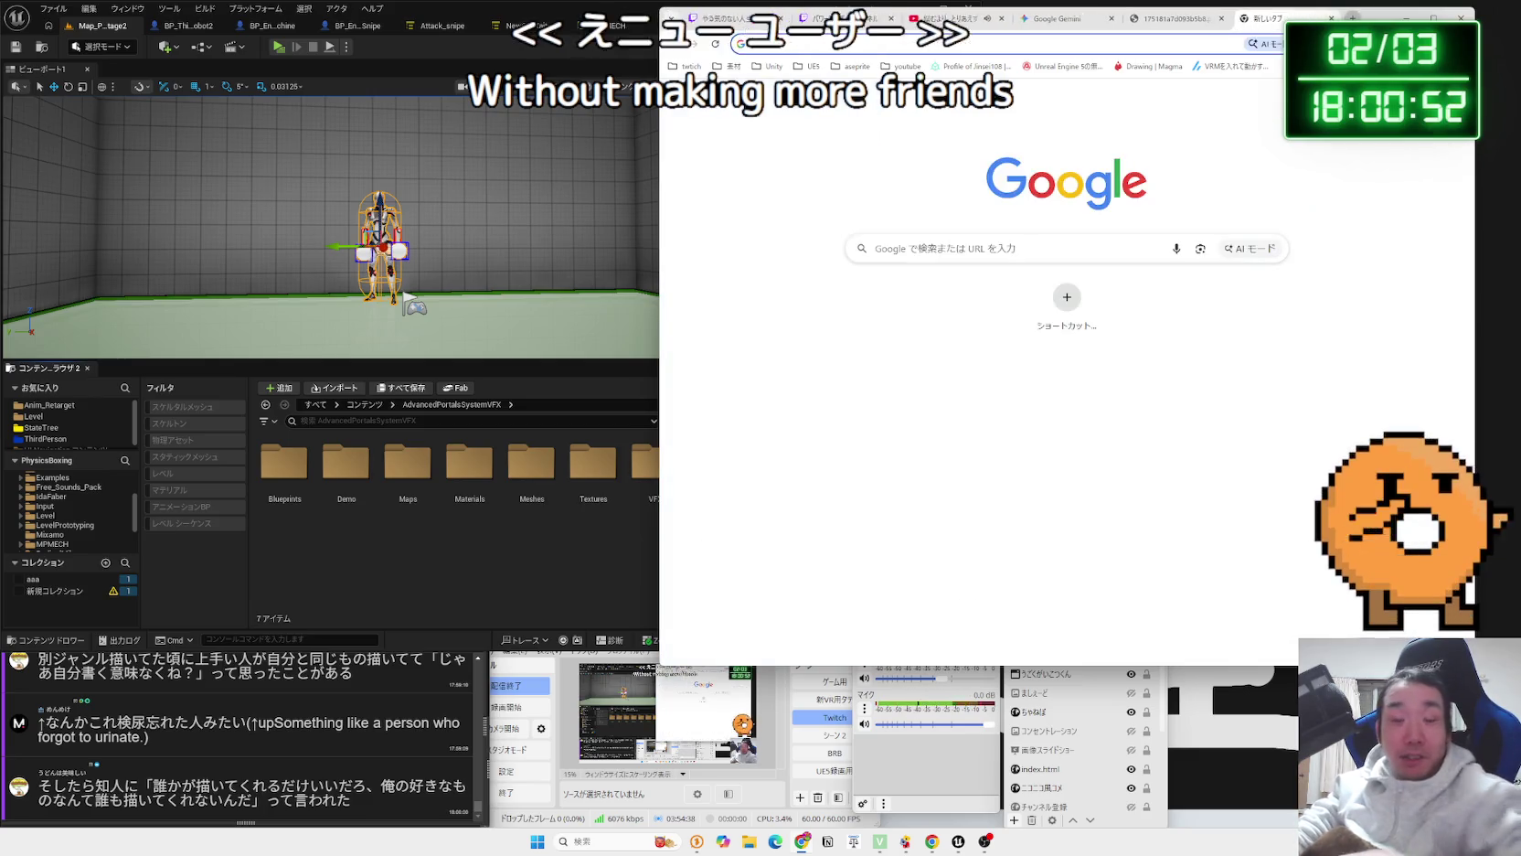
pyautogui.write('VRC')
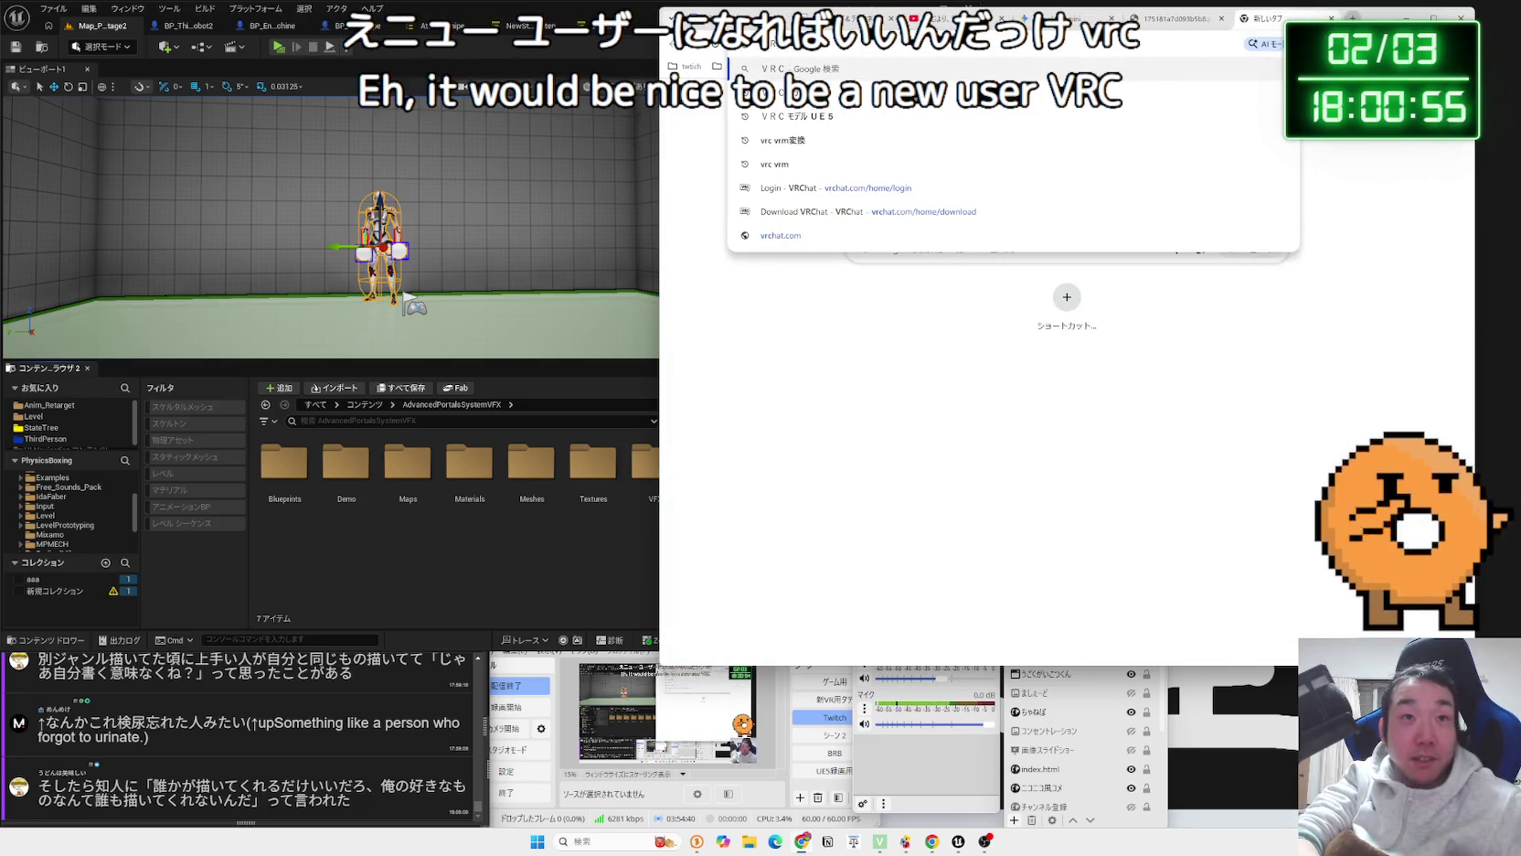
pyautogui.press('Zenkaku_Hankaku')
pyautogui.write('new user')
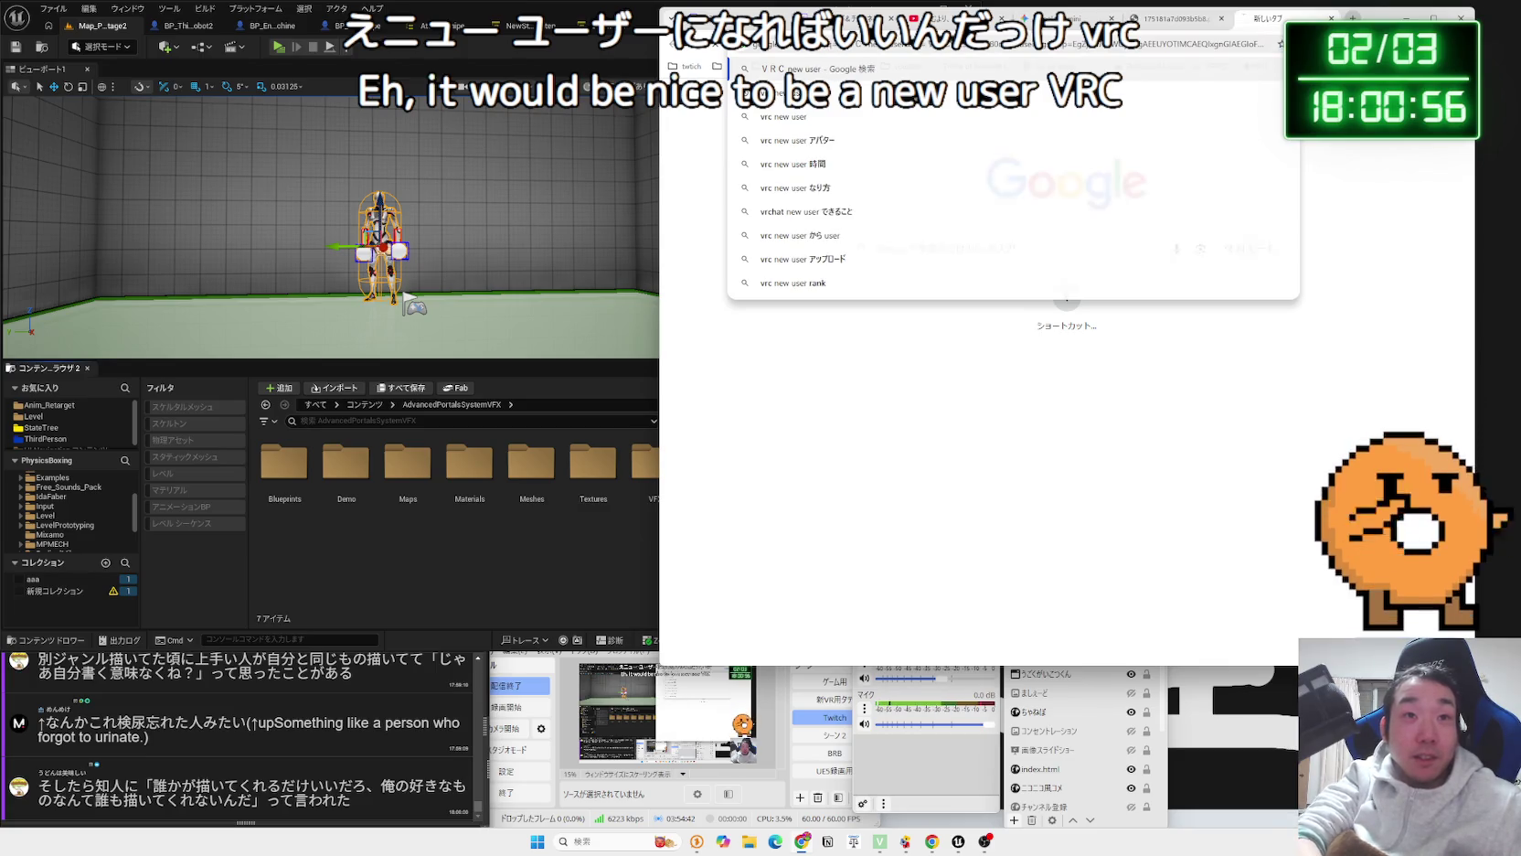
pyautogui.press('Return')
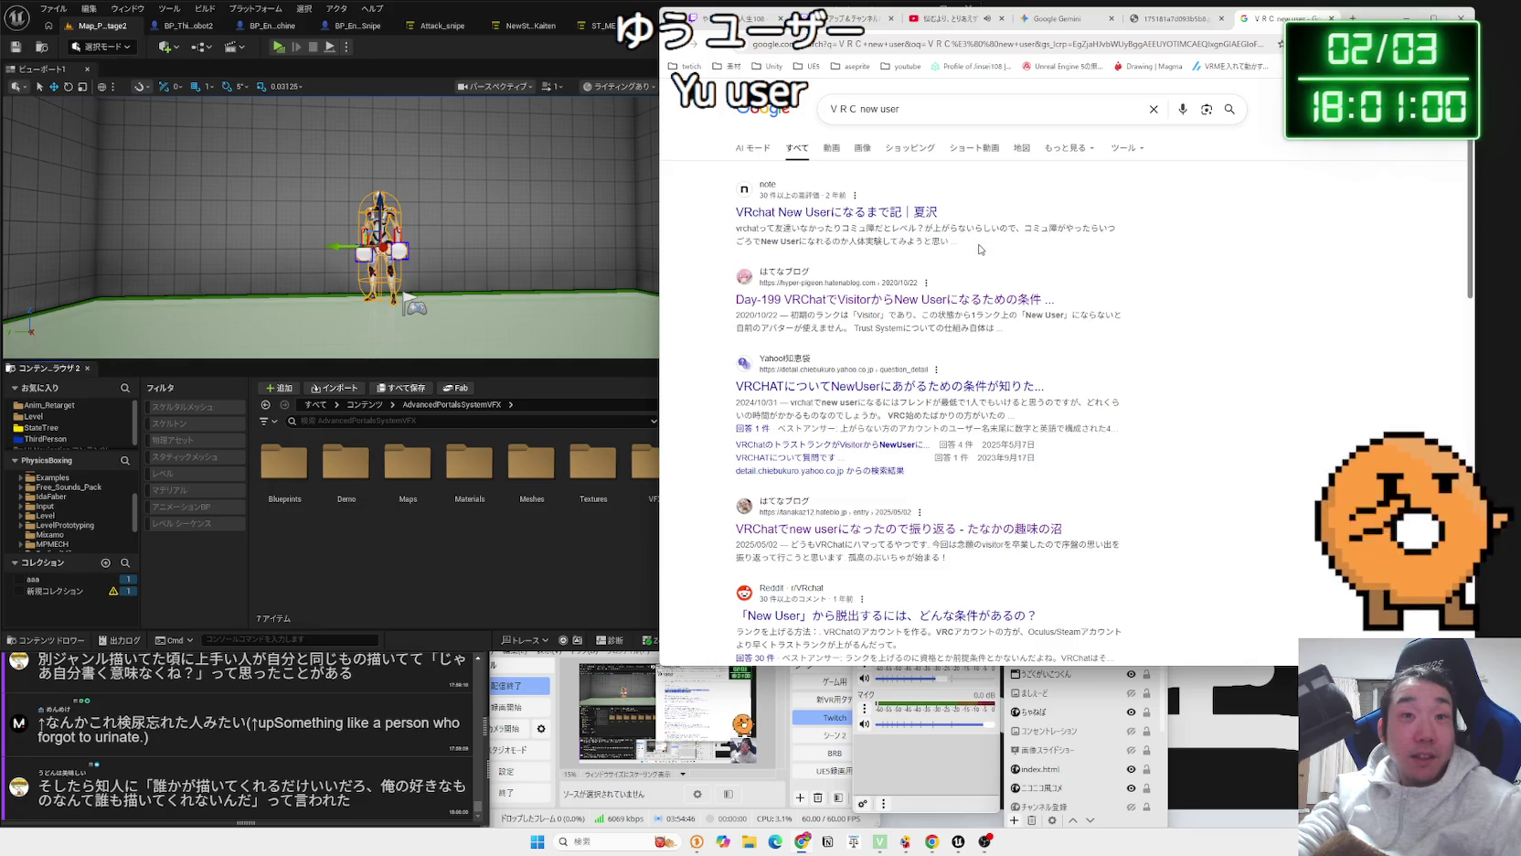
pyautogui.moveTo(952, 241); pyautogui.dragTo(957, 242)
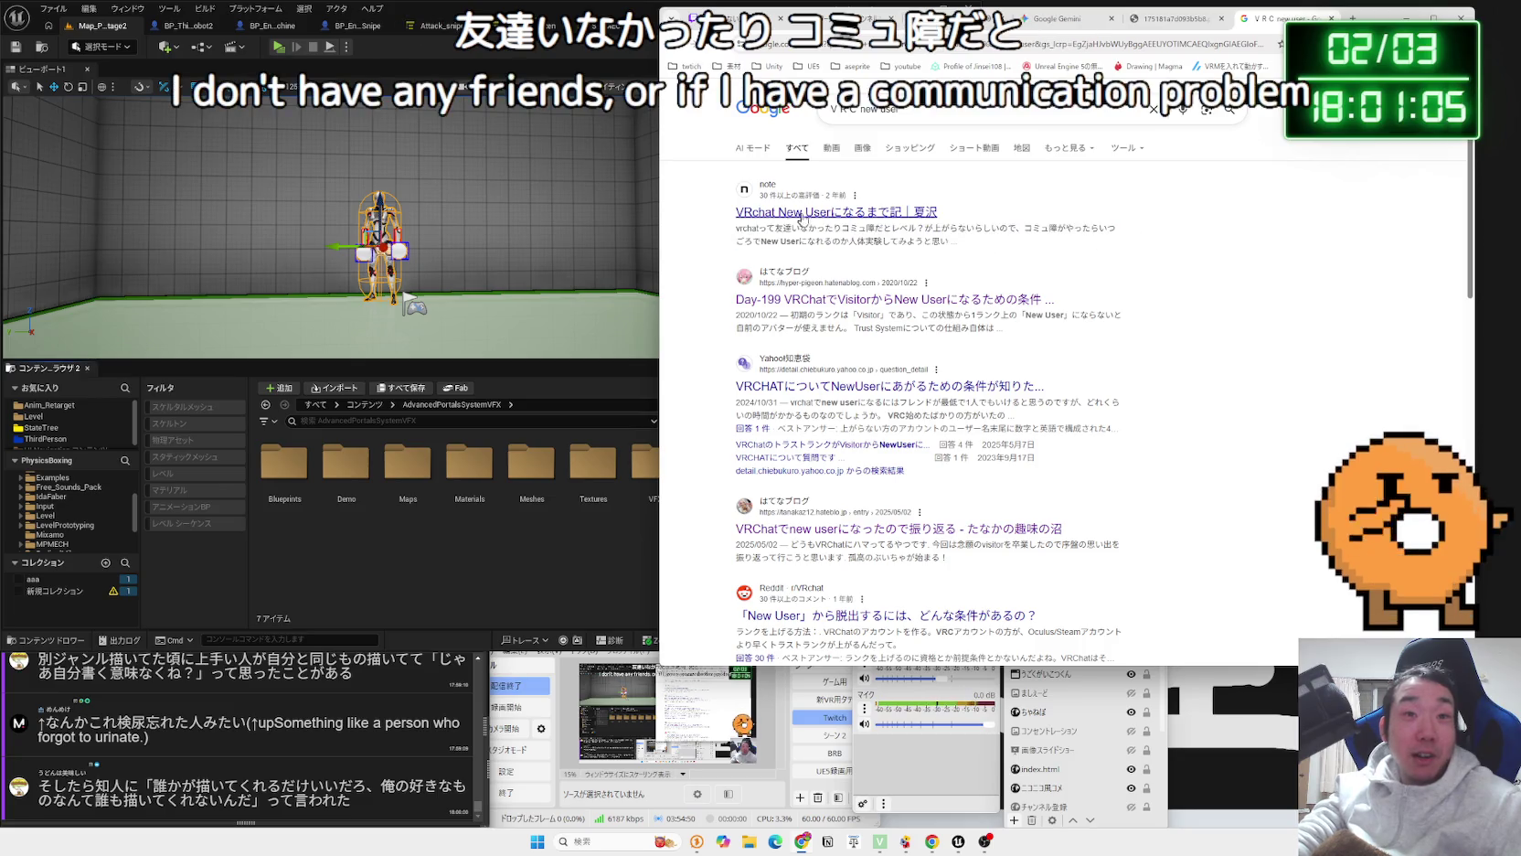
# Open the note article about becoming New User and read its intro paragraphs.
pyautogui.click(802, 218)
pyautogui.scroll(-4, 992, 311)
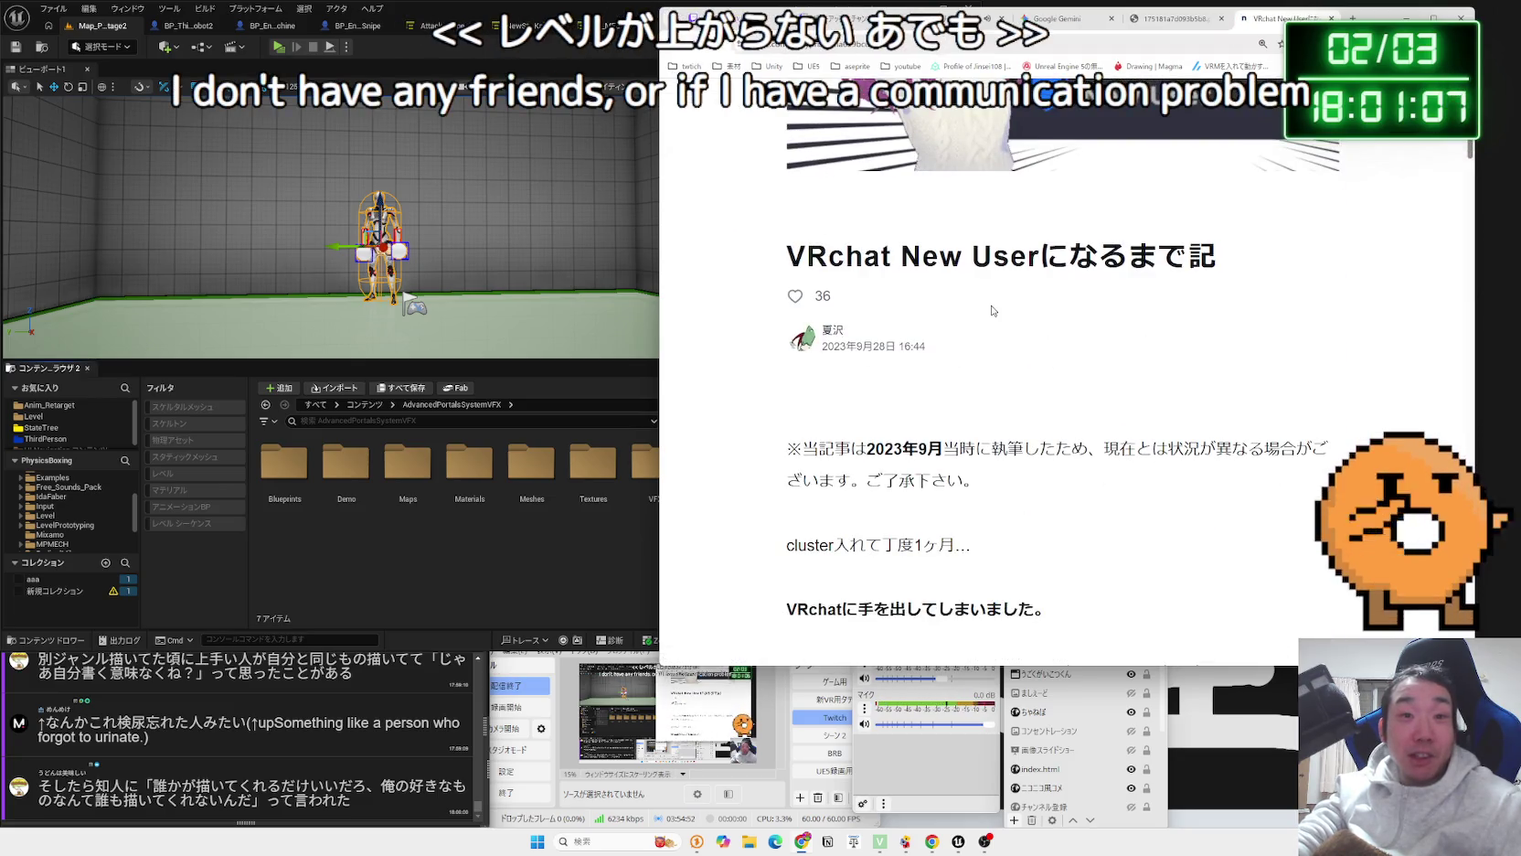
pyautogui.scroll(-4, 993, 311)
pyautogui.scroll(-1, 1022, 309)
pyautogui.tripleClick(1024, 309)
pyautogui.click(1023, 309)
pyautogui.scroll(-5, 914, 274)
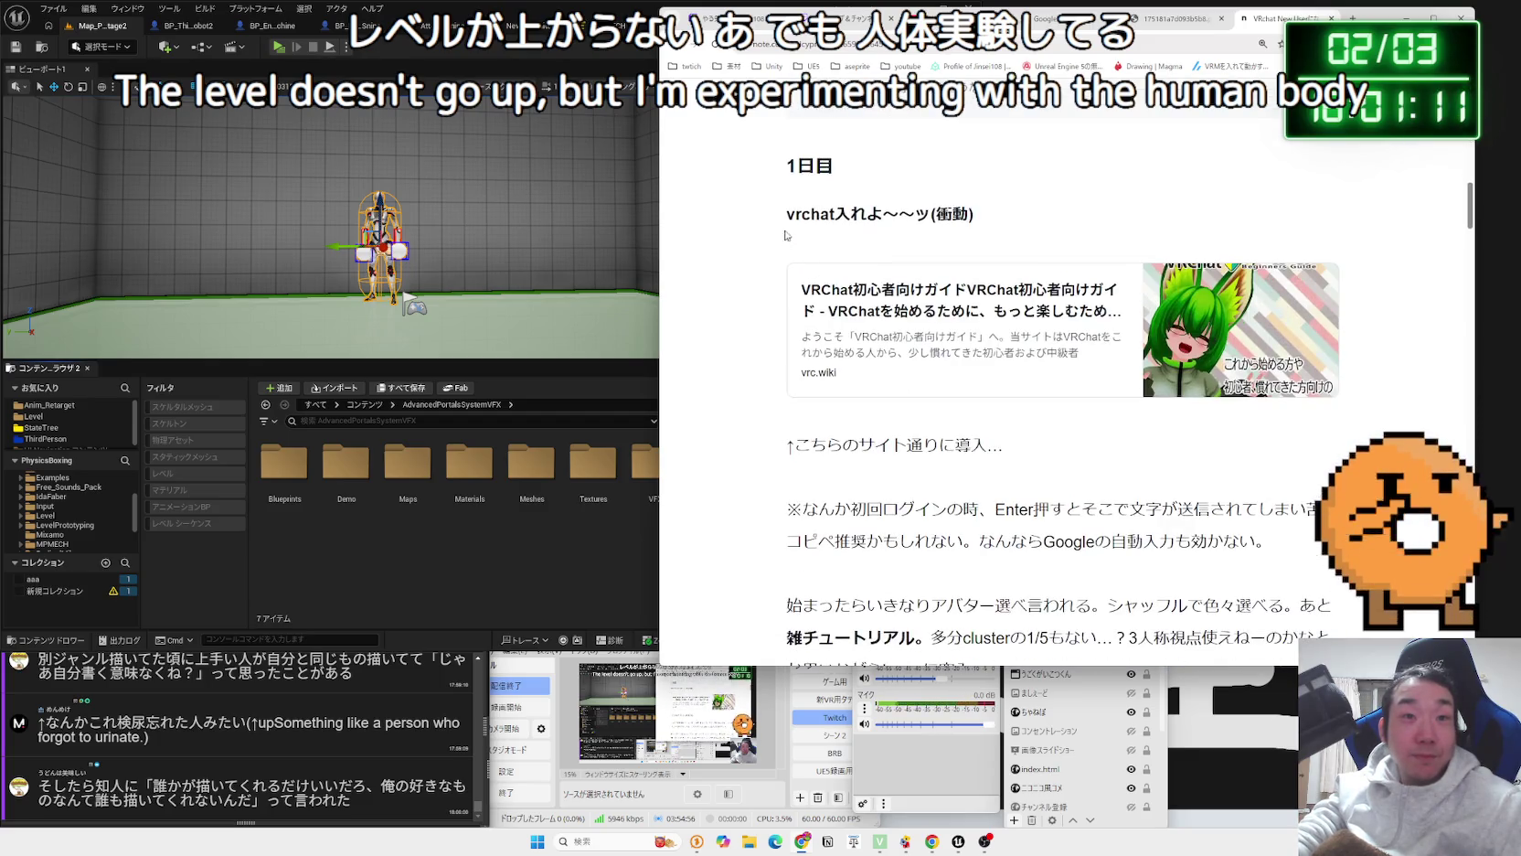
pyautogui.scroll(-3, 1019, 221)
pyautogui.scroll(-4, 1024, 293)
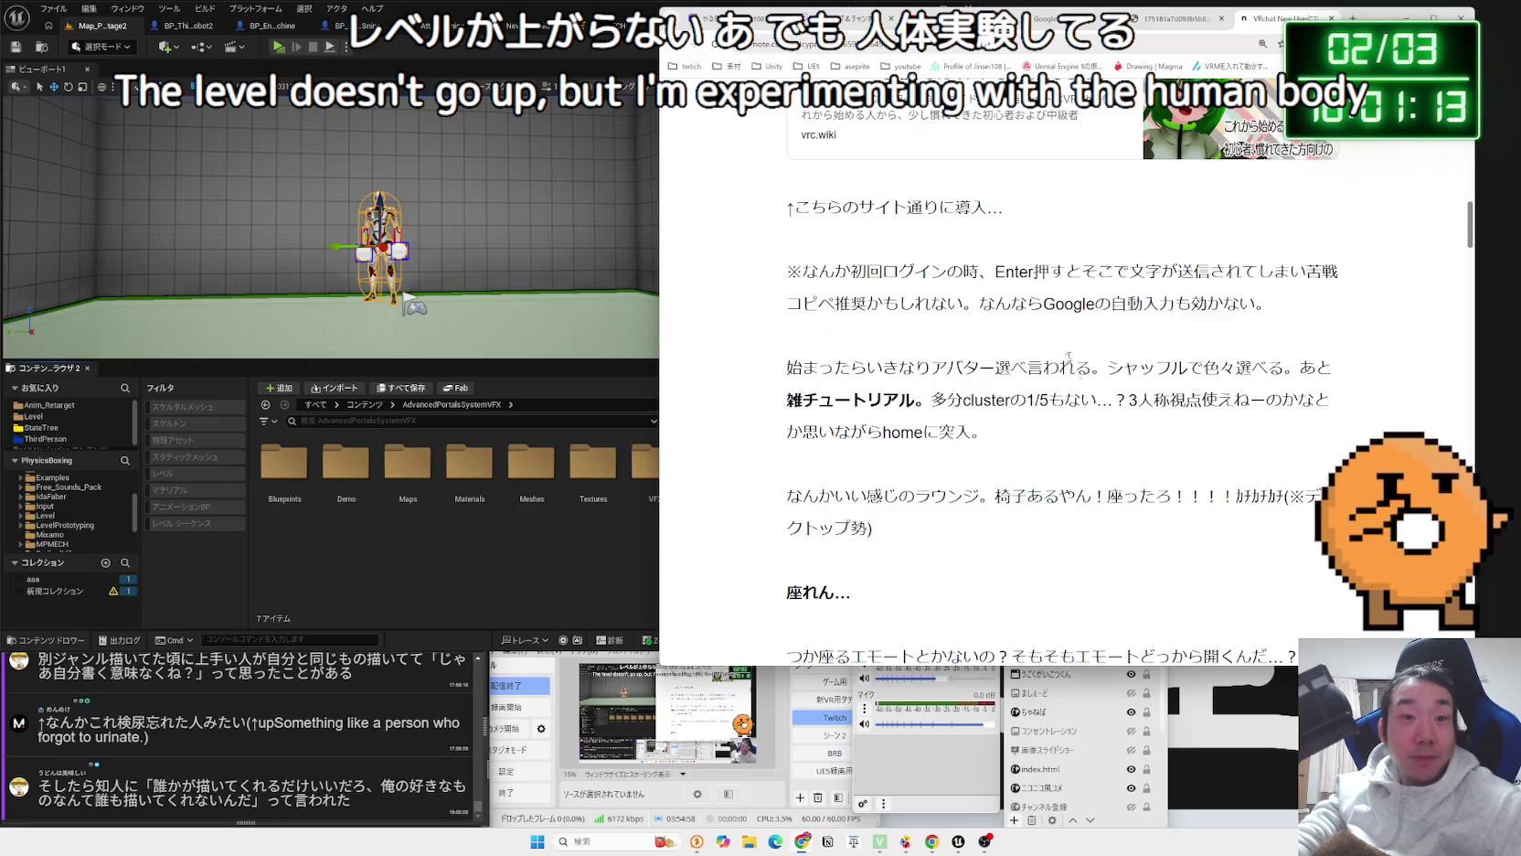
pyautogui.click(1048, 354)
pyautogui.tripleClick(1047, 355)
pyautogui.click(1047, 355)
# Read through the Day 1 section to its 1日目終了 ending, clearing each highlight.
pyautogui.scroll(-4, 946, 302)
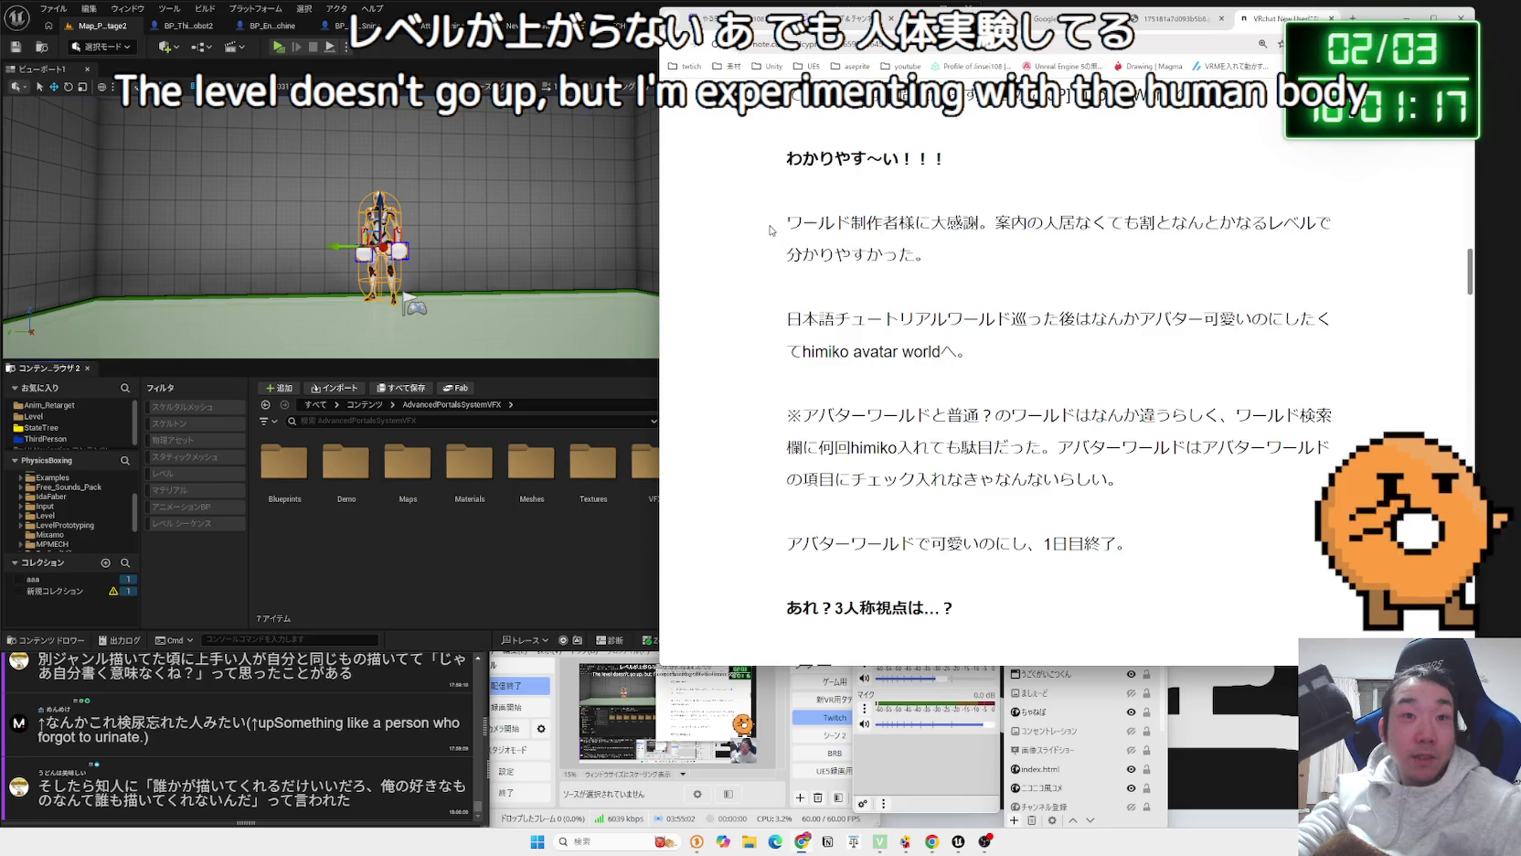
pyautogui.moveTo(771, 230); pyautogui.dragTo(970, 352)
pyautogui.moveTo(928, 254); pyautogui.dragTo(969, 352)
pyautogui.click(969, 352)
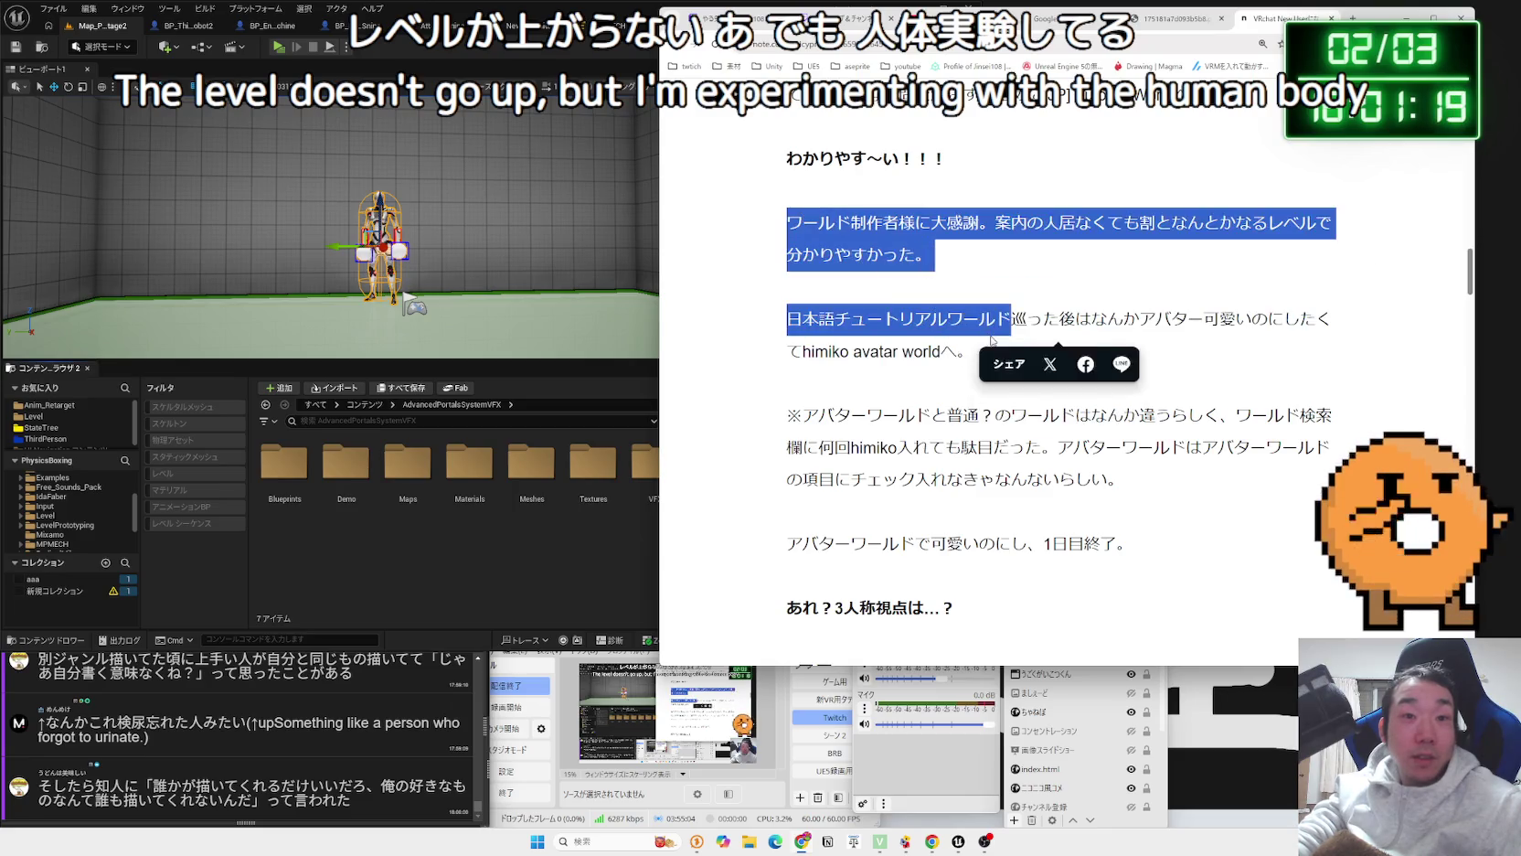
pyautogui.scroll(-3, 970, 312)
pyautogui.moveTo(1149, 307)
pyautogui.mouseDown()
pyautogui.moveTo(786, 176)
pyautogui.moveTo(1134, 308)
pyautogui.mouseUp()
pyautogui.click(1151, 291)
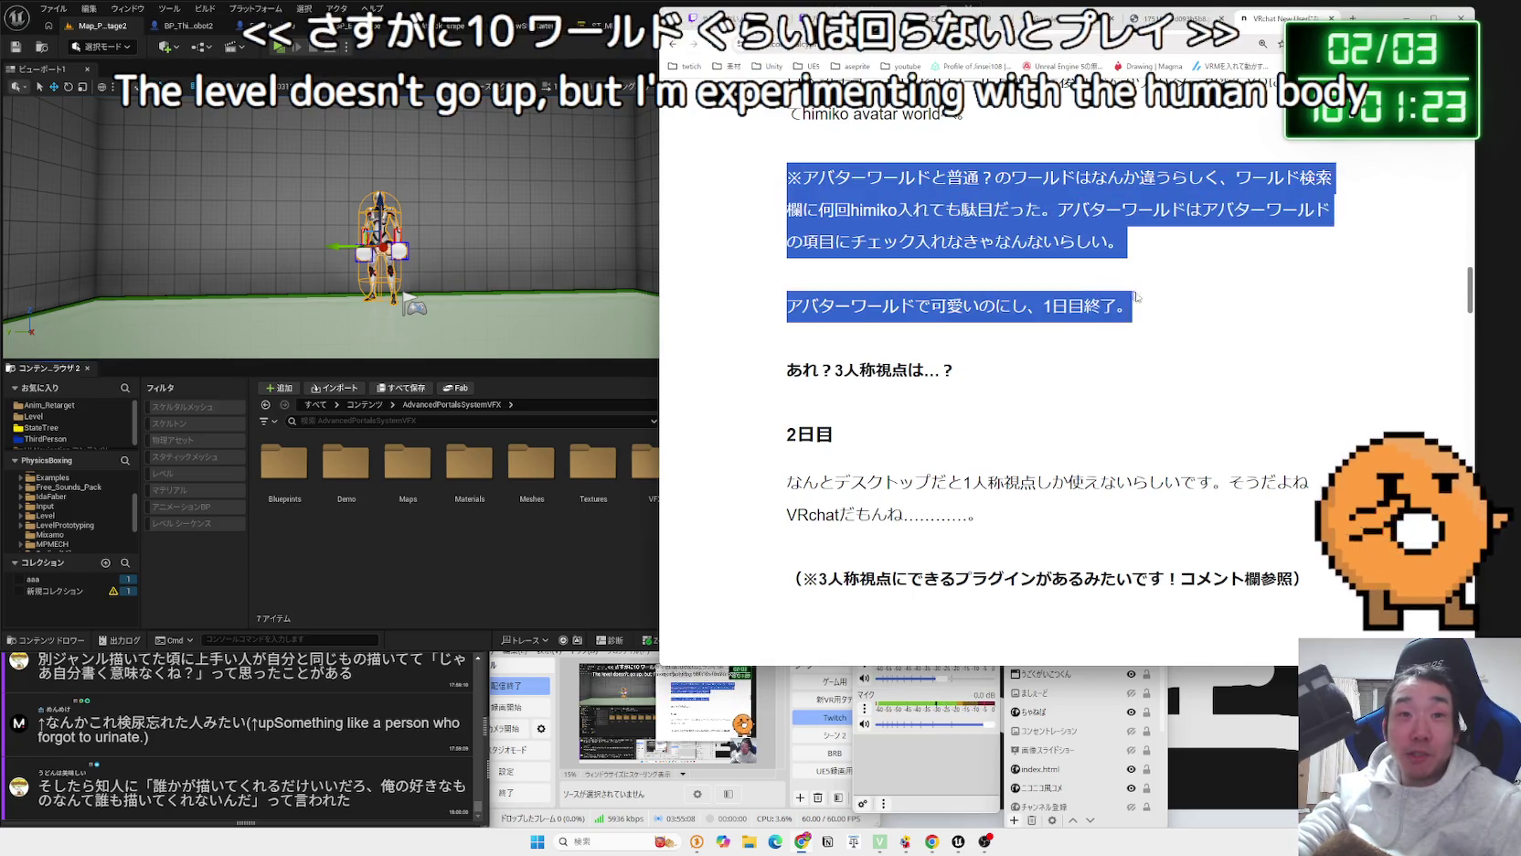
pyautogui.click(1006, 257)
pyautogui.scroll(-2, 1005, 257)
pyautogui.click(765, 173)
# Read the opening Day 2 paragraphs, including the one about immersion.
pyautogui.scroll(-2, 764, 172)
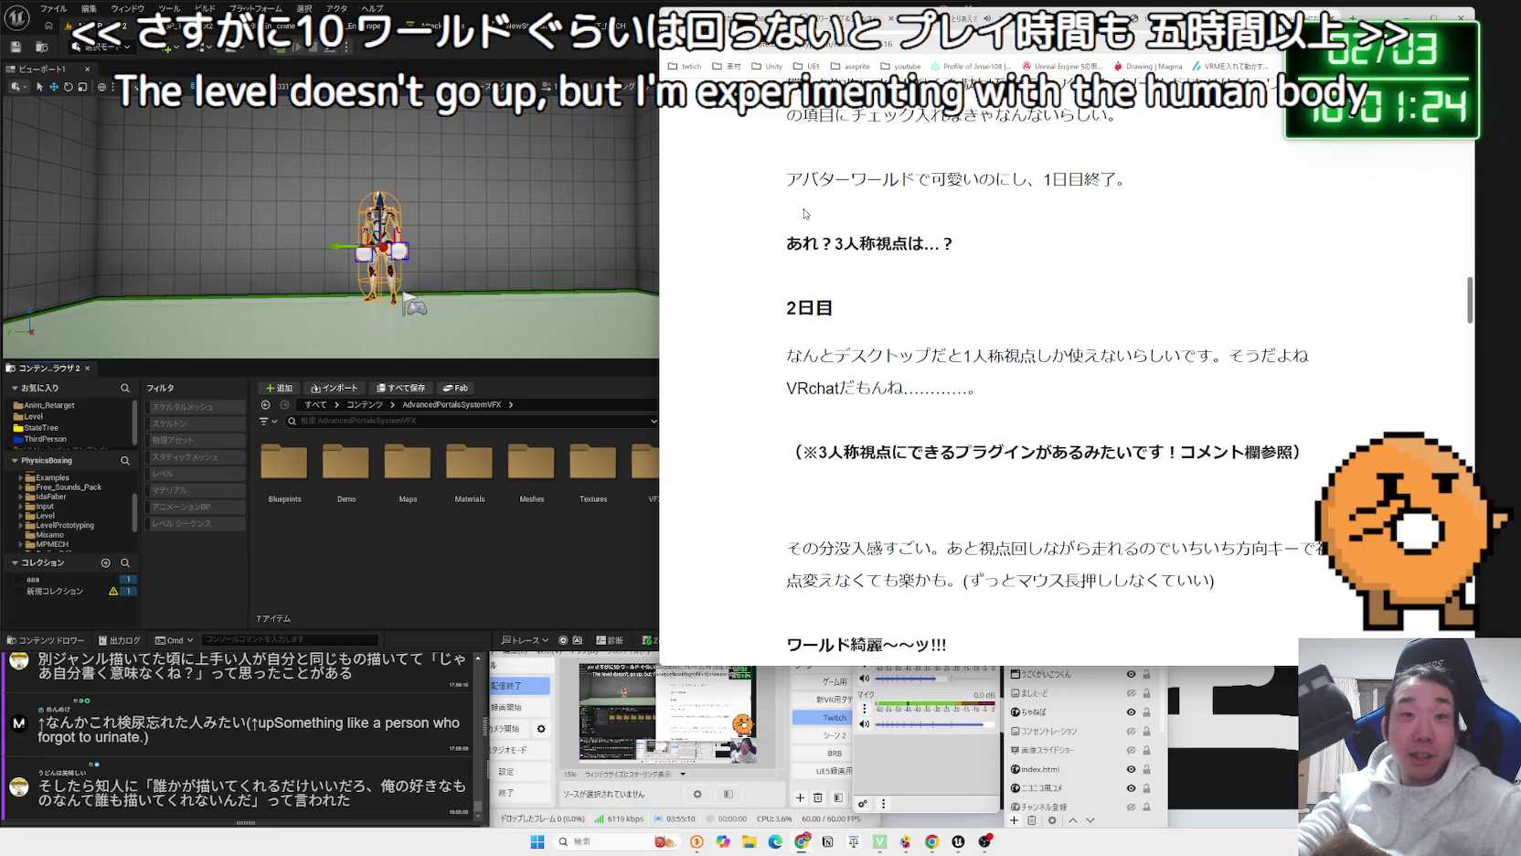
pyautogui.moveTo(802, 244); pyautogui.dragTo(819, 244)
pyautogui.moveTo(1032, 273); pyautogui.dragTo(786, 244)
pyautogui.click(793, 278)
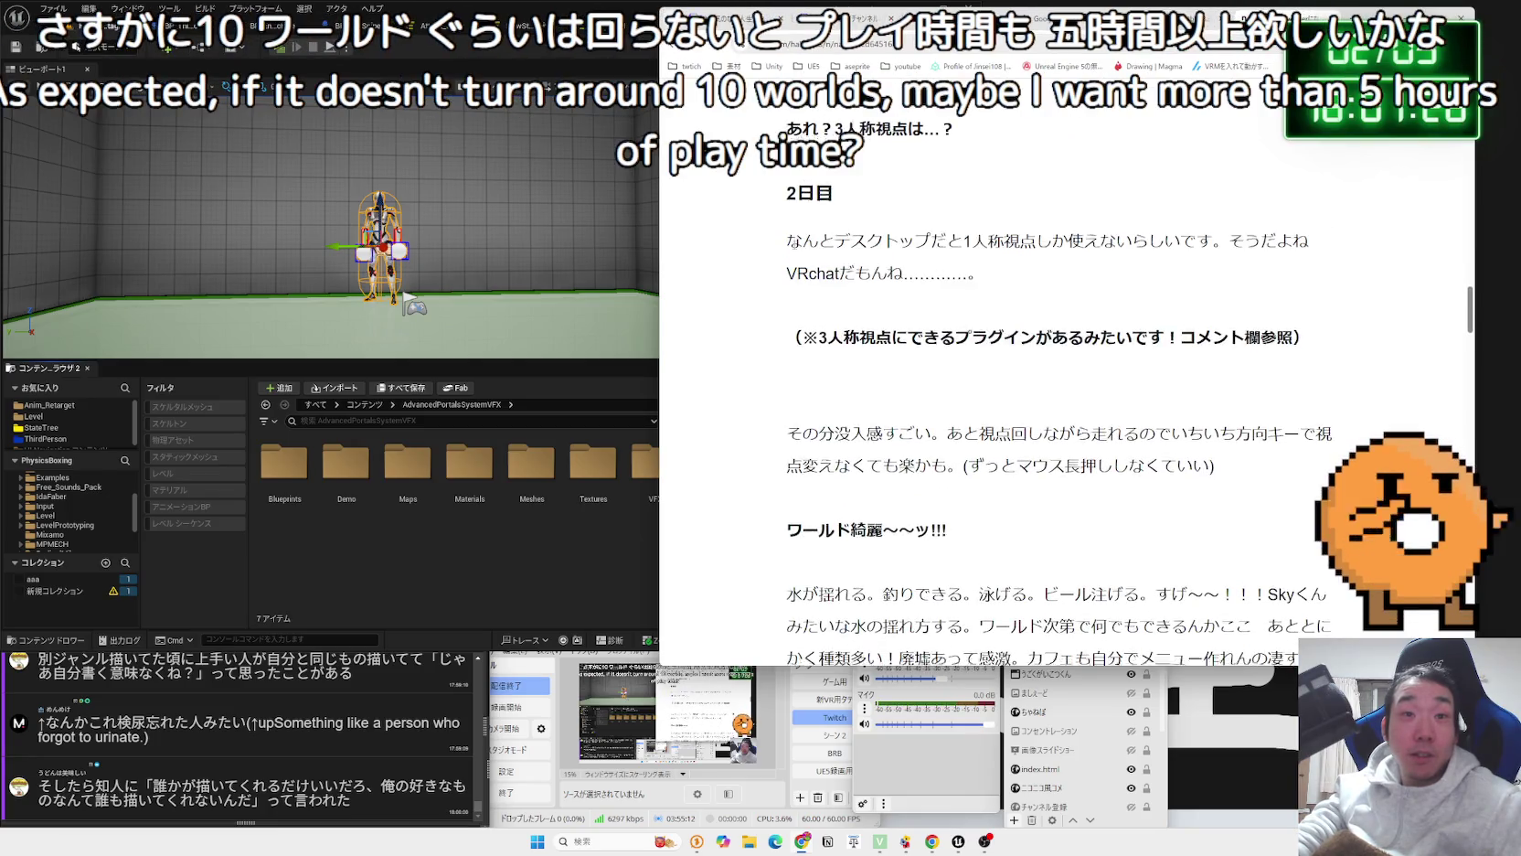
pyautogui.scroll(-1, 793, 278)
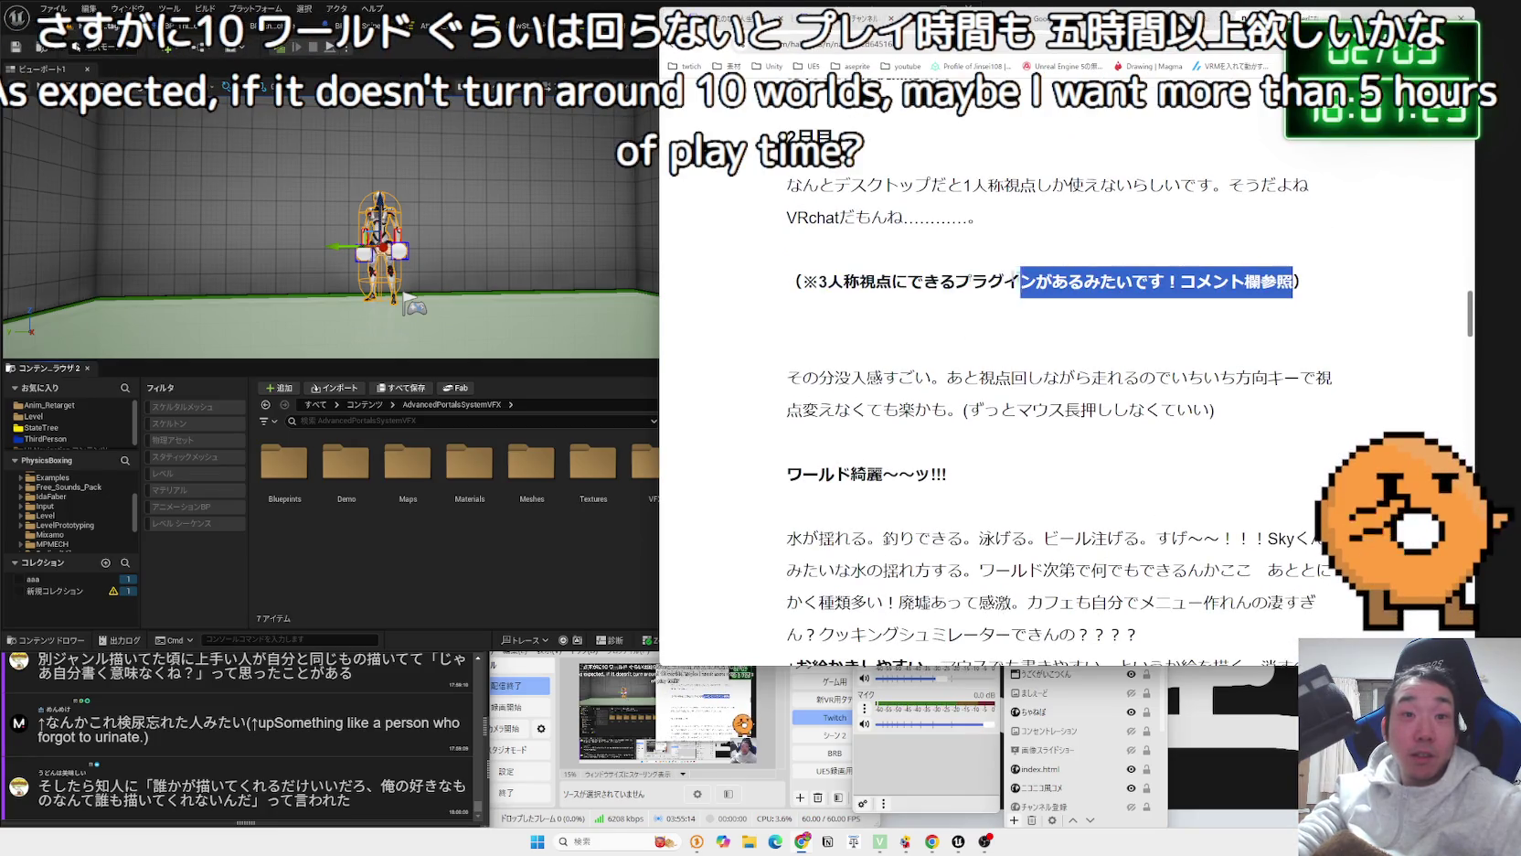
pyautogui.moveTo(1159, 234); pyautogui.dragTo(786, 180)
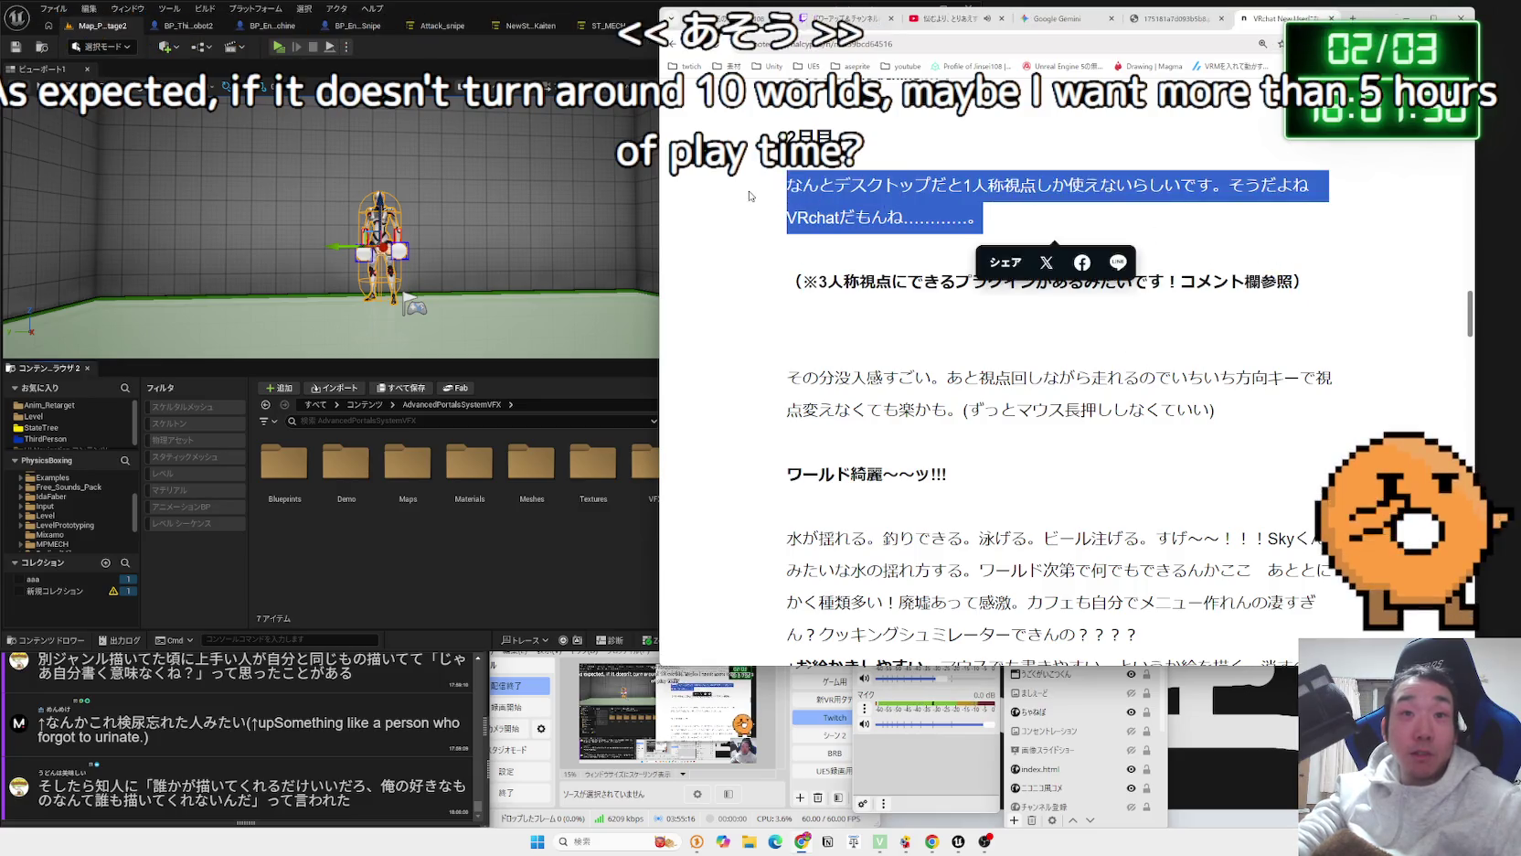
pyautogui.click(1031, 242)
pyautogui.scroll(-3, 1031, 242)
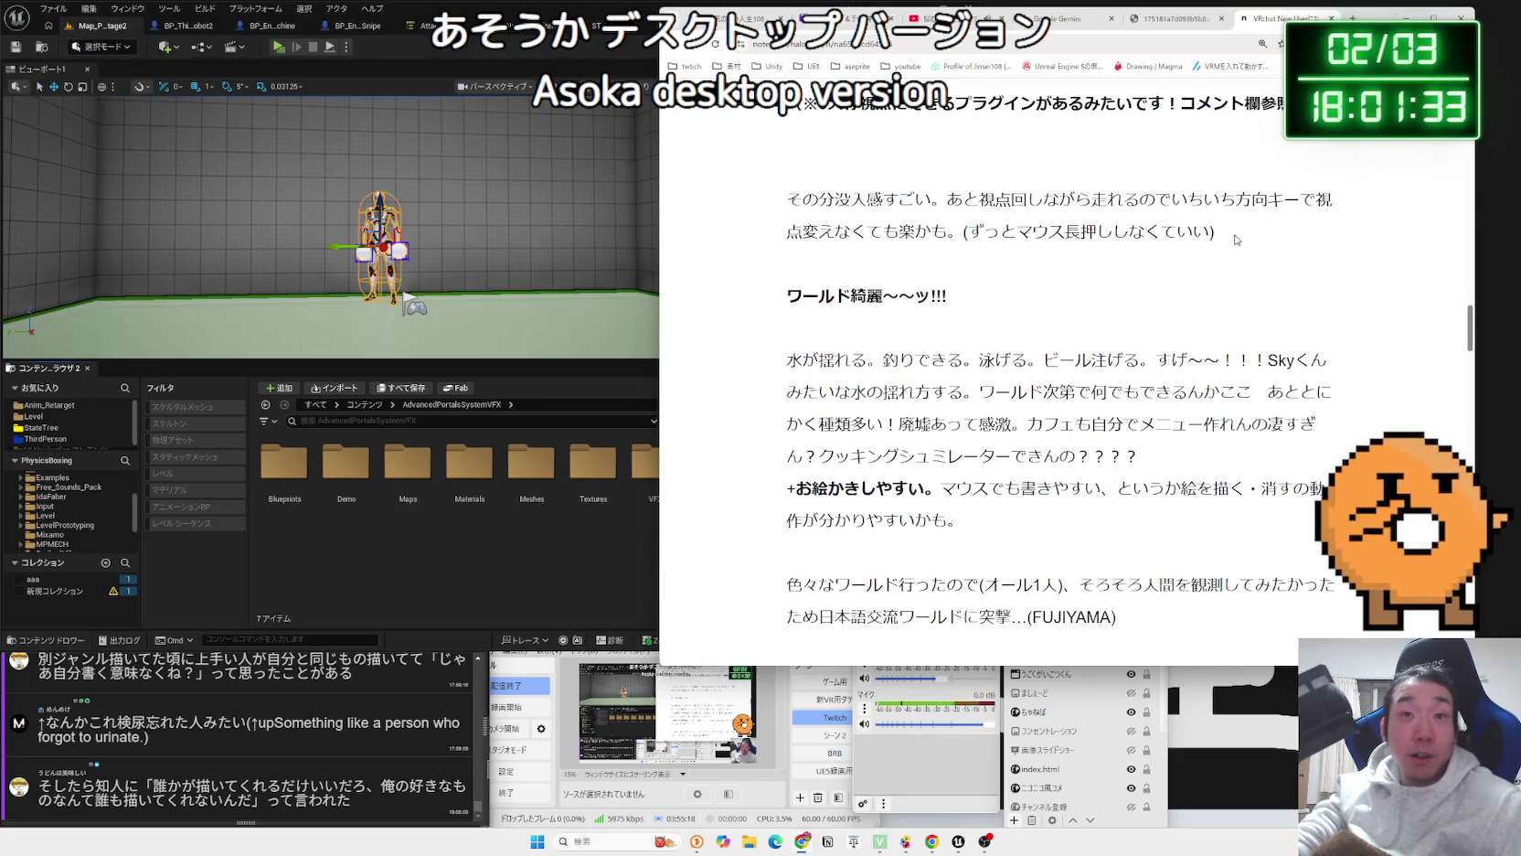
pyautogui.moveTo(1235, 240); pyautogui.dragTo(819, 205)
pyautogui.click(1050, 234)
pyautogui.scroll(-4, 1050, 234)
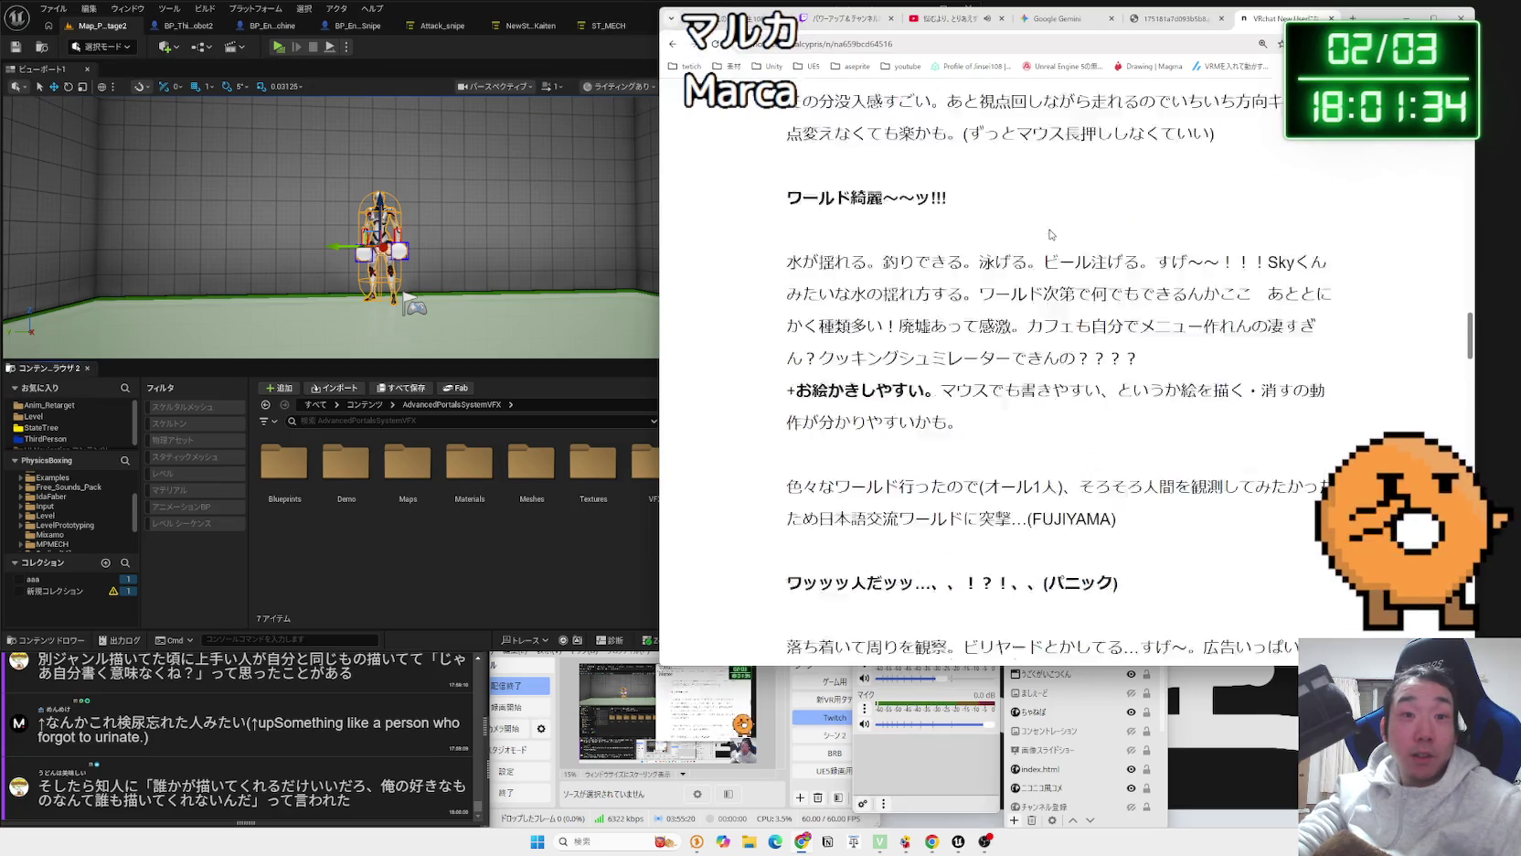
pyautogui.moveTo(1101, 212)
pyautogui.mouseDown()
pyautogui.moveTo(788, 122)
pyautogui.moveTo(827, 146)
pyautogui.mouseUp()
pyautogui.click(979, 251)
# Read the Day 2 passages on visiting many worlds and searching for DJ events.
pyautogui.scroll(-1, 979, 251)
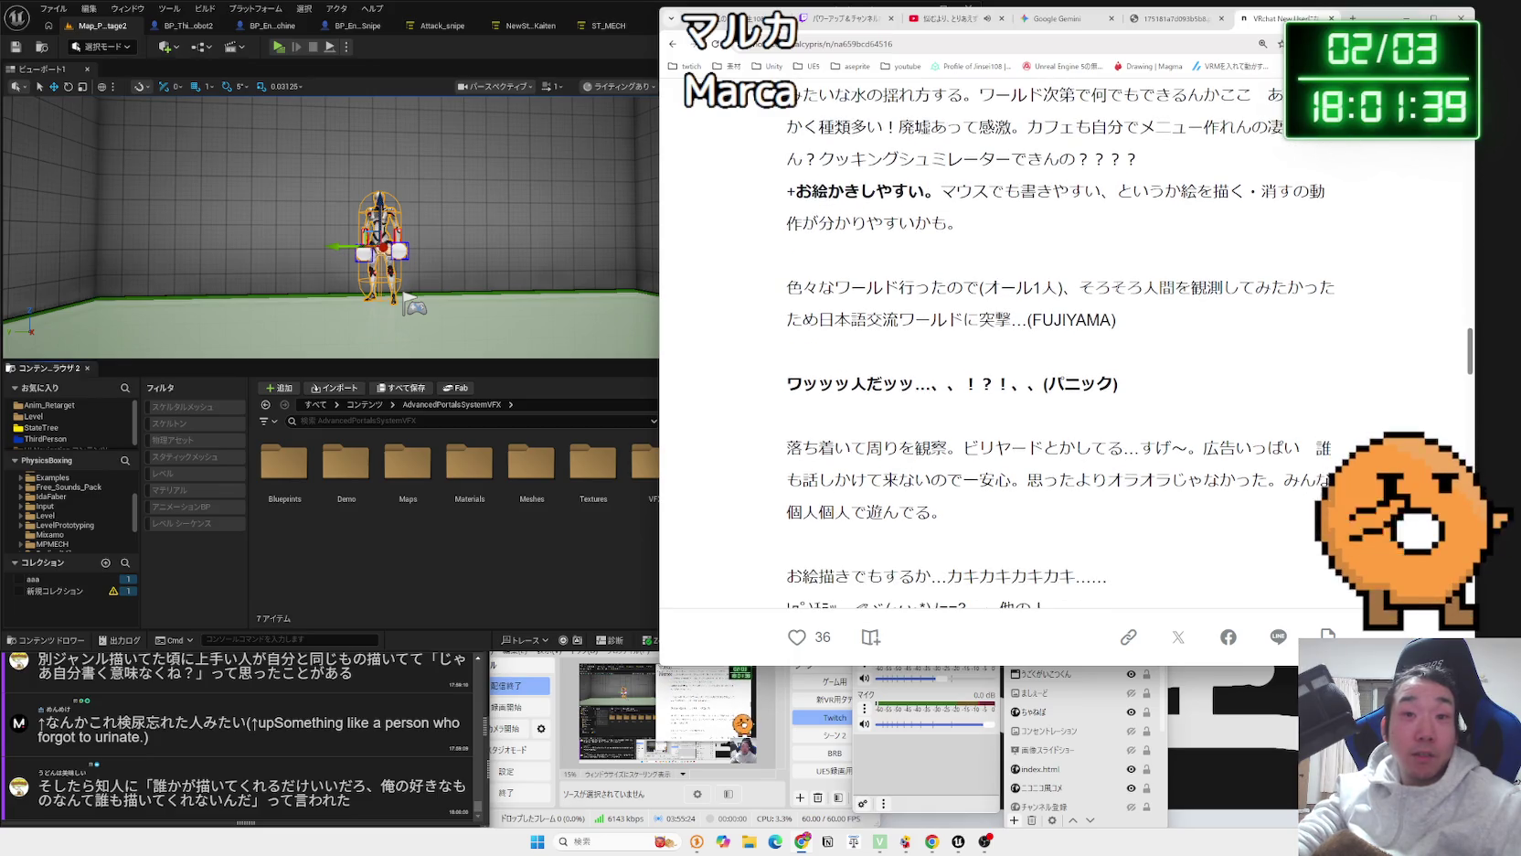
pyautogui.scroll(-3, 1129, 292)
pyautogui.moveTo(923, 279)
pyautogui.mouseDown()
pyautogui.moveTo(1184, 299)
pyautogui.moveTo(917, 259)
pyautogui.mouseUp()
pyautogui.scroll(-2, 1161, 292)
pyautogui.moveTo(773, 224)
pyautogui.mouseDown()
pyautogui.moveTo(891, 224)
pyautogui.moveTo(788, 224)
pyautogui.mouseUp()
pyautogui.scroll(-2, 1141, 226)
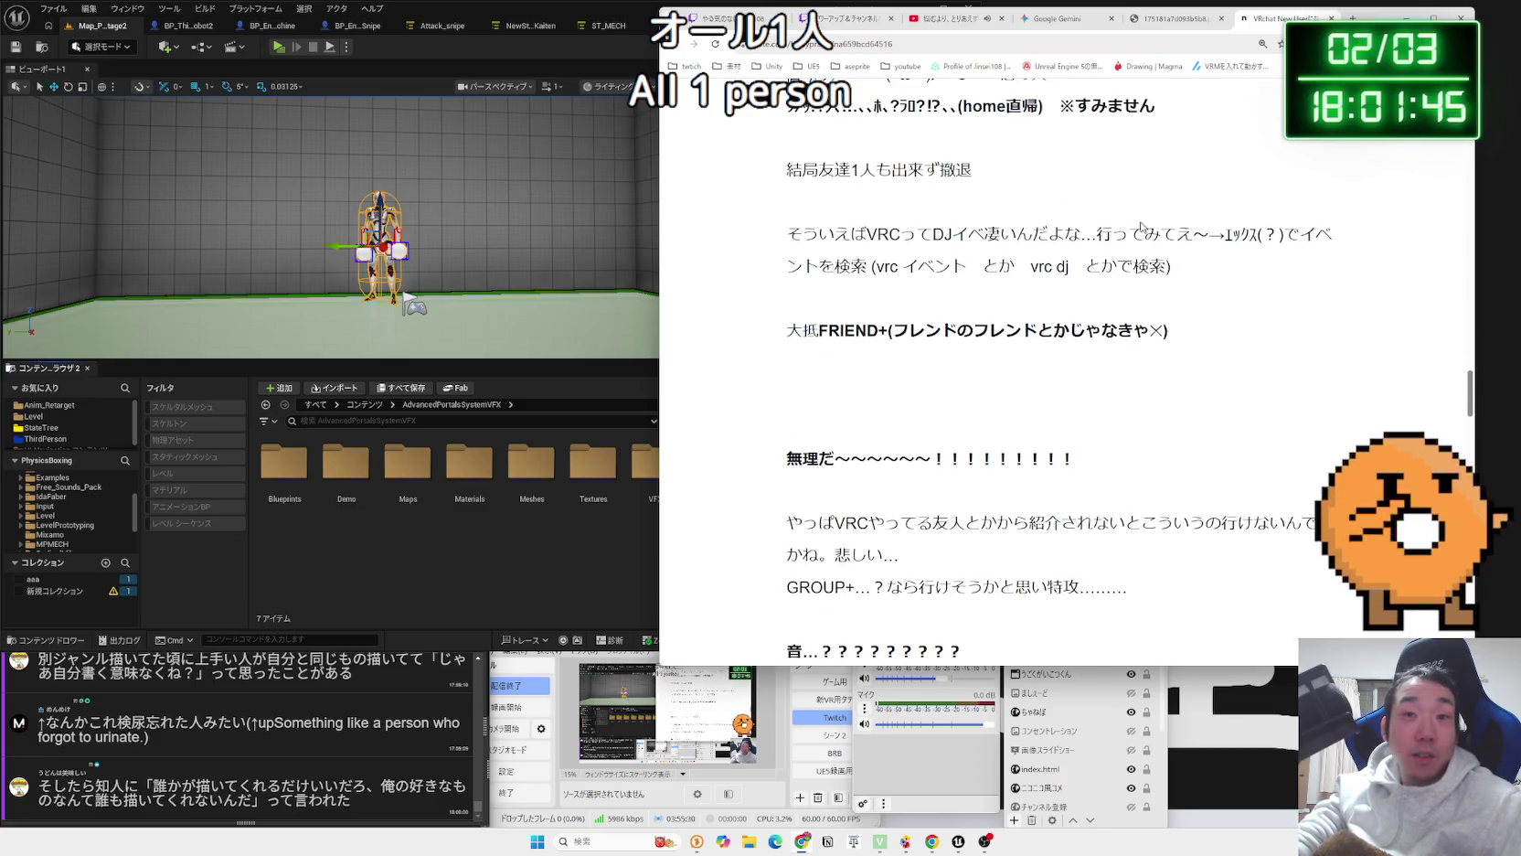
pyautogui.moveTo(1141, 227); pyautogui.dragTo(1219, 266)
pyautogui.click(779, 242)
# Read the FRIEND+ lines to the end of Day 2, leaving nothing highlighted.
pyautogui.scroll(-2, 730, 225)
pyautogui.scroll(1, 749, 219)
pyautogui.moveTo(781, 211); pyautogui.dragTo(1175, 211)
pyautogui.click(1209, 211)
pyautogui.scroll(-2, 1189, 219)
pyautogui.moveTo(905, 259); pyautogui.dragTo(783, 220)
pyautogui.click(770, 228)
pyautogui.scroll(-5, 771, 228)
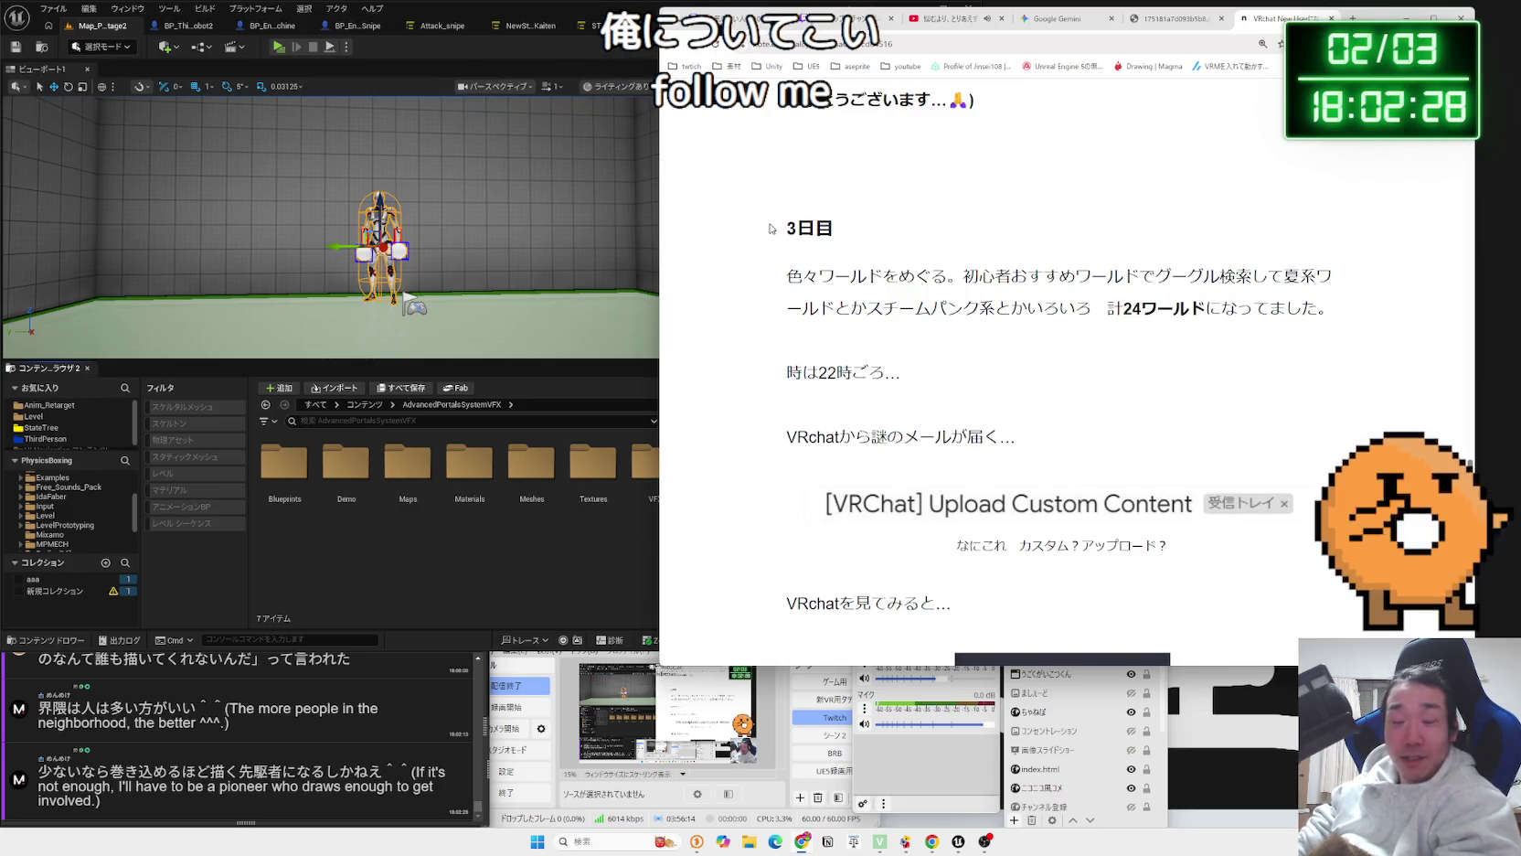
# Read the Day 3 paragraphs, selecting and clearing the VRchatを見てみると… line.
pyautogui.moveTo(920, 282)
pyautogui.mouseDown()
pyautogui.moveTo(1015, 444)
pyautogui.moveTo(791, 282)
pyautogui.moveTo(1014, 444)
pyautogui.moveTo(791, 283)
pyautogui.moveTo(1334, 315)
pyautogui.moveTo(817, 284)
pyautogui.mouseUp()
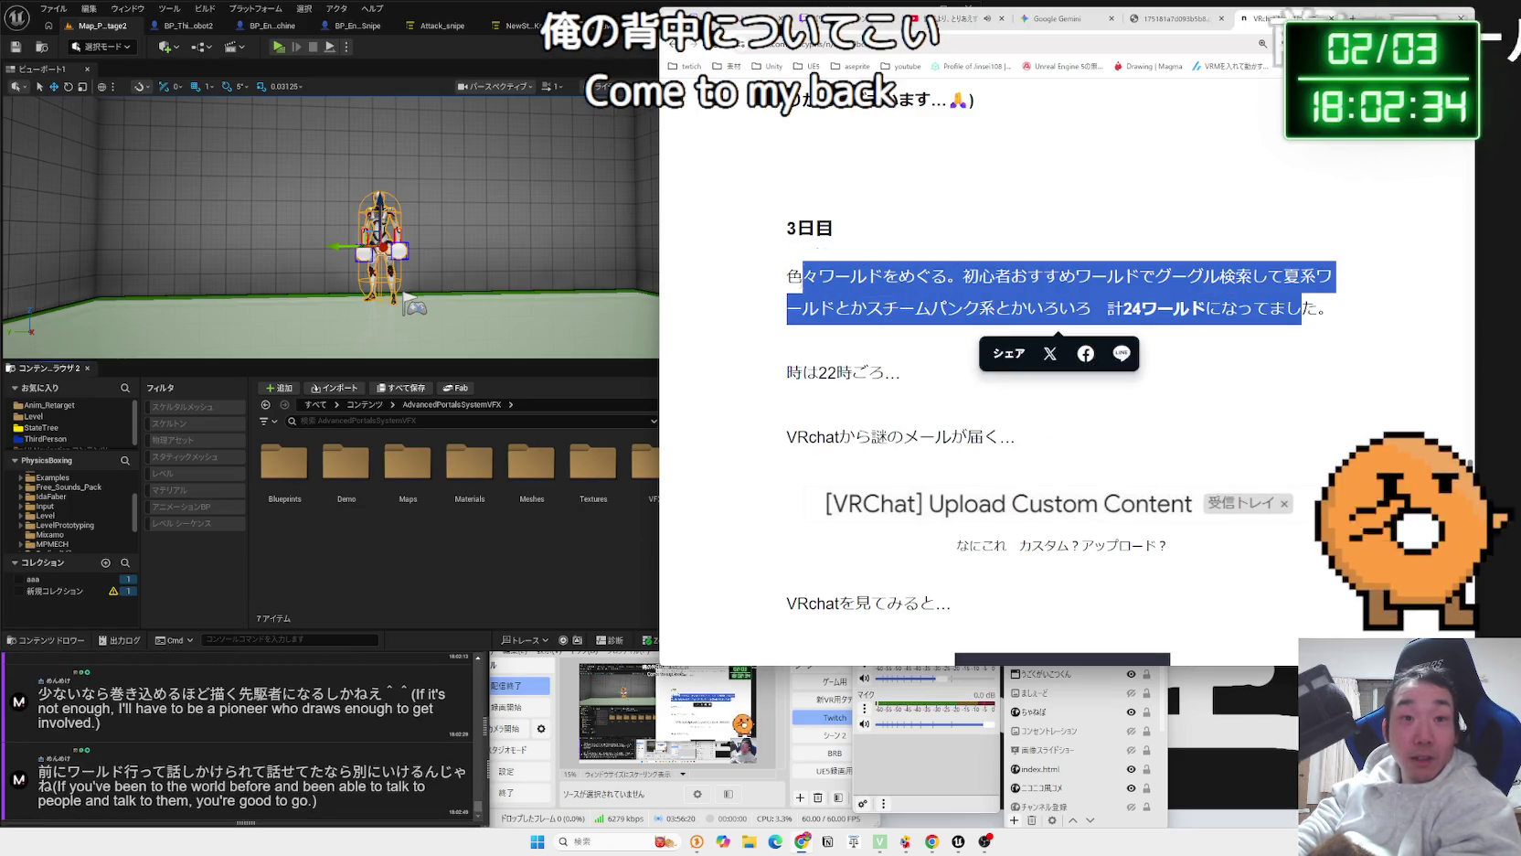
pyautogui.scroll(-3, 805, 279)
pyautogui.tripleClick(795, 299)
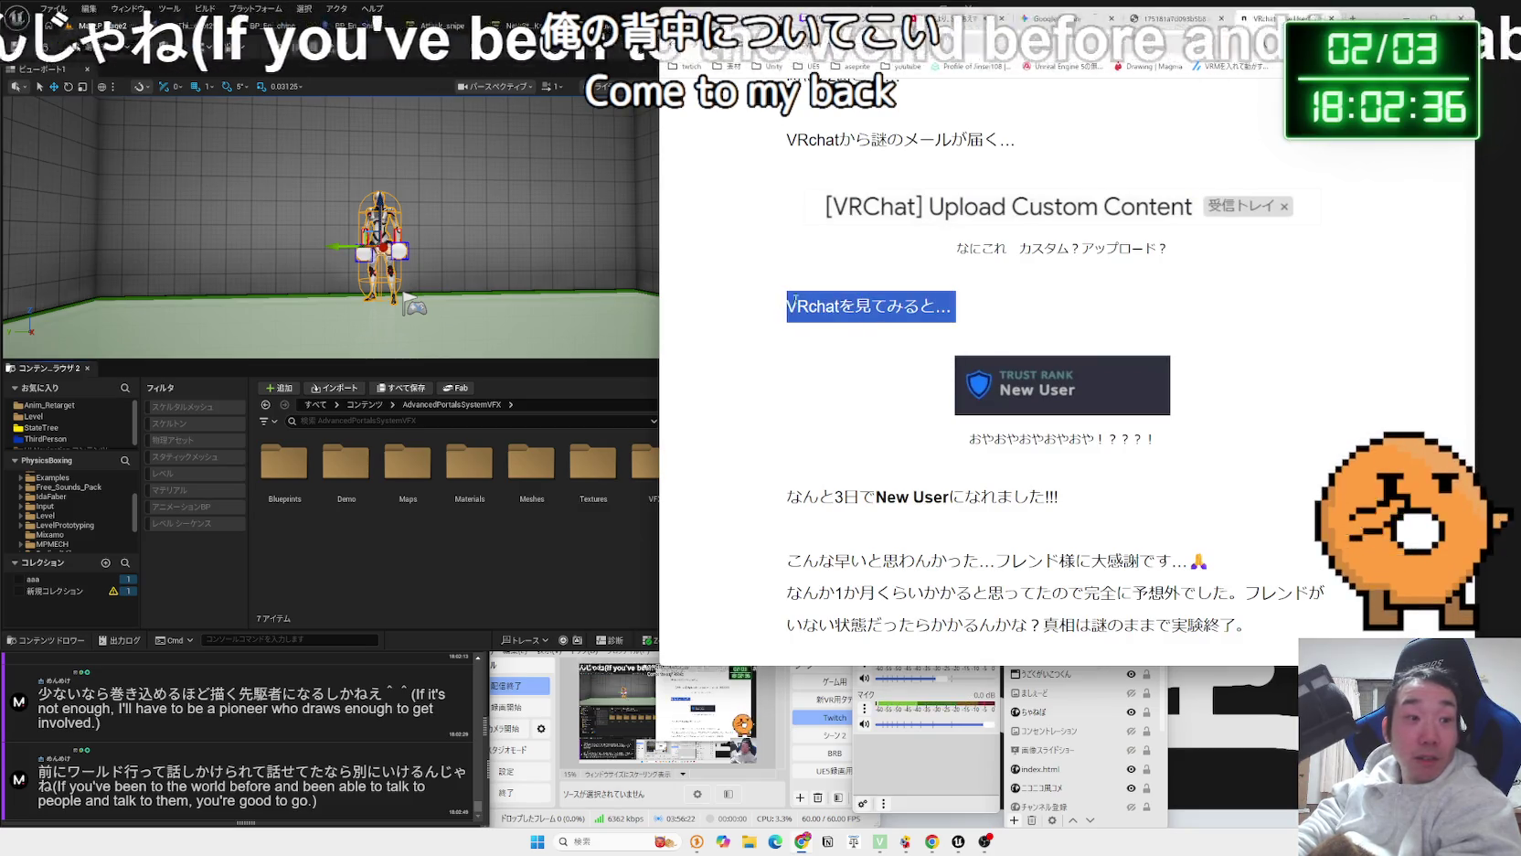
pyautogui.moveTo(951, 307); pyautogui.dragTo(839, 307)
pyautogui.click(759, 306)
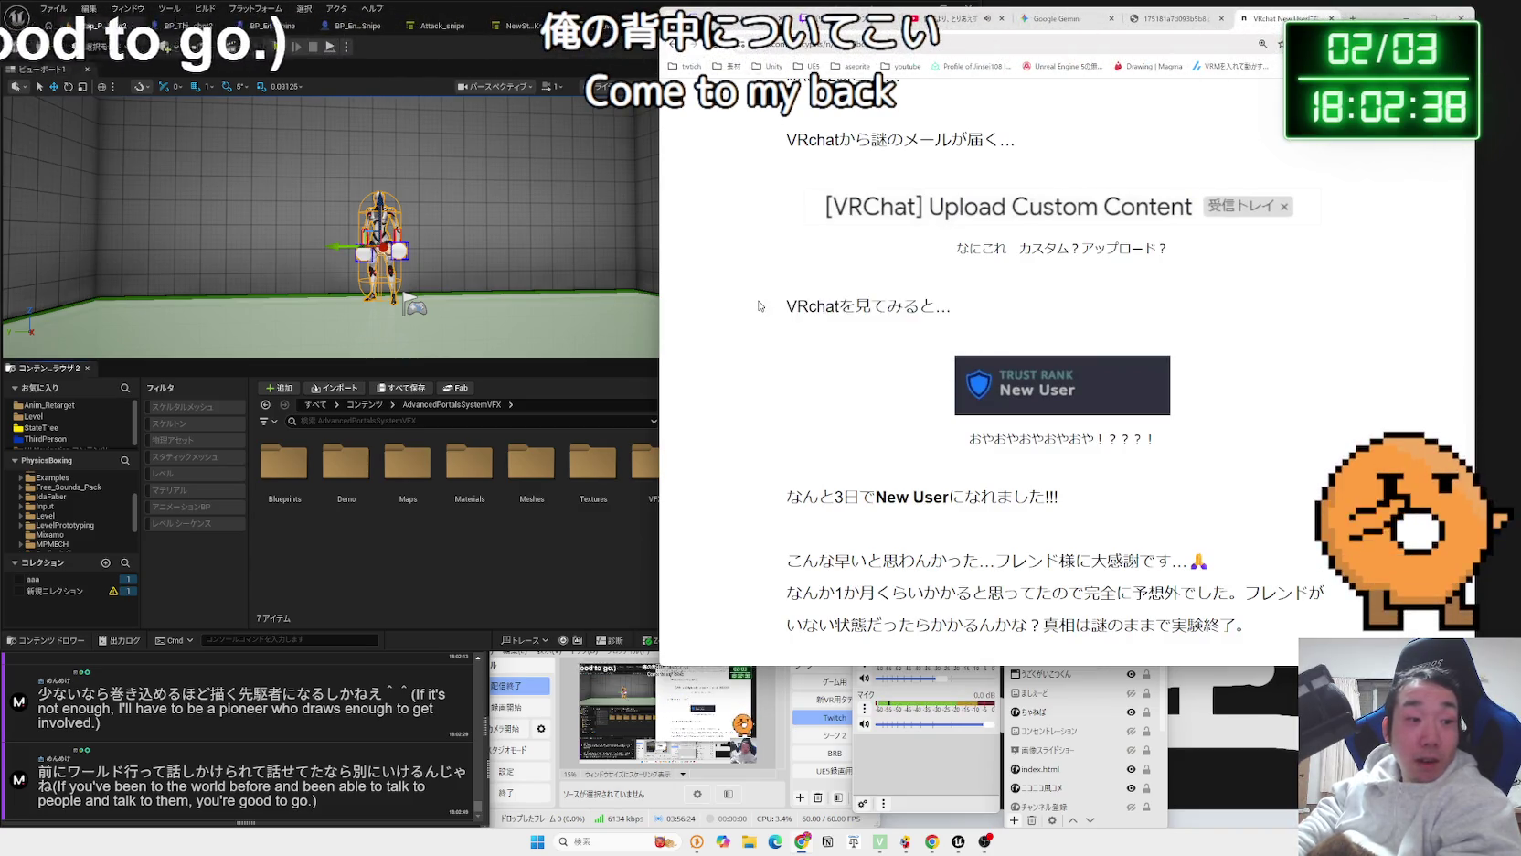
pyautogui.click(984, 310)
pyautogui.moveTo(981, 306)
pyautogui.mouseDown()
pyautogui.moveTo(788, 307)
pyautogui.moveTo(1010, 317)
pyautogui.moveTo(878, 253)
pyautogui.moveTo(1179, 159)
pyautogui.moveTo(788, 159)
pyautogui.moveTo(1014, 317)
pyautogui.mouseUp()
pyautogui.click(993, 316)
# Revisit the VRchatから謎のメールが届く… line, then clear all highlights and the share toolbar.
pyautogui.scroll(2, 997, 318)
pyautogui.tripleClick(1050, 319)
pyautogui.click(788, 161)
pyautogui.click(967, 316)
pyautogui.scroll(-2, 965, 317)
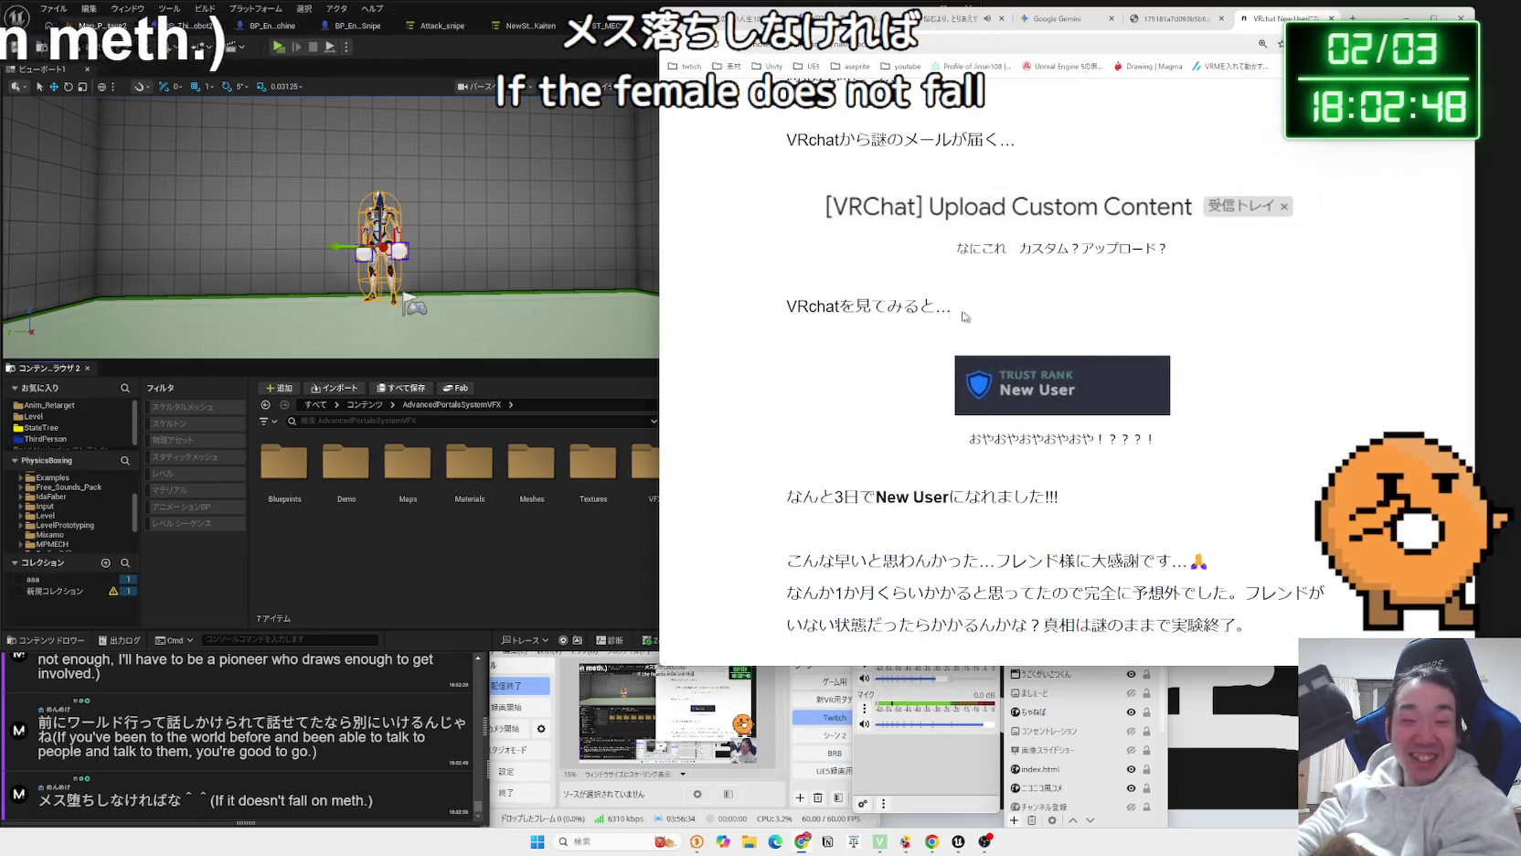
pyautogui.moveTo(997, 305)
pyautogui.mouseDown()
pyautogui.moveTo(796, 300)
pyautogui.moveTo(958, 310)
pyautogui.mouseUp()
pyautogui.click(990, 308)
pyautogui.click(958, 310)
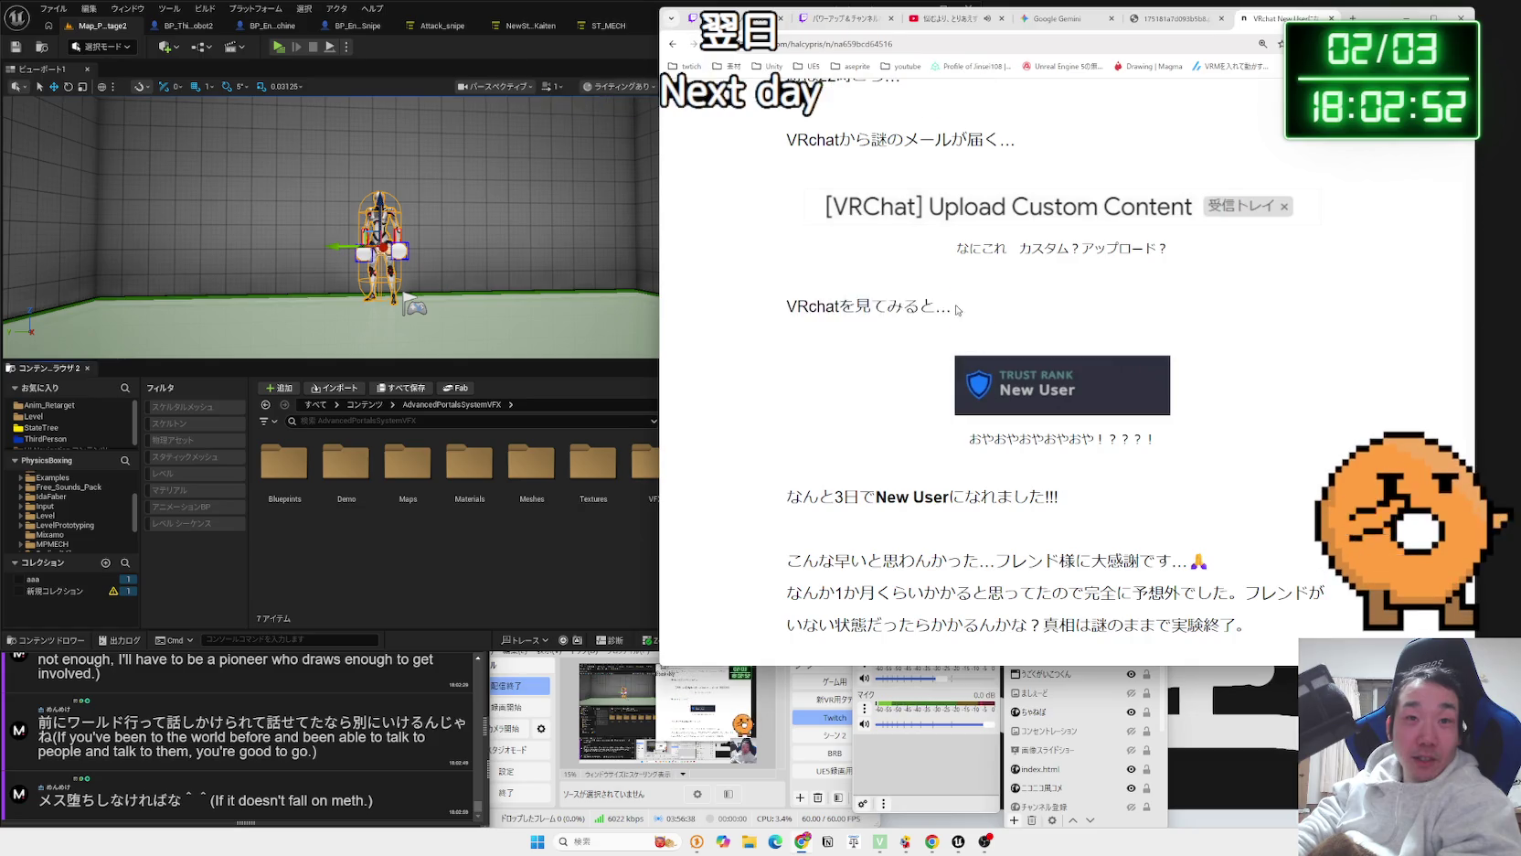
pyautogui.click(1000, 308)
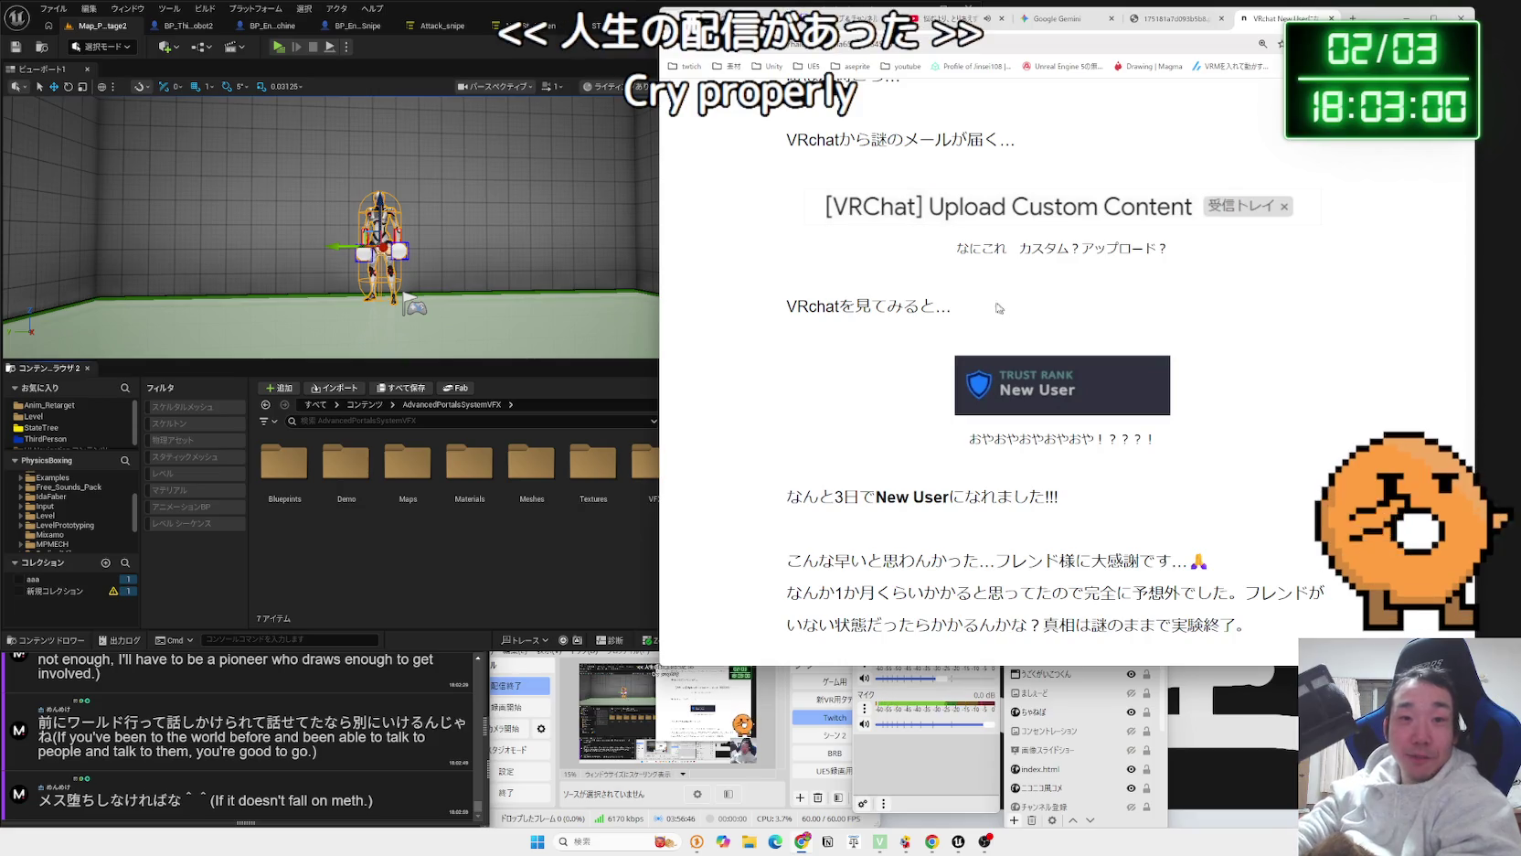
# Read the article's closing thank-you sentence.
pyautogui.scroll(-3, 976, 316)
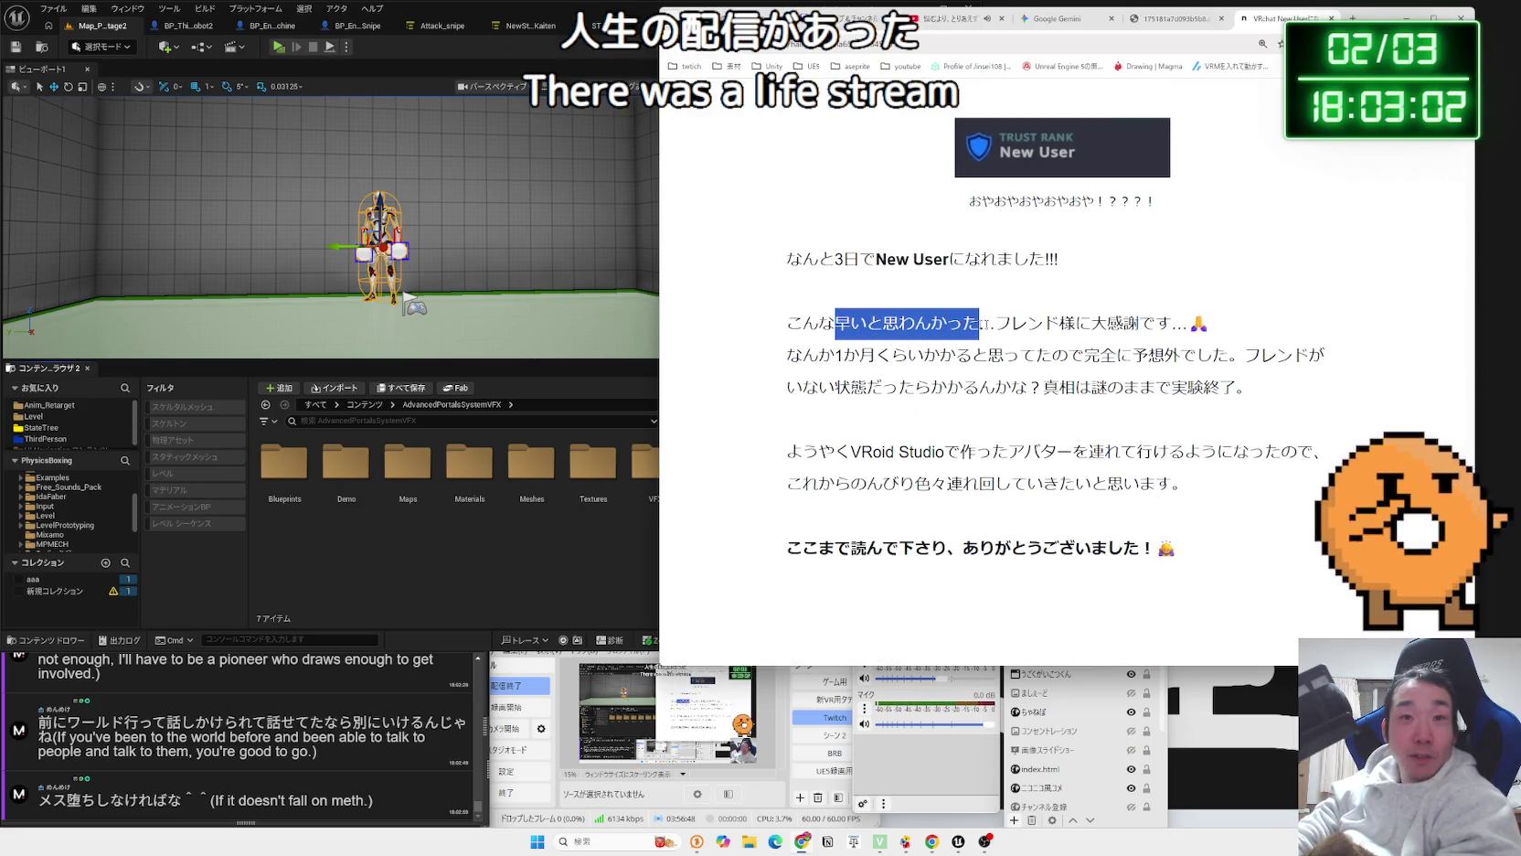
pyautogui.moveTo(819, 323); pyautogui.dragTo(1013, 322)
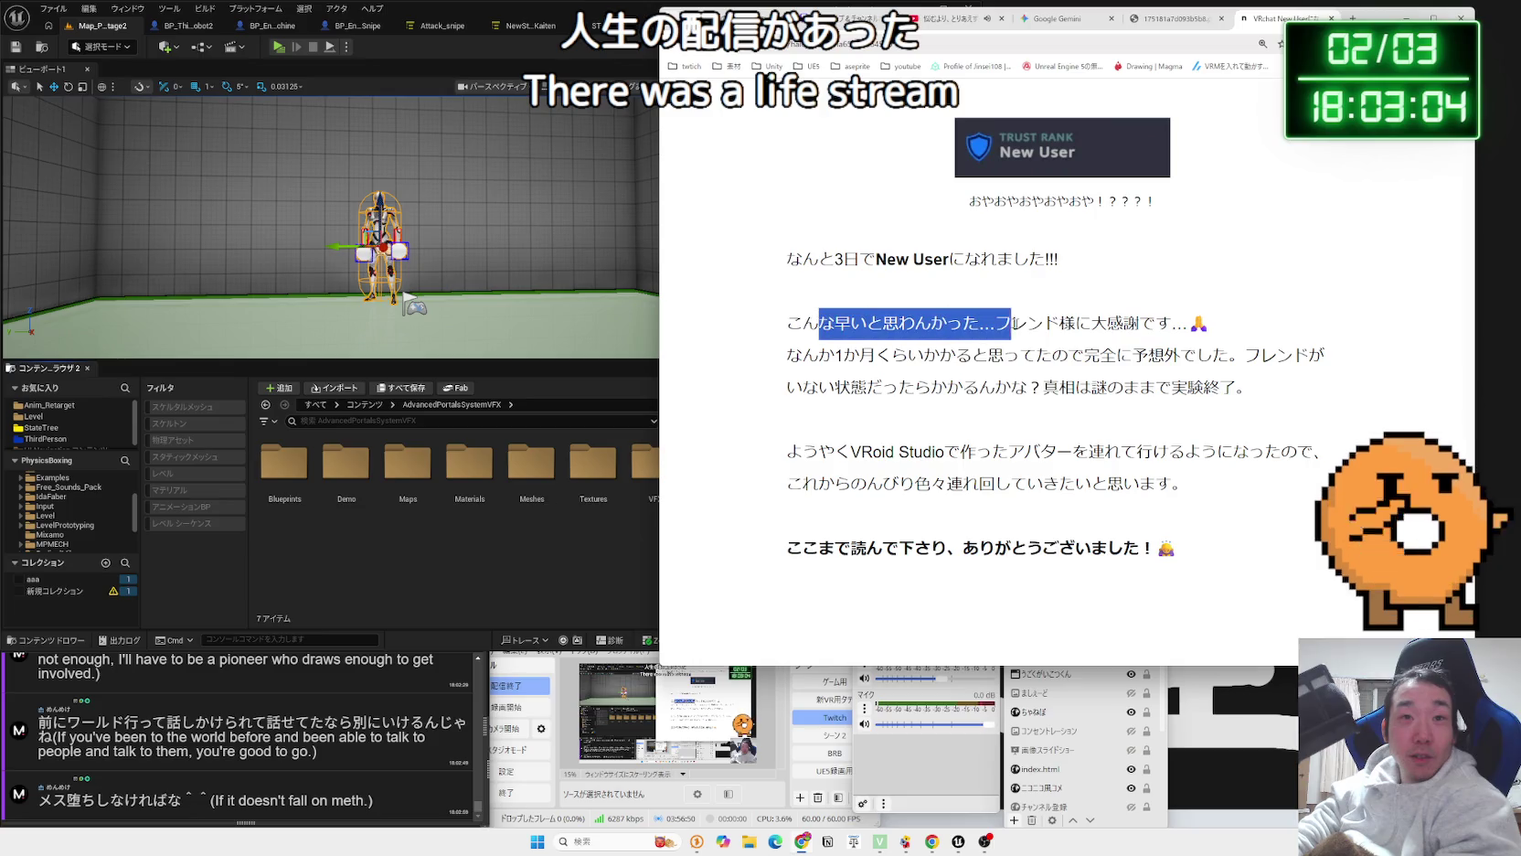
pyautogui.moveTo(1139, 323); pyautogui.dragTo(1149, 324)
pyautogui.moveTo(834, 323)
pyautogui.mouseDown()
pyautogui.moveTo(1173, 323)
pyautogui.moveTo(805, 324)
pyautogui.moveTo(878, 356)
pyautogui.moveTo(1049, 386)
pyautogui.moveTo(1239, 382)
pyautogui.moveTo(804, 323)
pyautogui.mouseUp()
pyautogui.click(795, 332)
pyautogui.scroll(-3, 796, 332)
pyautogui.scroll(-3, 795, 332)
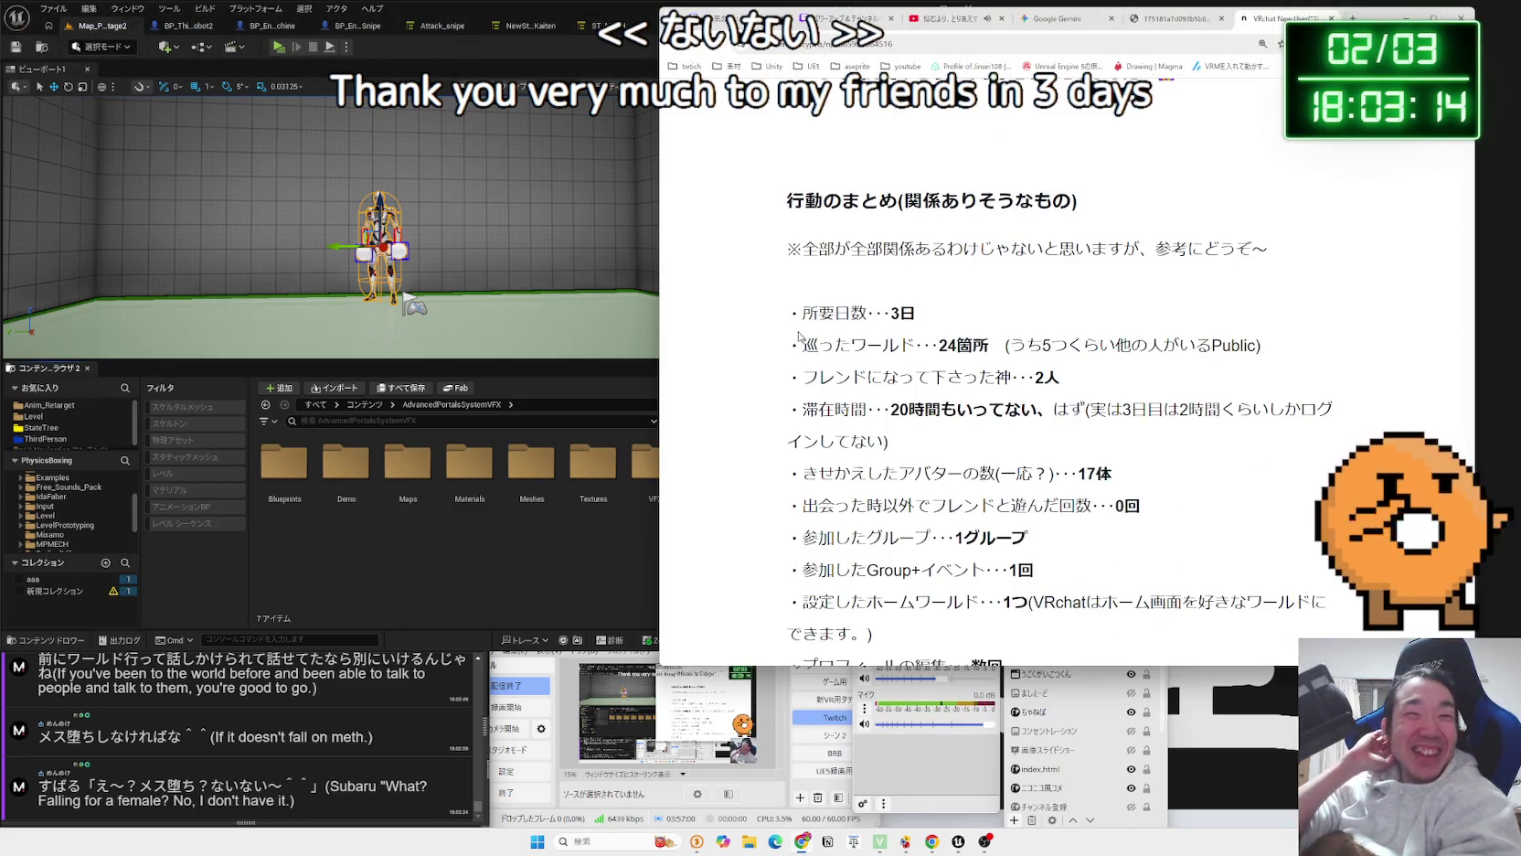
# Highlight the 行動のまとめ summary lines, from days and worlds through the 17体 avatar count.
pyautogui.moveTo(800, 335)
pyautogui.mouseDown()
pyautogui.moveTo(1085, 410)
pyautogui.moveTo(793, 375)
pyautogui.moveTo(800, 331)
pyautogui.moveTo(891, 441)
pyautogui.moveTo(1113, 474)
pyautogui.mouseUp()
pyautogui.moveTo(1113, 473)
pyautogui.mouseDown()
pyautogui.moveTo(932, 410)
pyautogui.moveTo(786, 331)
pyautogui.mouseUp()
pyautogui.moveTo(1143, 506); pyautogui.dragTo(842, 371)
pyautogui.click(843, 370)
pyautogui.moveTo(787, 312); pyautogui.dragTo(1113, 473)
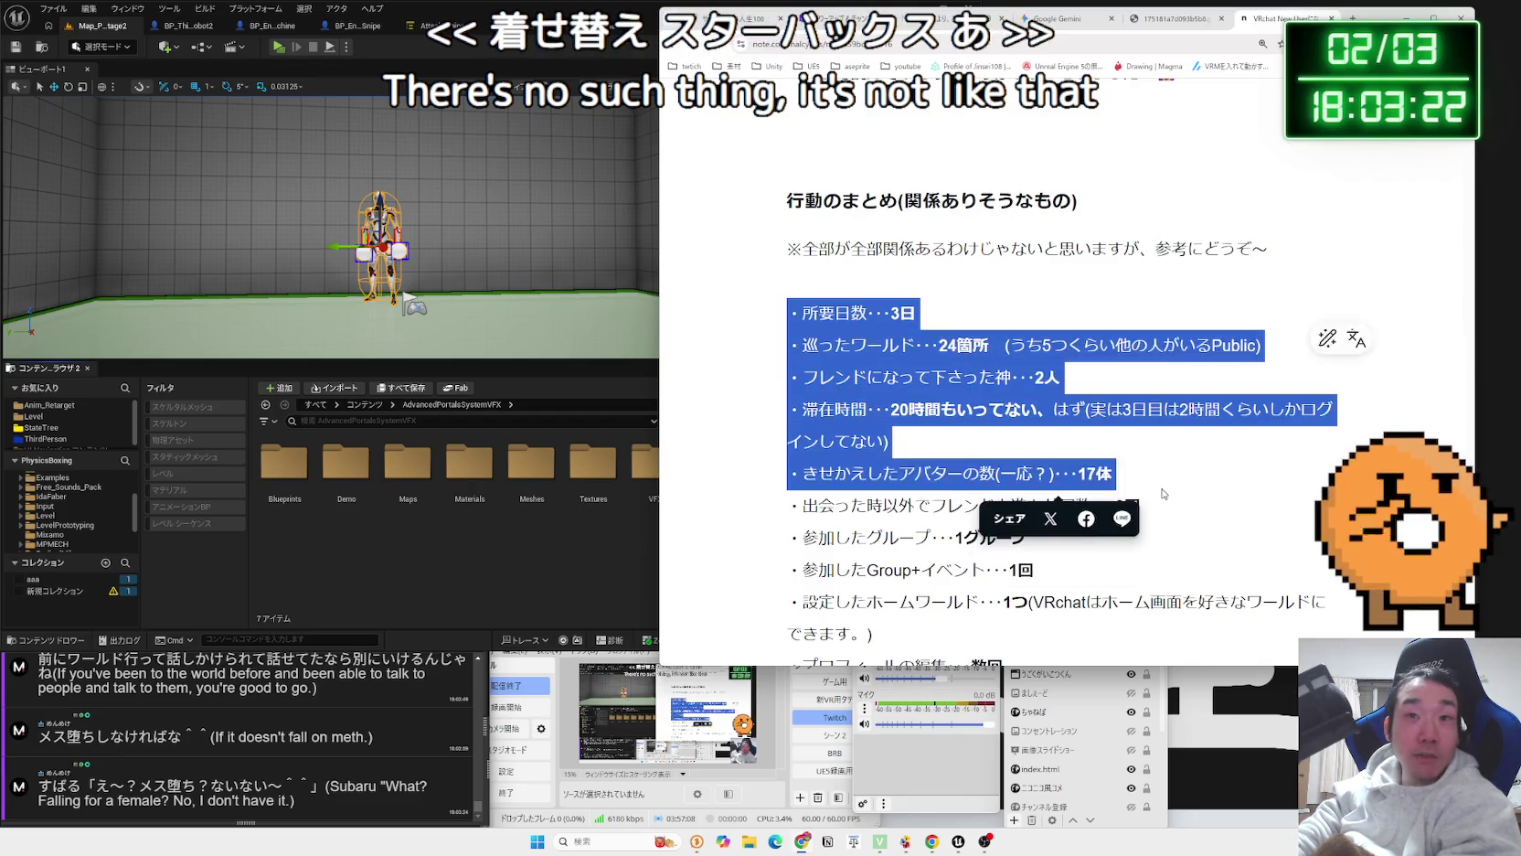
pyautogui.scroll(-2, 1006, 412)
pyautogui.moveTo(1029, 359); pyautogui.dragTo(795, 263)
pyautogui.moveTo(791, 198)
pyautogui.mouseDown()
pyautogui.moveTo(1006, 203)
pyautogui.moveTo(1075, 423)
pyautogui.moveTo(796, 256)
pyautogui.mouseUp()
pyautogui.click(1068, 455)
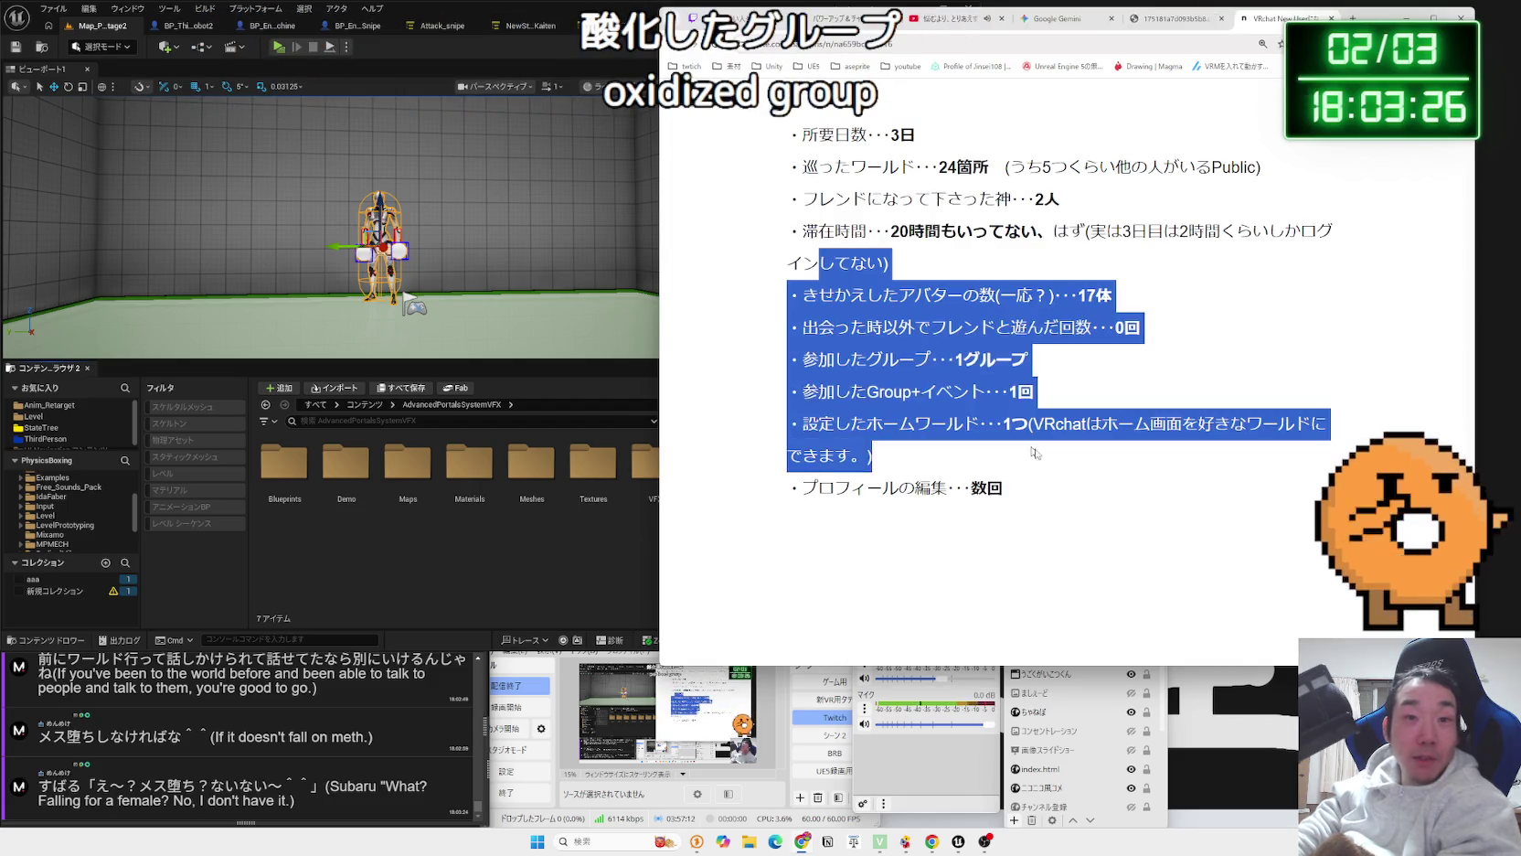
pyautogui.click(1033, 453)
# Reread the summary's worlds-visited through groups lines, leaving nothing selected.
pyautogui.scroll(-4, 1007, 393)
pyautogui.scroll(-3, 1007, 393)
pyautogui.scroll(4, 1008, 393)
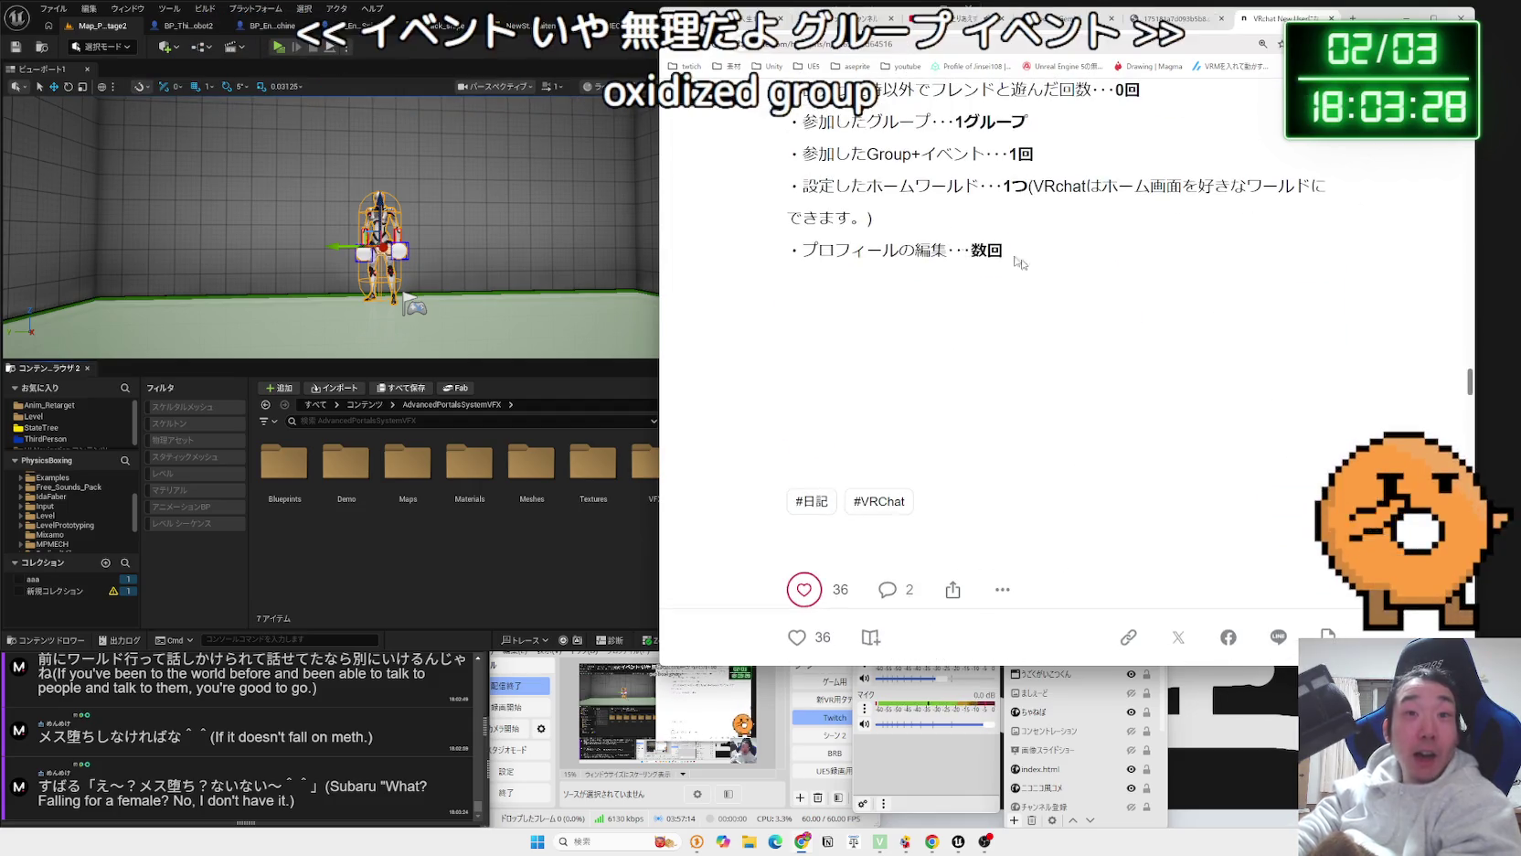
pyautogui.scroll(4, 919, 304)
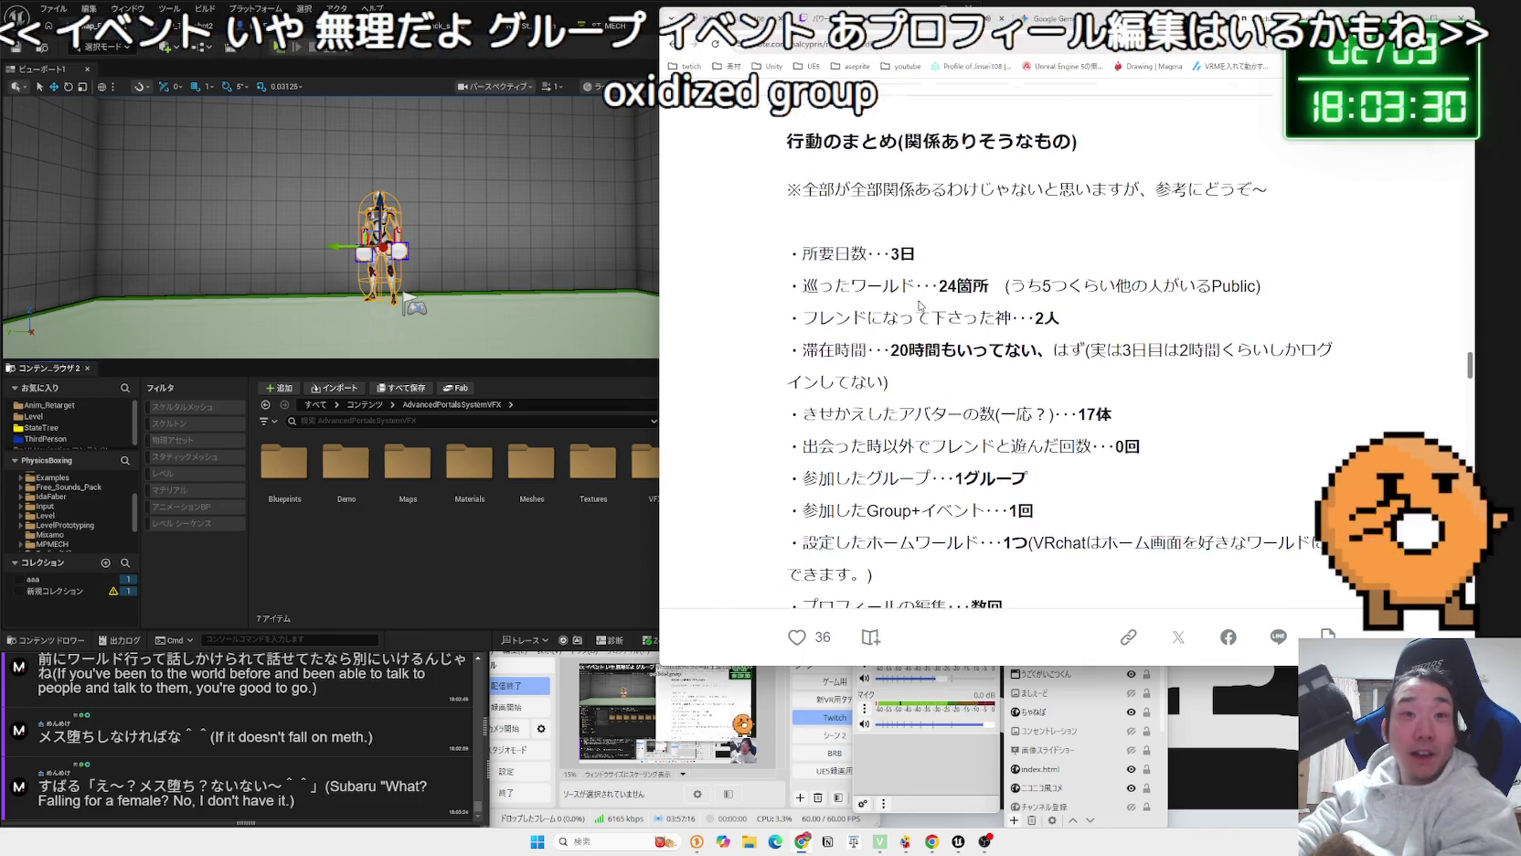
pyautogui.scroll(-1, 793, 226)
pyautogui.moveTo(793, 226); pyautogui.dragTo(1121, 413)
pyautogui.click(1121, 408)
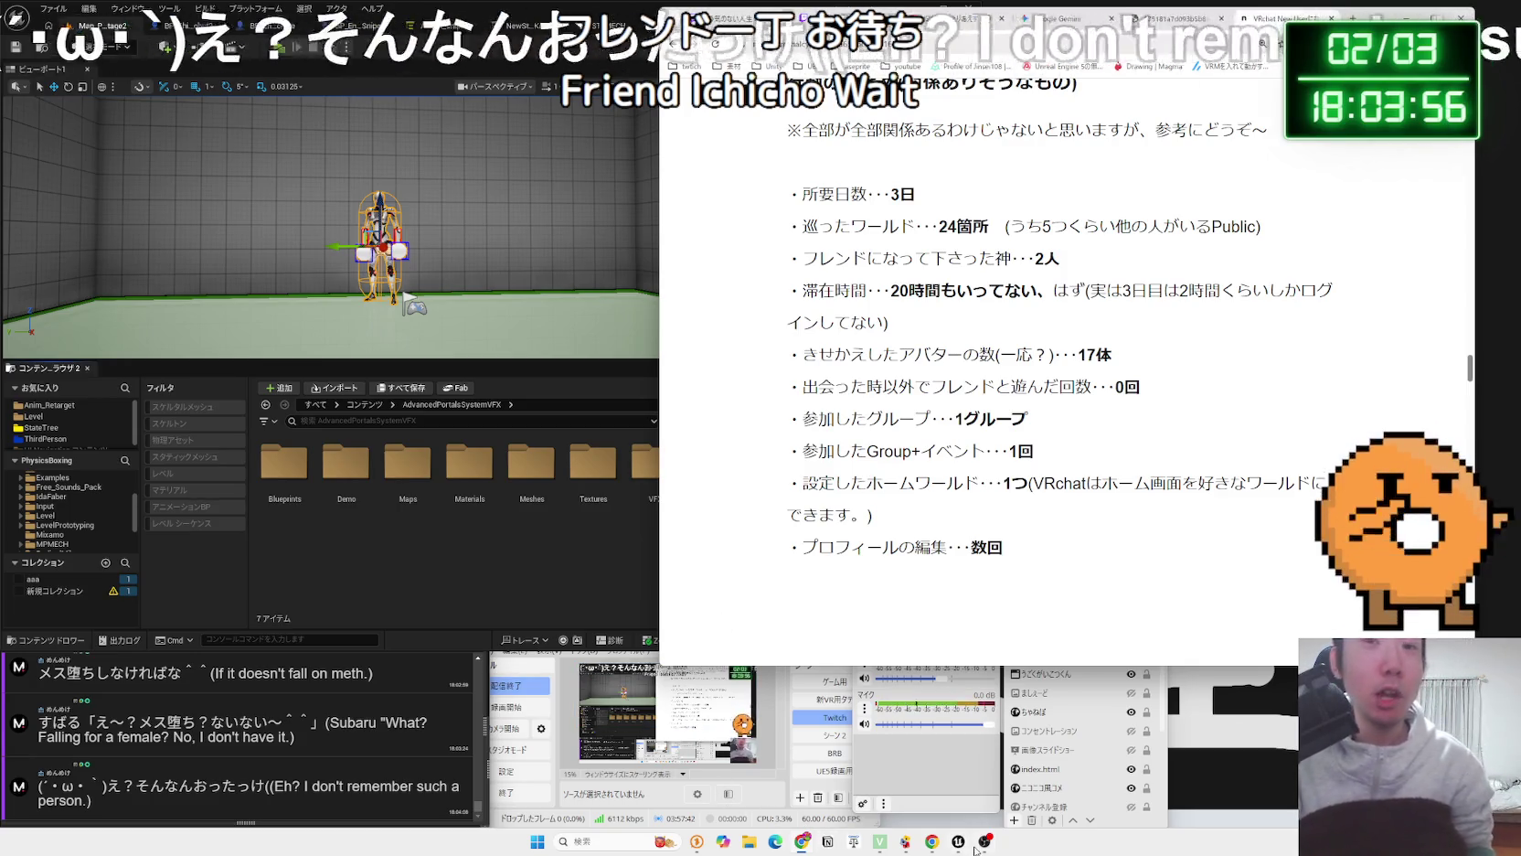
# Switch to the Unreal Engine editor and close its window.
pyautogui.hotkey('alt', 'Tab')
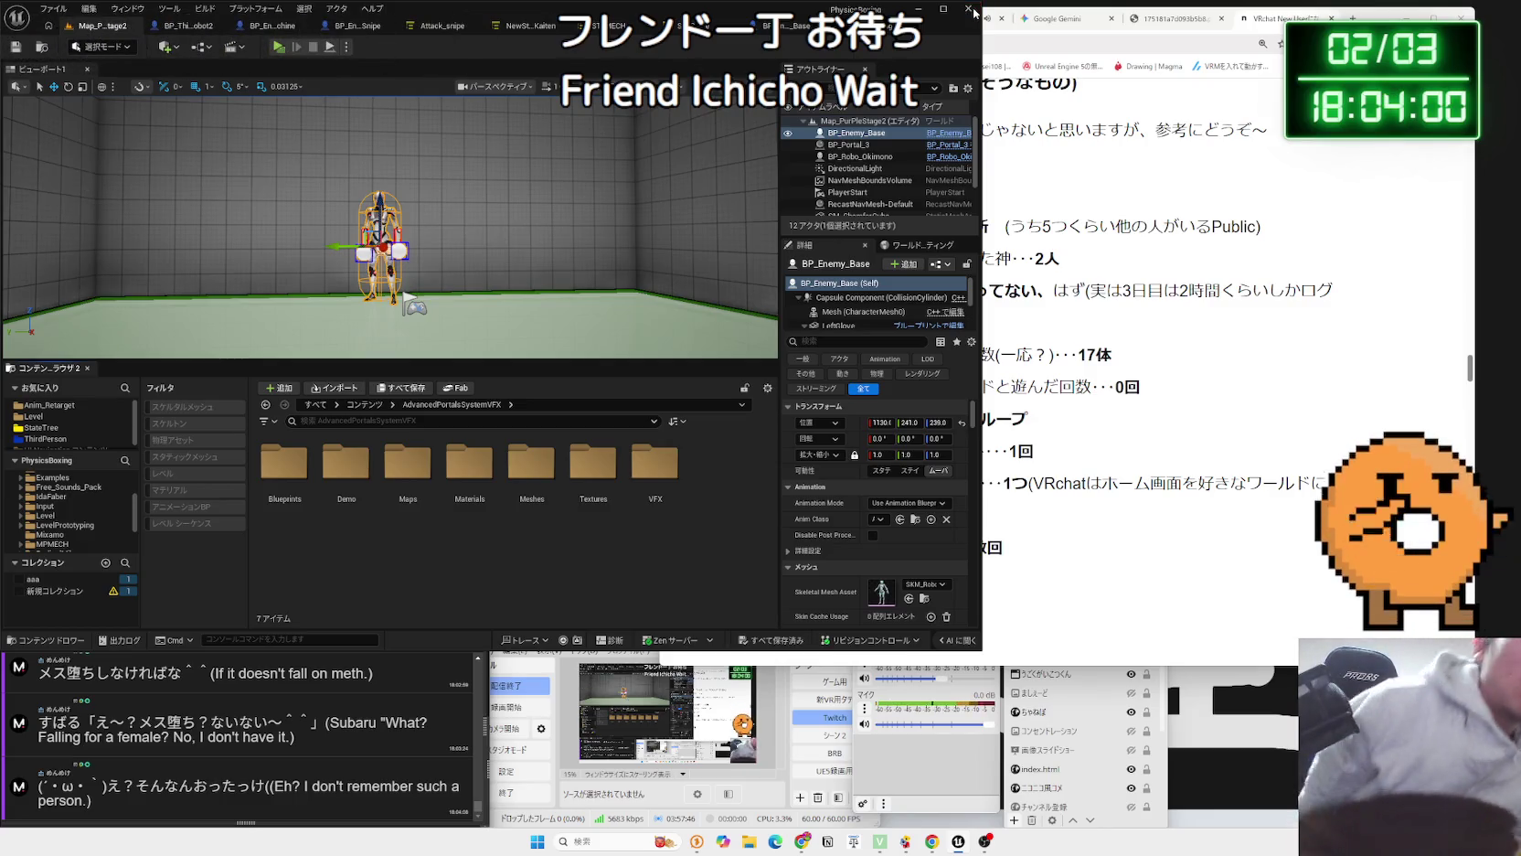
pyautogui.click(971, 9)
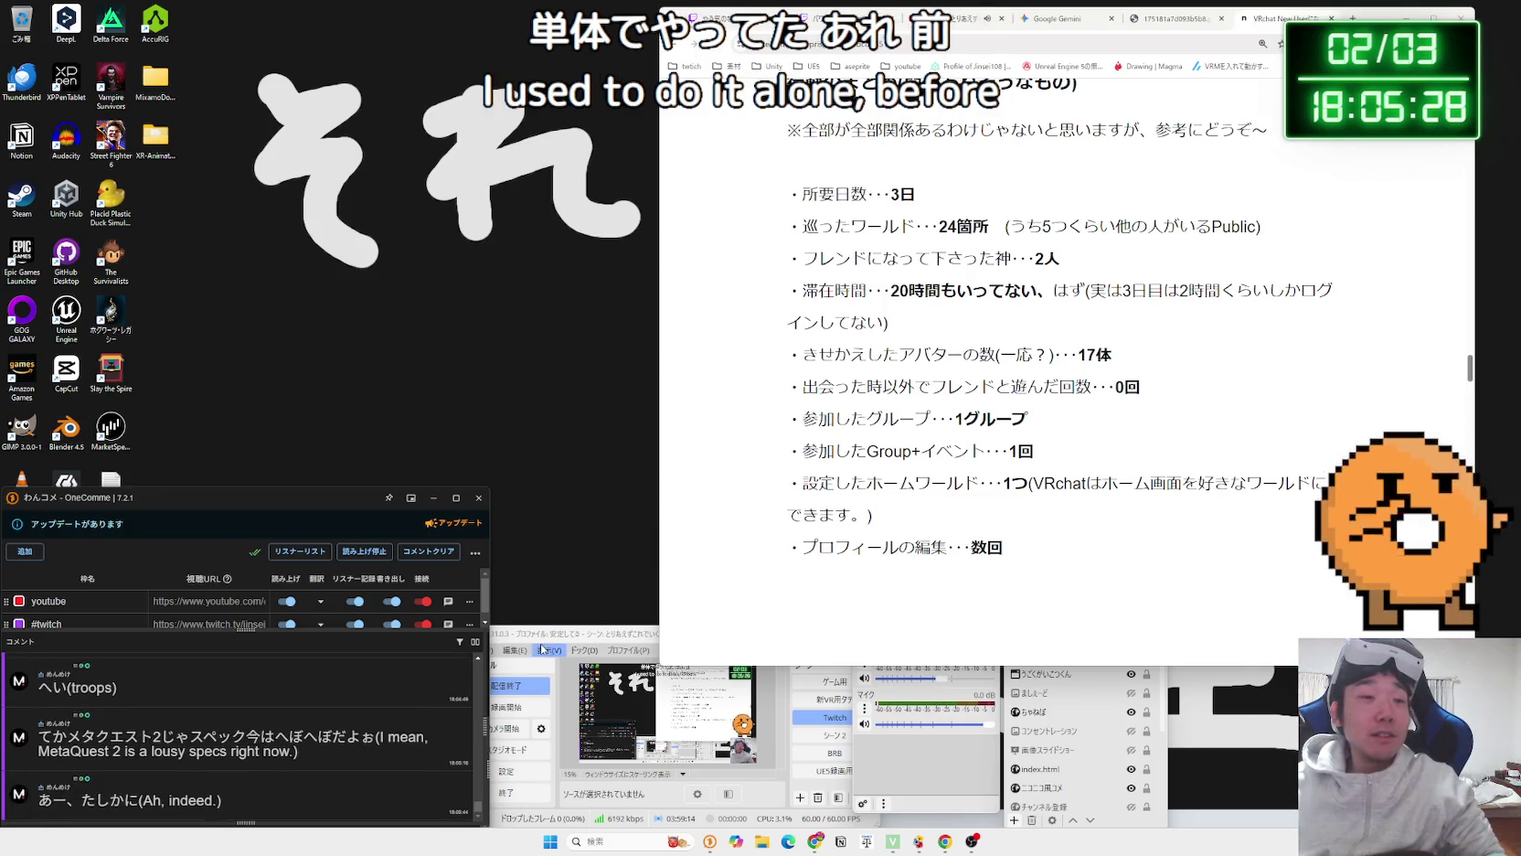
# In the Twitch stream-info dock, try the VRチャット category, then remove it.
pyautogui.click(533, 650)
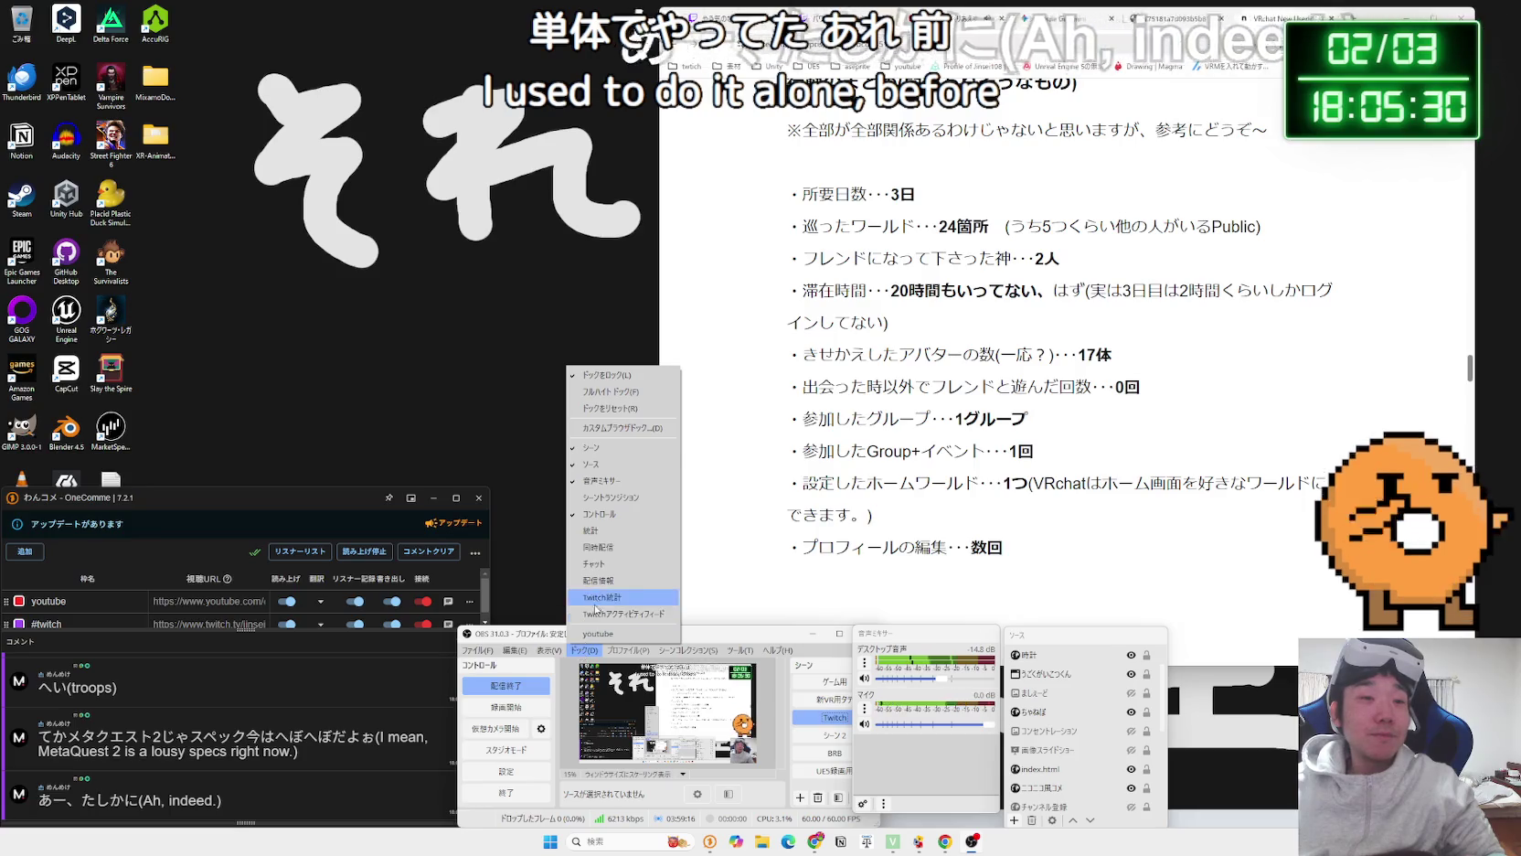
pyautogui.click(599, 586)
pyautogui.click(564, 380)
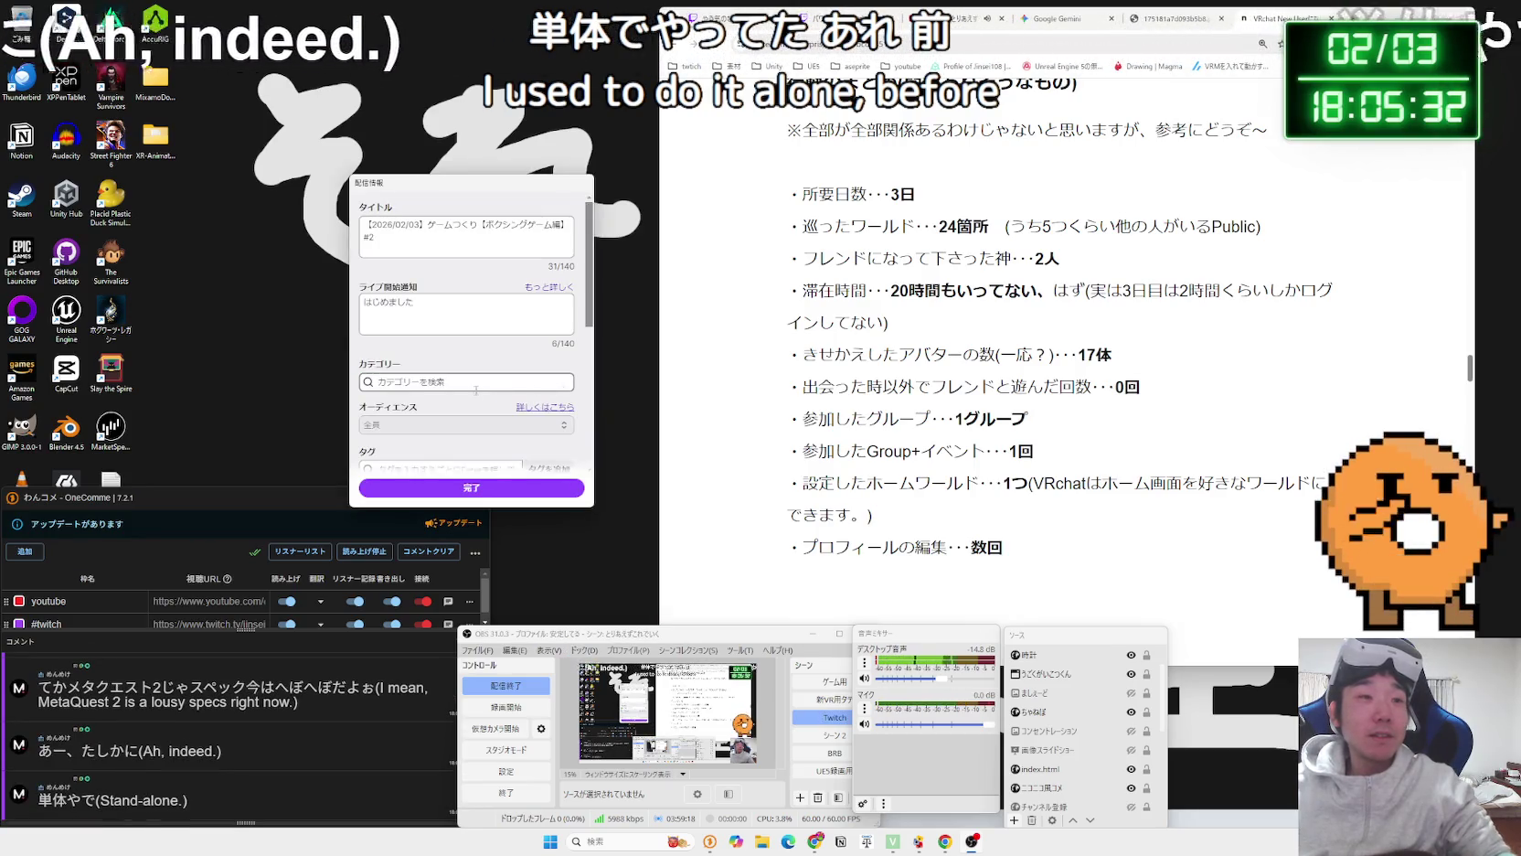
pyautogui.write('uvrc')
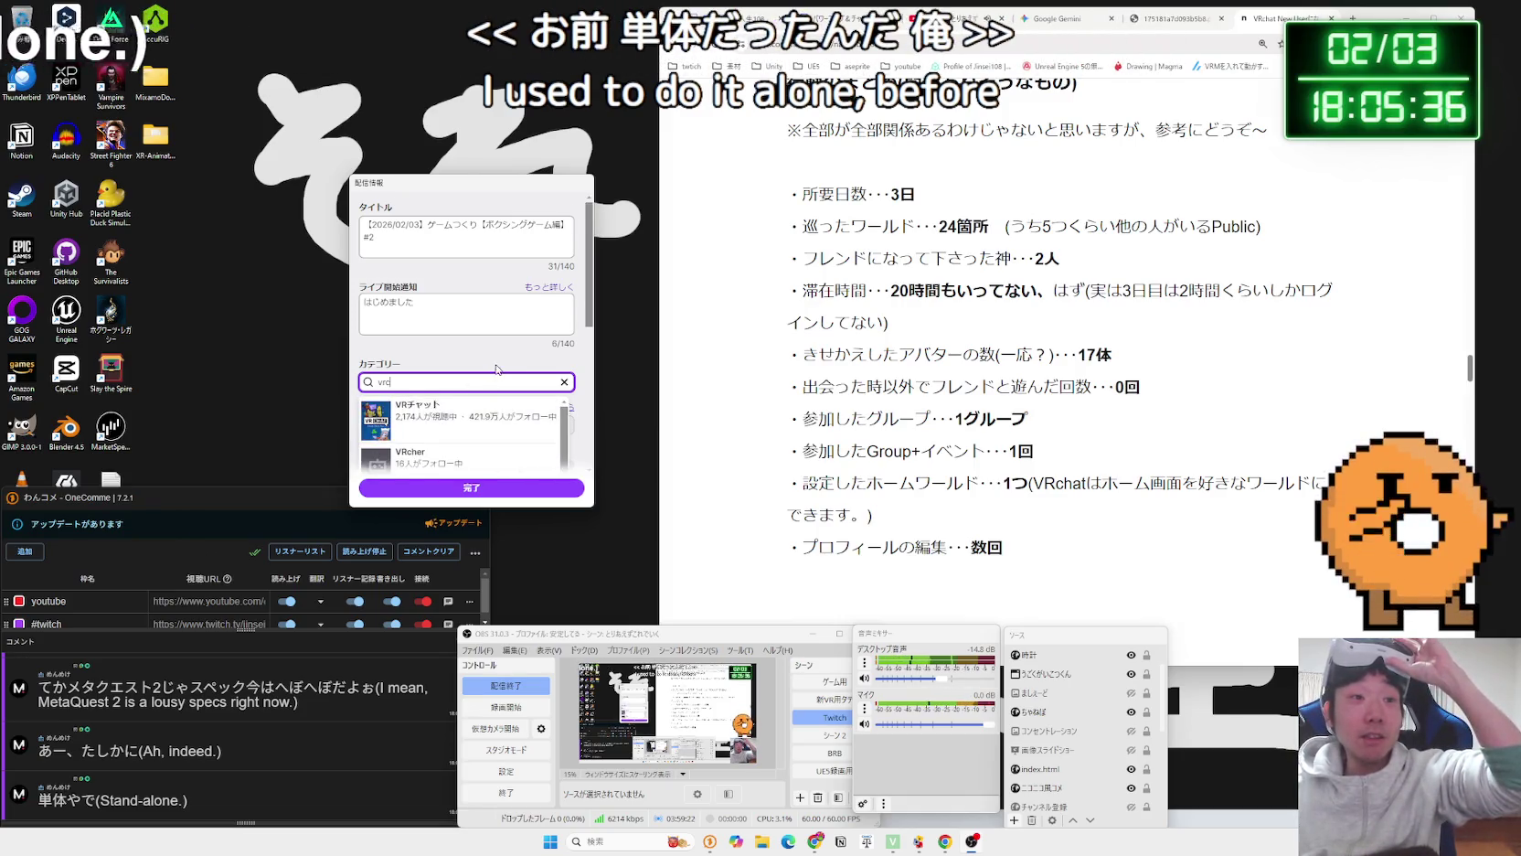
pyautogui.scroll(-1, 455, 367)
pyautogui.click(454, 365)
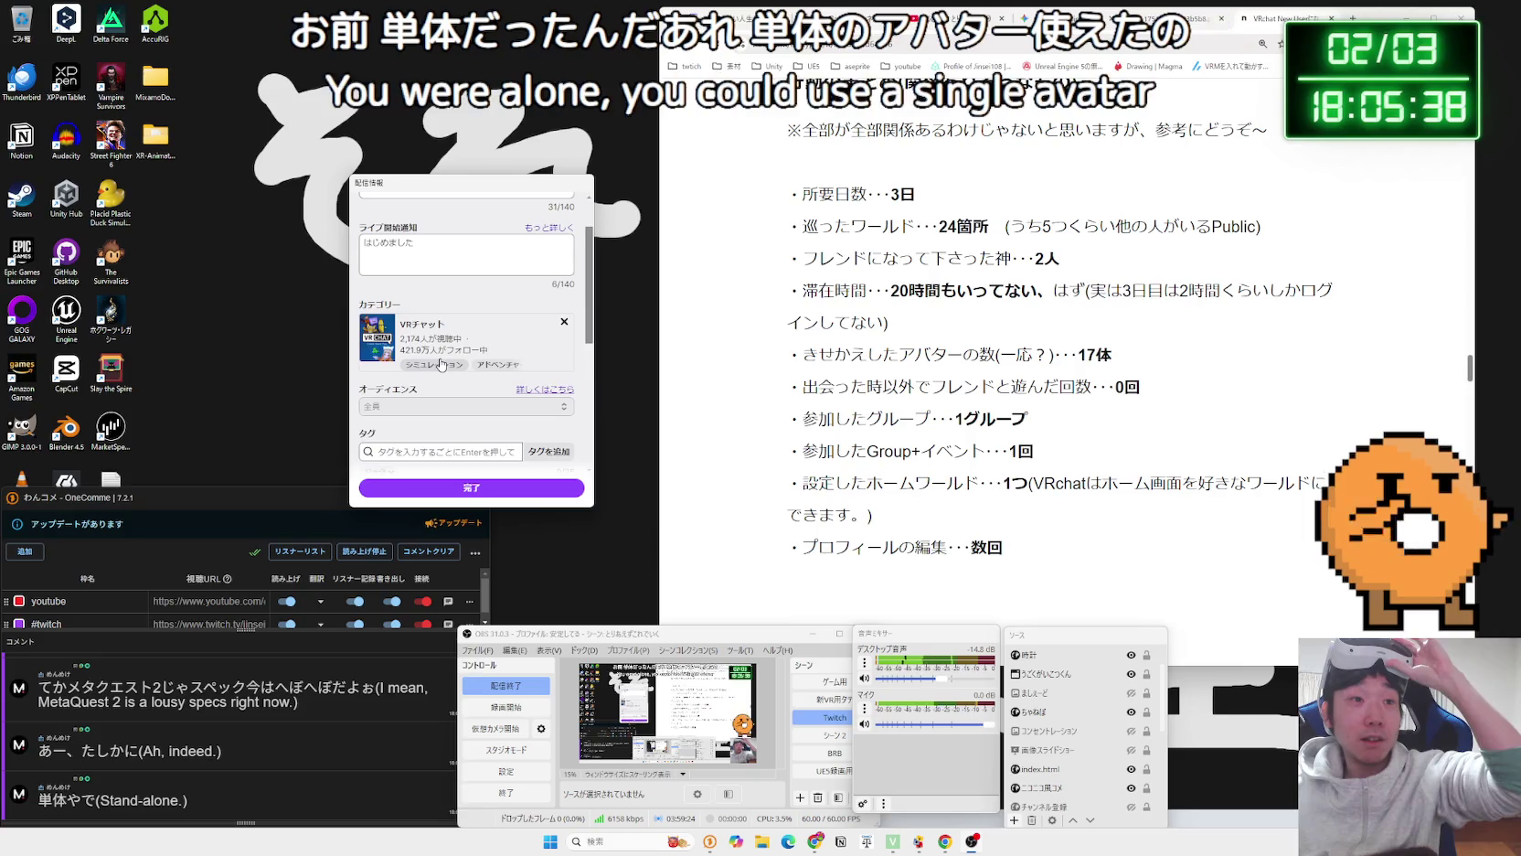
pyautogui.scroll(1, 440, 364)
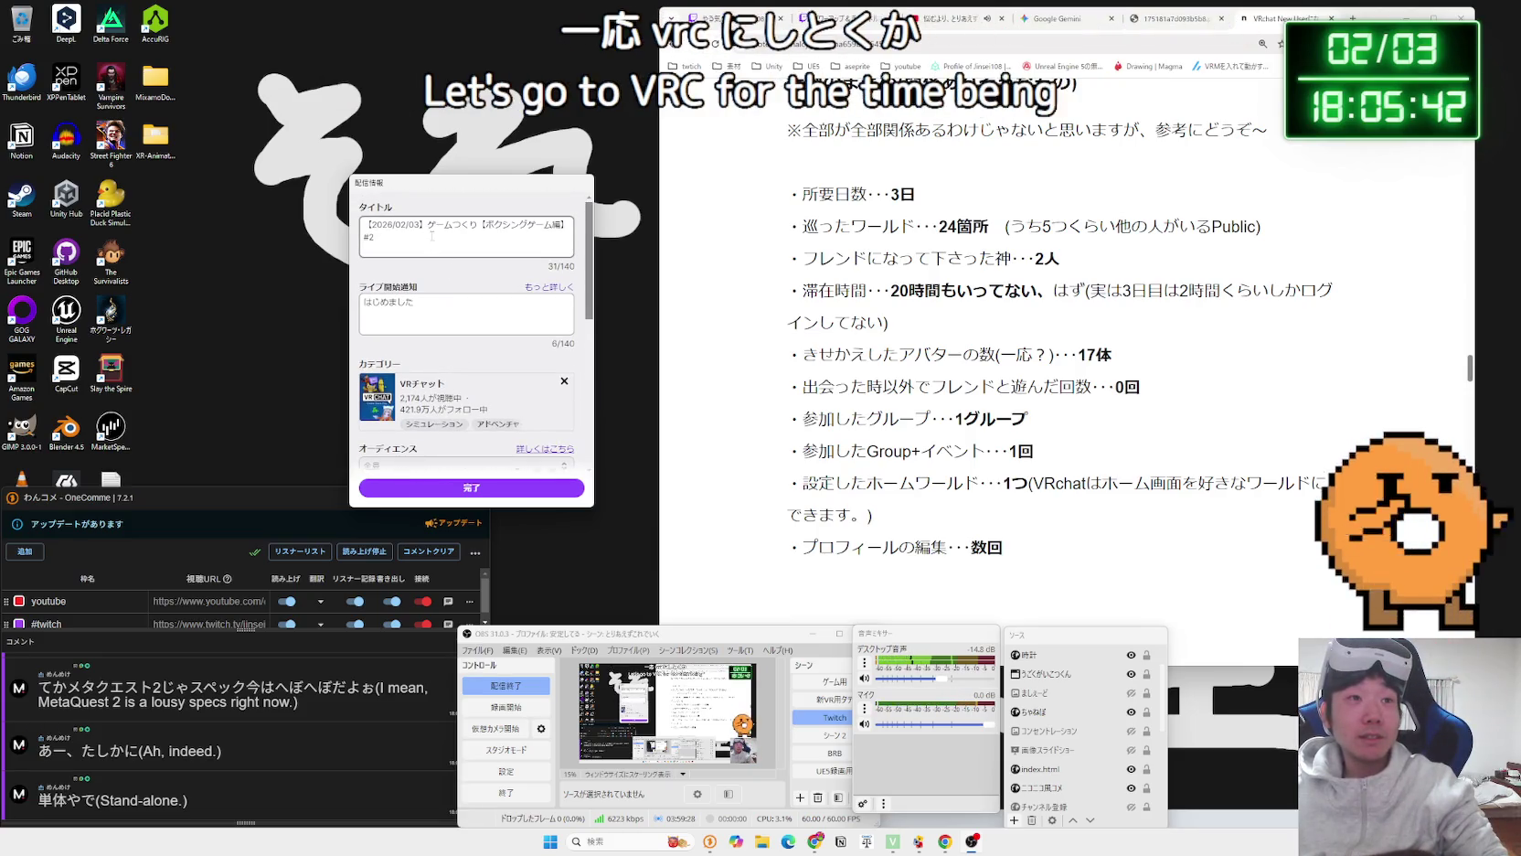
pyautogui.click(563, 382)
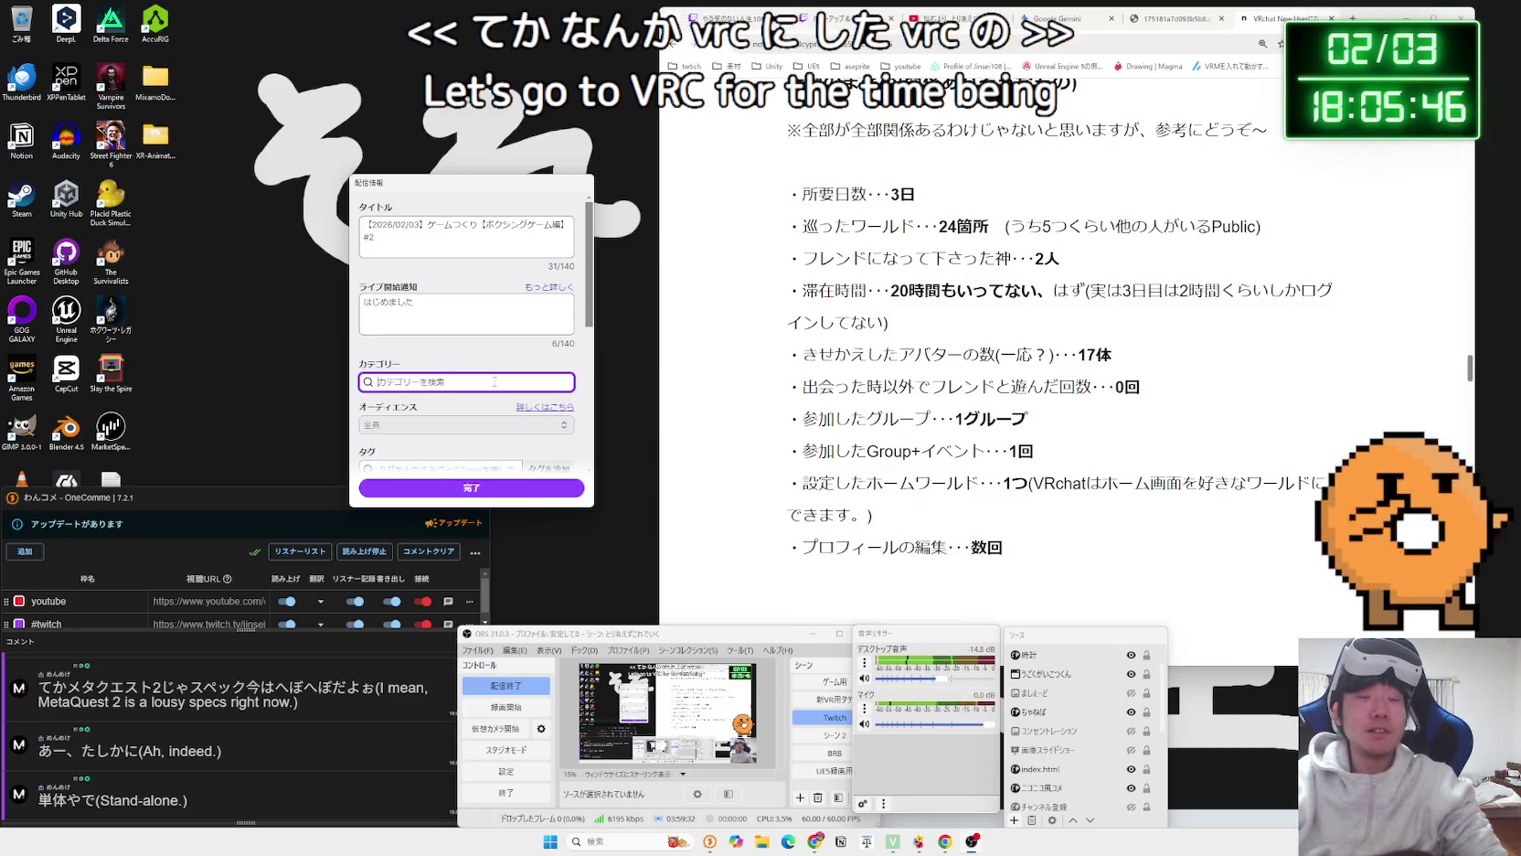
pyautogui.write('sa')
# Set the stream category to ソフトウェア/ゲーム開発, save with 完了, and close the dock.
pyautogui.click(494, 381)
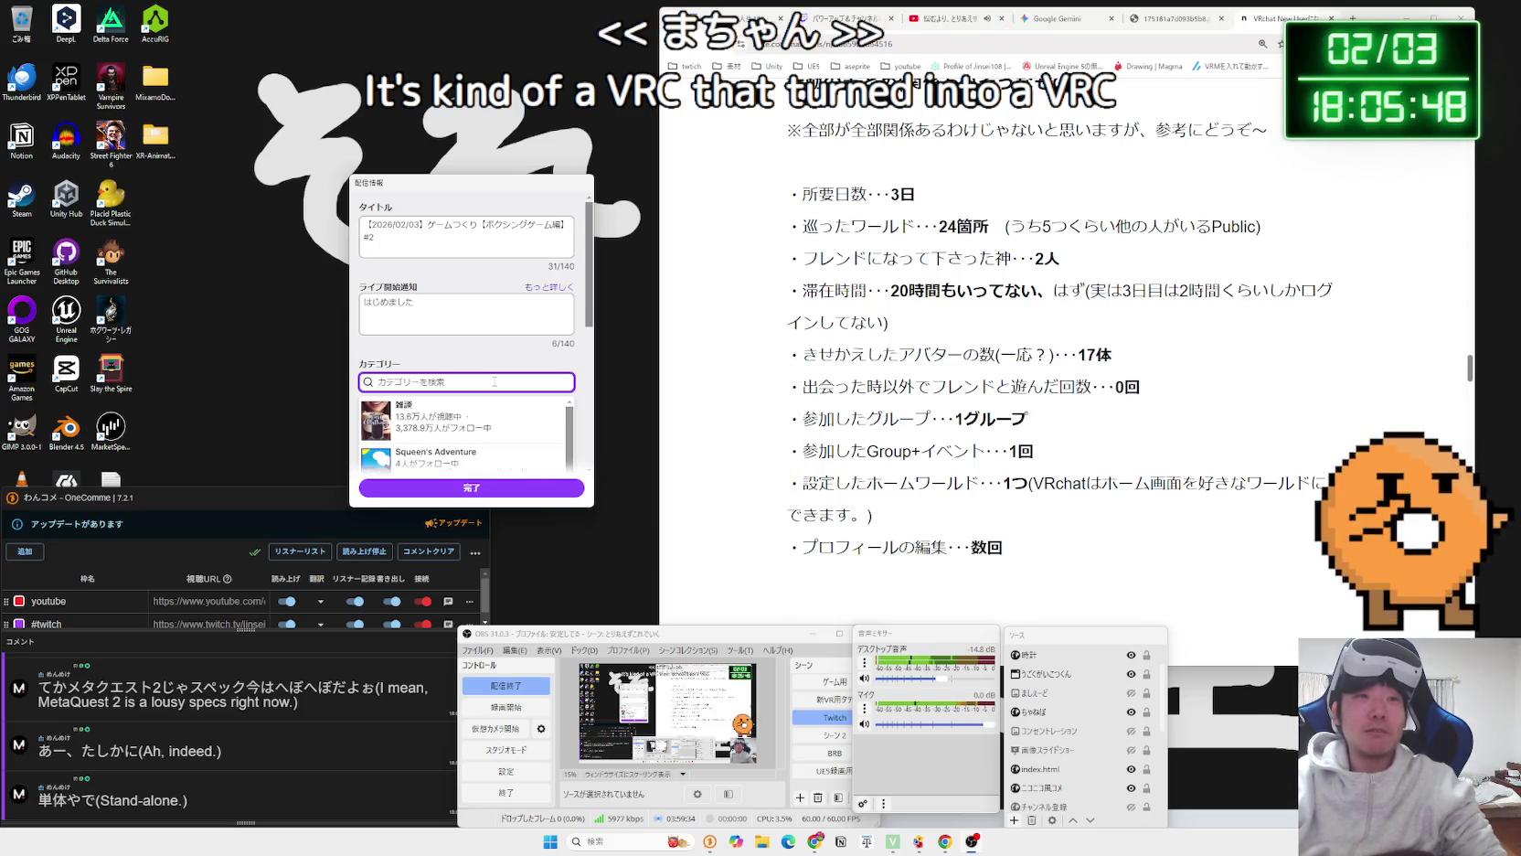
pyautogui.write('ソフト')
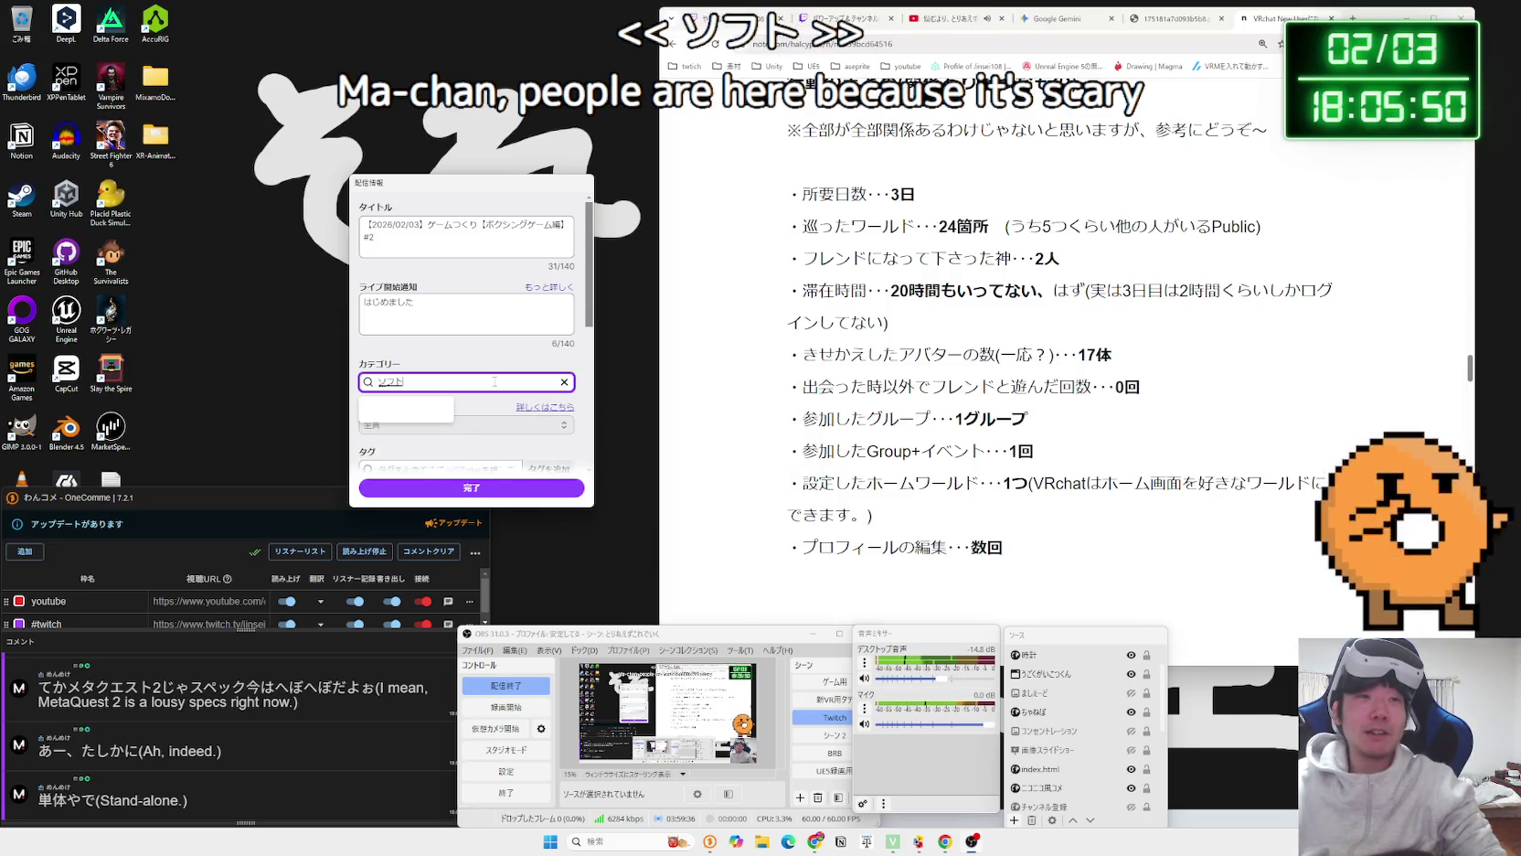
pyautogui.click(429, 411)
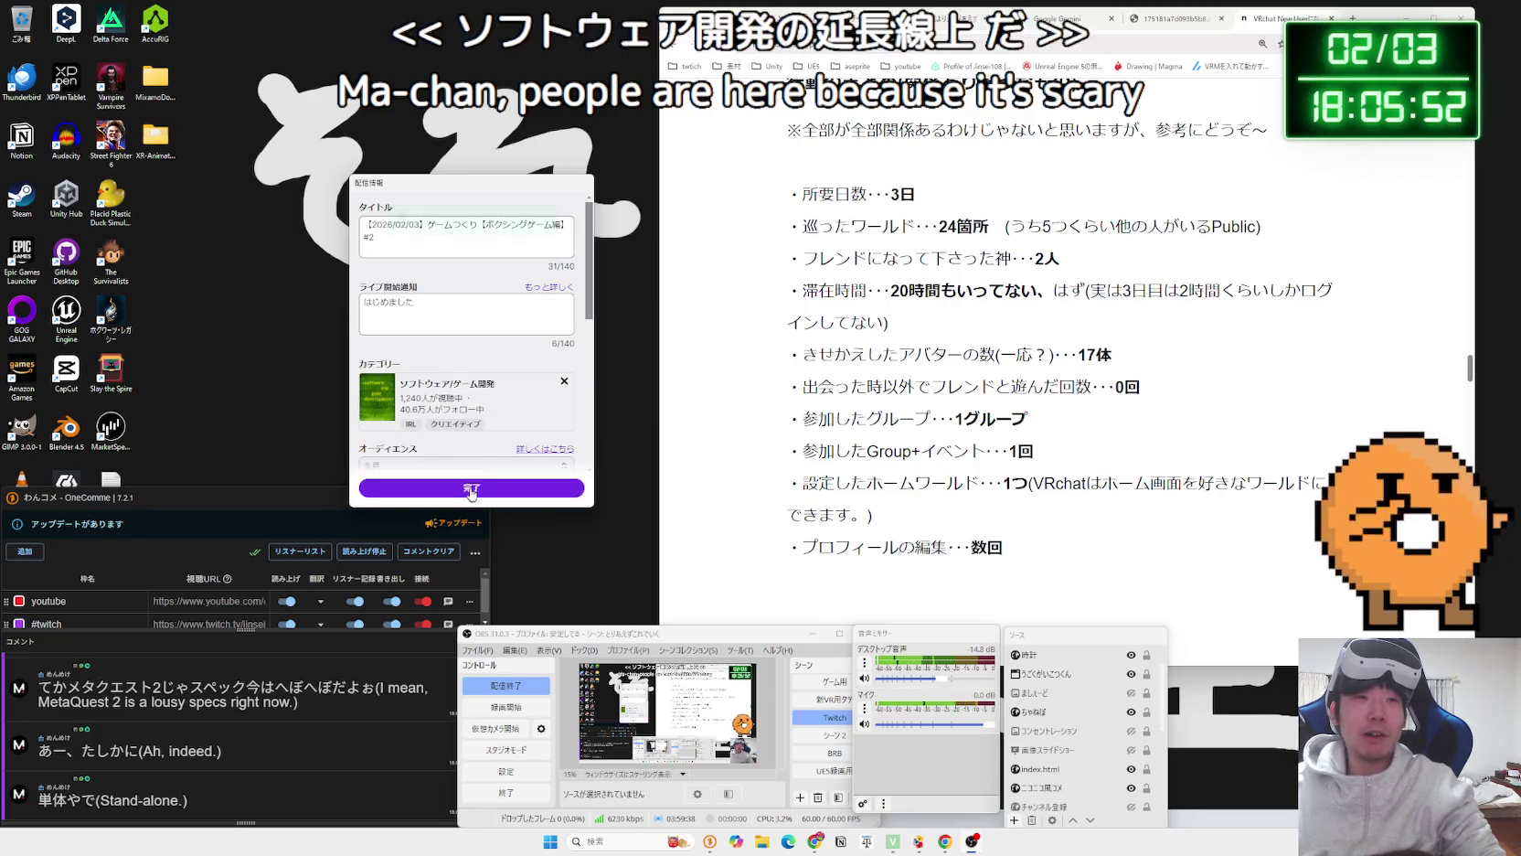
pyautogui.click(471, 490)
pyautogui.click(582, 650)
pyautogui.click(581, 550)
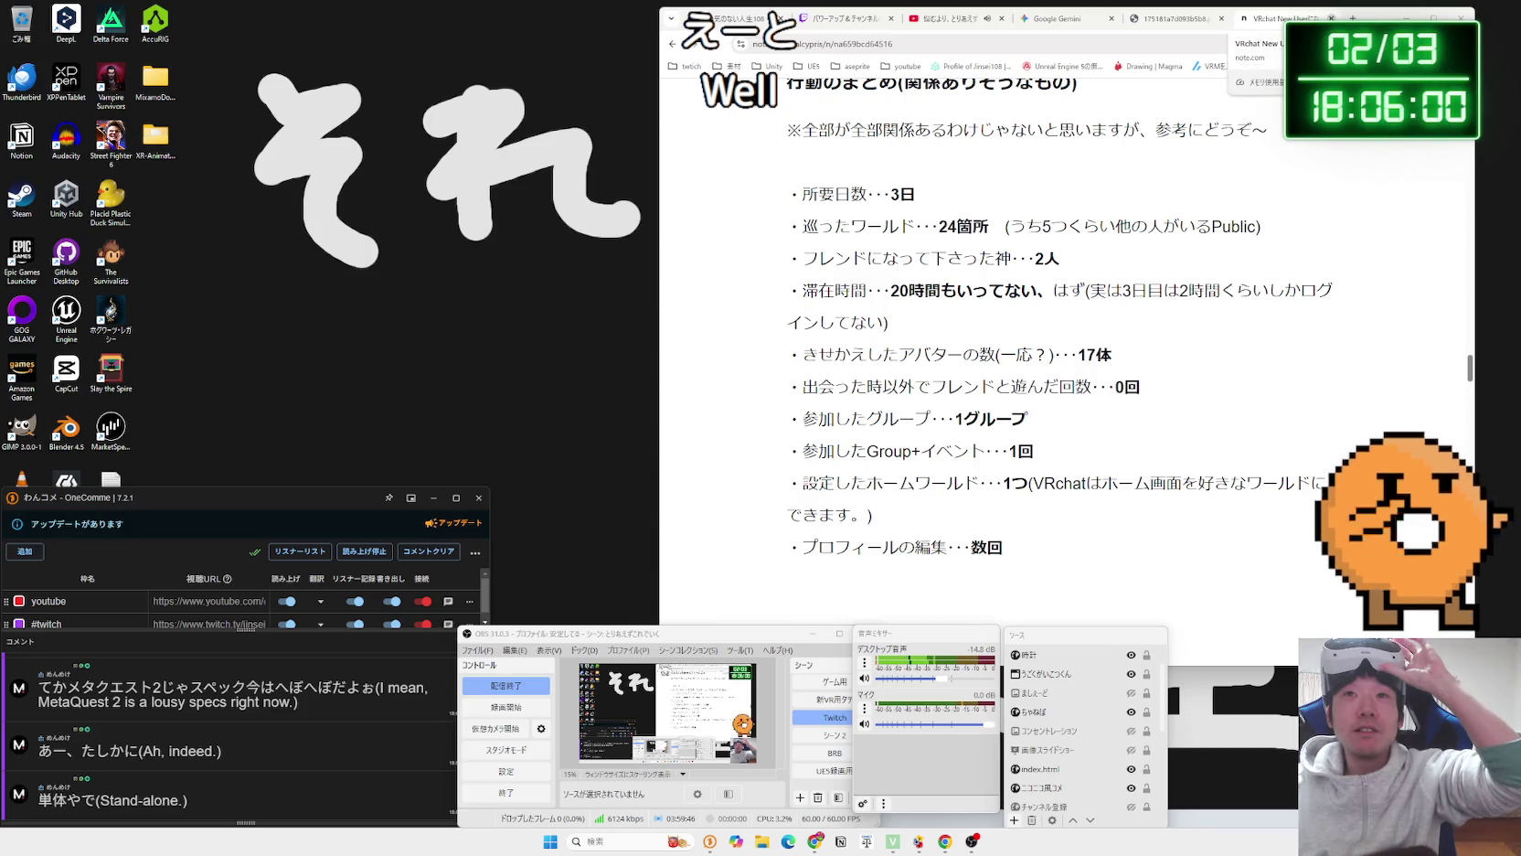
# Show the Gemini tab and launch PICO Connect from a Windows search for 'pico'.
pyautogui.click(1099, 21)
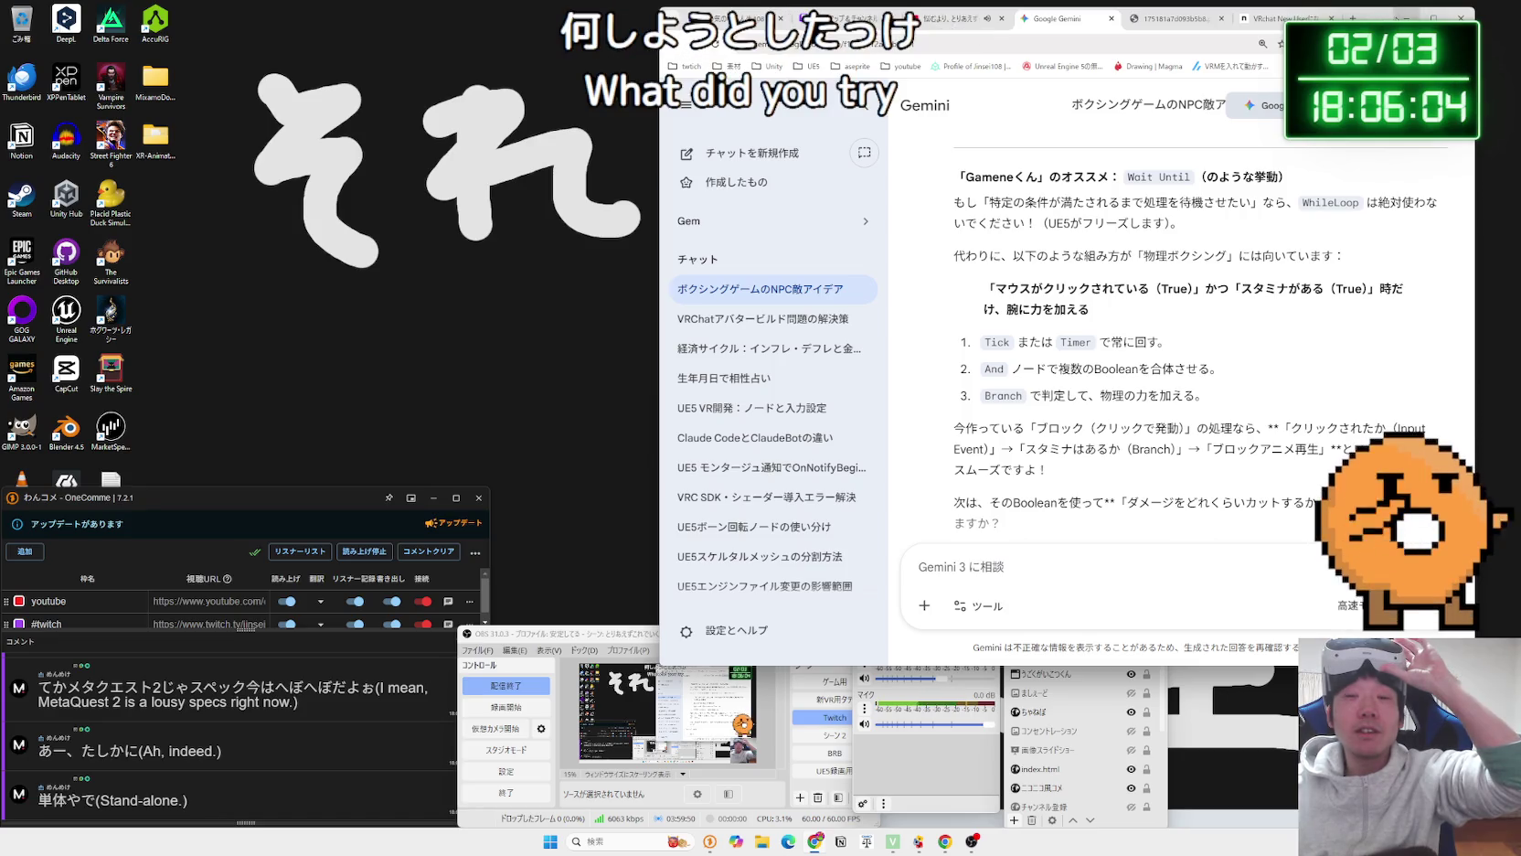
pyautogui.press('super')
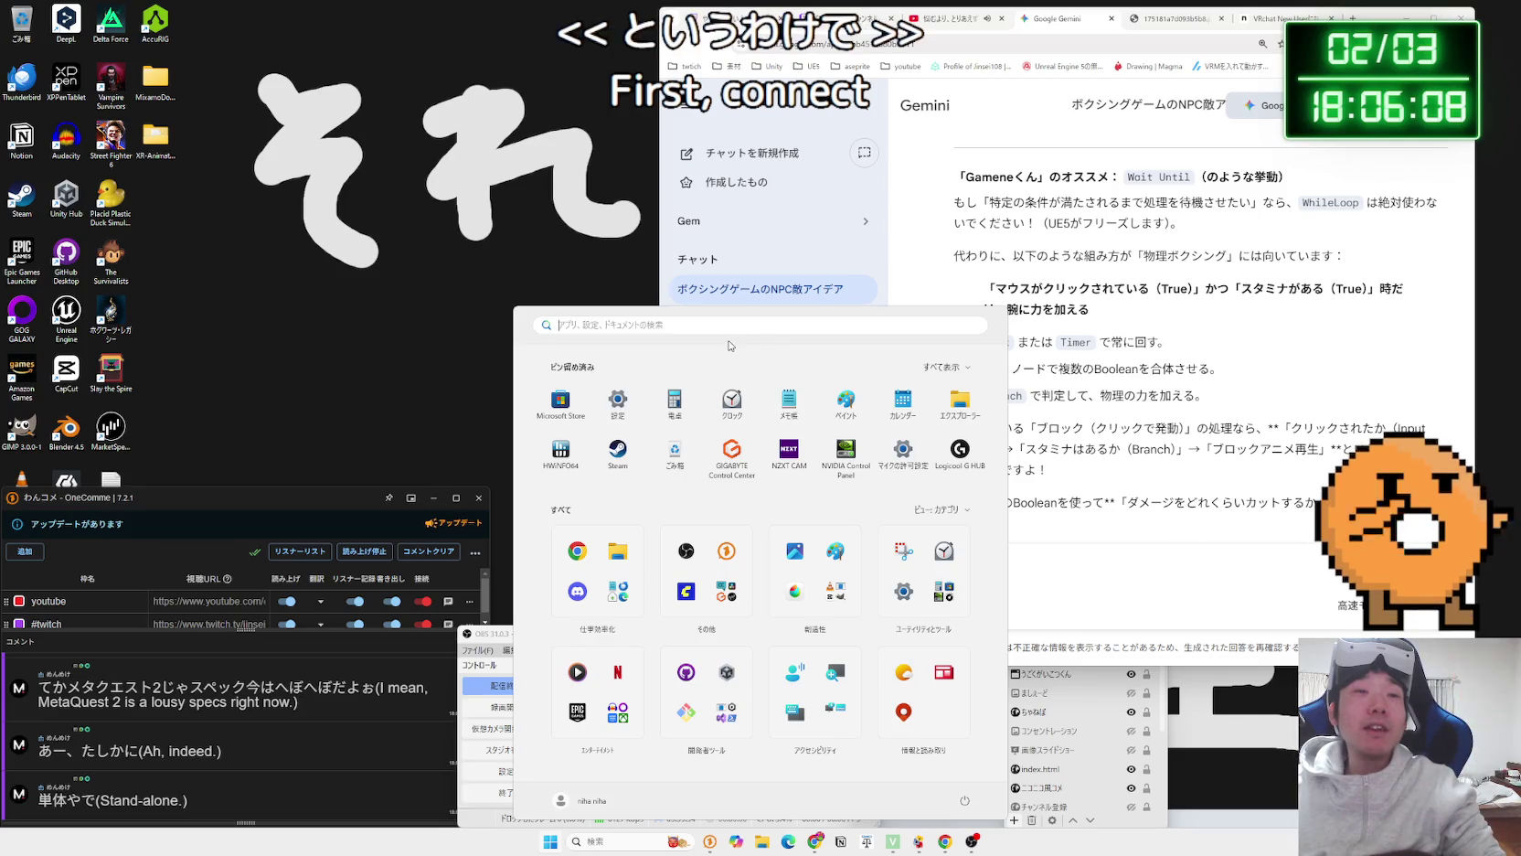
pyautogui.write('pico')
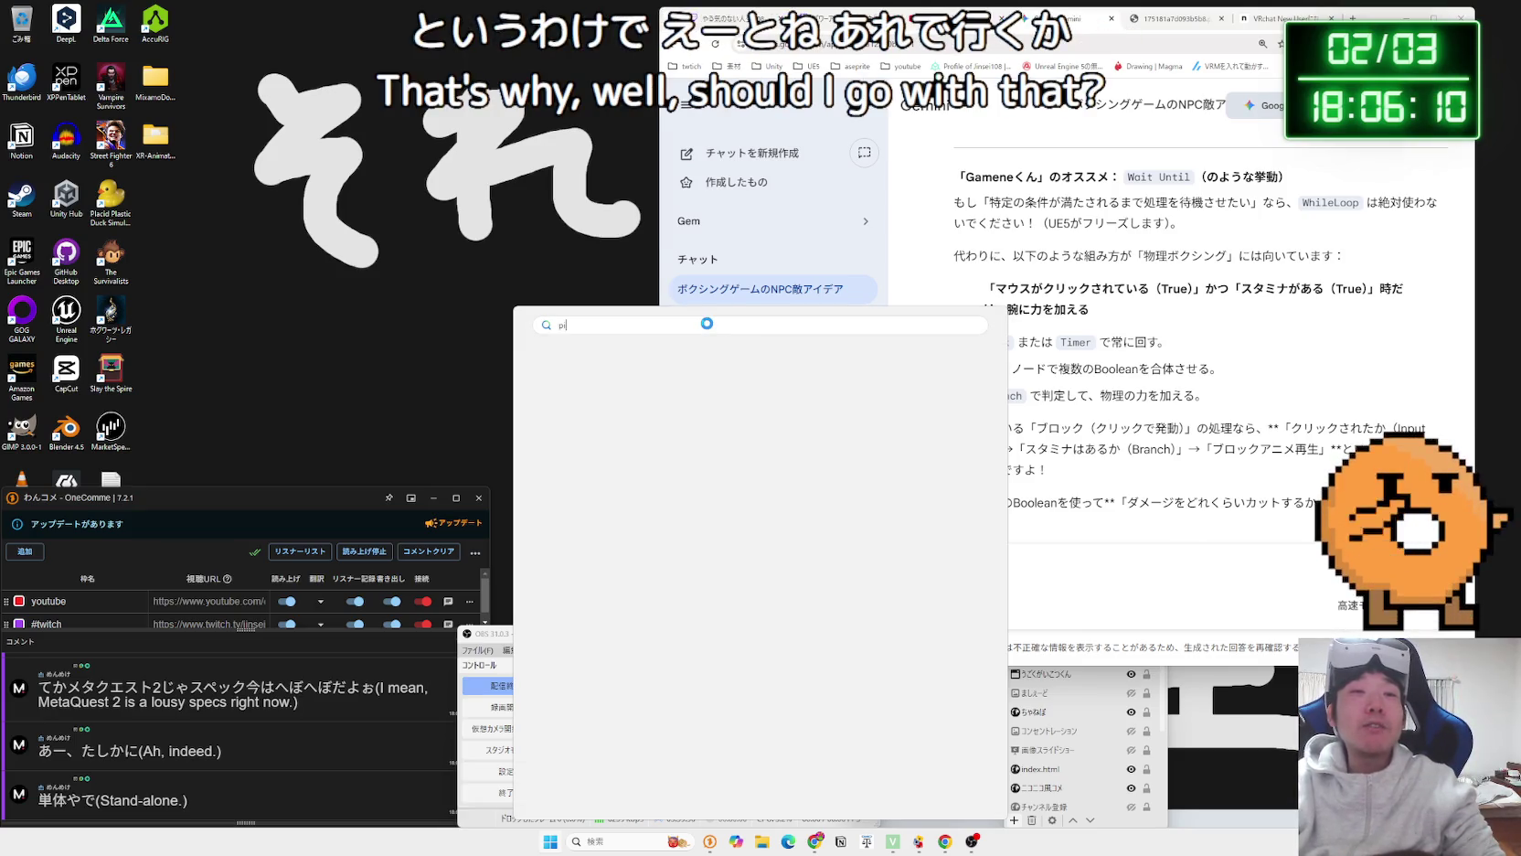
pyautogui.press('Return')
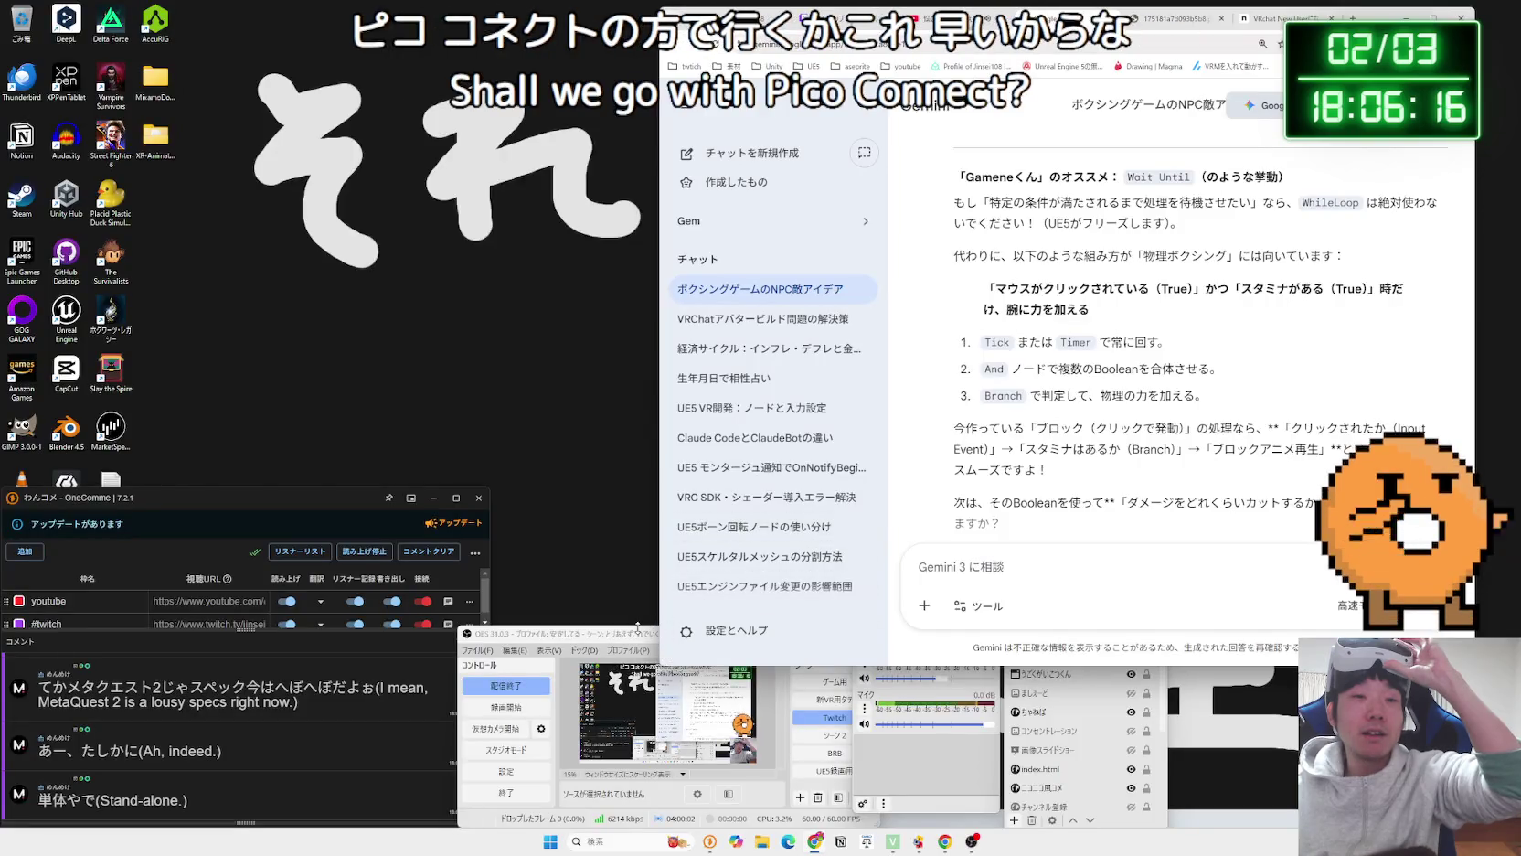
pyautogui.moveTo(636, 637); pyautogui.dragTo(601, 637)
pyautogui.click(951, 18)
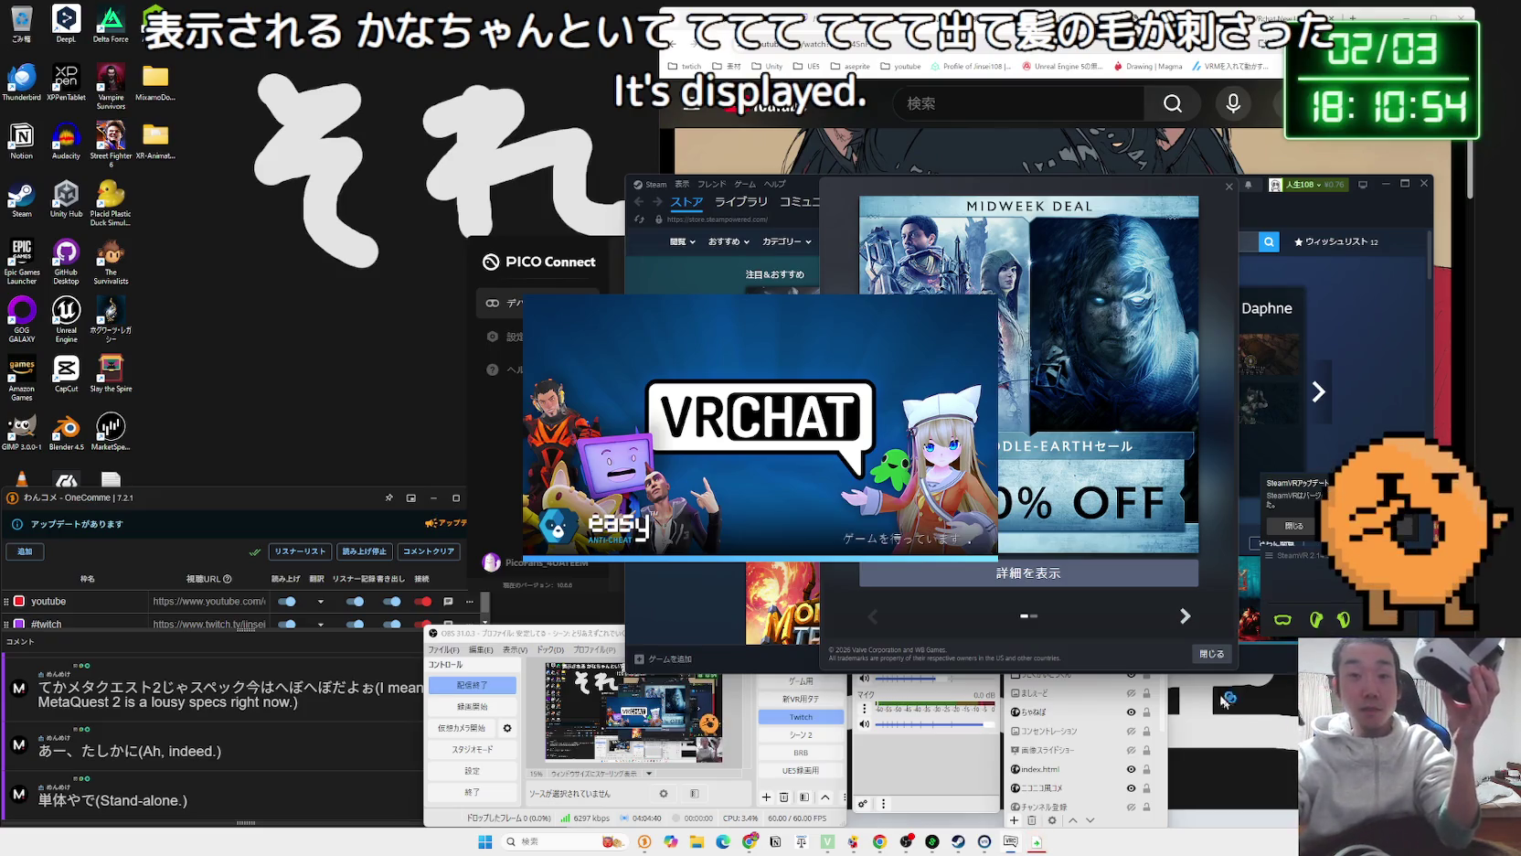
# Close the Steam Midweek Deal popup with 閉じる.
pyautogui.click(1212, 655)
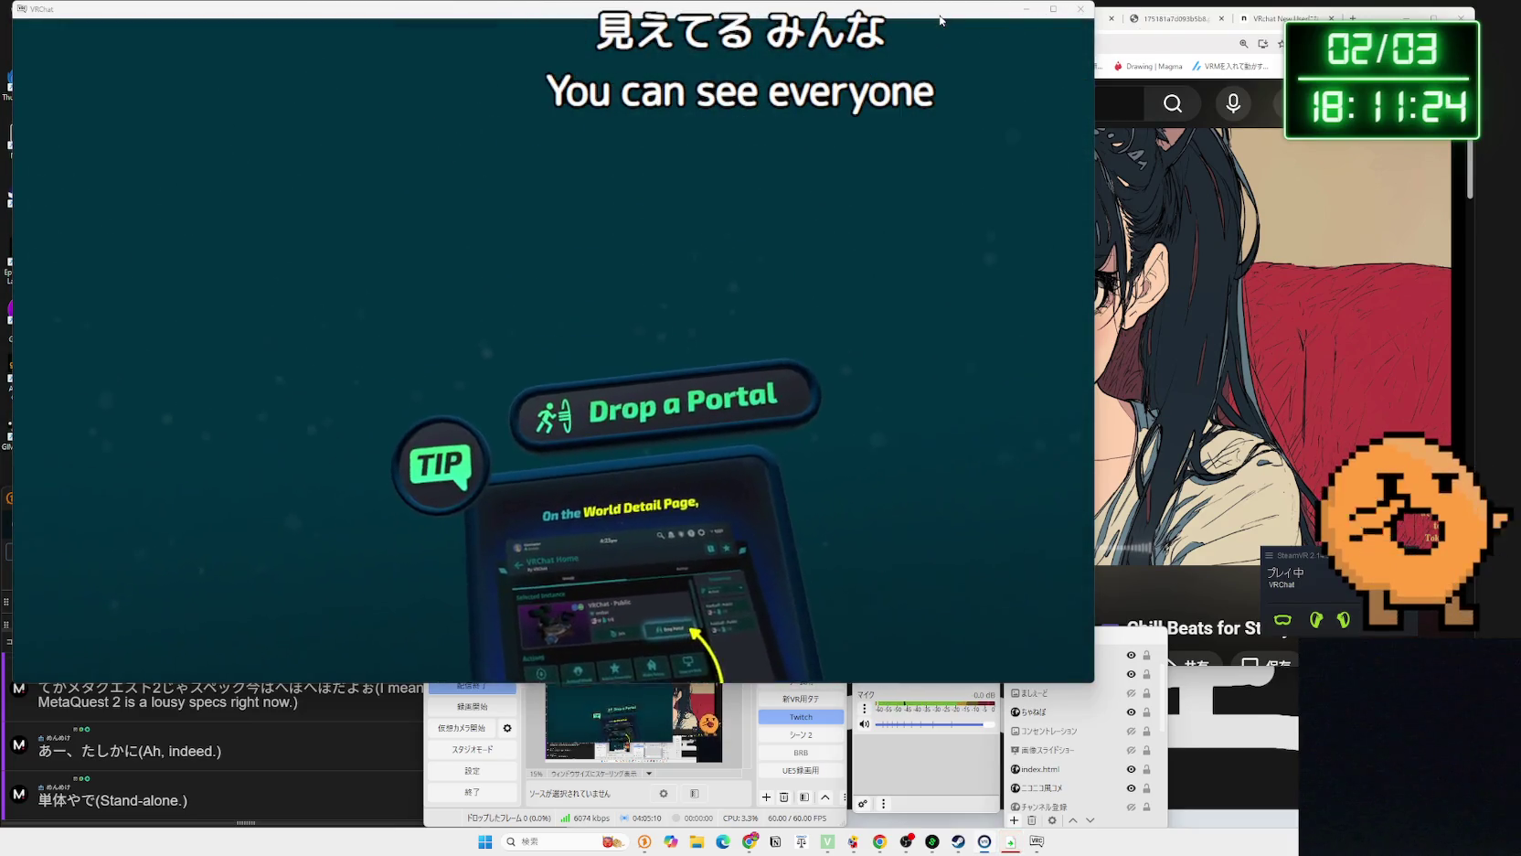
# Move the VRChat window right and bring Chrome with the lo-fi music video in front.
pyautogui.moveTo(866, 16); pyautogui.dragTo(1026, 22)
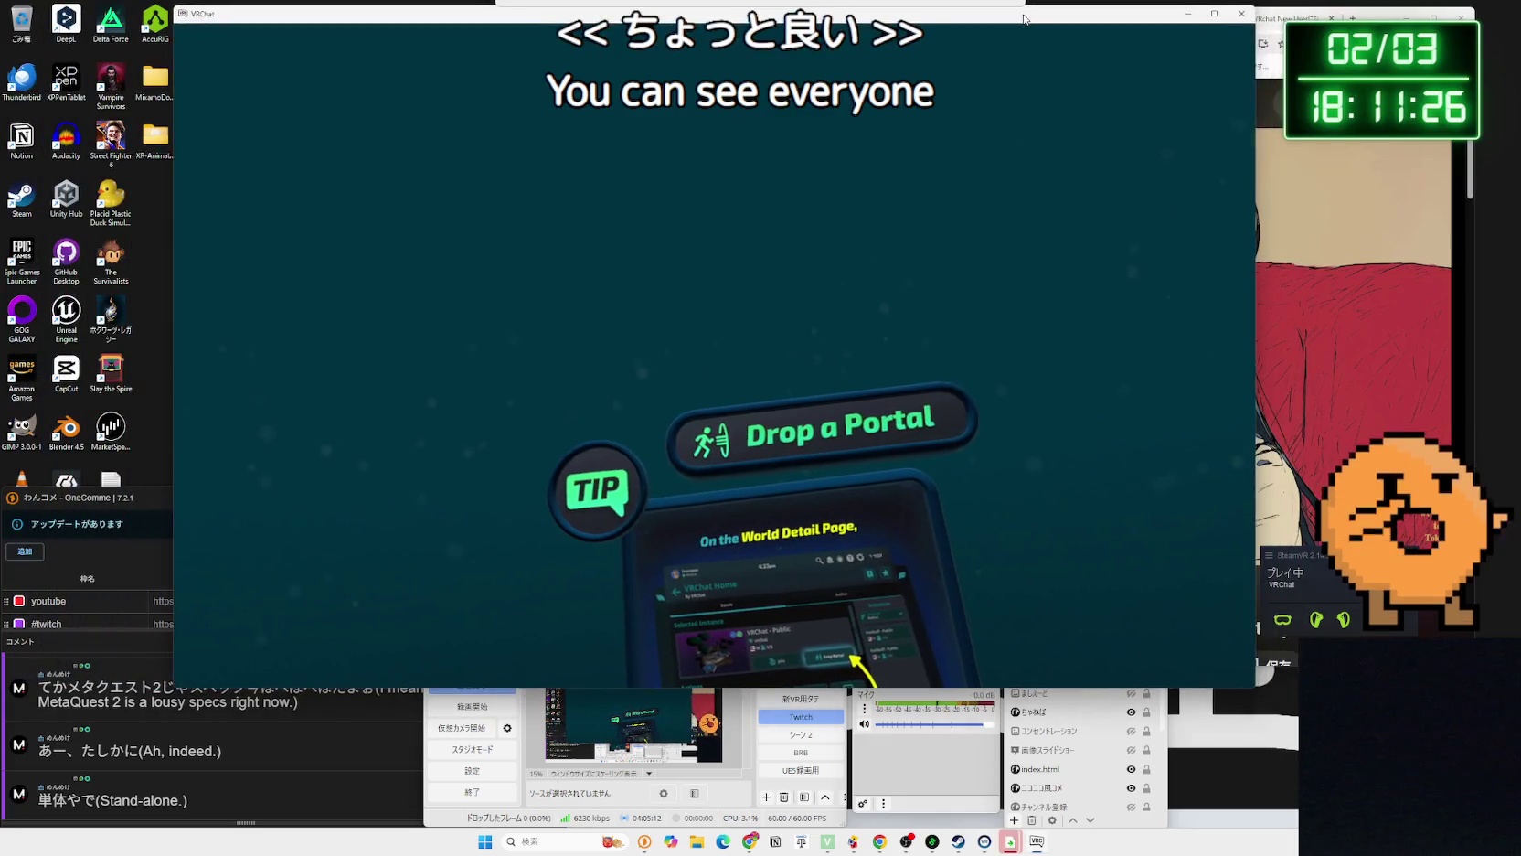
pyautogui.hotkey('alt', 'Tab')
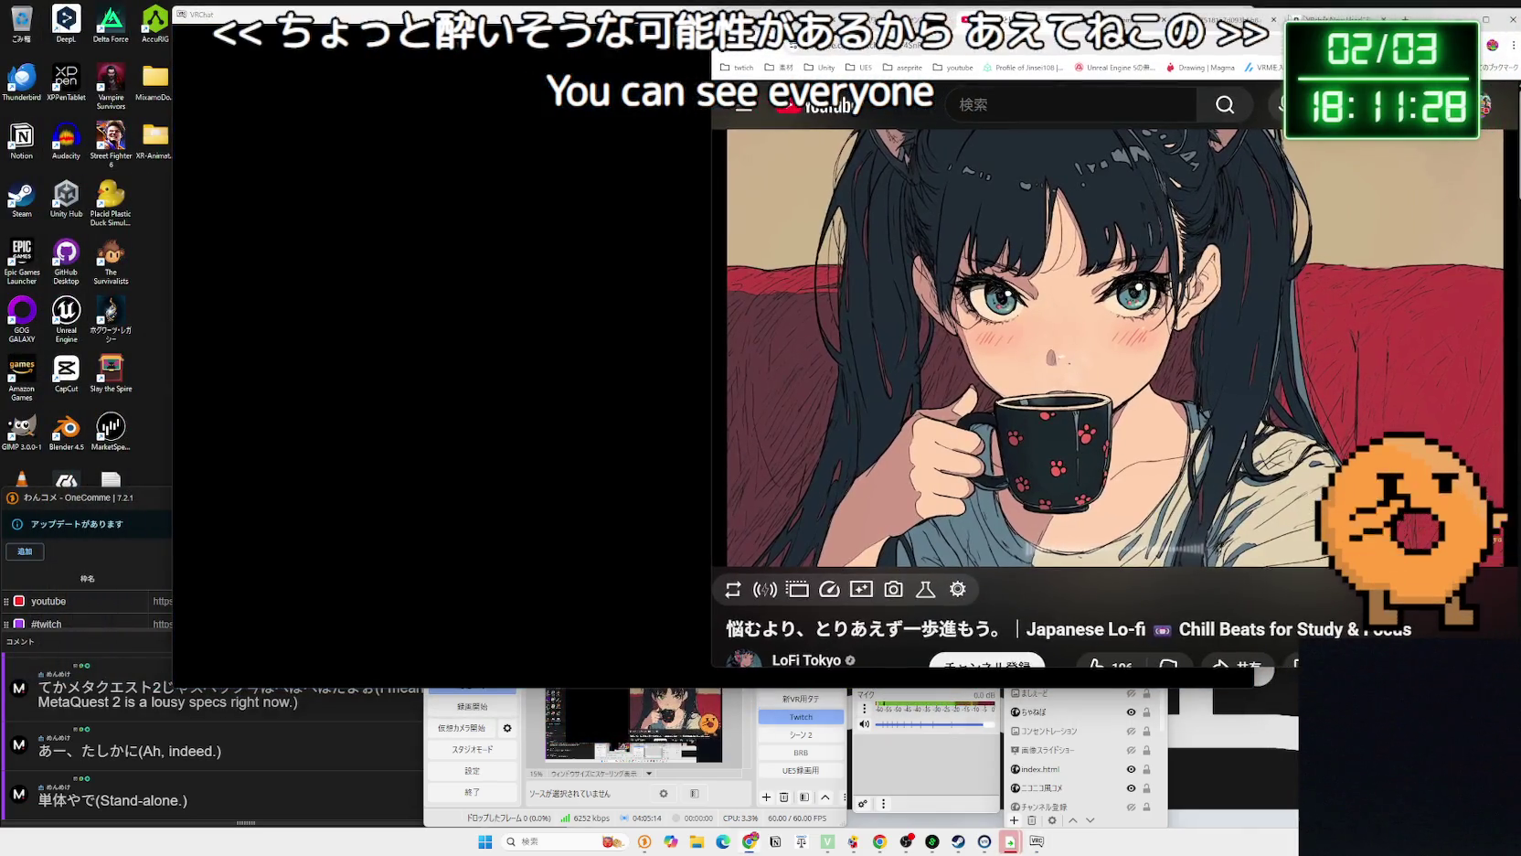
pyautogui.scroll(-5, 1006, 365)
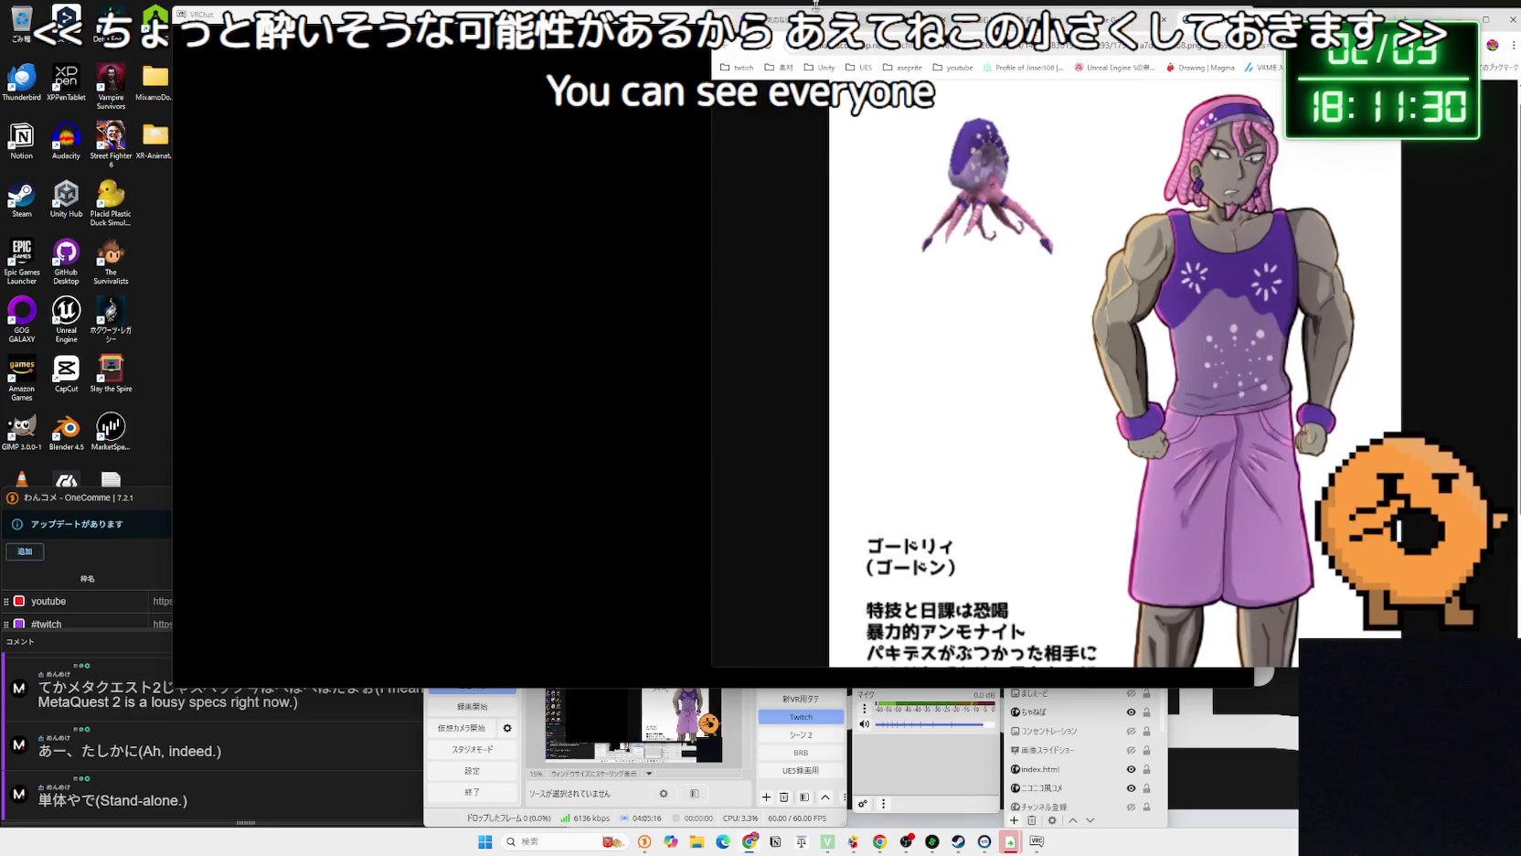
pyautogui.click(664, 7)
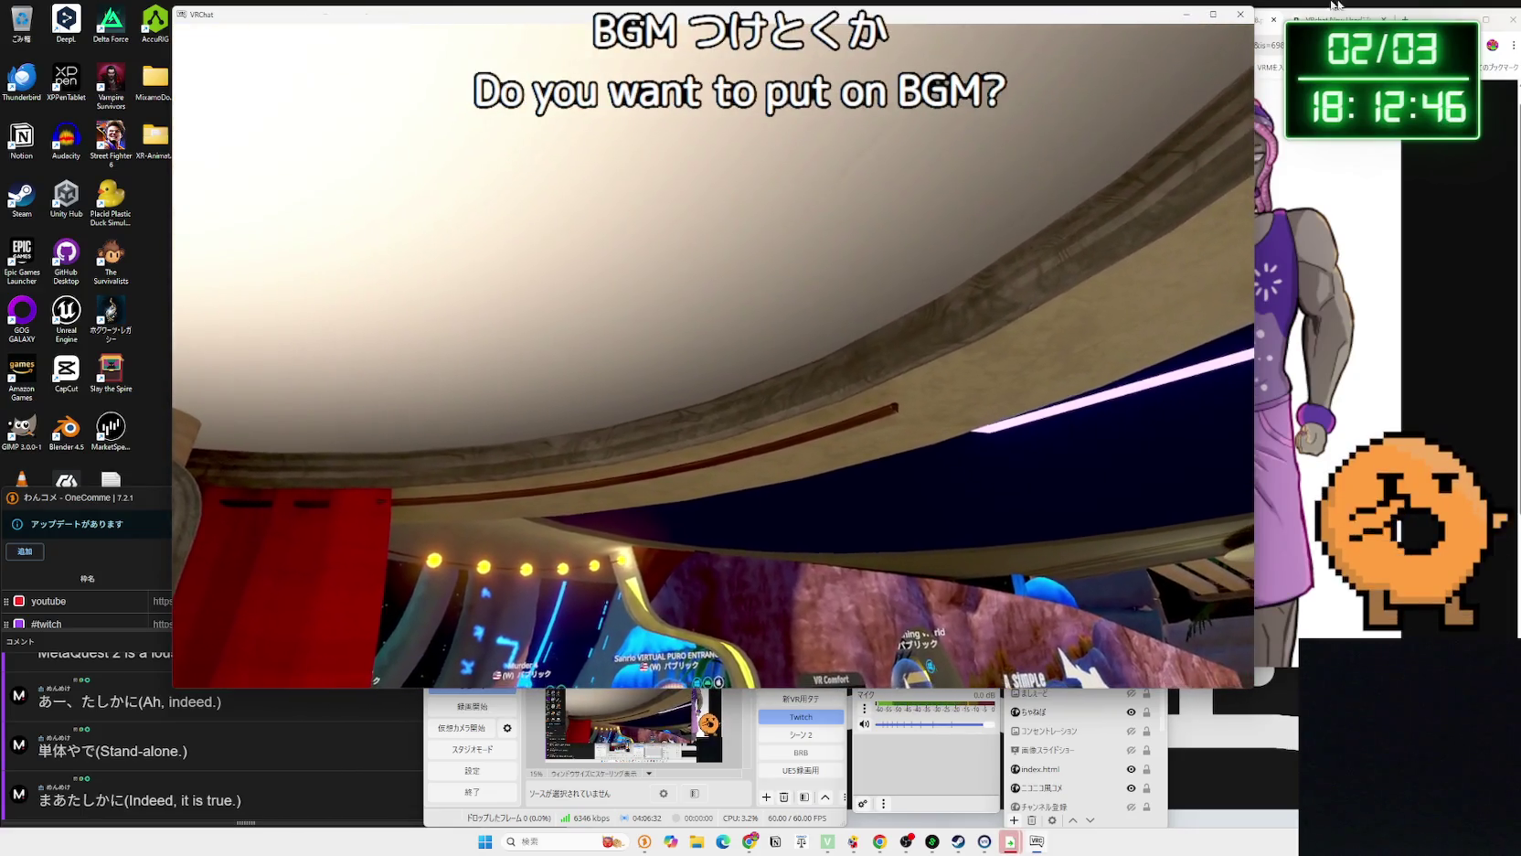
pyautogui.click(1015, 27)
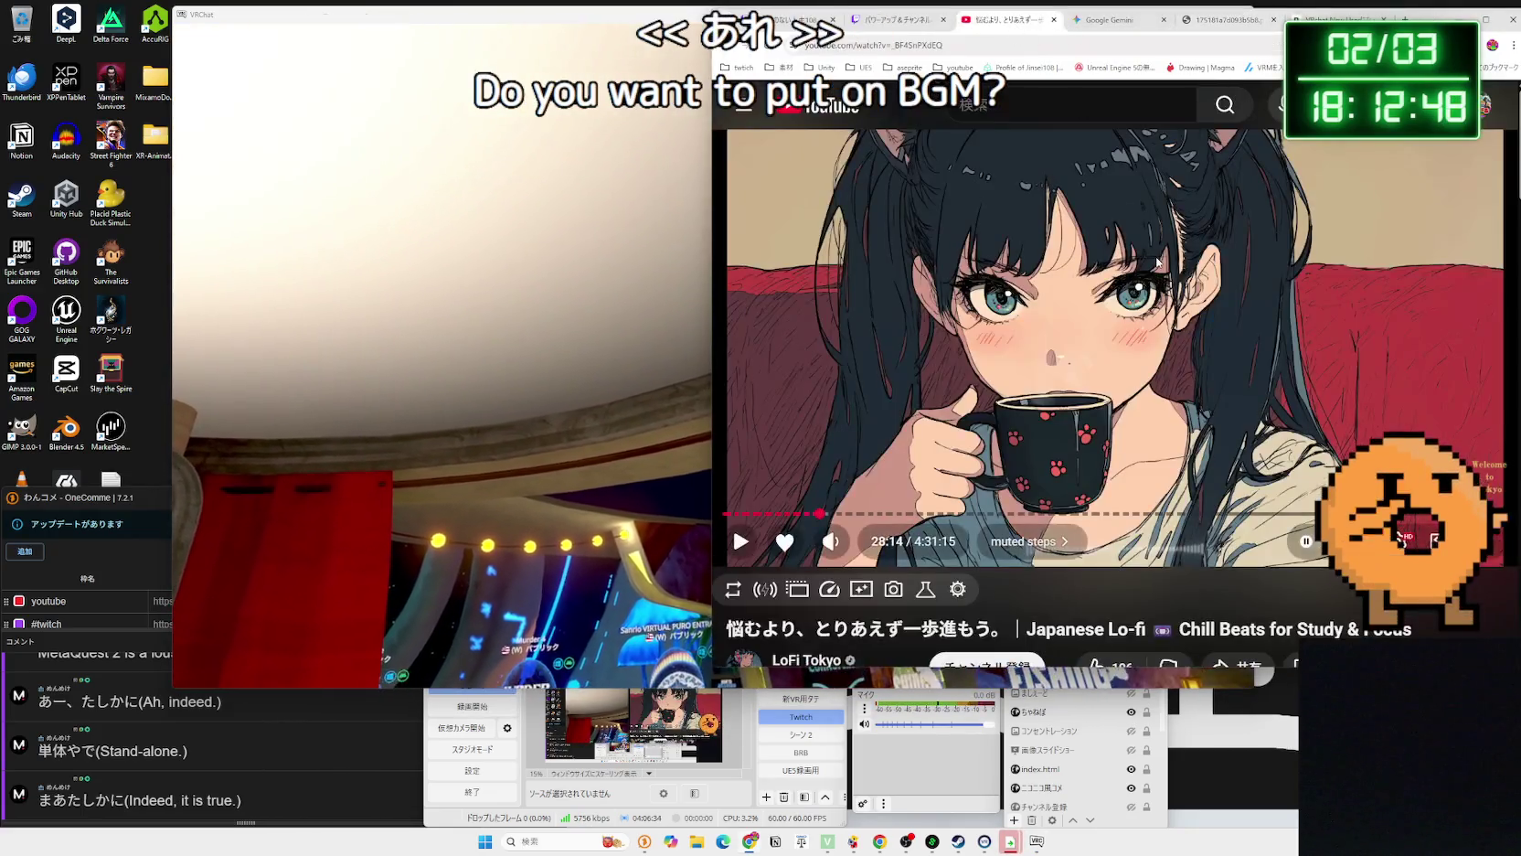